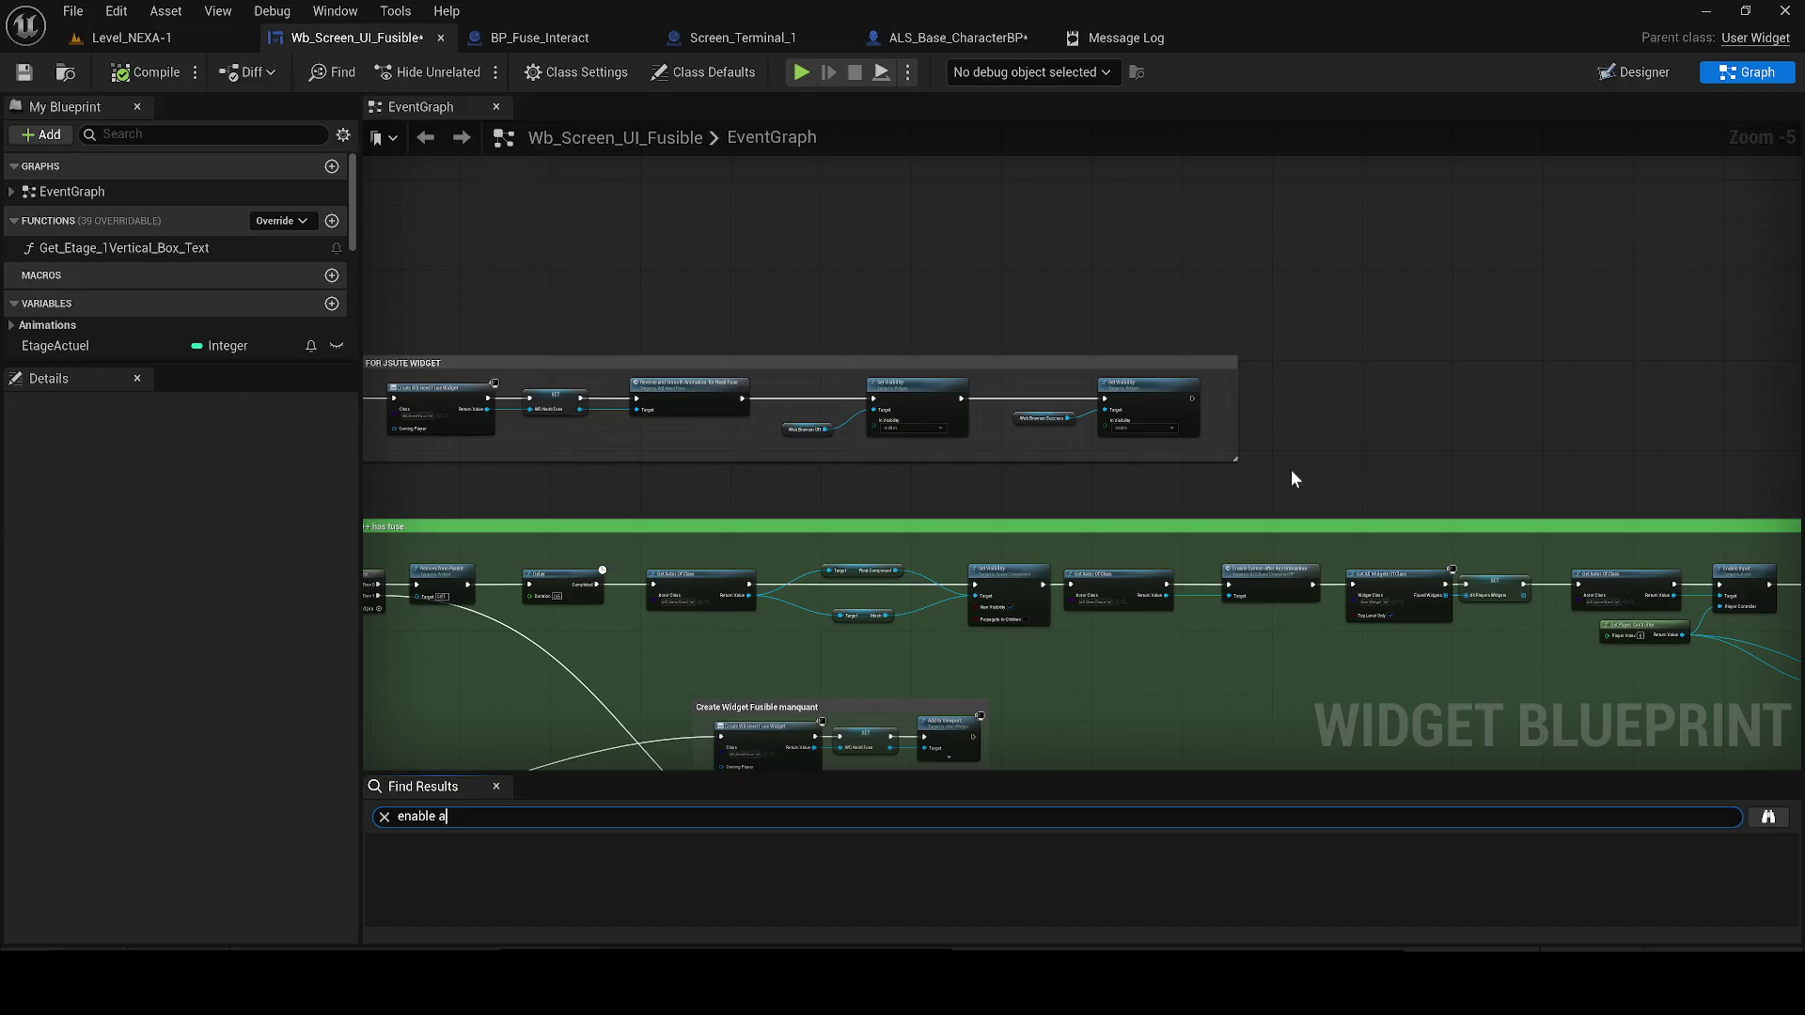
# Search Find Results for 'after' and jump to the Enable System After Any Interaction node
pyautogui.write('ter')
pyautogui.click(486, 870)
pyautogui.doubleClick(485, 872)
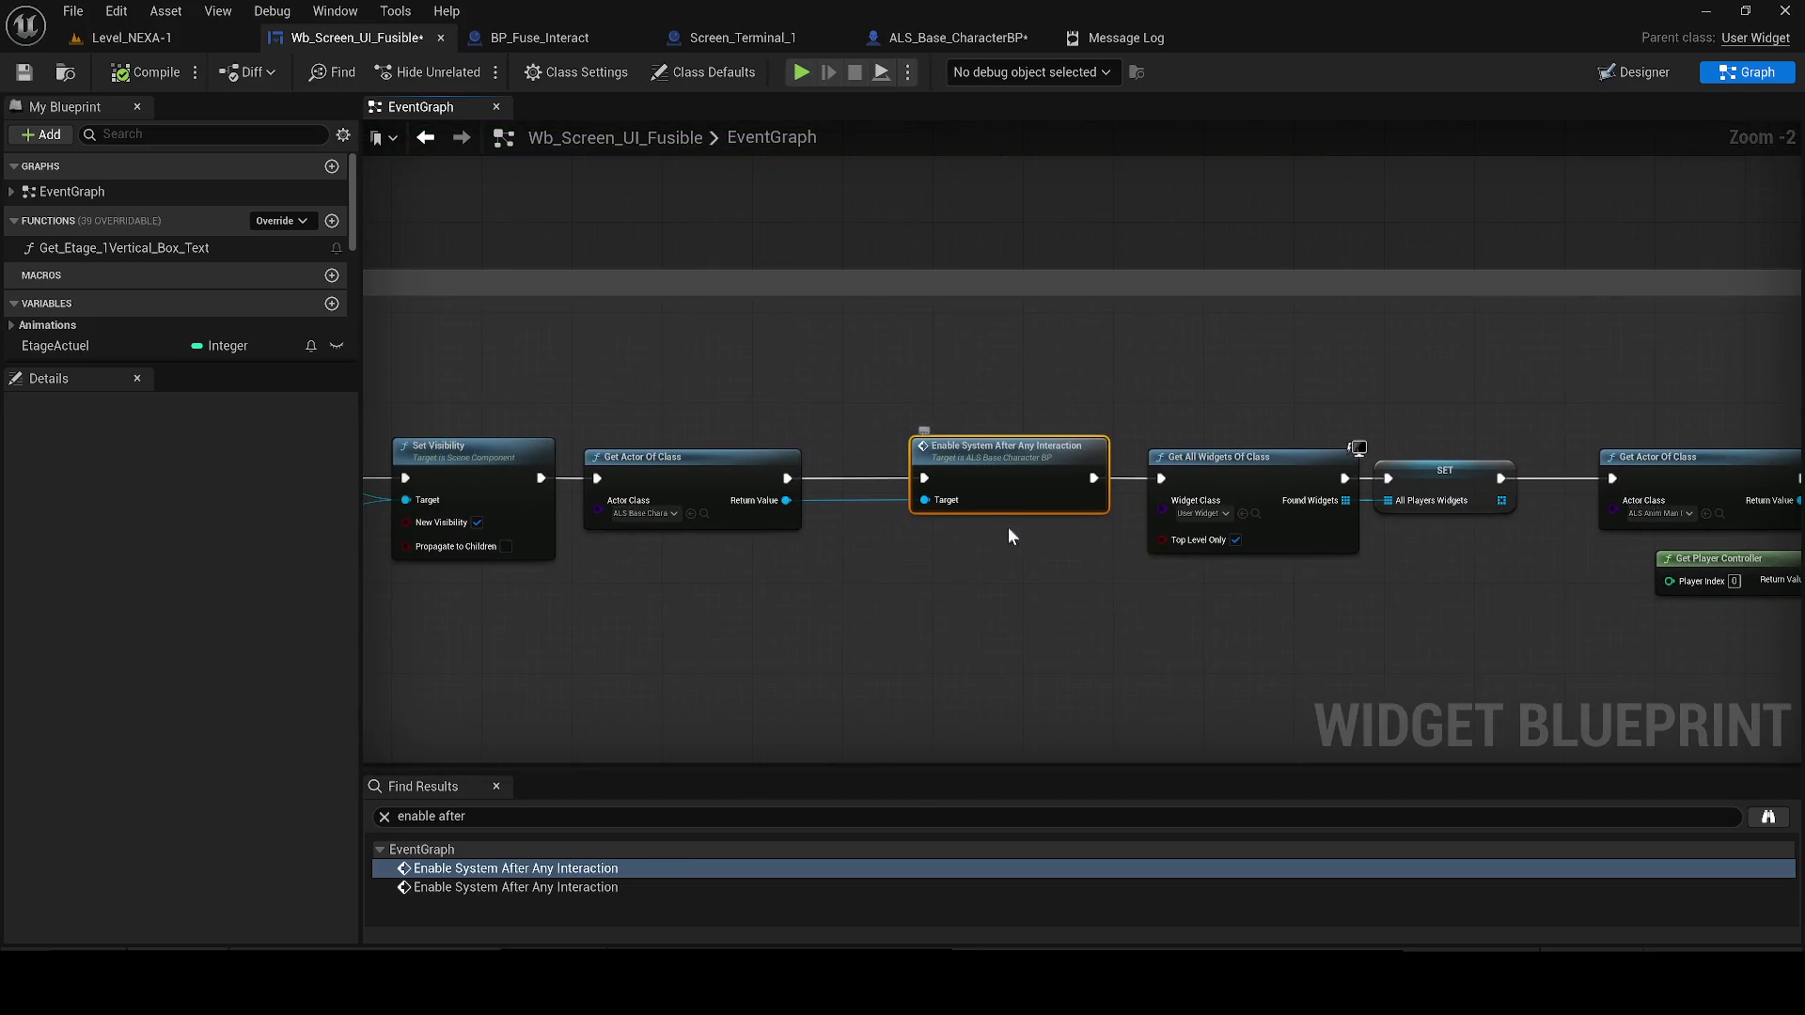
# Delete the extra nodes, wire Set Visibility to the next node, and start a Play preview
pyautogui.keyDown('ctrl'); pyautogui.click(774, 471); pyautogui.keyUp('ctrl')
pyautogui.press('Delete')
pyautogui.moveTo(541, 478)
pyautogui.mouseDown()
pyautogui.moveTo(1196, 506)
pyautogui.moveTo(1162, 478)
pyautogui.mouseUp()
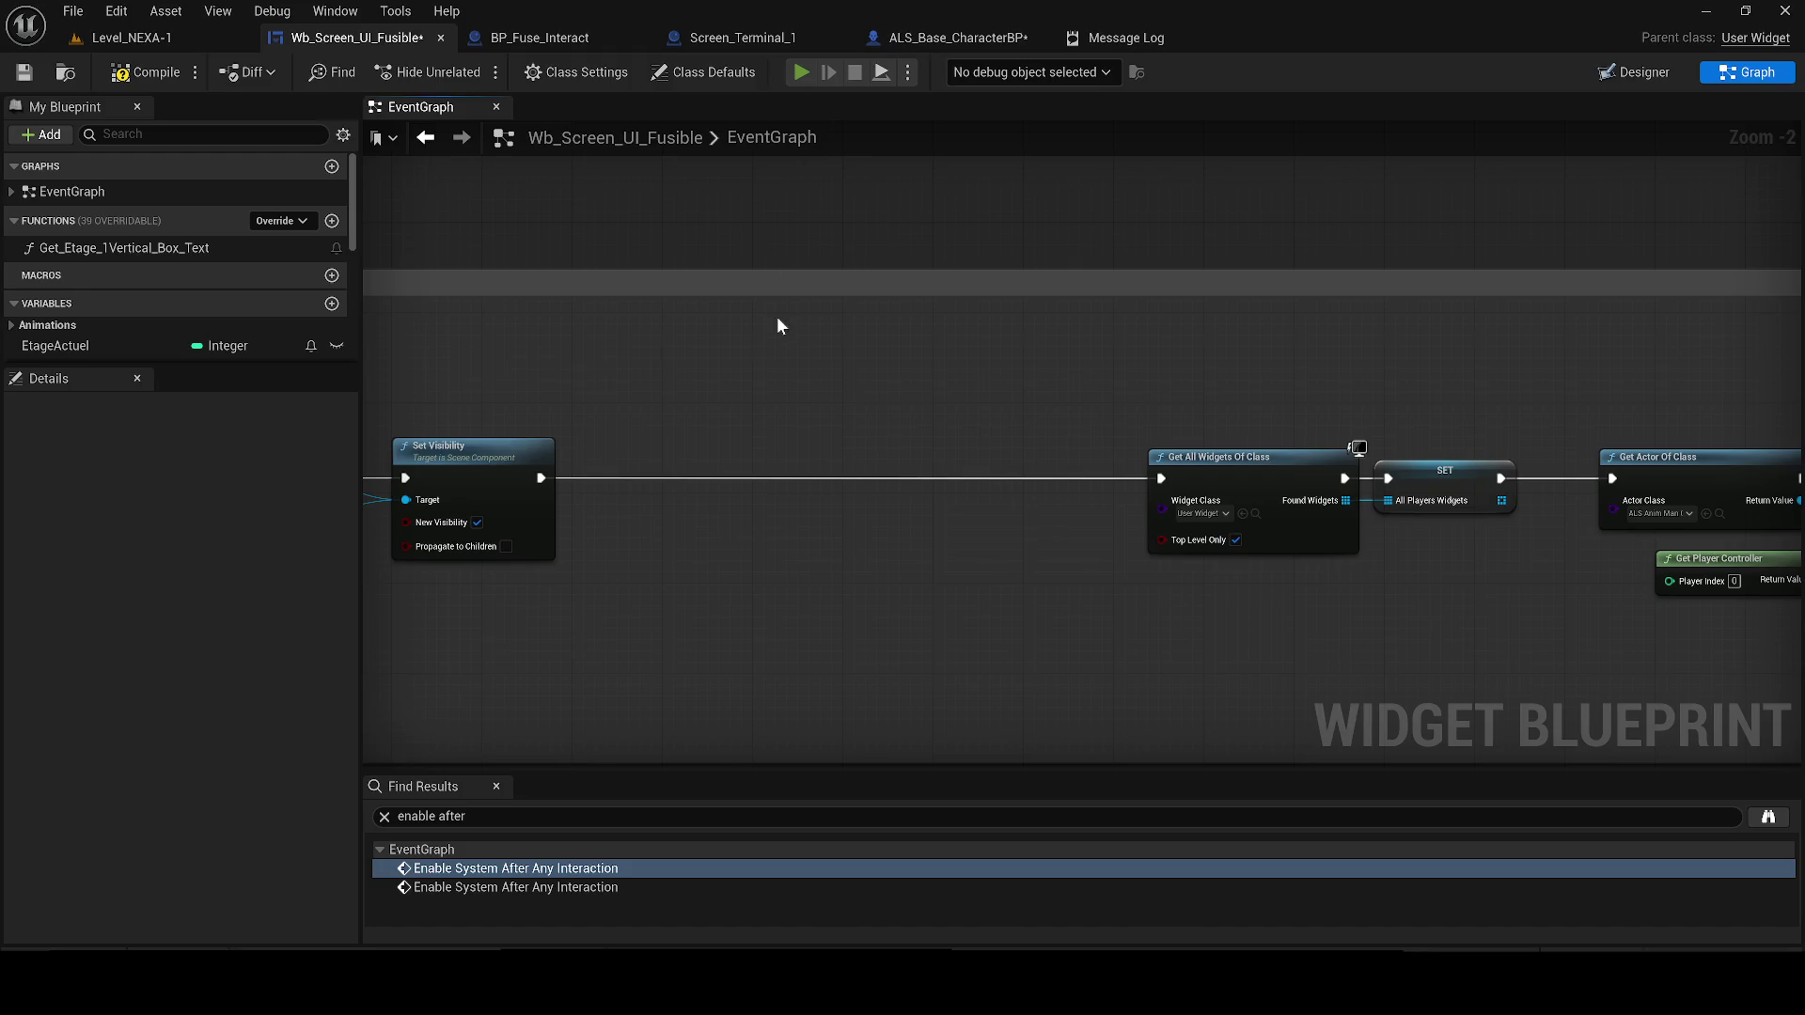
pyautogui.hotkey('alt', 'p')
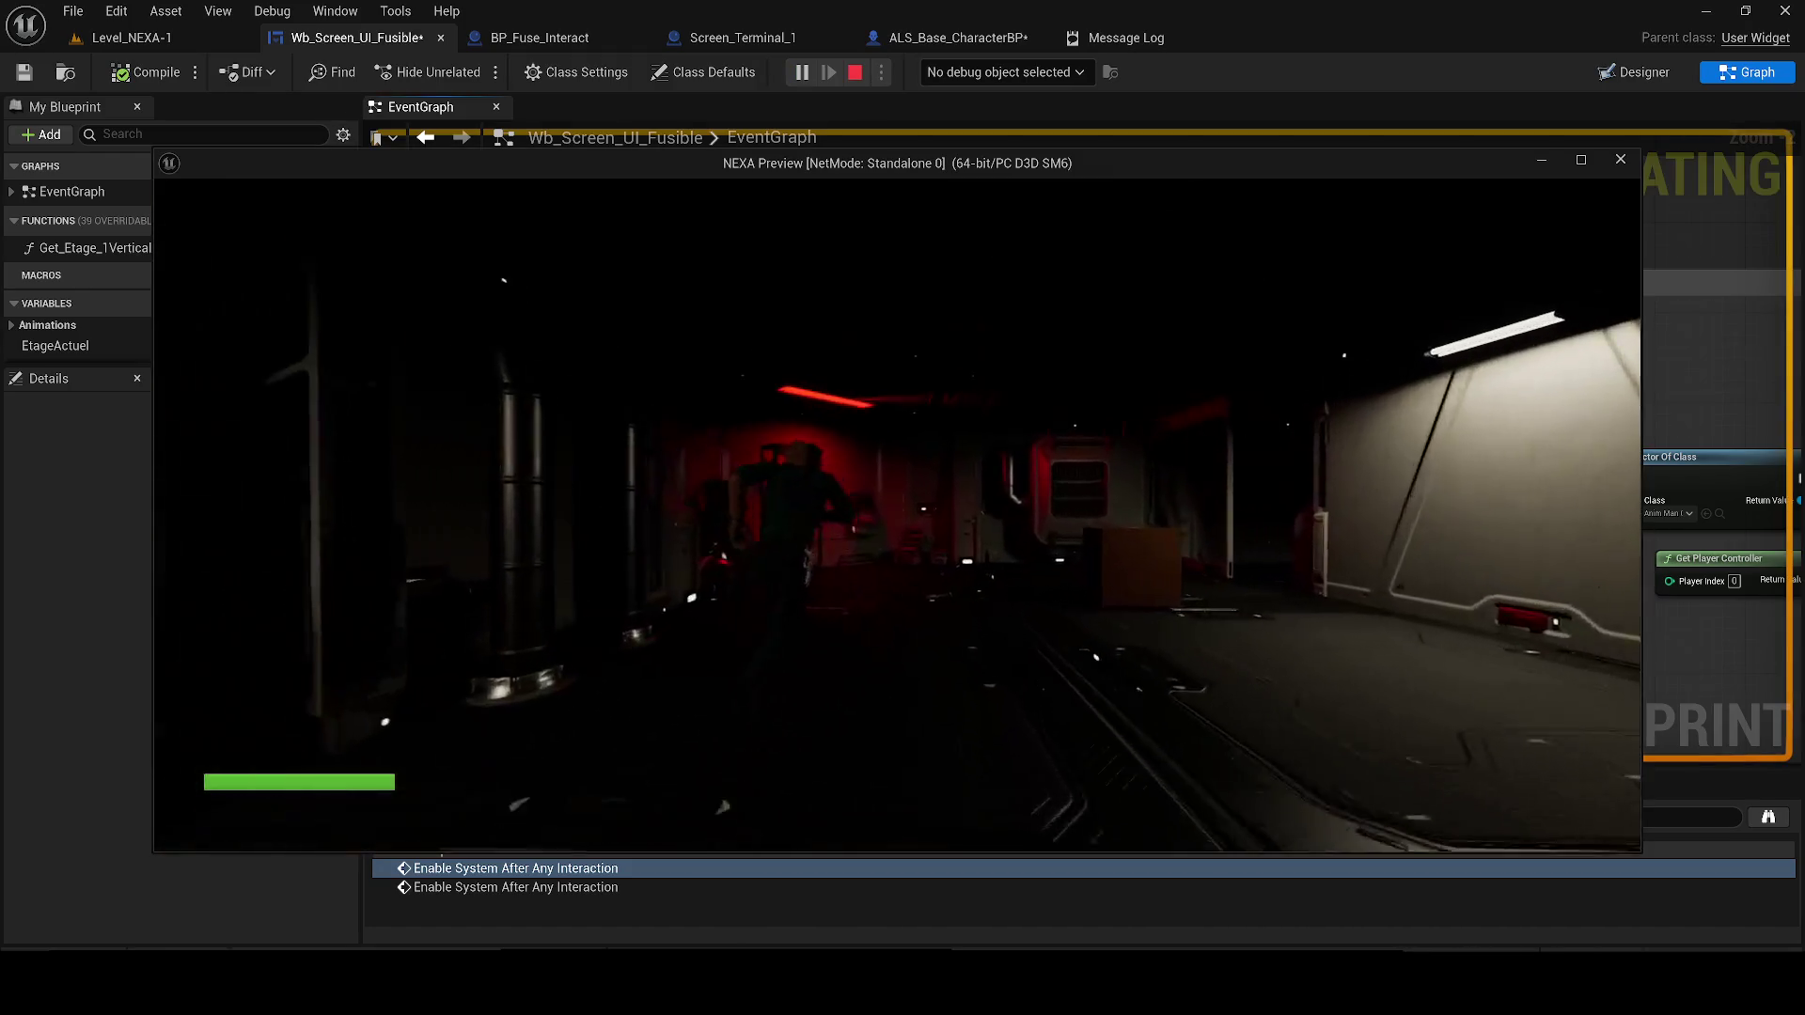
# Walk to the terminal and interact to see Accès Refusé, leave via RETOUR, then stop play
pyautogui.press('w')
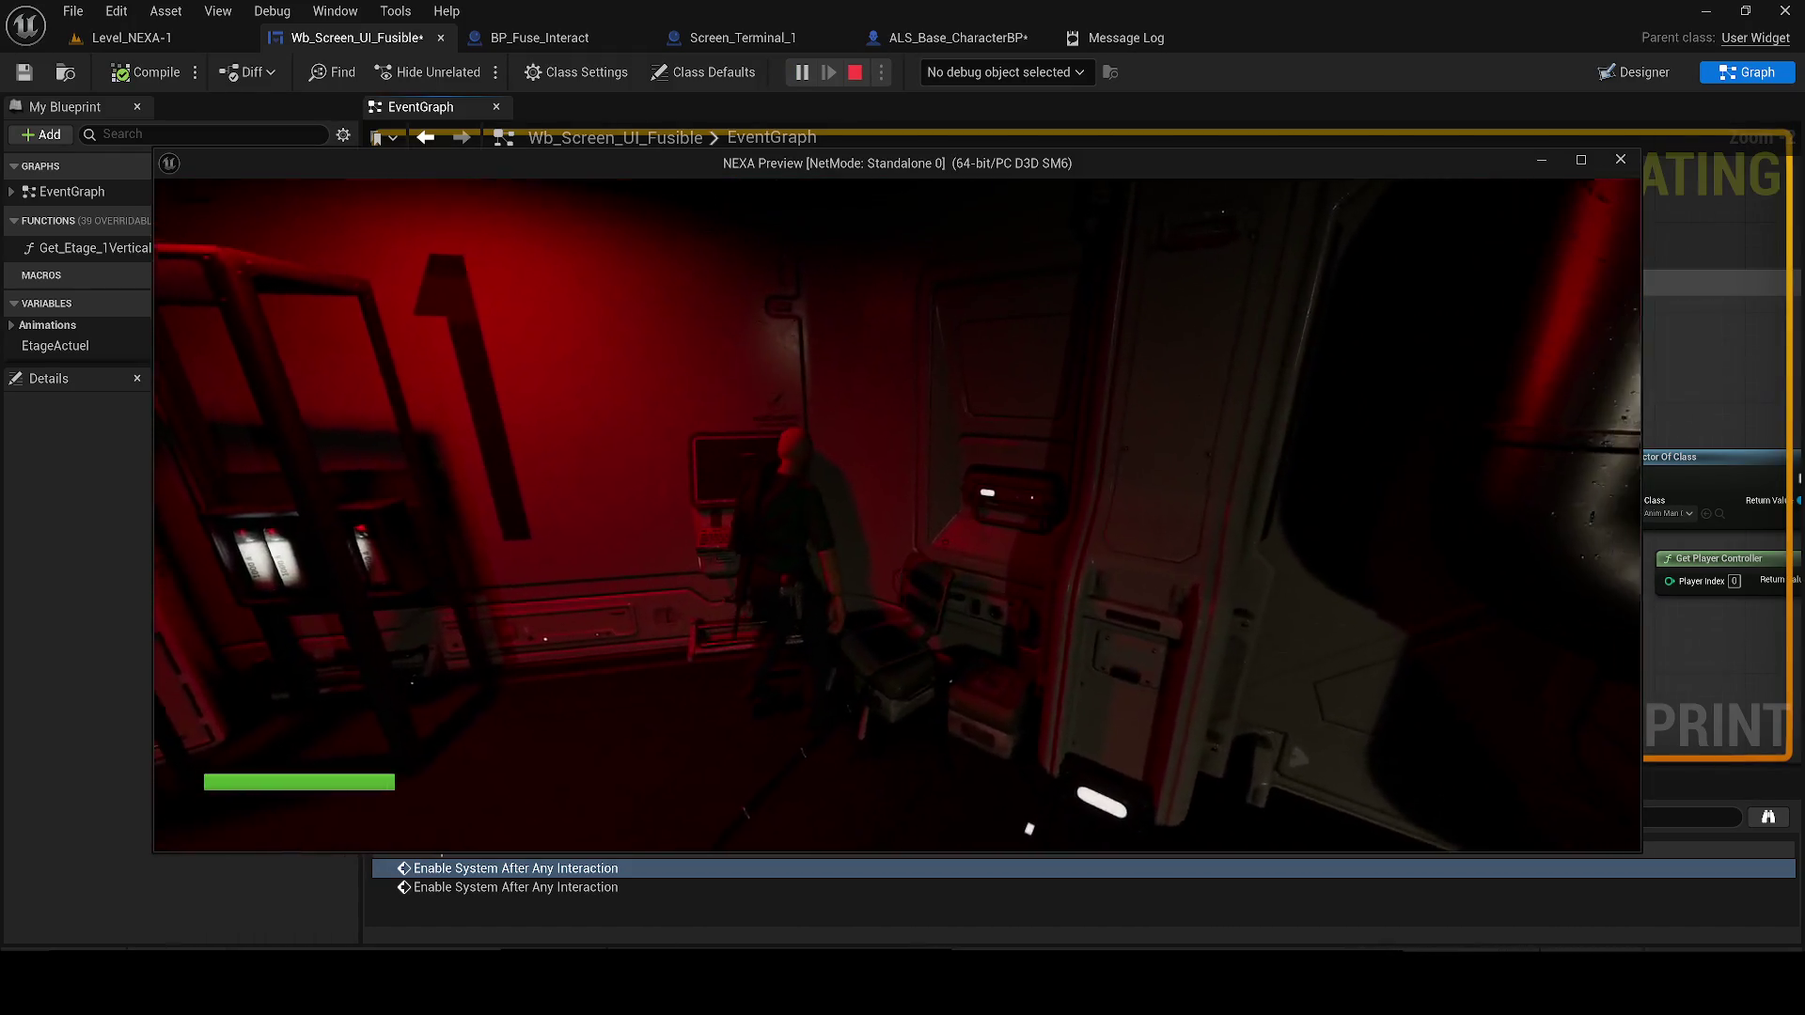
pyautogui.press('e')
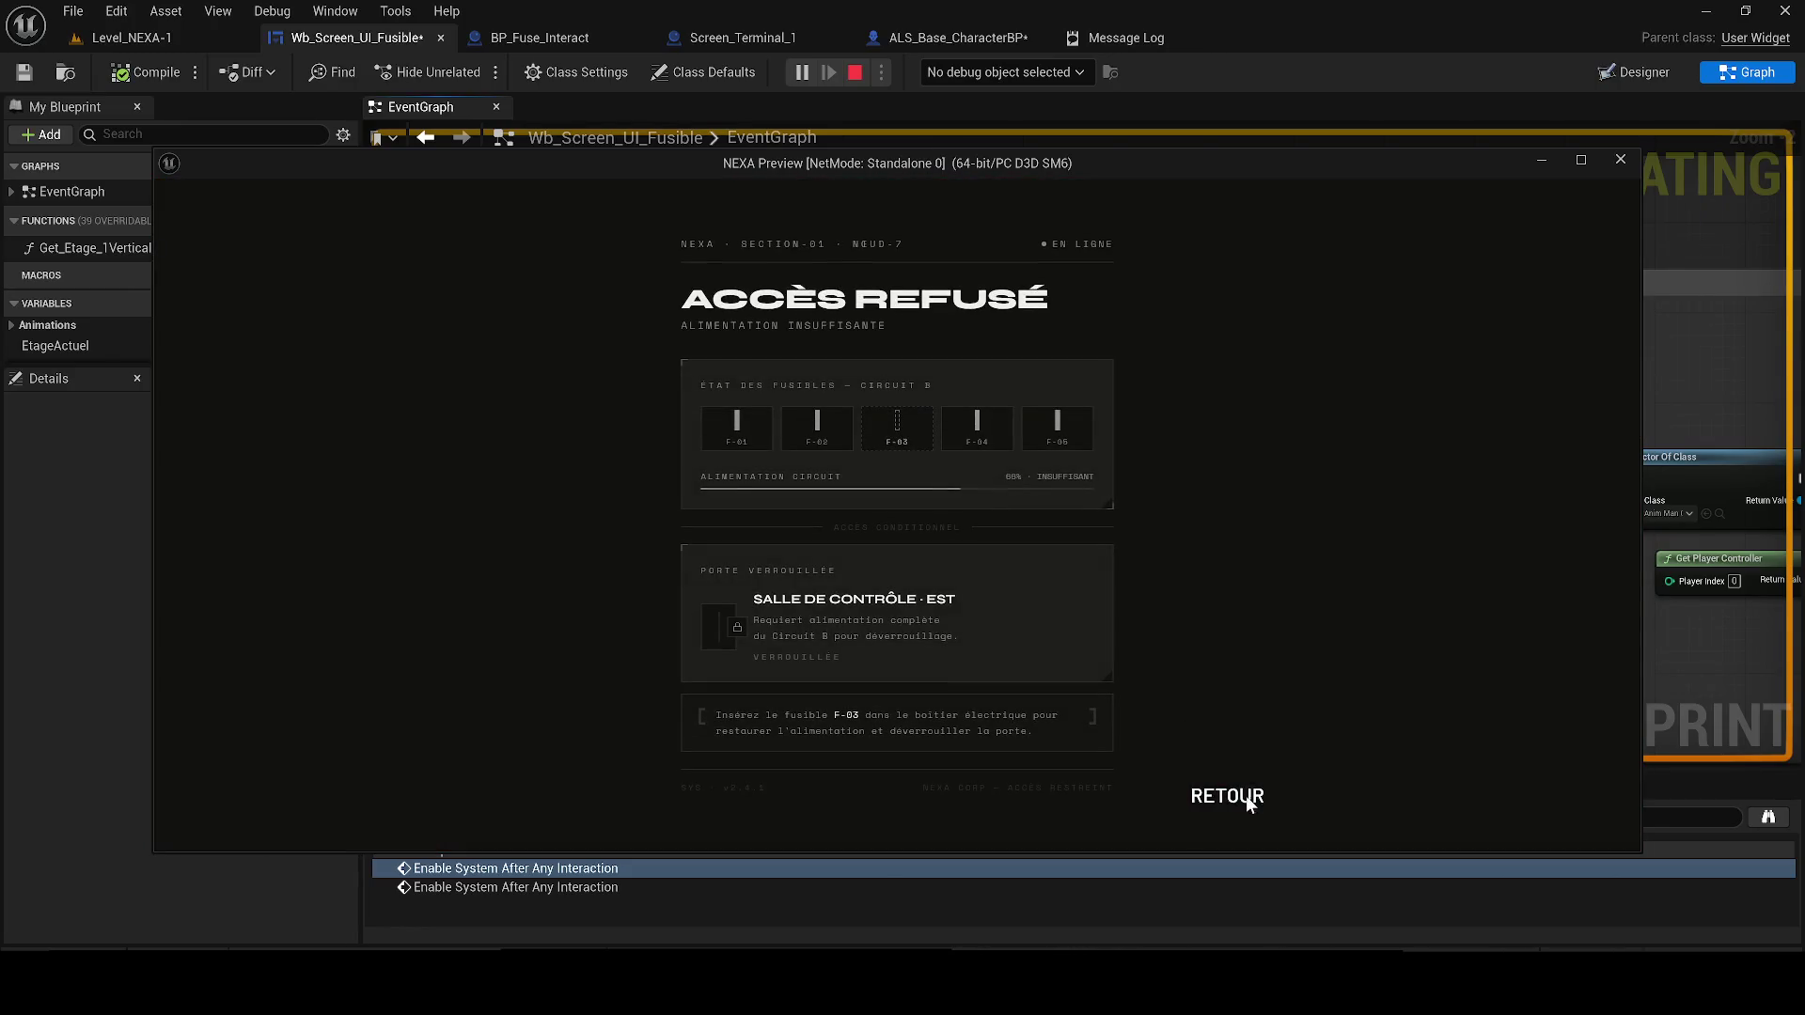
pyautogui.click(1243, 797)
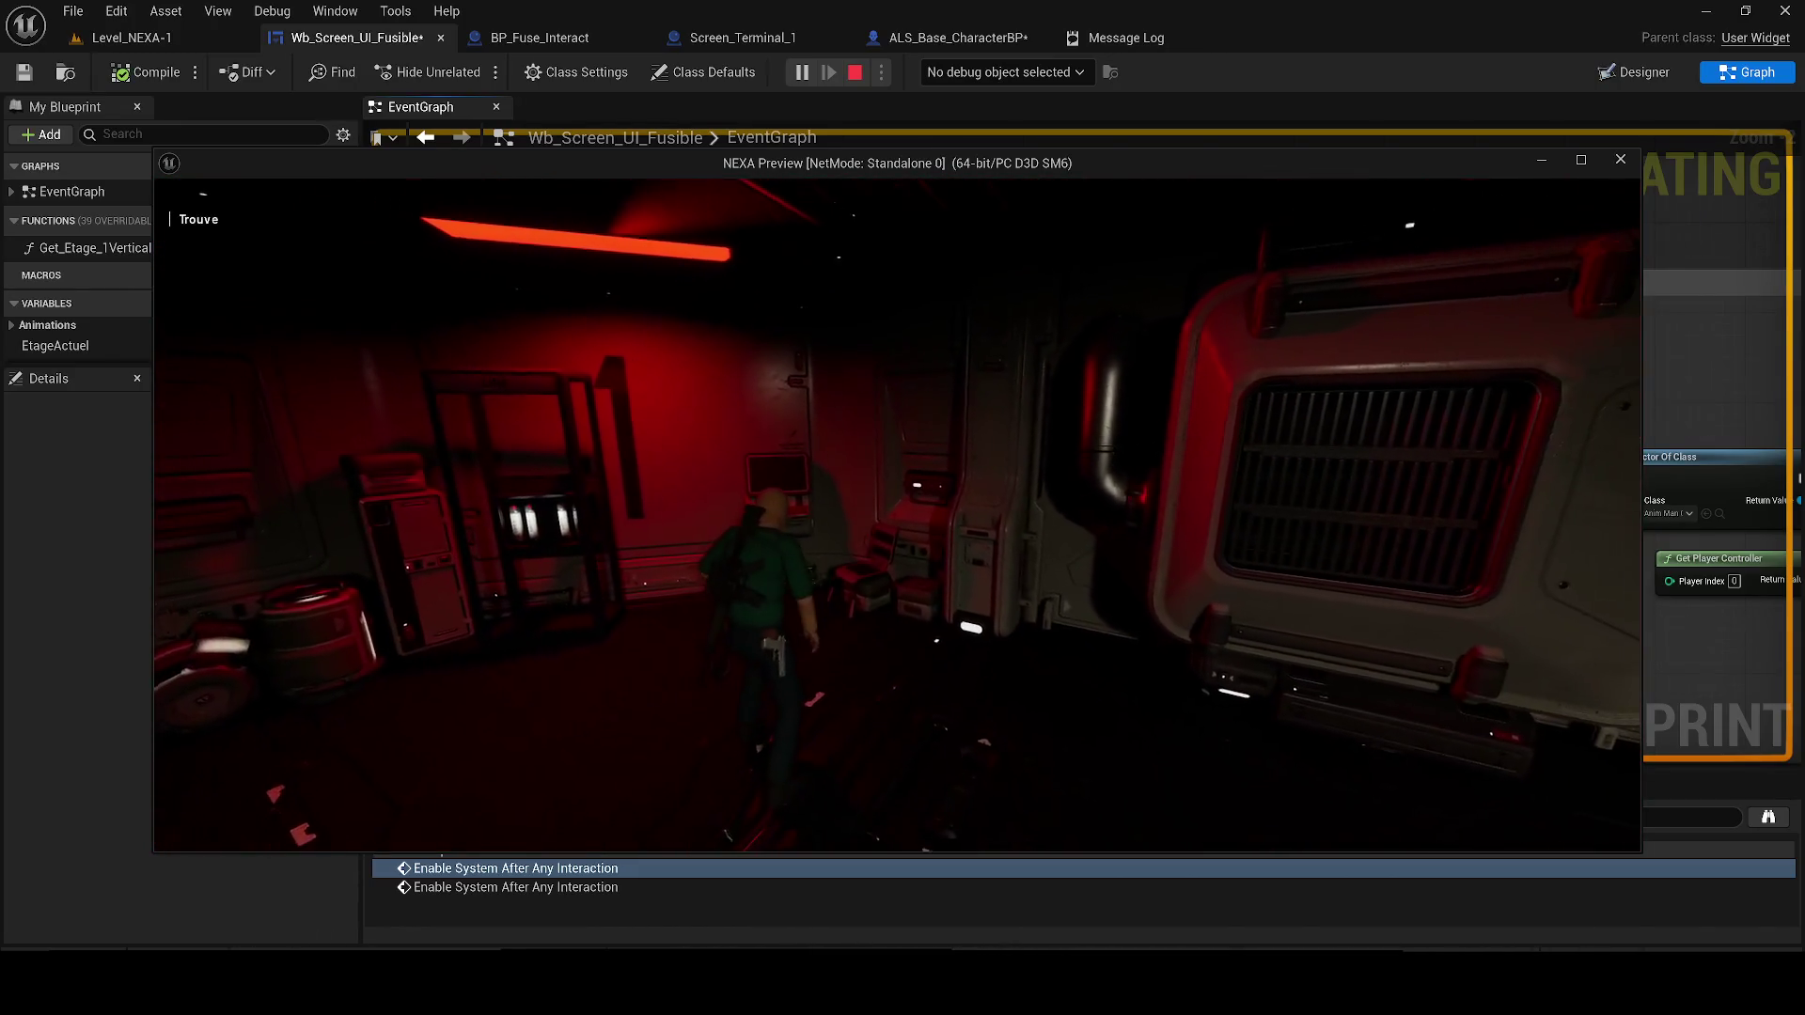
pyautogui.press('Escape')
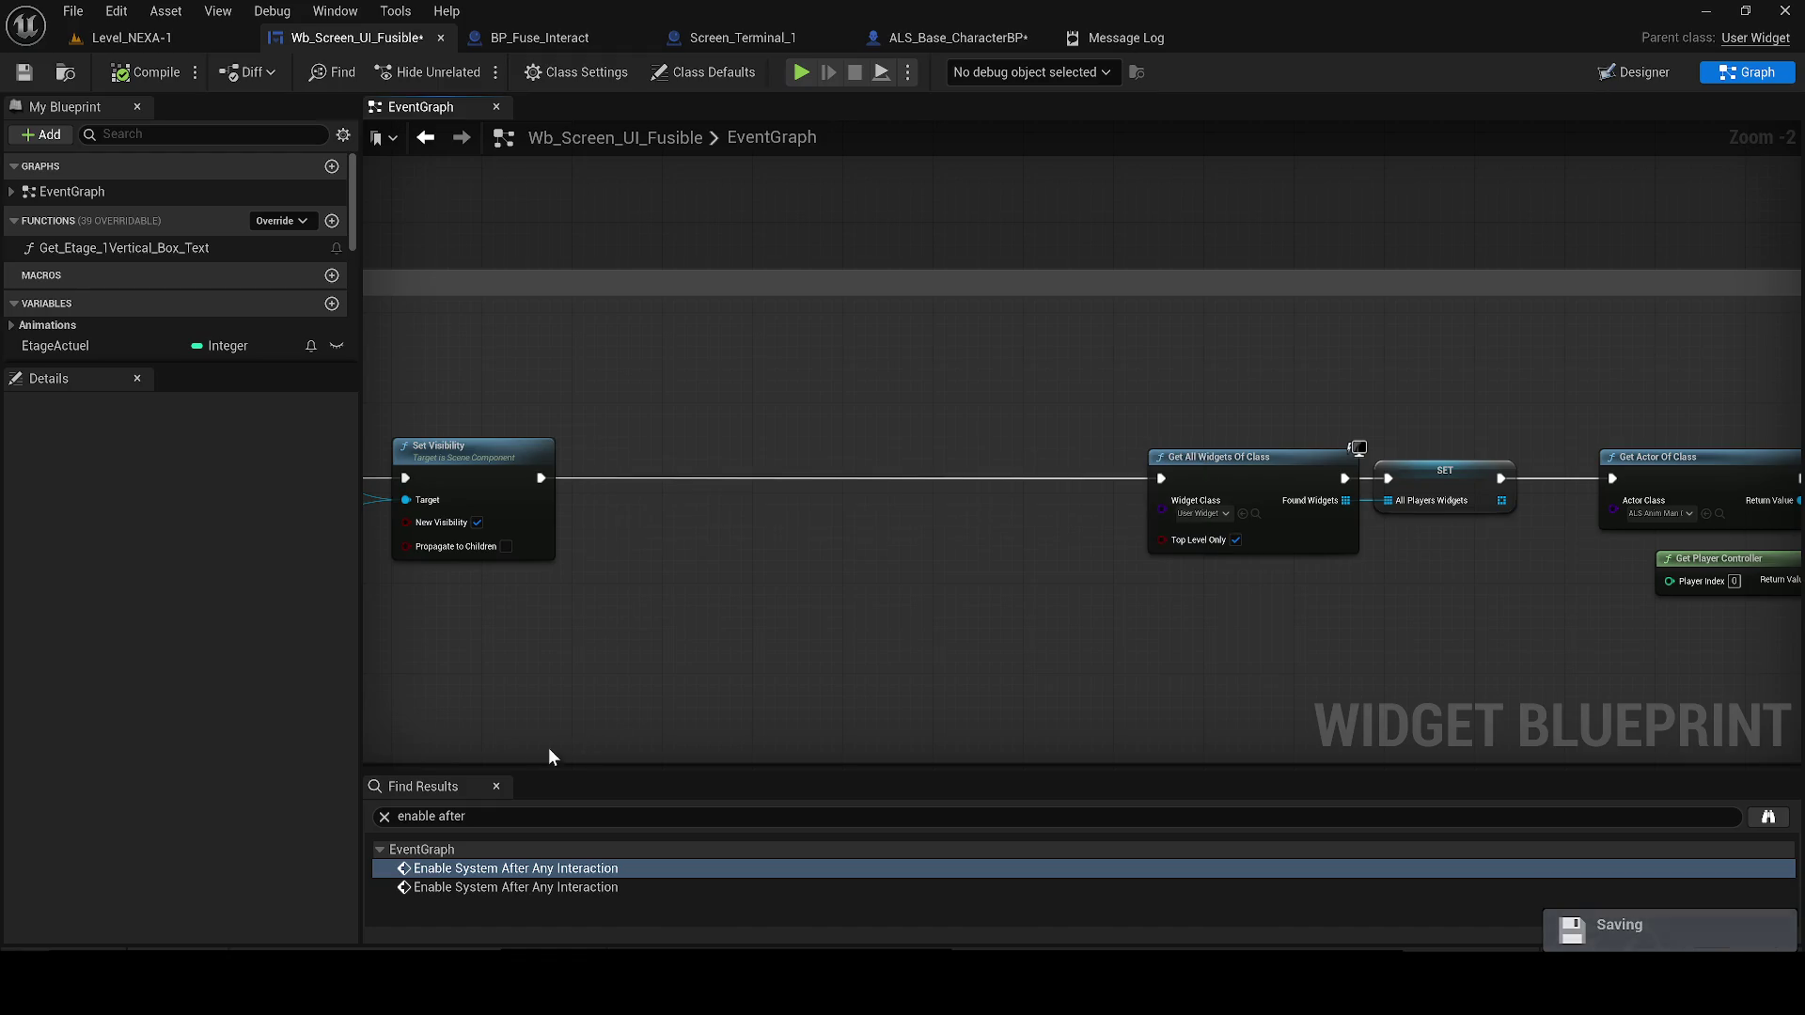
# Close Find Results, save Wb_Screen_UI_Fusible, and switch to the ALS_Base_CharacterBP graph
pyautogui.click(496, 788)
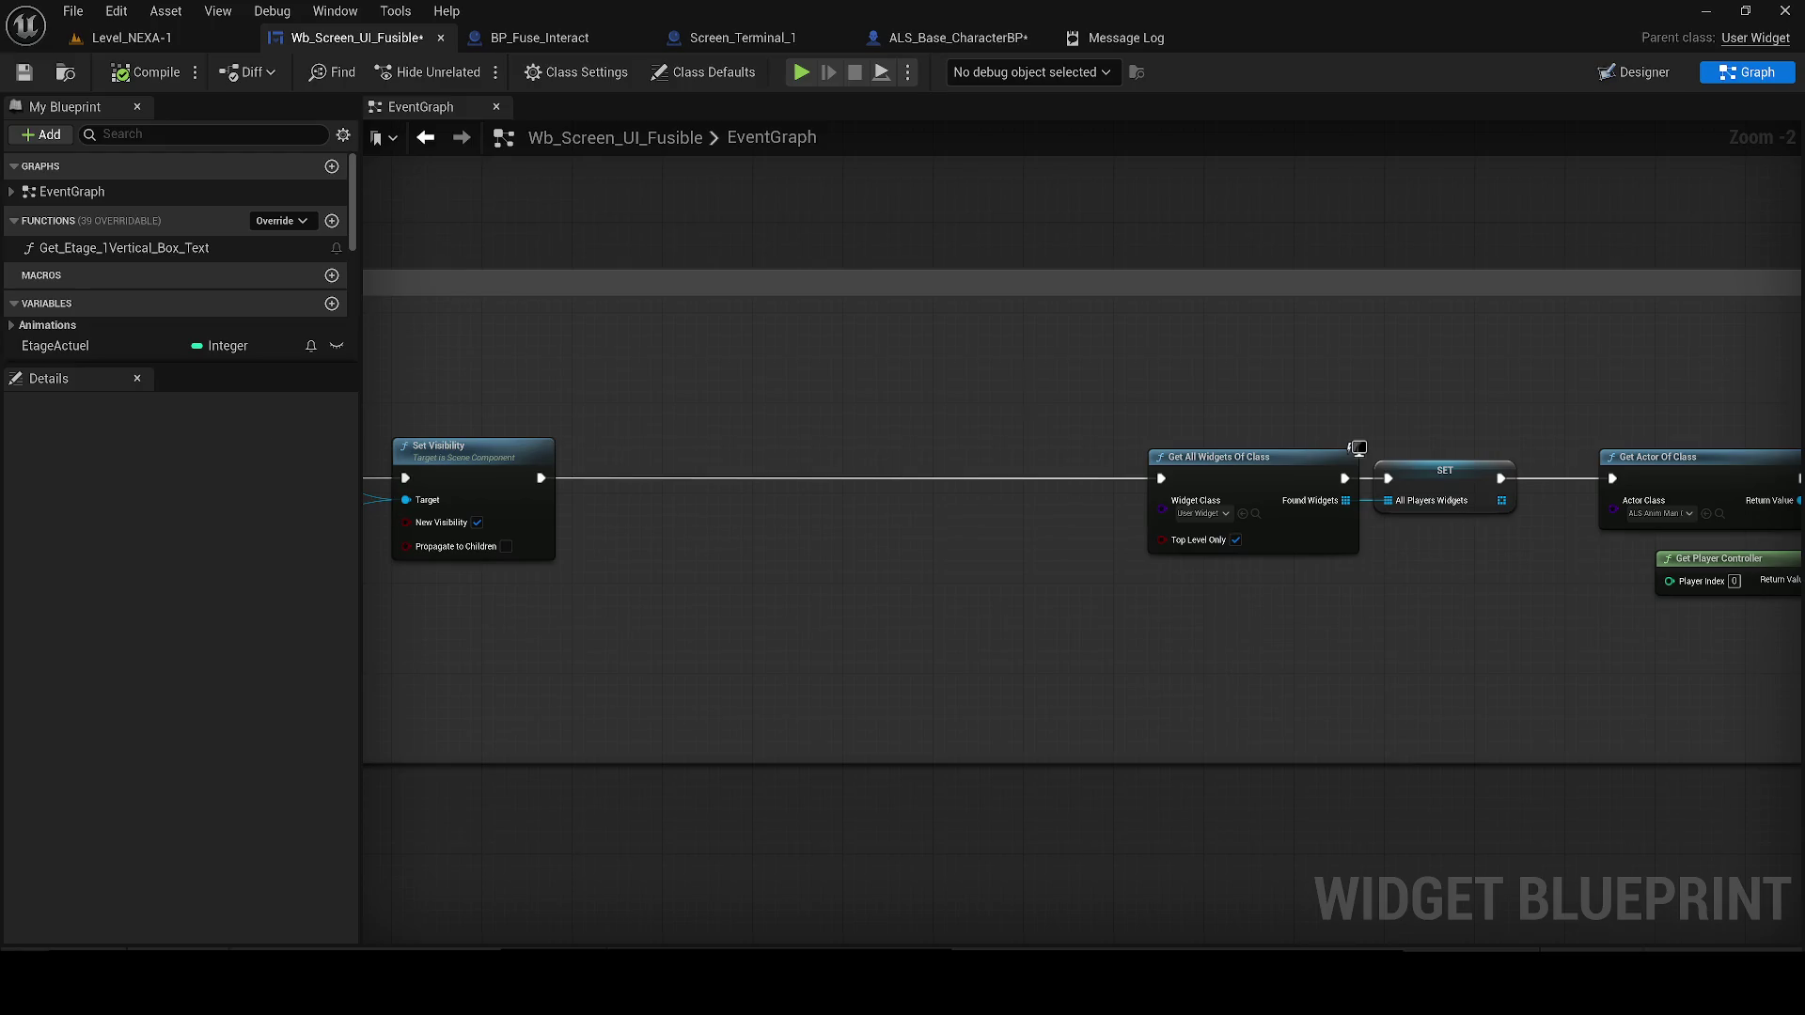
pyautogui.click(24, 73)
pyautogui.click(987, 38)
# Move the Enable System After Any Interaction node and search all actions for 'add maping'
pyautogui.moveTo(817, 526)
pyautogui.mouseDown()
pyautogui.moveTo(887, 305)
pyautogui.moveTo(876, 270)
pyautogui.moveTo(488, 319)
pyautogui.mouseUp()
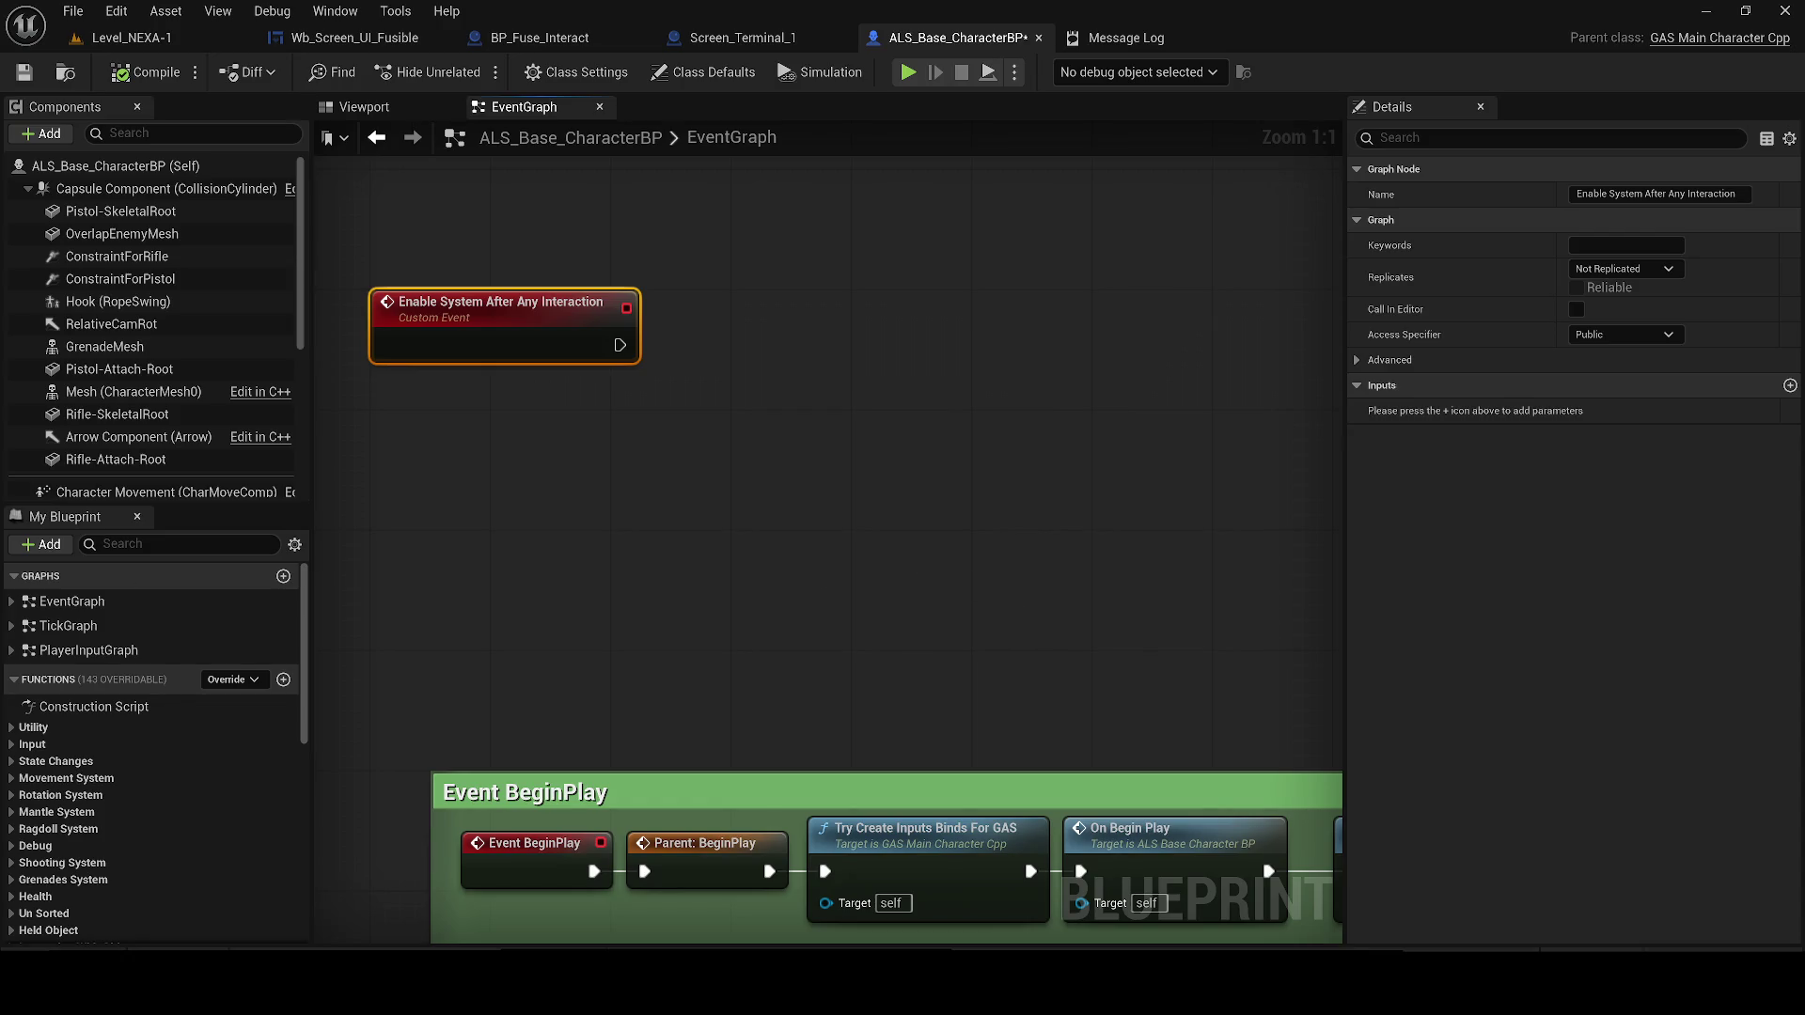
pyautogui.click(837, 383)
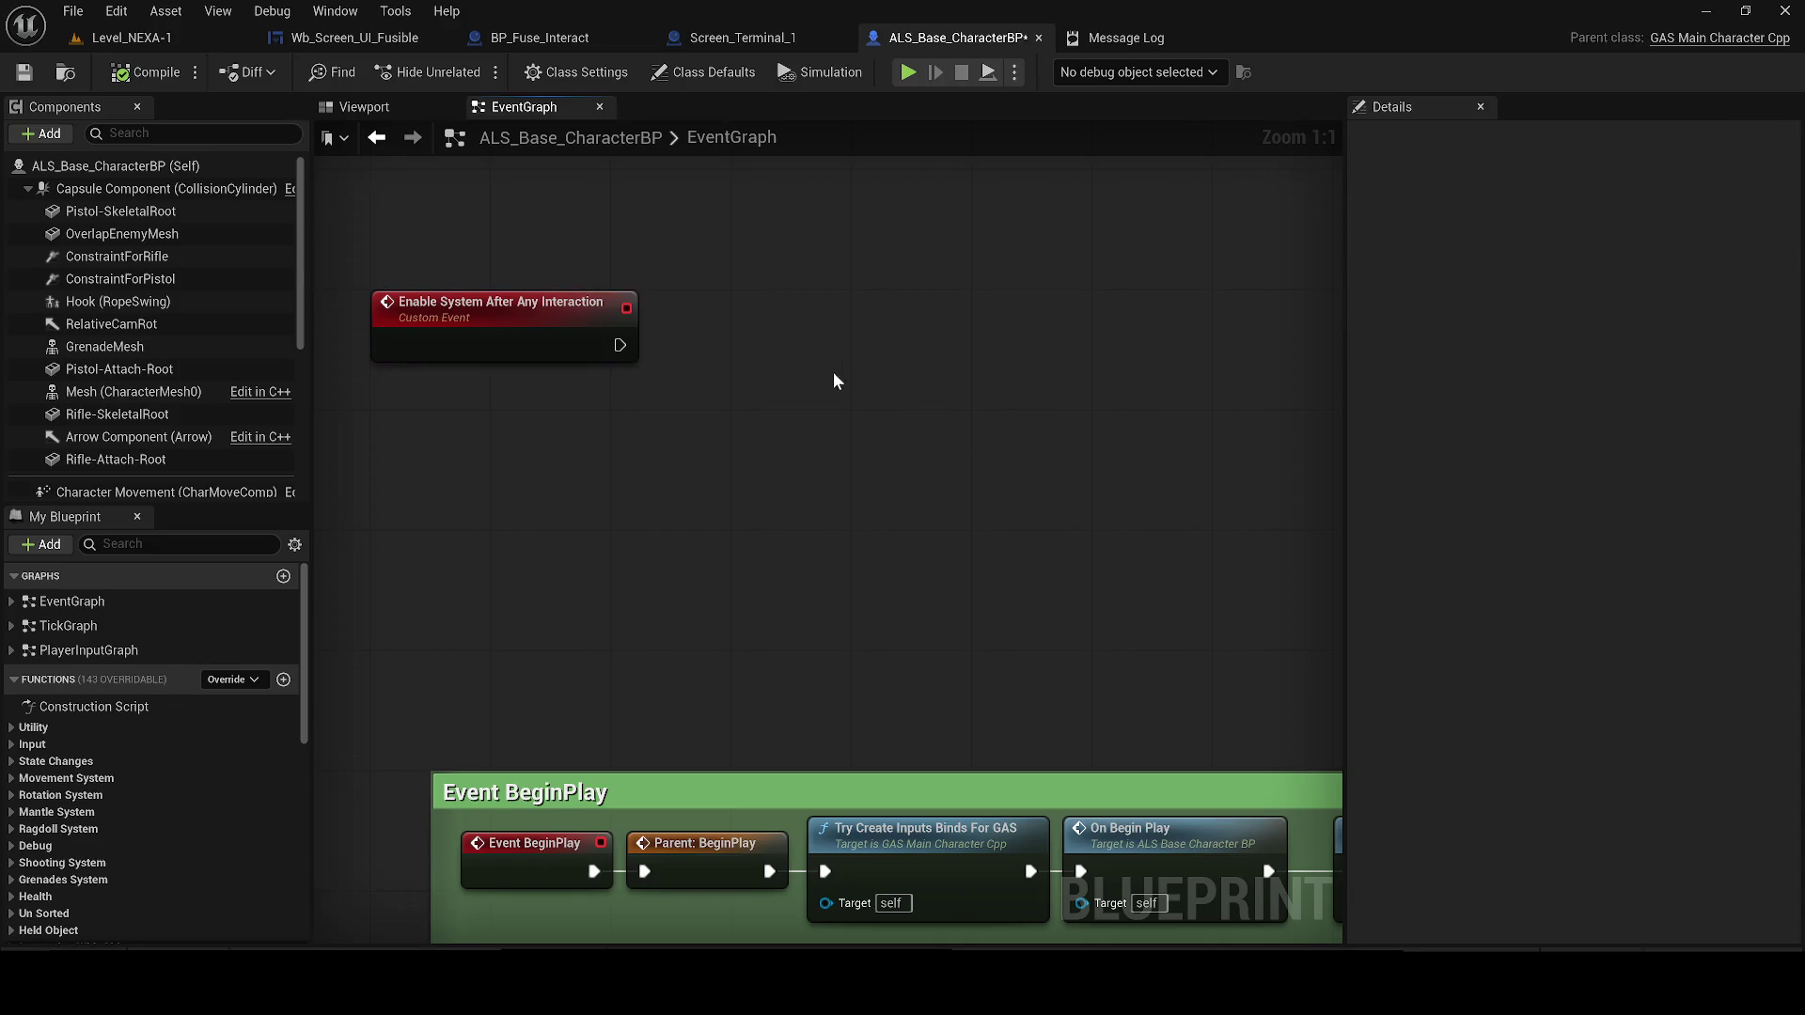
pyautogui.rightClick(787, 344)
pyautogui.write('Add Mapping Contex')
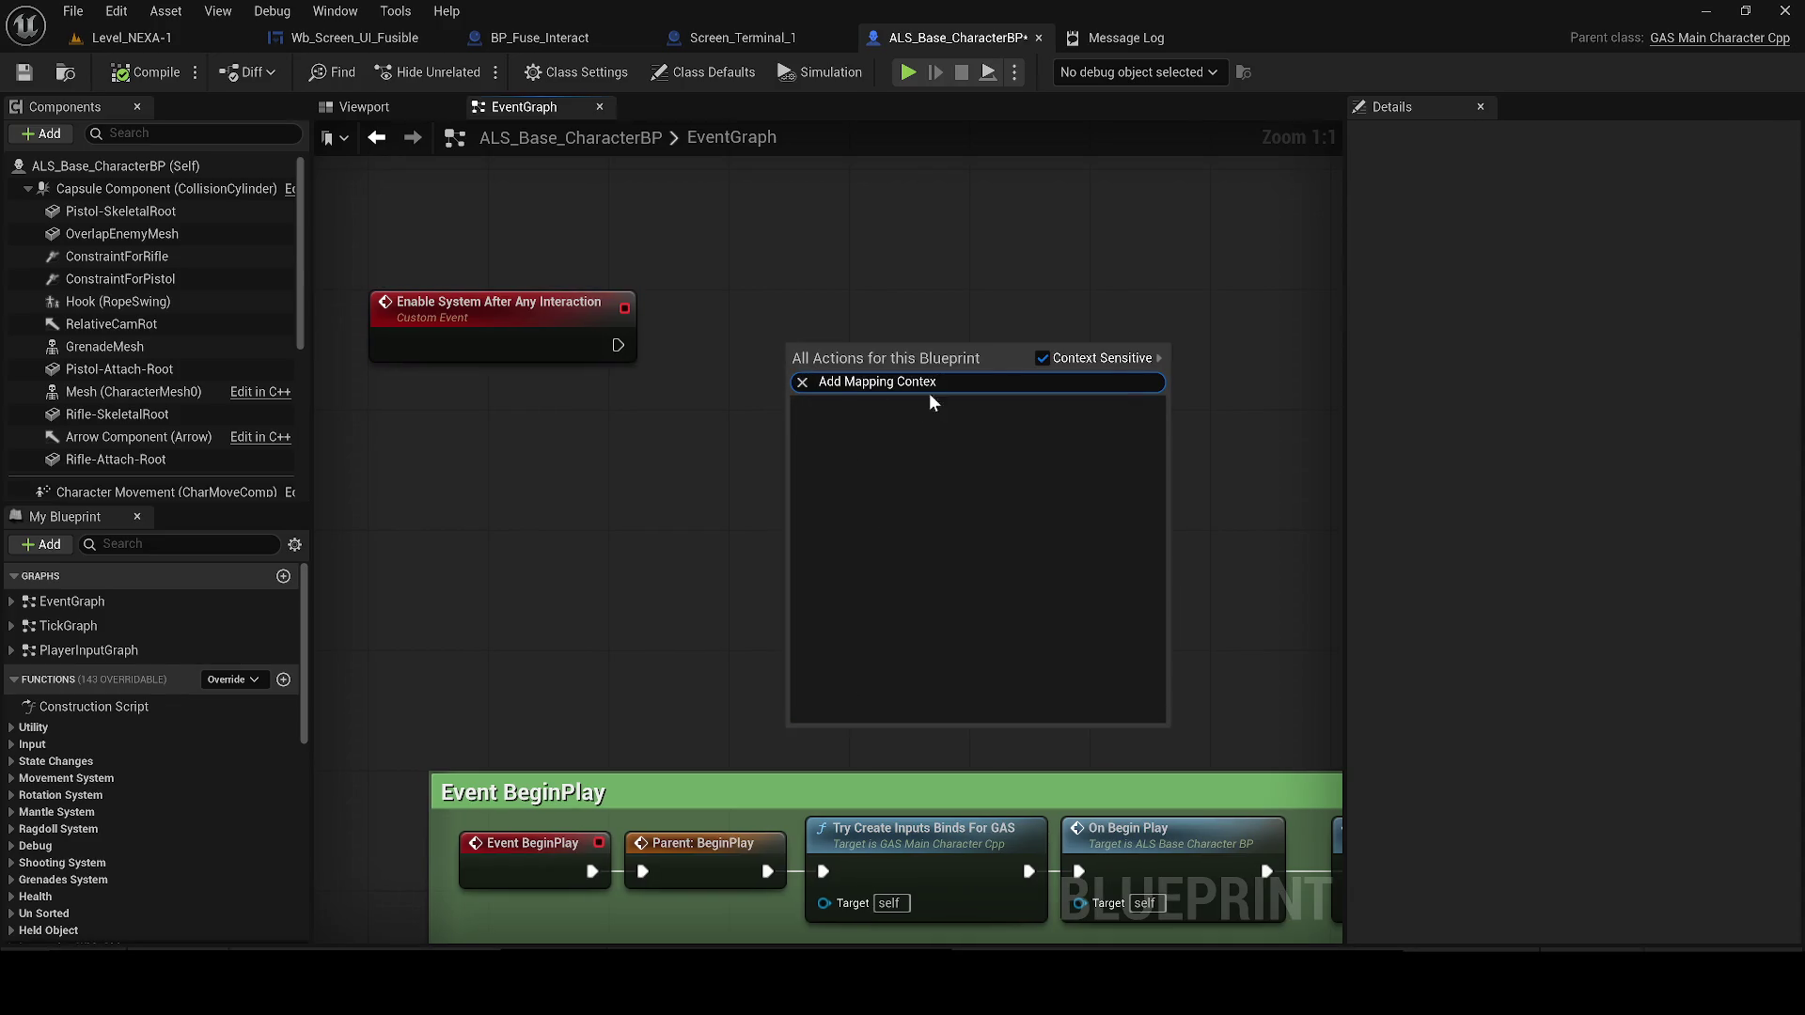
pyautogui.hotkey('ctrl', 'a')
pyautogui.write('add map')
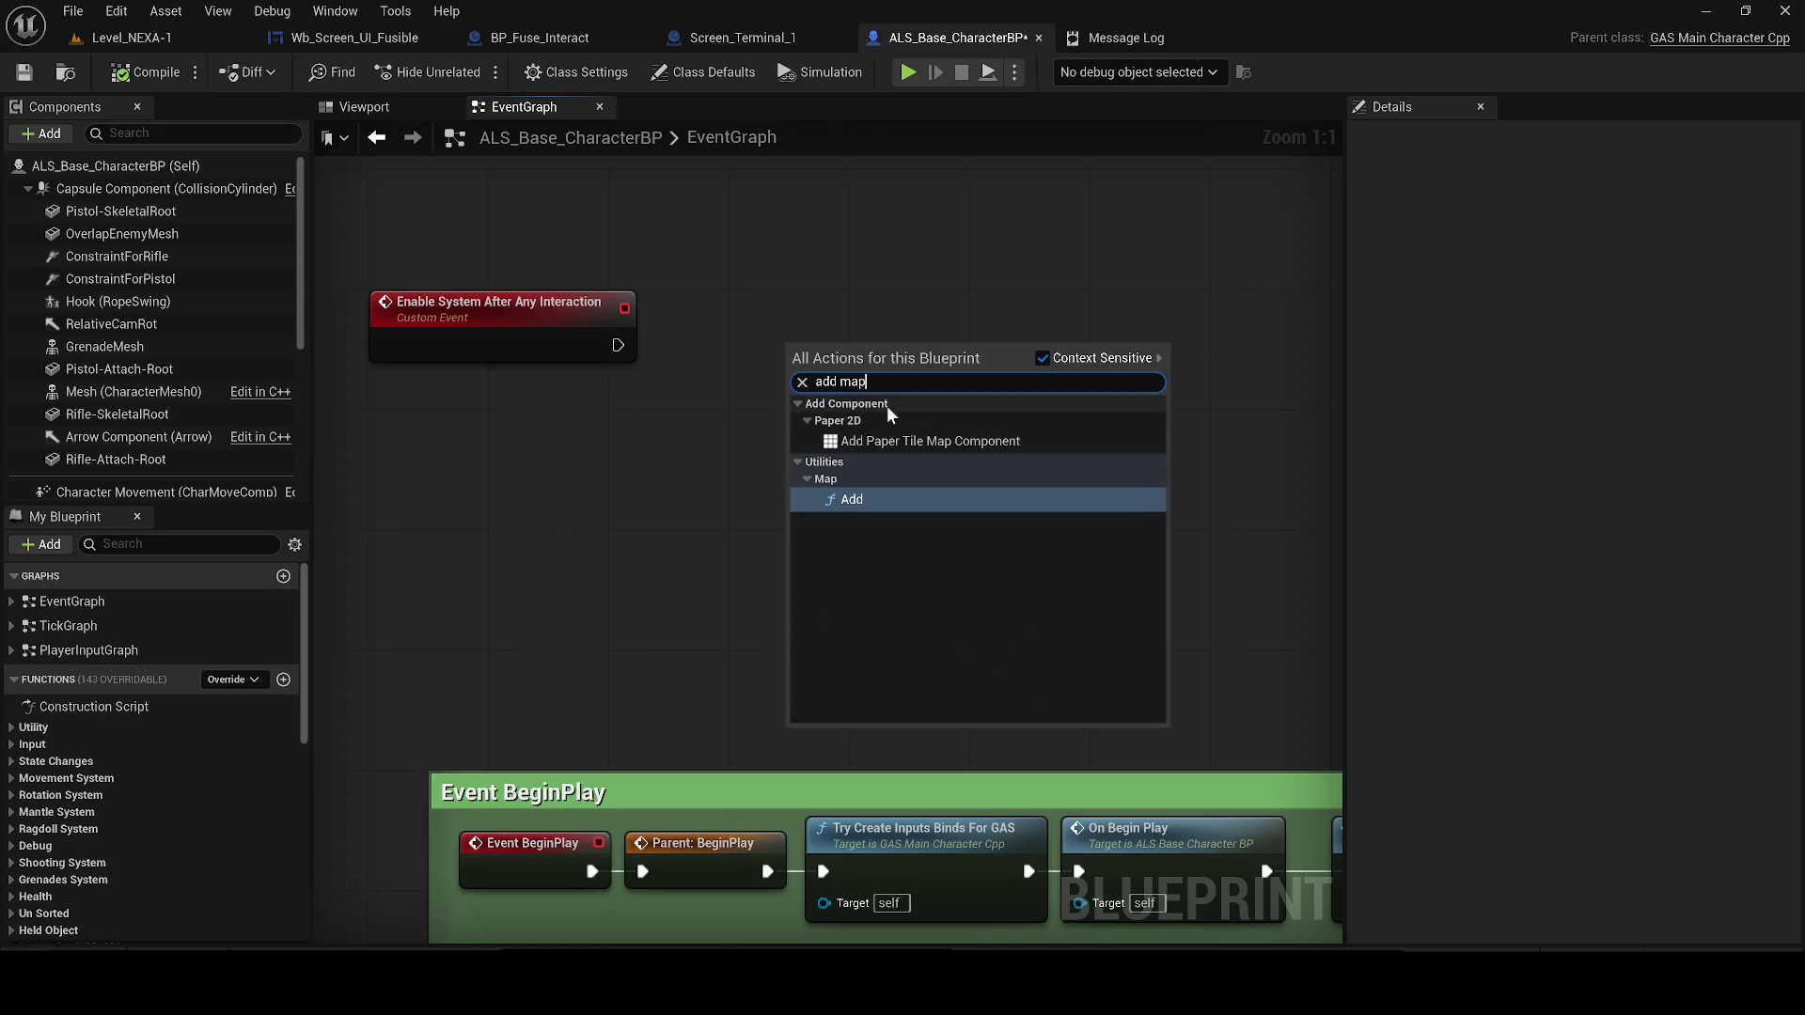
pyautogui.write('ing')
pyautogui.click(1042, 358)
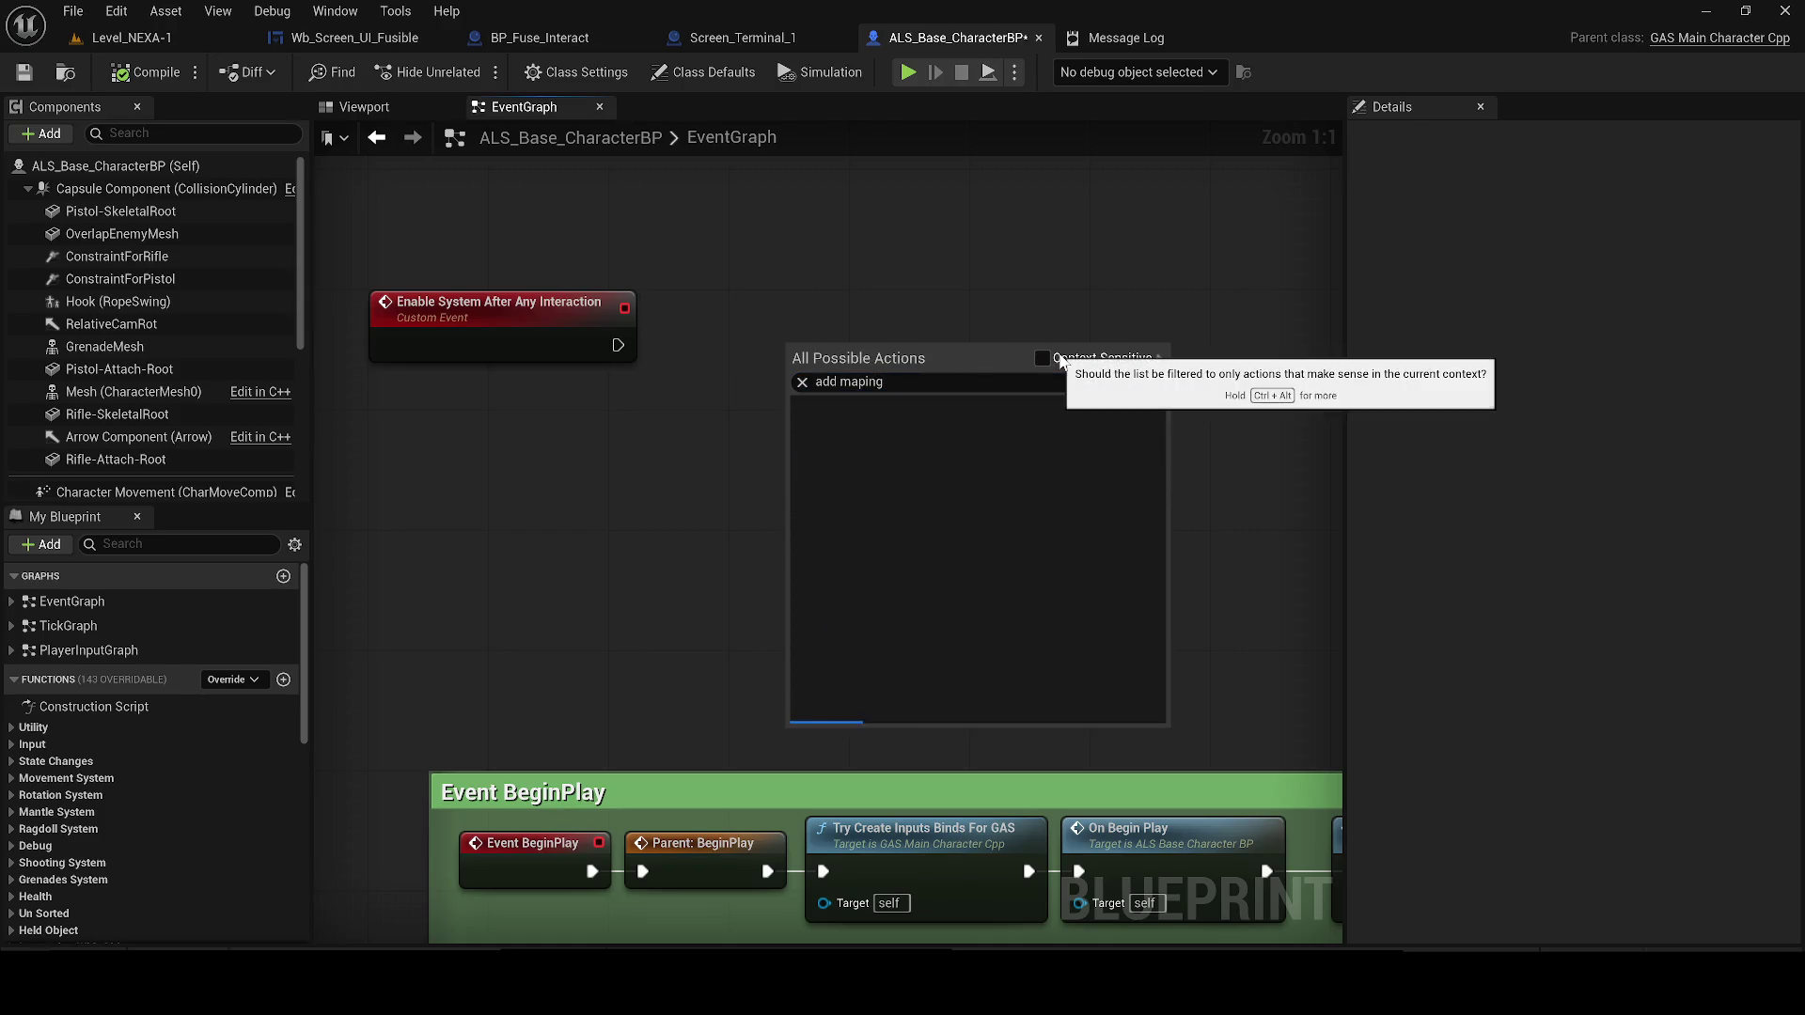
pyautogui.click(892, 273)
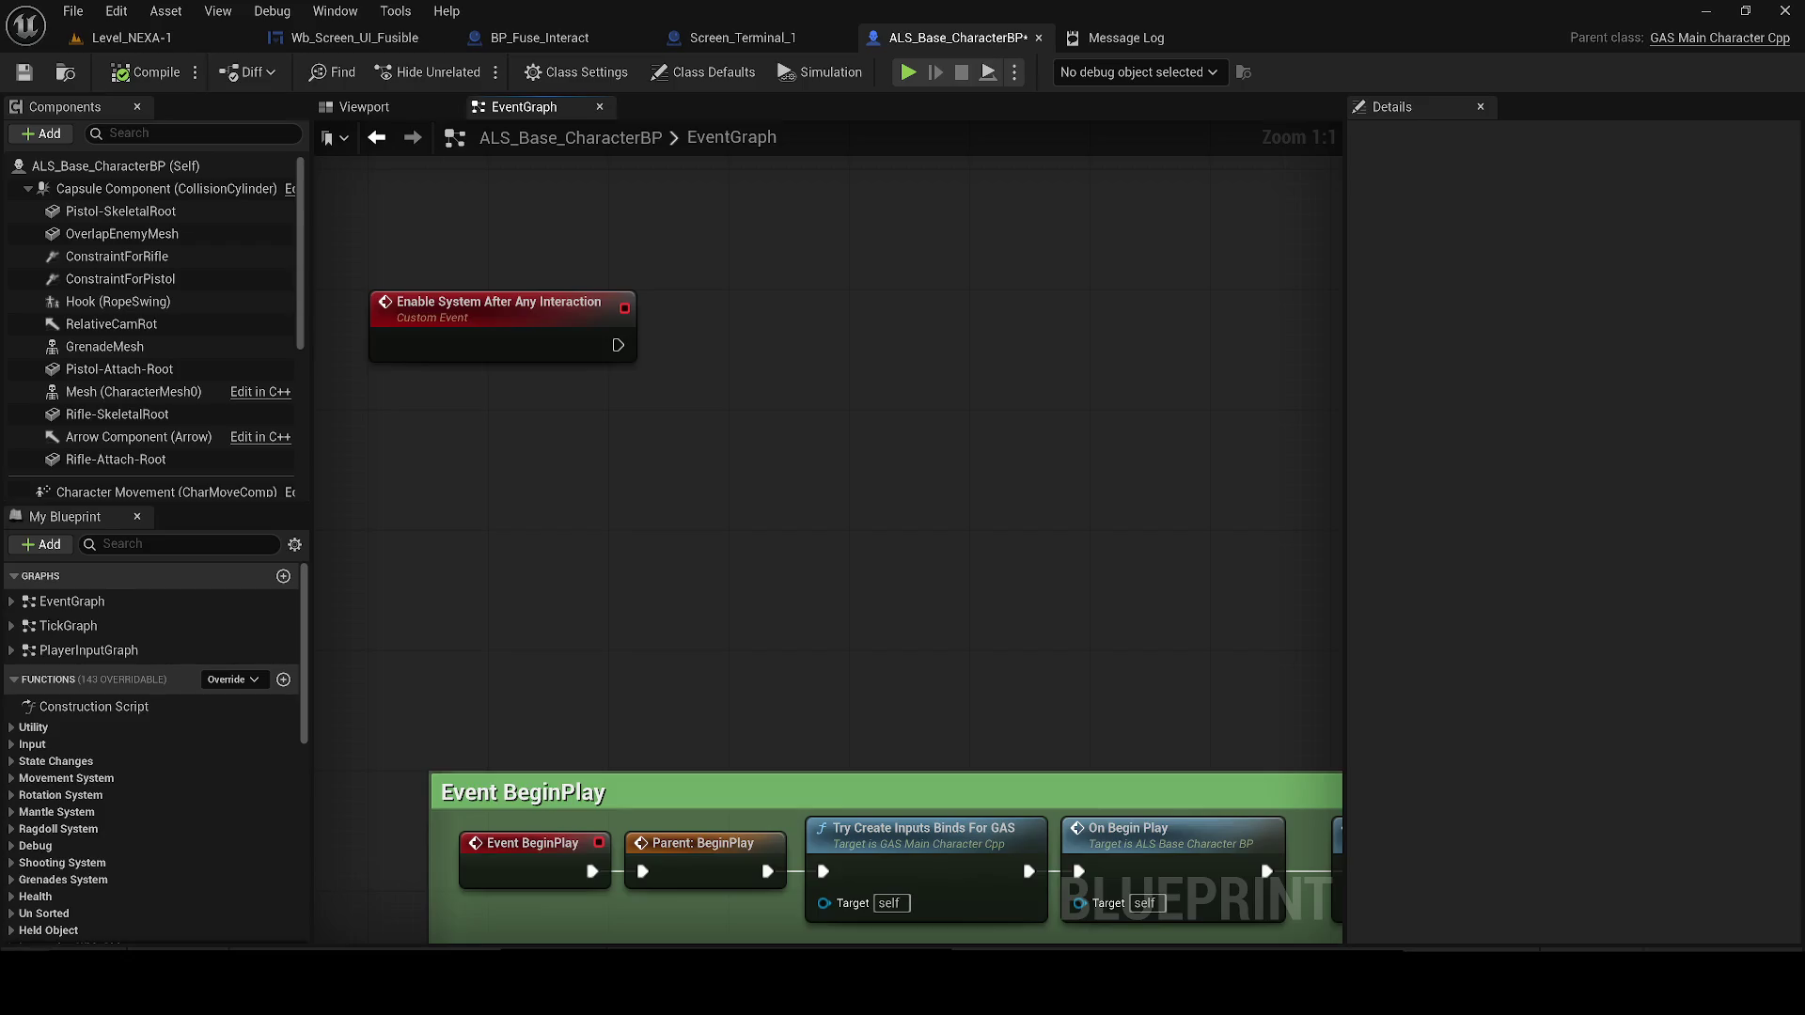
# Reposition the custom event node above Get All Widgets Of Class, then switch to the browser
pyautogui.scroll(-2, 592, 488)
pyautogui.click(596, 370)
pyautogui.moveTo(596, 370)
pyautogui.mouseDown()
pyautogui.moveTo(374, 409)
pyautogui.moveTo(961, 491)
pyautogui.mouseUp()
pyautogui.scroll(1, 564, 484)
pyautogui.moveTo(564, 484)
pyautogui.mouseDown()
pyautogui.moveTo(714, 436)
pyautogui.moveTo(601, 579)
pyautogui.moveTo(757, 393)
pyautogui.moveTo(832, 406)
pyautogui.moveTo(592, 567)
pyautogui.moveTo(581, 434)
pyautogui.moveTo(431, 394)
pyautogui.moveTo(414, 408)
pyautogui.moveTo(442, 661)
pyautogui.moveTo(523, 612)
pyautogui.moveTo(619, 601)
pyautogui.mouseUp()
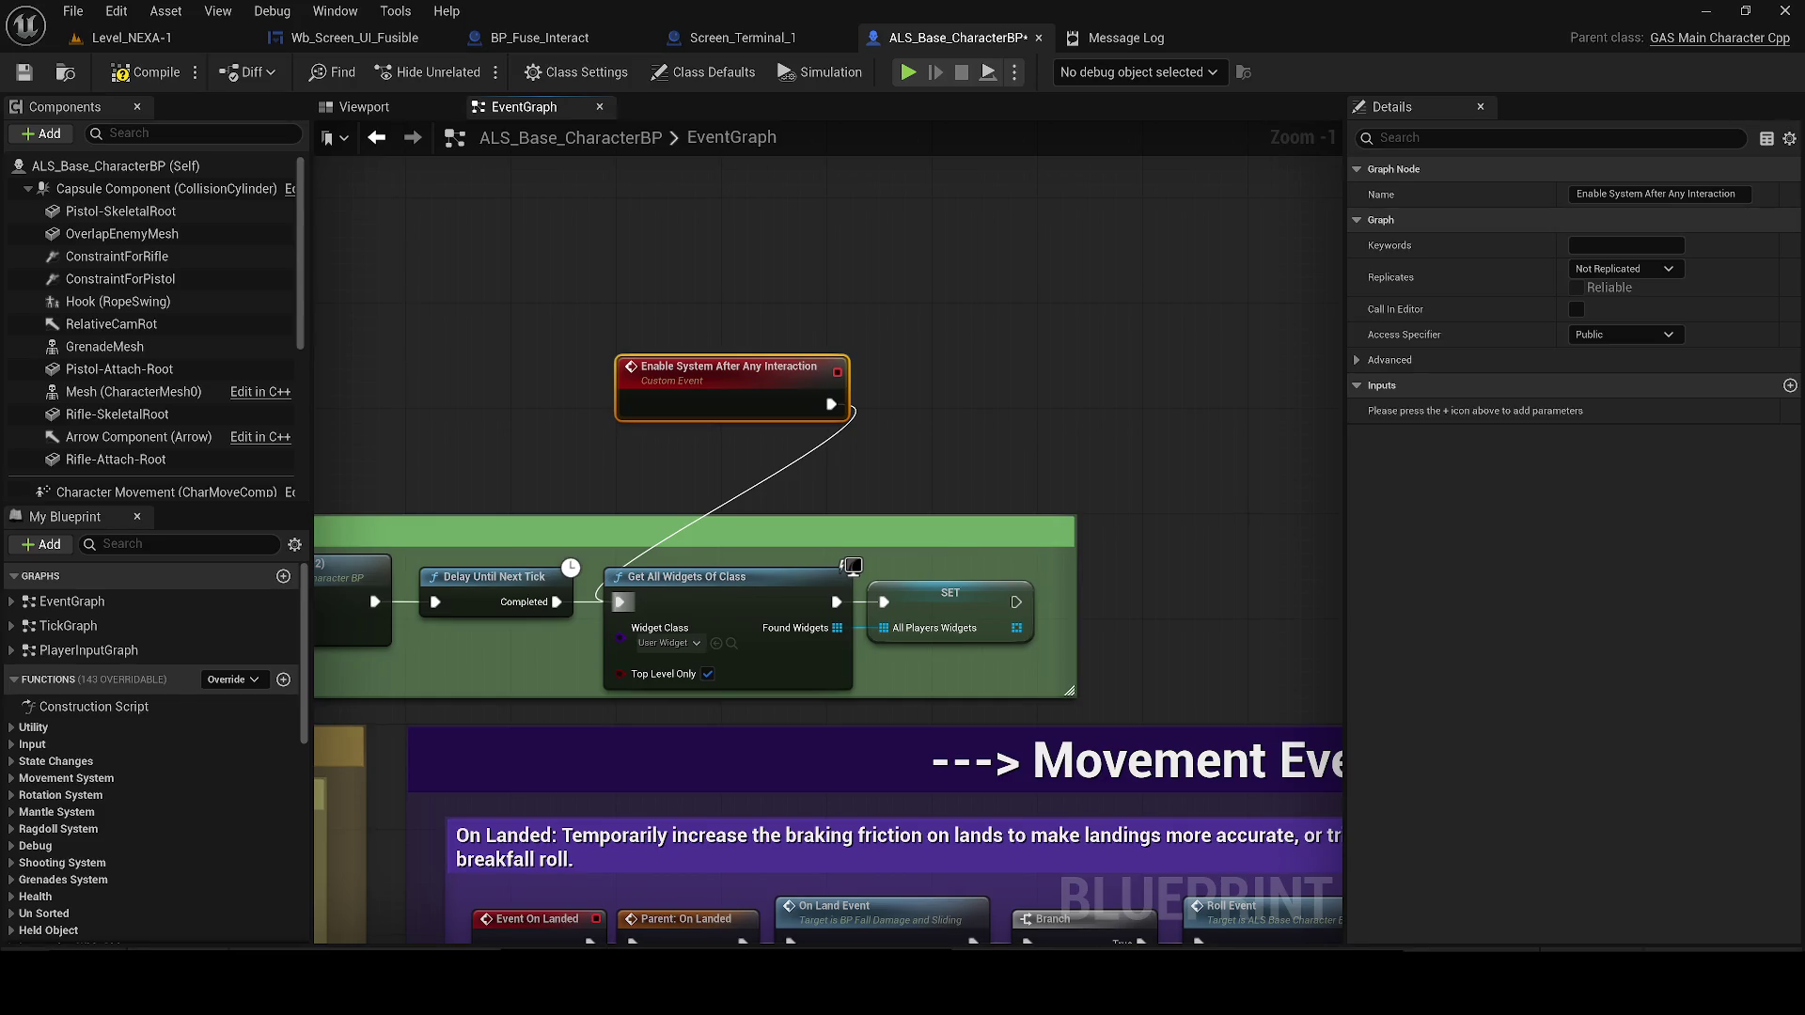
pyautogui.hotkey('alt', 'Tab')
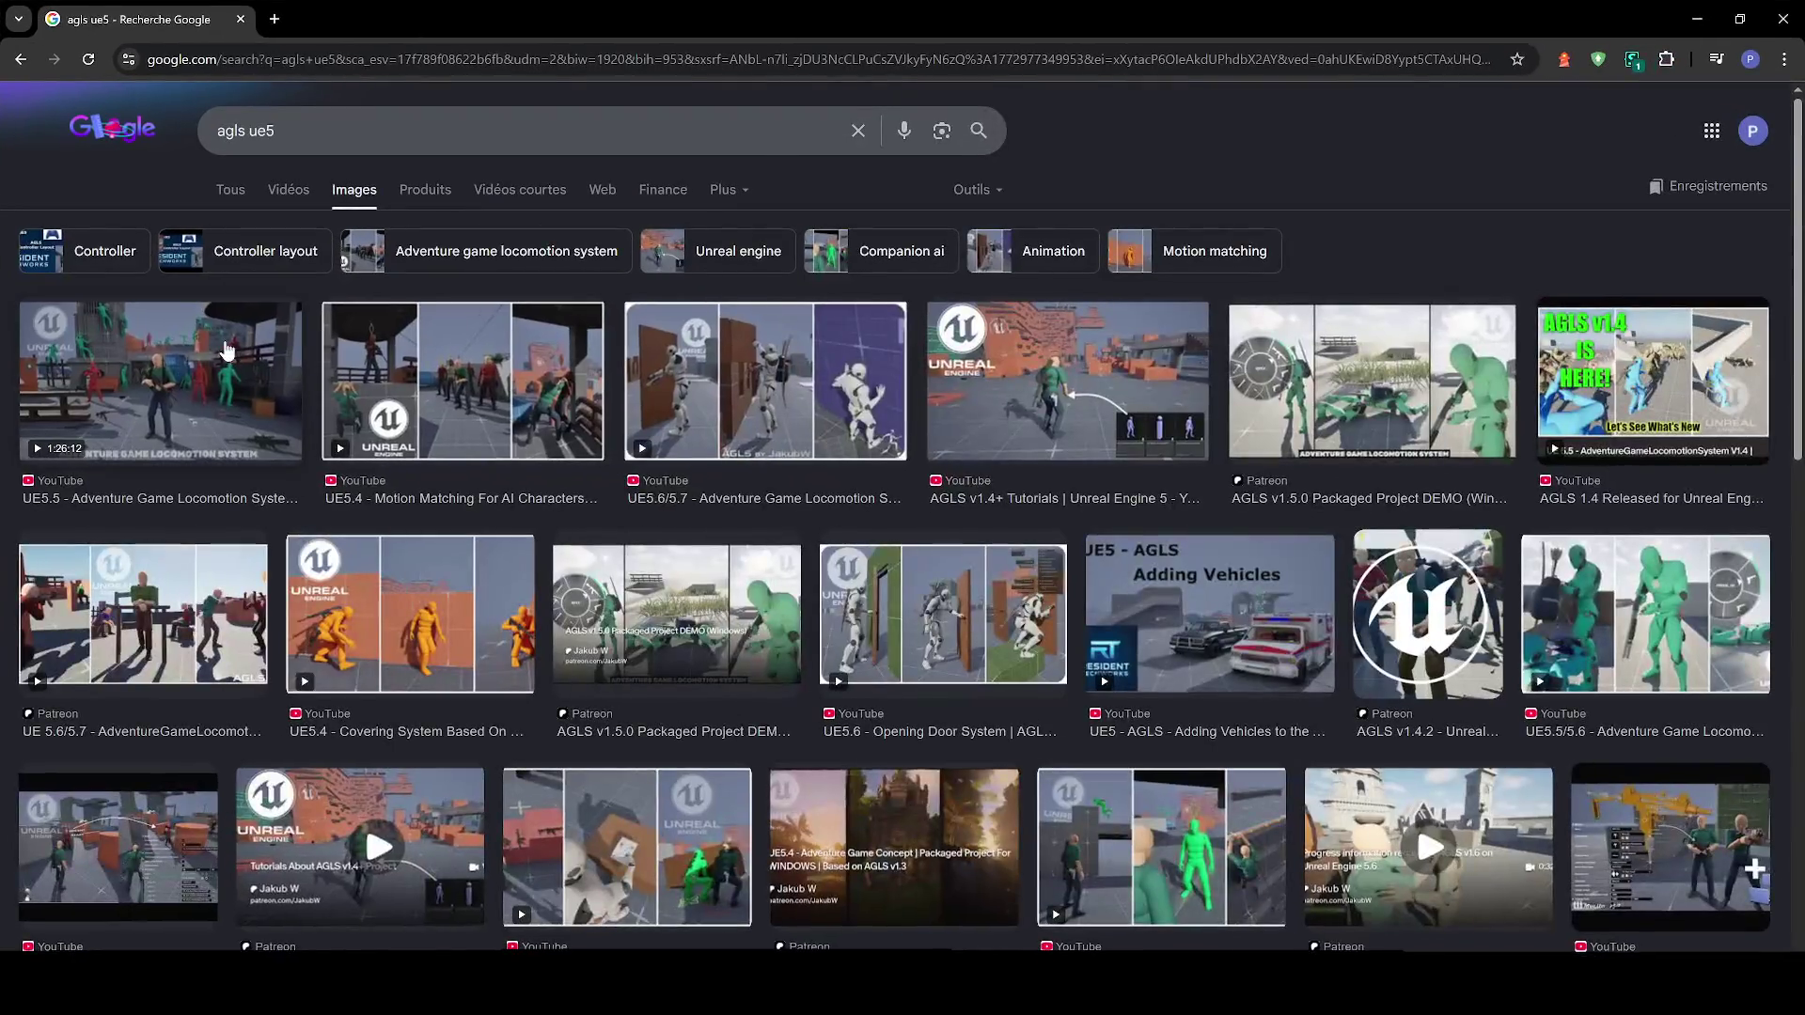
# Preview the AGLS video, AGLS v1.4+ Tutorials, Wheeled Overlays Menu and Motion Matching results
pyautogui.click(178, 380)
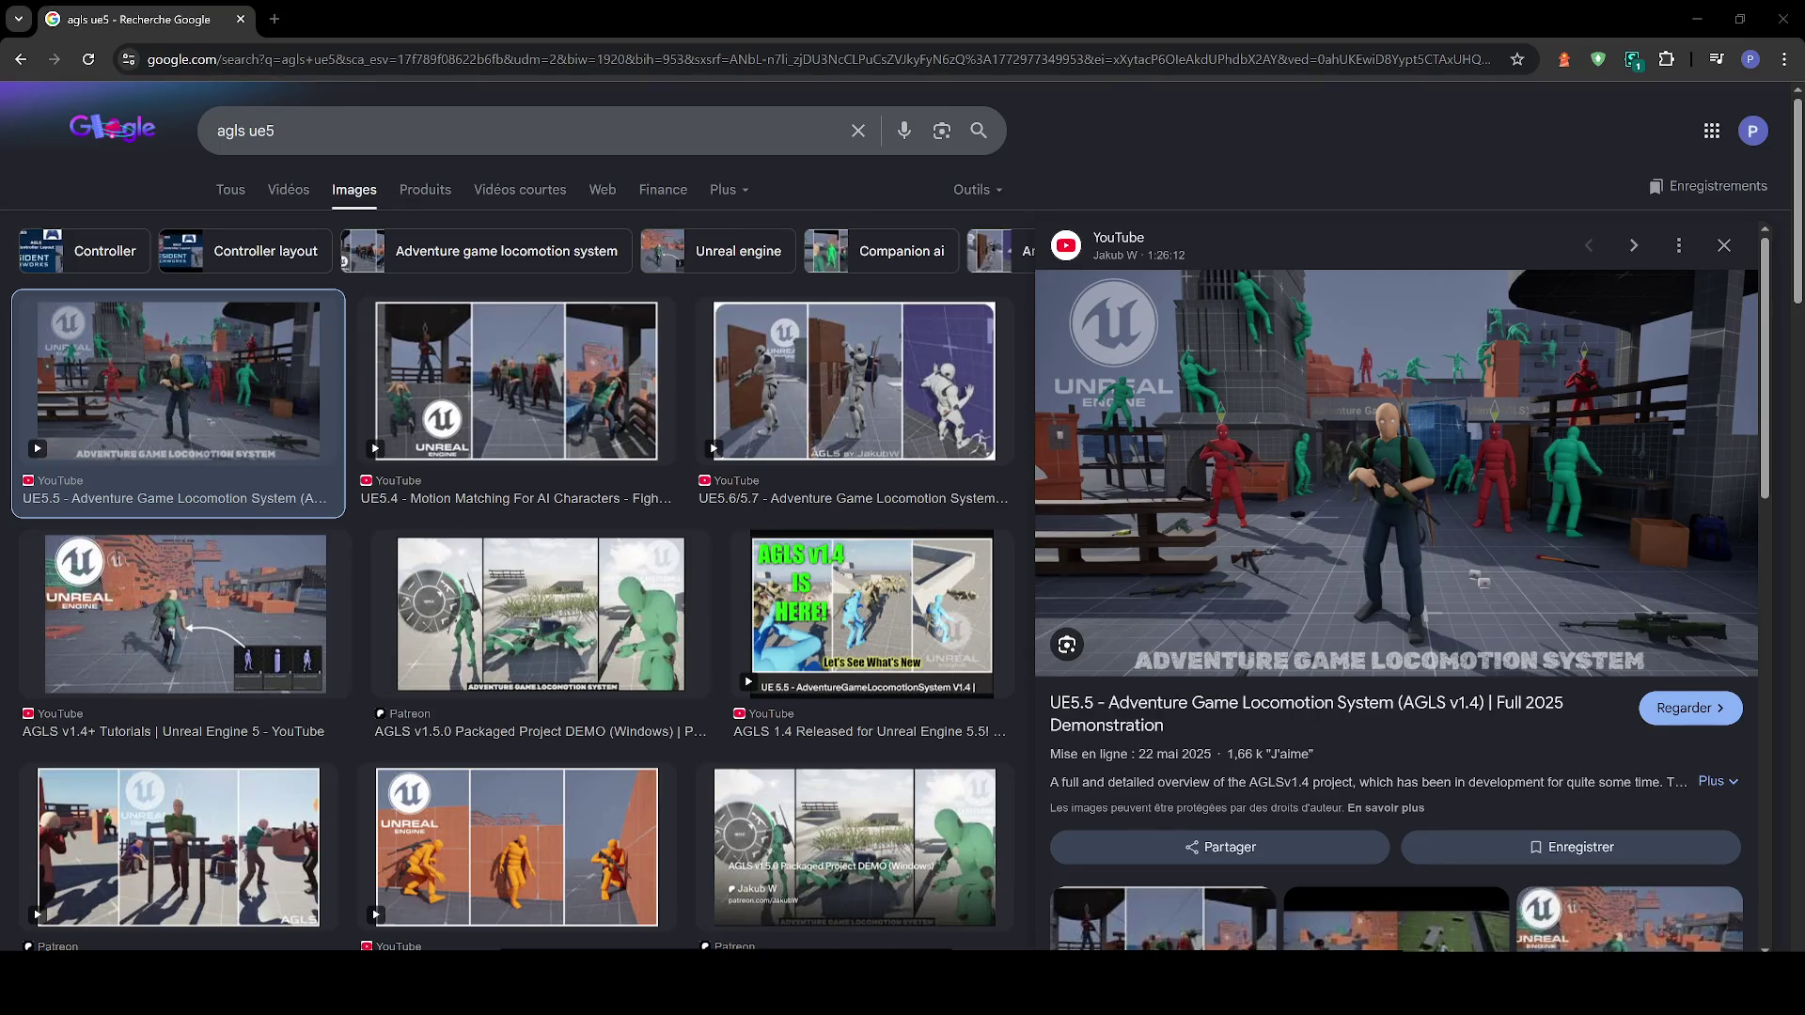
pyautogui.click(136, 625)
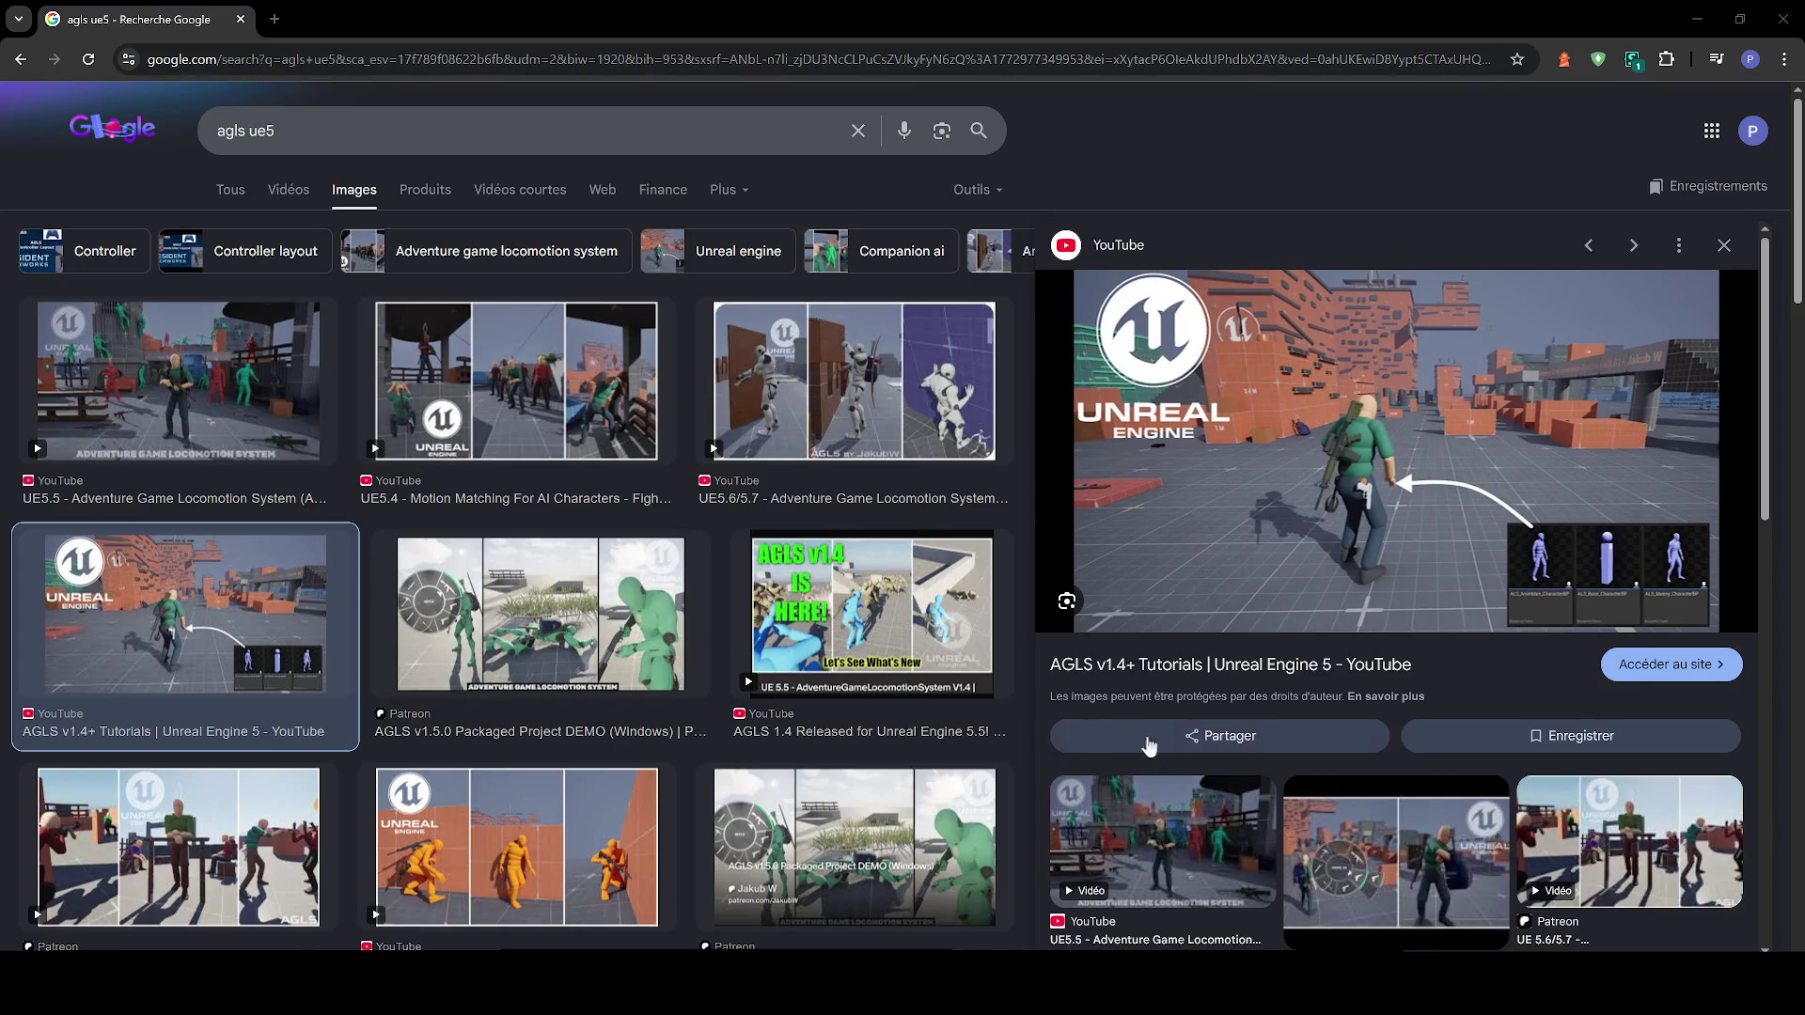
pyautogui.click(1301, 843)
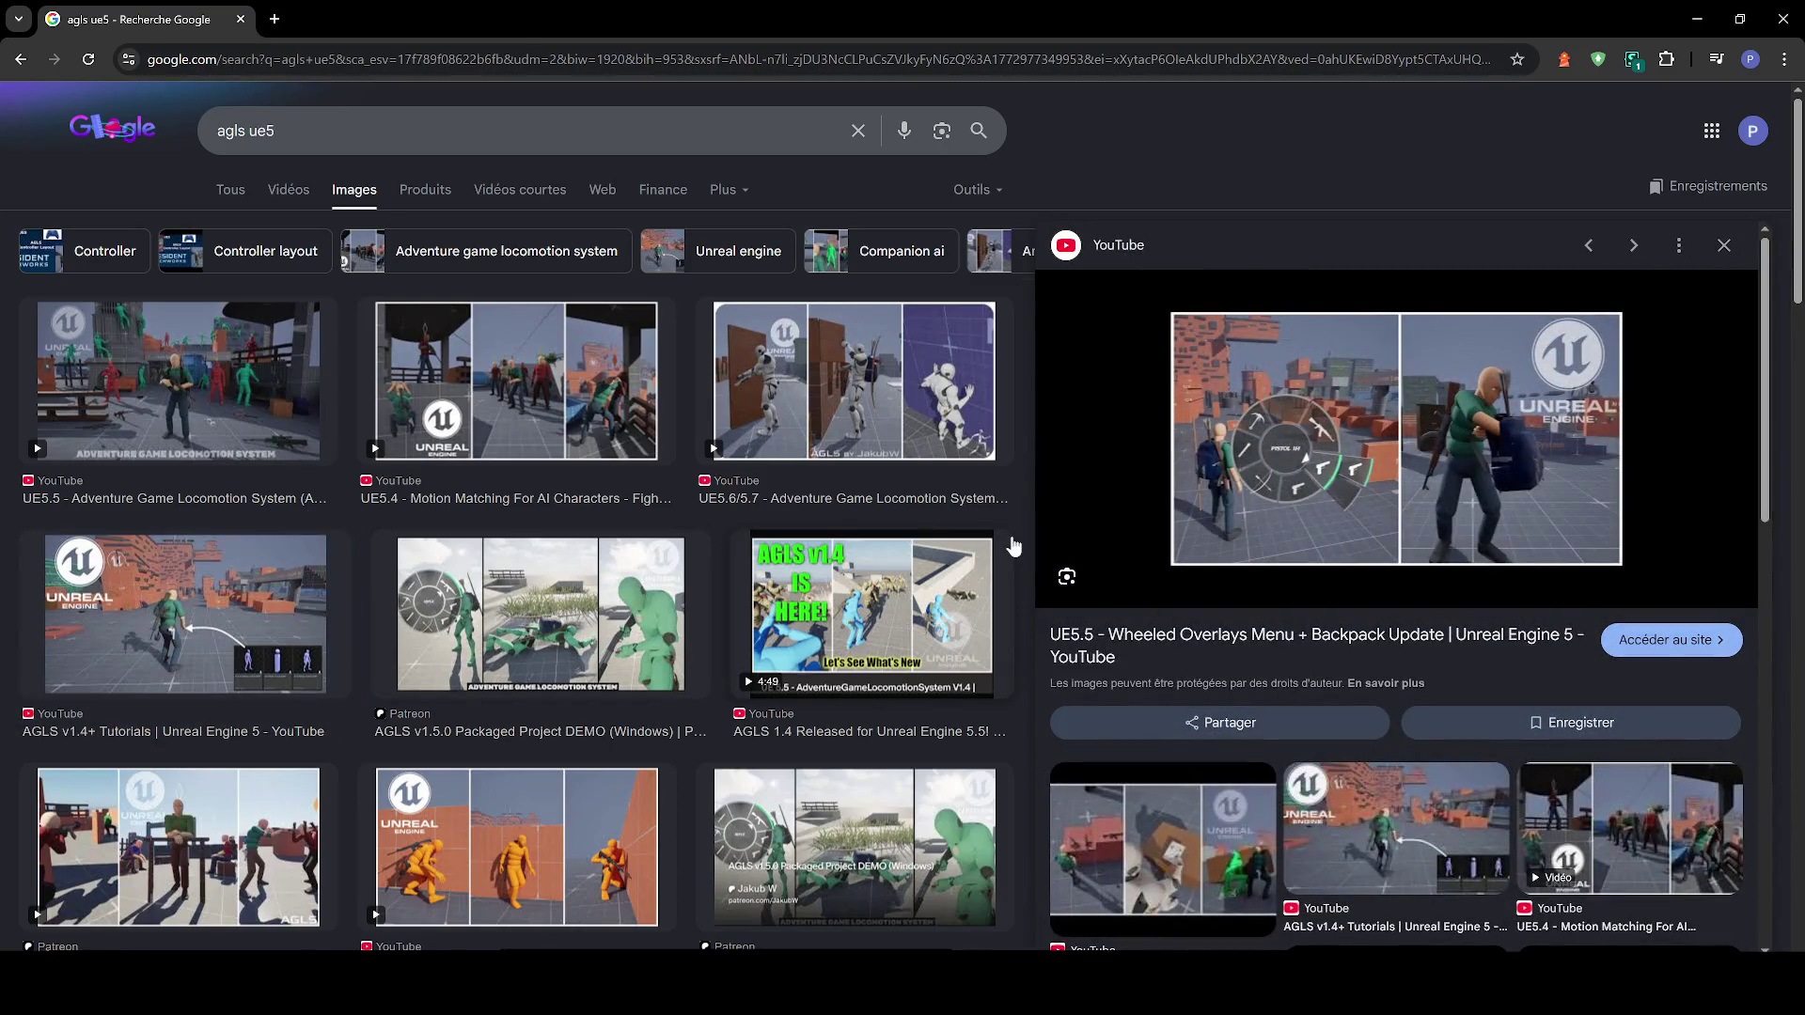
pyautogui.click(373, 390)
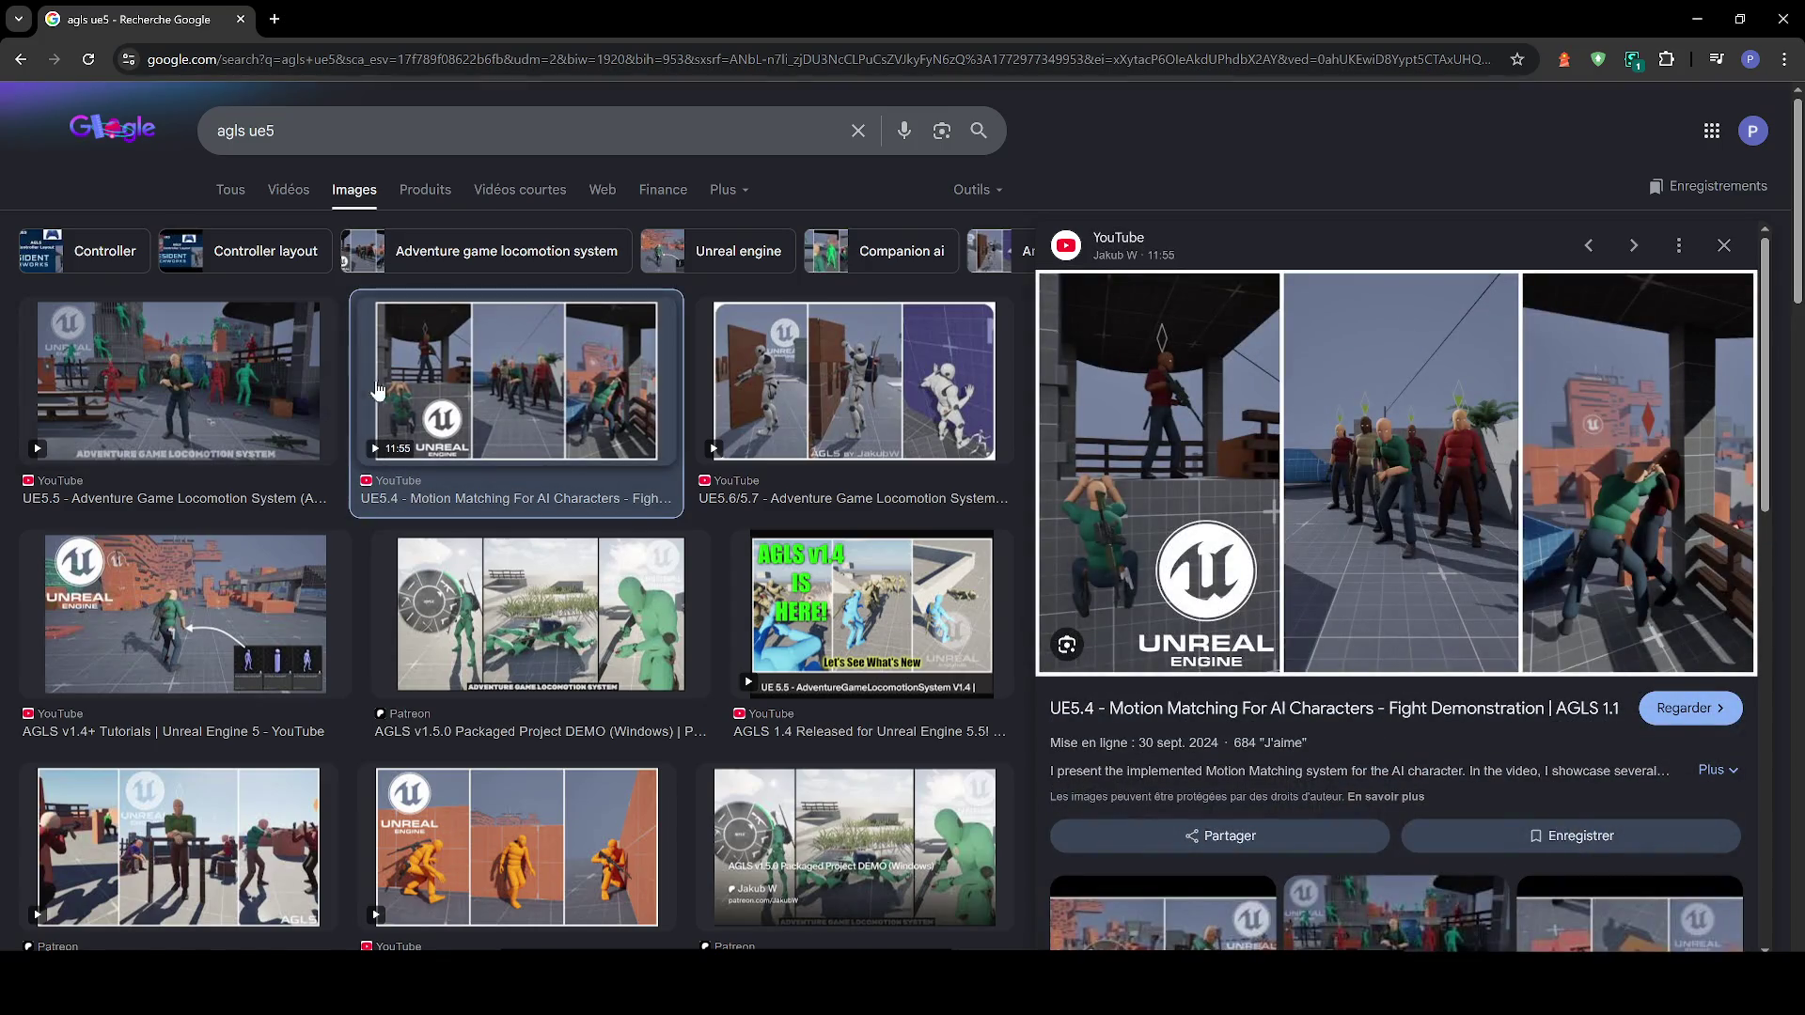
pyautogui.click(1687, 19)
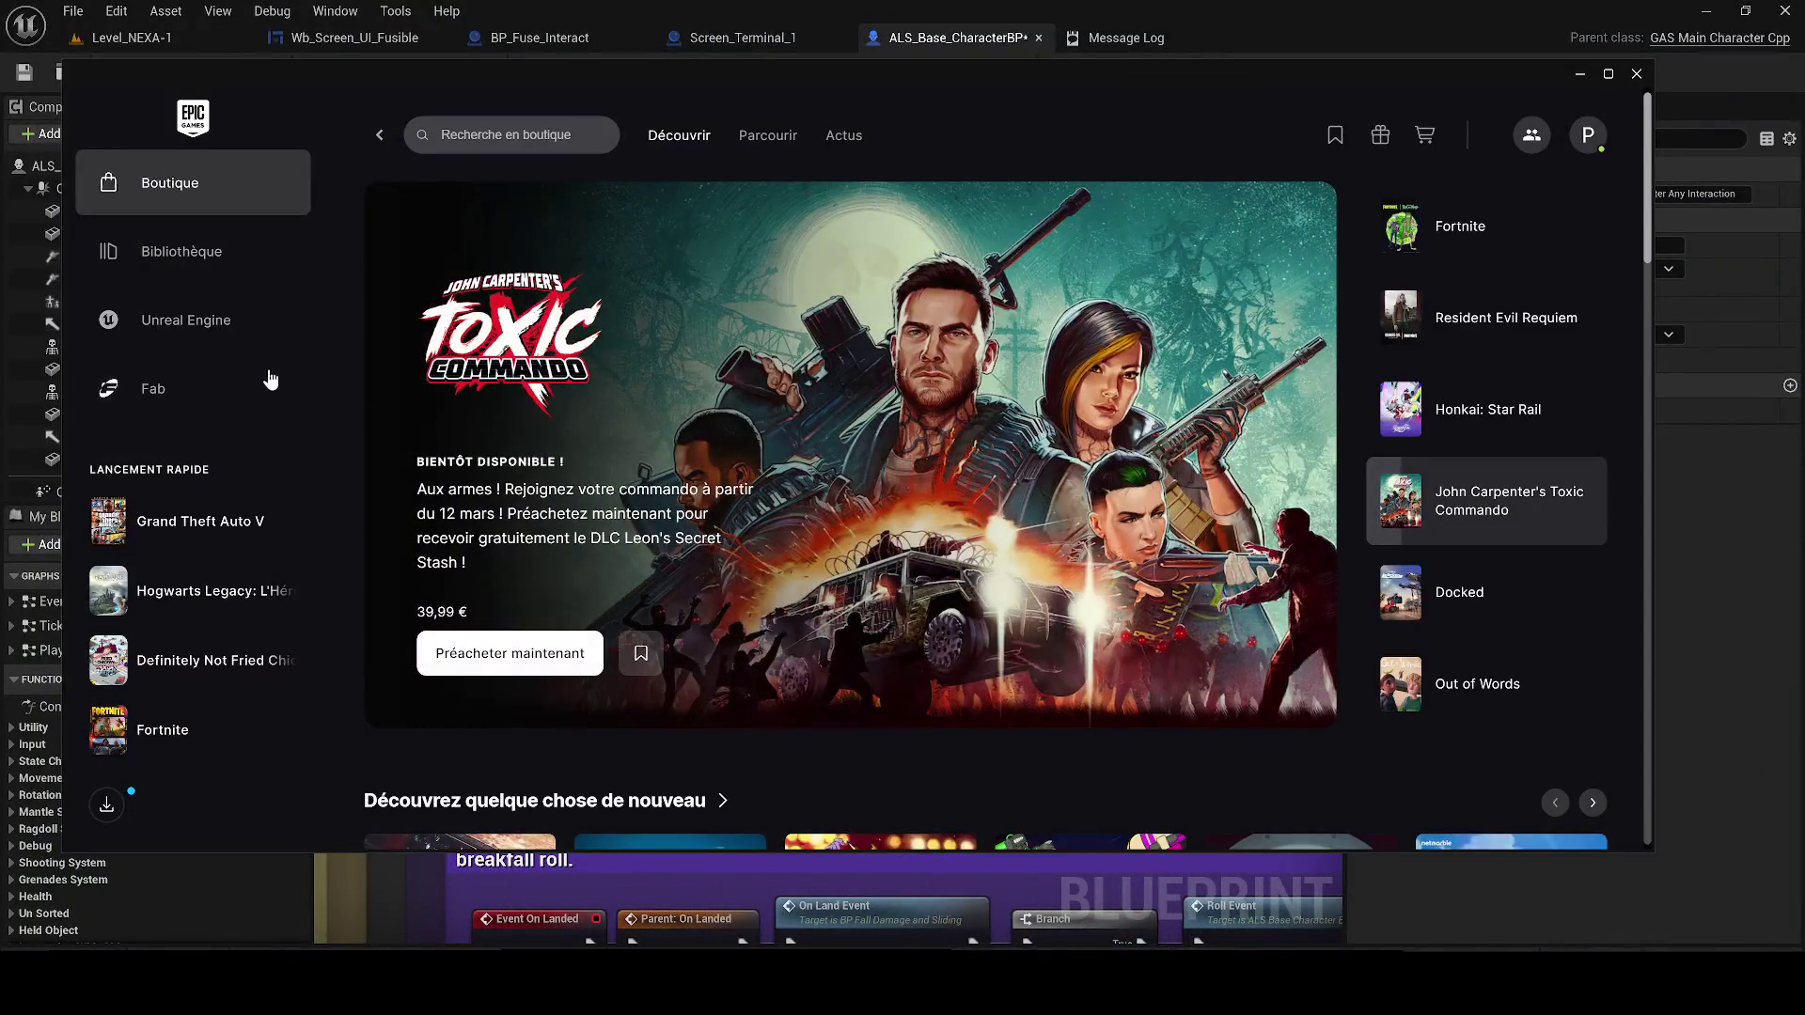
# Search the Fab library (Ma bibliothèque) for 'agls', then for 'als'
pyautogui.click(202, 401)
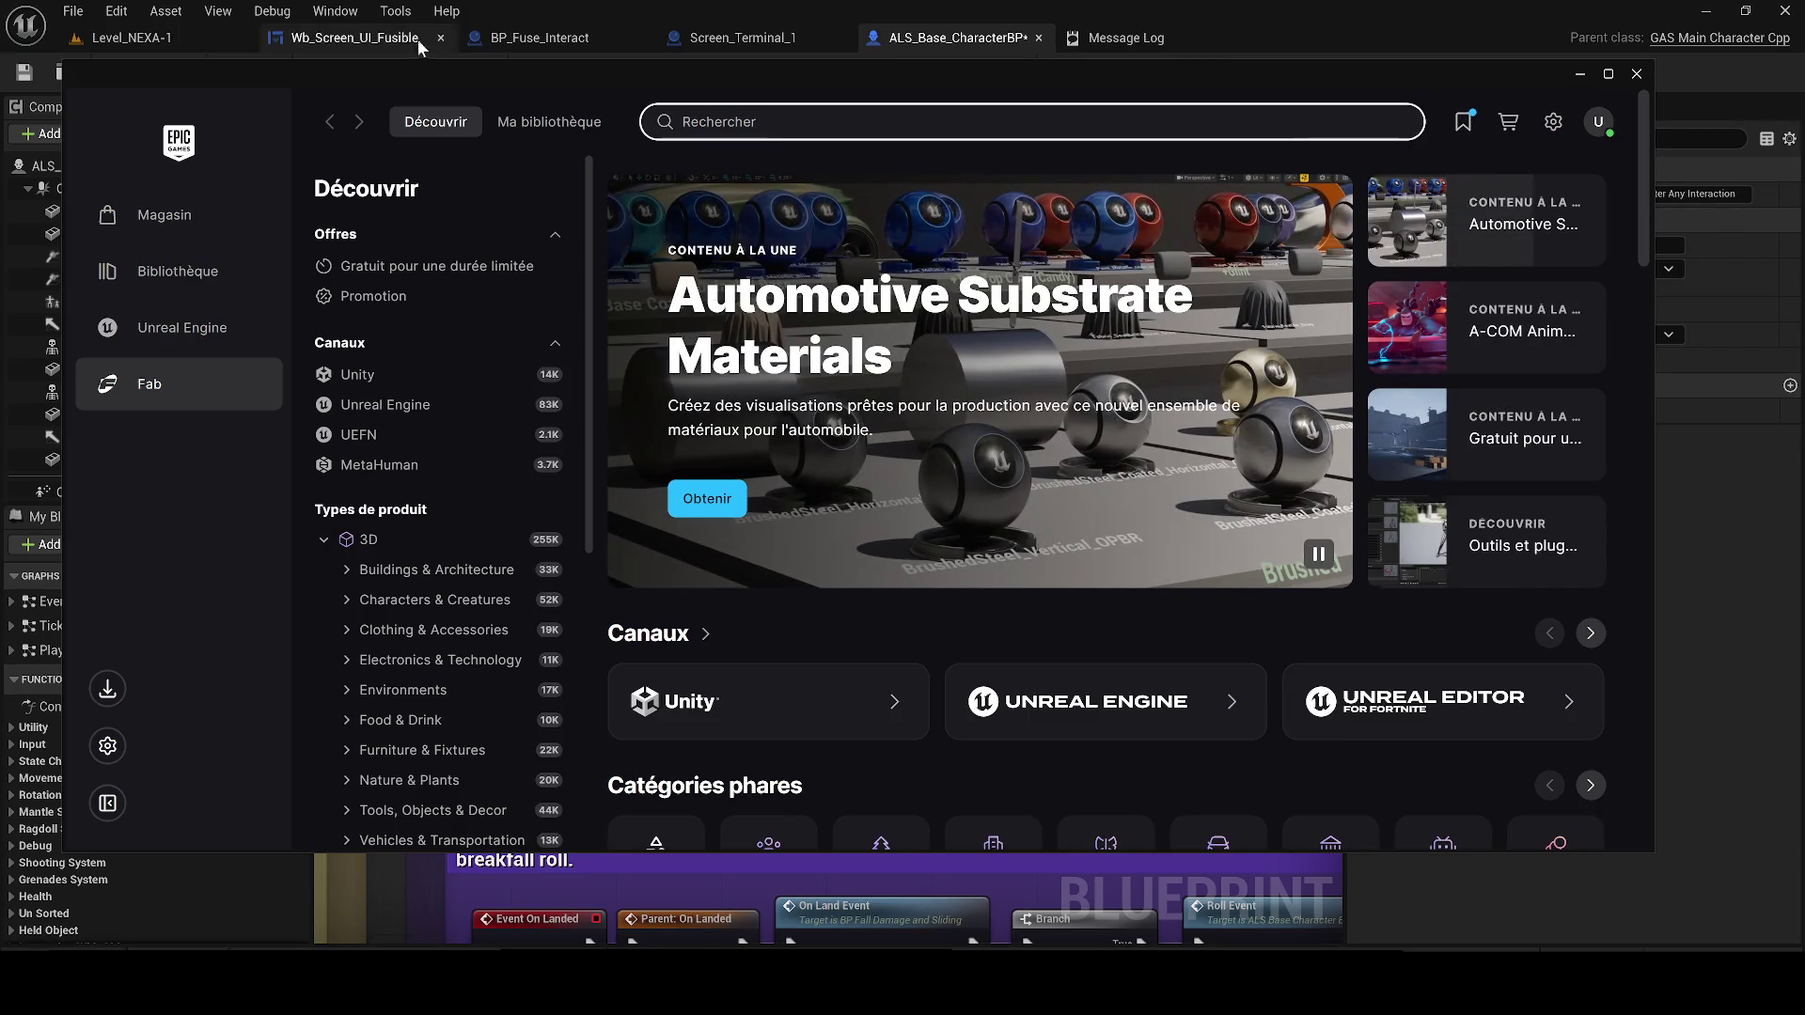
pyautogui.click(555, 131)
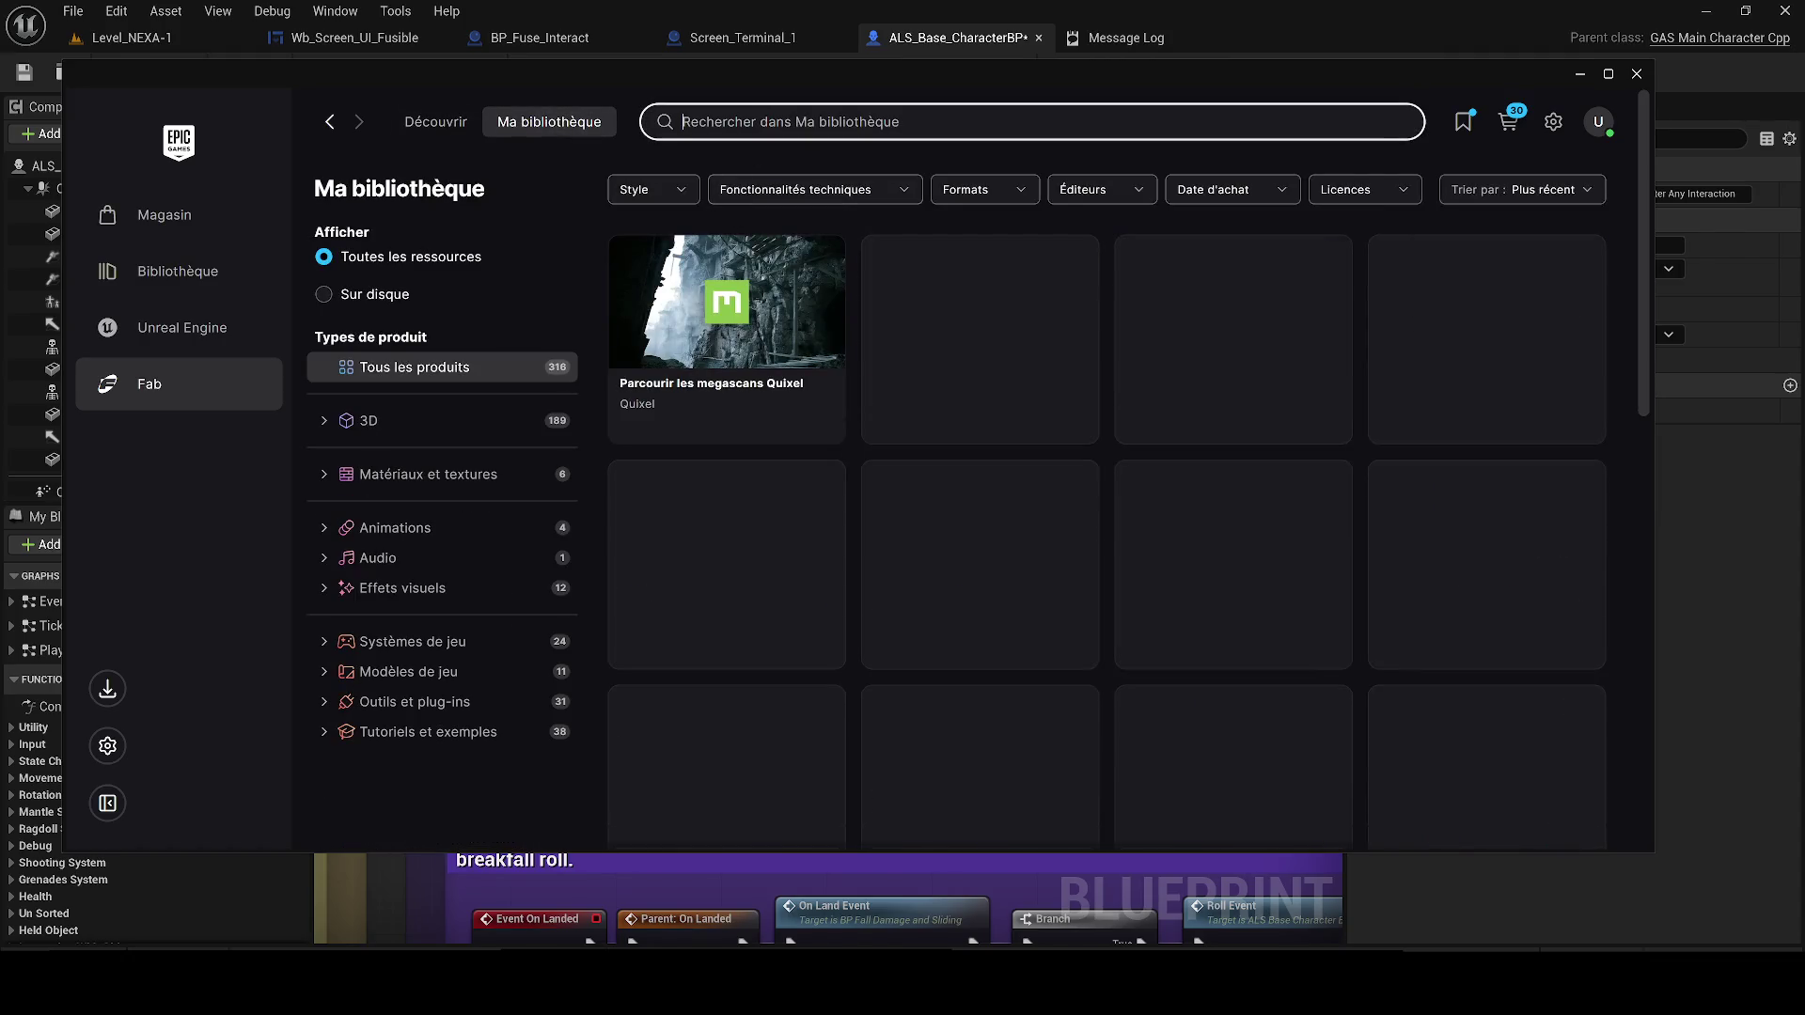
pyautogui.write('agls')
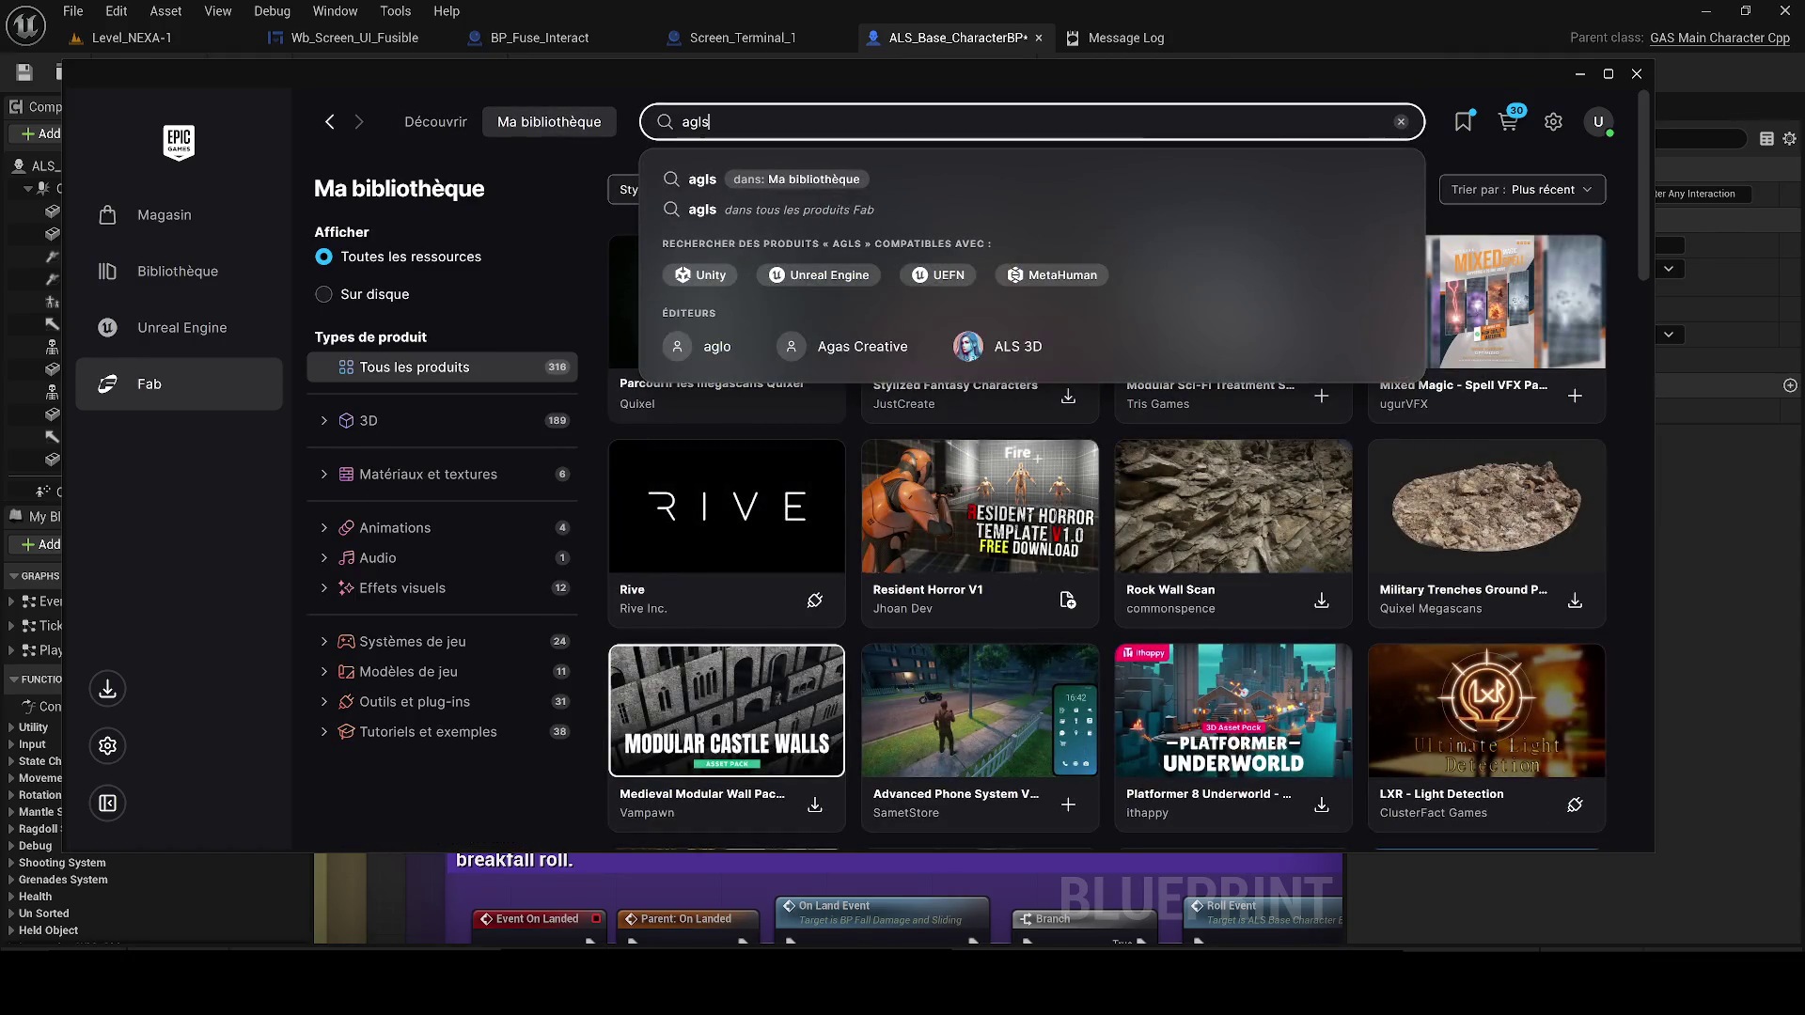
pyautogui.press('Return')
pyautogui.press('BackSpace')
pyautogui.press('BackSpace')
pyautogui.press('Return')
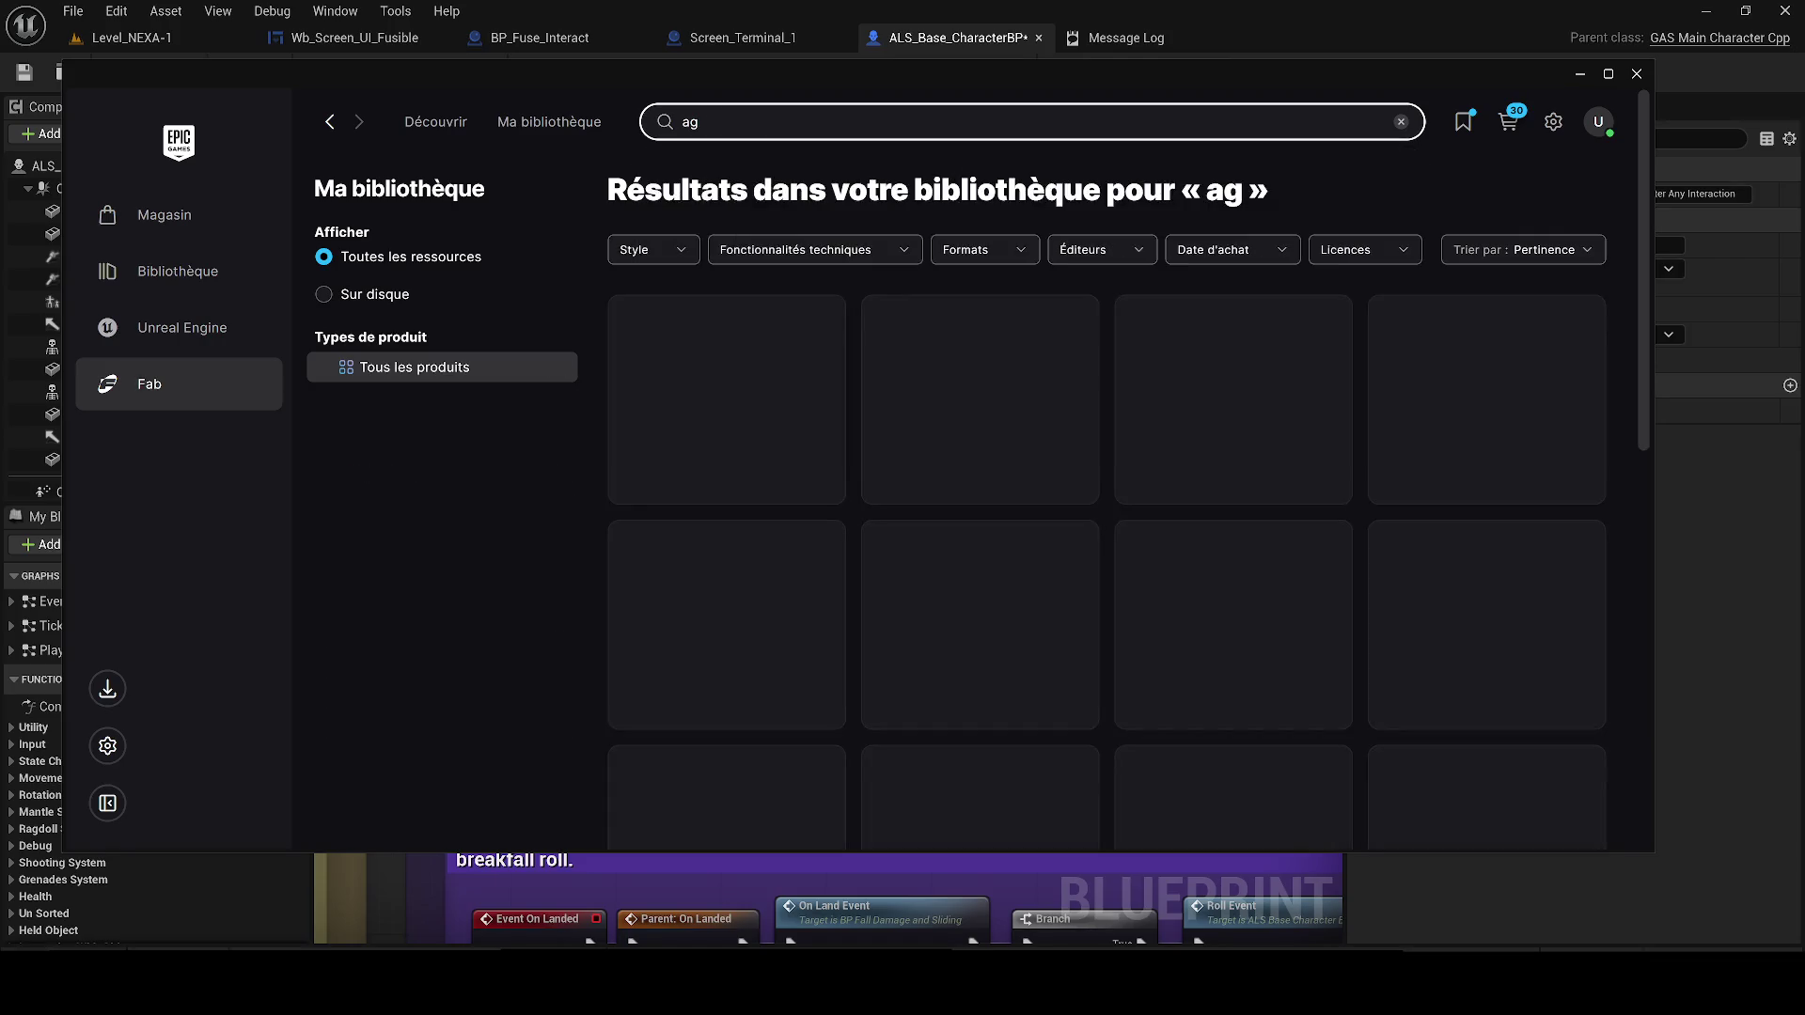
pyautogui.press('BackSpace')
pyautogui.write('ls')
pyautogui.press('Return')
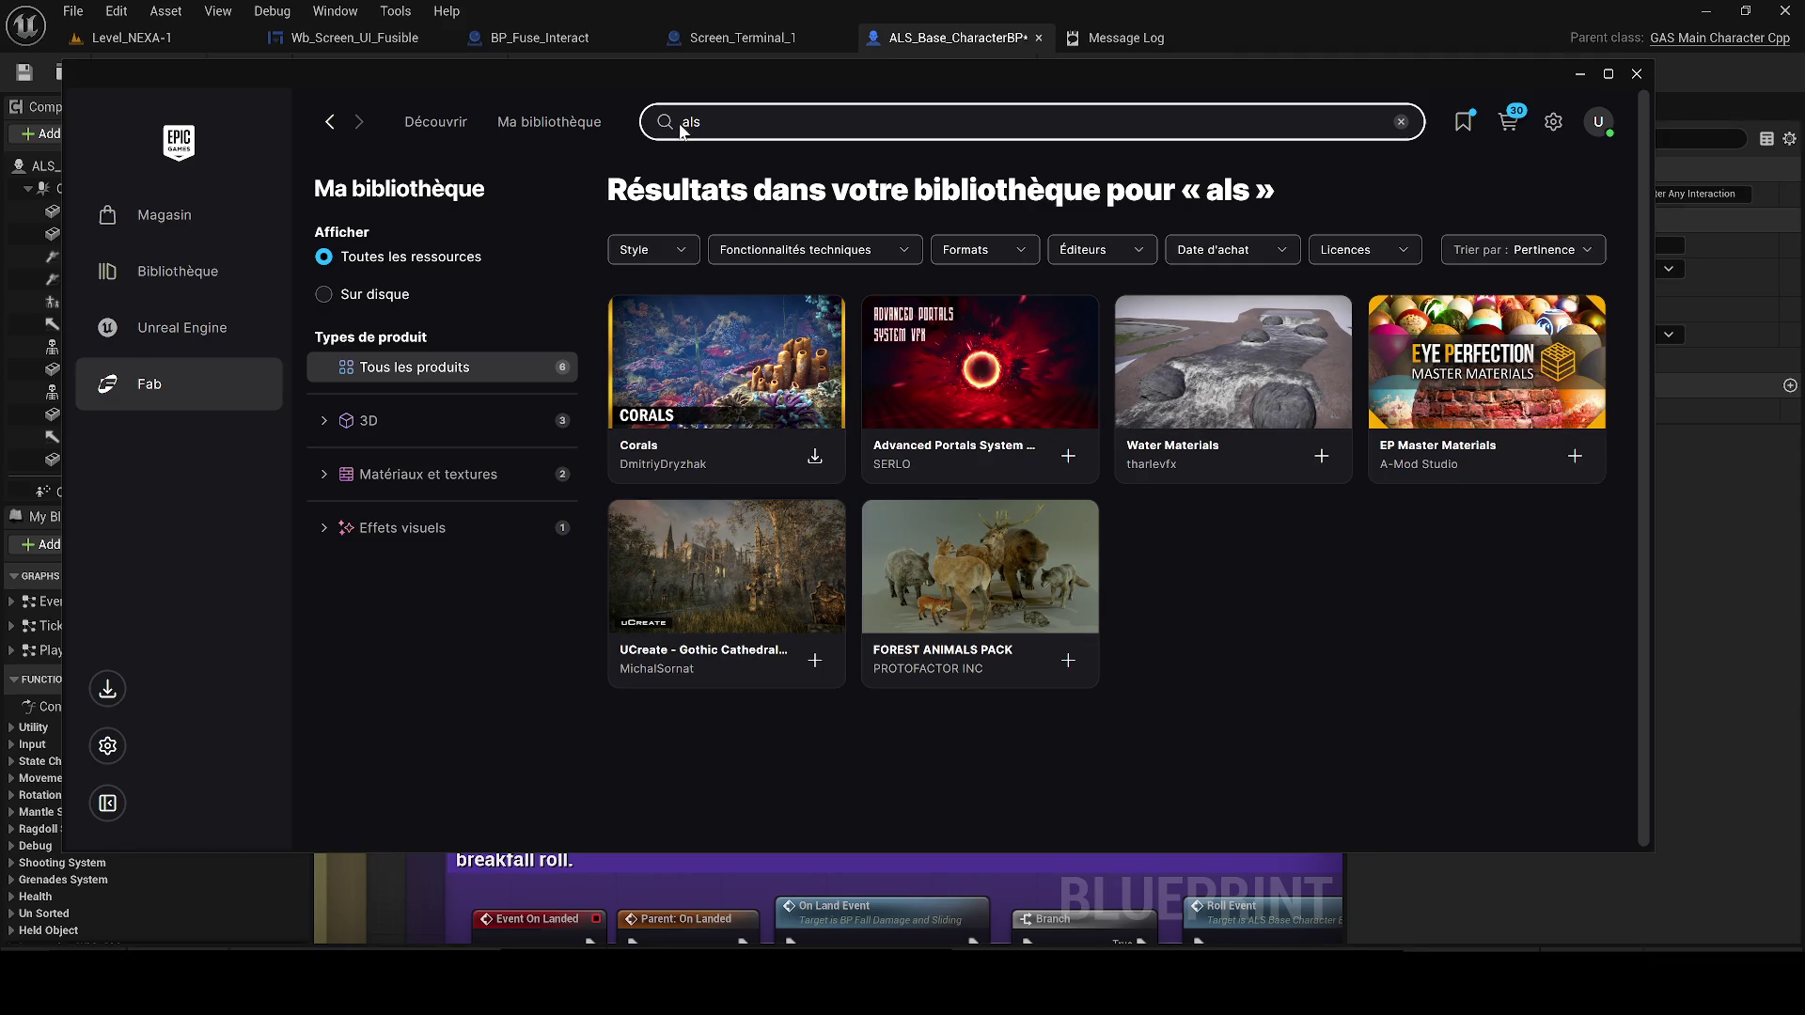
# Clear the library search, minimize the launcher, and nudge the Enable System node left
pyautogui.click(519, 125)
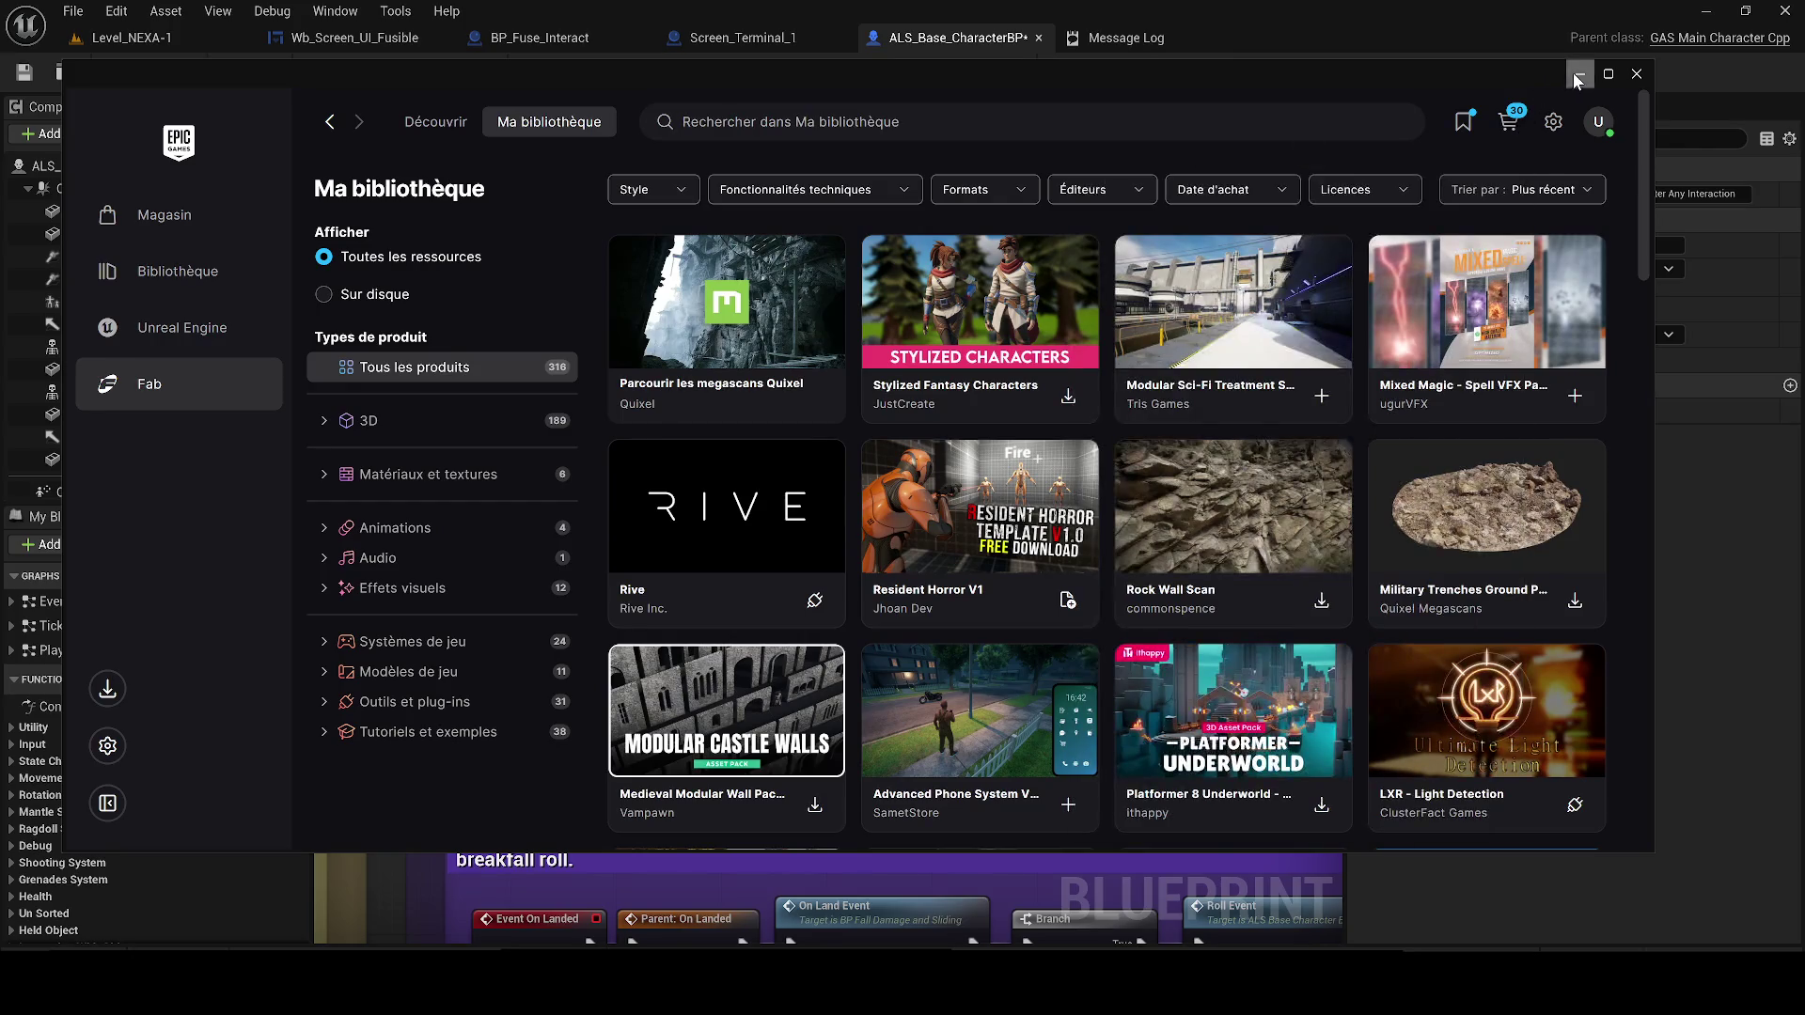
pyautogui.click(1577, 78)
pyautogui.moveTo(722, 375); pyautogui.dragTo(645, 384)
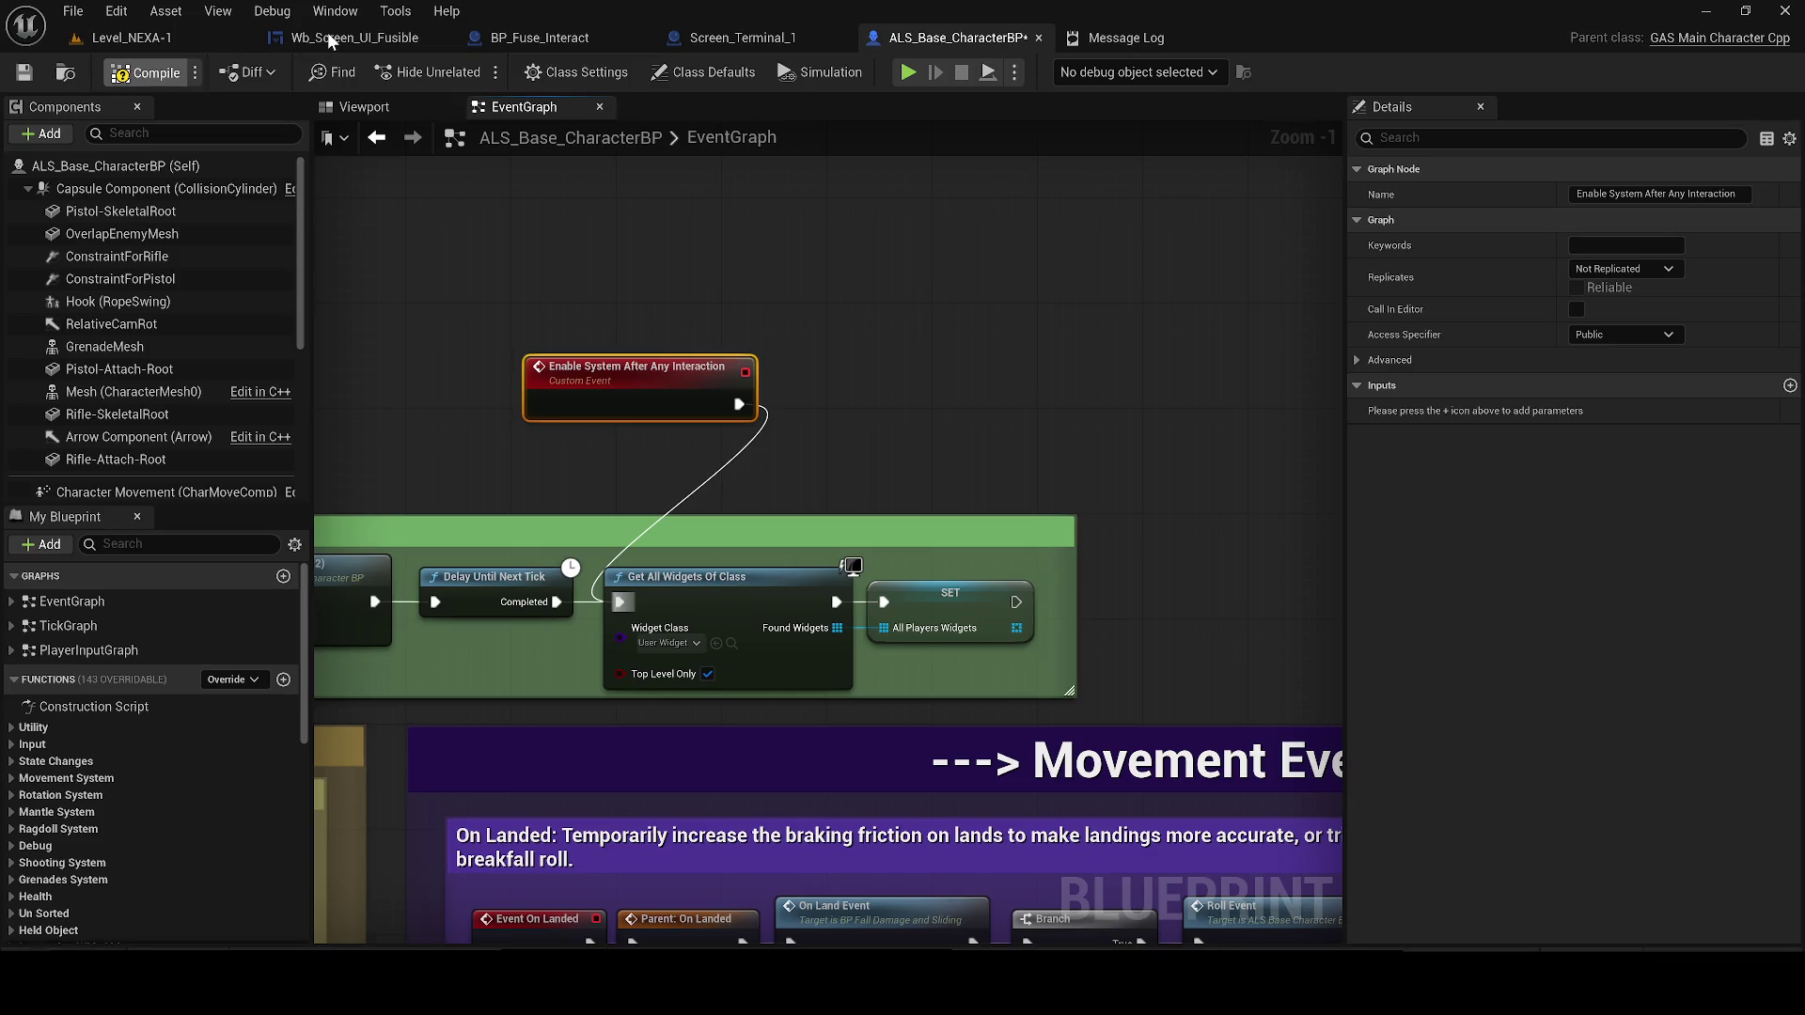
# Compile the character blueprint and bring the Wb_Screen_UI_Fusible comment groups into view
pyautogui.press('F7')
pyautogui.click(320, 43)
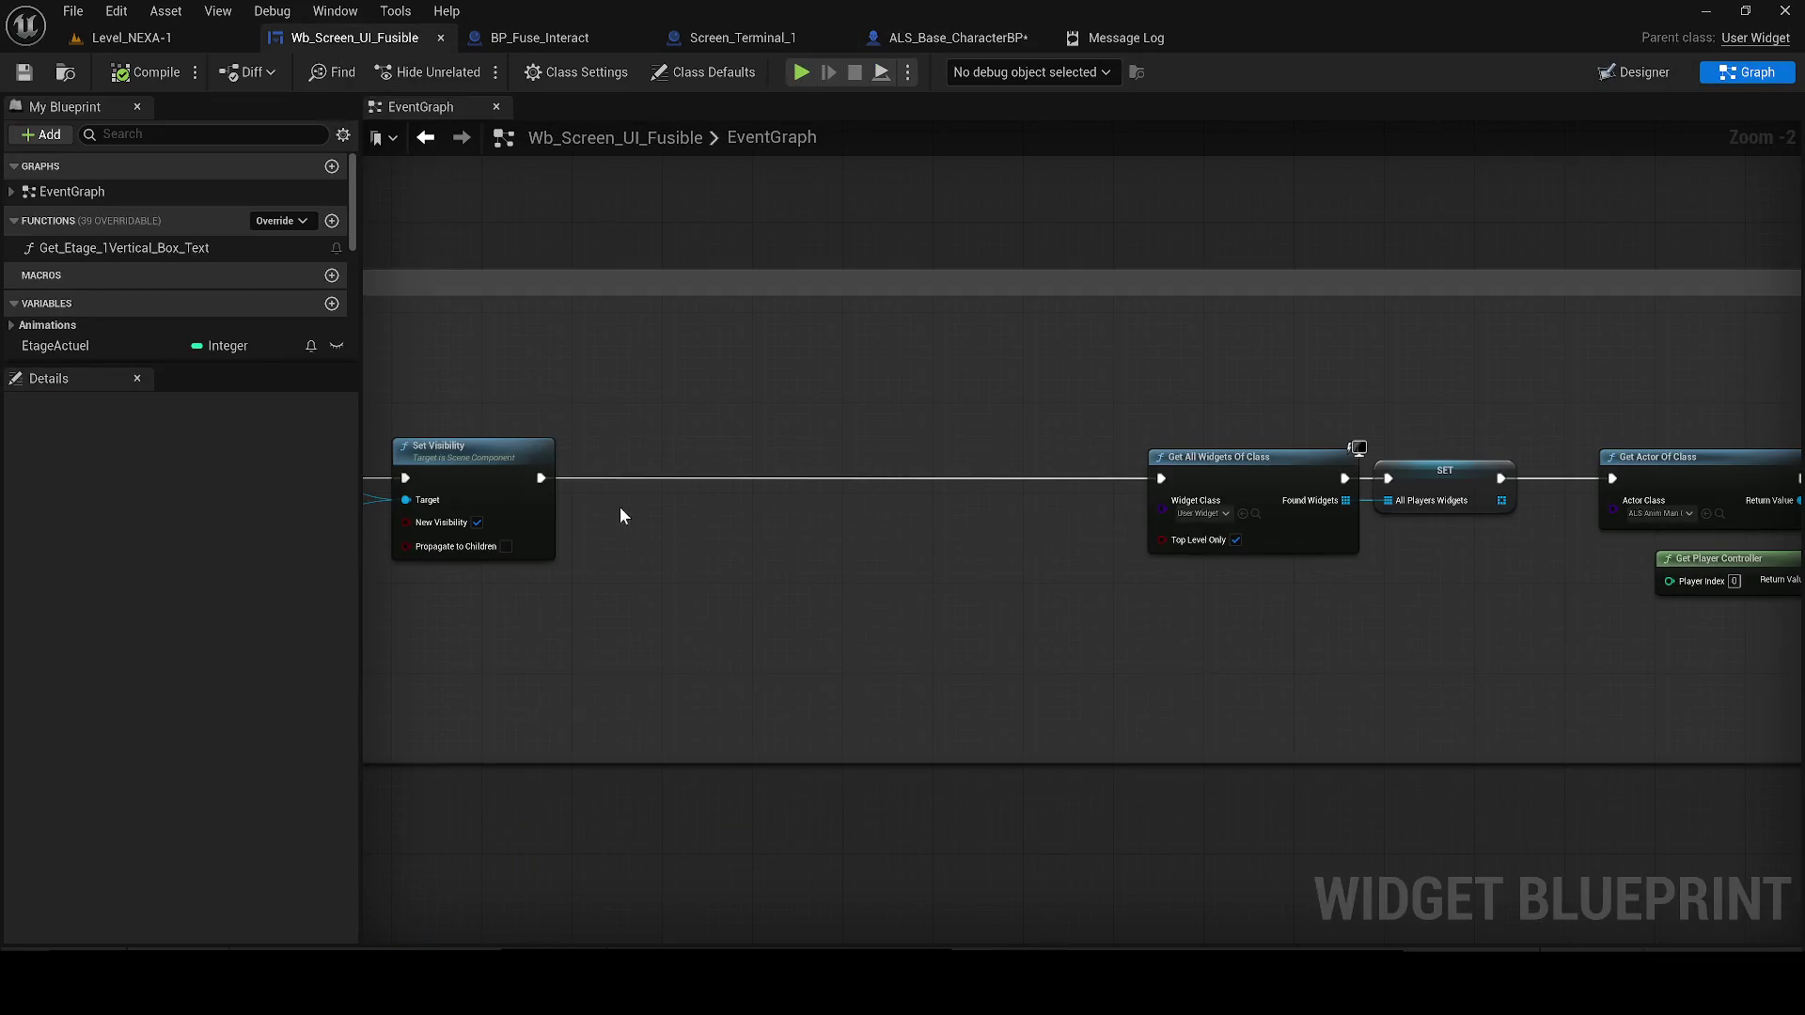
pyautogui.scroll(-4, 620, 483)
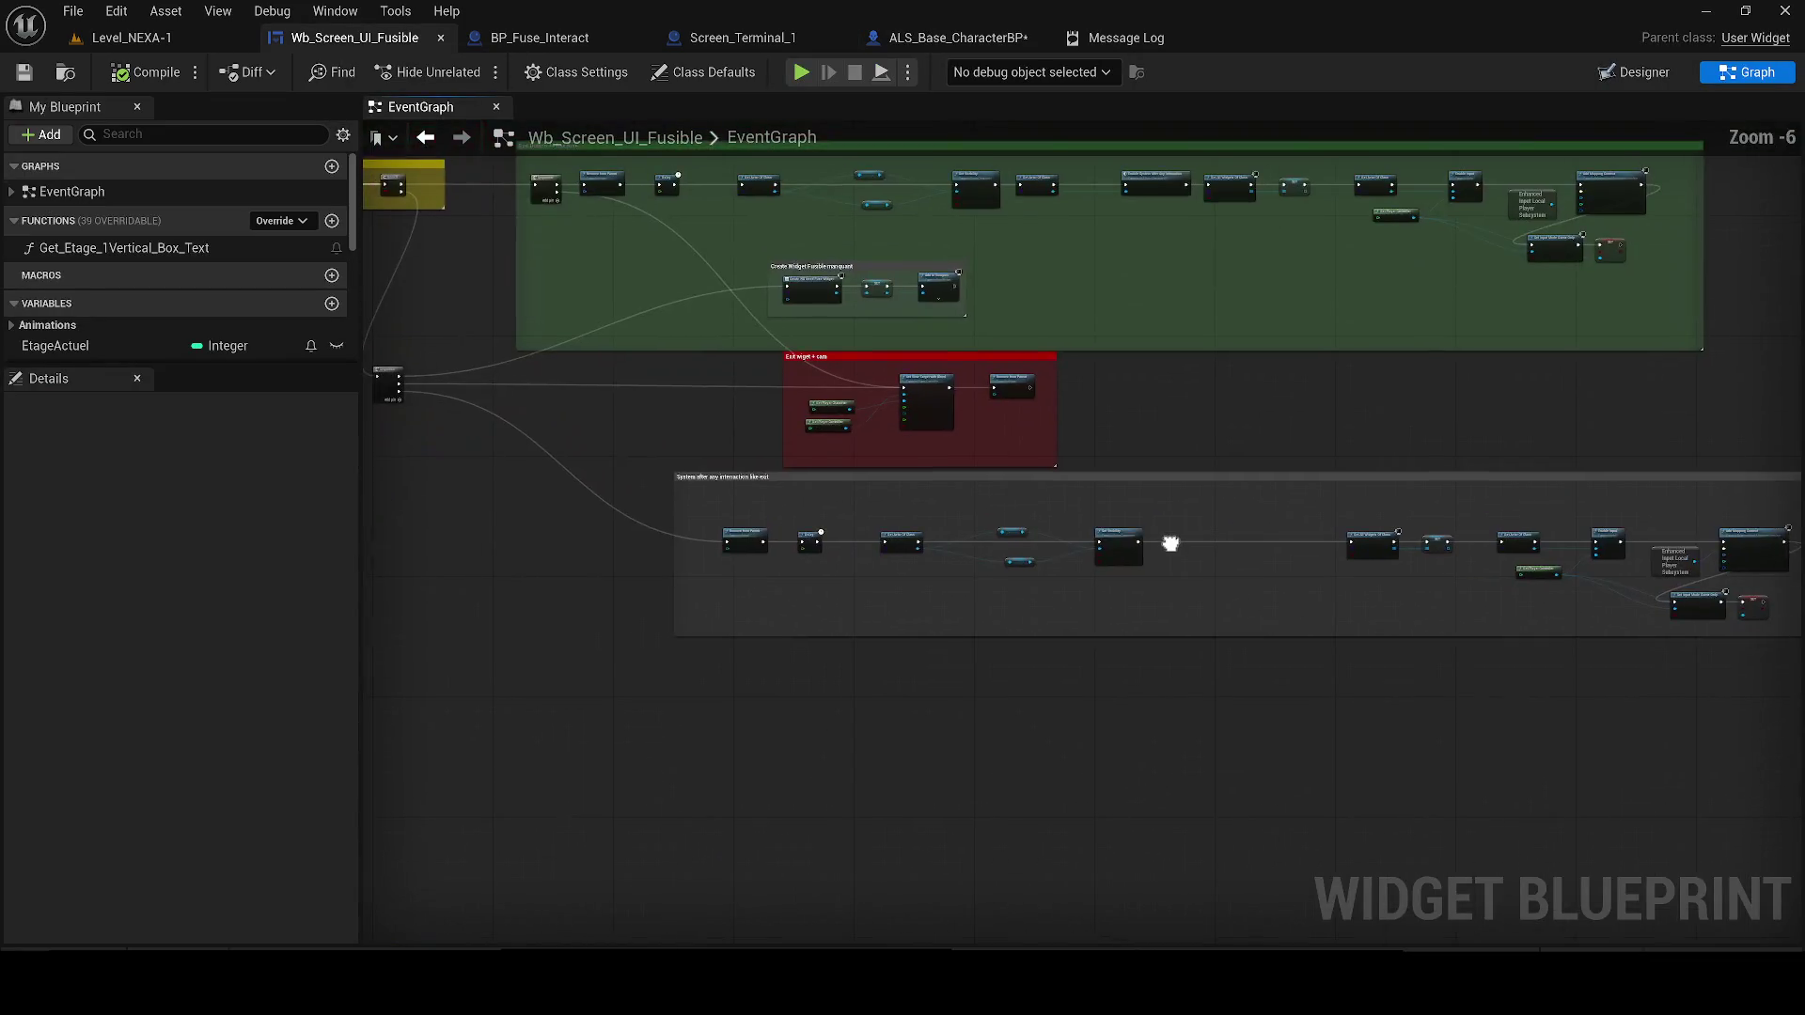
pyautogui.moveTo(831, 615); pyautogui.dragTo(710, 322)
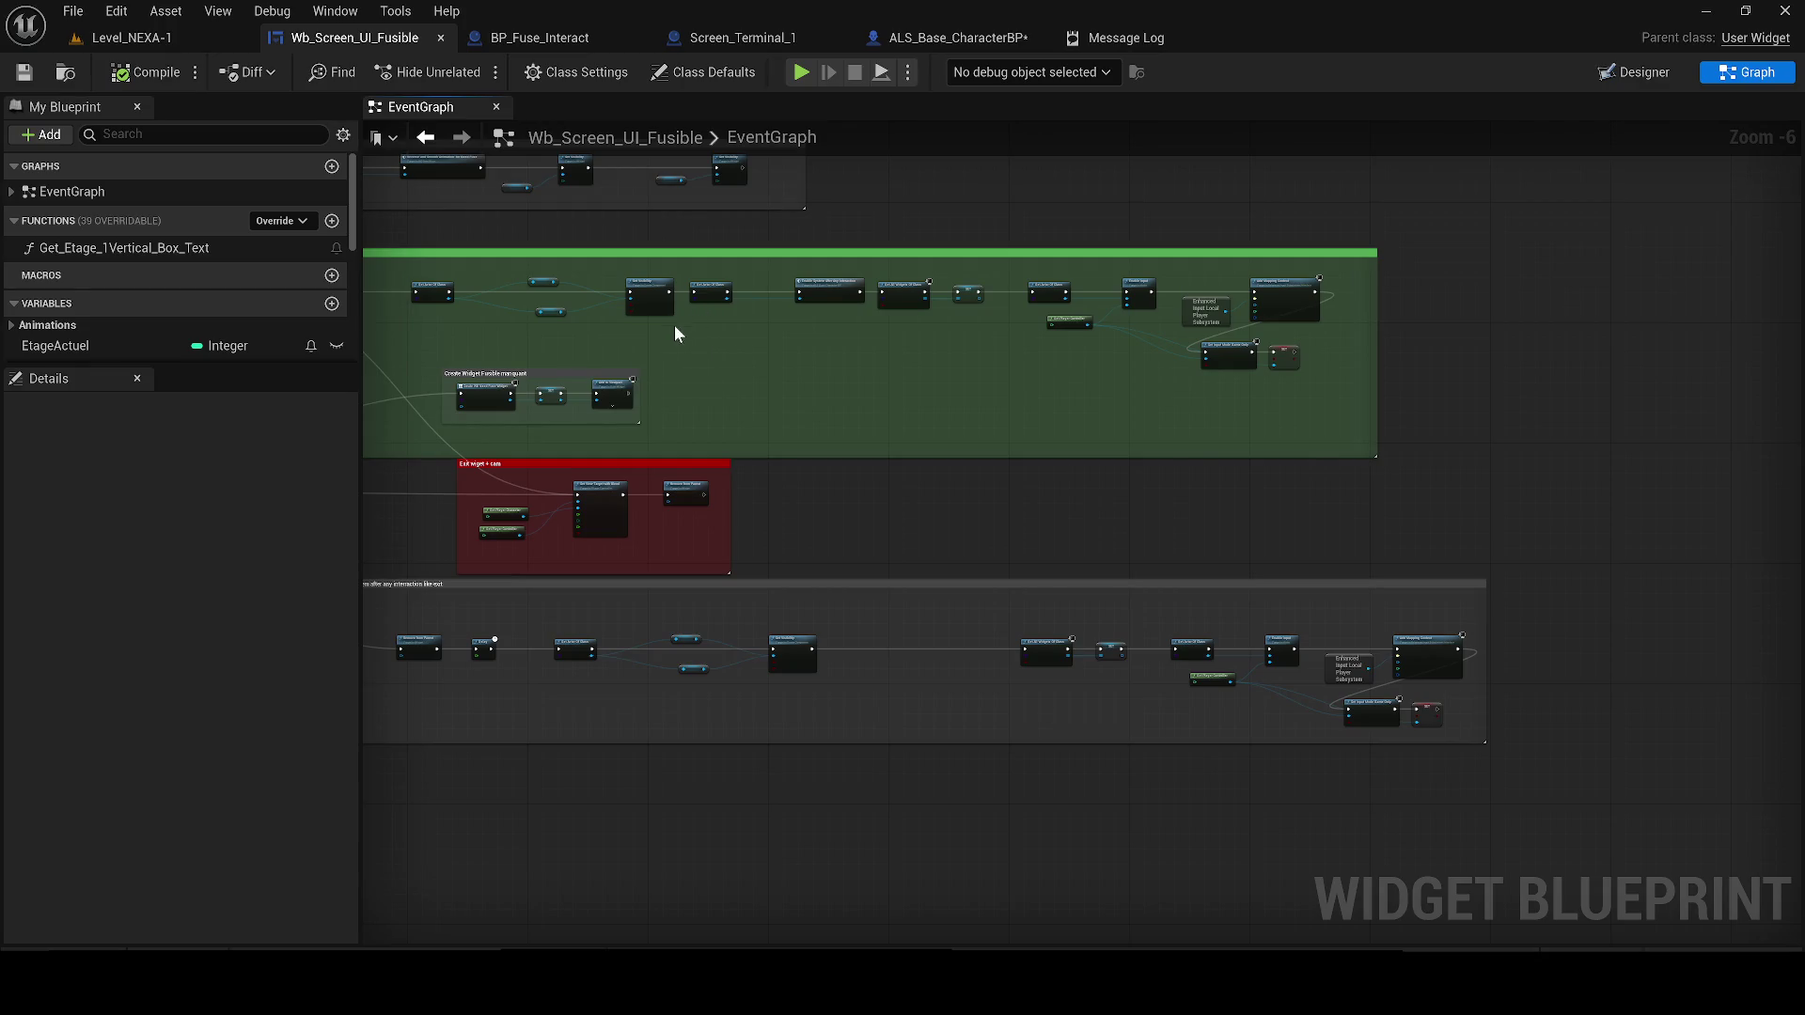
pyautogui.scroll(2, 799, 408)
pyautogui.moveTo(921, 571); pyautogui.dragTo(771, 210)
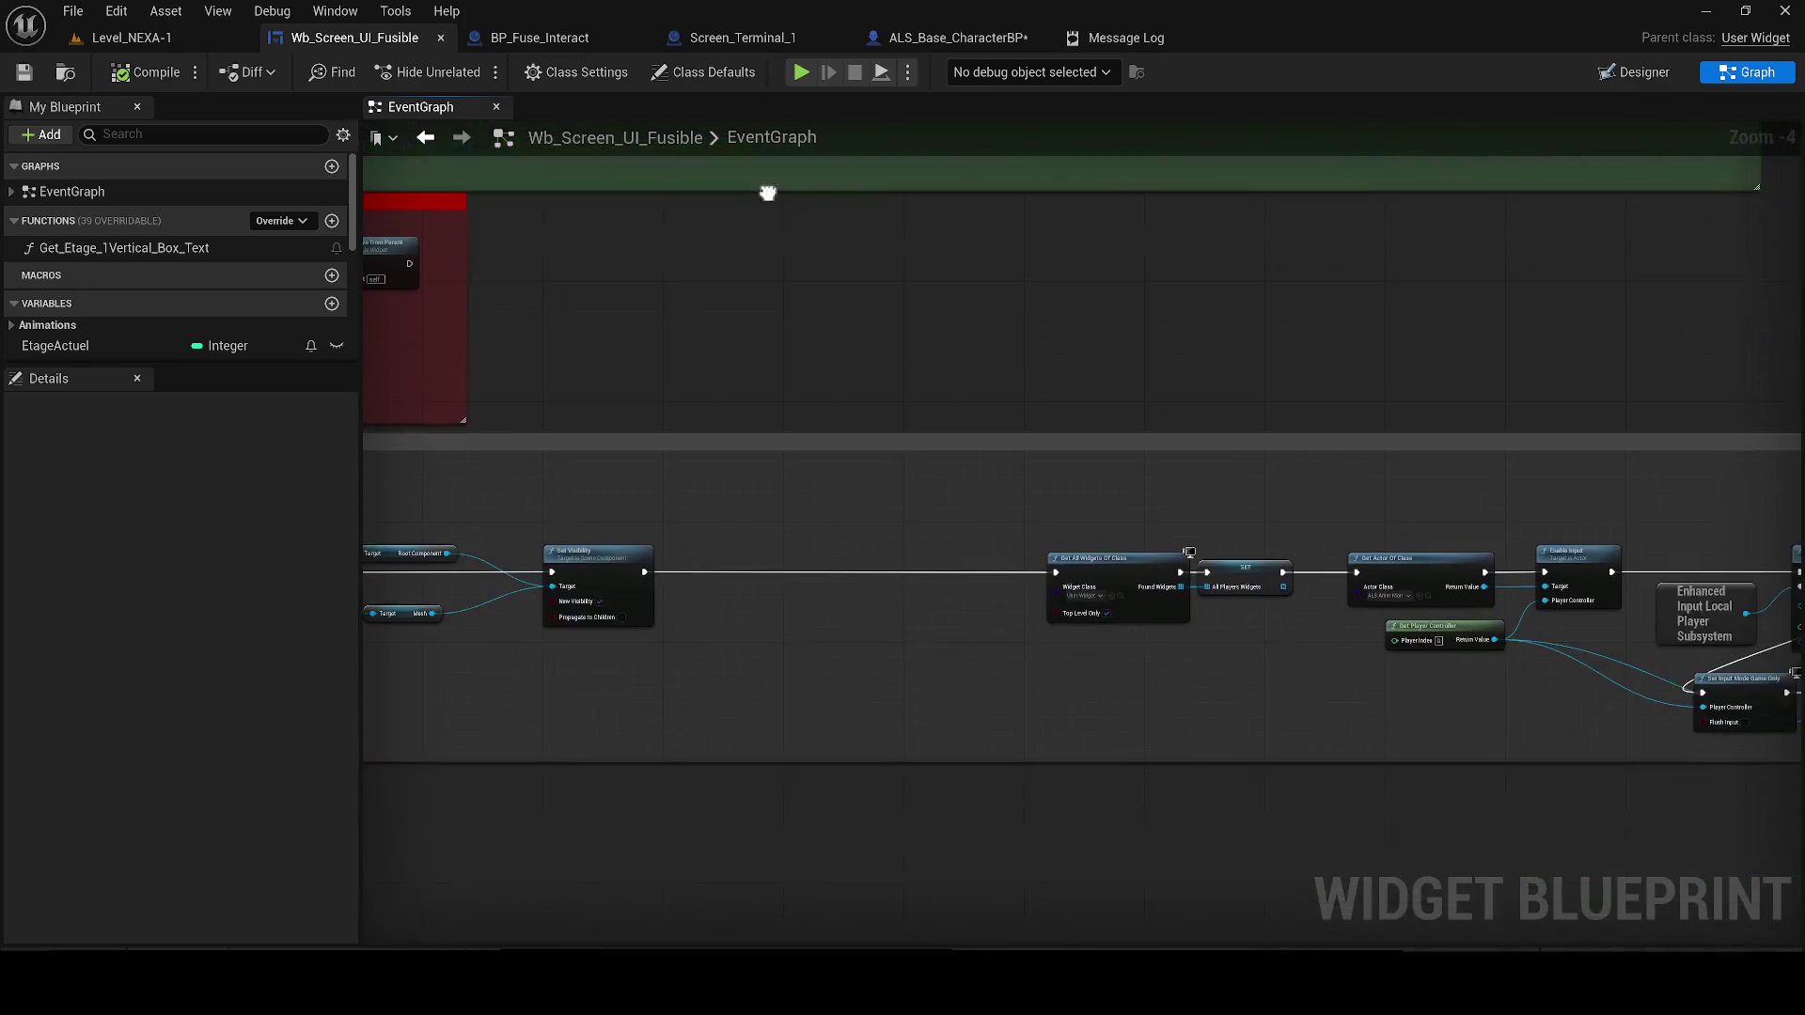
# Paste Get Actor Of Class and Enable System, wiring them between Set Visibility and Get All Widgets
pyautogui.hotkey('ctrl', 'v')
pyautogui.scroll(2, 789, 510)
pyautogui.moveTo(632, 535); pyautogui.dragTo(576, 591)
pyautogui.moveTo(1119, 545); pyautogui.dragTo(1195, 591)
# Play Level_NEXA-1, walk to the terminal to see the fuse screen, exit with RETOUR, and stop
pyautogui.click(116, 11)
pyautogui.click(123, 38)
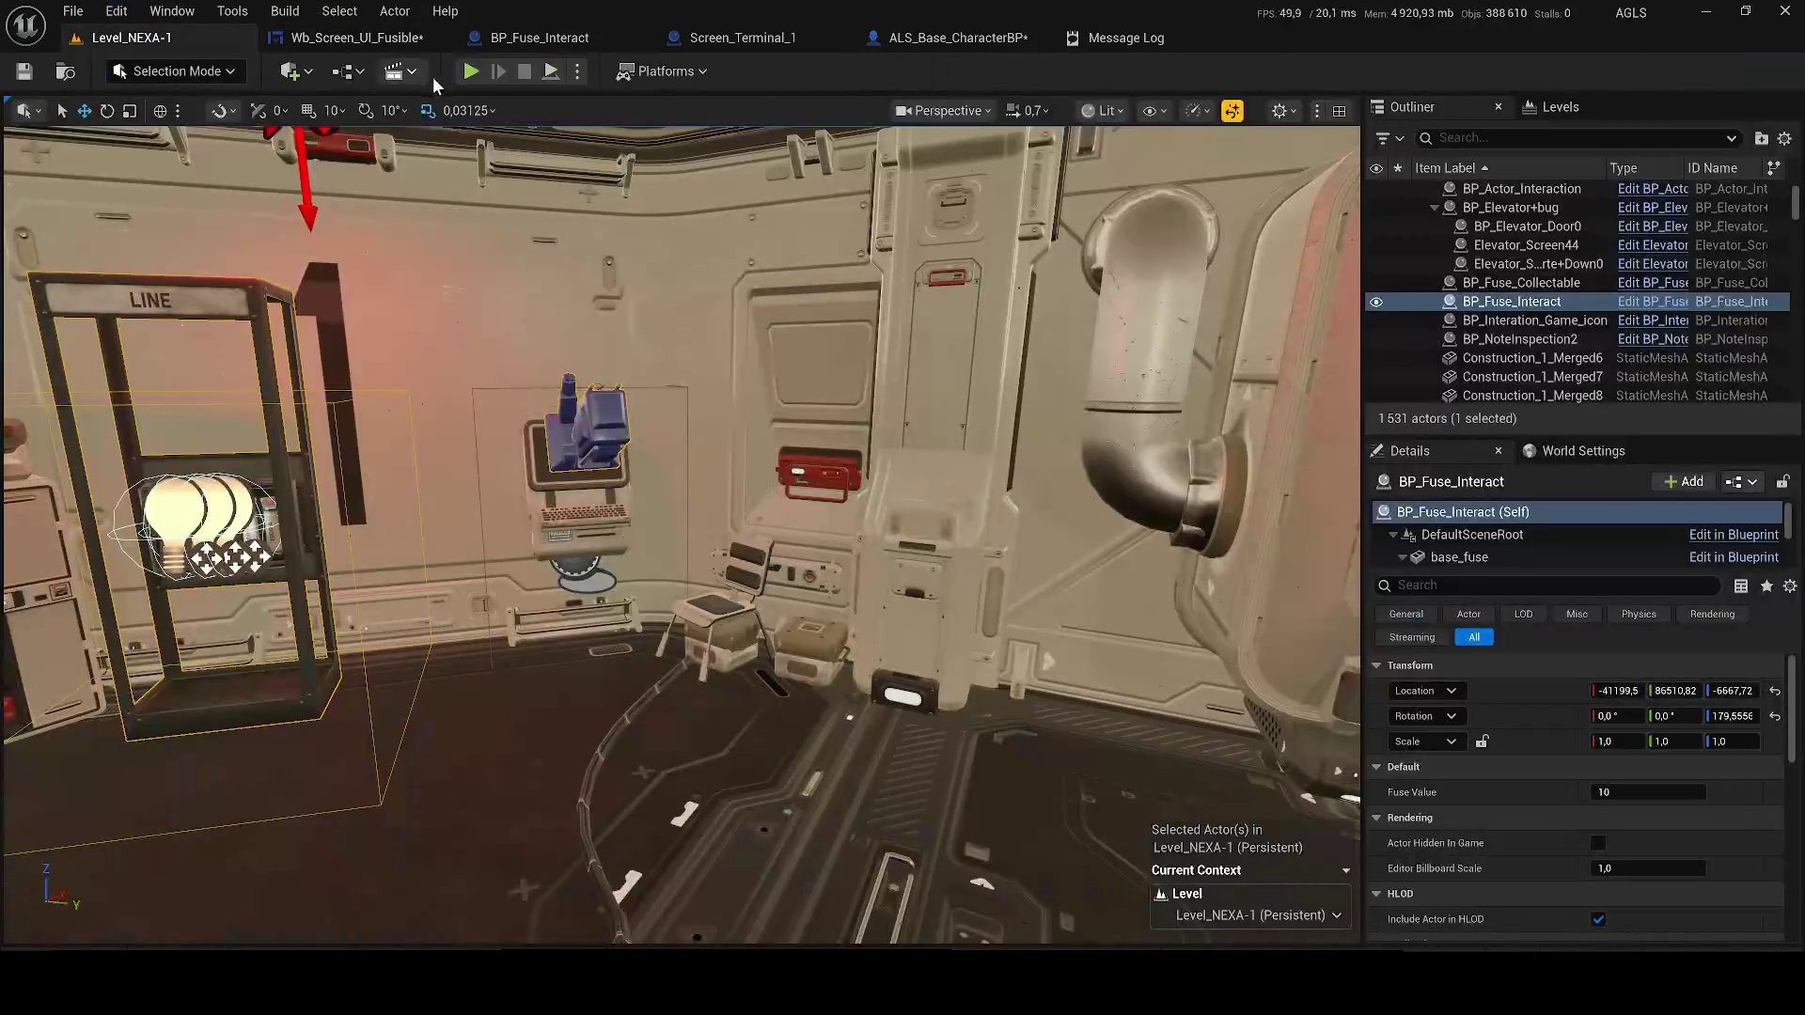
pyautogui.click(471, 71)
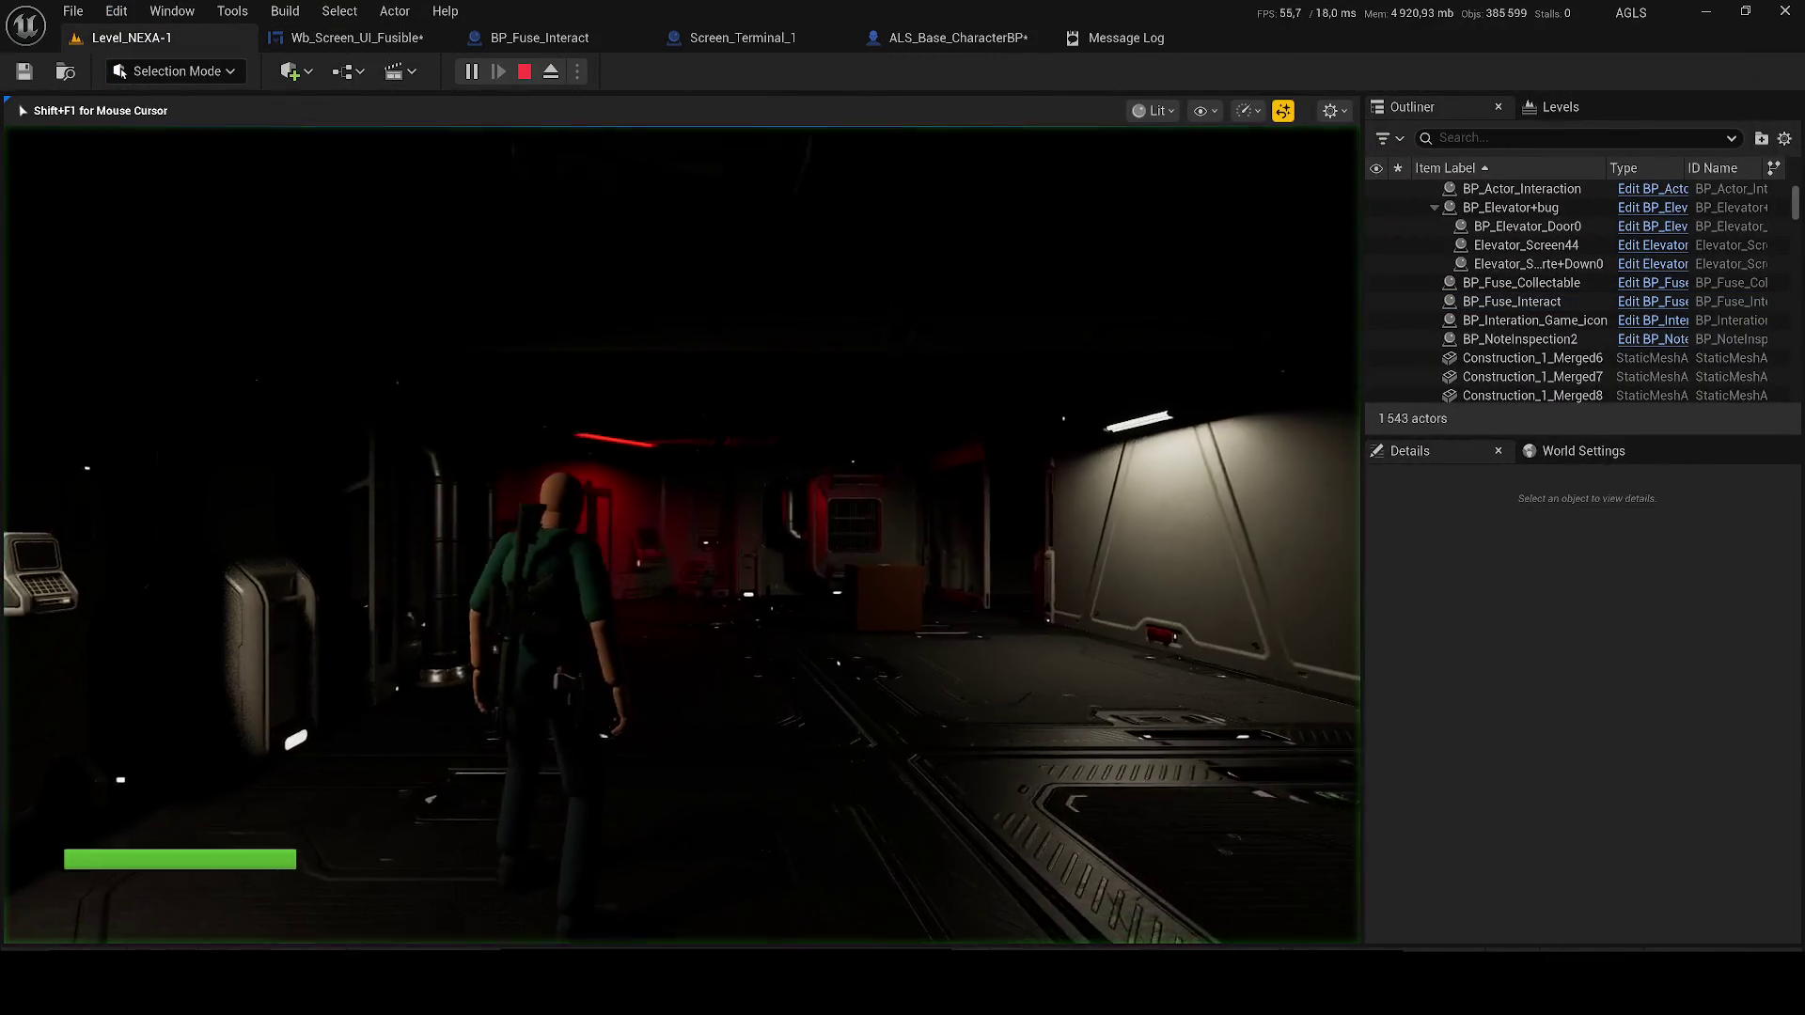
pyautogui.press('w')
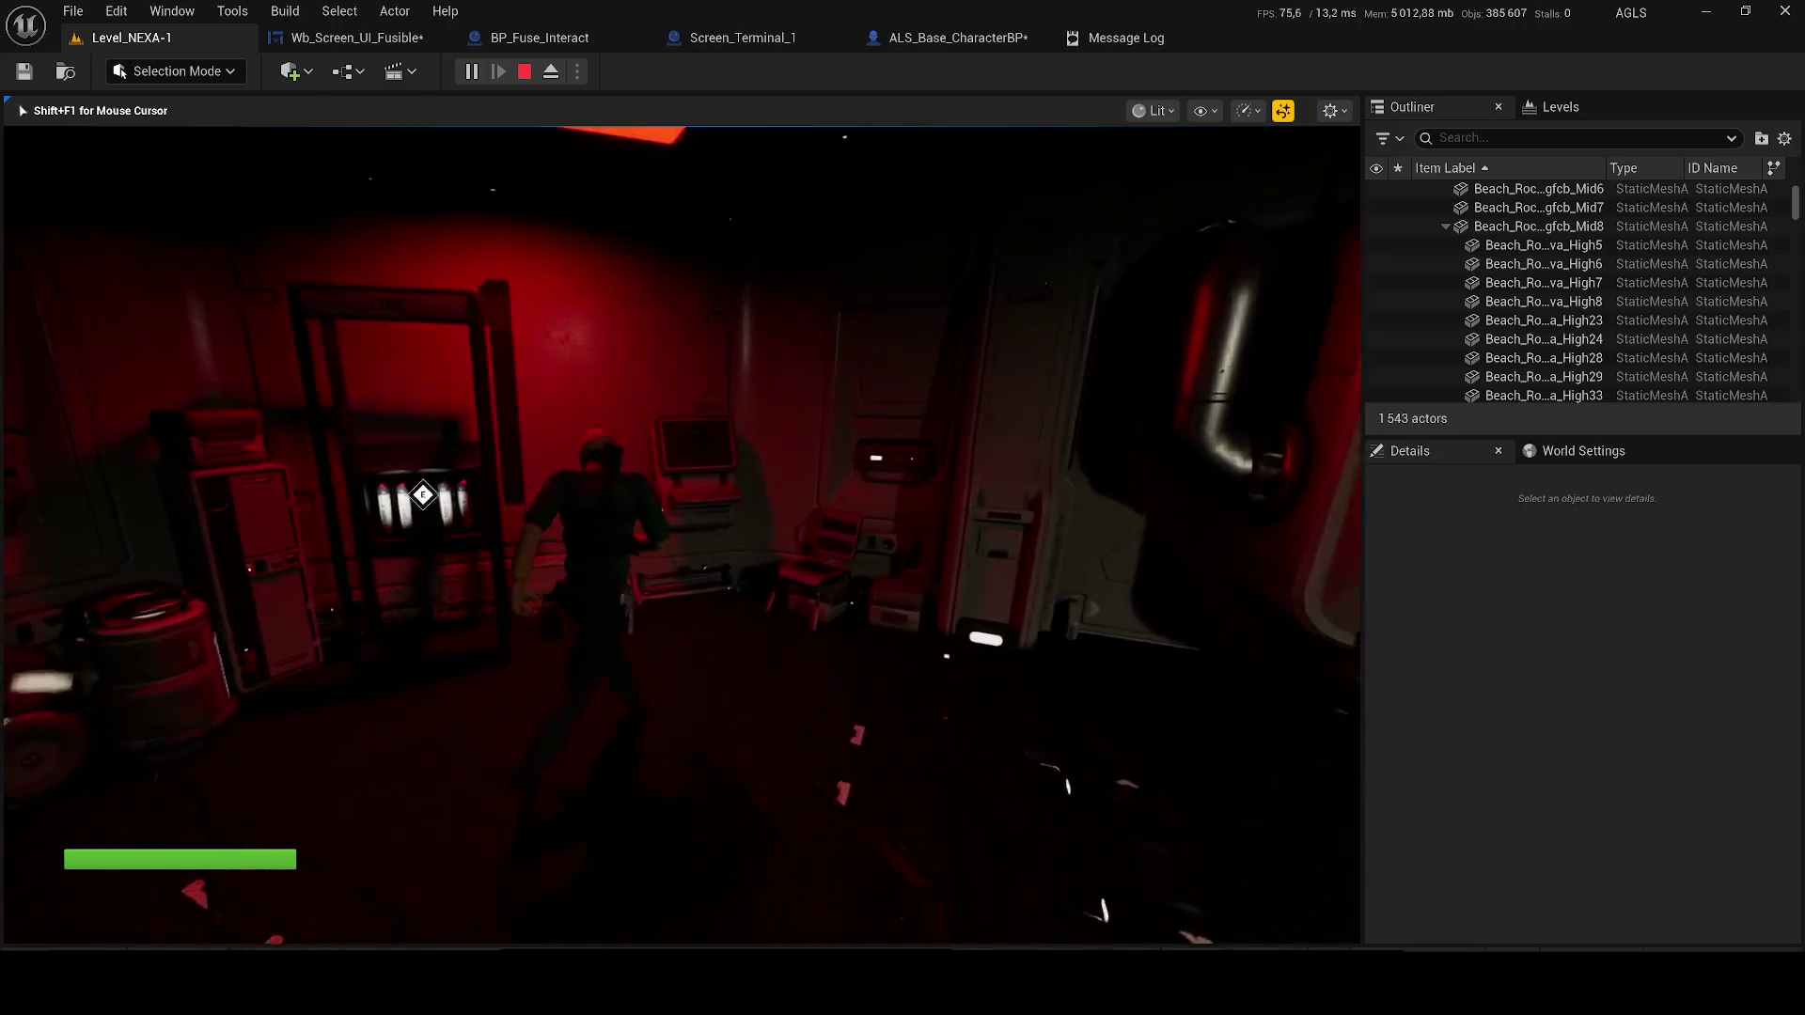
pyautogui.press('e')
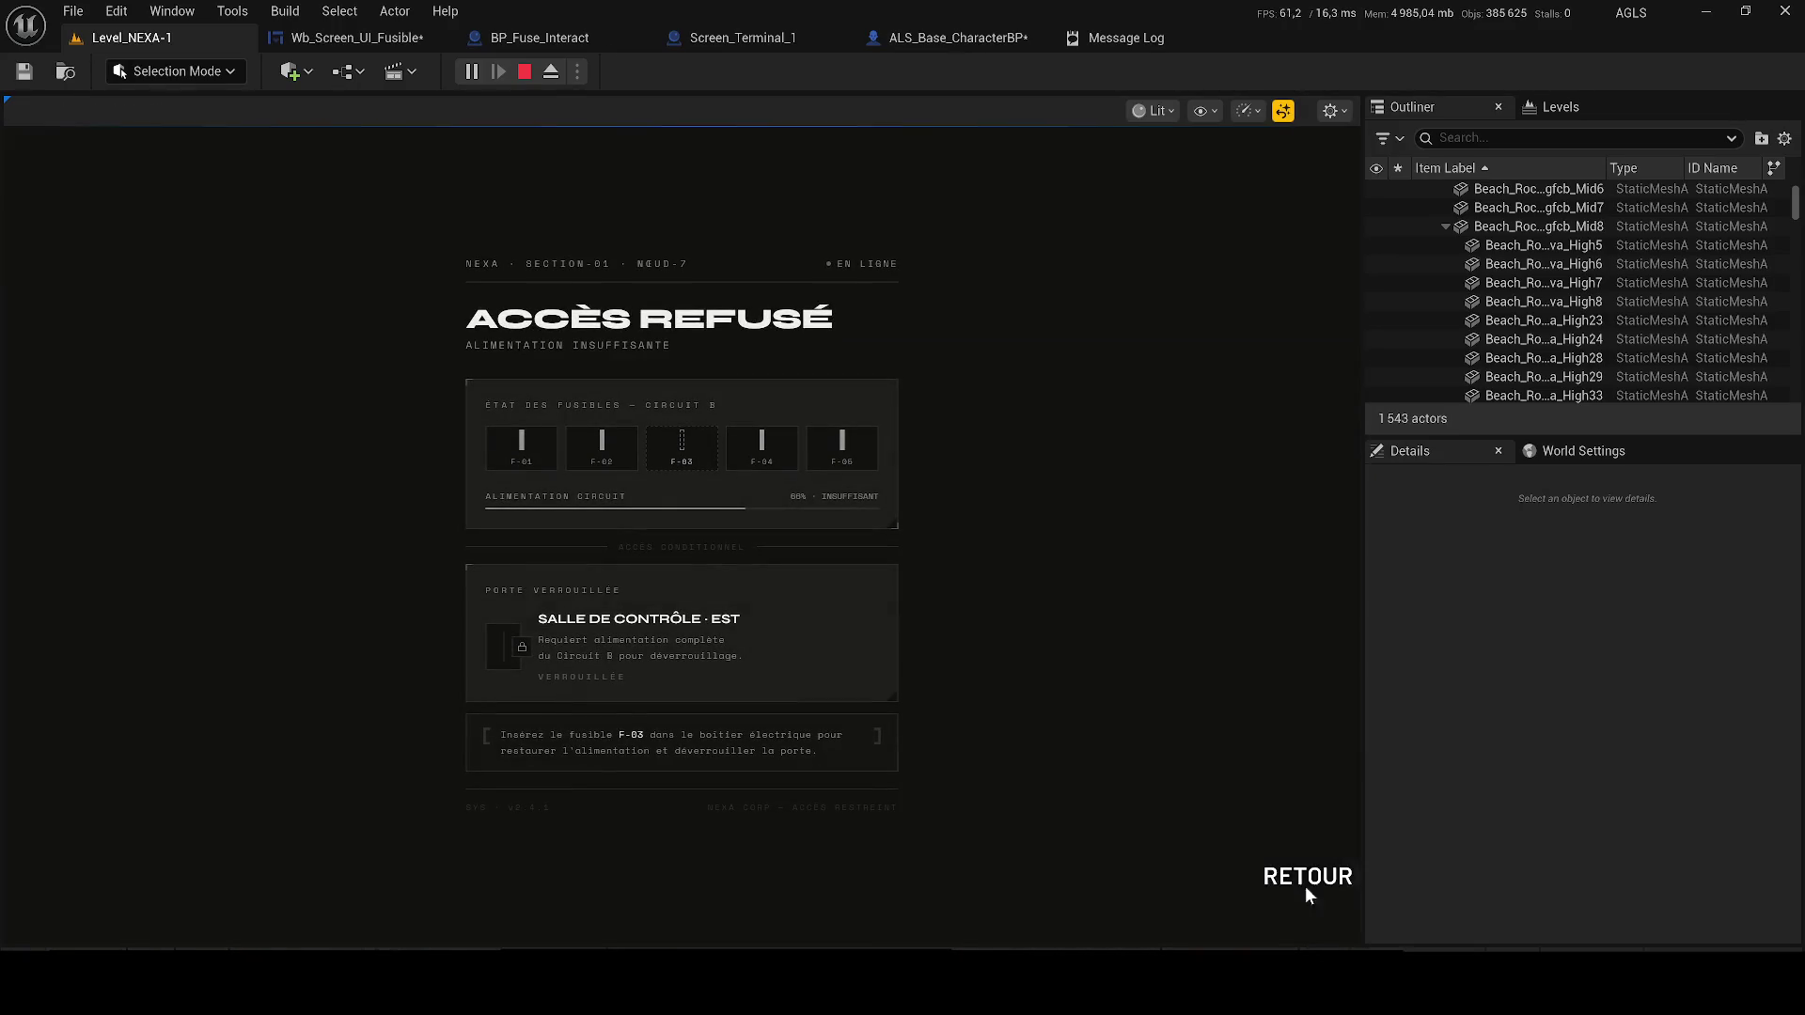
pyautogui.click(1309, 882)
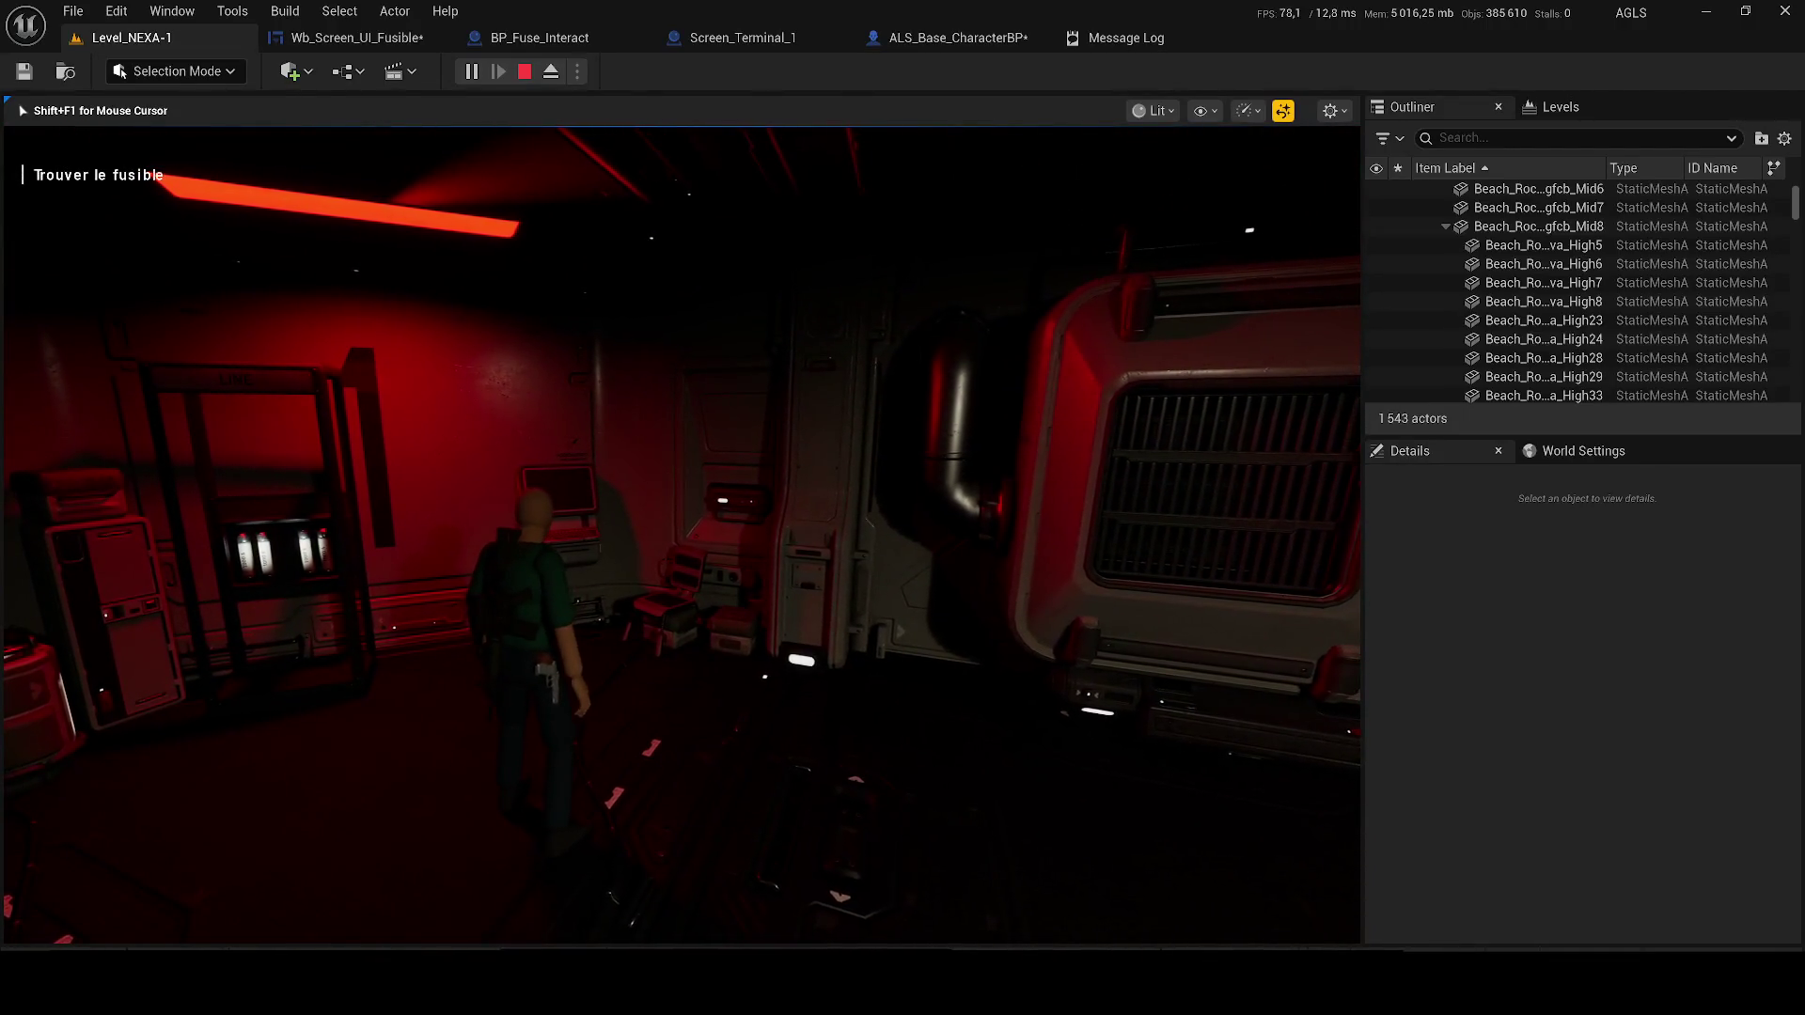
pyautogui.press('Escape')
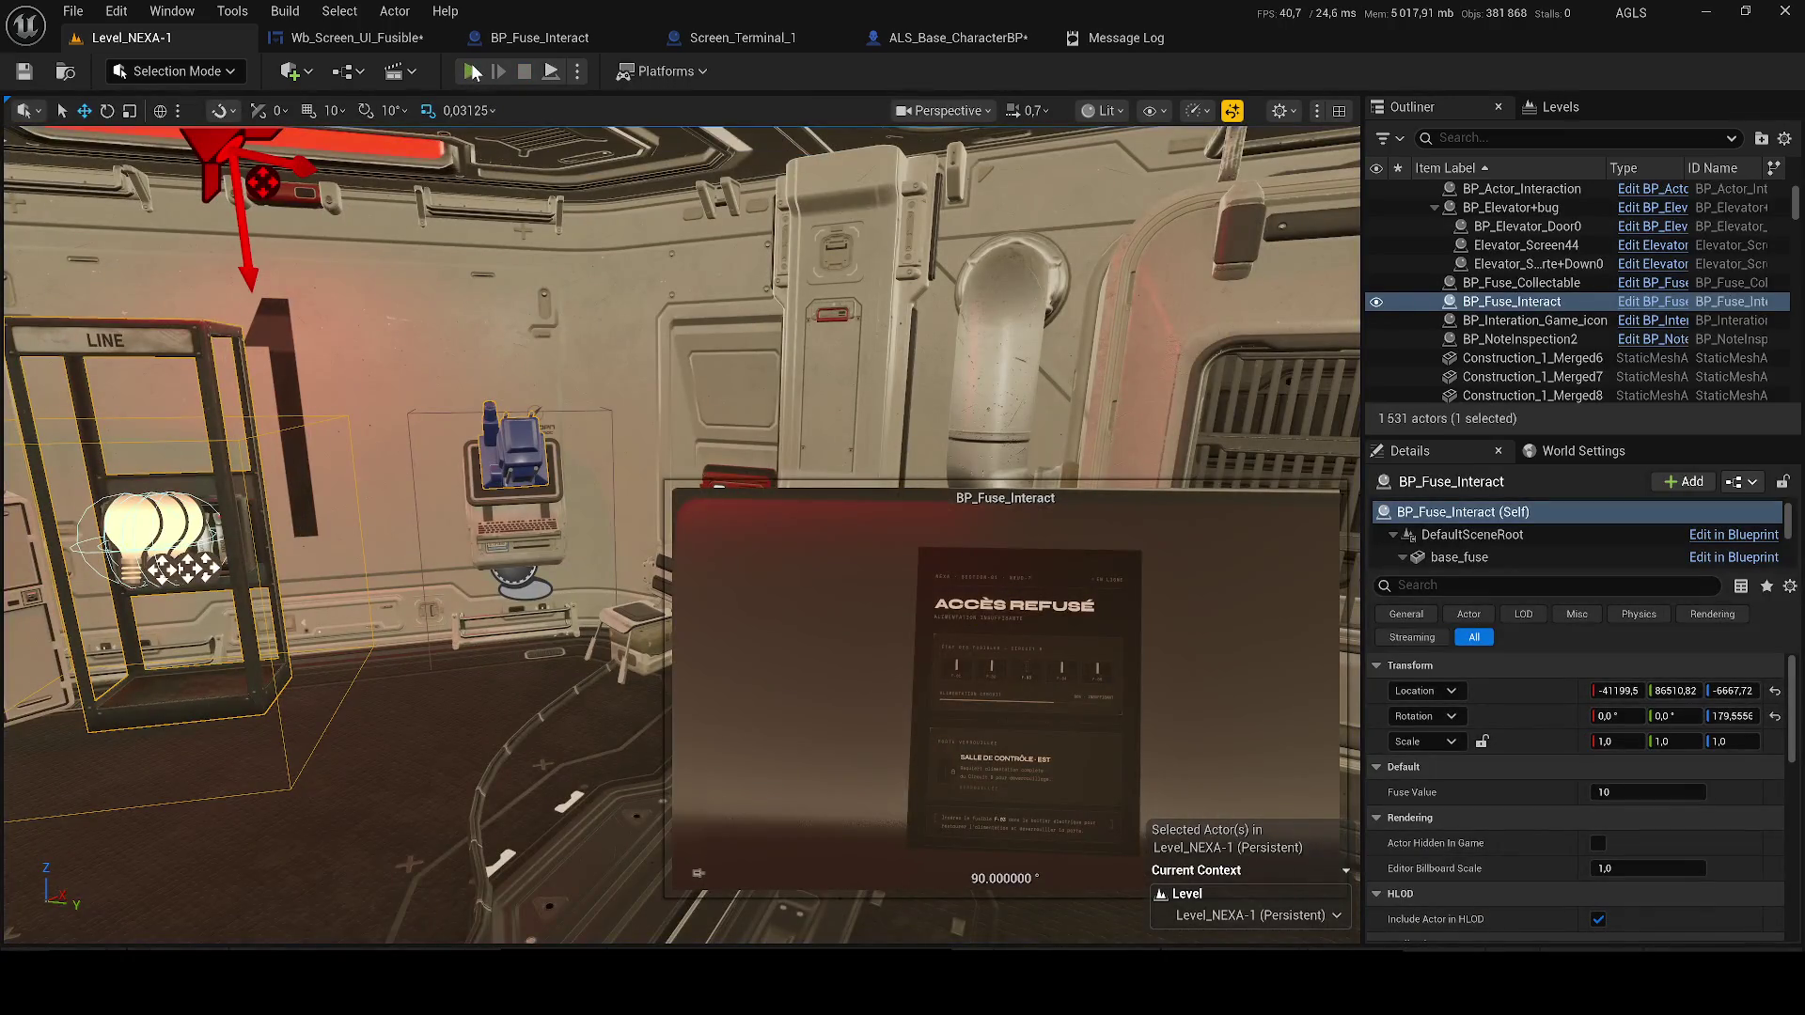
# Run a second play test, reopening the Accès Refusé terminal screen, then return to the editor
pyautogui.hotkey('alt', 'p')
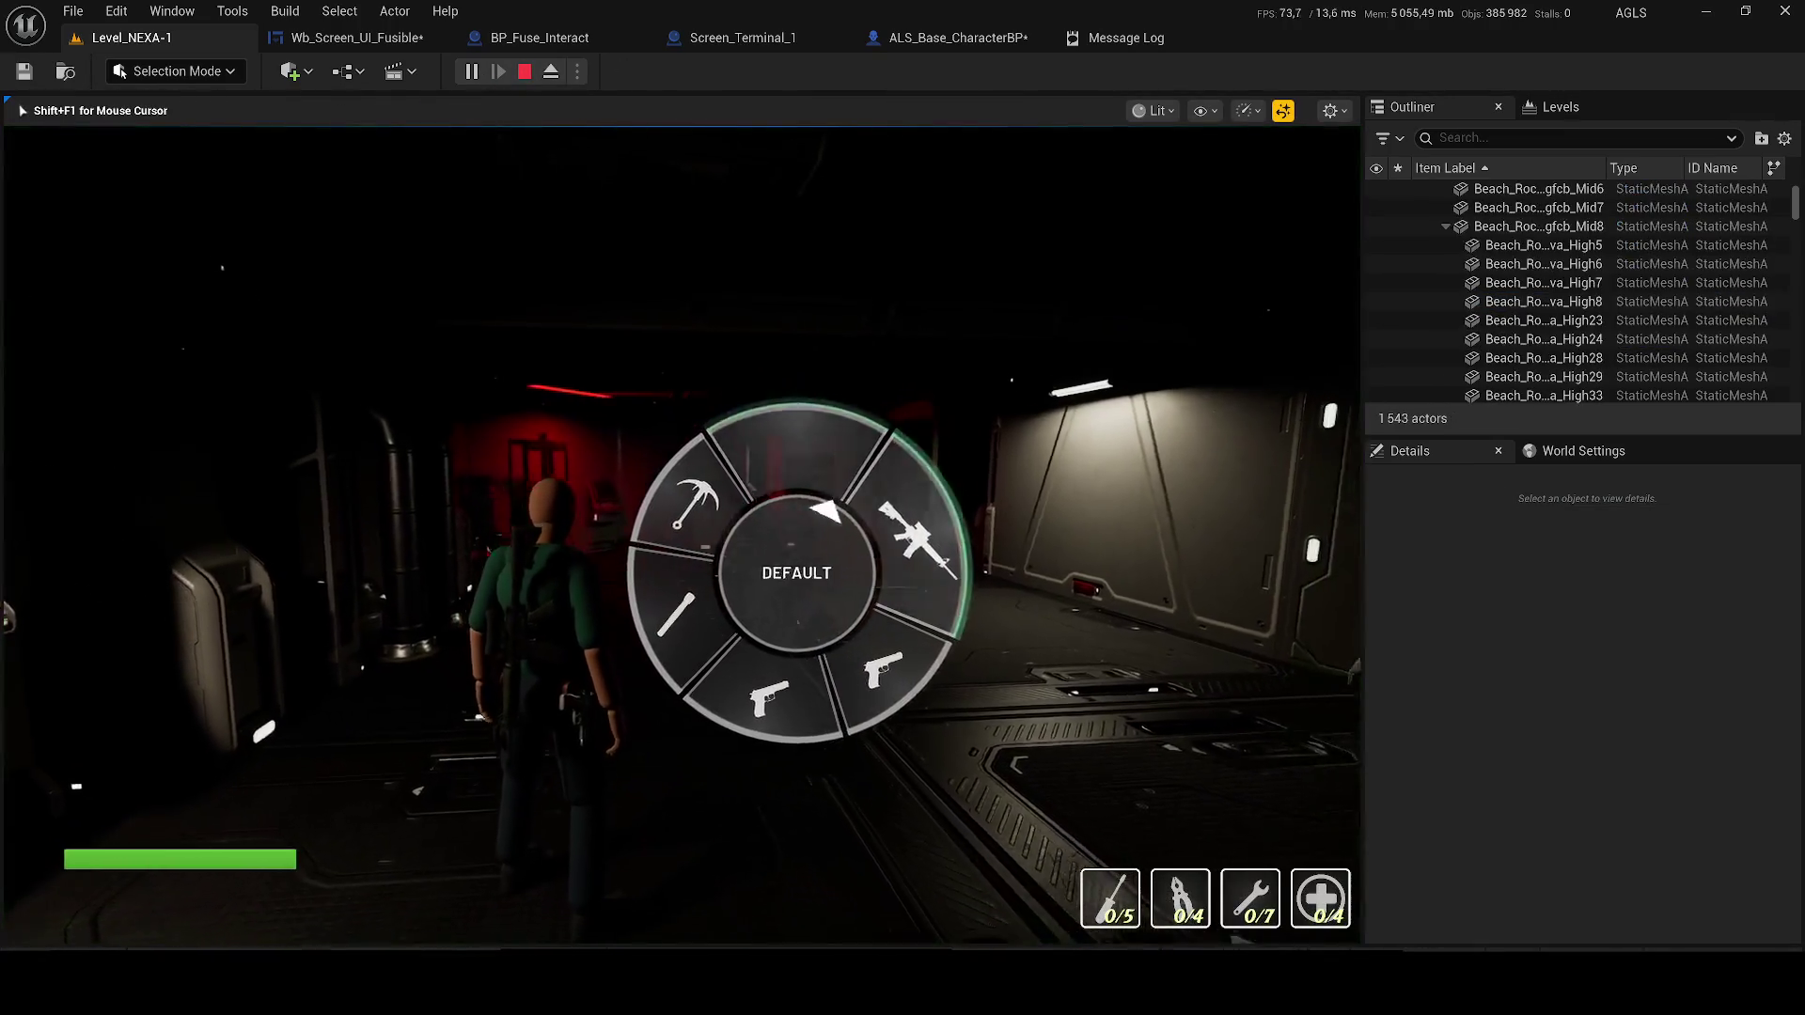
pyautogui.press('w')
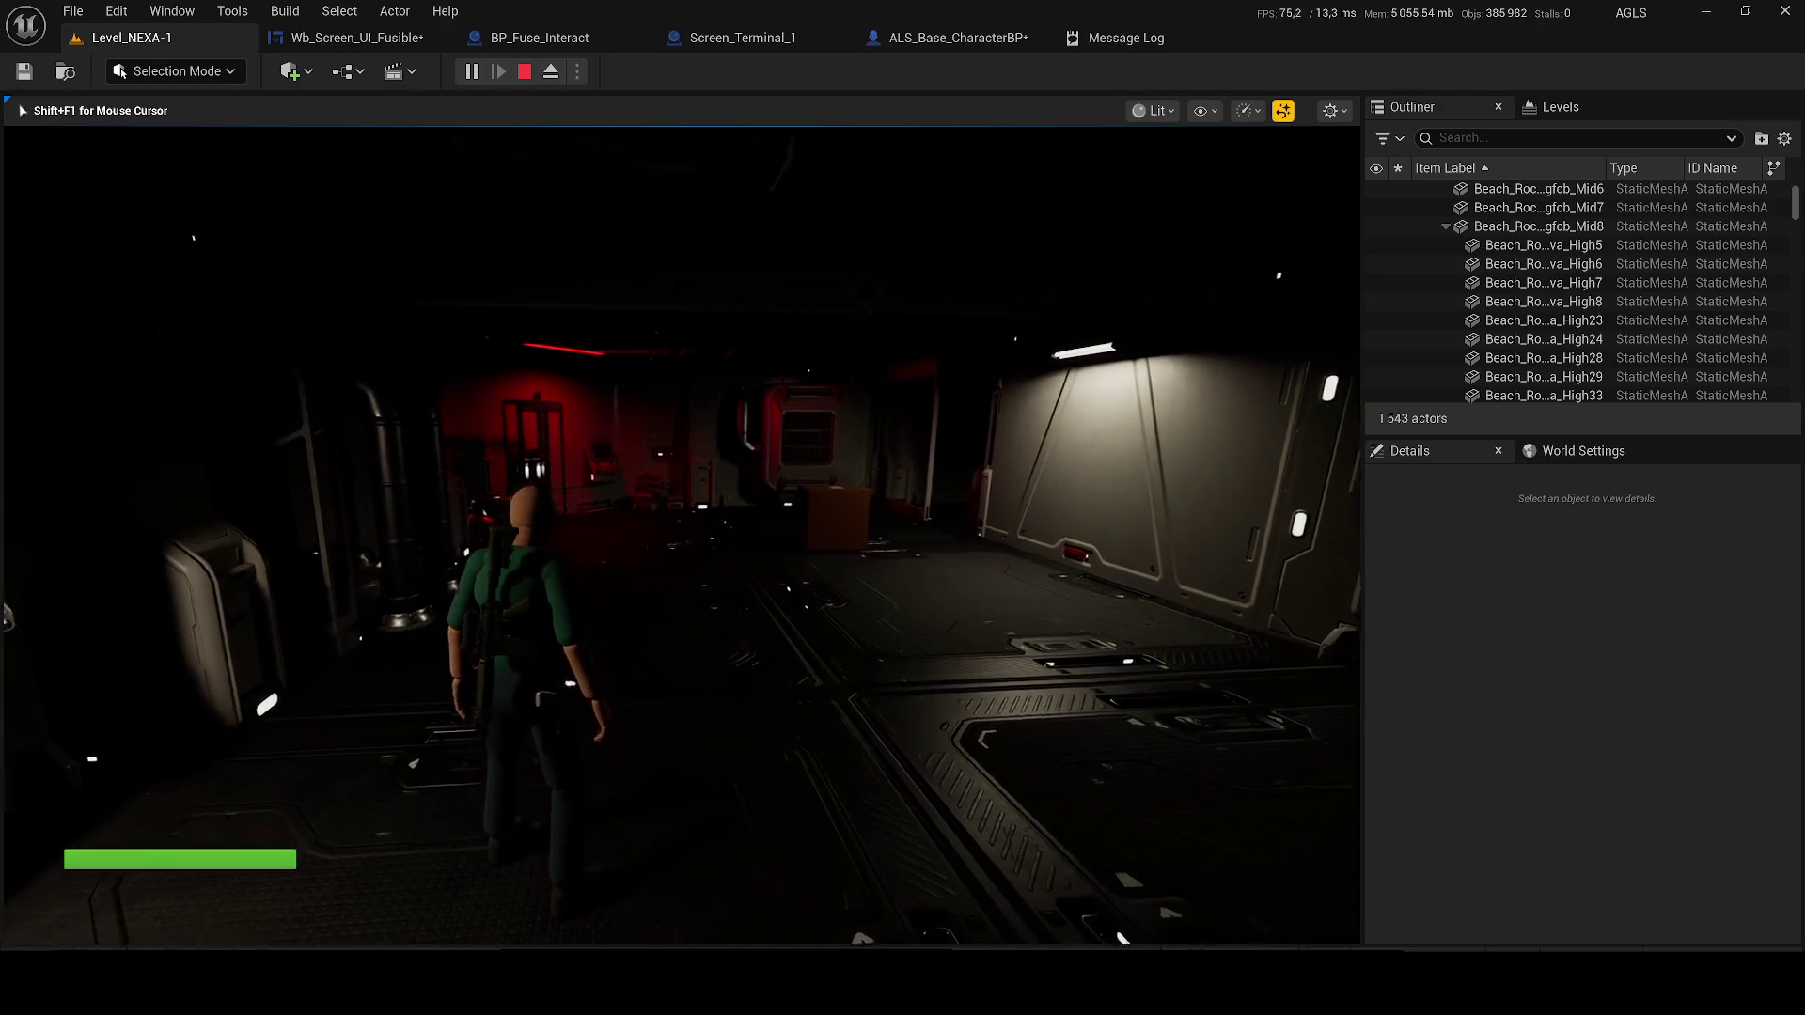
pyautogui.press('w')
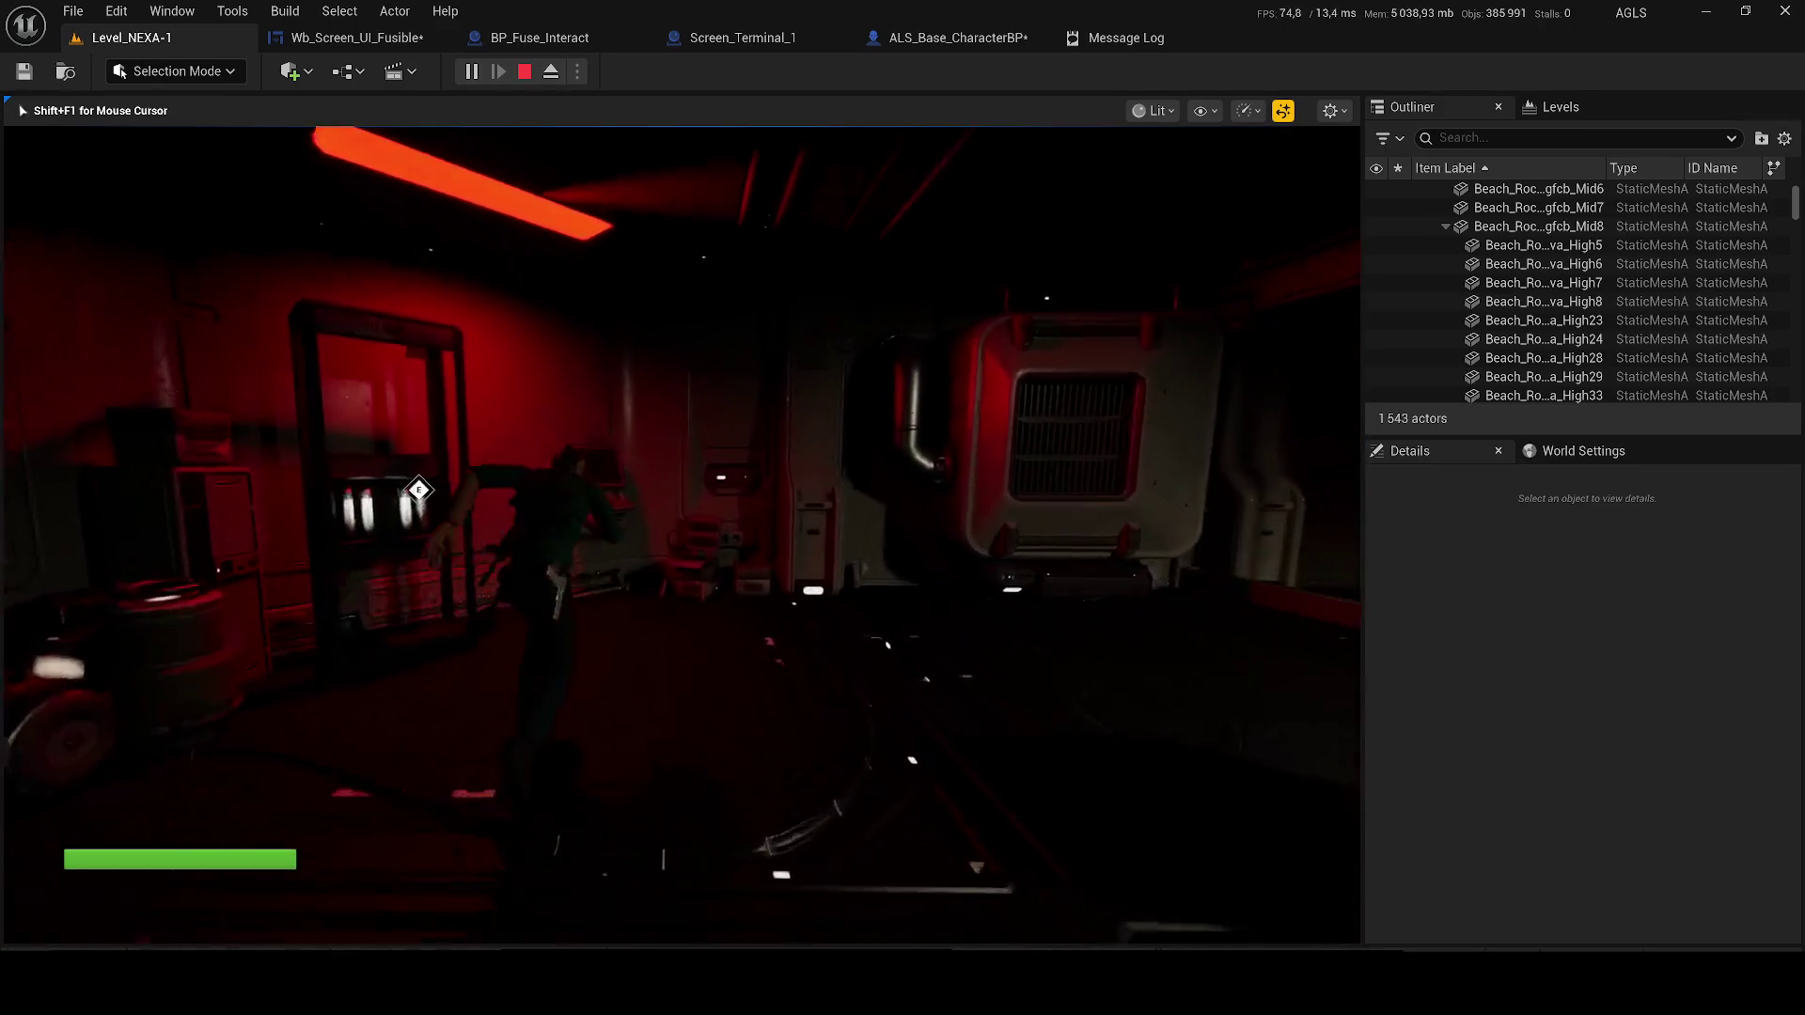
pyautogui.press('e')
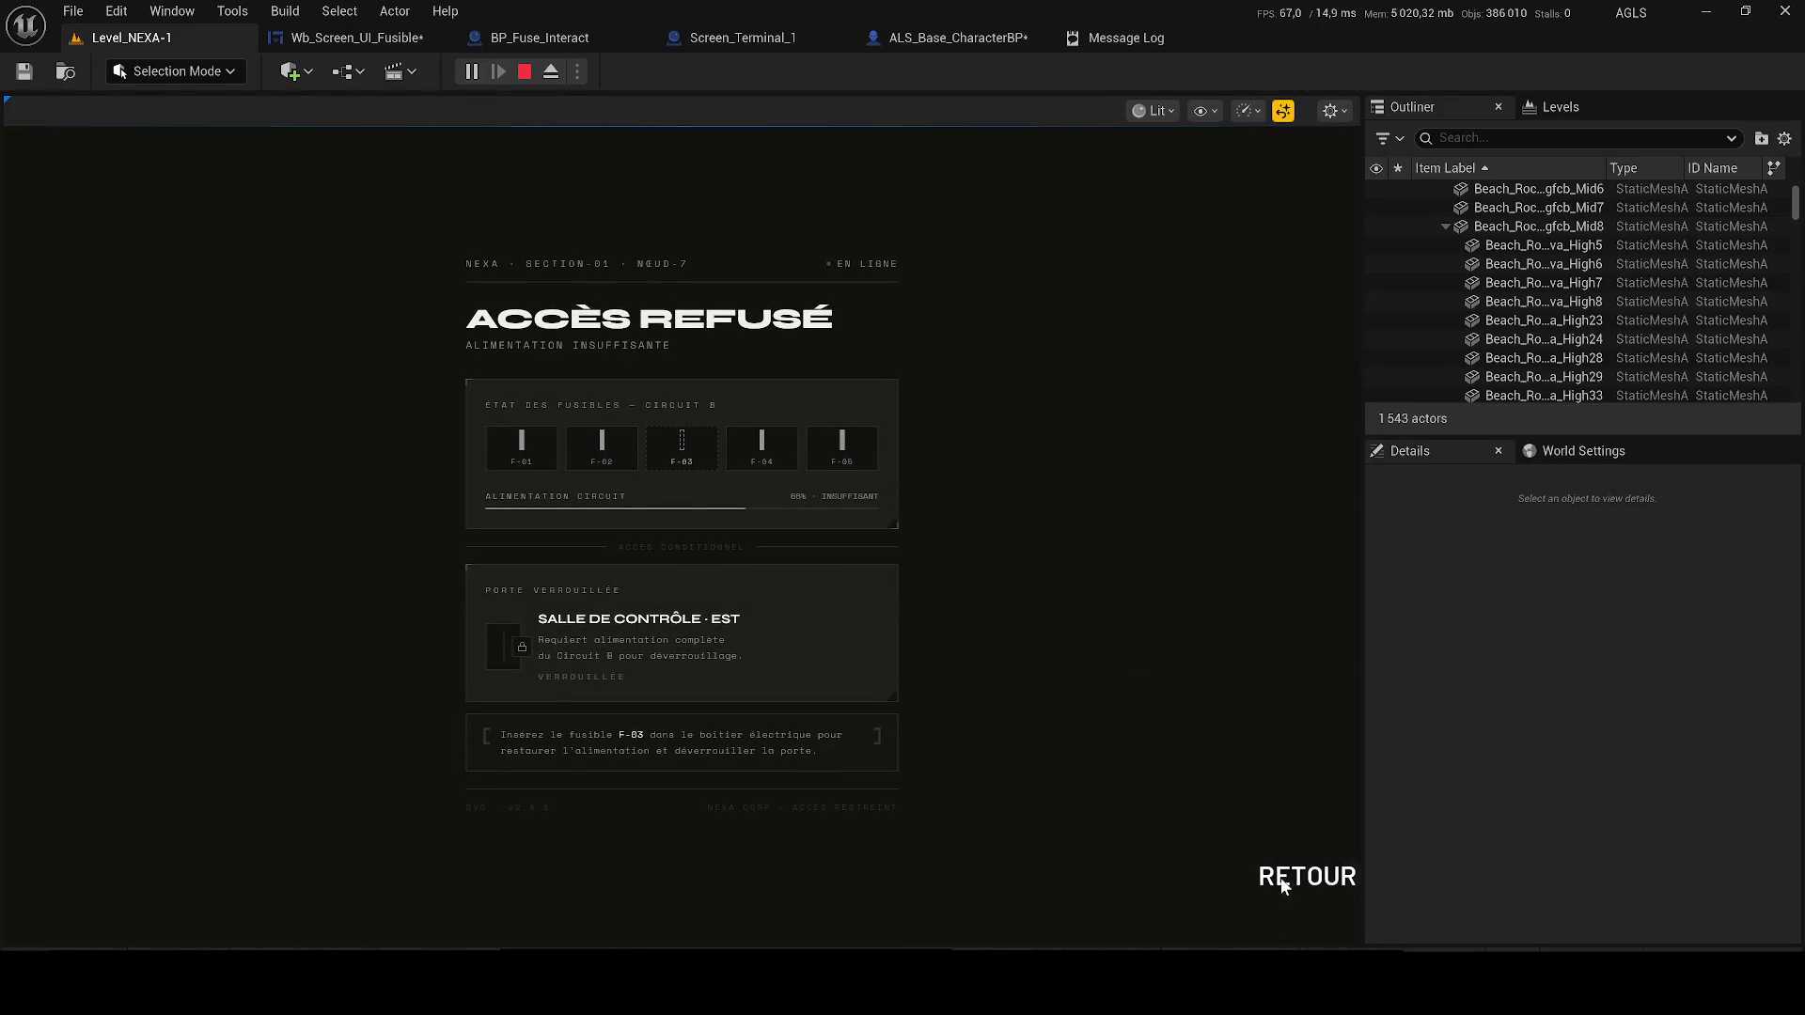
pyautogui.click(1278, 878)
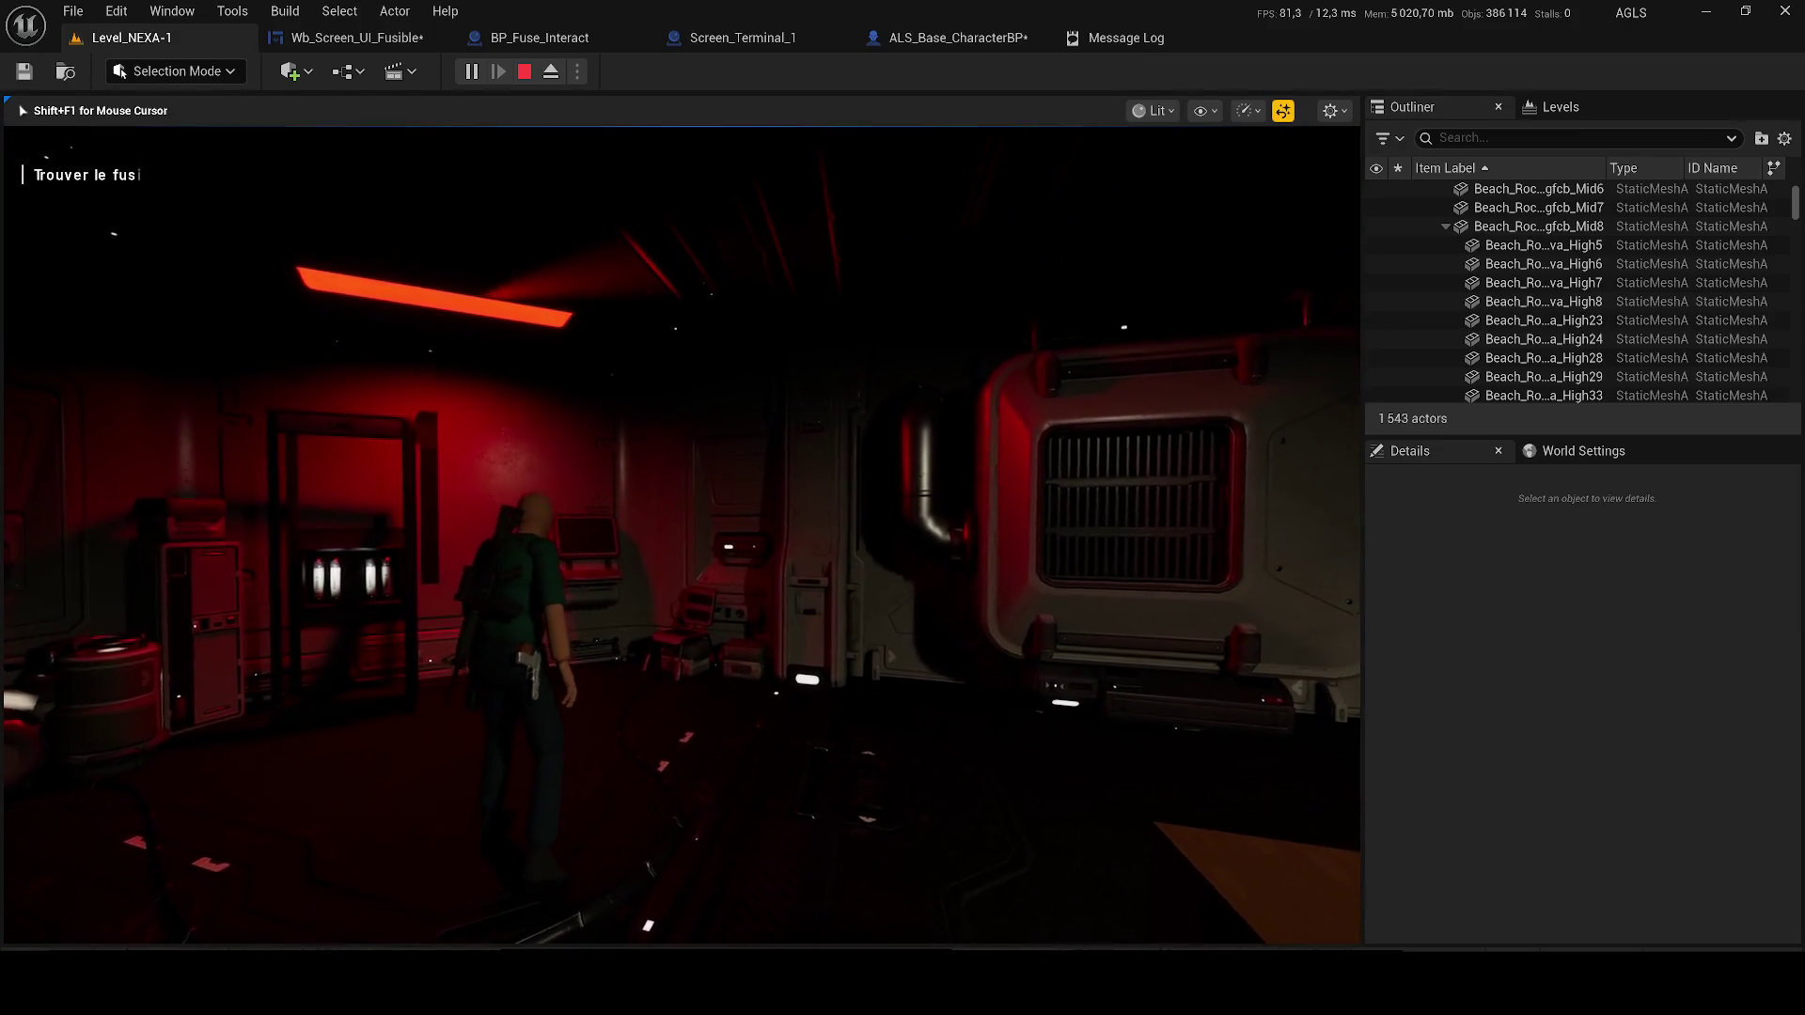
pyautogui.press('Escape')
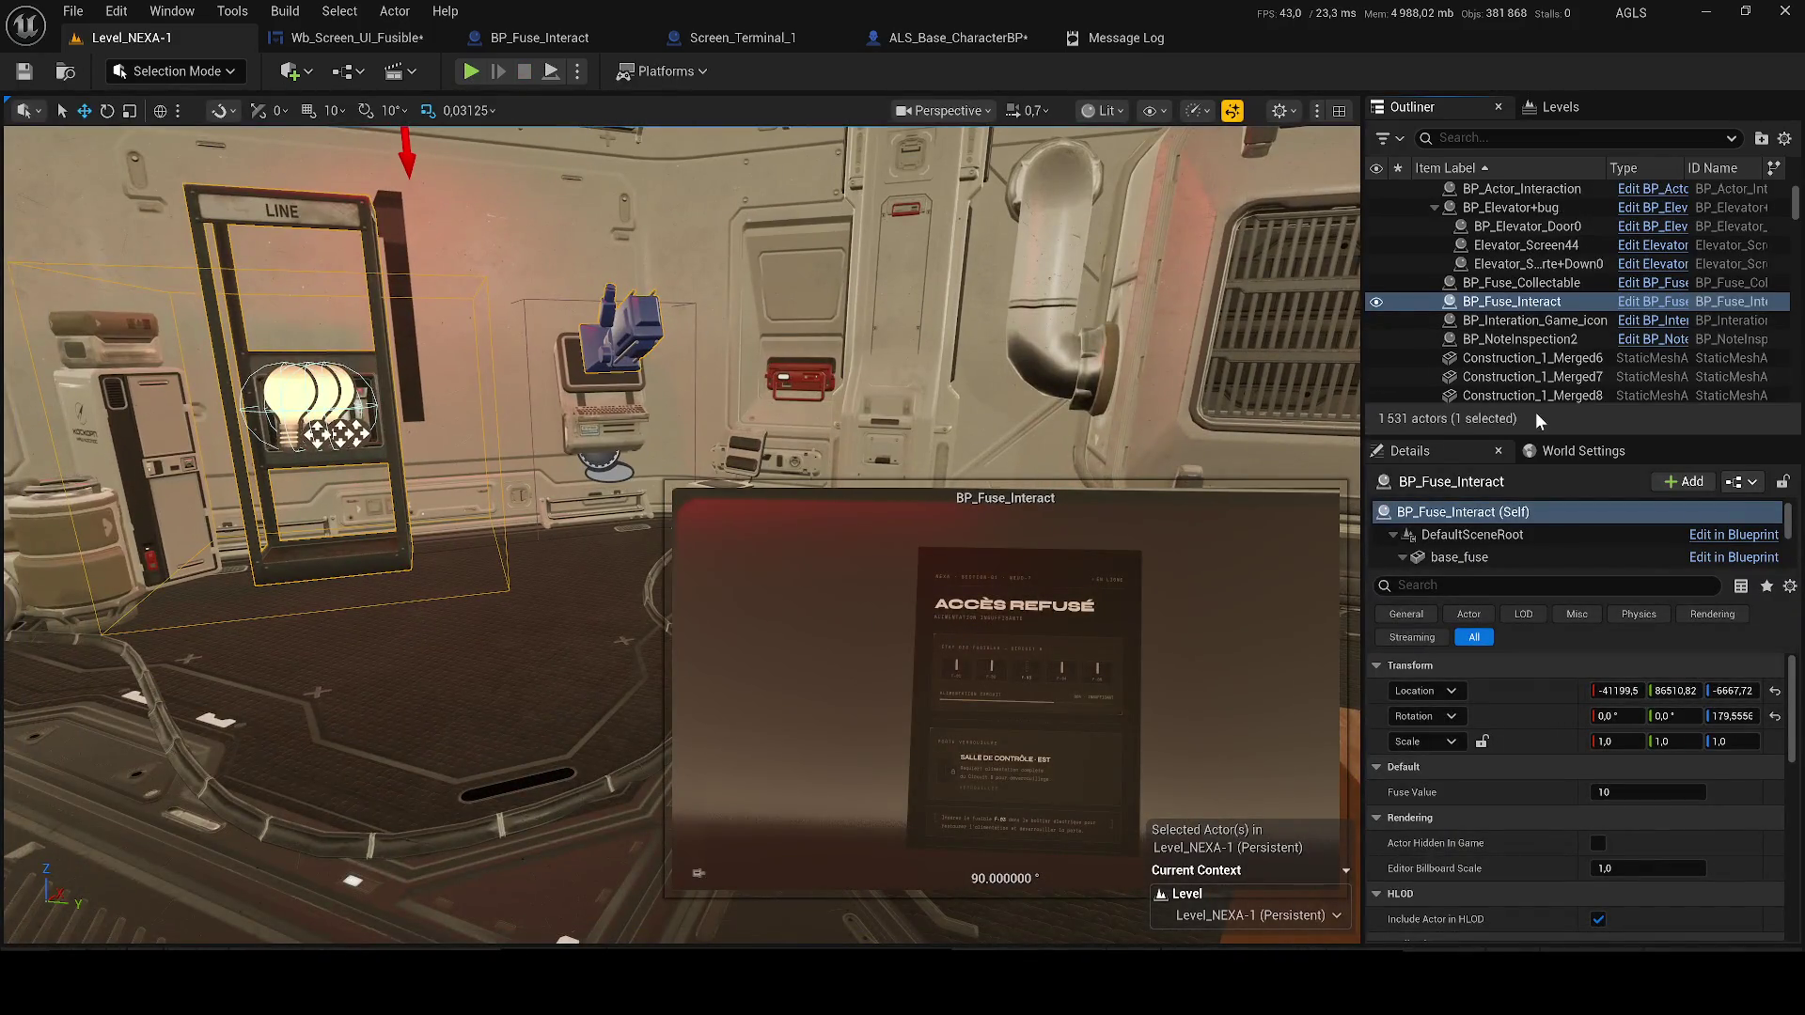
# Return to the Wb_Screen_UI_Fusible graph and jump to the Enable System After Any Interaction definition
pyautogui.click(1542, 396)
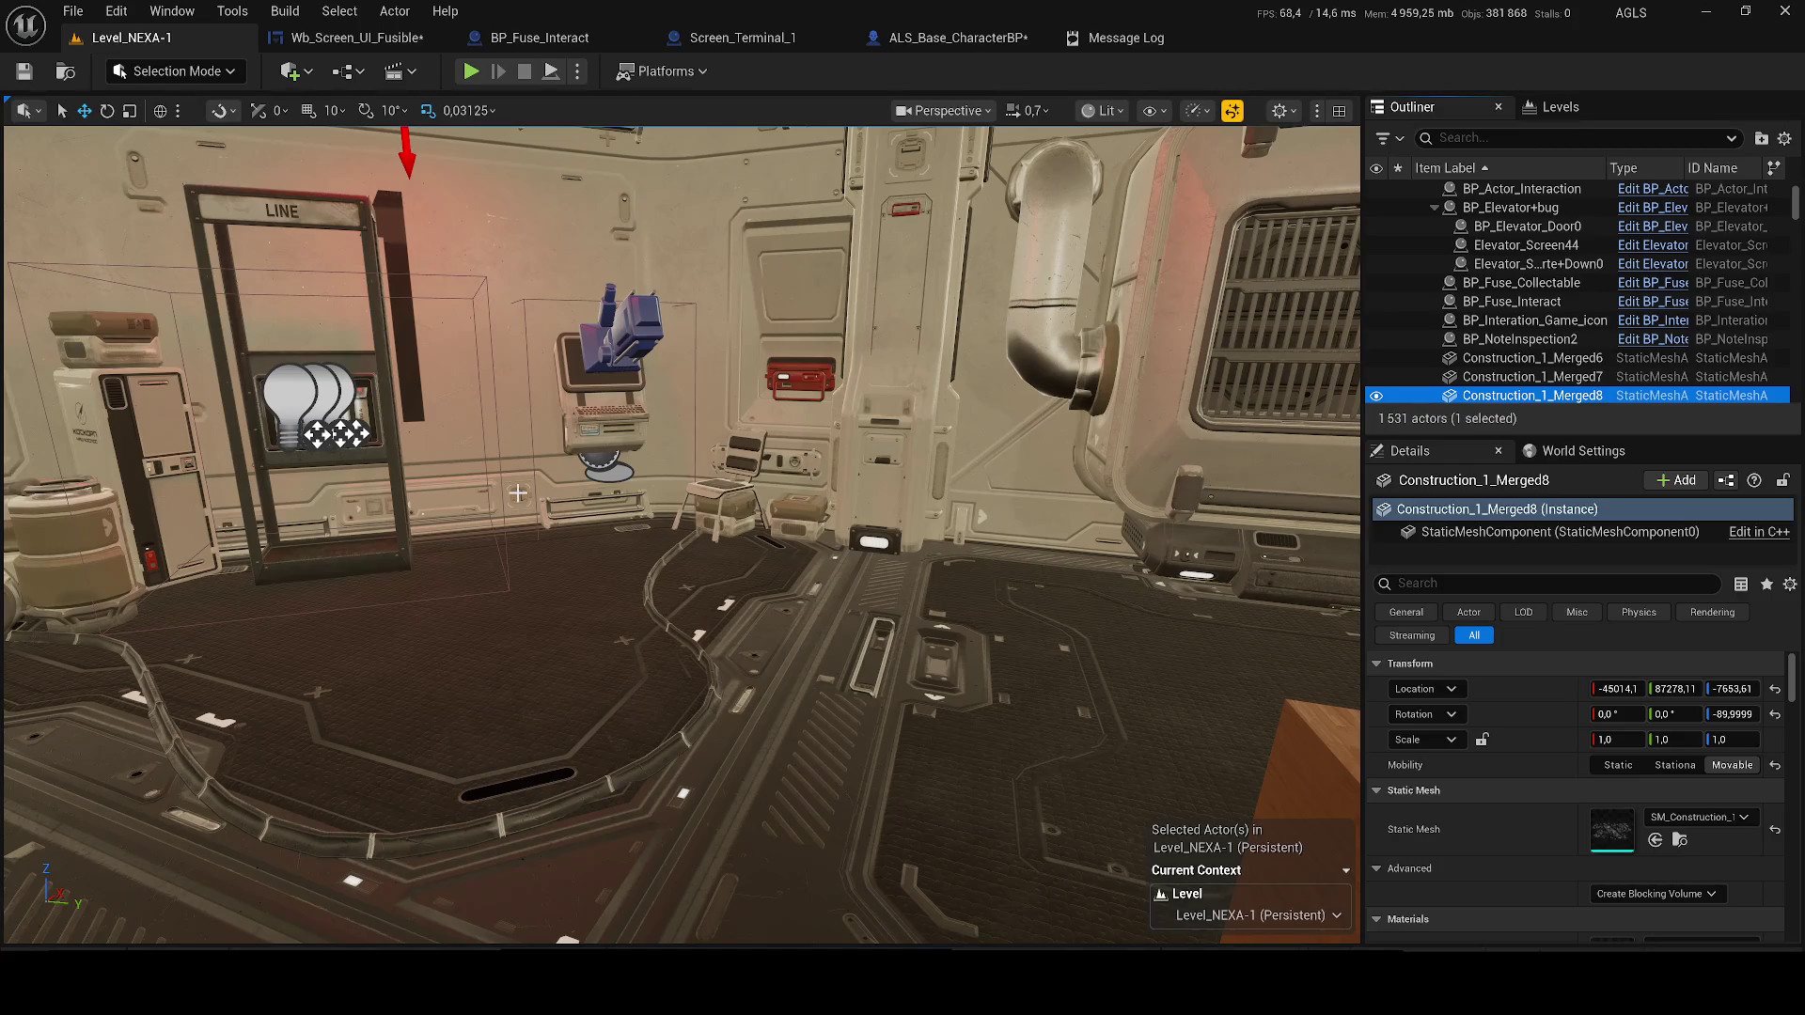
pyautogui.click(355, 37)
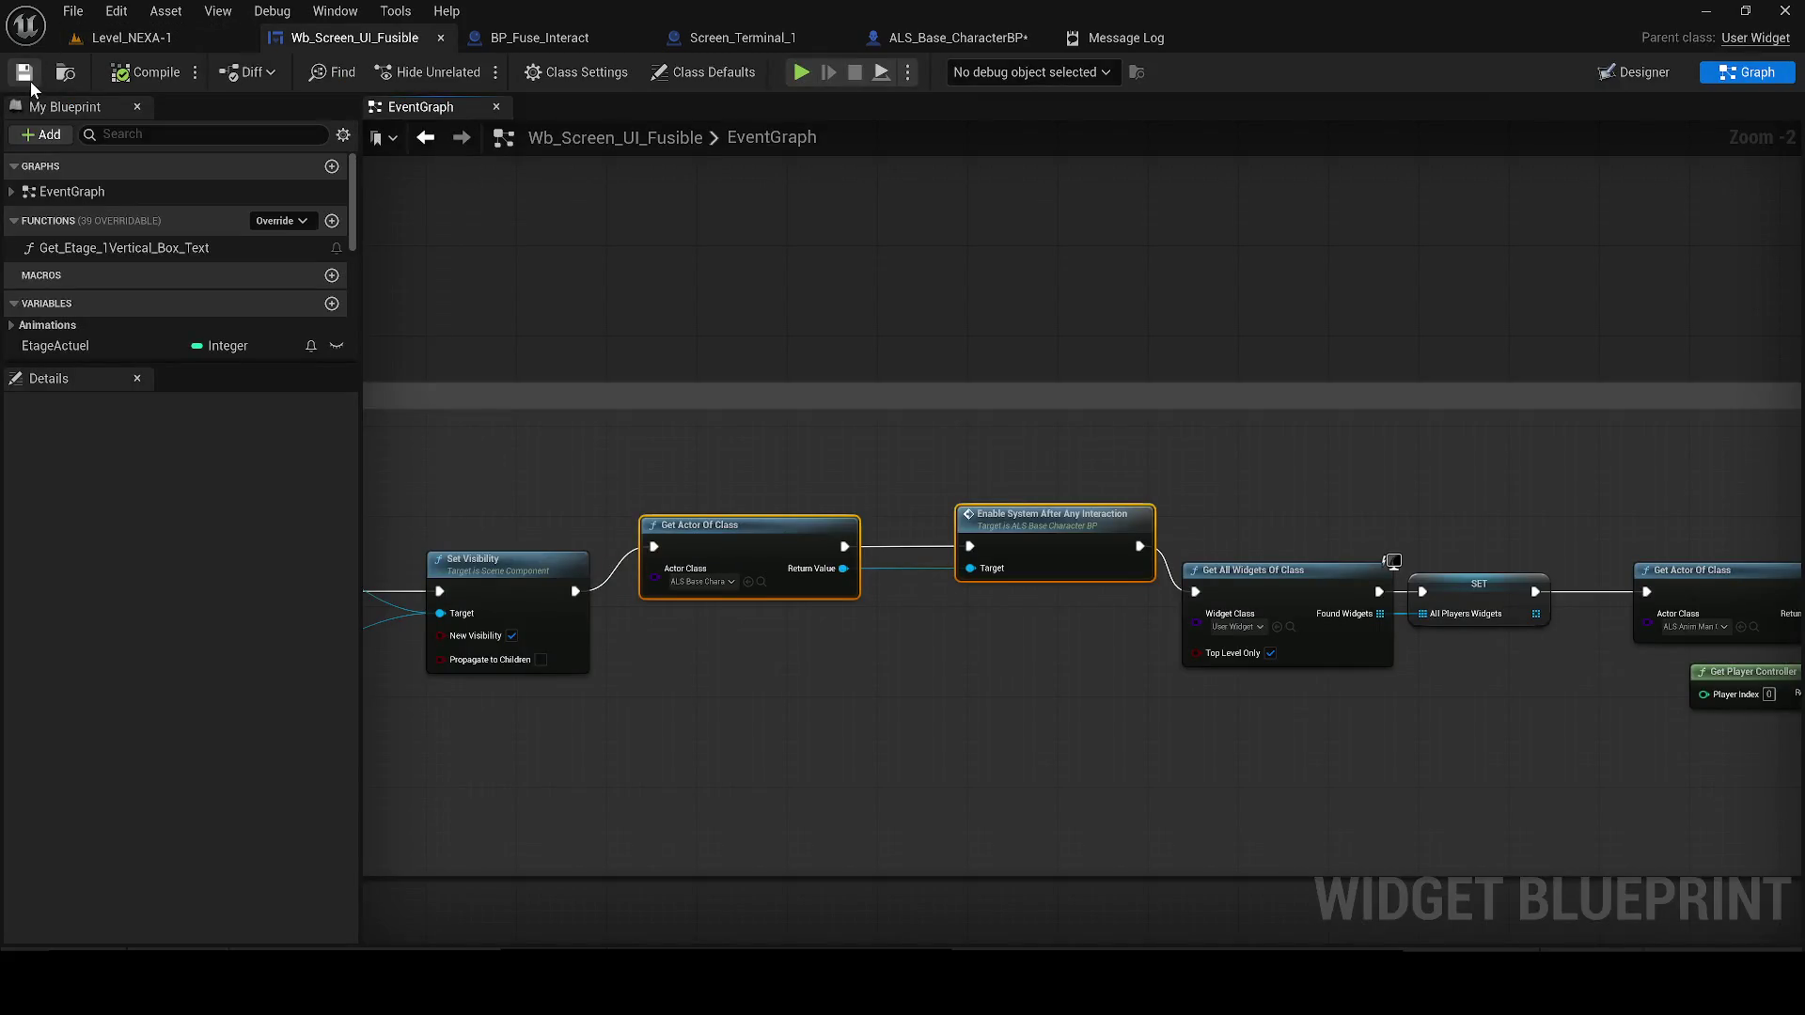
pyautogui.click(1098, 517)
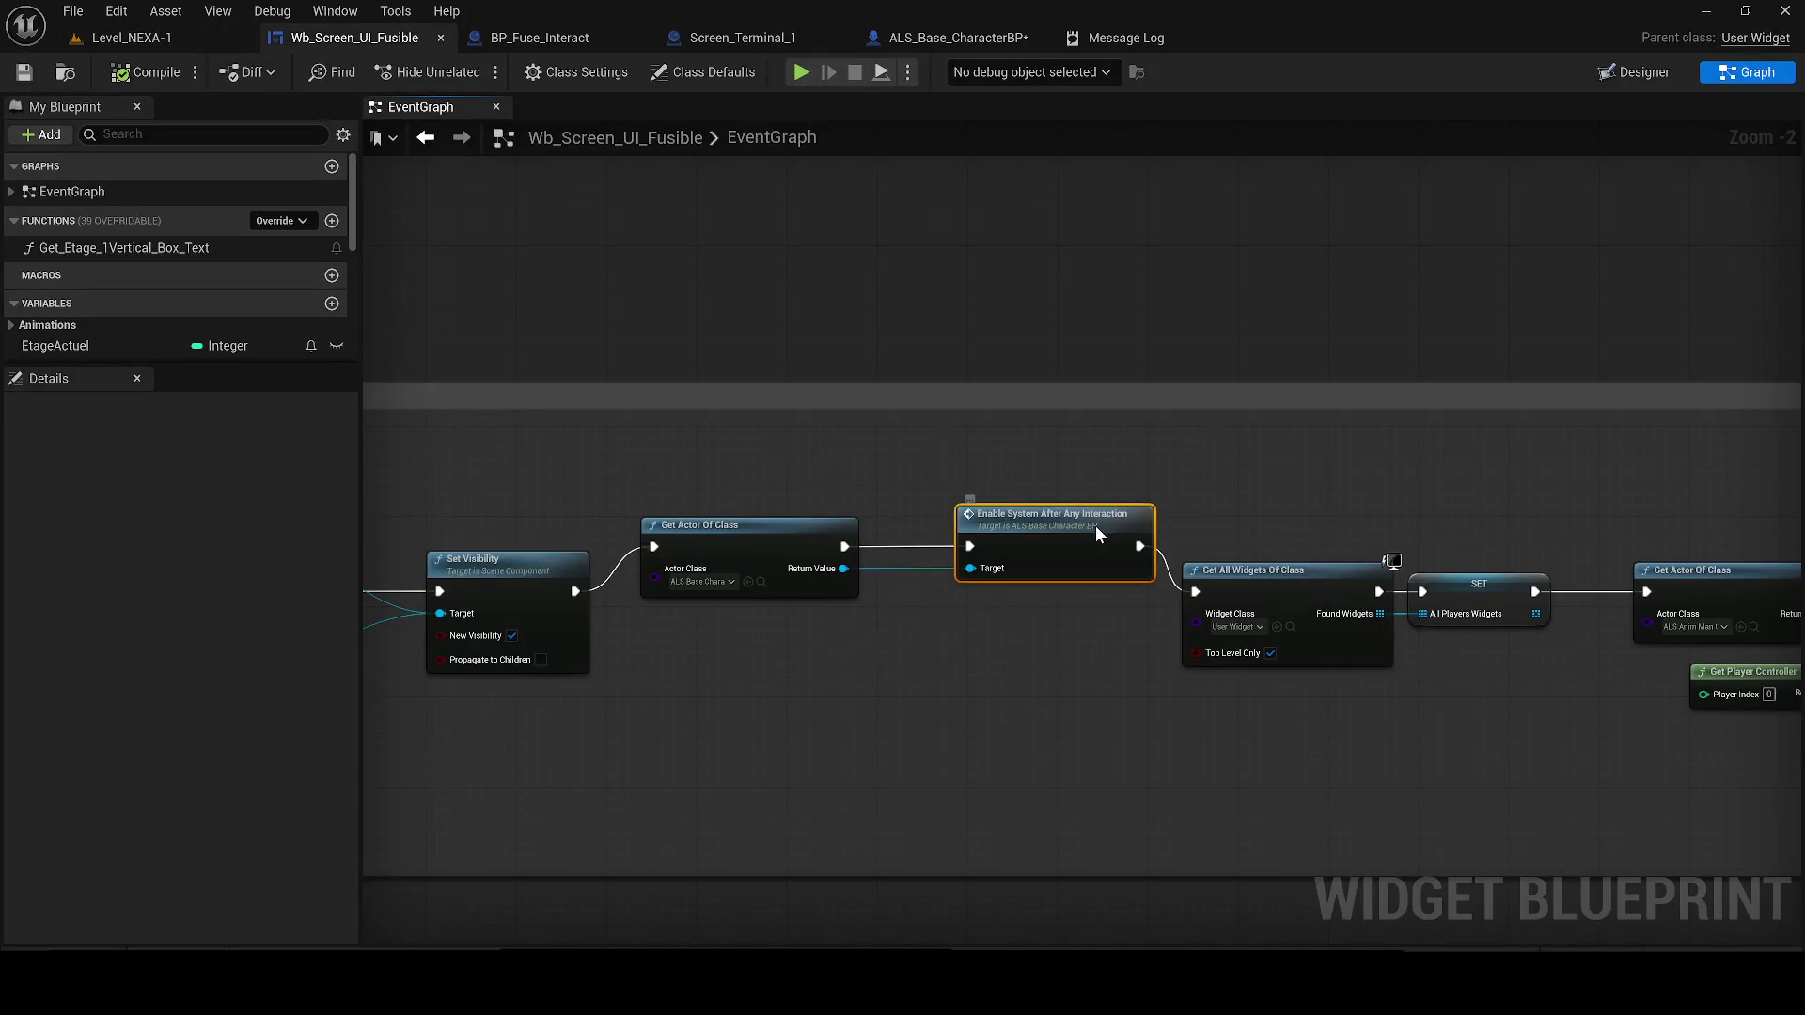
pyautogui.doubleClick(1096, 527)
pyautogui.scroll(-8, 859, 459)
pyautogui.scroll(-5, 837, 261)
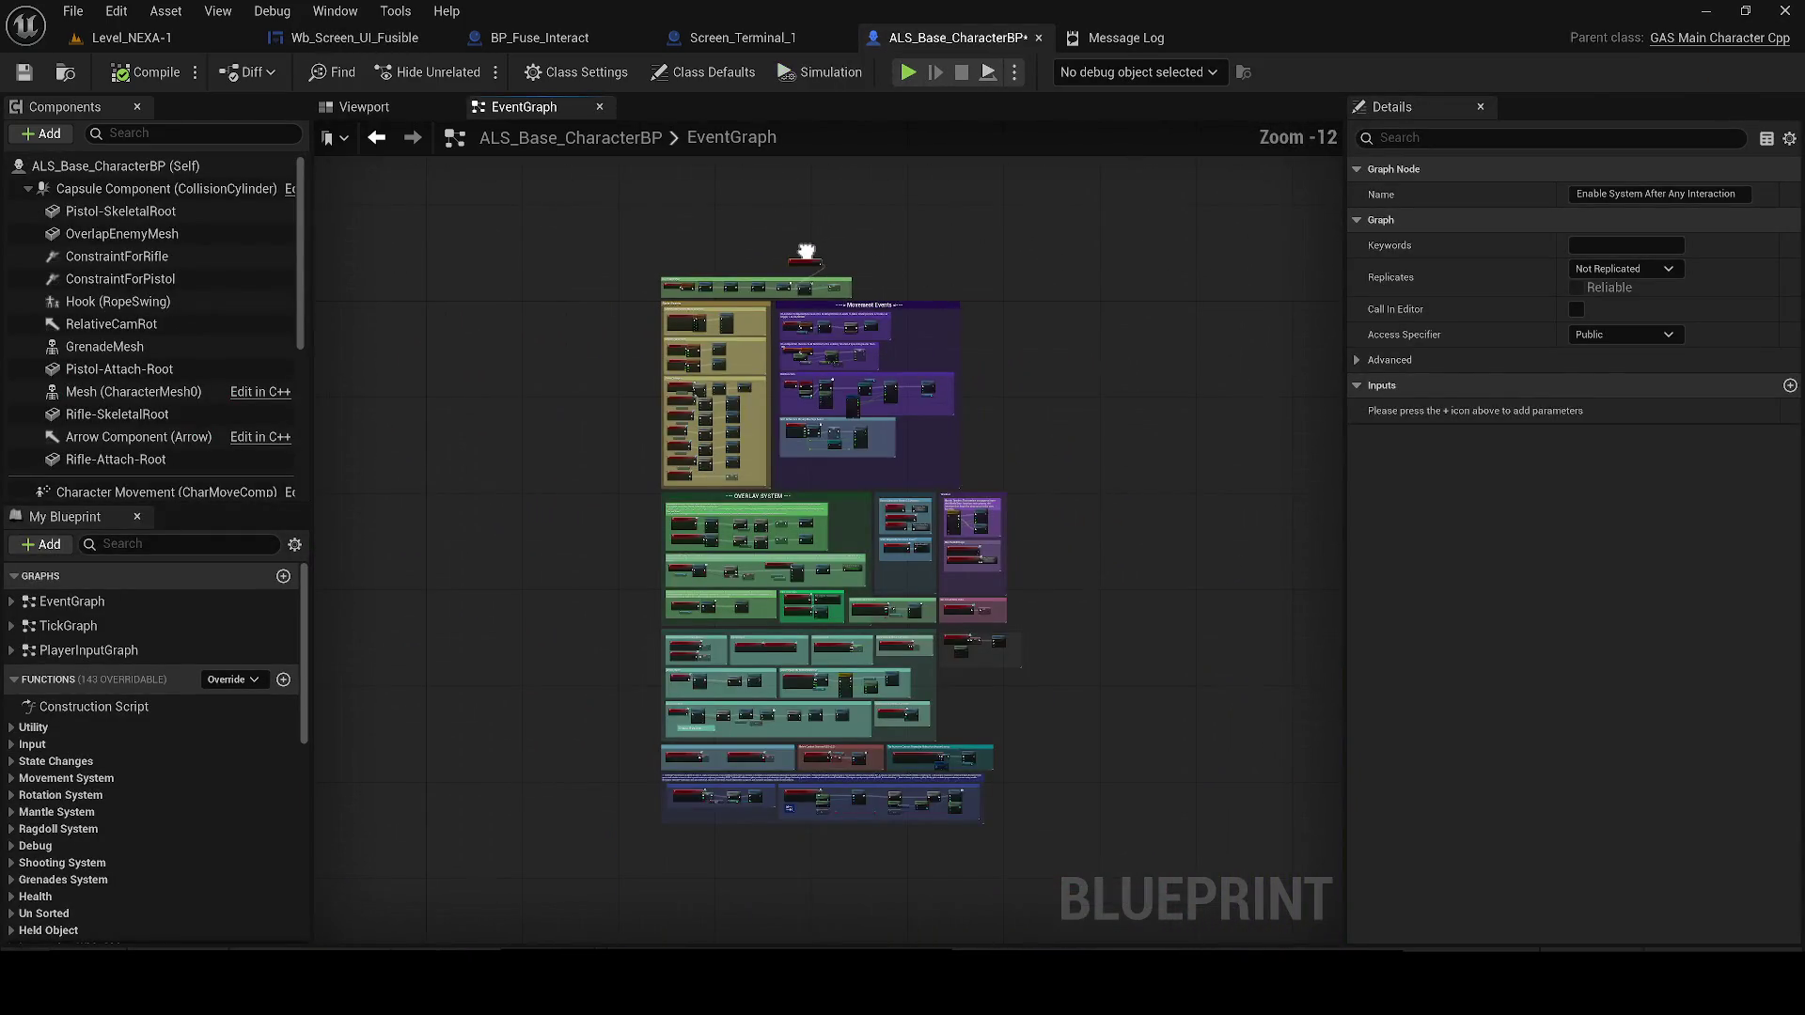
pyautogui.scroll(4, 697, 467)
pyautogui.scroll(-4, 524, 515)
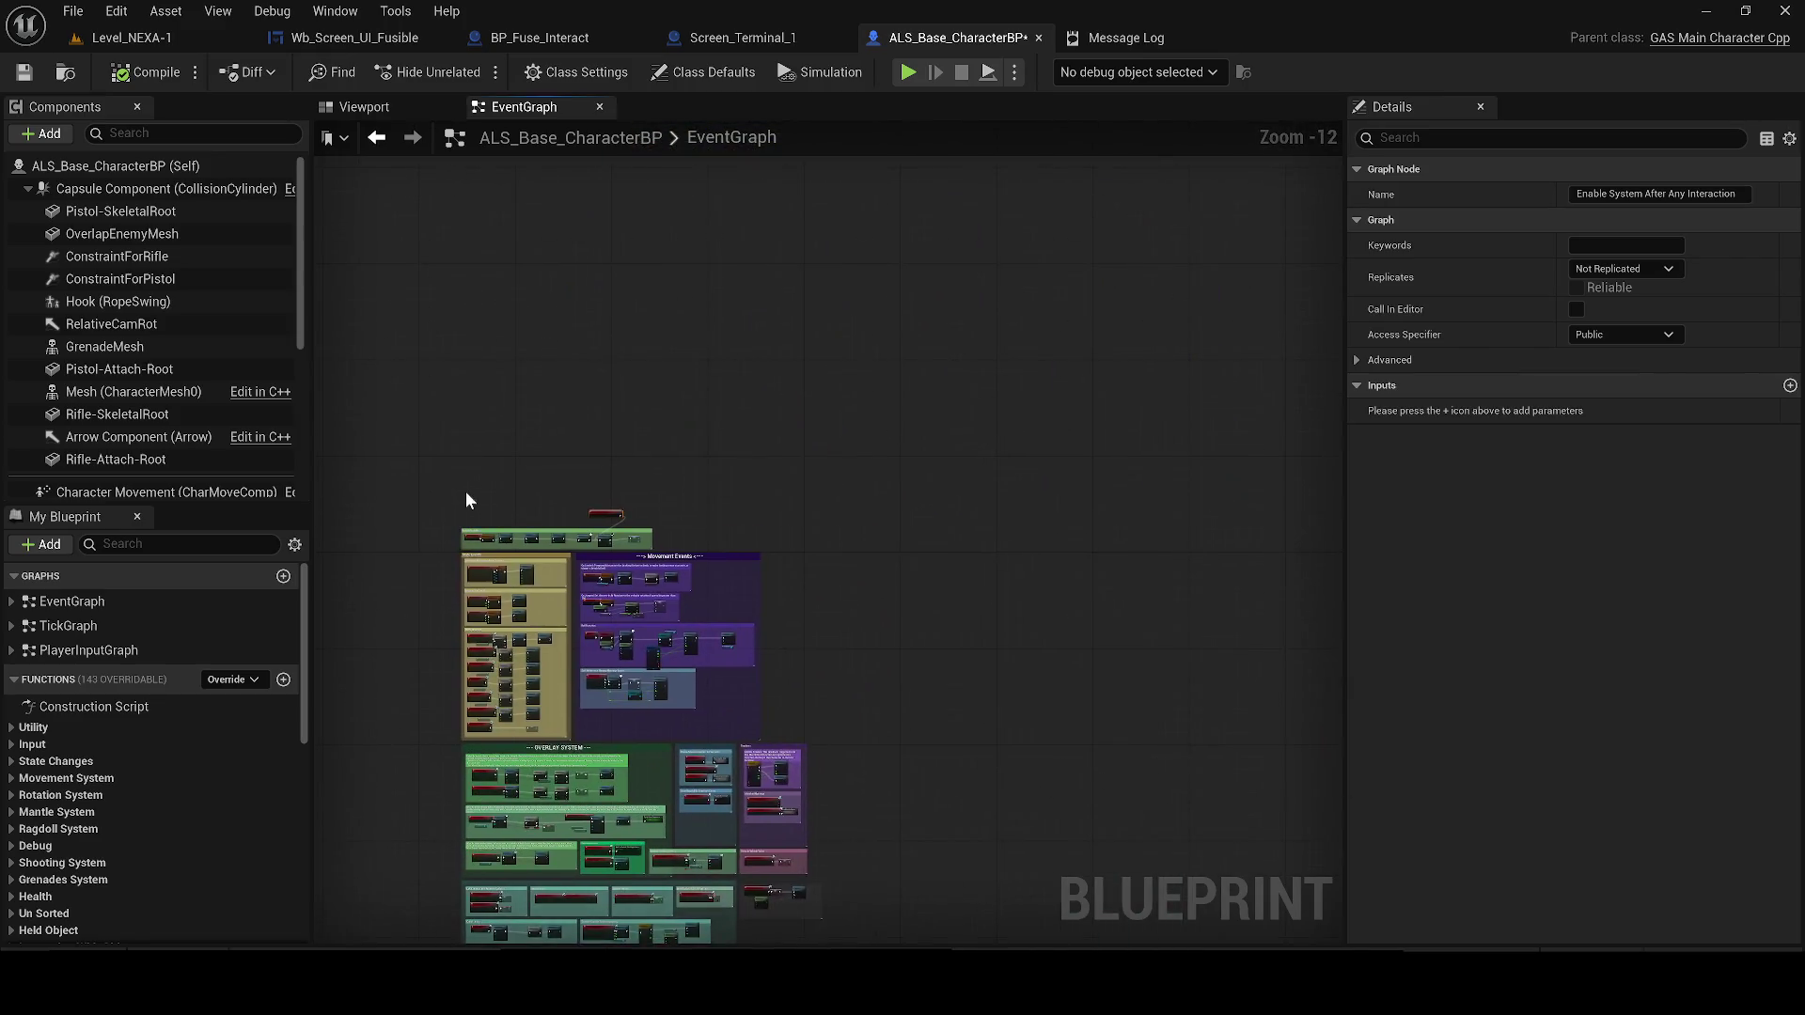
pyautogui.scroll(3, 468, 493)
pyautogui.click(413, 106)
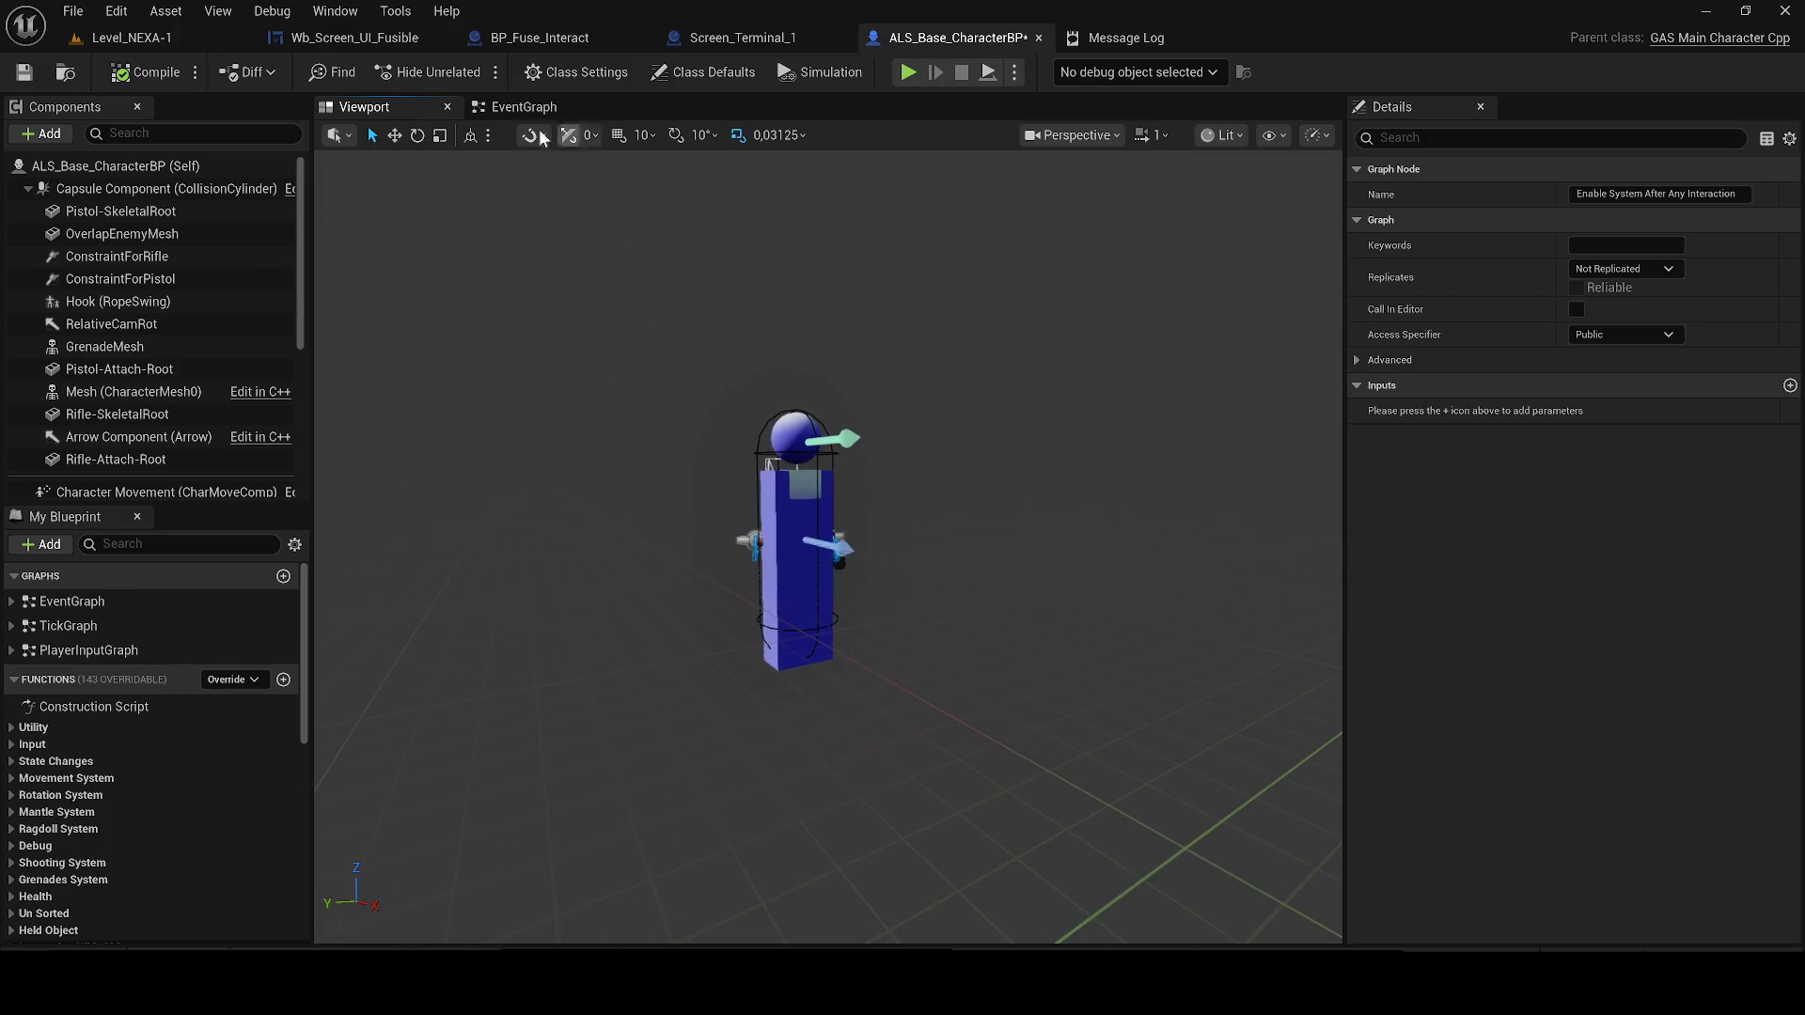
pyautogui.click(508, 107)
pyautogui.scroll(2, 827, 434)
pyautogui.scroll(-2, 851, 442)
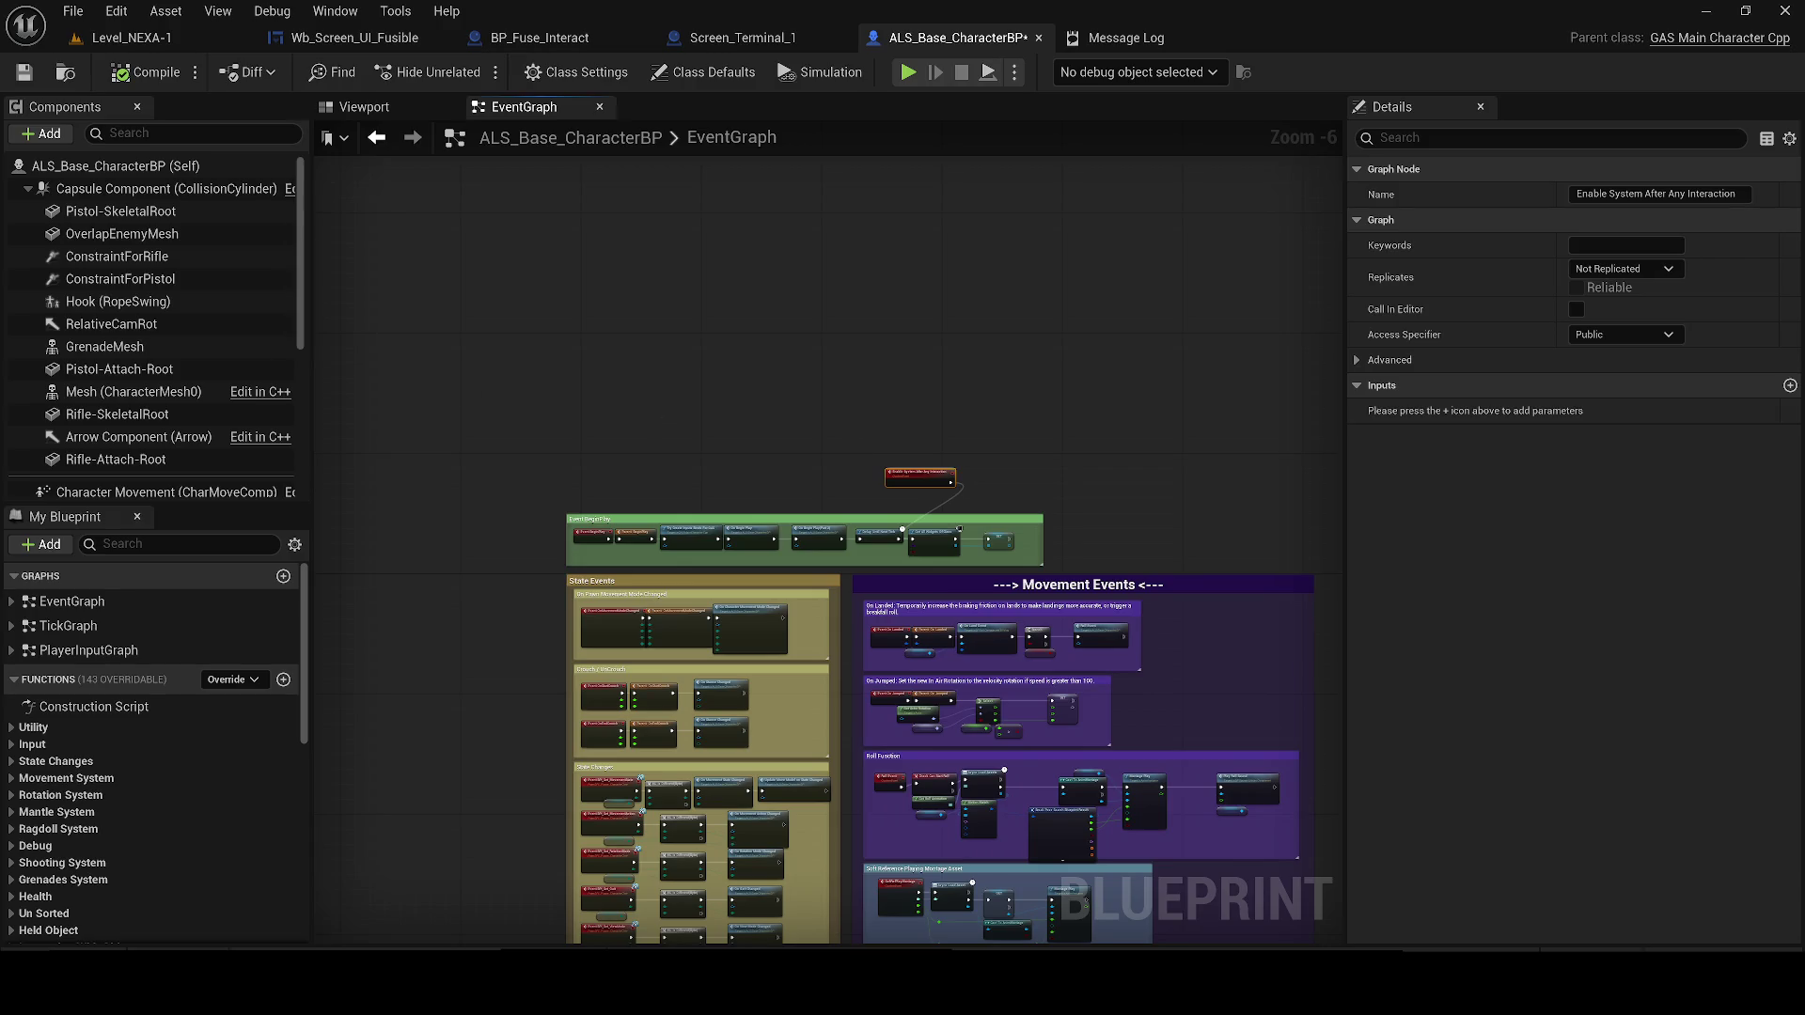
pyautogui.moveTo(484, 982)
pyautogui.click(649, 857)
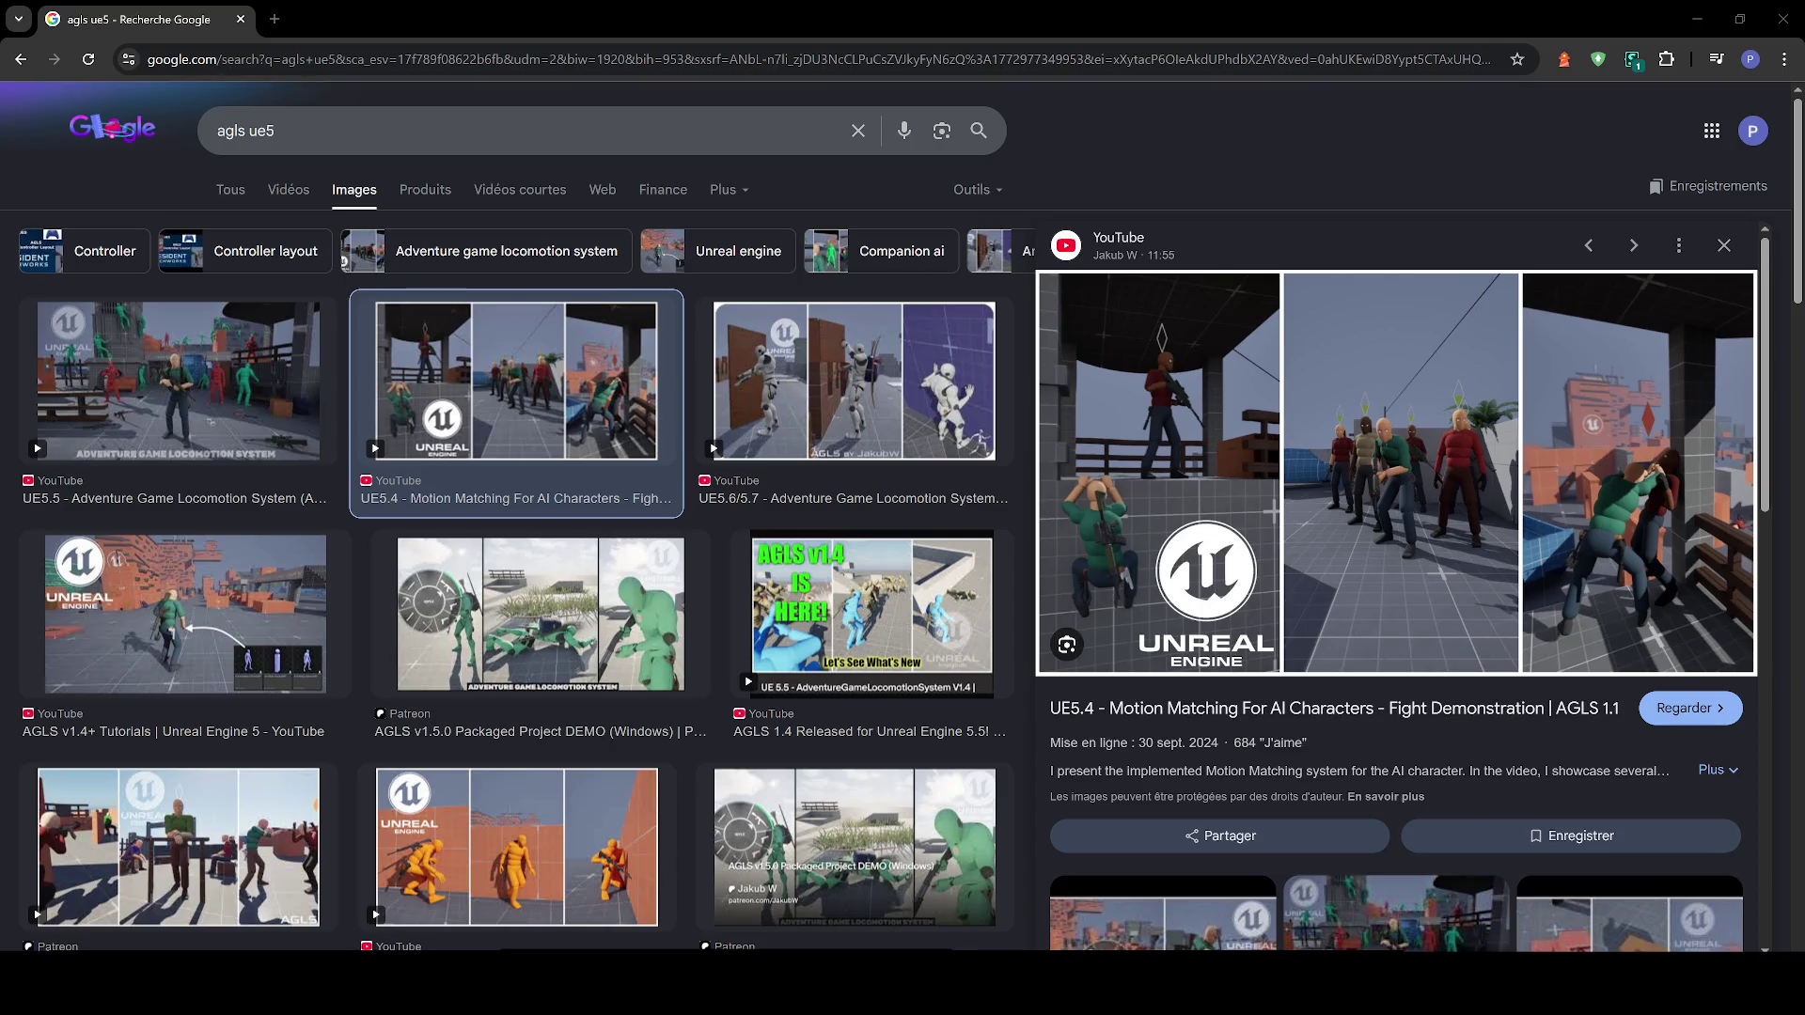
pyautogui.click(1679, 7)
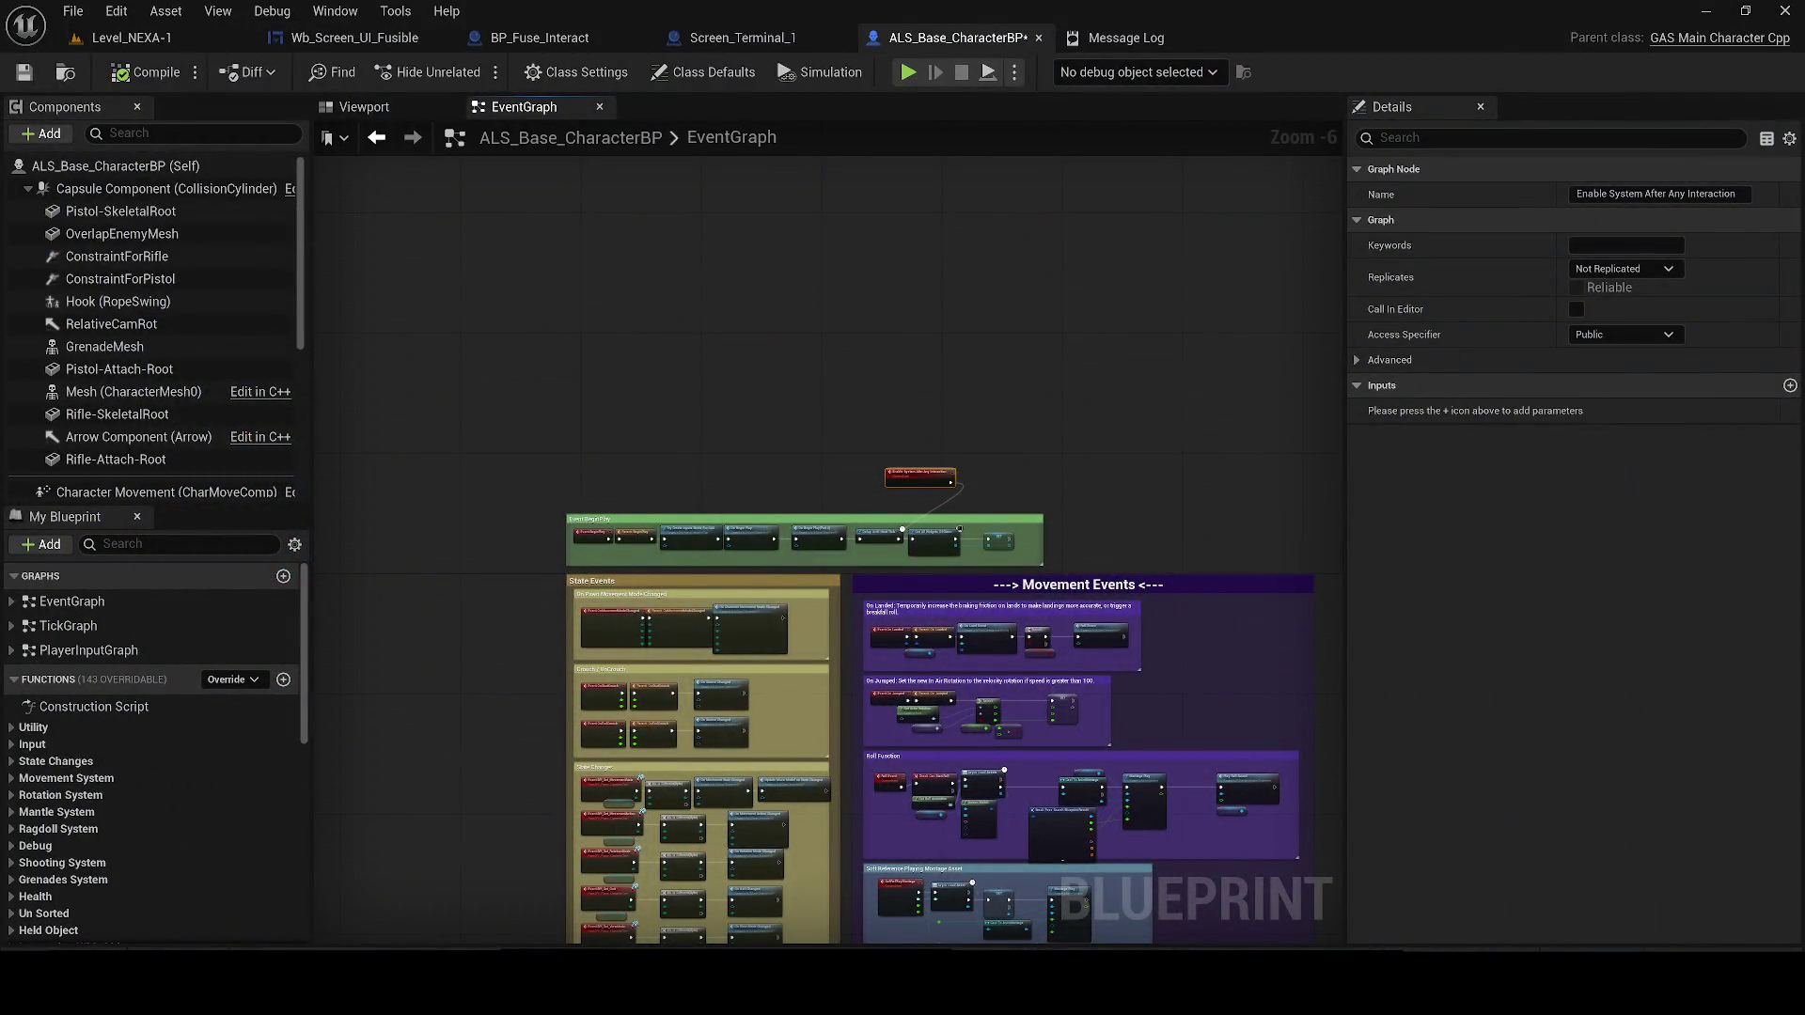
# From the Level_NEXA-1 view, open the Level Blueprint via the Blueprints toolbar dropdown
pyautogui.click(163, 36)
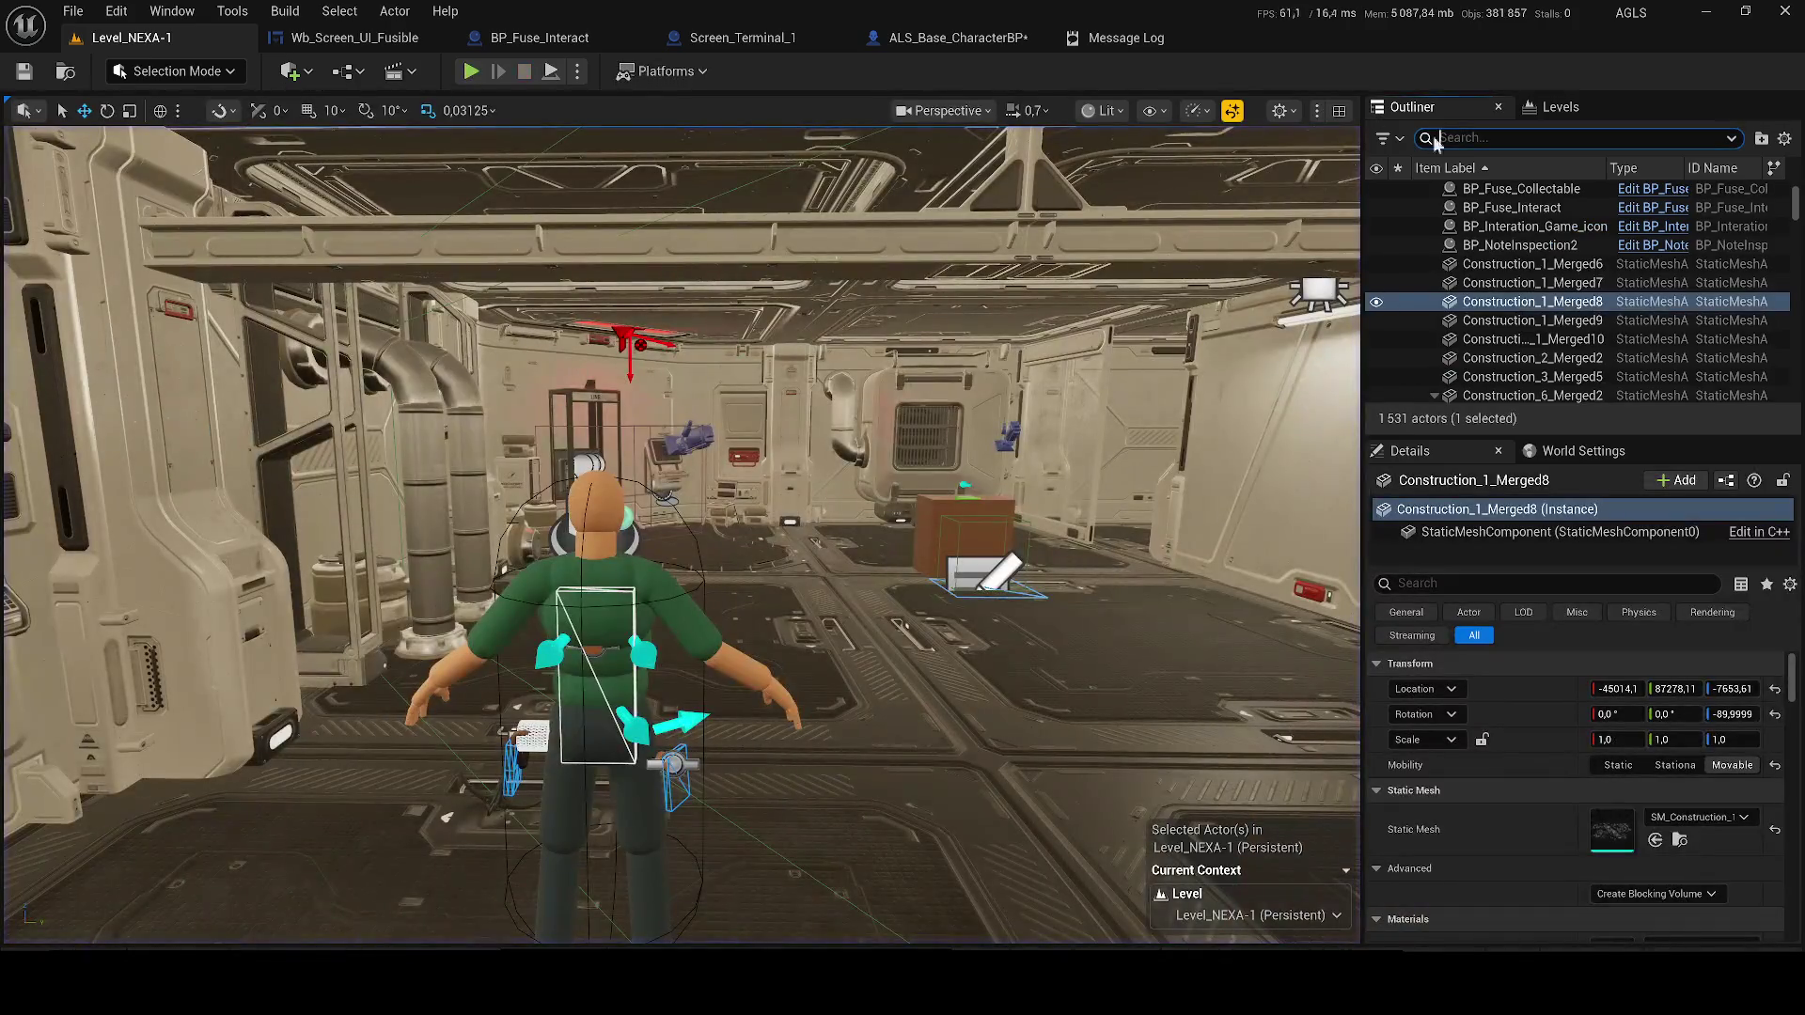
pyautogui.hotkey('ctrl', 'space')
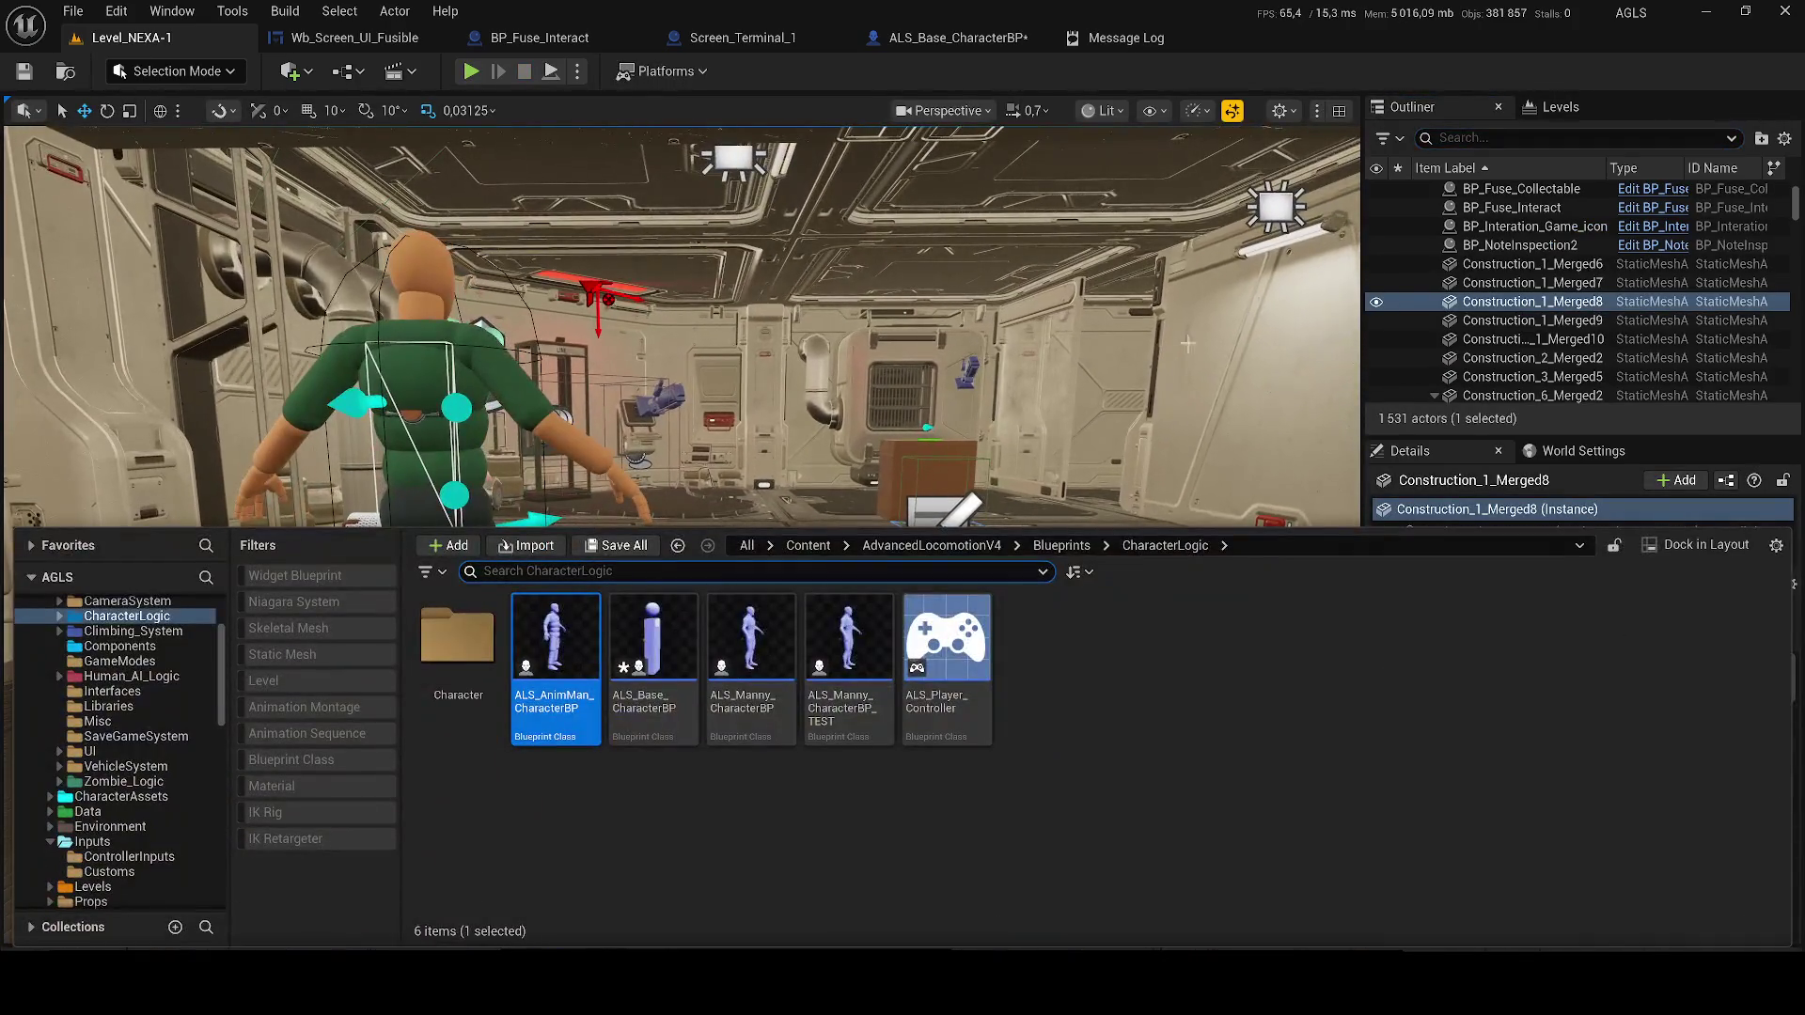
pyautogui.click(1497, 138)
pyautogui.write('dire')
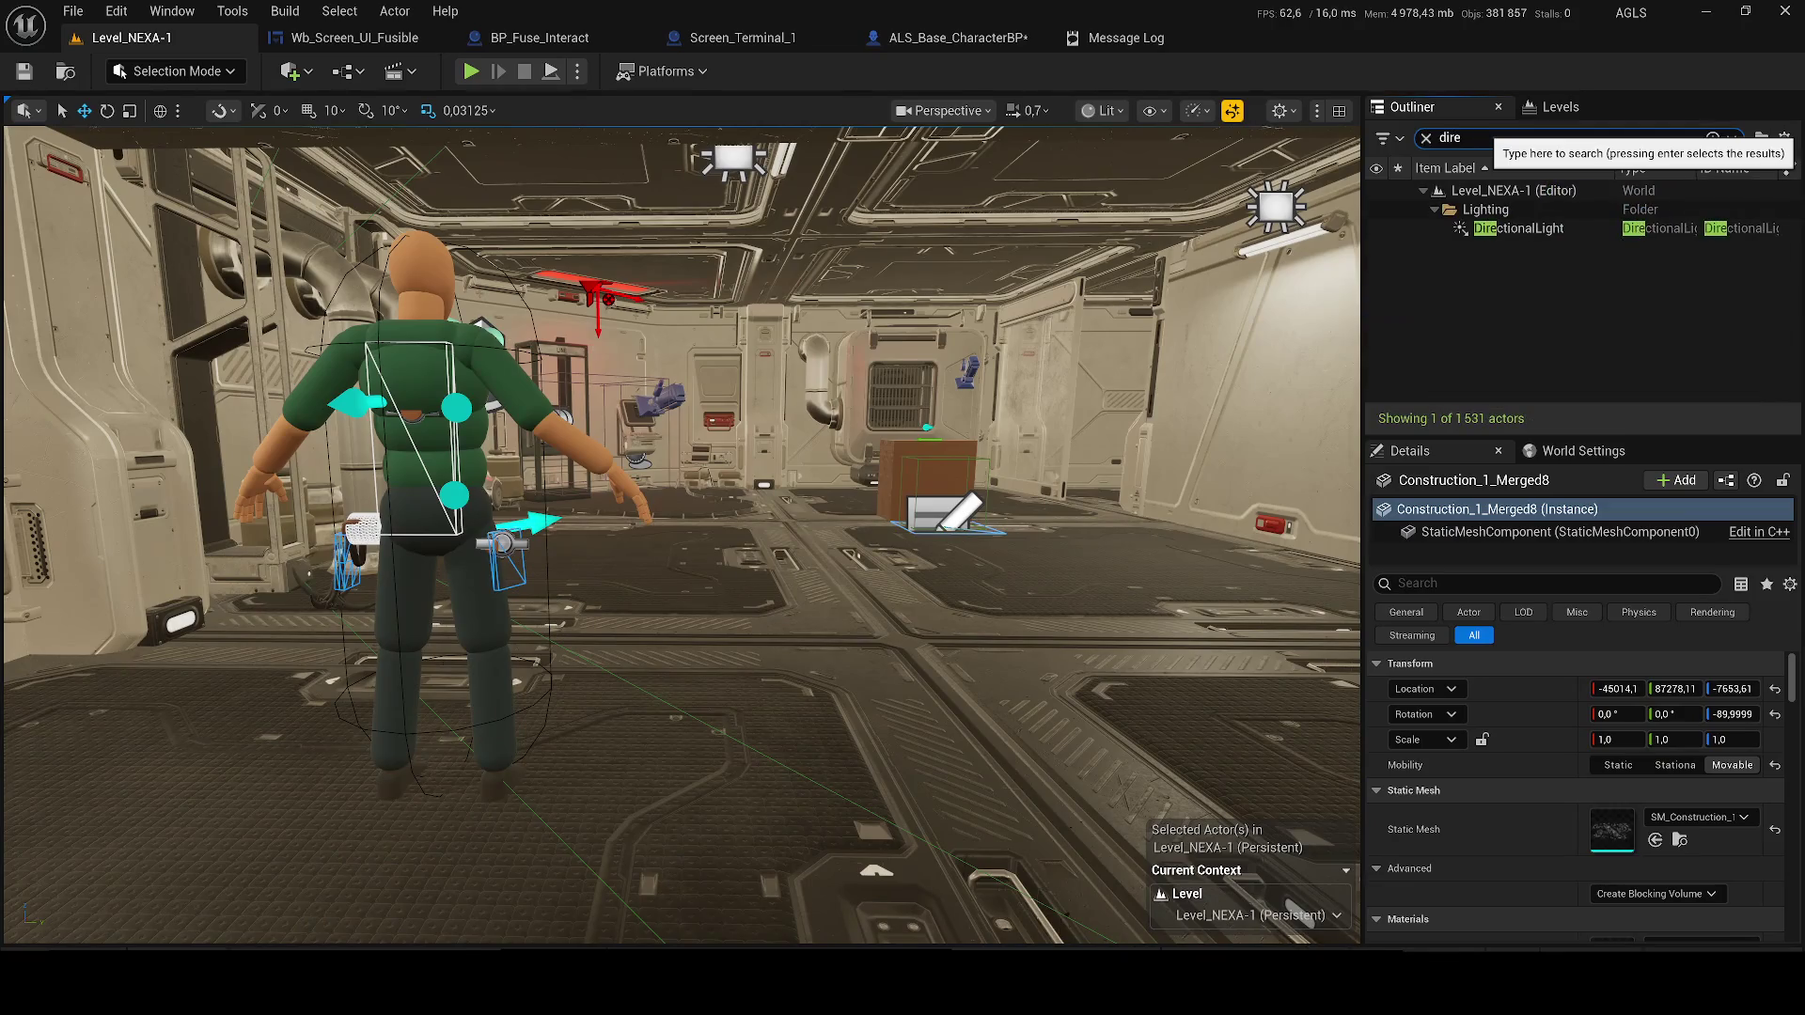
pyautogui.click(395, 70)
pyautogui.click(348, 71)
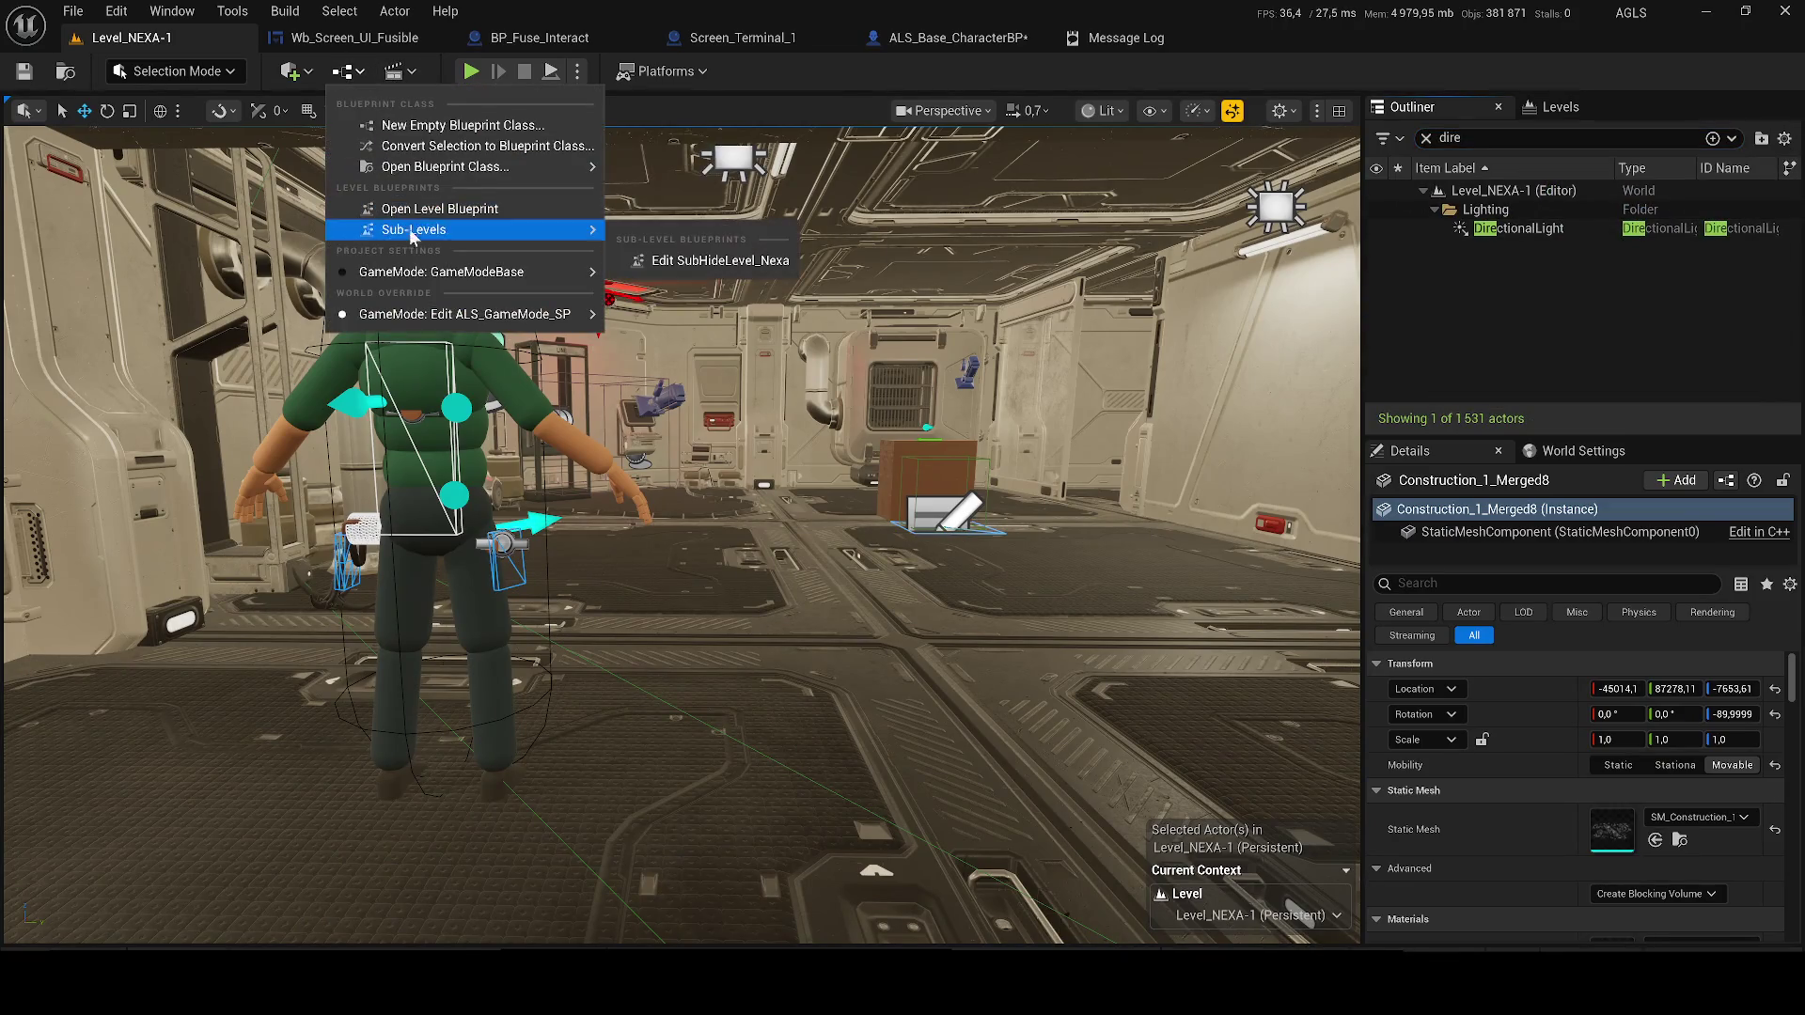
pyautogui.click(403, 217)
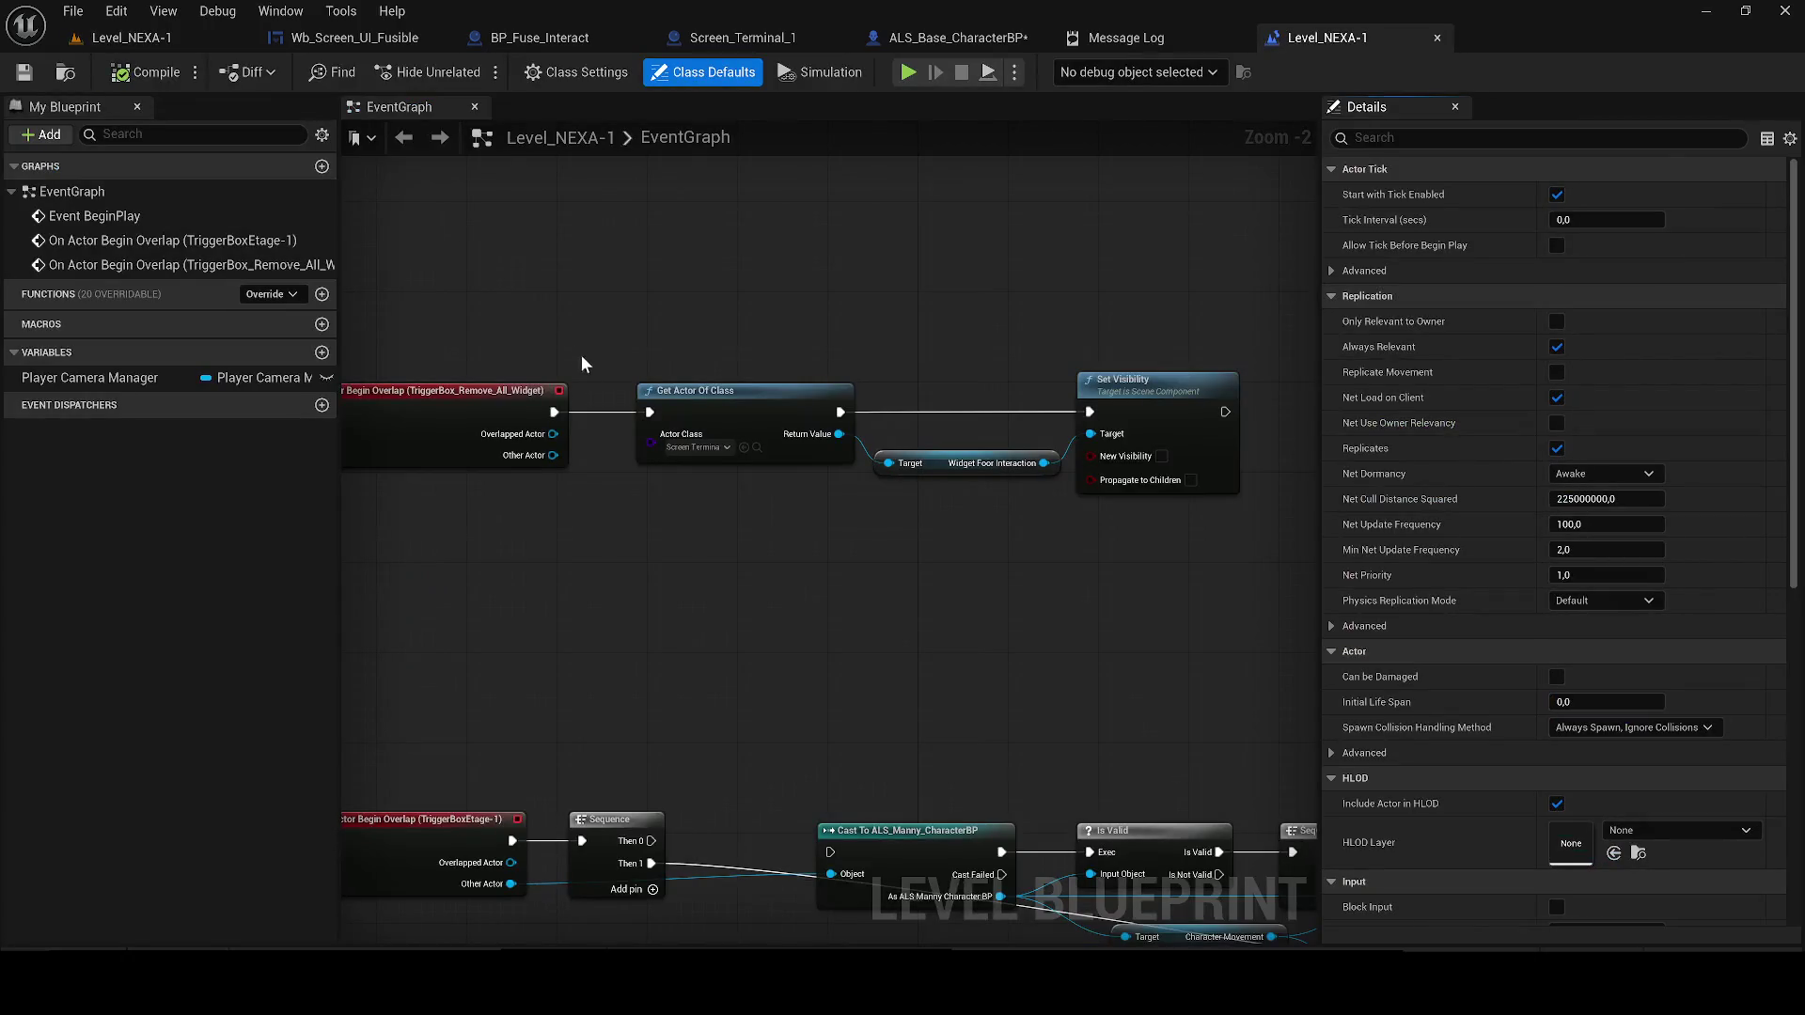
# Delete the Cast To ALS_Manny_CharacterBP node and move the Character Movement getter down-left
pyautogui.scroll(-1, 820, 520)
pyautogui.scroll(-1, 748, 508)
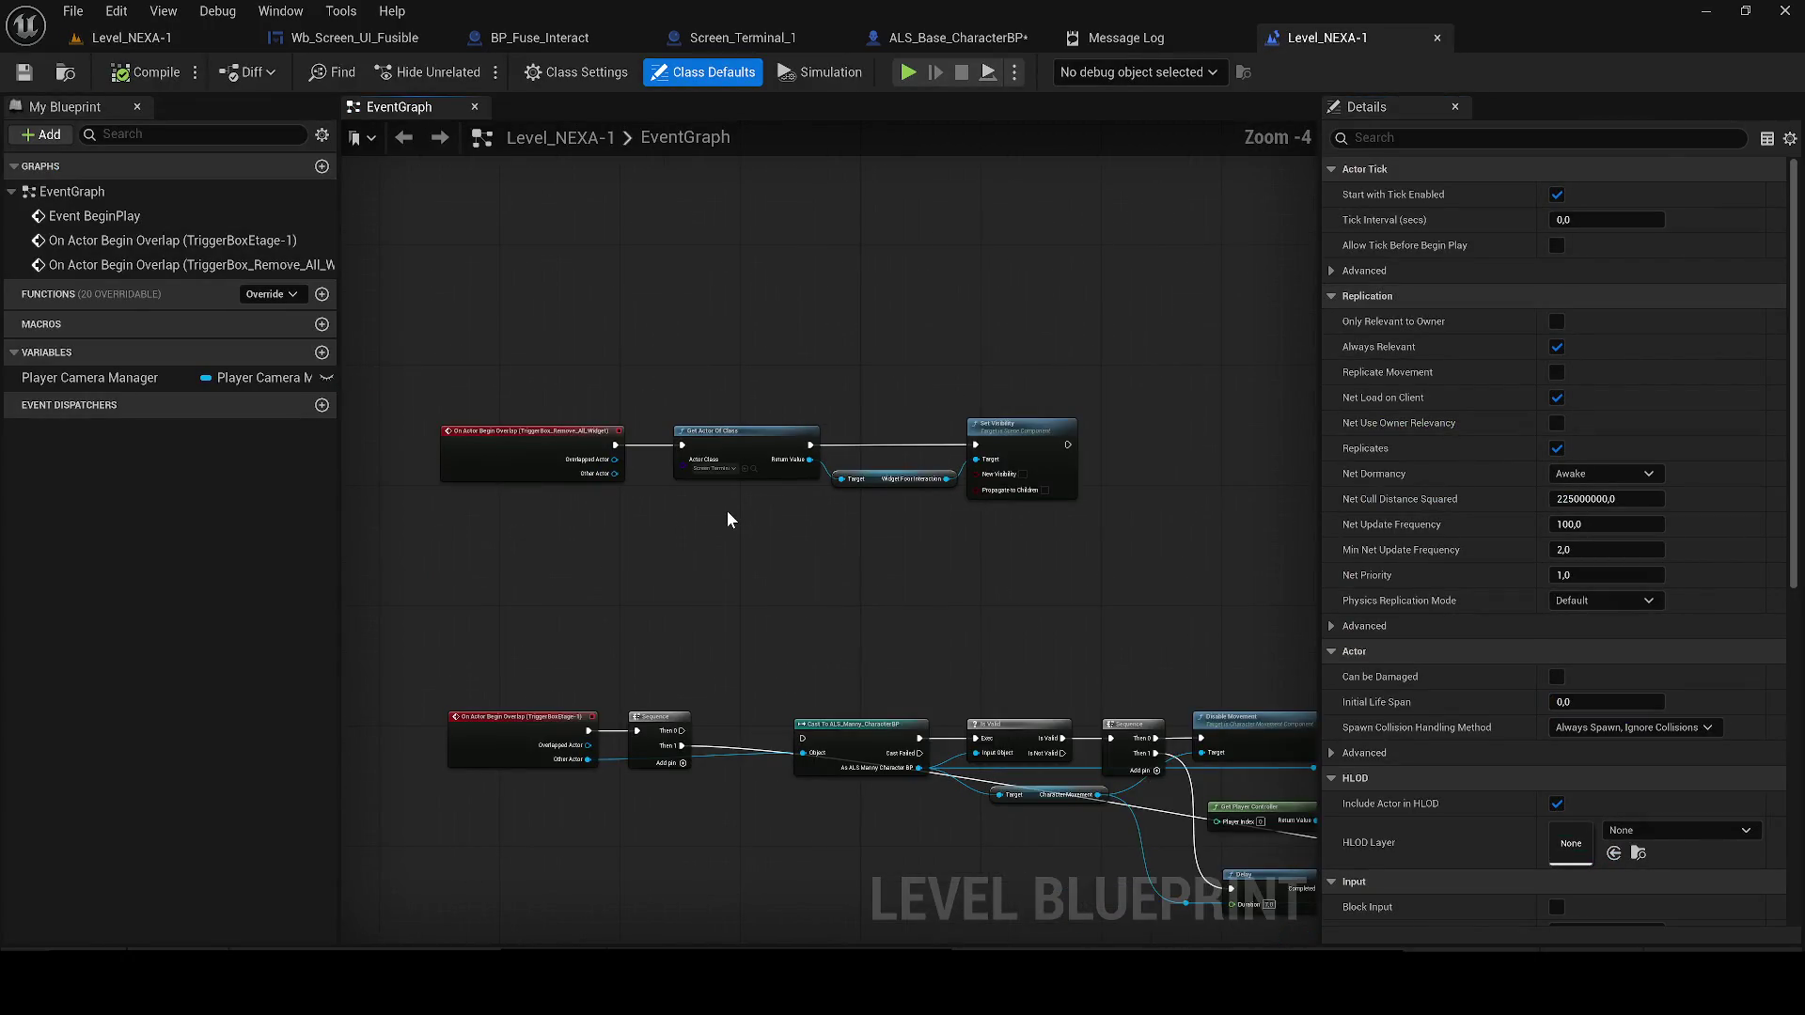
pyautogui.moveTo(726, 508)
pyautogui.mouseDown()
pyautogui.moveTo(737, 548)
pyautogui.moveTo(623, 500)
pyautogui.moveTo(427, 471)
pyautogui.moveTo(801, 453)
pyautogui.moveTo(476, 564)
pyautogui.moveTo(660, 504)
pyautogui.moveTo(579, 450)
pyautogui.mouseUp()
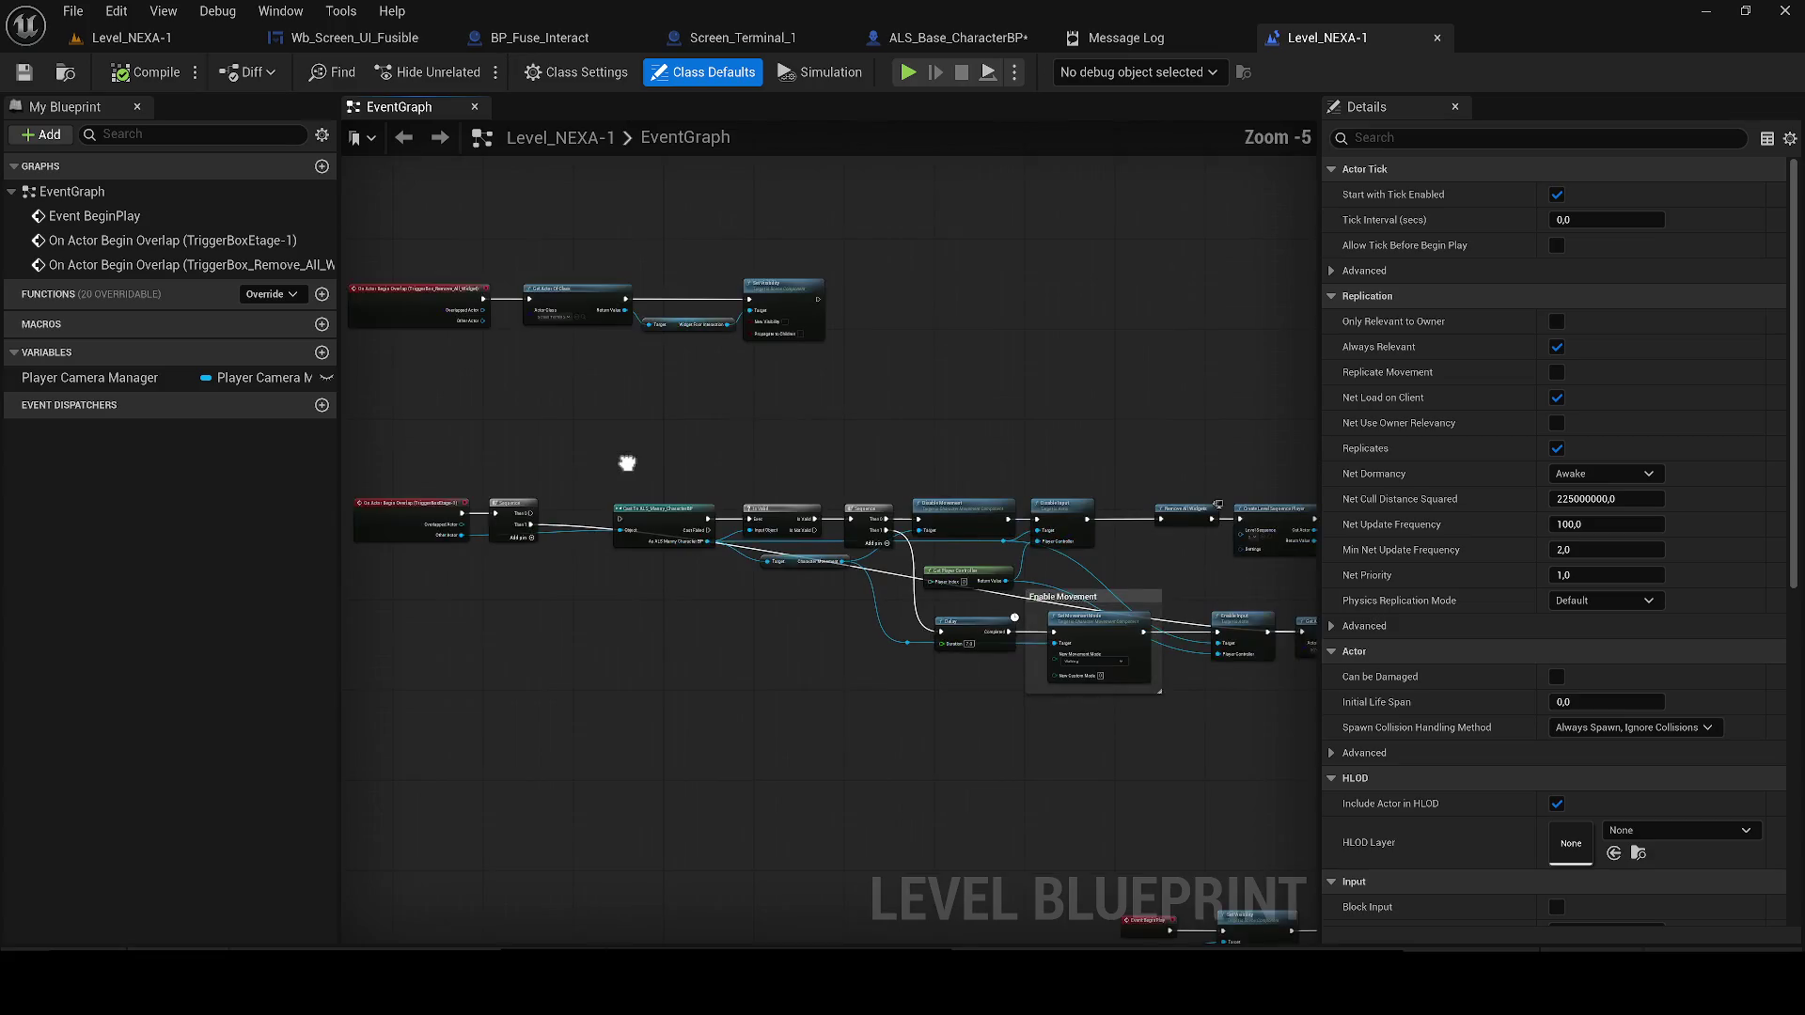
pyautogui.click(658, 527)
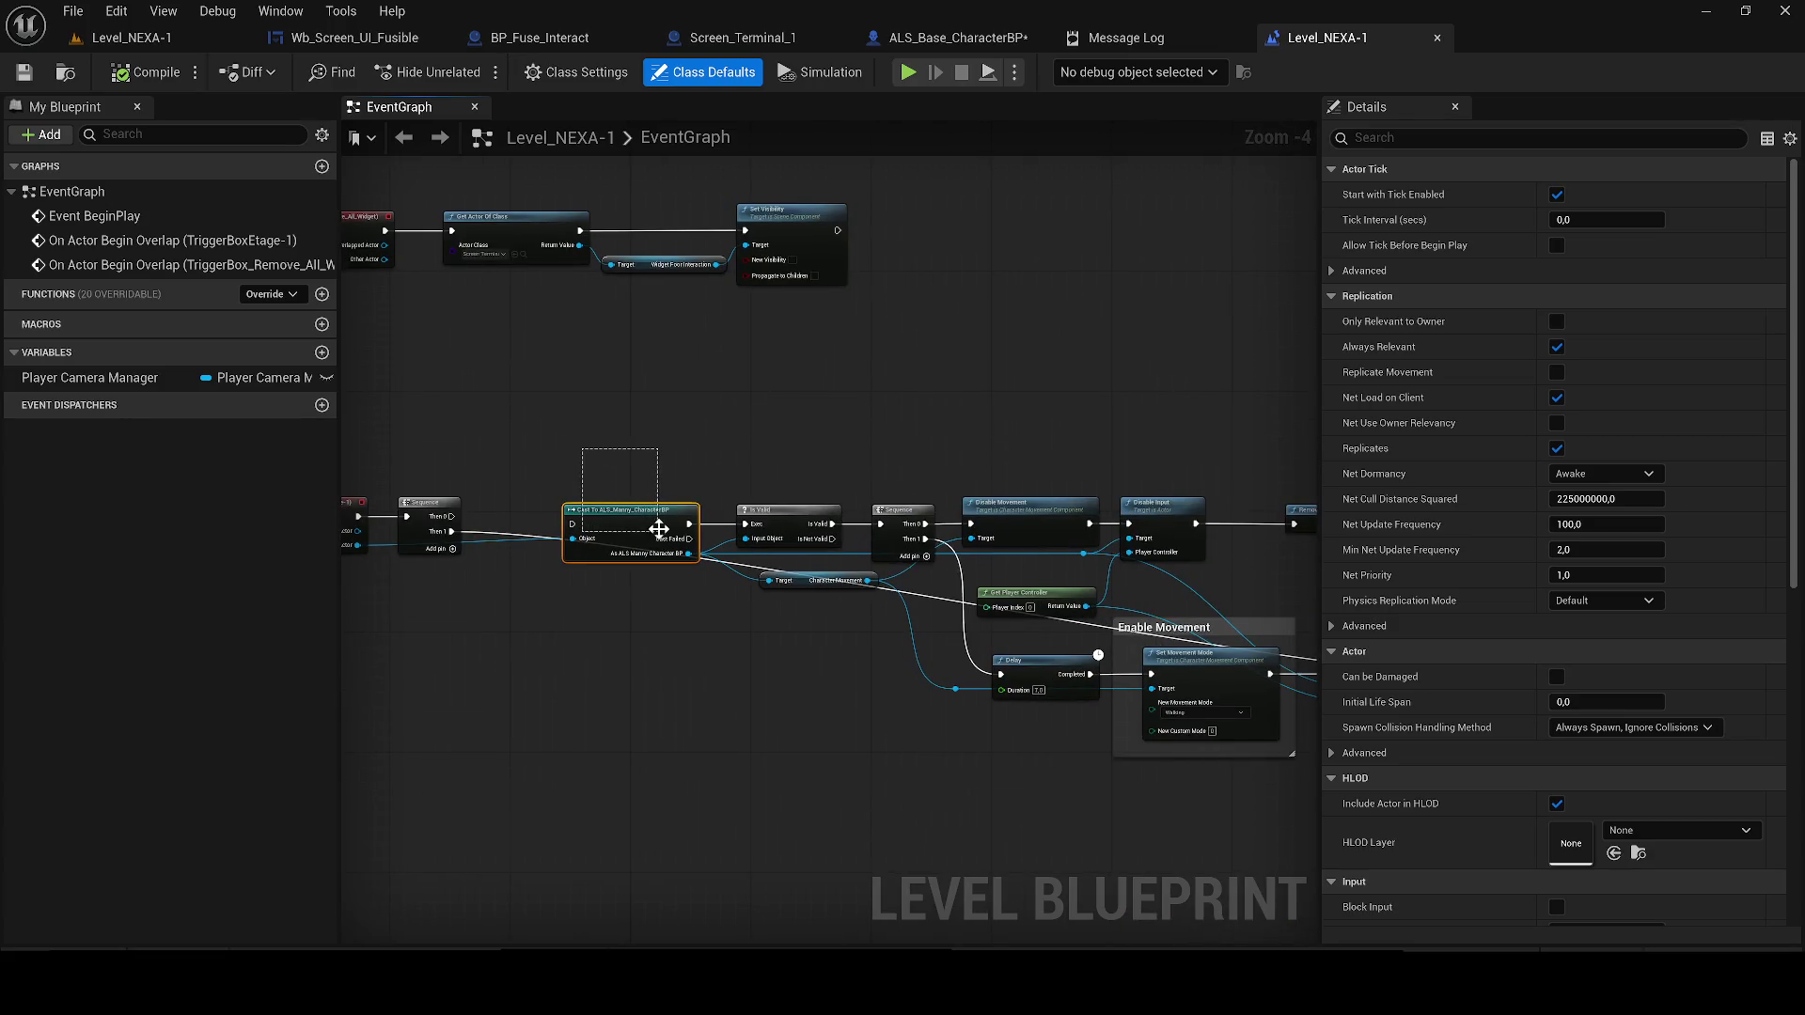
pyautogui.press('Delete')
pyautogui.moveTo(798, 589); pyautogui.dragTo(760, 620)
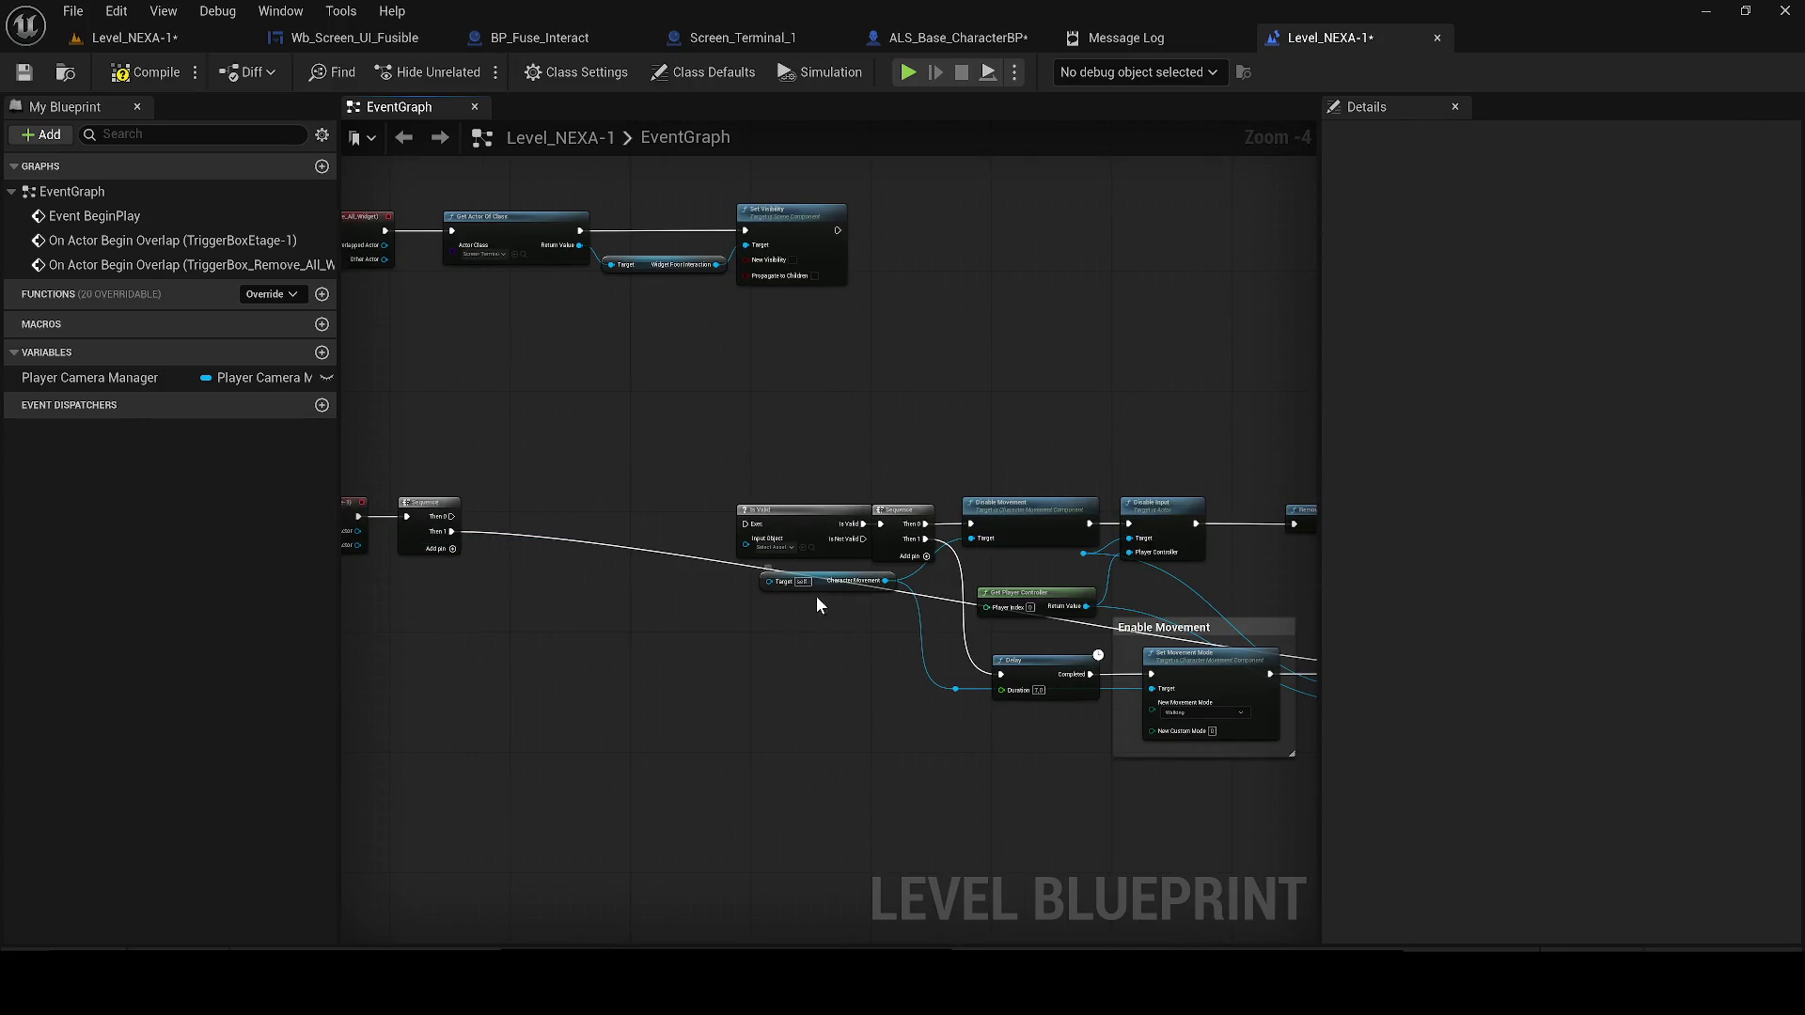
# Look over the Create WB Elevator and Delay nodes, then return to the Level_NEXA-1 viewport
pyautogui.moveTo(865, 644)
pyautogui.mouseDown()
pyautogui.moveTo(524, 571)
pyautogui.moveTo(375, 568)
pyautogui.moveTo(780, 429)
pyautogui.mouseUp()
pyautogui.moveTo(1001, 601)
pyautogui.mouseDown()
pyautogui.moveTo(505, 371)
pyautogui.moveTo(521, 353)
pyautogui.mouseUp()
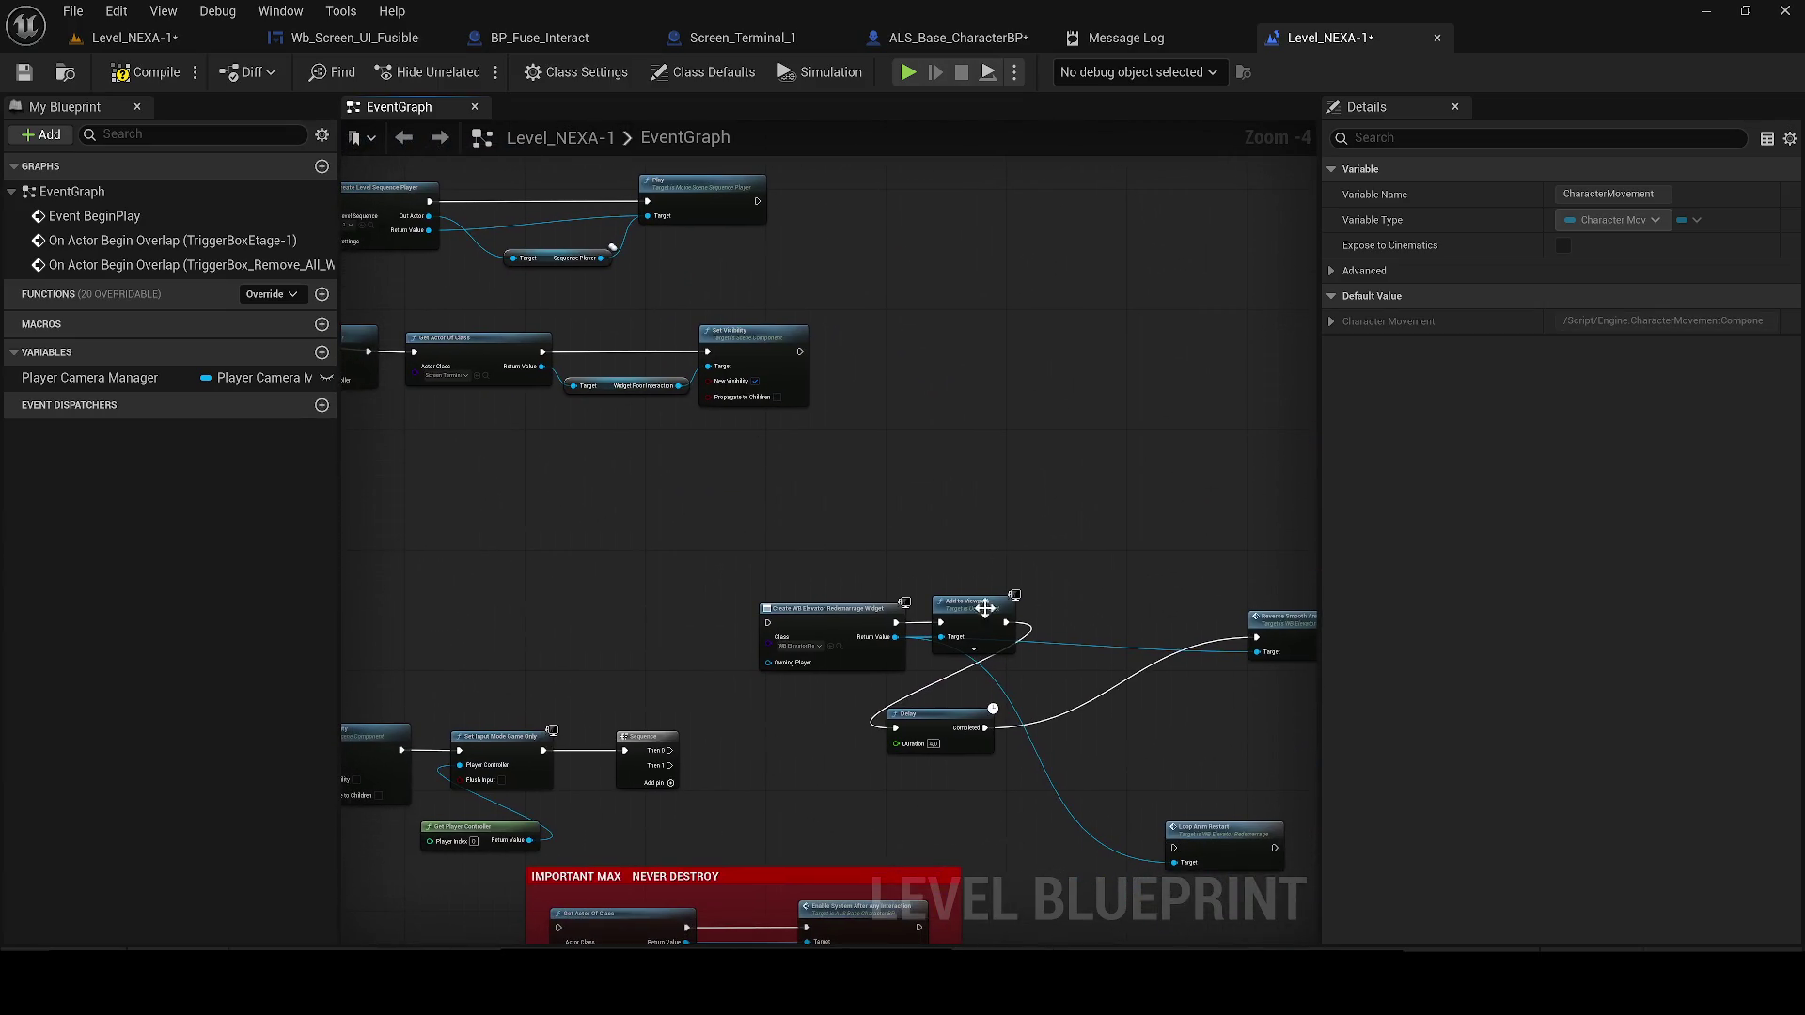
pyautogui.scroll(1, 827, 611)
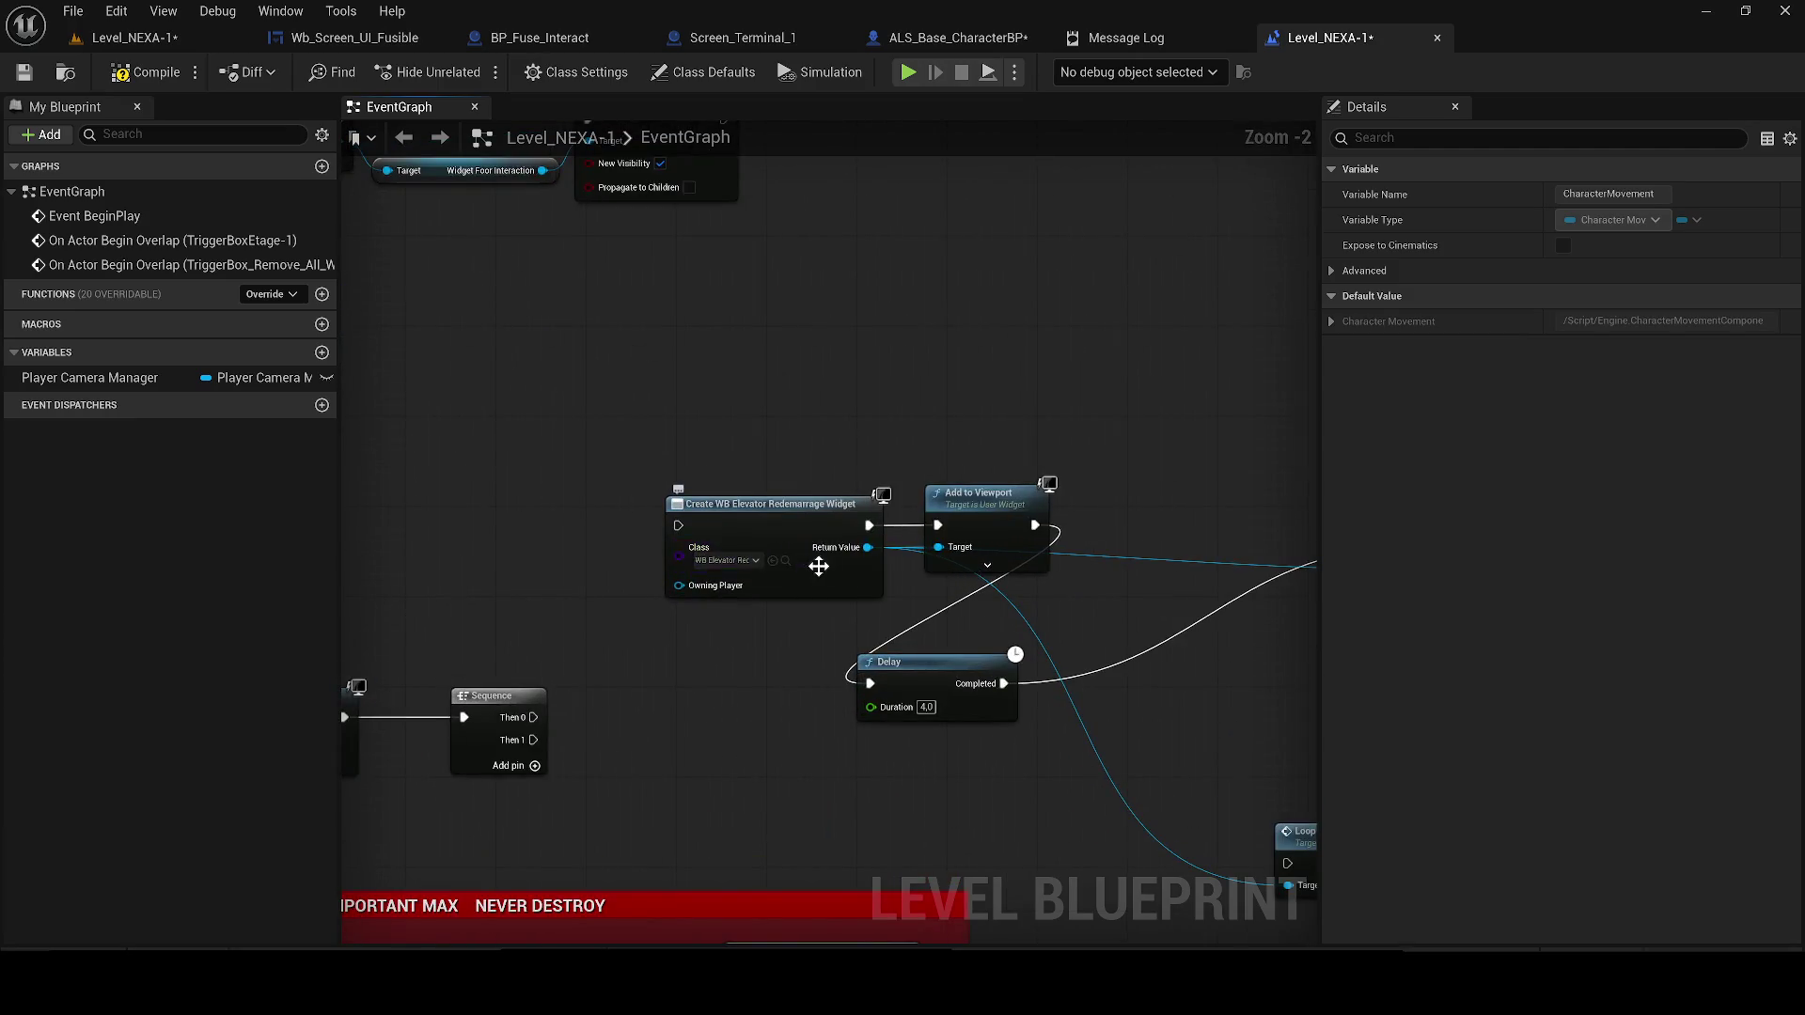
pyautogui.scroll(-2, 846, 588)
pyautogui.moveTo(693, 565); pyautogui.dragTo(967, 532)
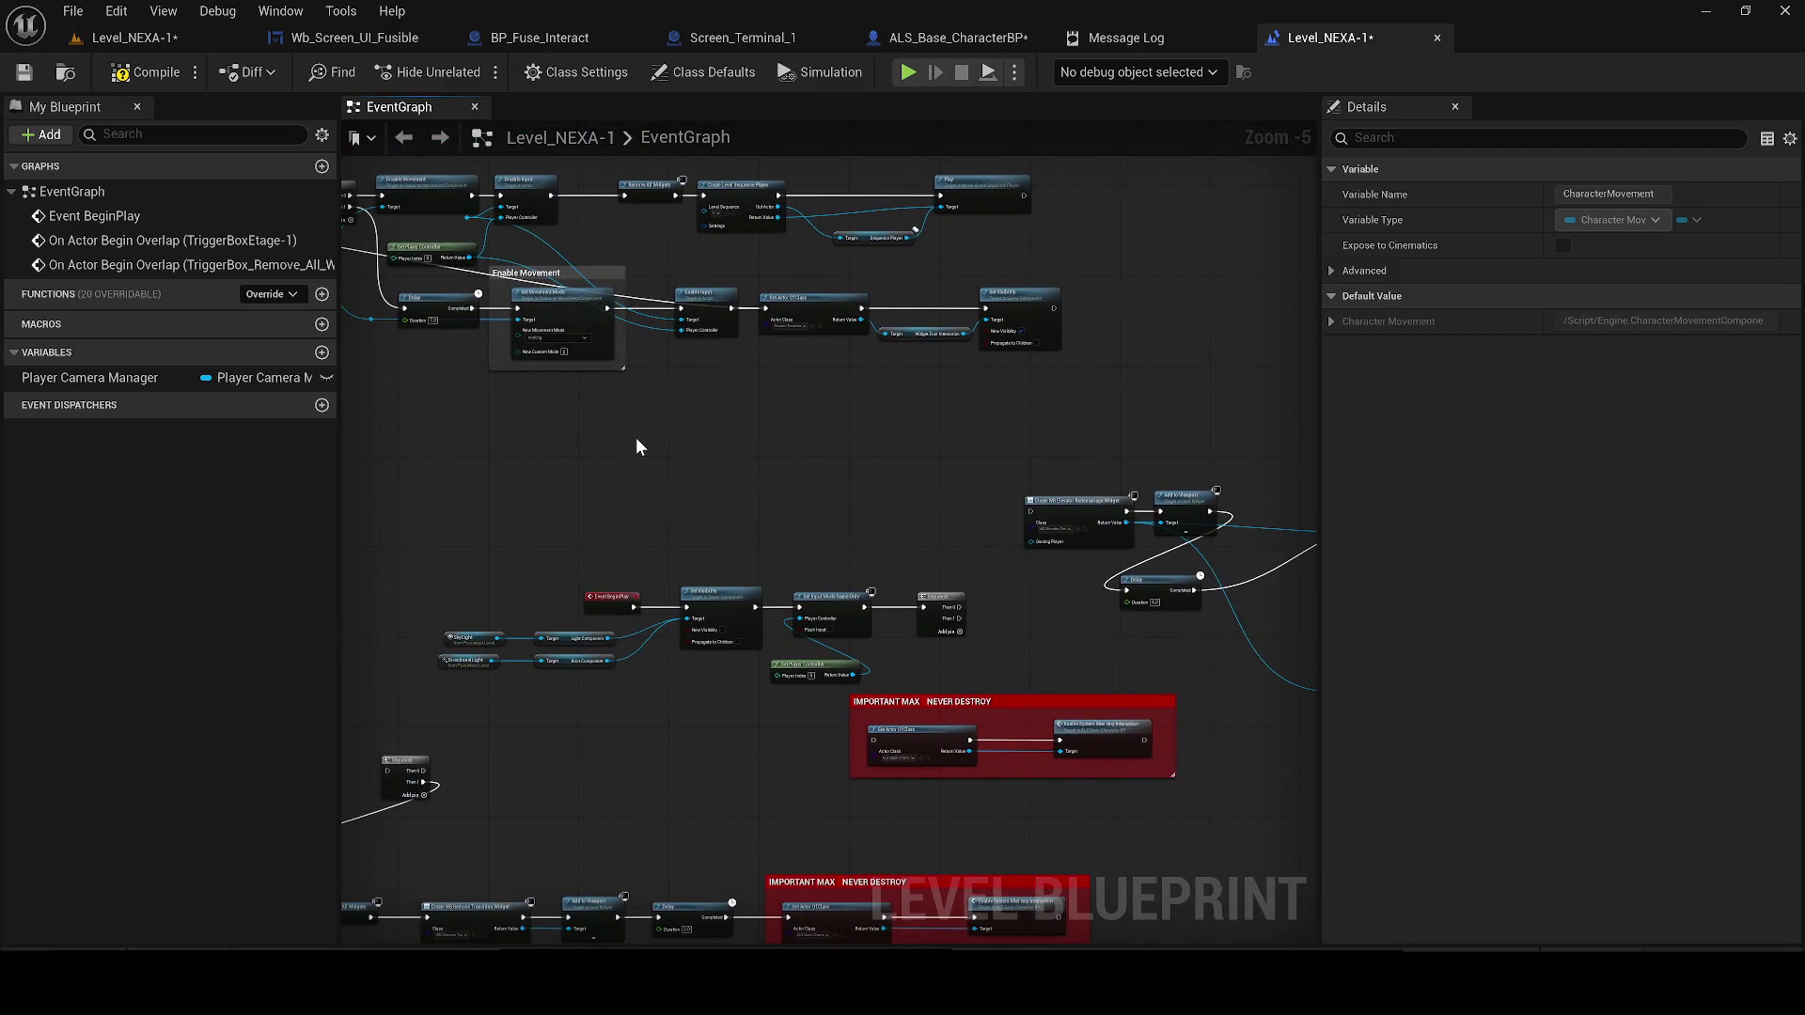
pyautogui.scroll(1, 606, 700)
pyautogui.moveTo(661, 602)
pyautogui.mouseDown()
pyautogui.moveTo(792, 616)
pyautogui.moveTo(977, 484)
pyautogui.moveTo(951, 637)
pyautogui.mouseUp()
pyautogui.click(714, 578)
pyautogui.scroll(2, 977, 483)
pyautogui.click(171, 43)
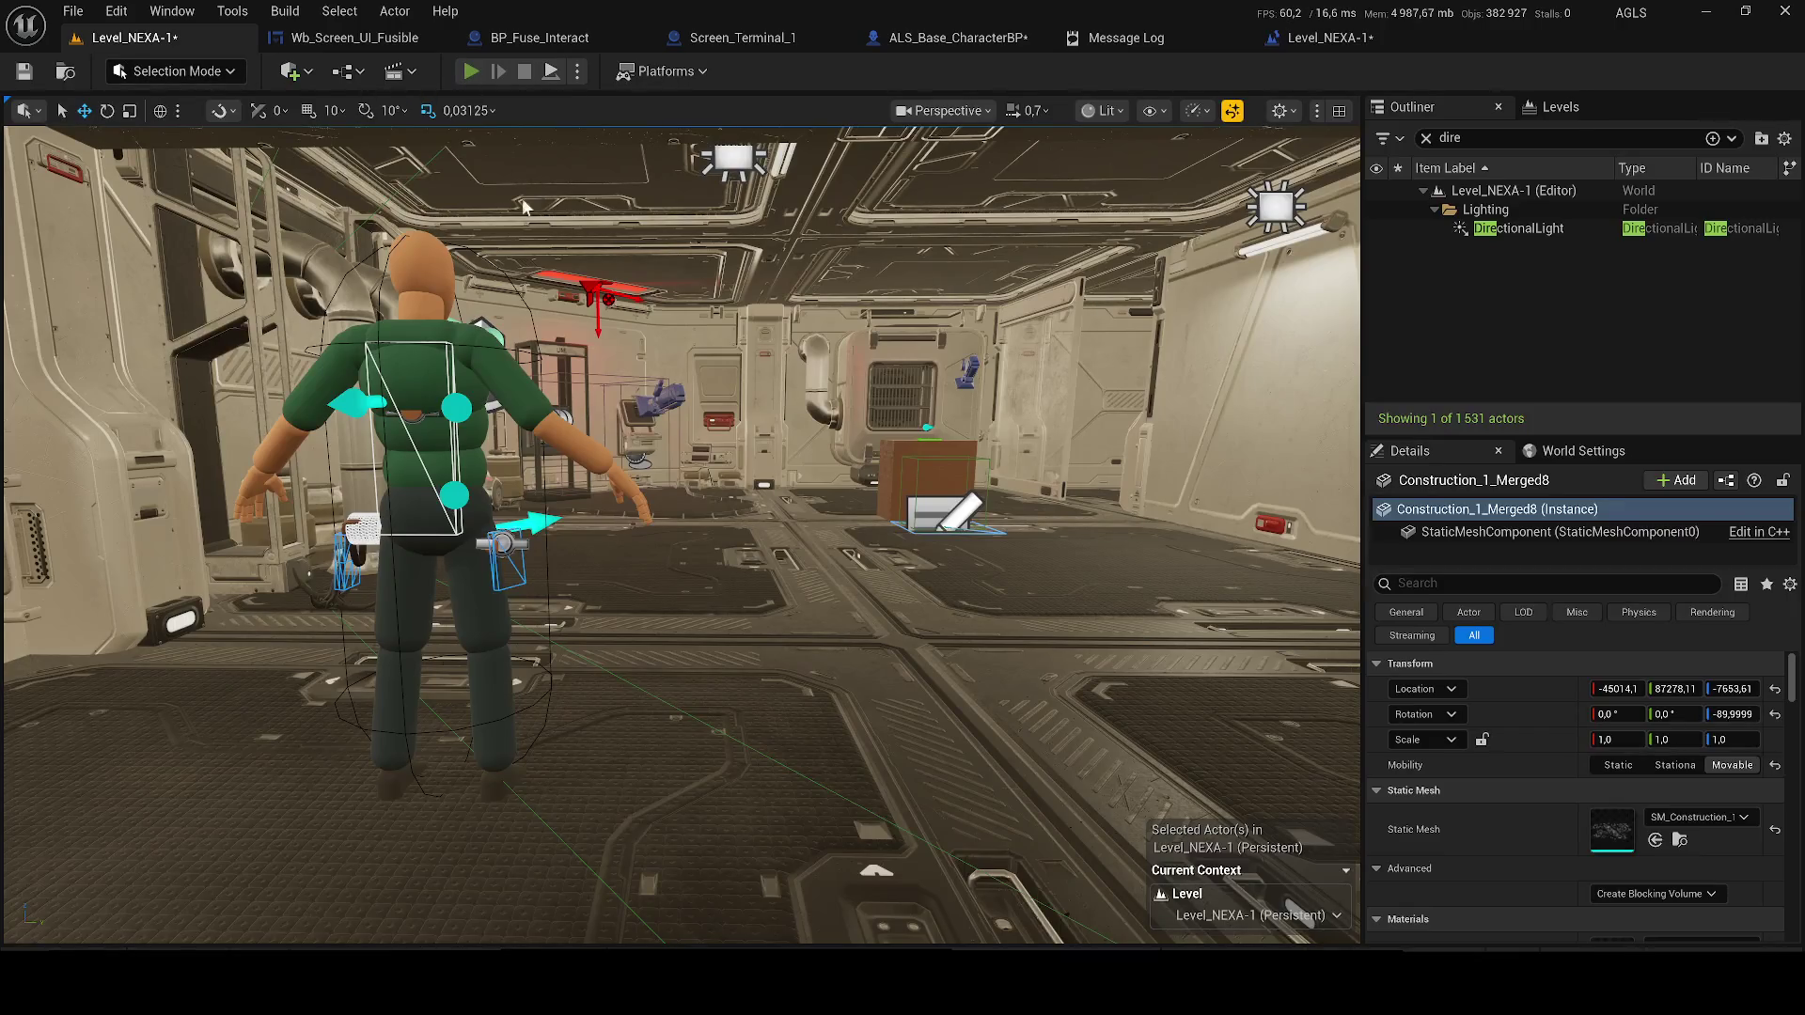
# Play the level, run to the wall terminal, interact, close its screen, and stop
pyautogui.hotkey('alt', 'p')
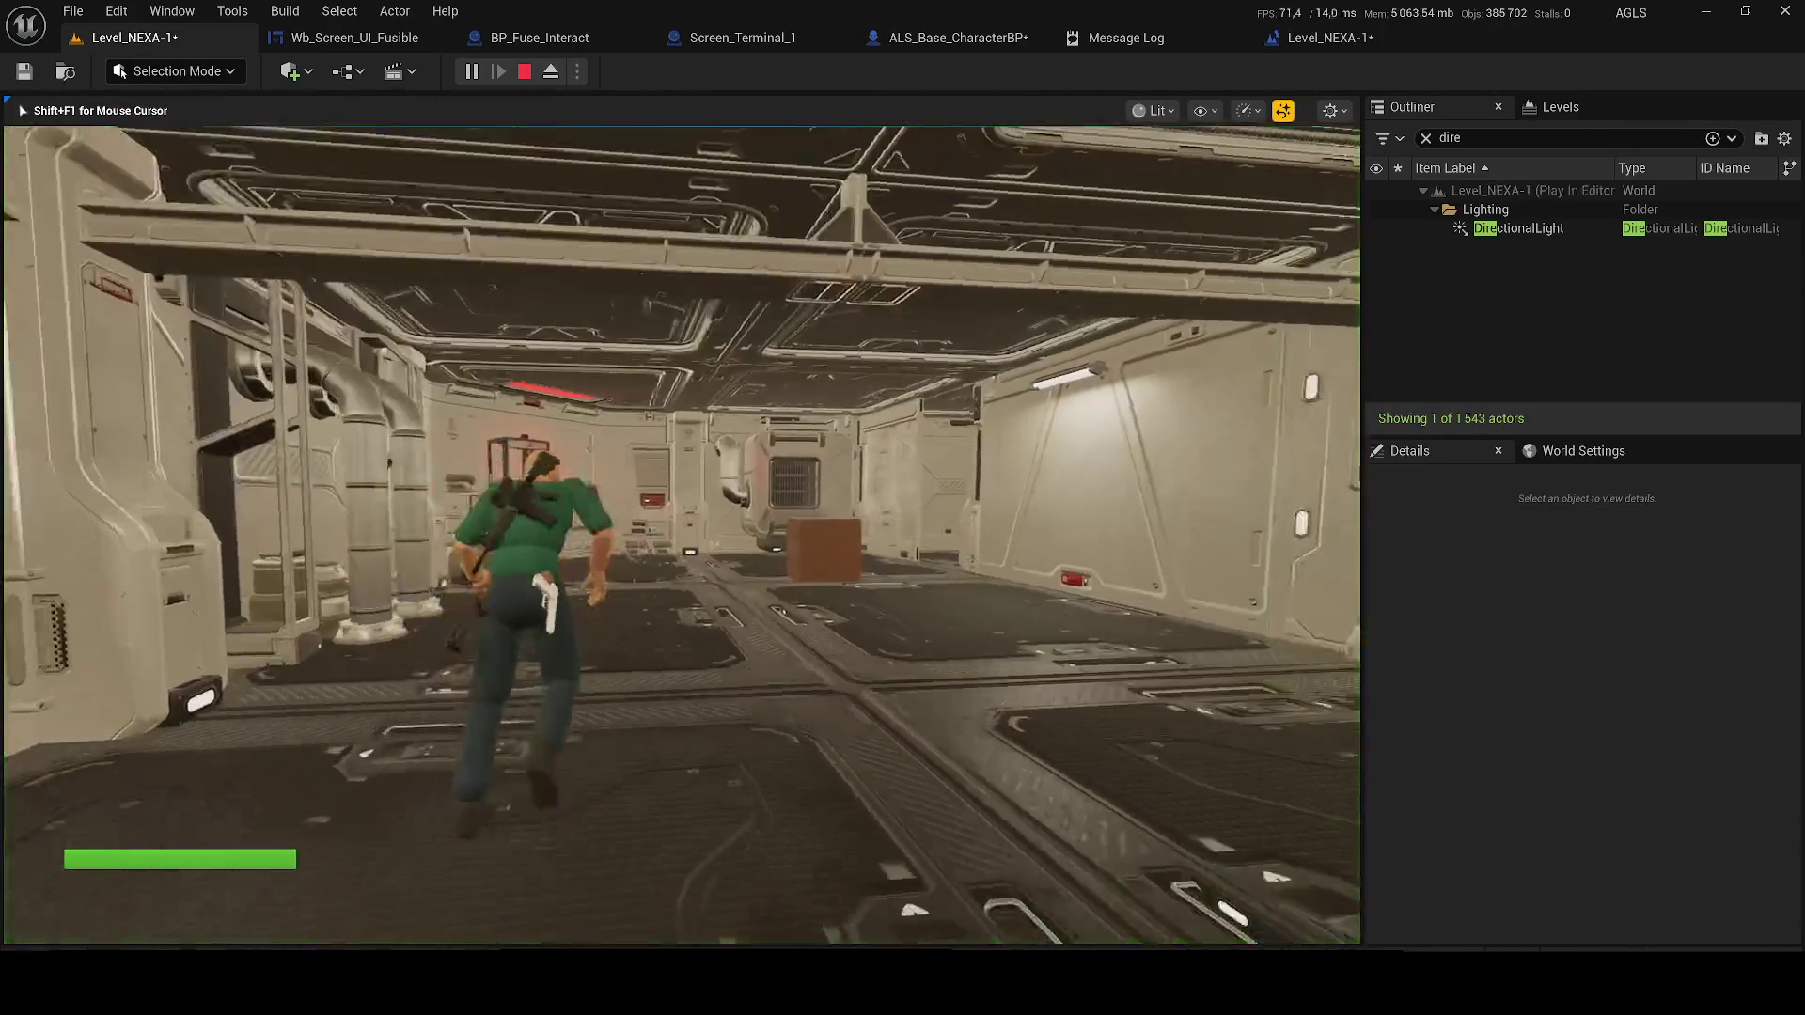
pyautogui.press('w')
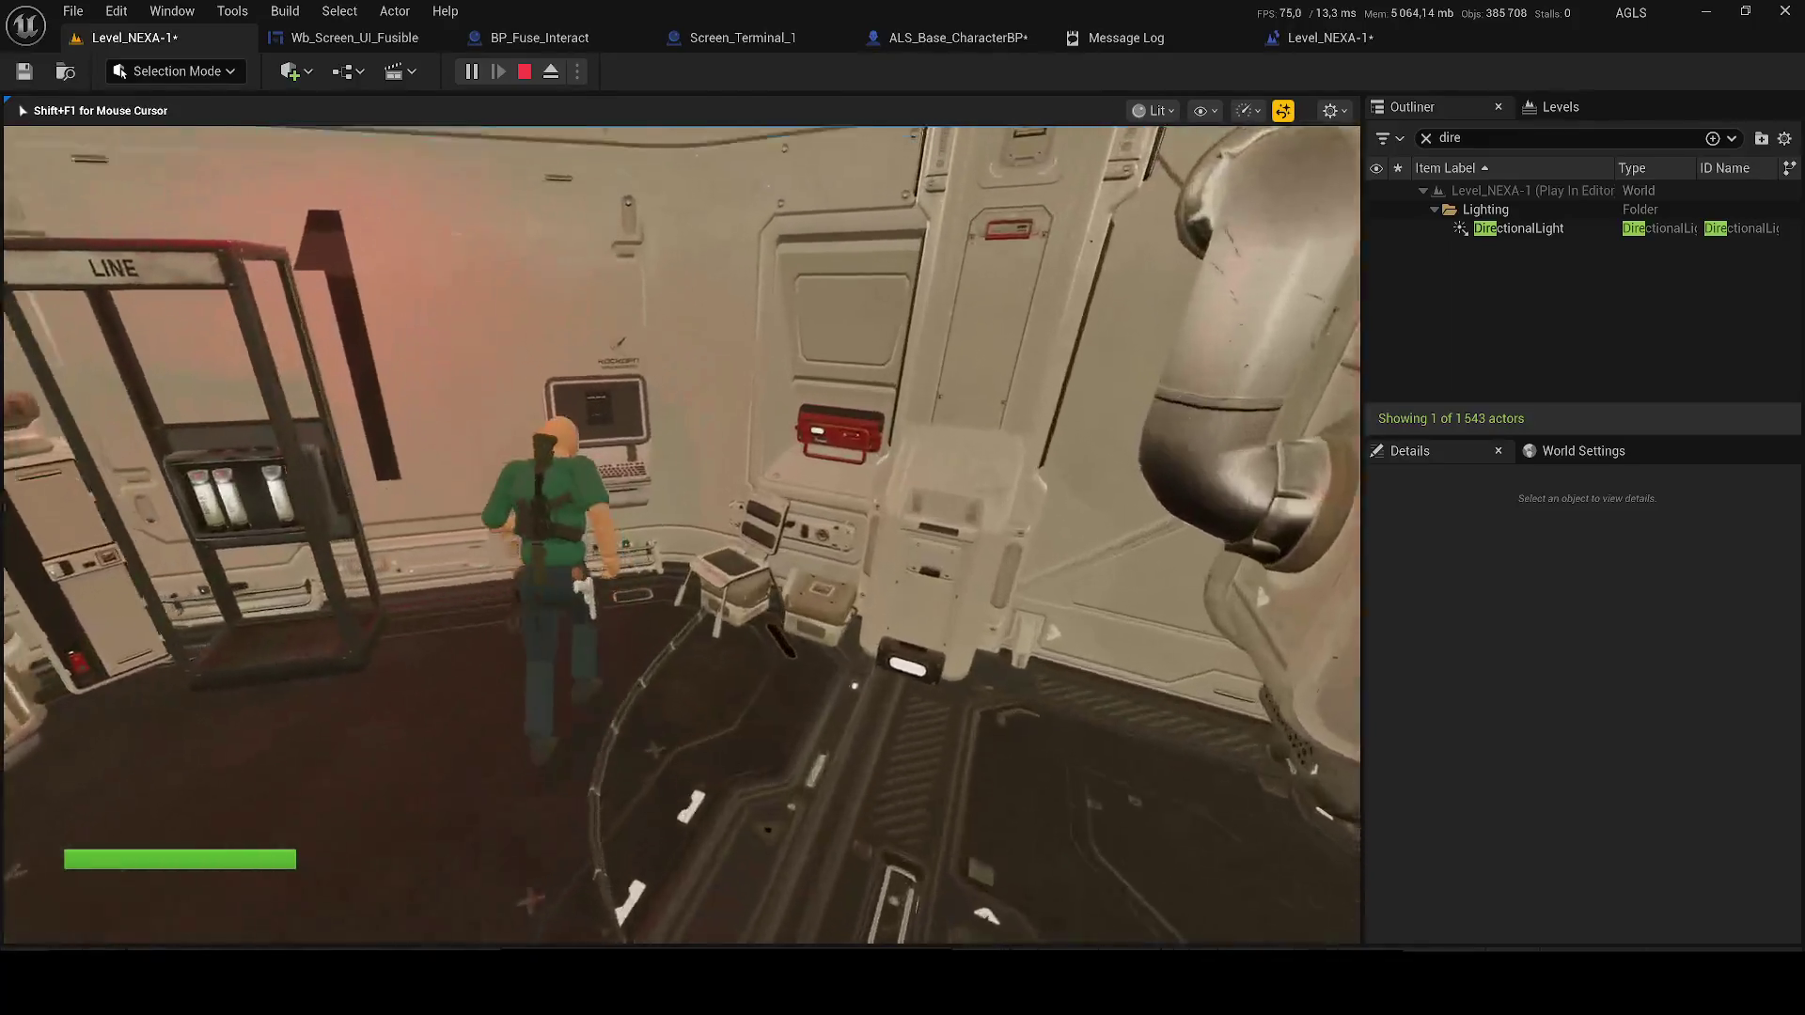
pyautogui.press('e')
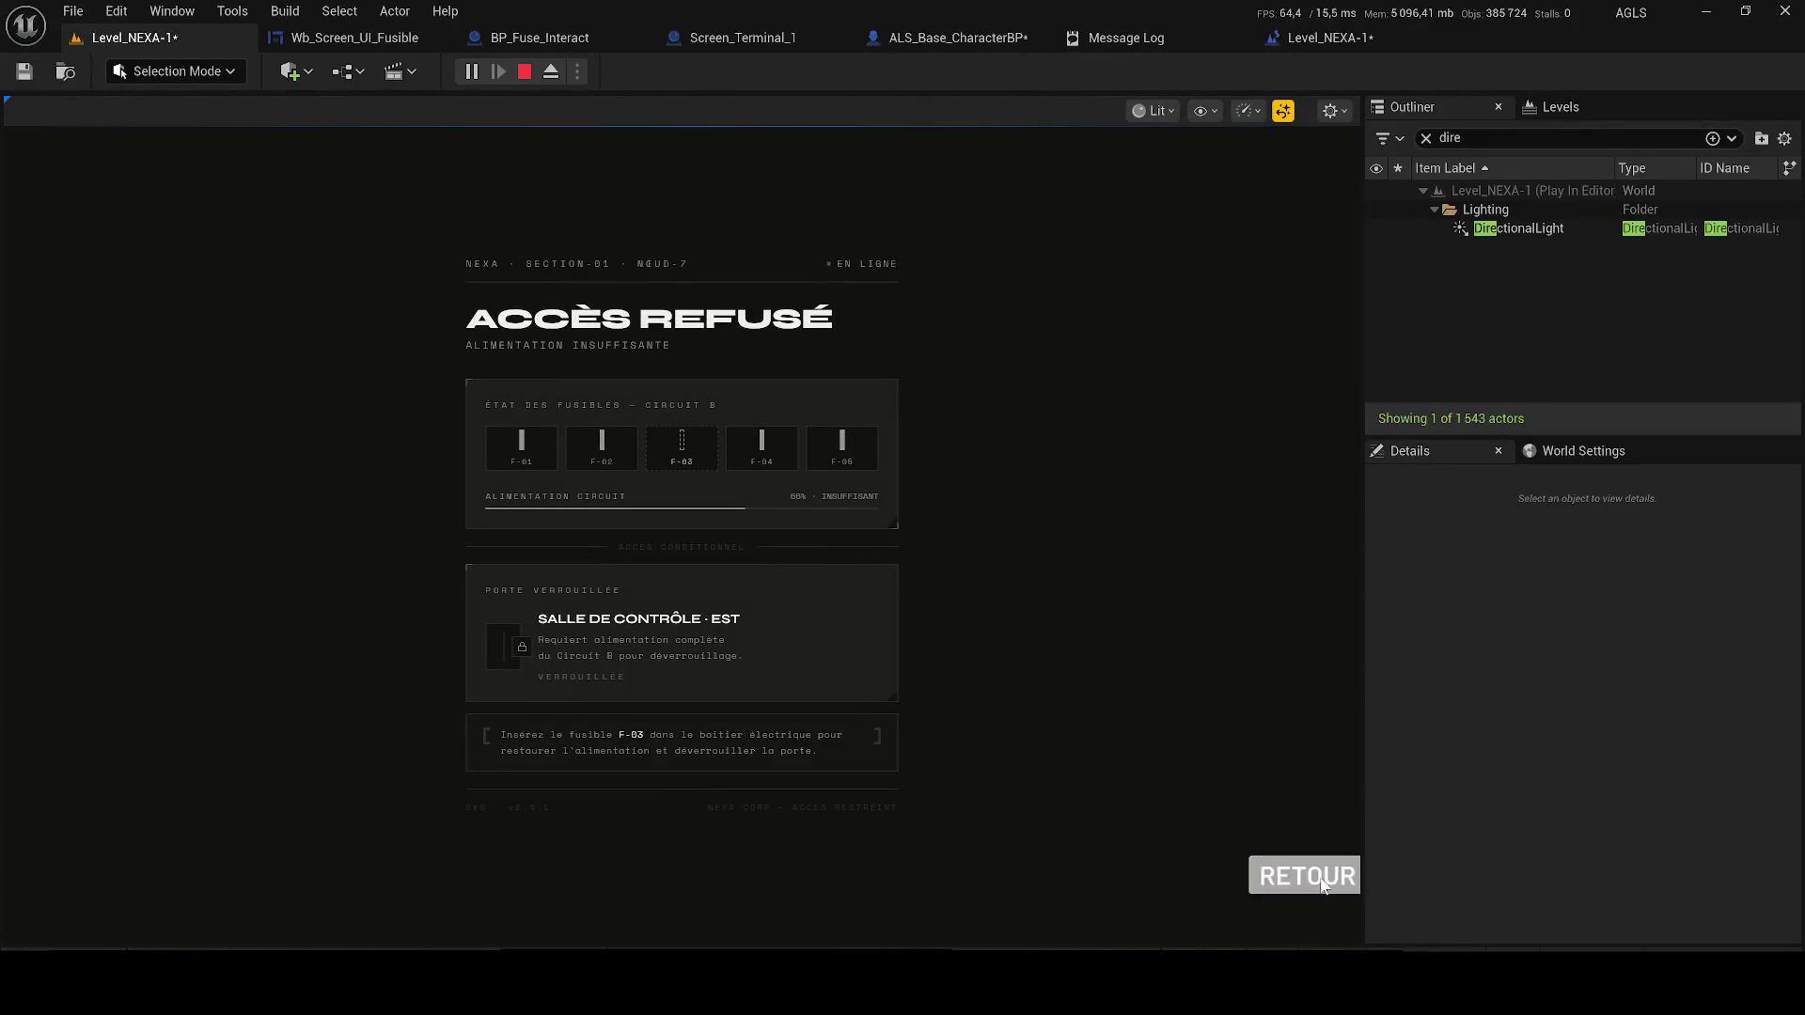
pyautogui.click(1307, 876)
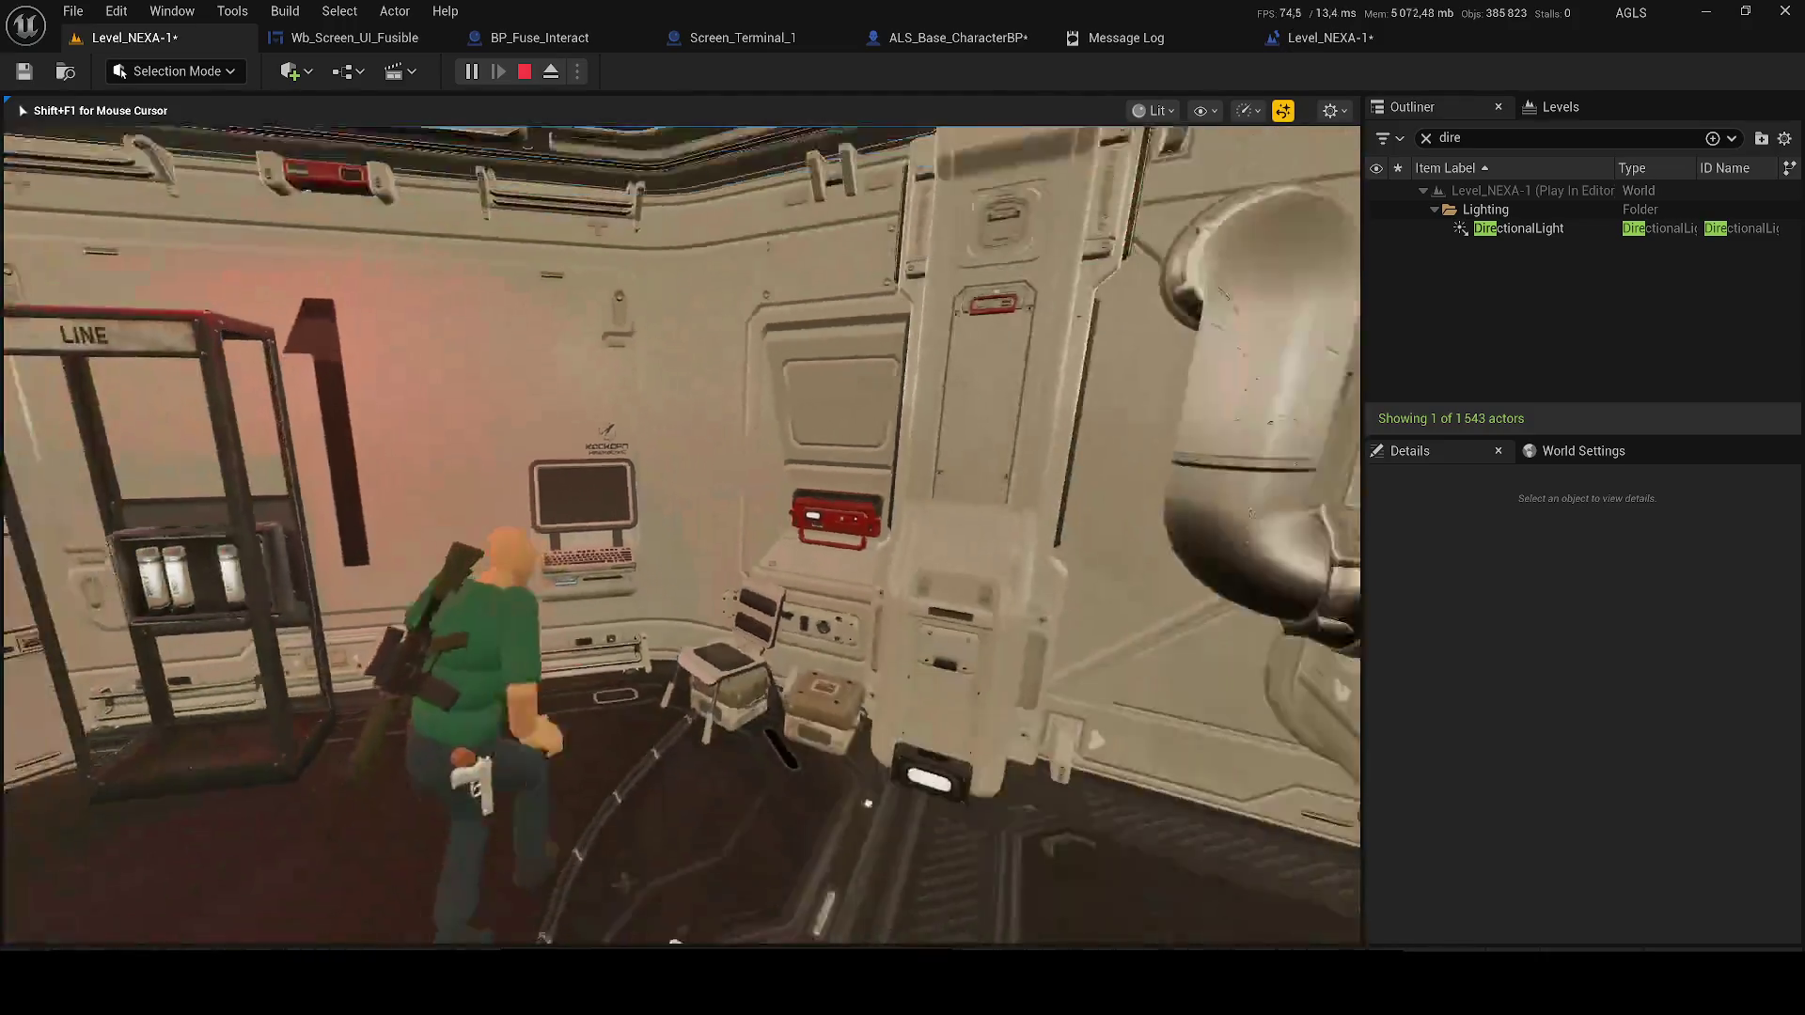
pyautogui.press('Escape')
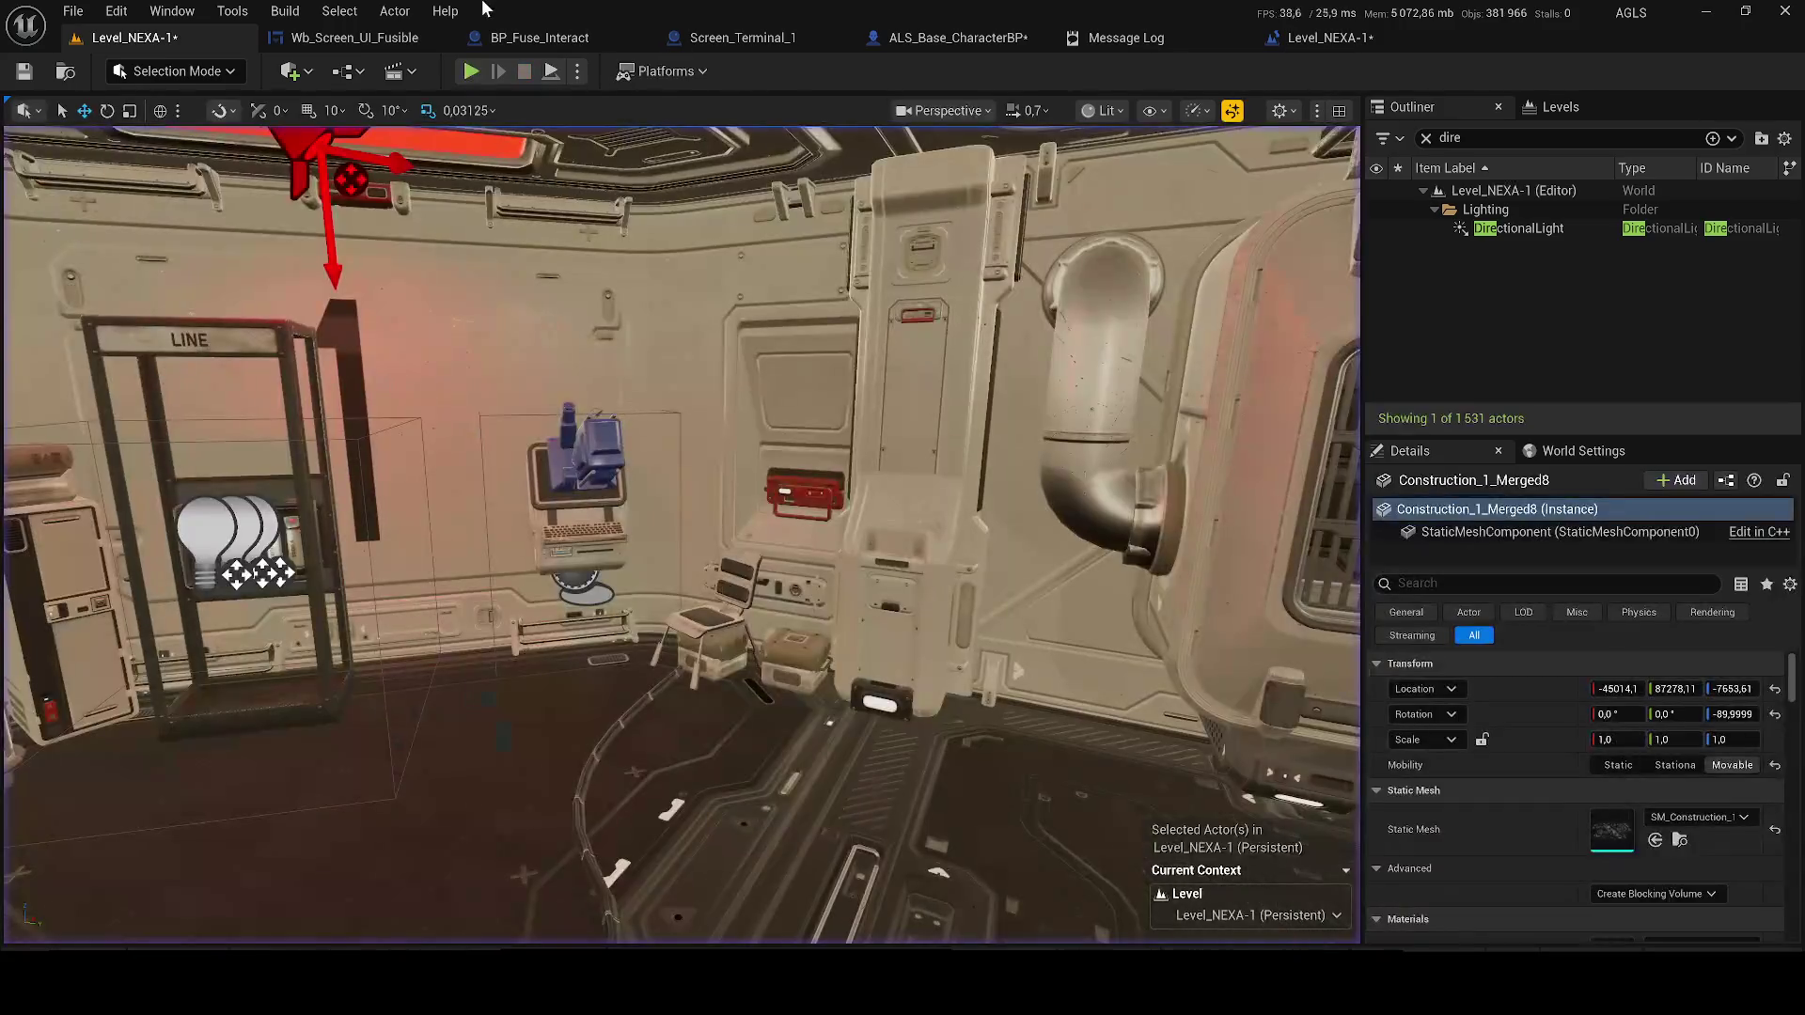
# Replay, interact with the terminal again, and leave the access-denied screen with RETOUR
pyautogui.hotkey('alt', 'p')
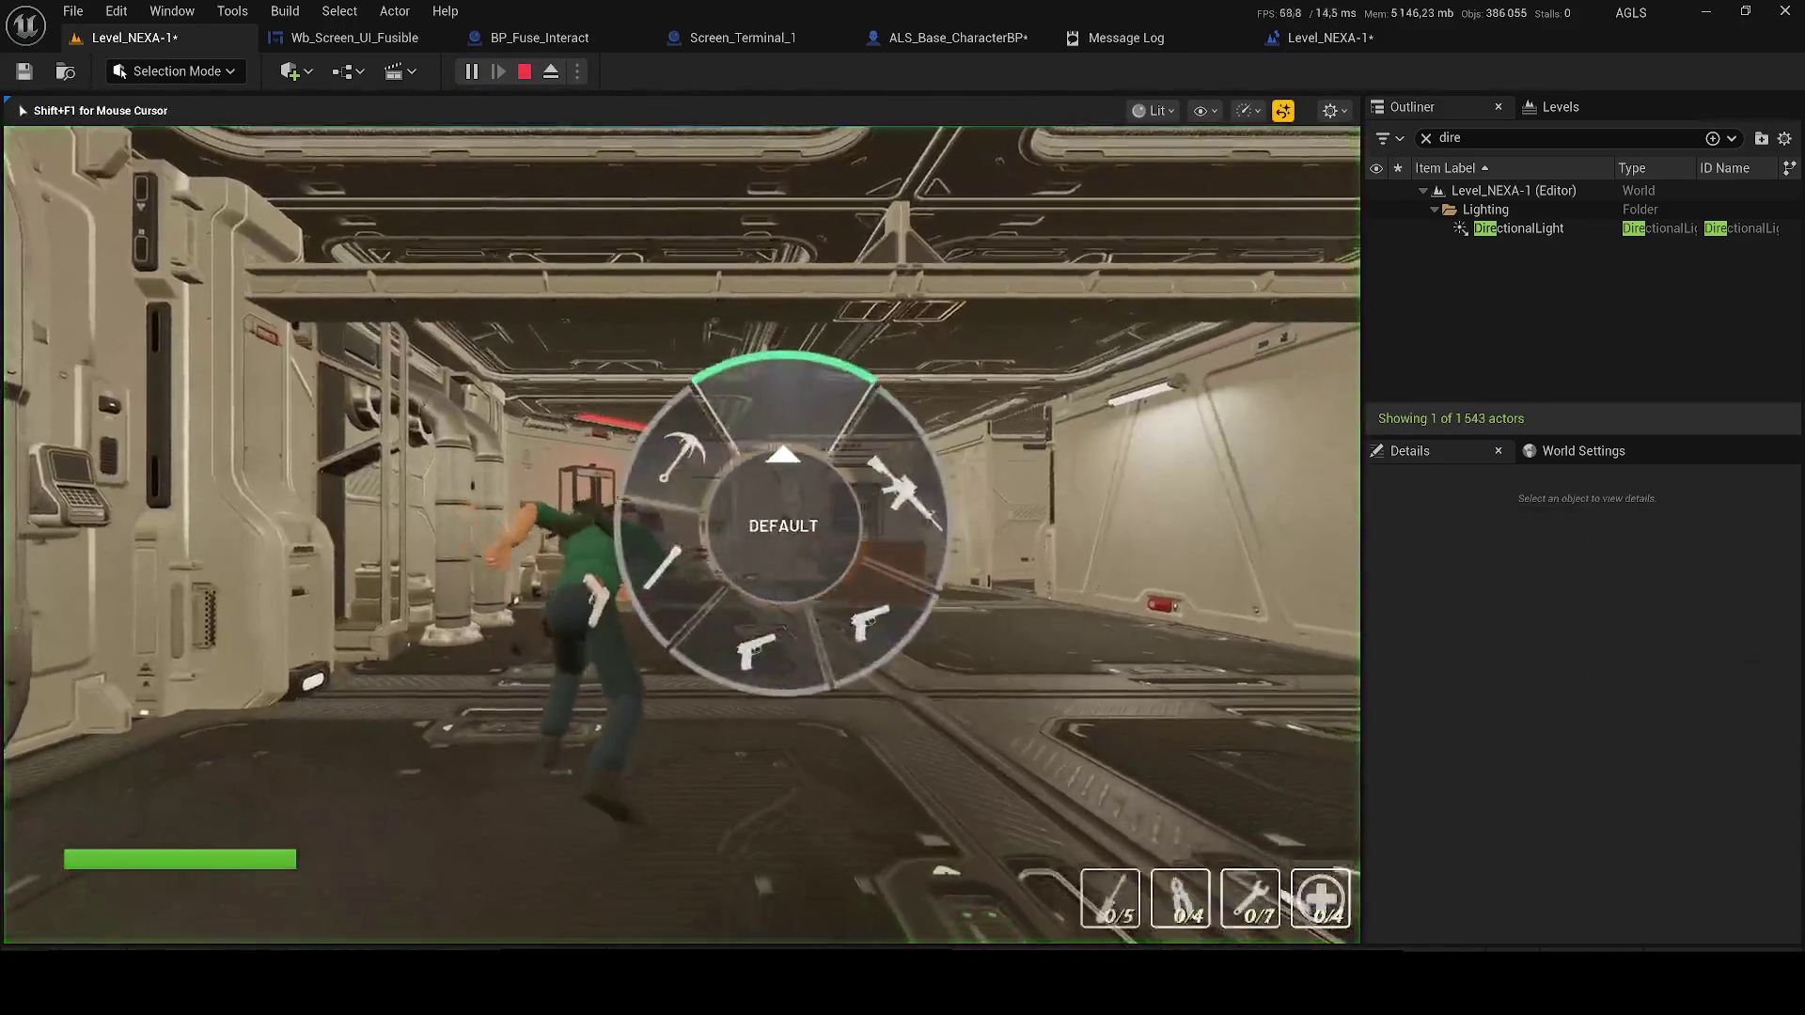
pyautogui.press('w')
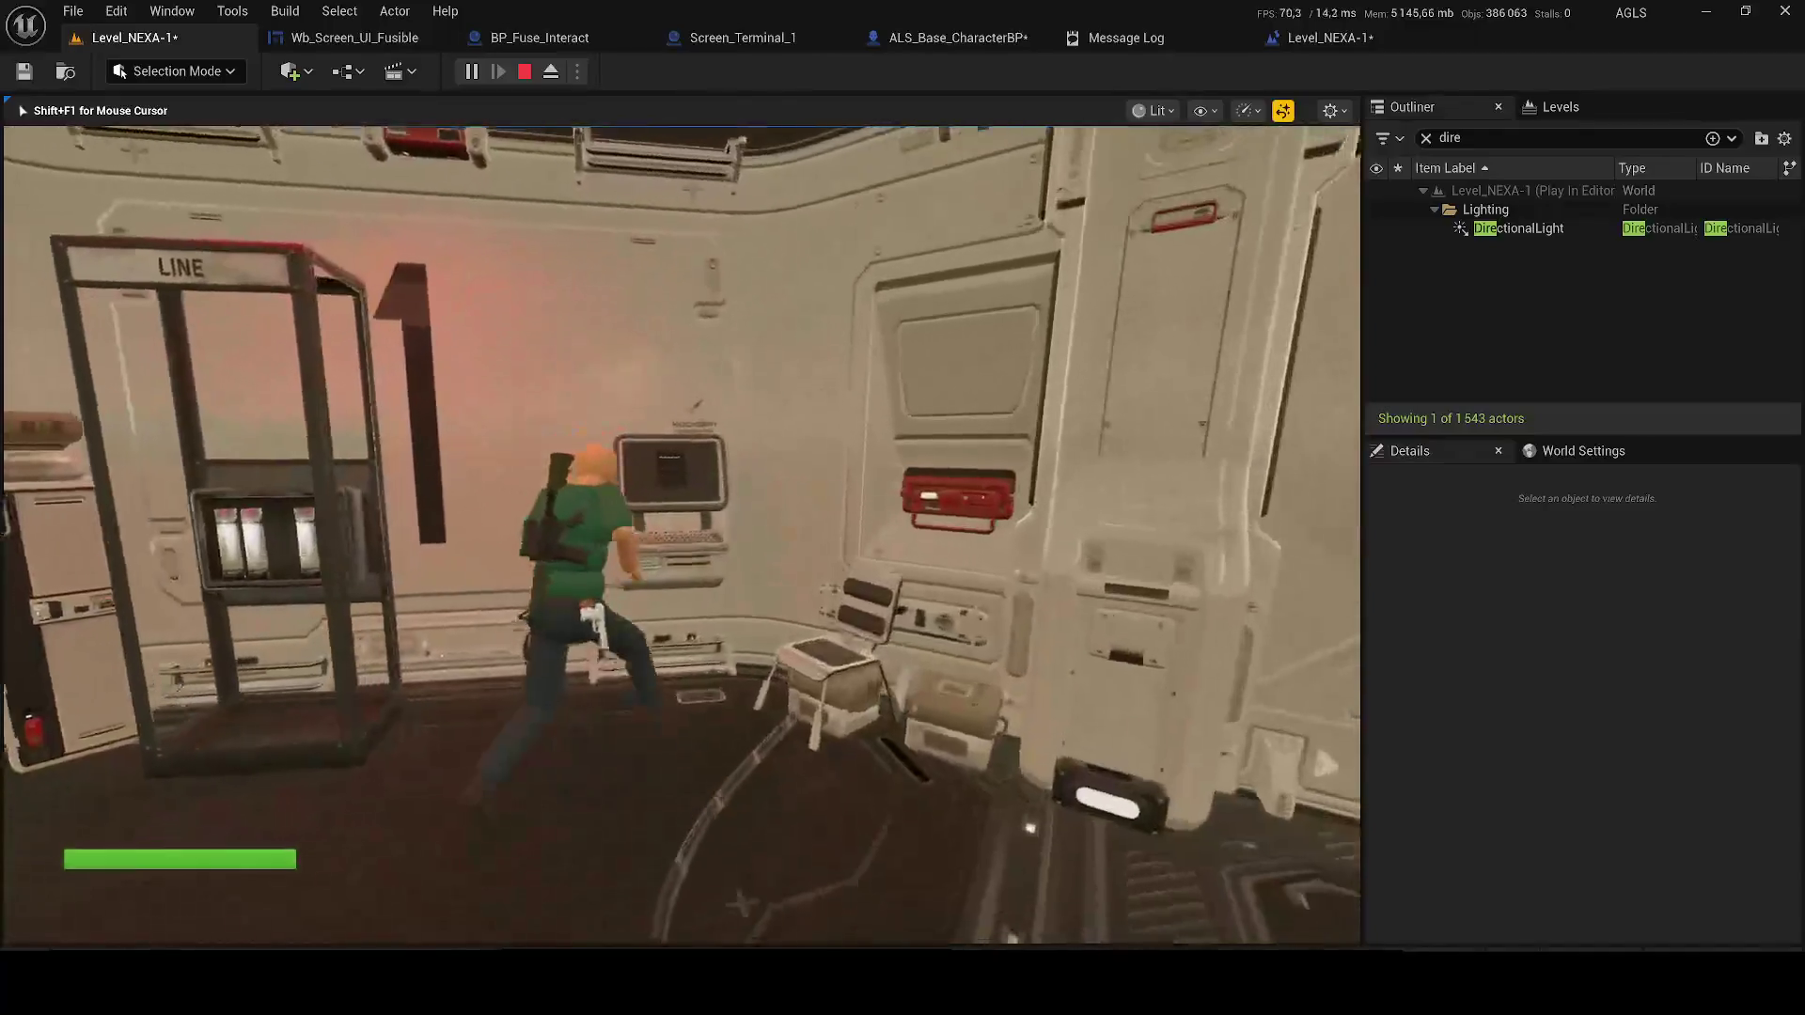
pyautogui.press('e')
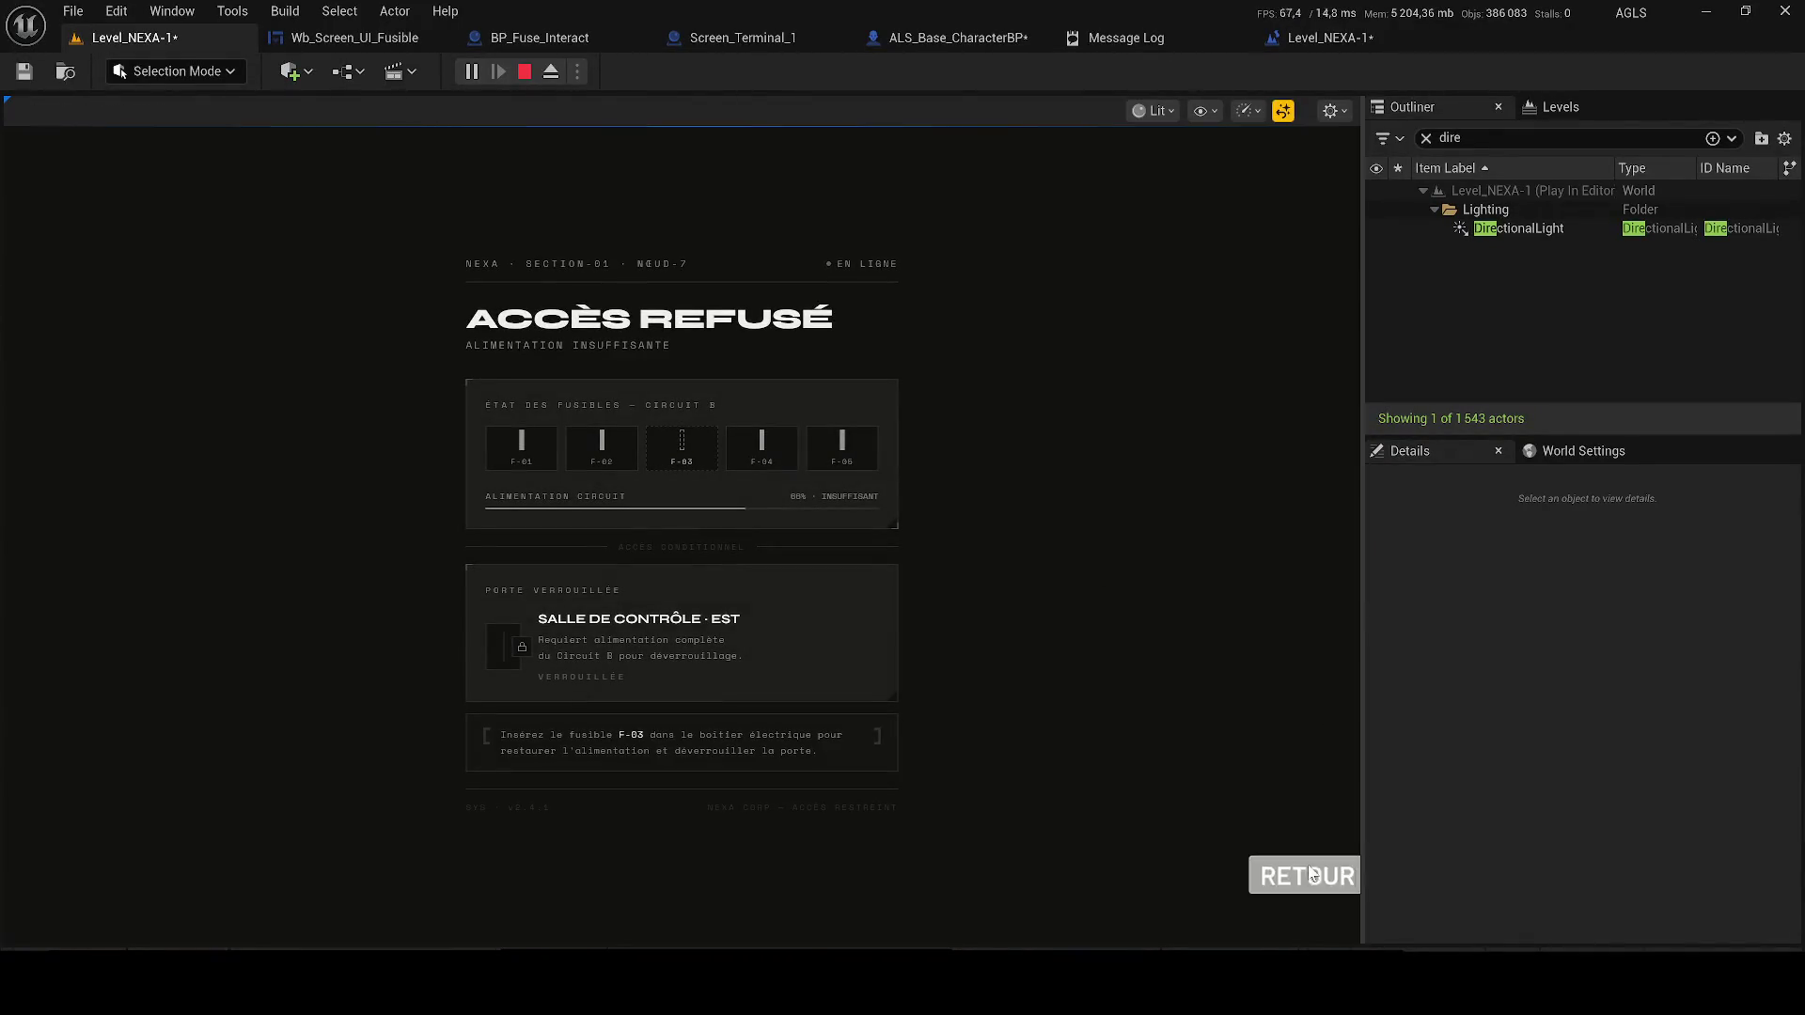
pyautogui.click(1308, 876)
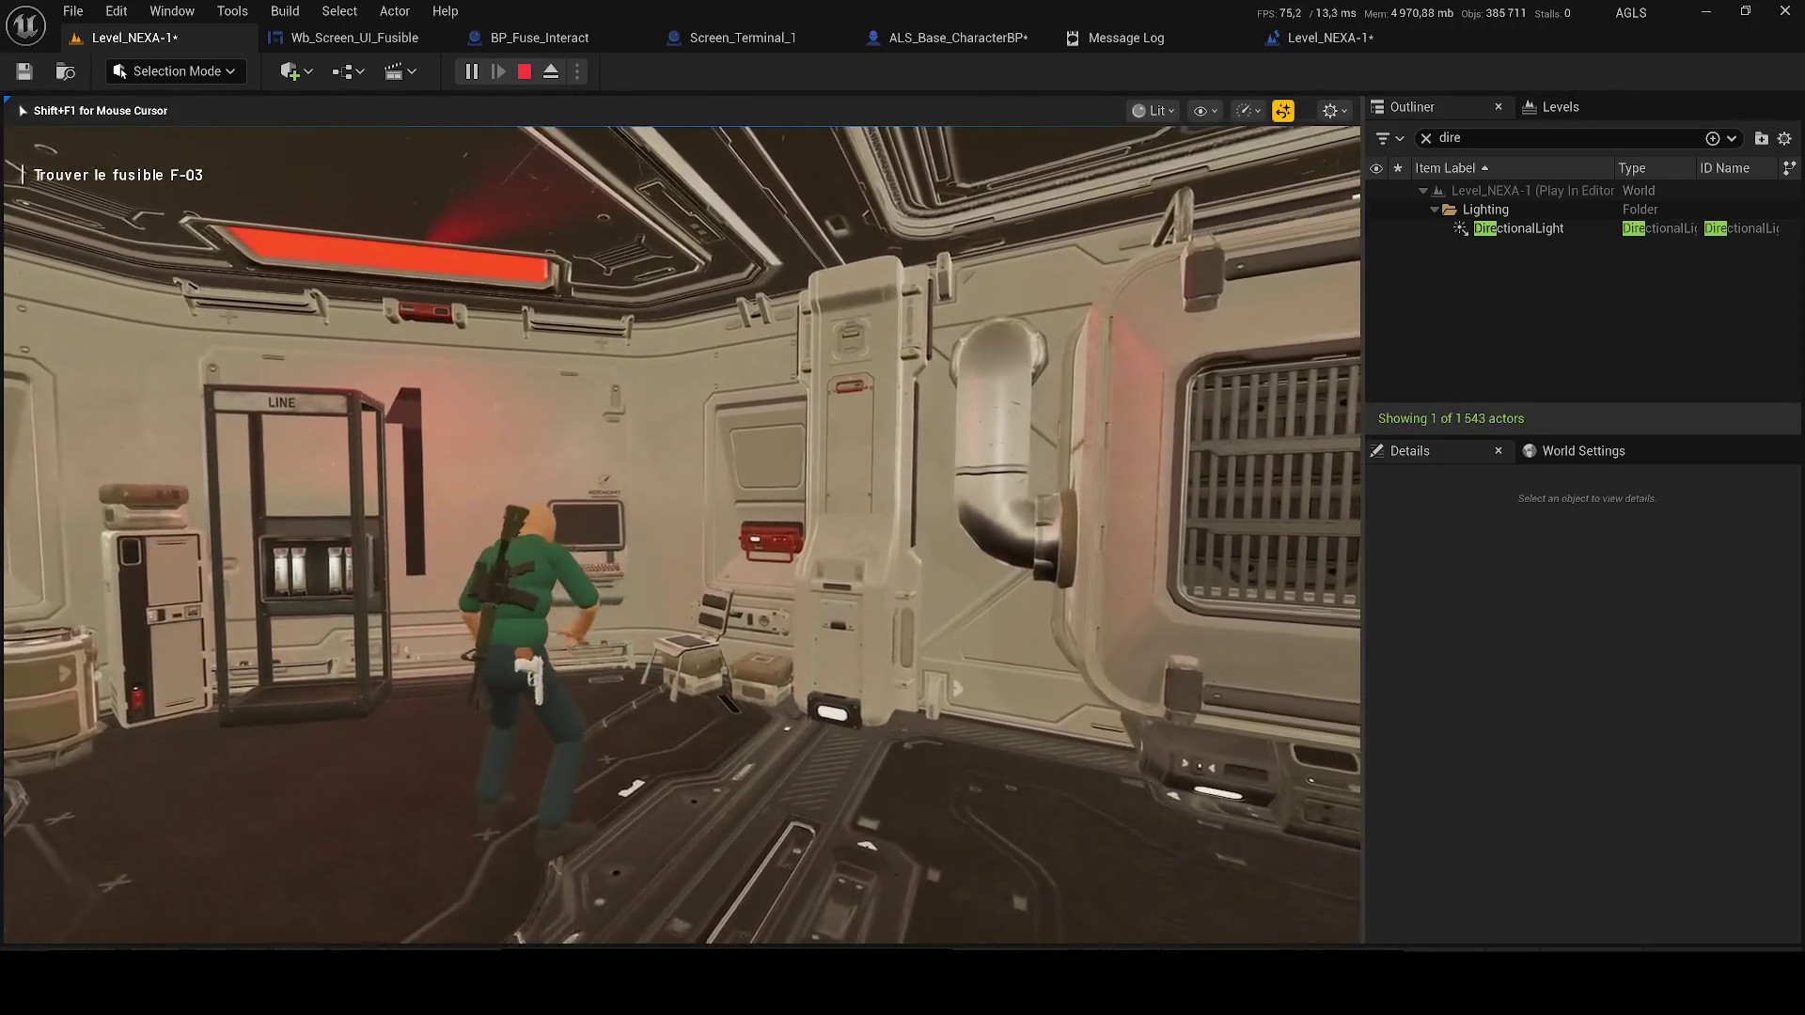
# Stop the play session, save ALS_Base_CharacterBP, and close the Message Log and extra editor
pyautogui.press('Escape')
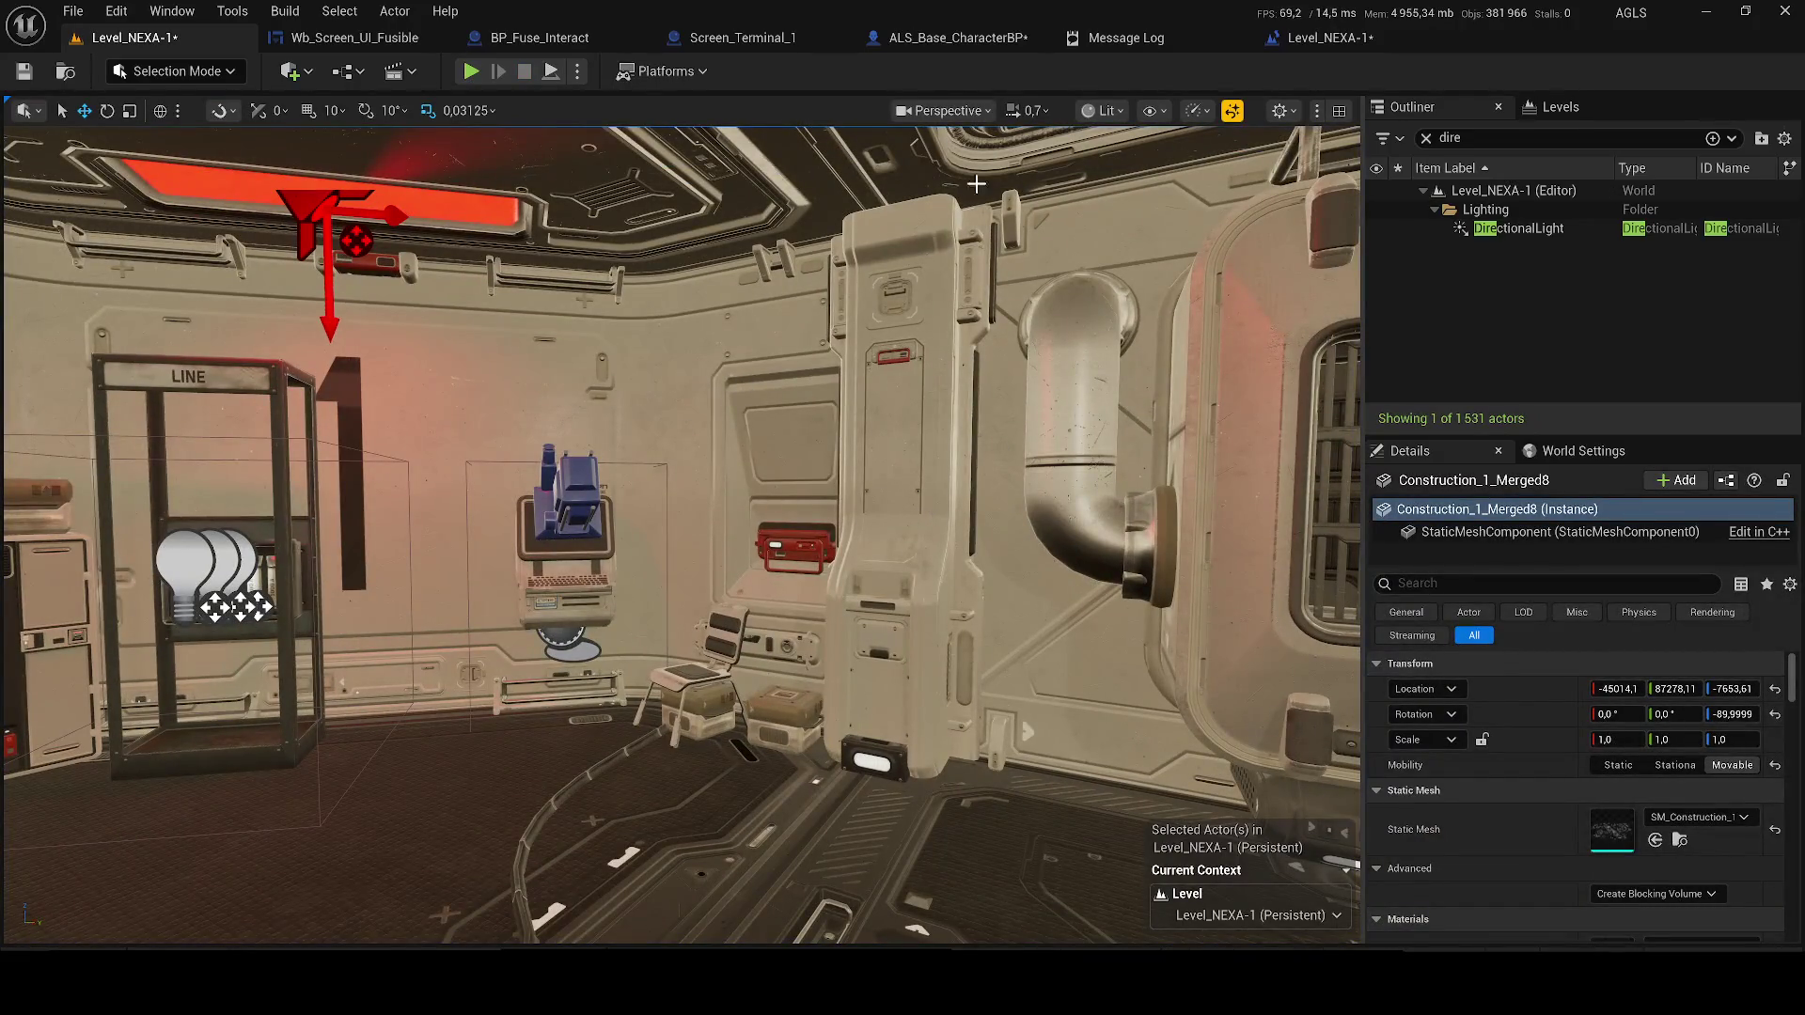
pyautogui.click(893, 43)
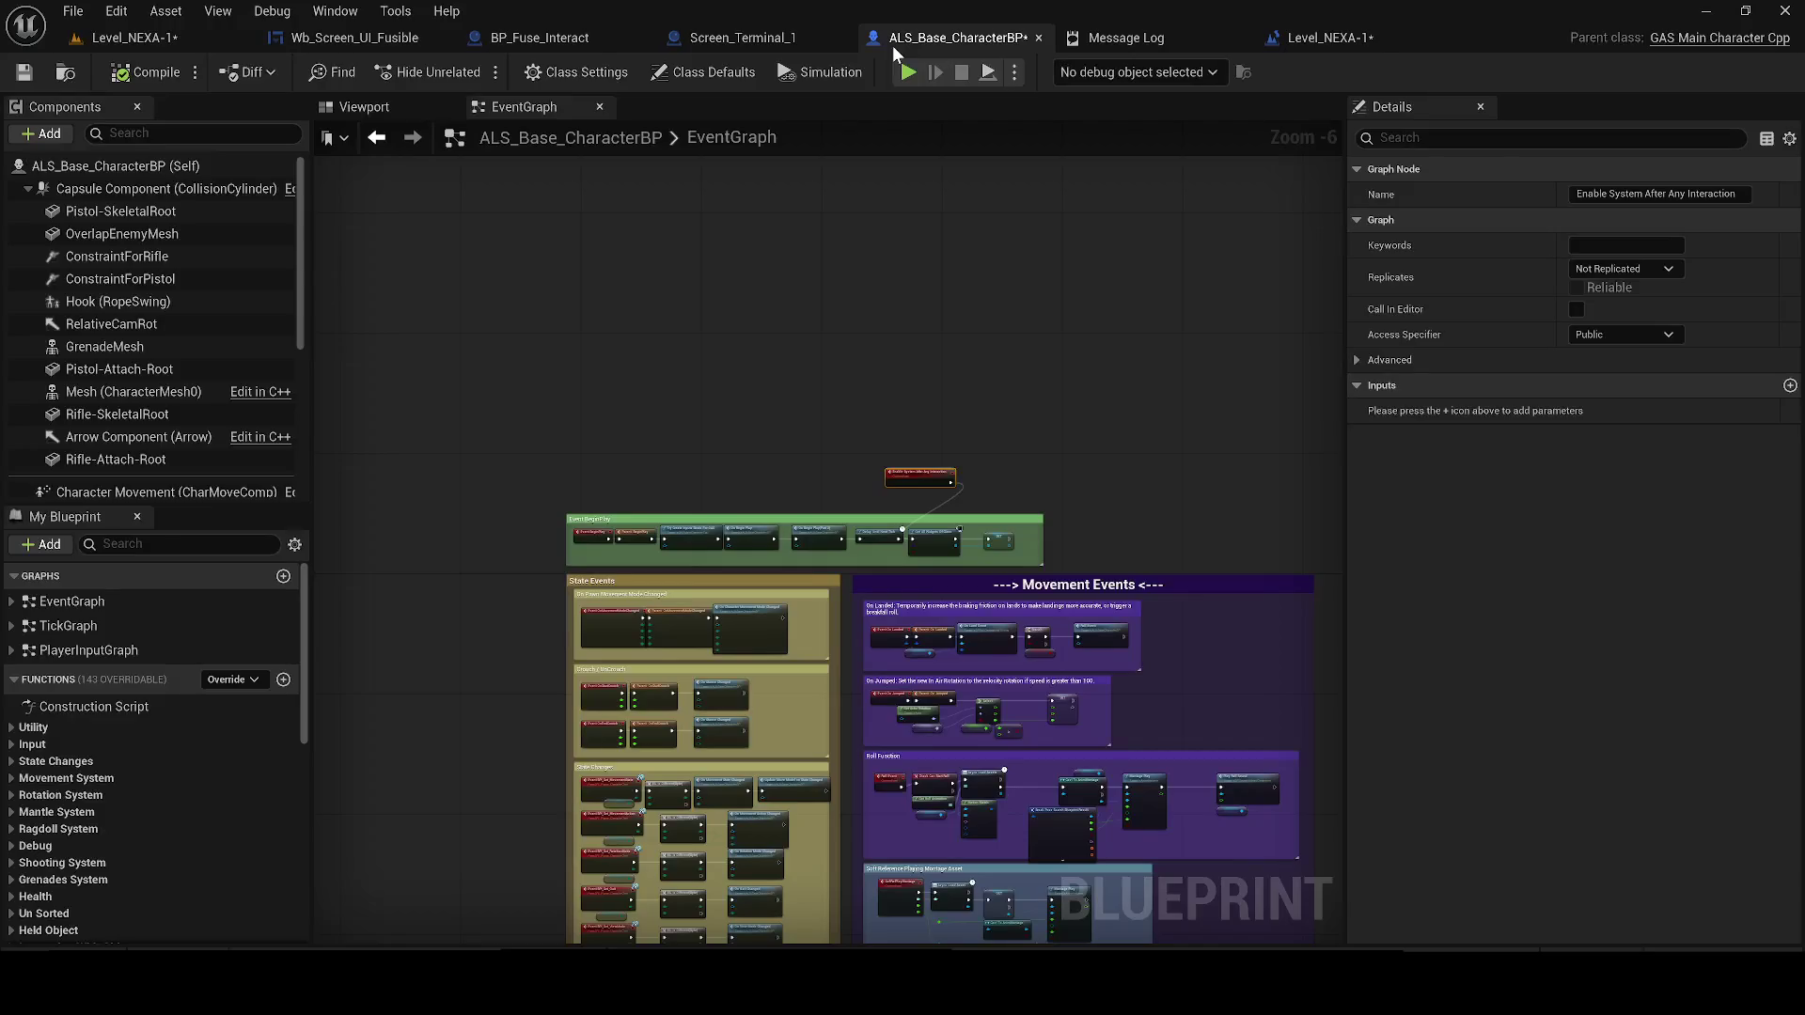
pyautogui.click(24, 72)
pyautogui.click(1206, 41)
pyautogui.click(1237, 40)
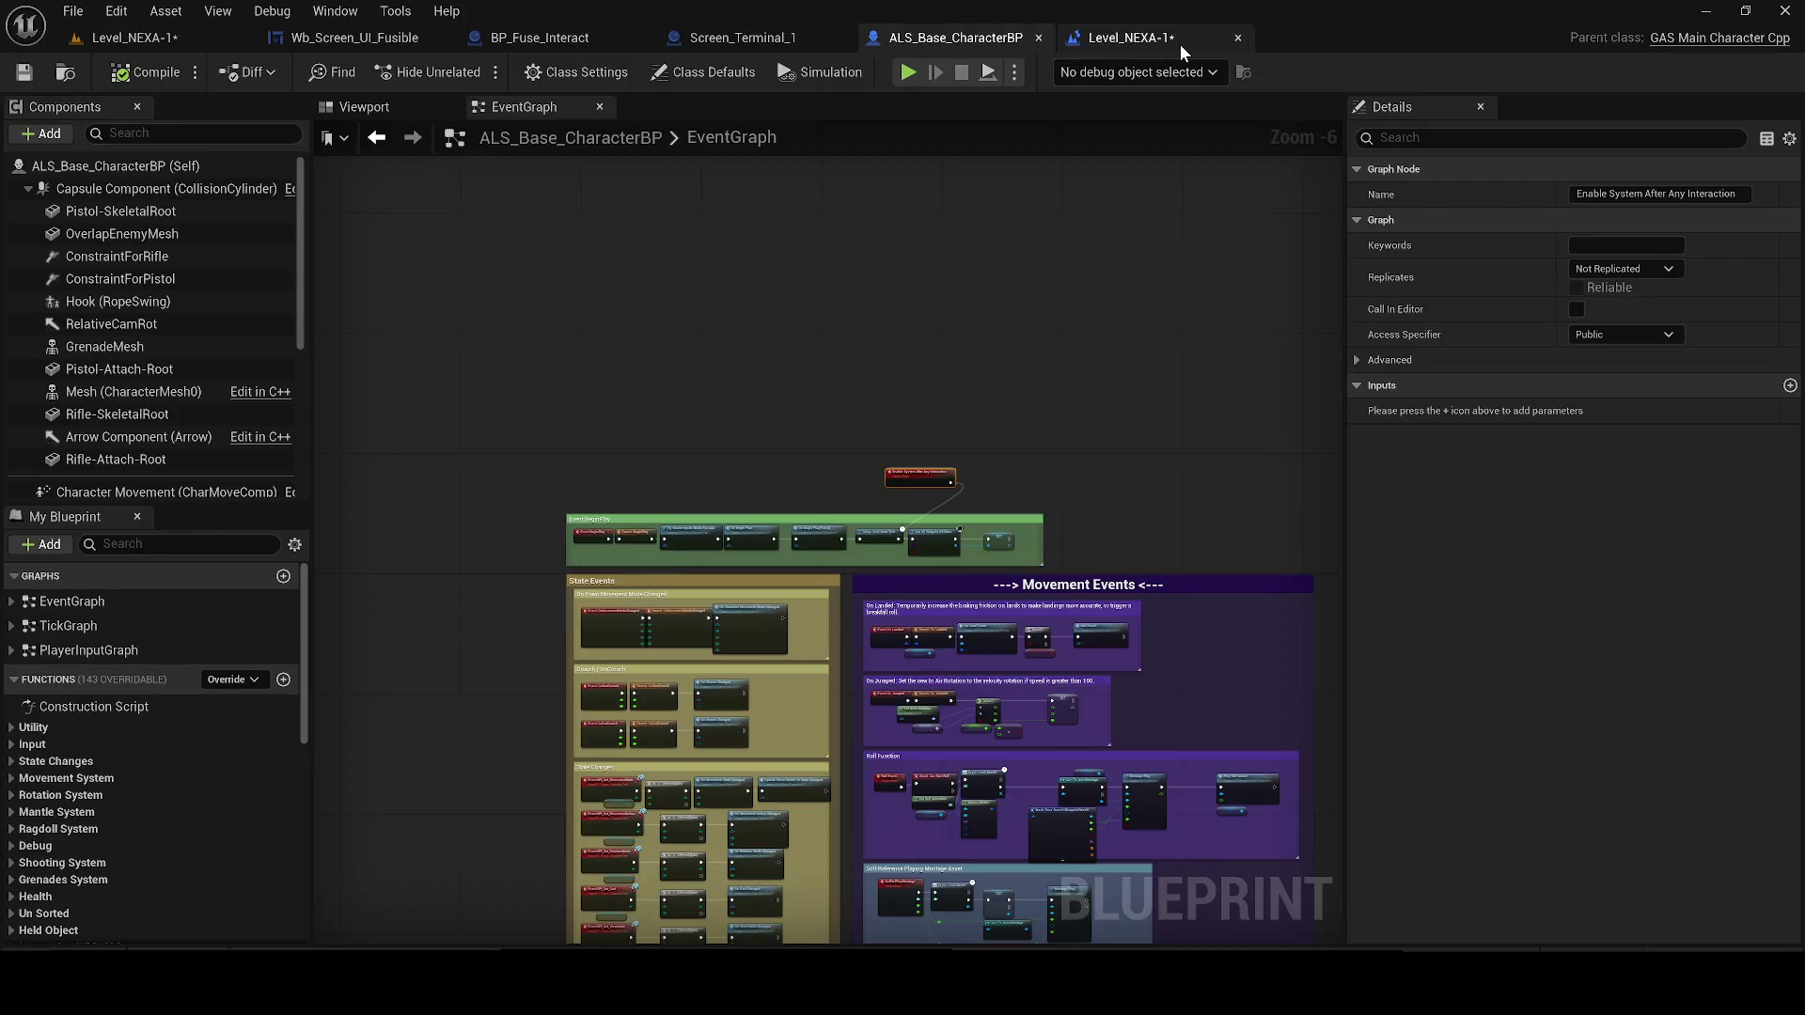
pyautogui.click(1237, 37)
# Save the Level_NEXA-1 map, clear the Outliner name filter, and open Screen_Terminal_1
pyautogui.click(131, 38)
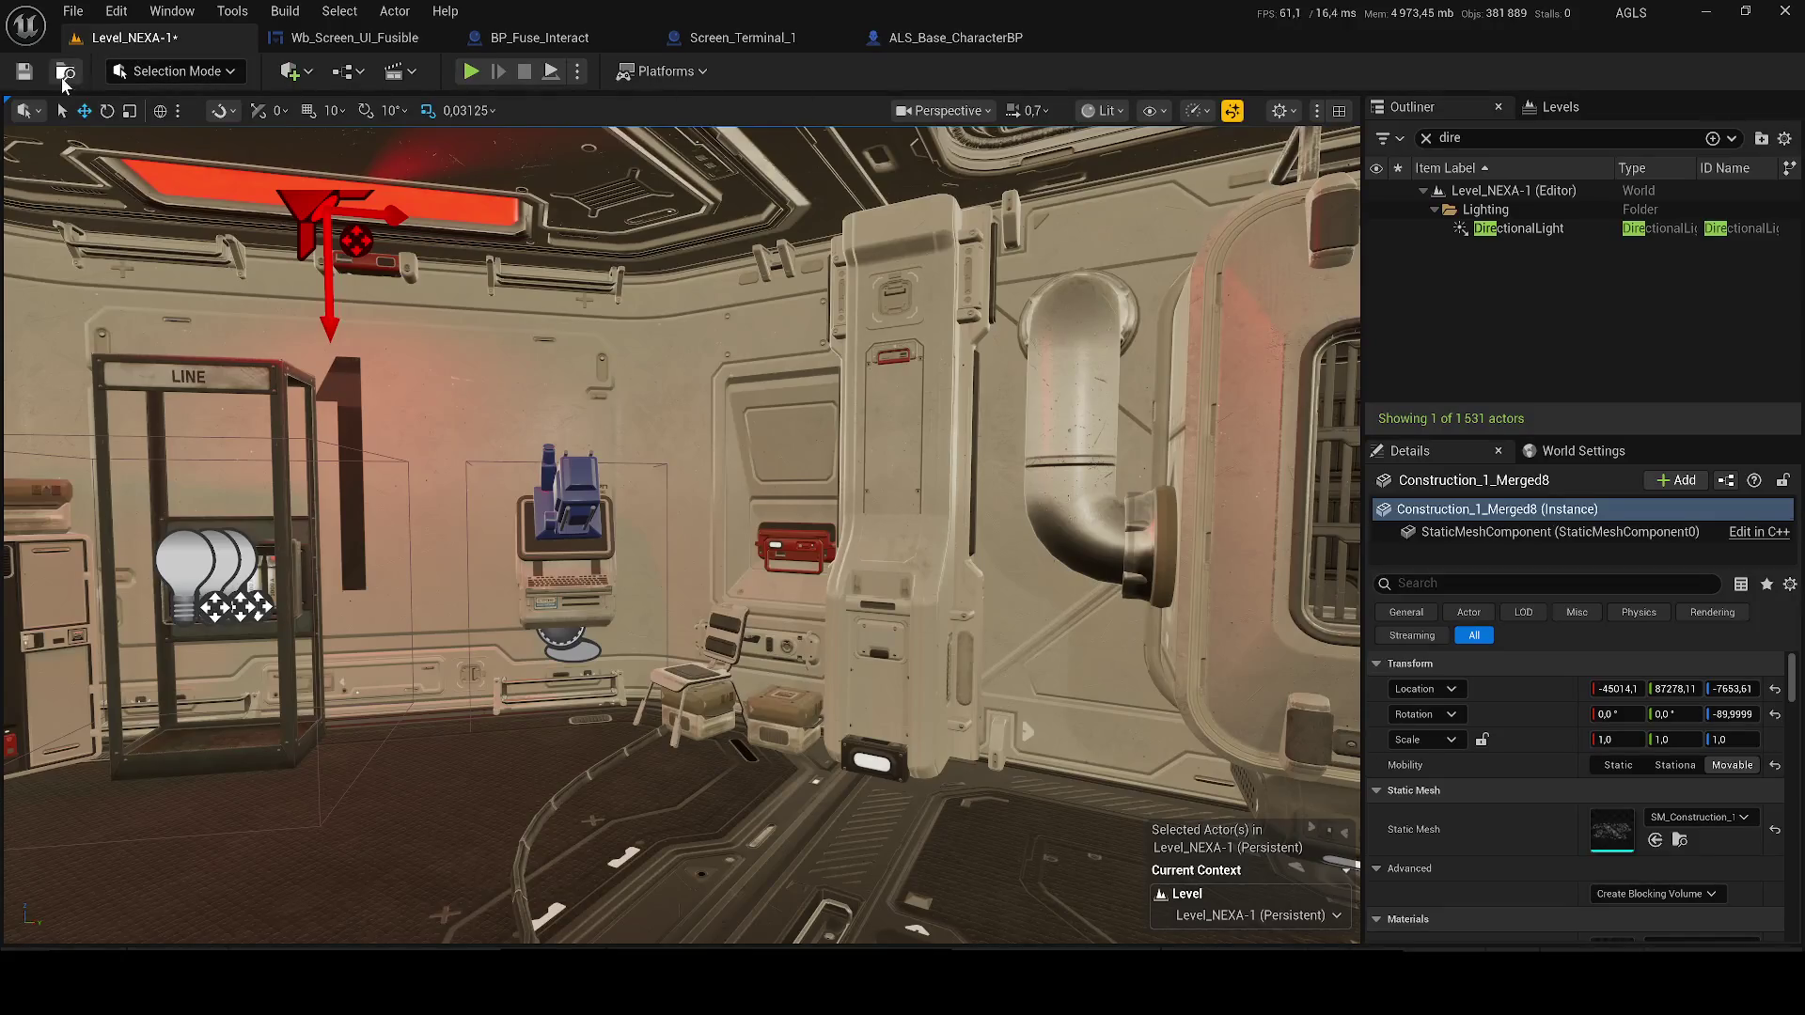
pyautogui.hotkey('ctrl', 's')
pyautogui.press('super+a')
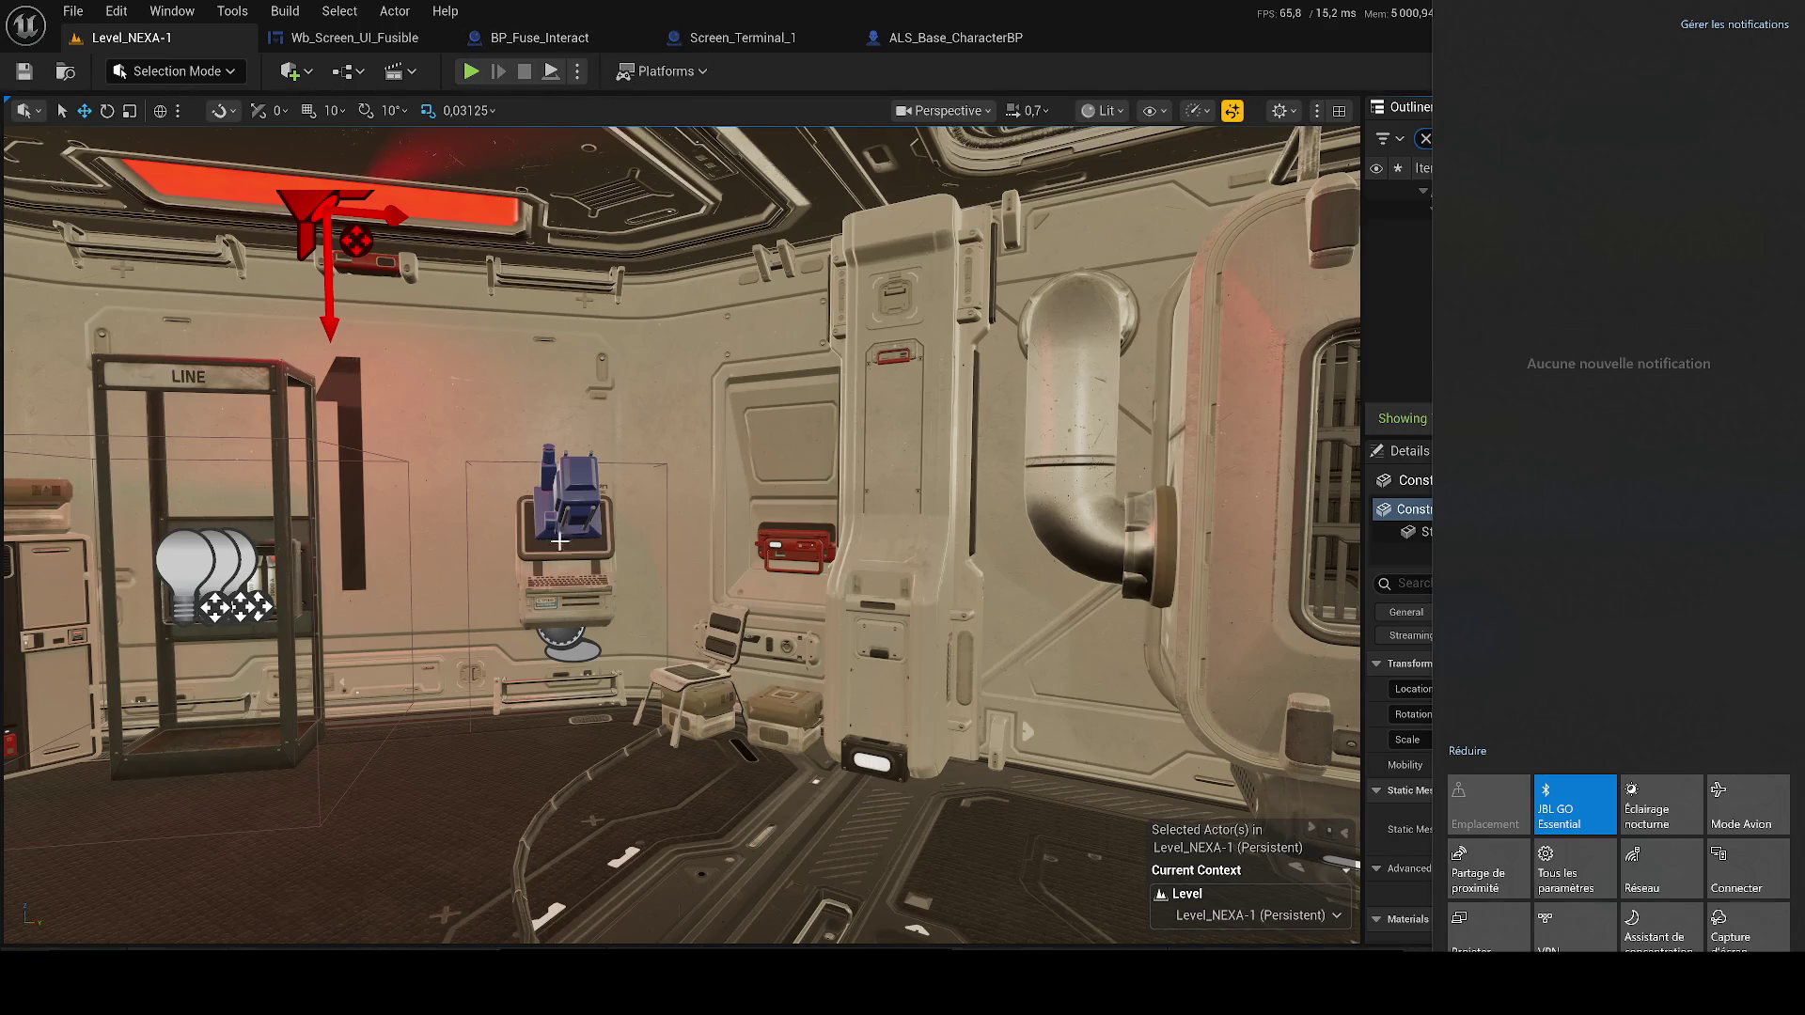
pyautogui.click(1258, 348)
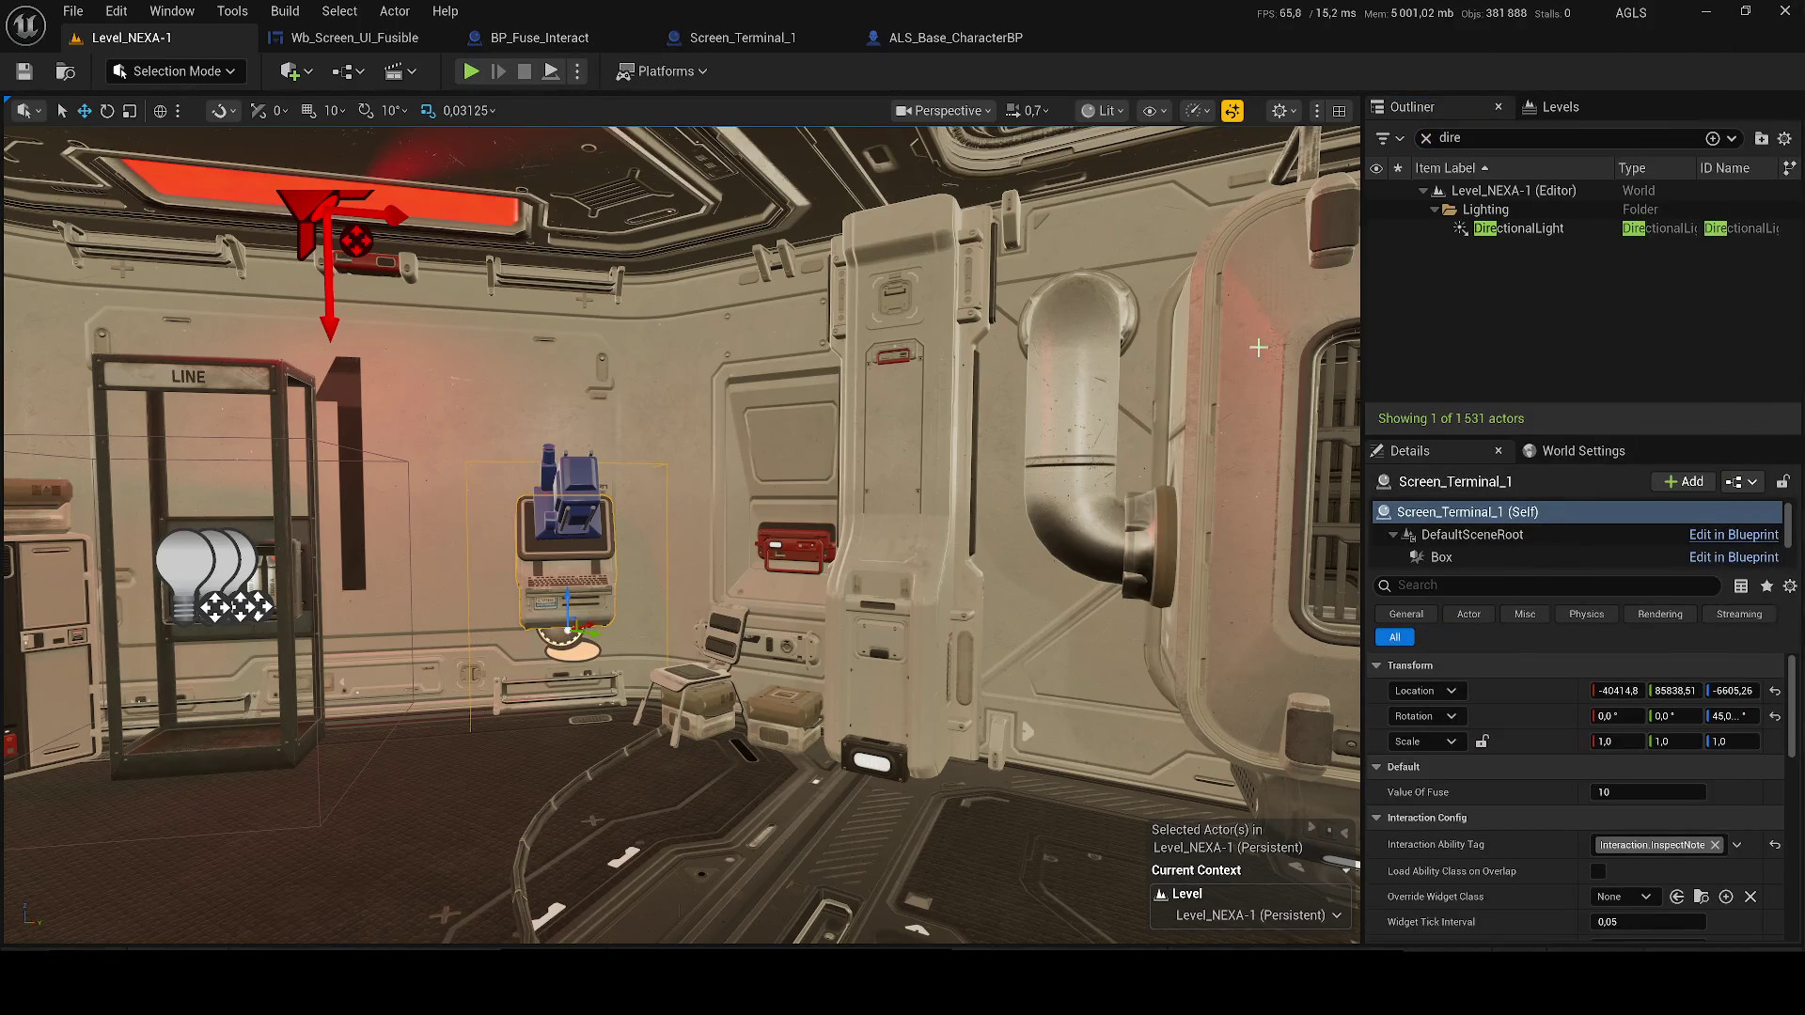
pyautogui.click(1426, 137)
pyautogui.click(1636, 299)
pyautogui.moveTo(480, 231)
pyautogui.mouseDown()
pyautogui.moveTo(681, 266)
pyautogui.moveTo(773, 382)
pyautogui.moveTo(781, 361)
pyautogui.mouseUp()
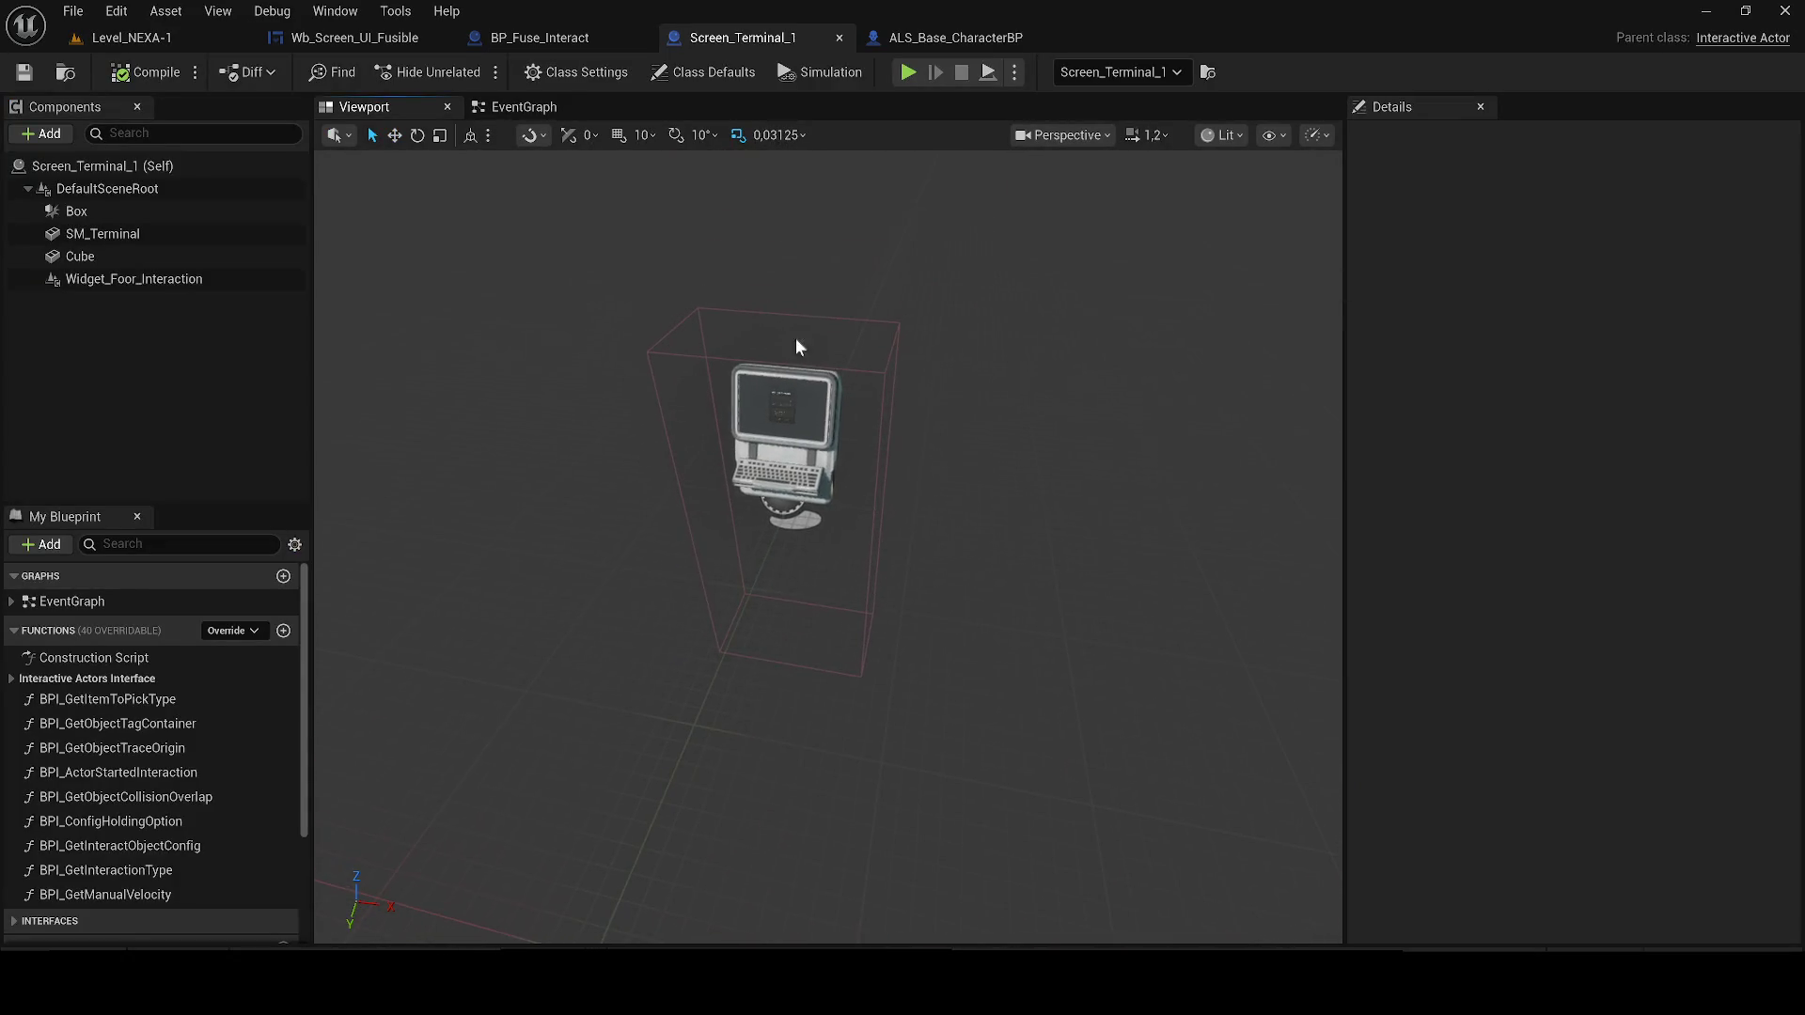
# In ALS_Base_CharacterBP, delete the Enable System After Any Interaction event and check On Begin Play
pyautogui.click(996, 37)
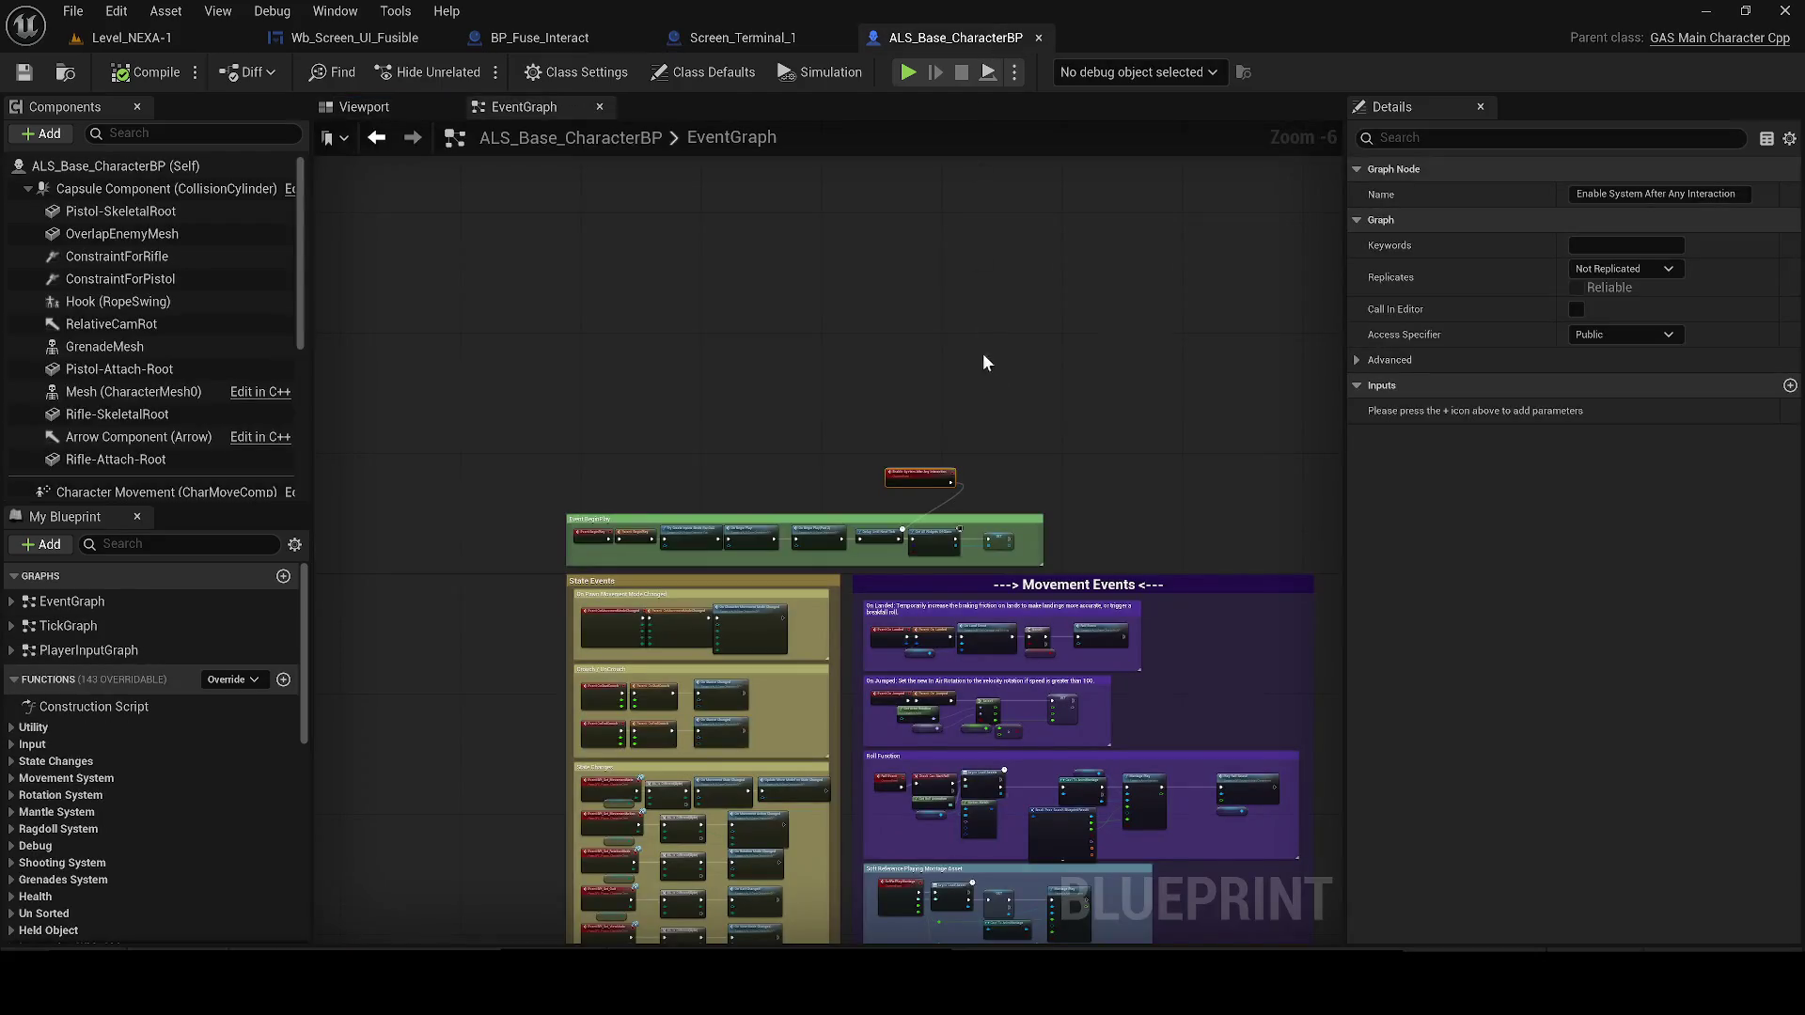
pyautogui.moveTo(886, 468); pyautogui.dragTo(843, 370)
pyautogui.scroll(2, 842, 371)
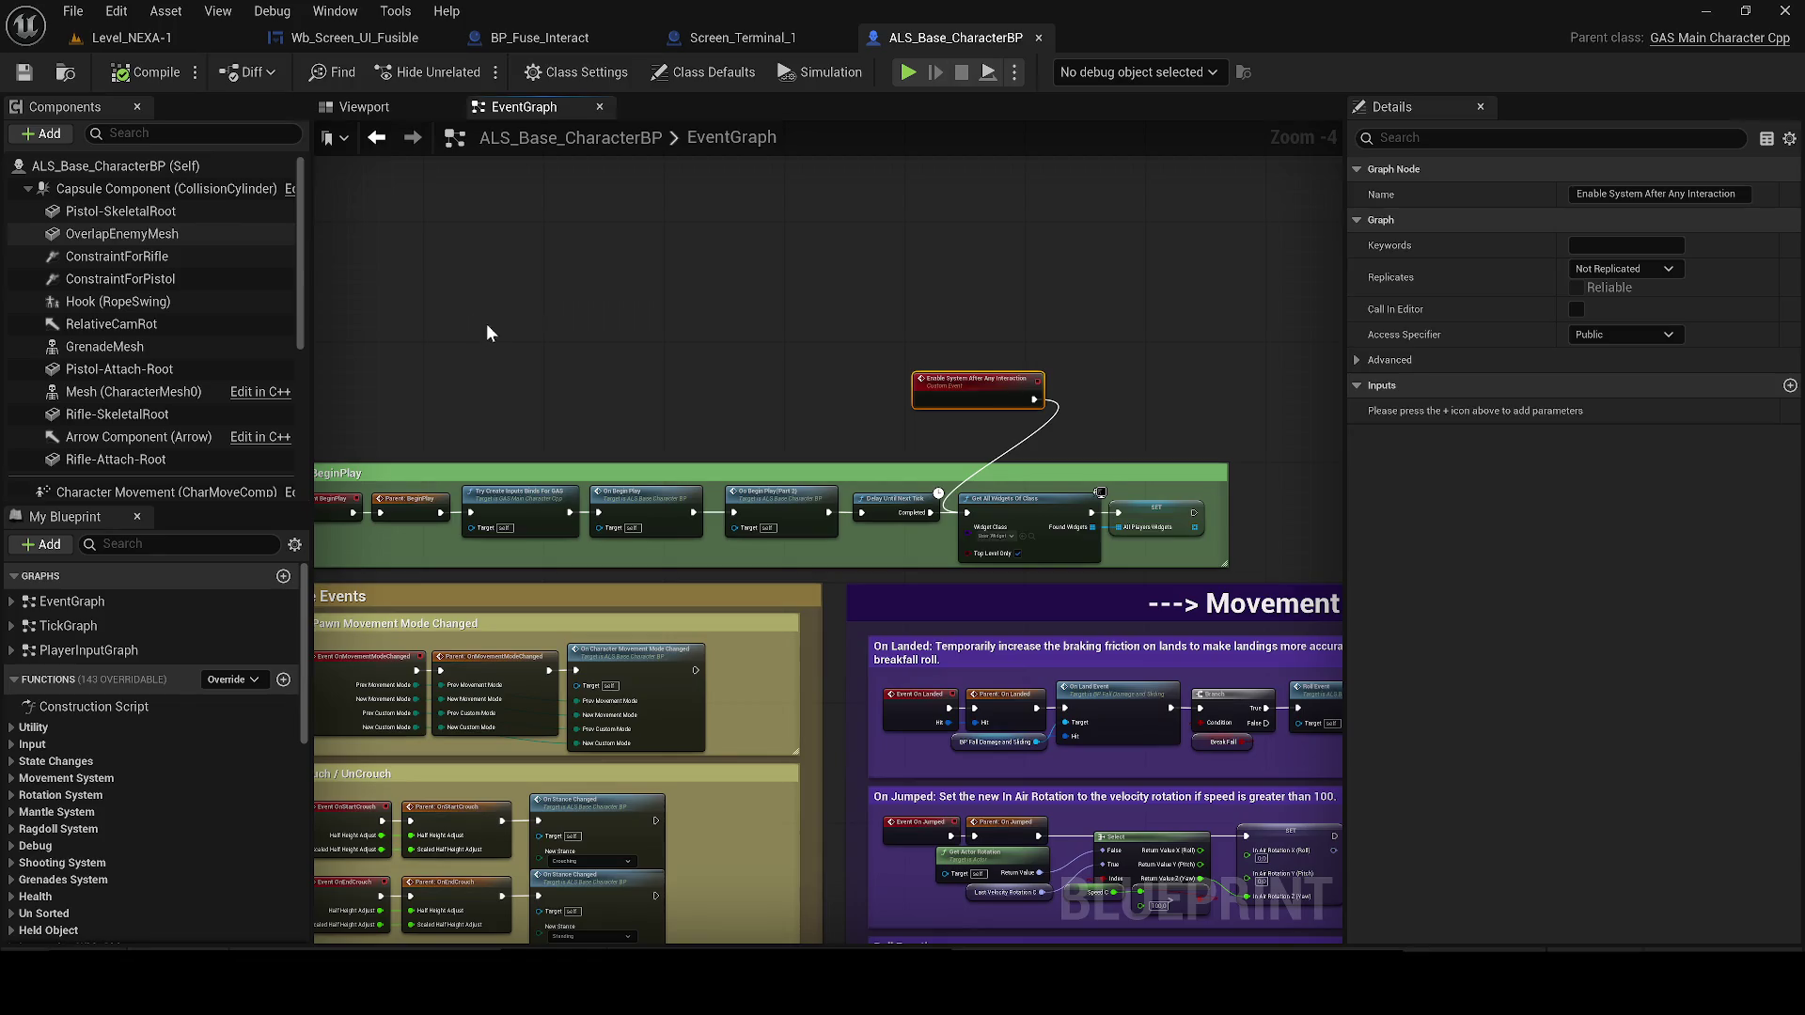
pyautogui.press('Delete')
pyautogui.scroll(1, 555, 396)
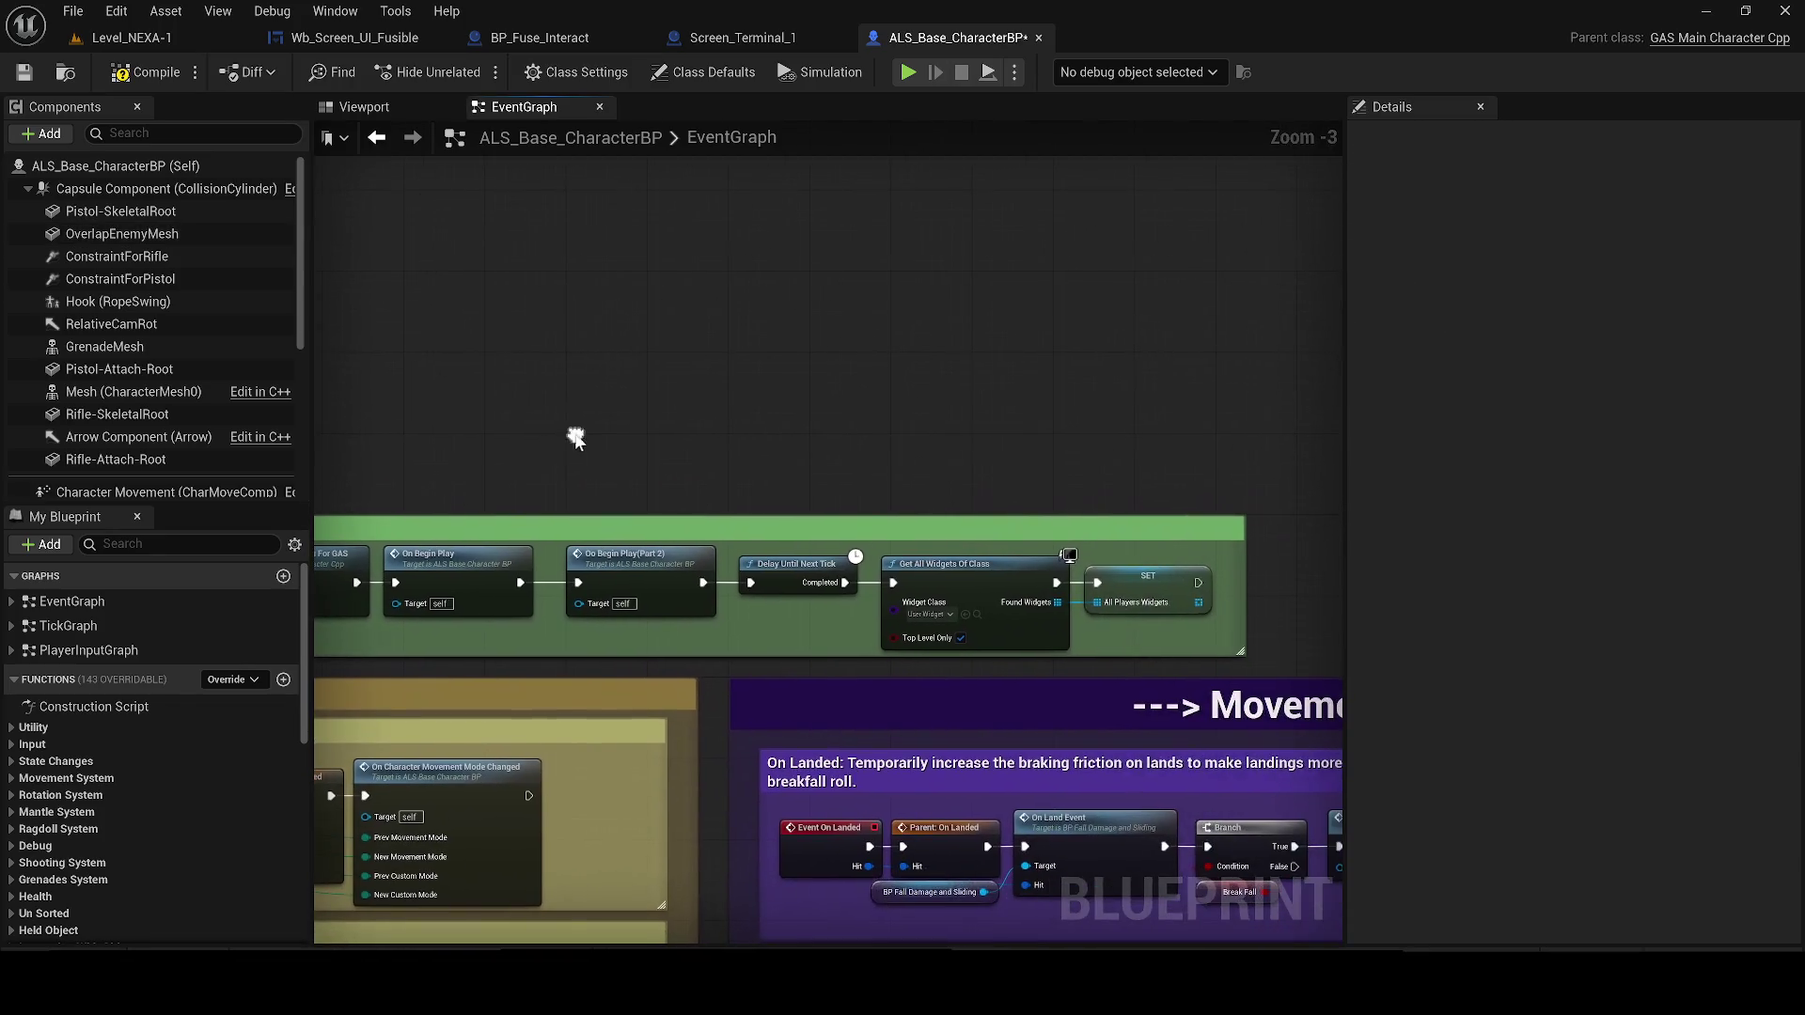
pyautogui.doubleClick(475, 560)
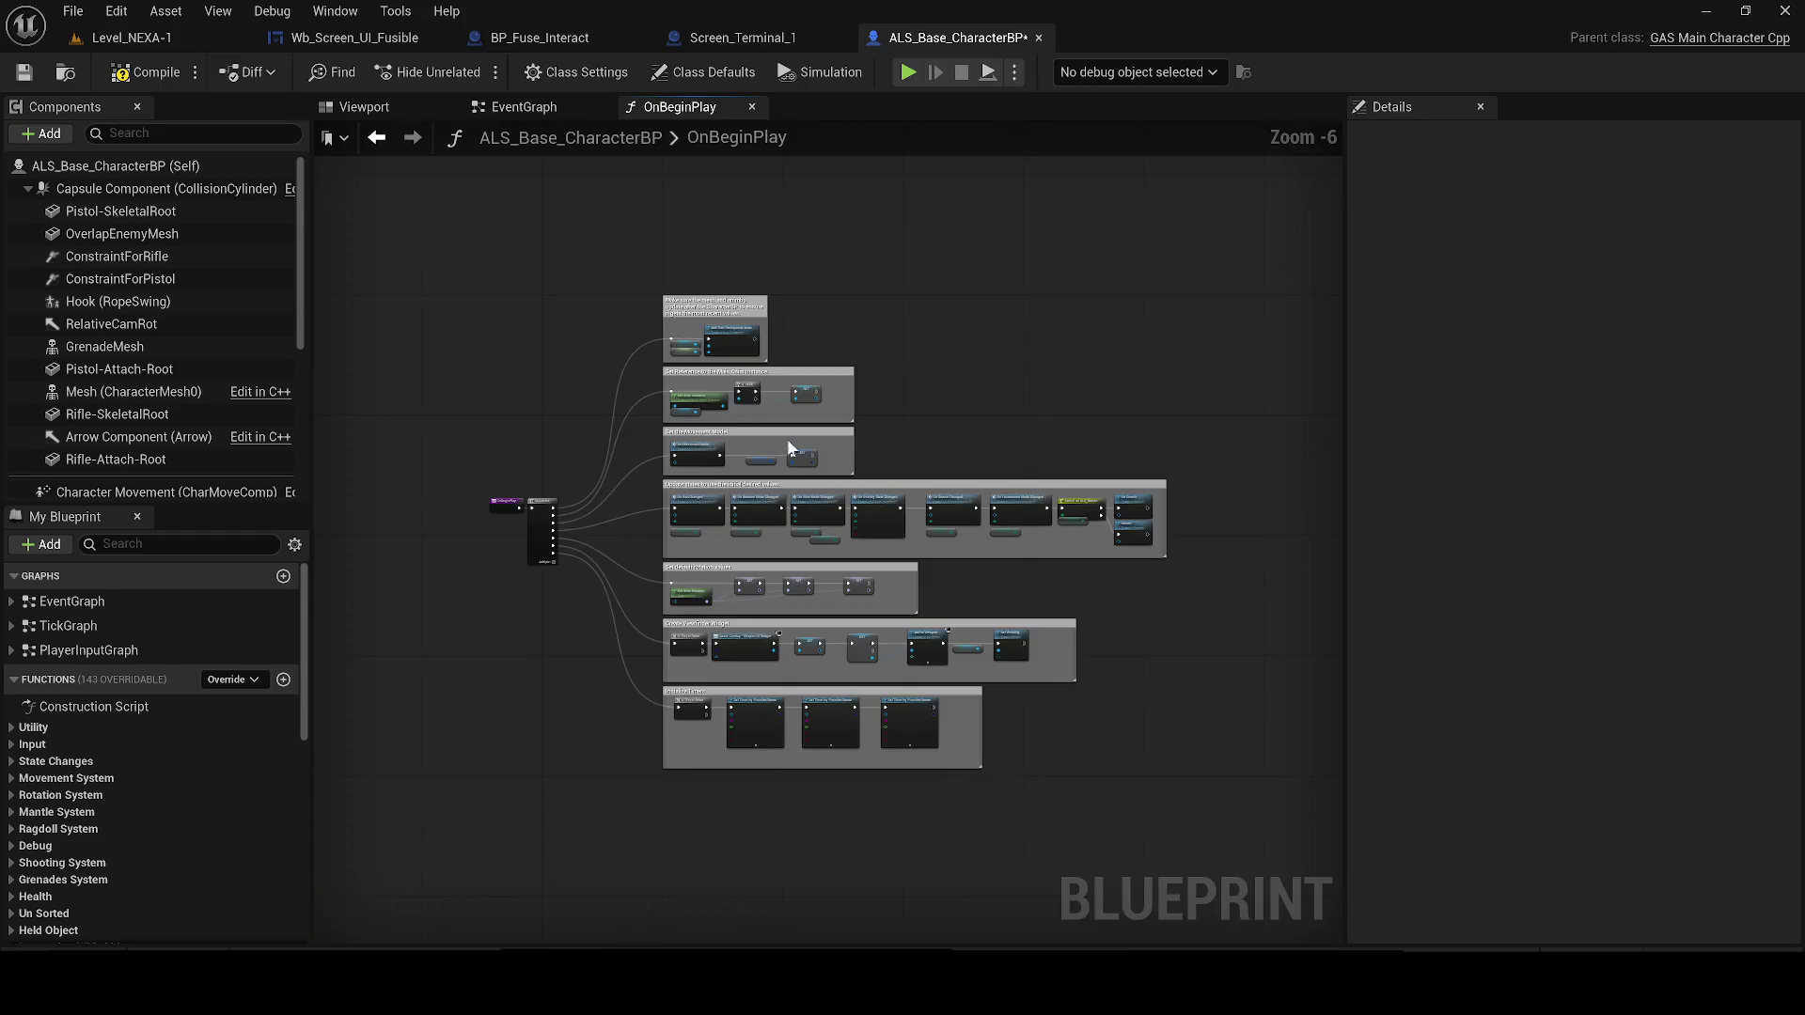
pyautogui.scroll(4, 797, 442)
pyautogui.click(751, 106)
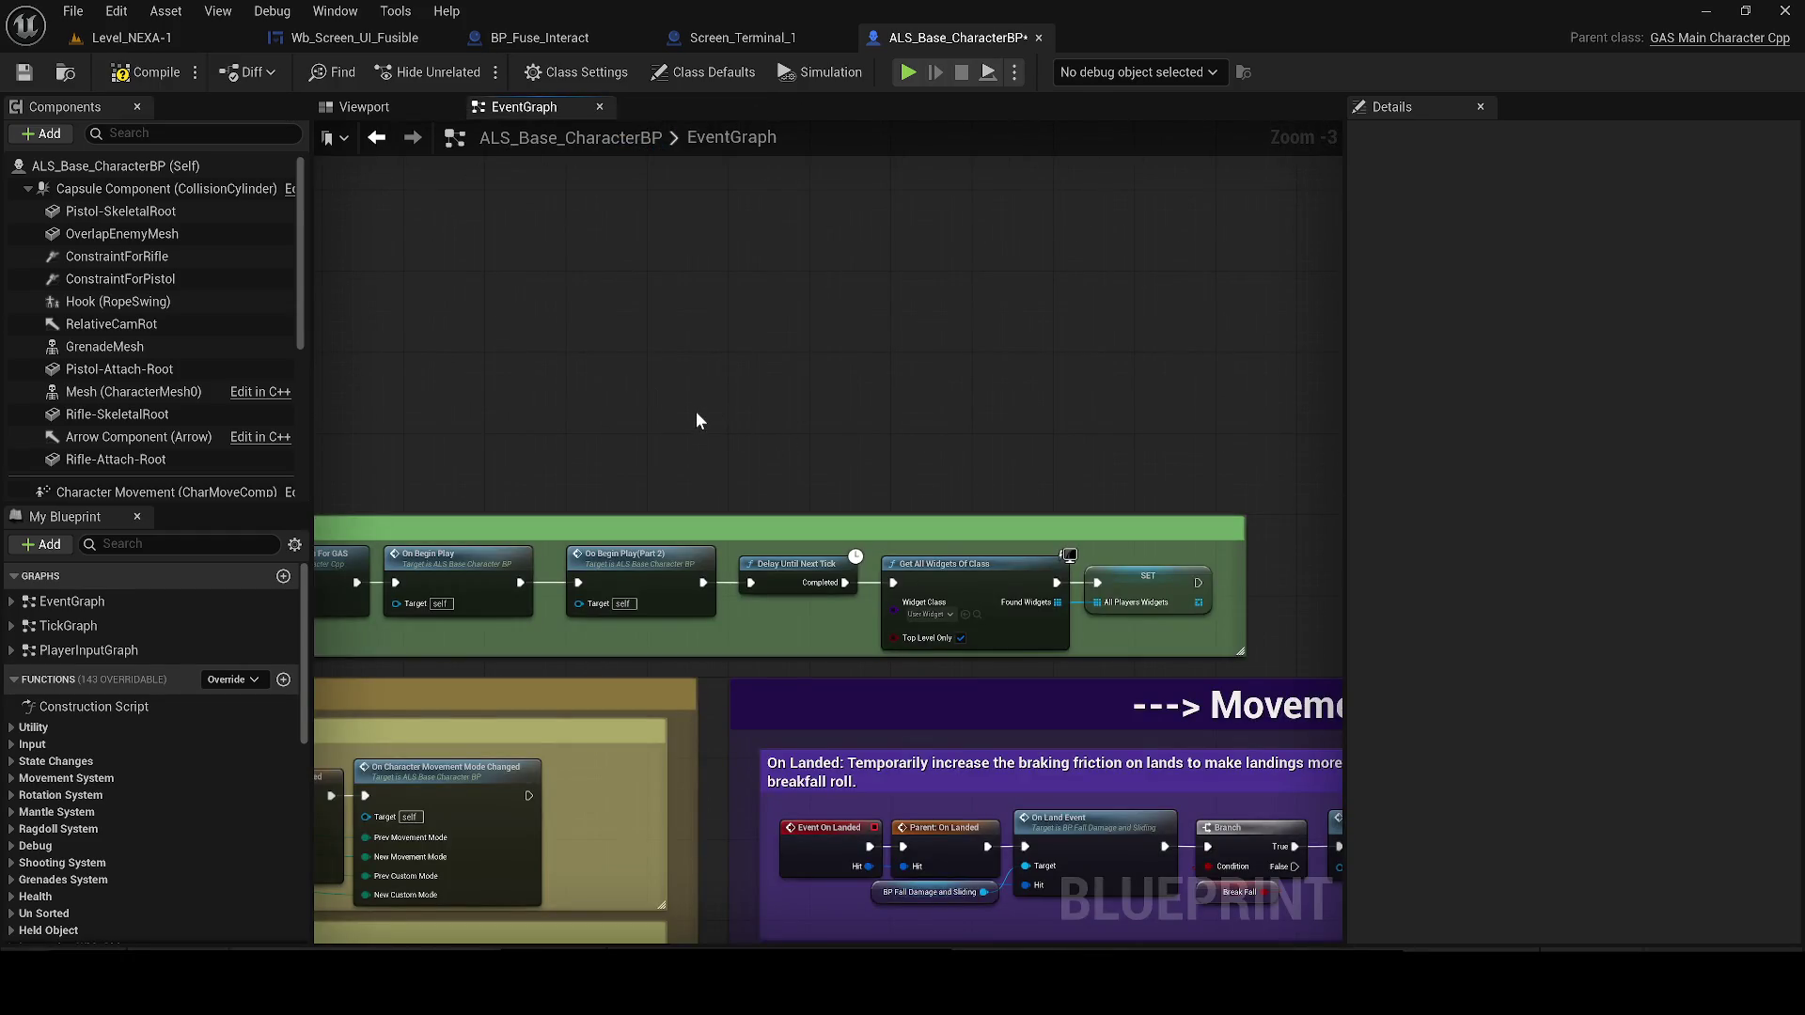
pyautogui.scroll(3, 695, 410)
# Restore the custom event, wire it to Get All Widgets Of Class, and compile
pyautogui.hotkey('ctrl', 'v')
pyautogui.moveTo(914, 446)
pyautogui.mouseDown()
pyautogui.moveTo(971, 575)
pyautogui.moveTo(968, 671)
pyautogui.moveTo(969, 657)
pyautogui.mouseUp()
pyautogui.moveTo(767, 431); pyautogui.dragTo(752, 445)
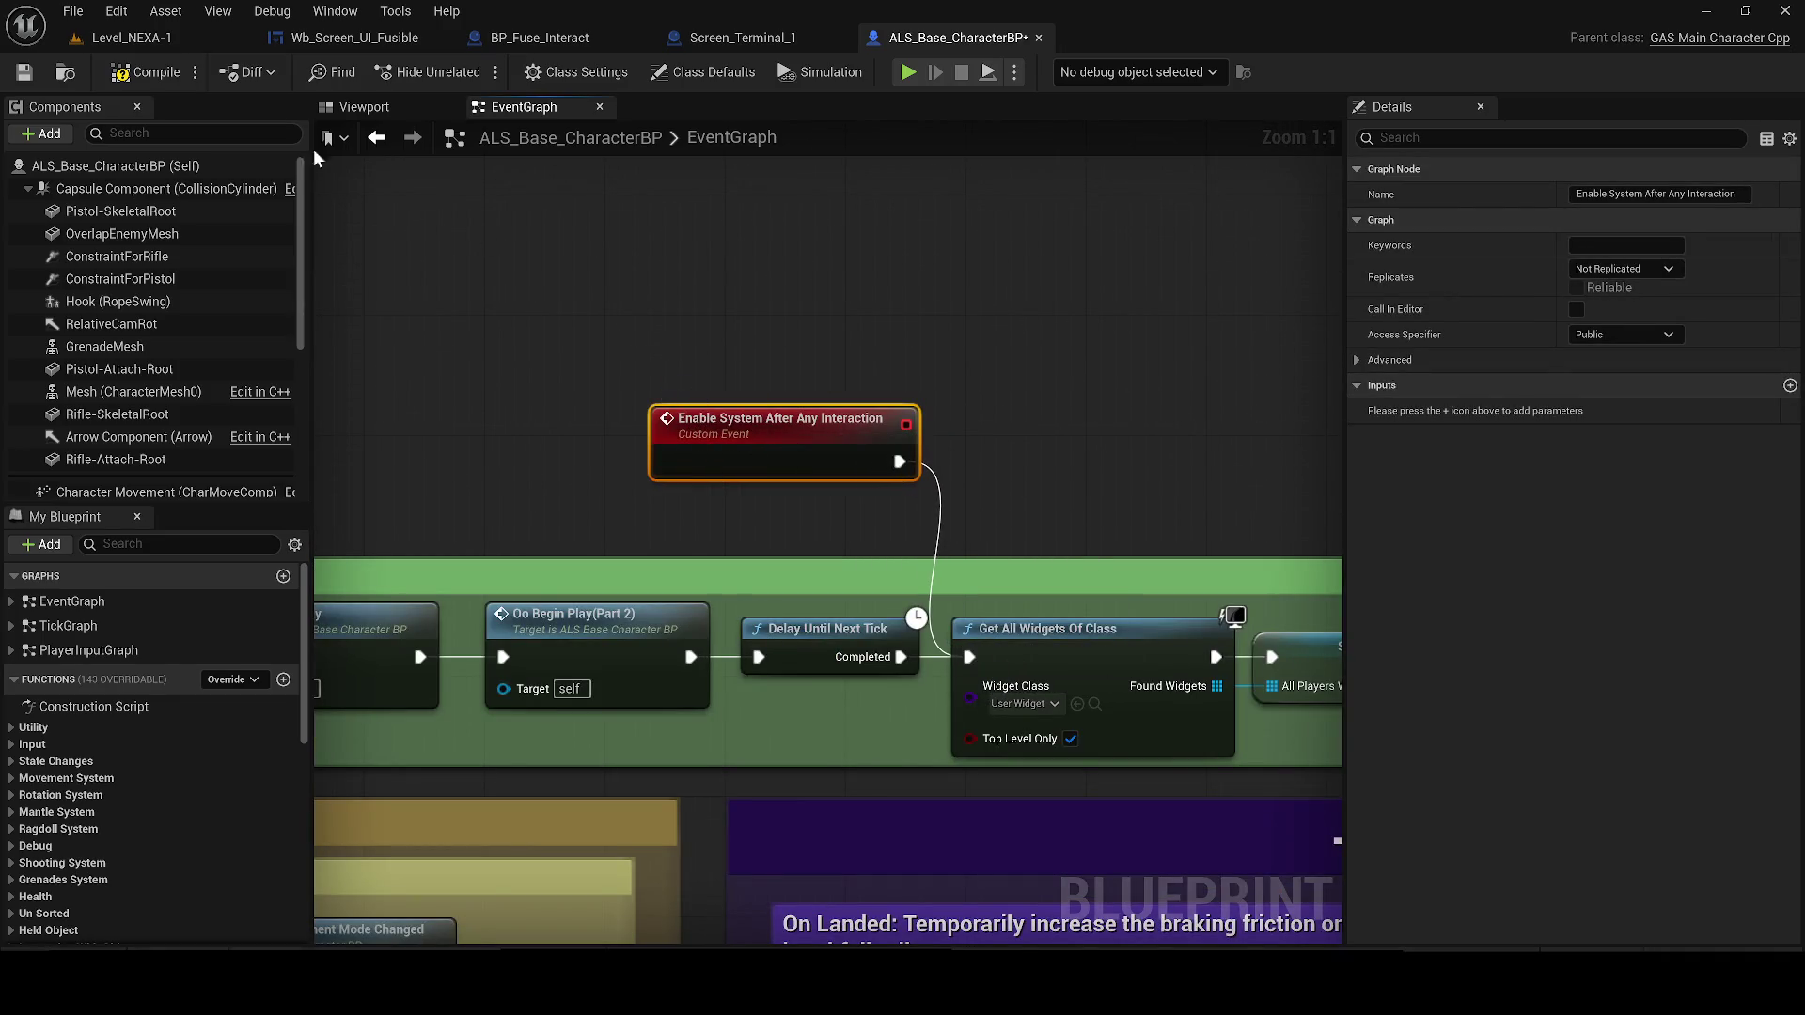
pyautogui.click(24, 74)
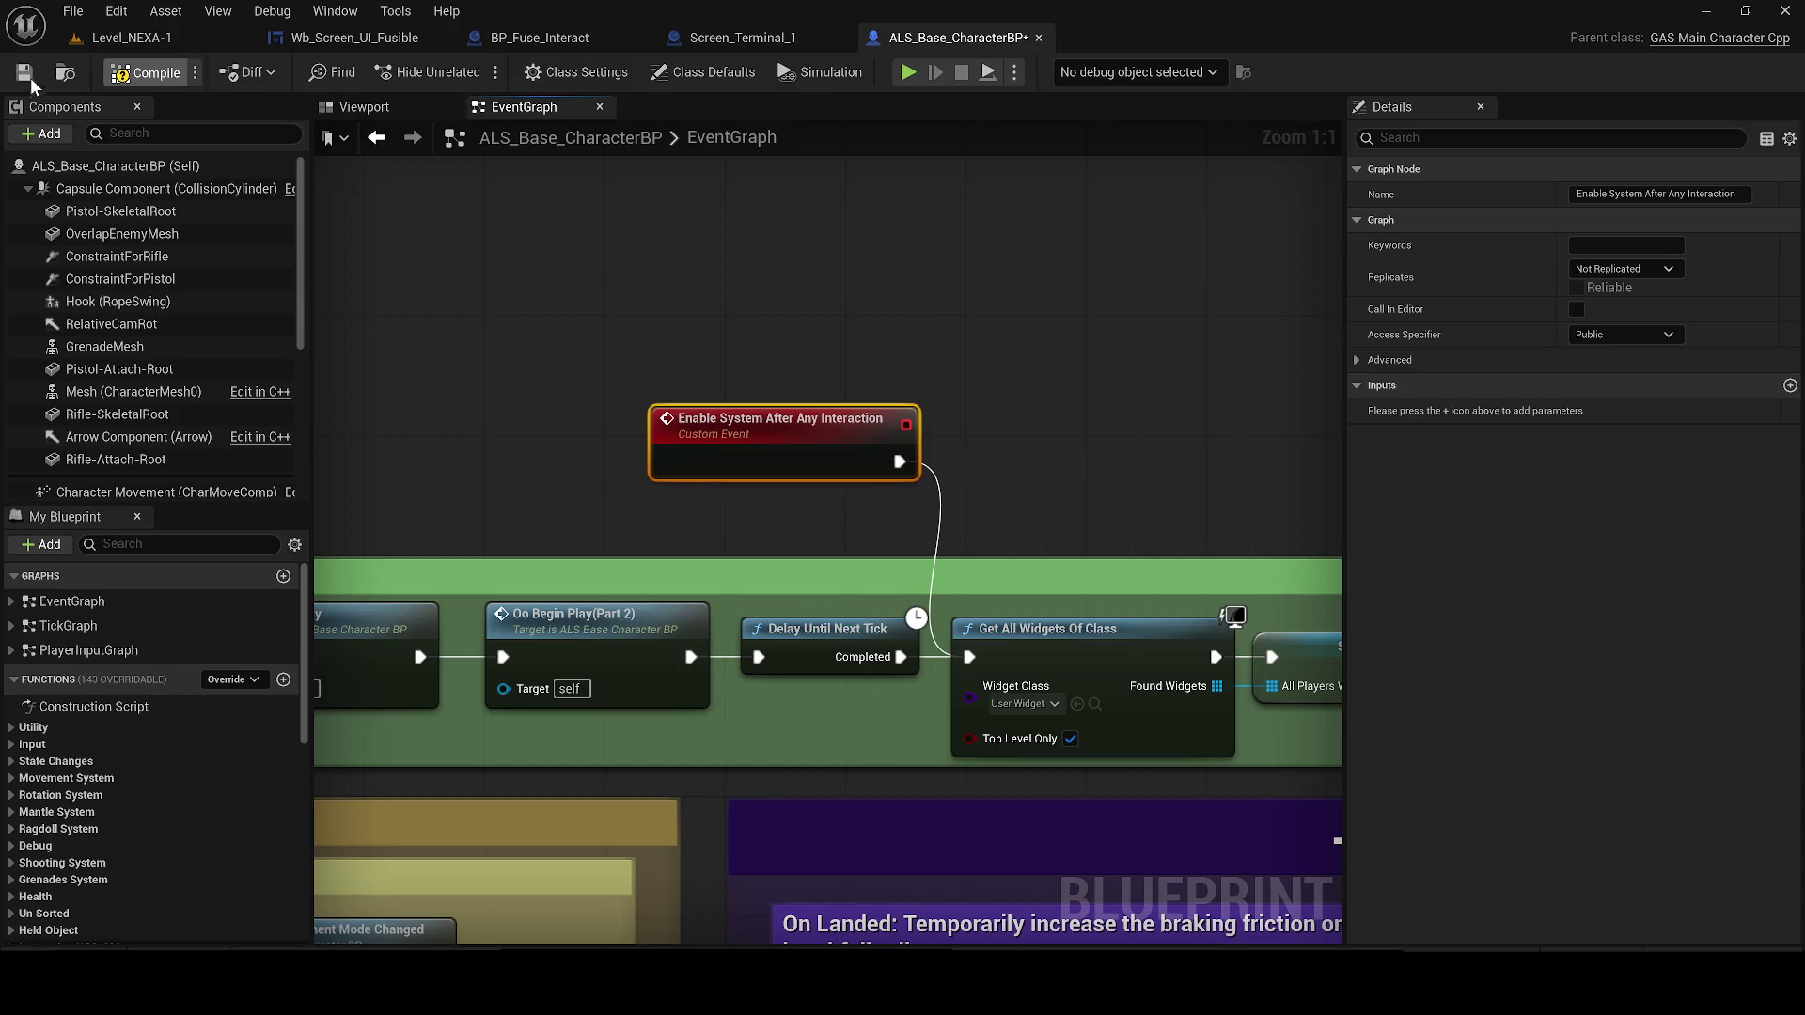
pyautogui.click(340, 43)
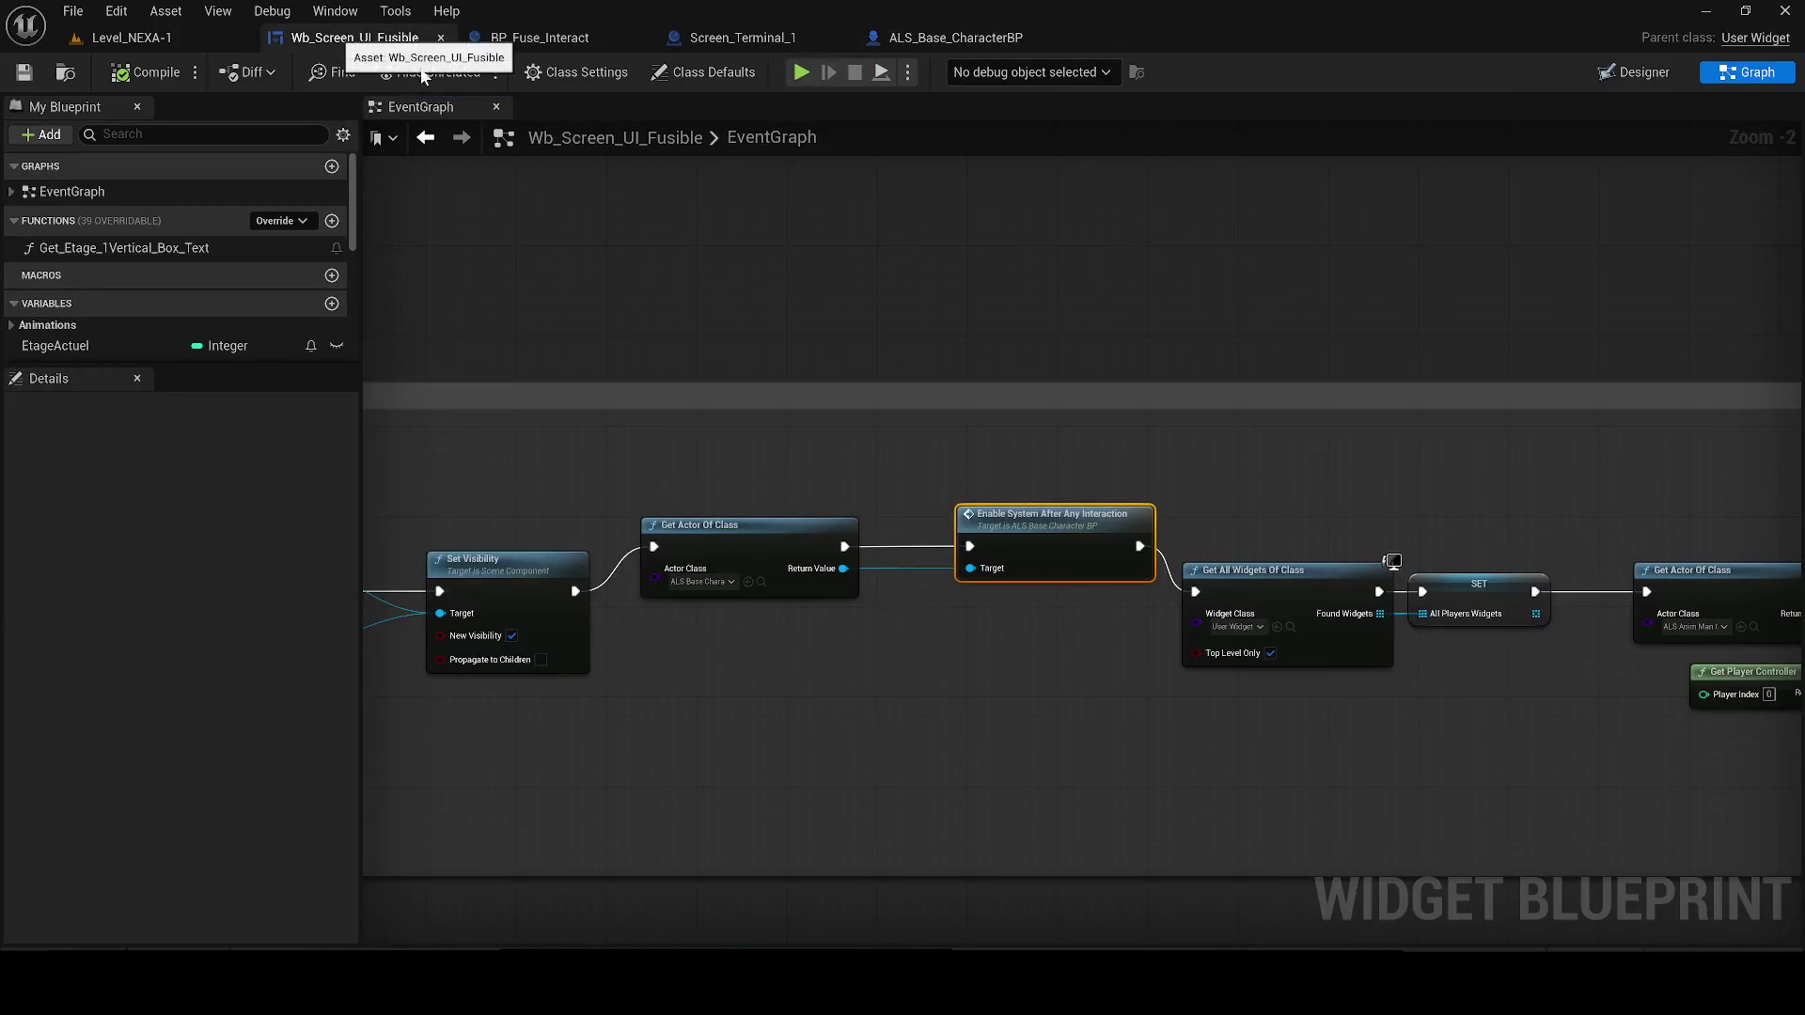
# Delete the Get All Widgets Of Class and SET nodes from the widget graph
pyautogui.moveTo(1048, 548); pyautogui.dragTo(506, 480)
pyautogui.moveTo(583, 427)
pyautogui.mouseDown()
pyautogui.moveTo(686, 503)
pyautogui.moveTo(1199, 539)
pyautogui.moveTo(1645, 621)
pyautogui.moveTo(1486, 645)
pyautogui.moveTo(1453, 690)
pyautogui.moveTo(1452, 733)
pyautogui.moveTo(1458, 718)
pyautogui.moveTo(612, 427)
pyautogui.moveTo(906, 455)
pyautogui.mouseUp()
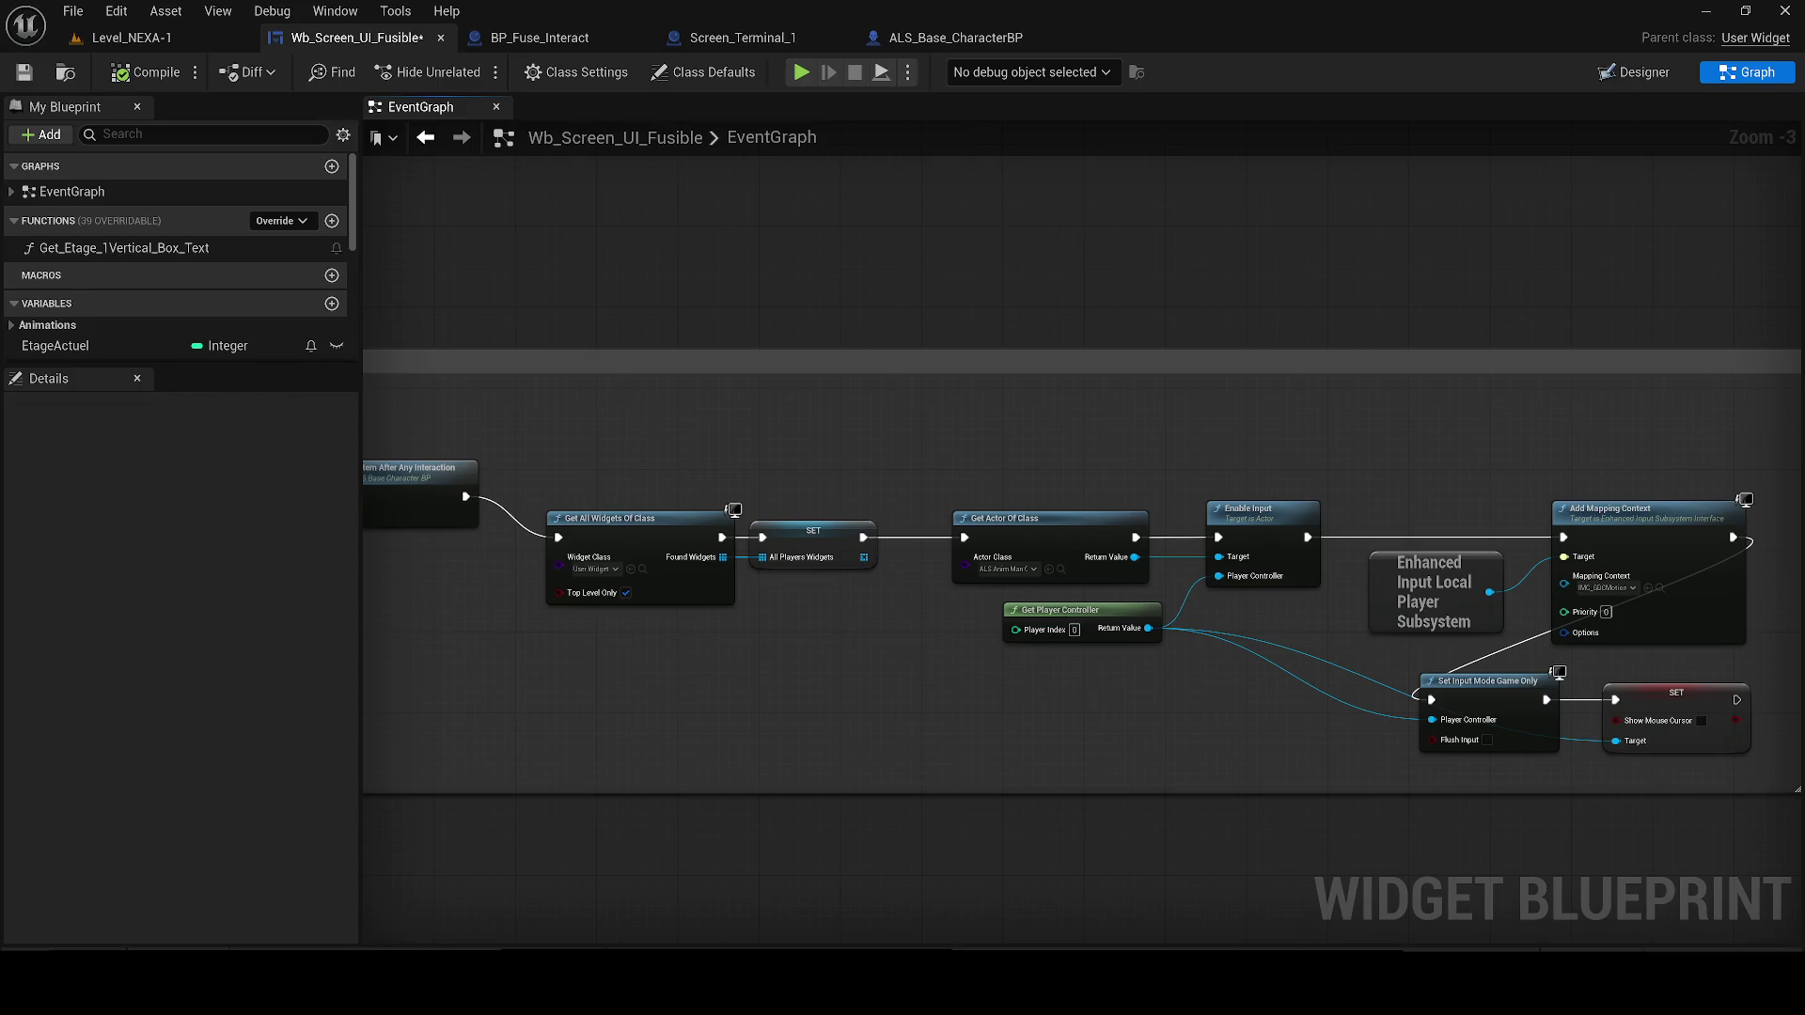
pyautogui.moveTo(632, 524)
pyautogui.mouseDown()
pyautogui.moveTo(1291, 512)
pyautogui.moveTo(1006, 399)
pyautogui.moveTo(1368, 548)
pyautogui.moveTo(1085, 614)
pyautogui.moveTo(937, 619)
pyautogui.mouseUp()
pyautogui.moveTo(589, 423); pyautogui.dragTo(820, 575)
pyautogui.press('Delete')
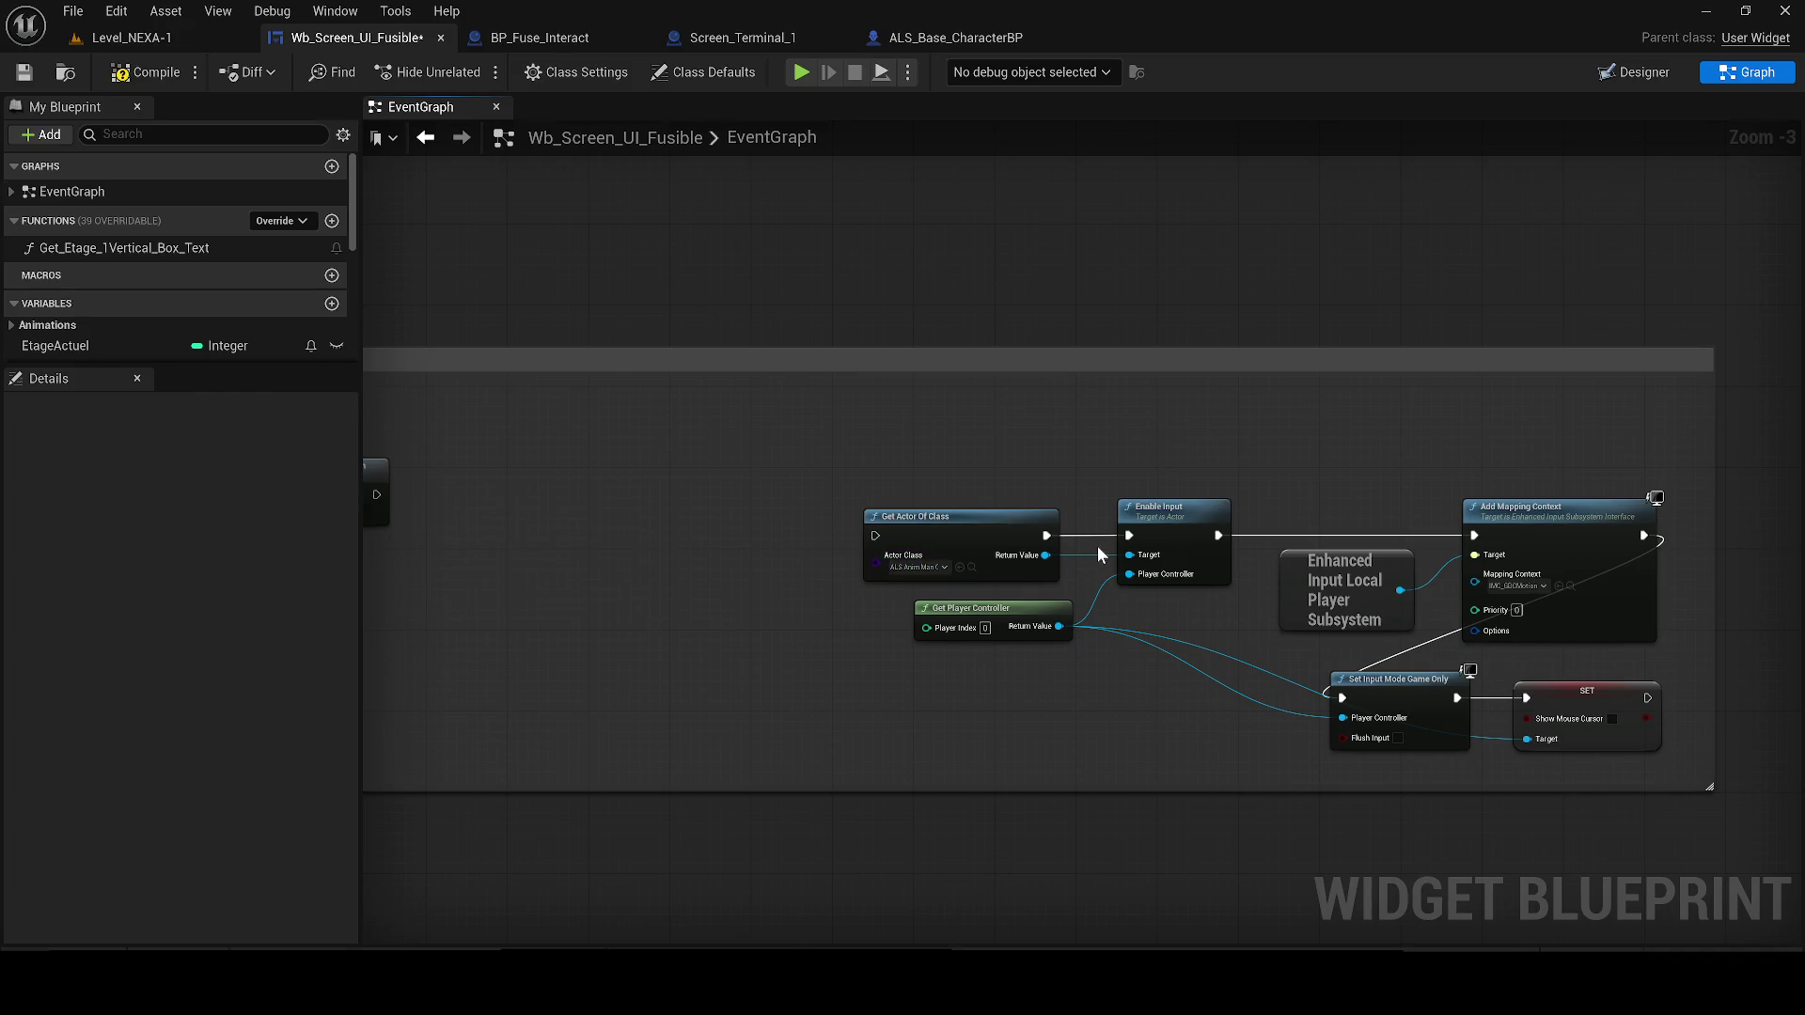
# Wire Enable System After Any Interaction into Get Actor Of Class and shift that group left
pyautogui.moveTo(1007, 564); pyautogui.dragTo(567, 424)
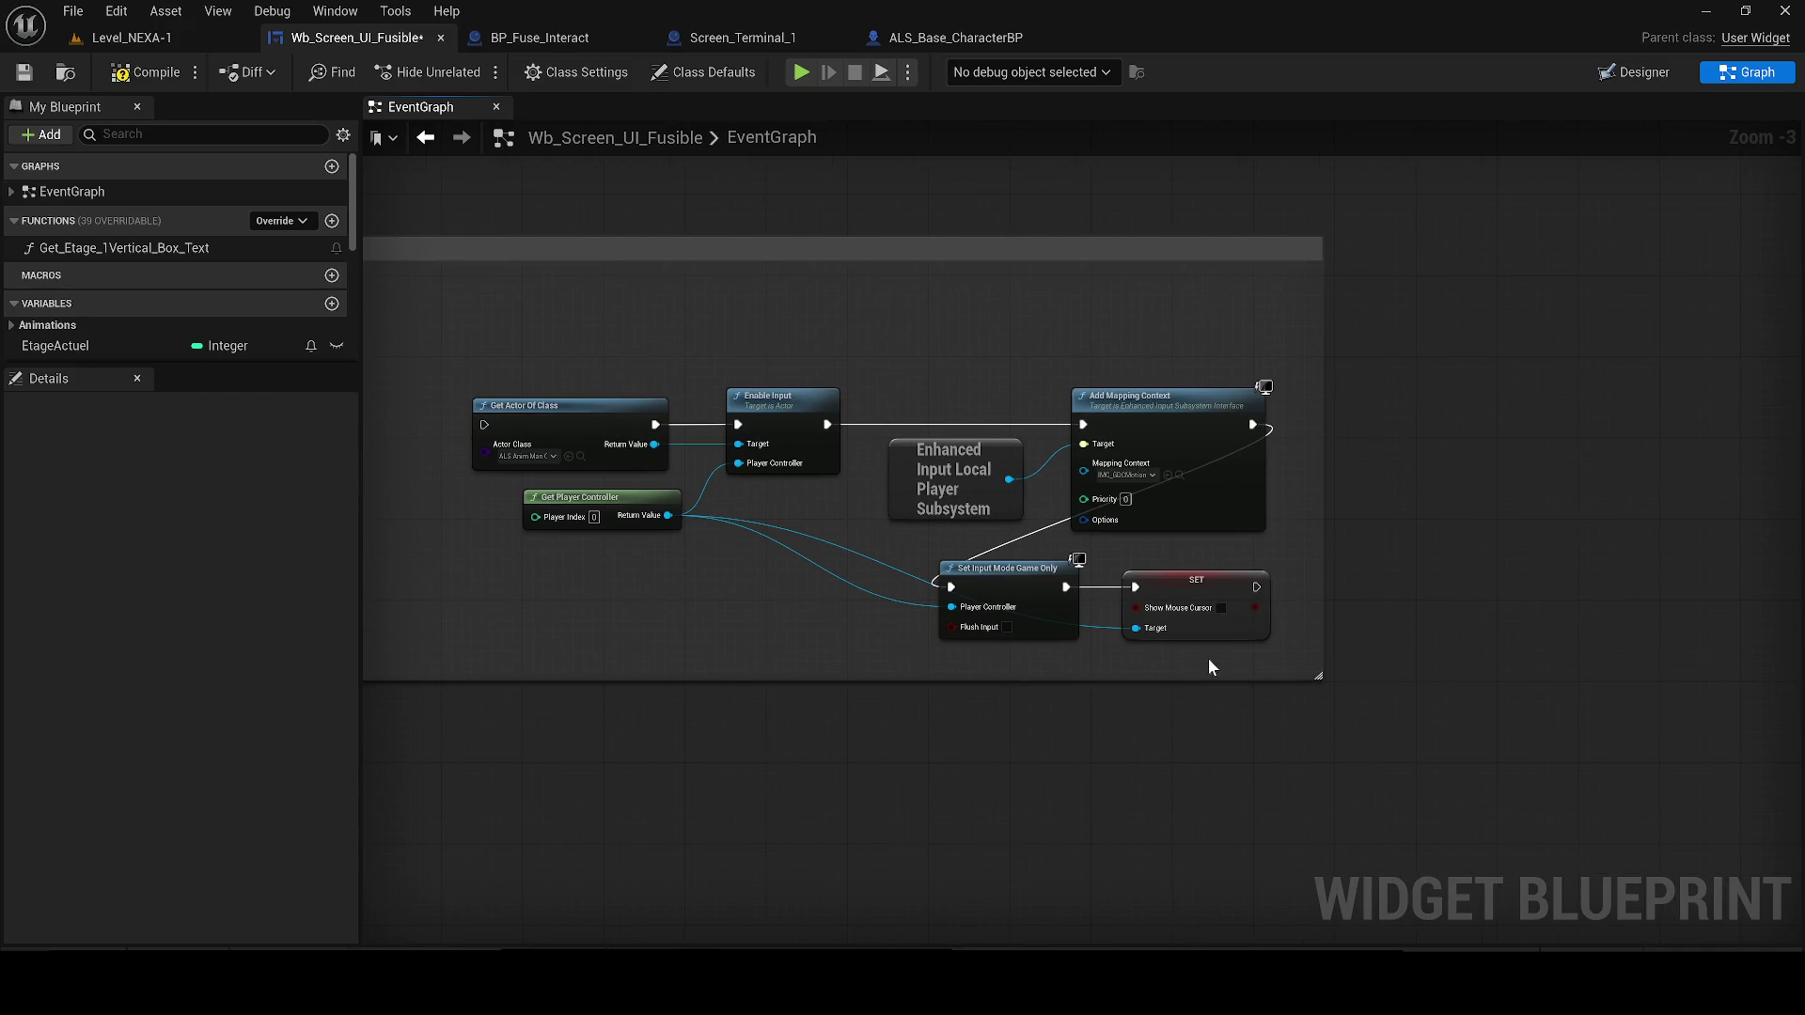
pyautogui.moveTo(1198, 666); pyautogui.dragTo(1306, 616)
pyautogui.moveTo(1150, 522)
pyautogui.mouseDown()
pyautogui.moveTo(692, 499)
pyautogui.moveTo(650, 480)
pyautogui.mouseUp()
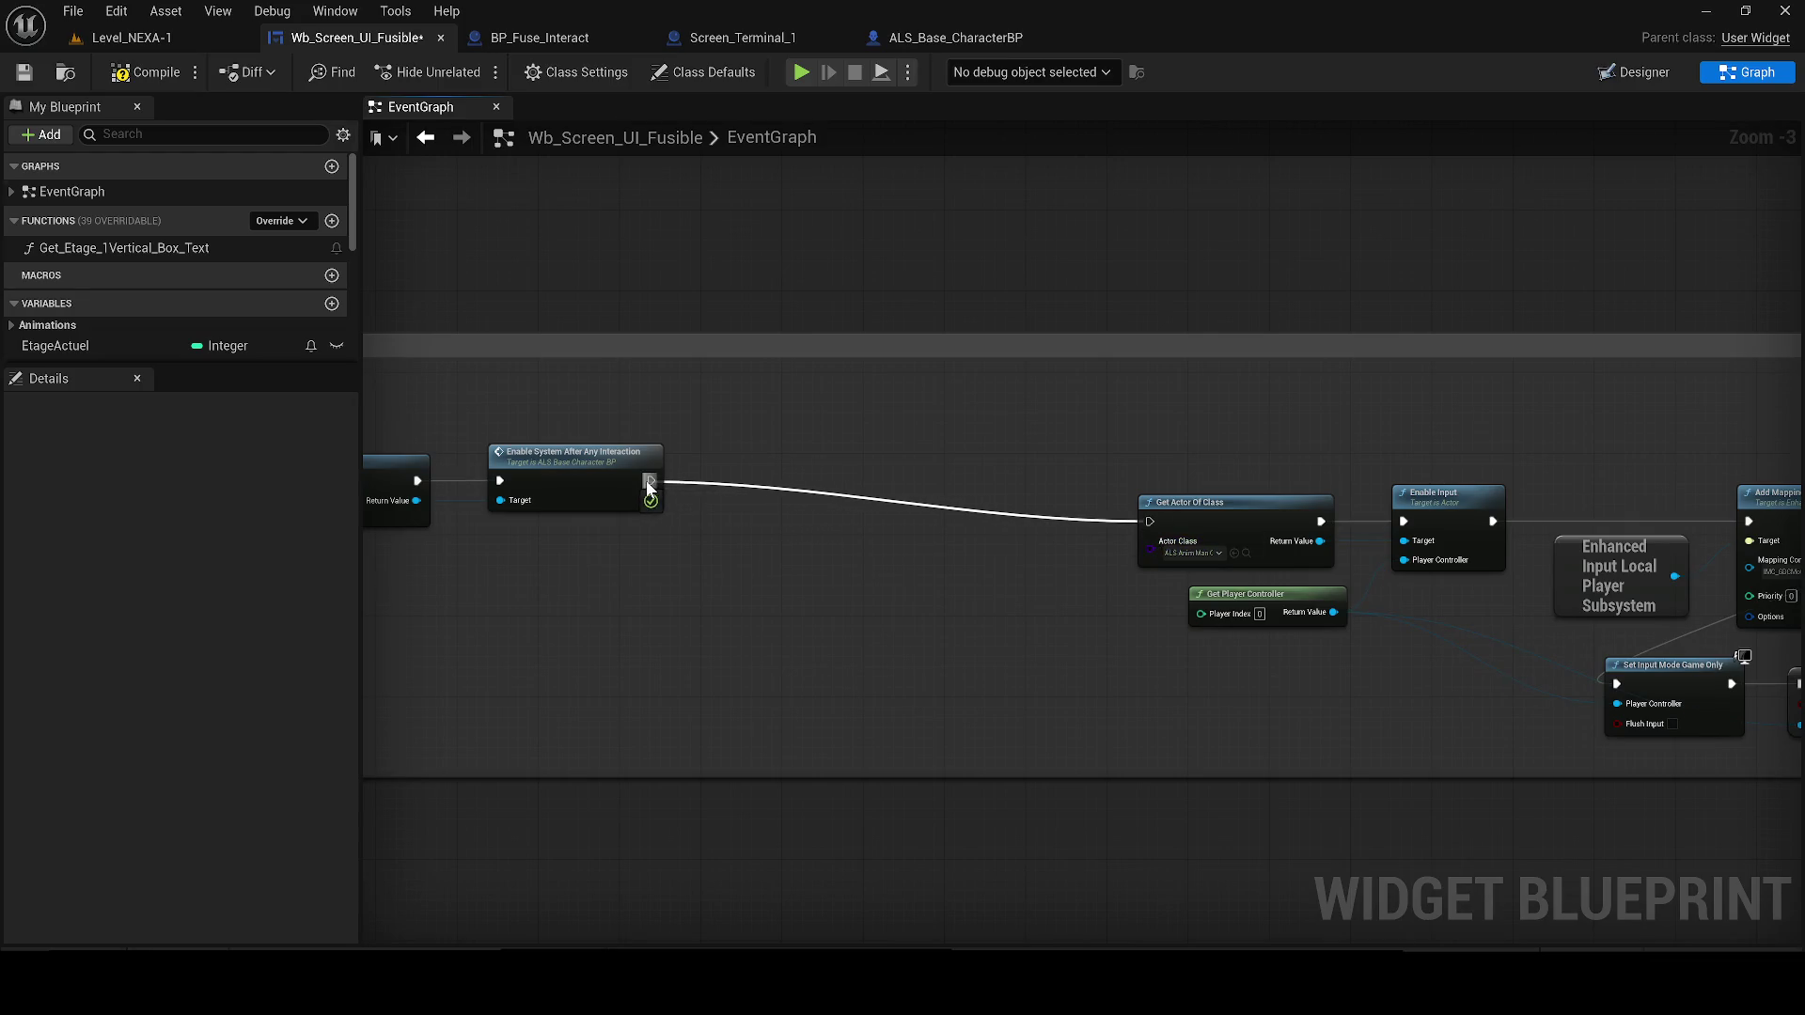
pyautogui.moveTo(1412, 471)
pyautogui.mouseDown()
pyautogui.moveTo(1016, 485)
pyautogui.moveTo(1612, 764)
pyautogui.mouseUp()
pyautogui.moveTo(915, 506); pyautogui.dragTo(839, 514)
pyautogui.click(1188, 457)
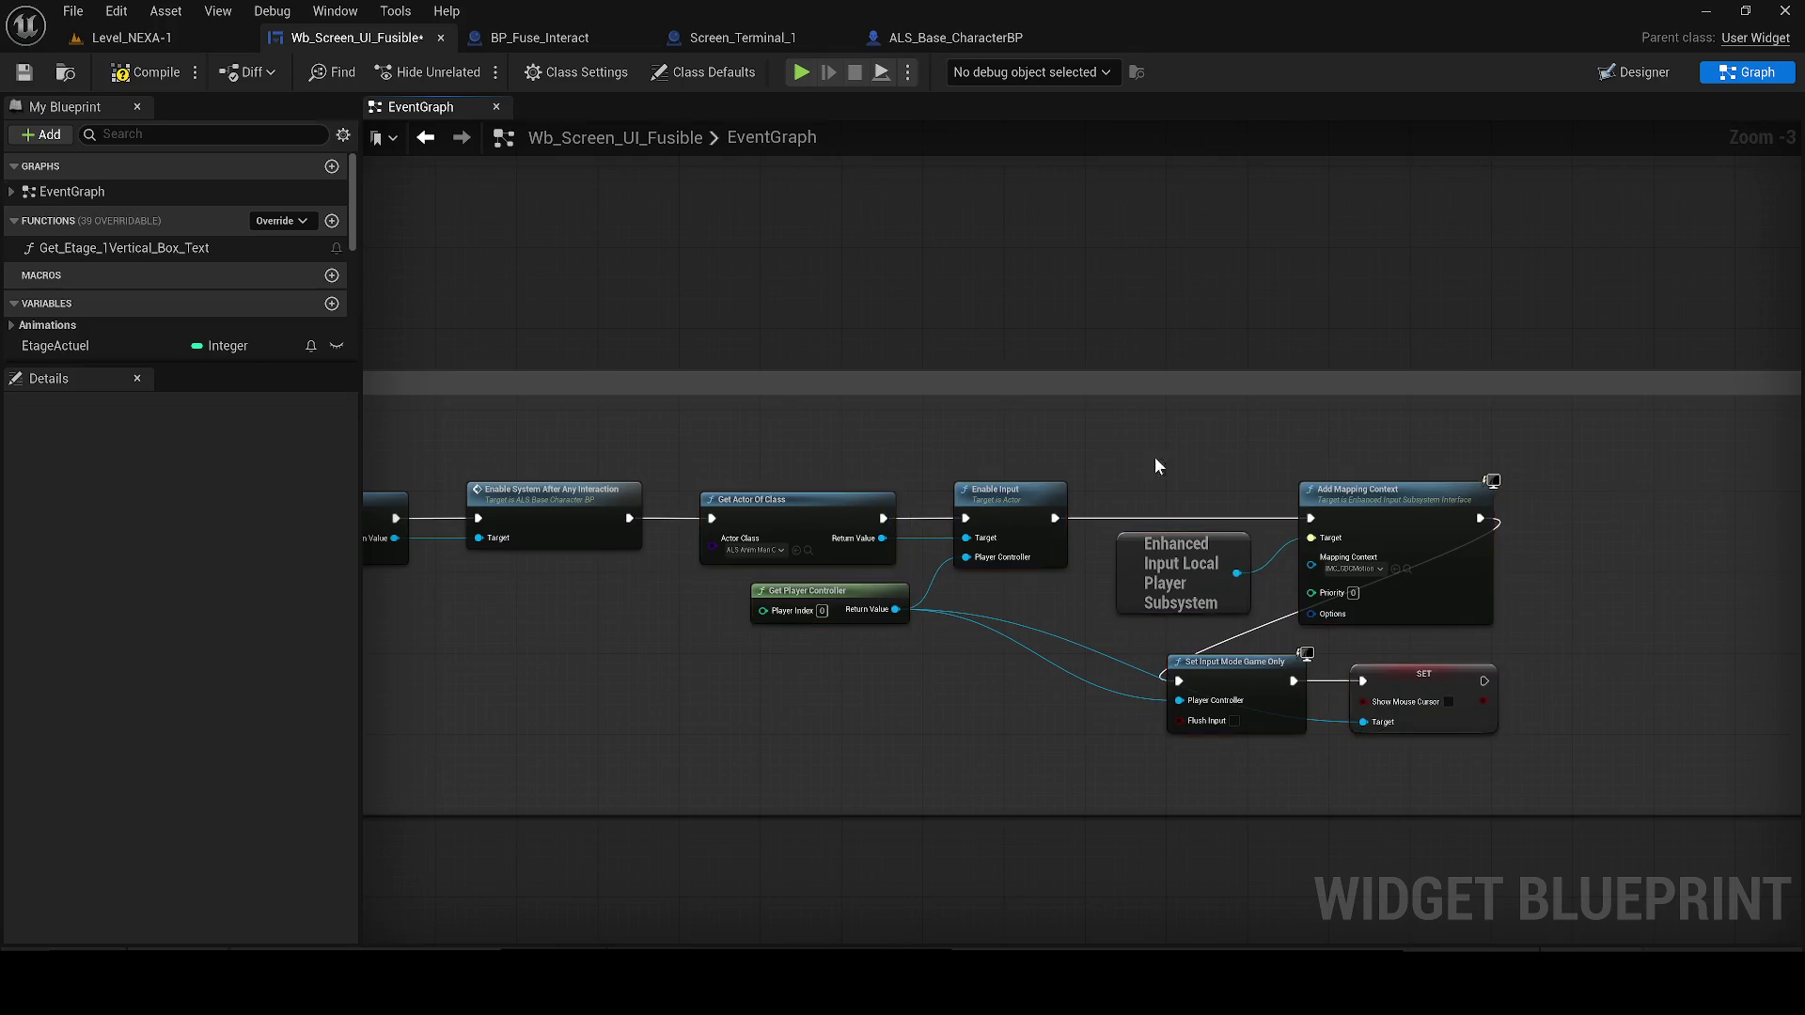
# Delete the Enhanced Input subsystem and Remove Mapping Context nodes; wire Event Construct to Set Input Mode UI Only
pyautogui.scroll(-3, 1188, 456)
pyautogui.moveTo(390, 366)
pyautogui.mouseDown()
pyautogui.moveTo(871, 488)
pyautogui.moveTo(679, 385)
pyautogui.moveTo(662, 334)
pyautogui.moveTo(793, 429)
pyautogui.moveTo(826, 524)
pyautogui.moveTo(858, 516)
pyautogui.mouseUp()
pyautogui.scroll(2, 679, 385)
pyautogui.press('Delete')
pyautogui.moveTo(544, 419); pyautogui.dragTo(795, 455)
pyautogui.scroll(2, 794, 455)
pyautogui.moveTo(611, 672); pyautogui.dragTo(693, 589)
pyautogui.moveTo(782, 483)
pyautogui.mouseDown()
pyautogui.moveTo(960, 468)
pyautogui.moveTo(793, 461)
pyautogui.mouseUp()
pyautogui.scroll(-2, 1080, 499)
pyautogui.moveTo(1097, 524); pyautogui.dragTo(1387, 542)
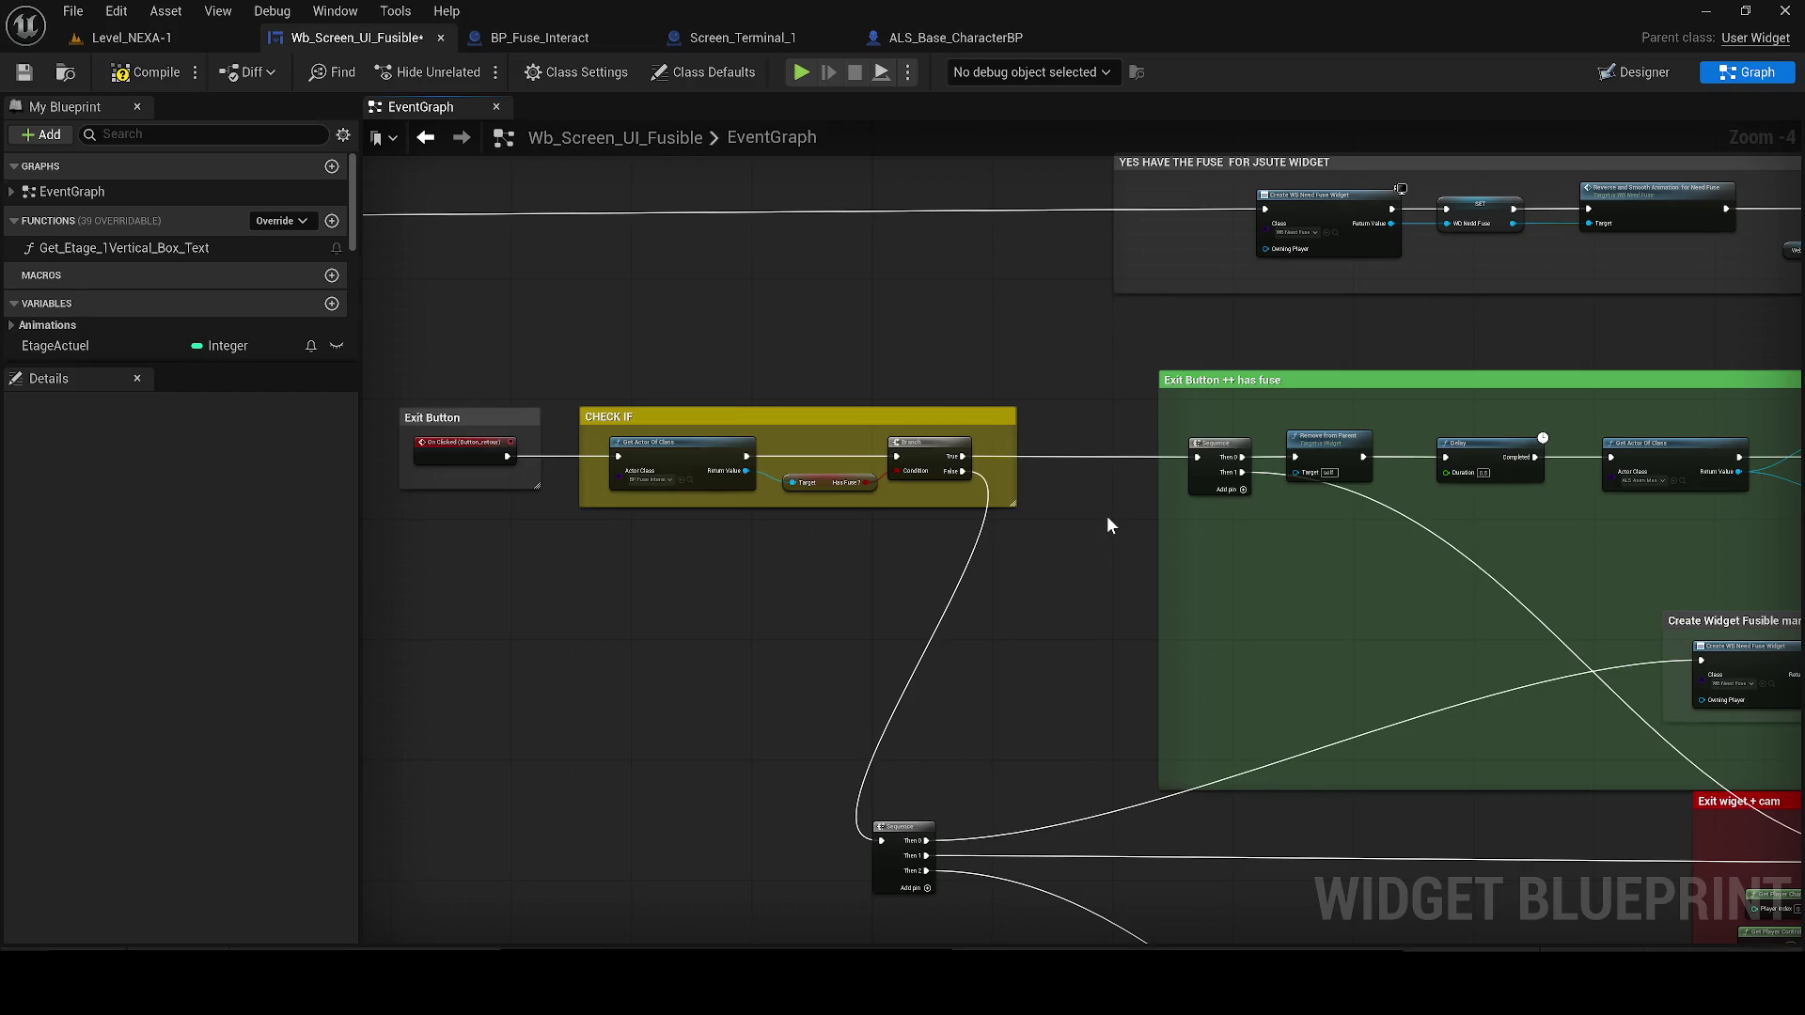
# Move the Sequence node into the Exit Button ++ has fuse group and add two aligned reroute knots
pyautogui.moveTo(1001, 491); pyautogui.dragTo(718, 449)
pyautogui.moveTo(616, 786)
pyautogui.mouseDown()
pyautogui.moveTo(669, 603)
pyautogui.moveTo(1112, 611)
pyautogui.moveTo(655, 622)
pyautogui.moveTo(498, 399)
pyautogui.mouseUp()
pyautogui.doubleClick(1199, 598)
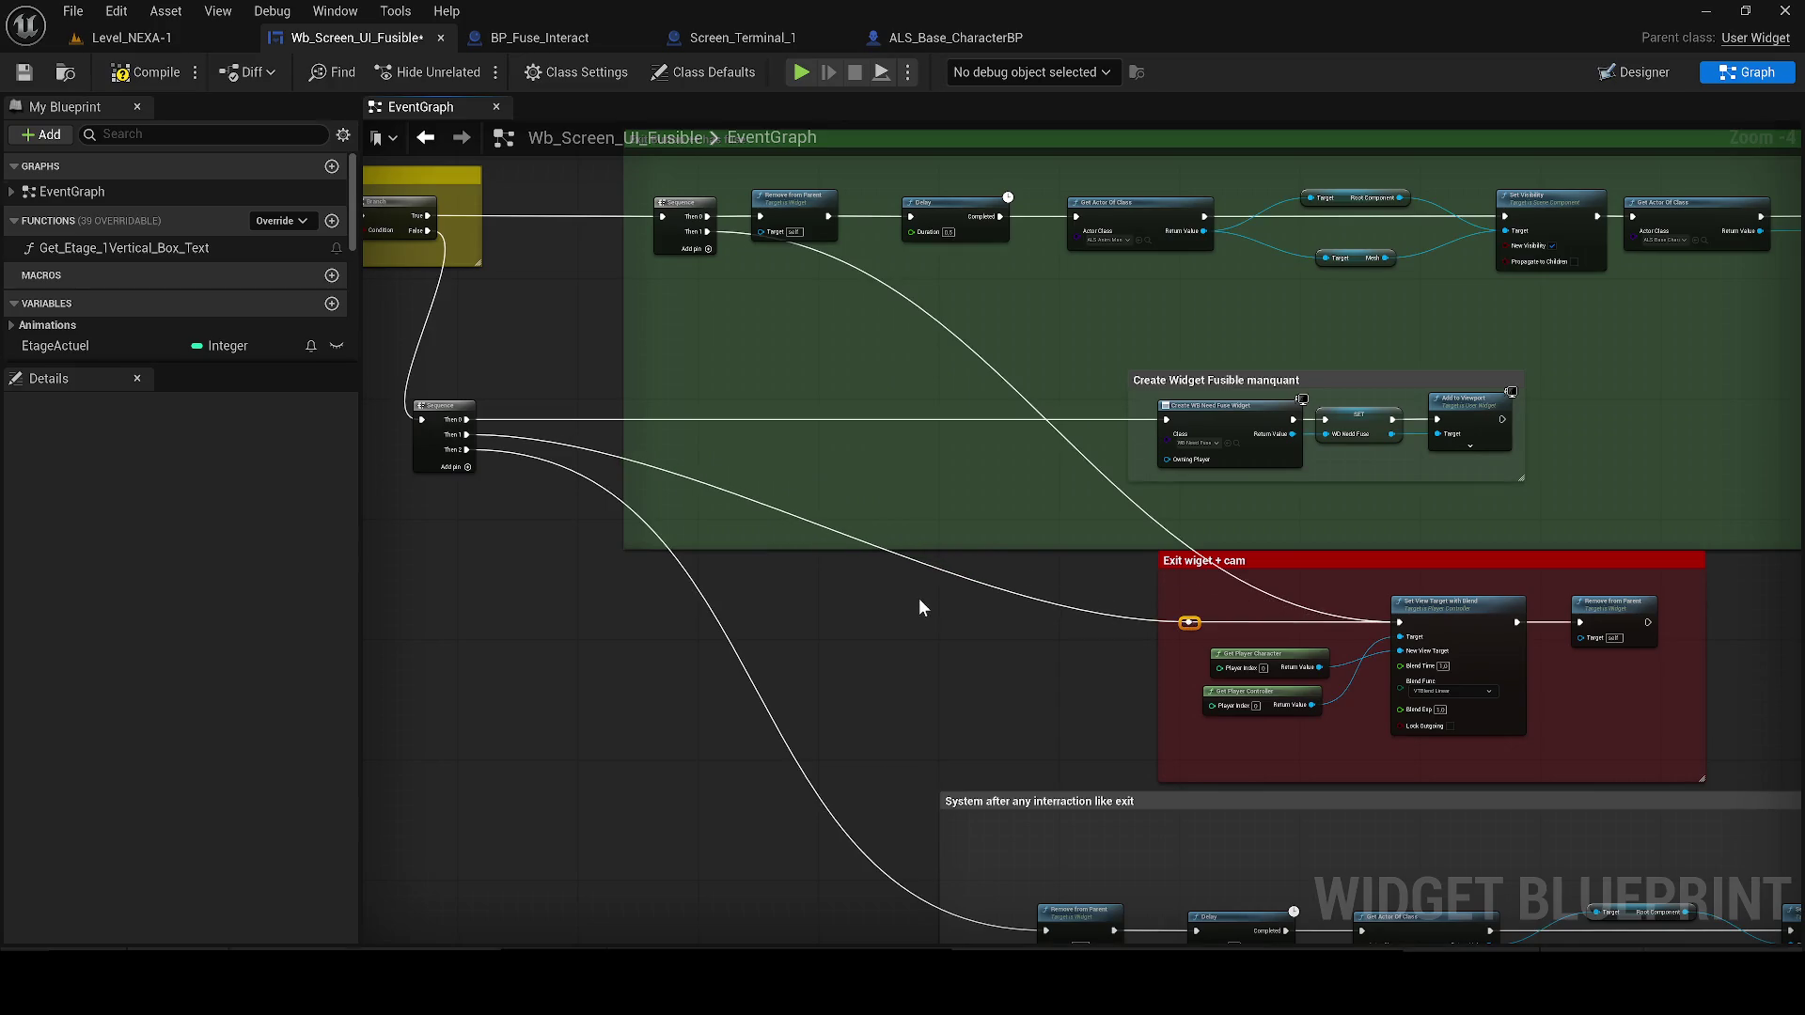
pyautogui.press('q')
pyautogui.press('Left')
pyautogui.press('Left')
pyautogui.press('Left')
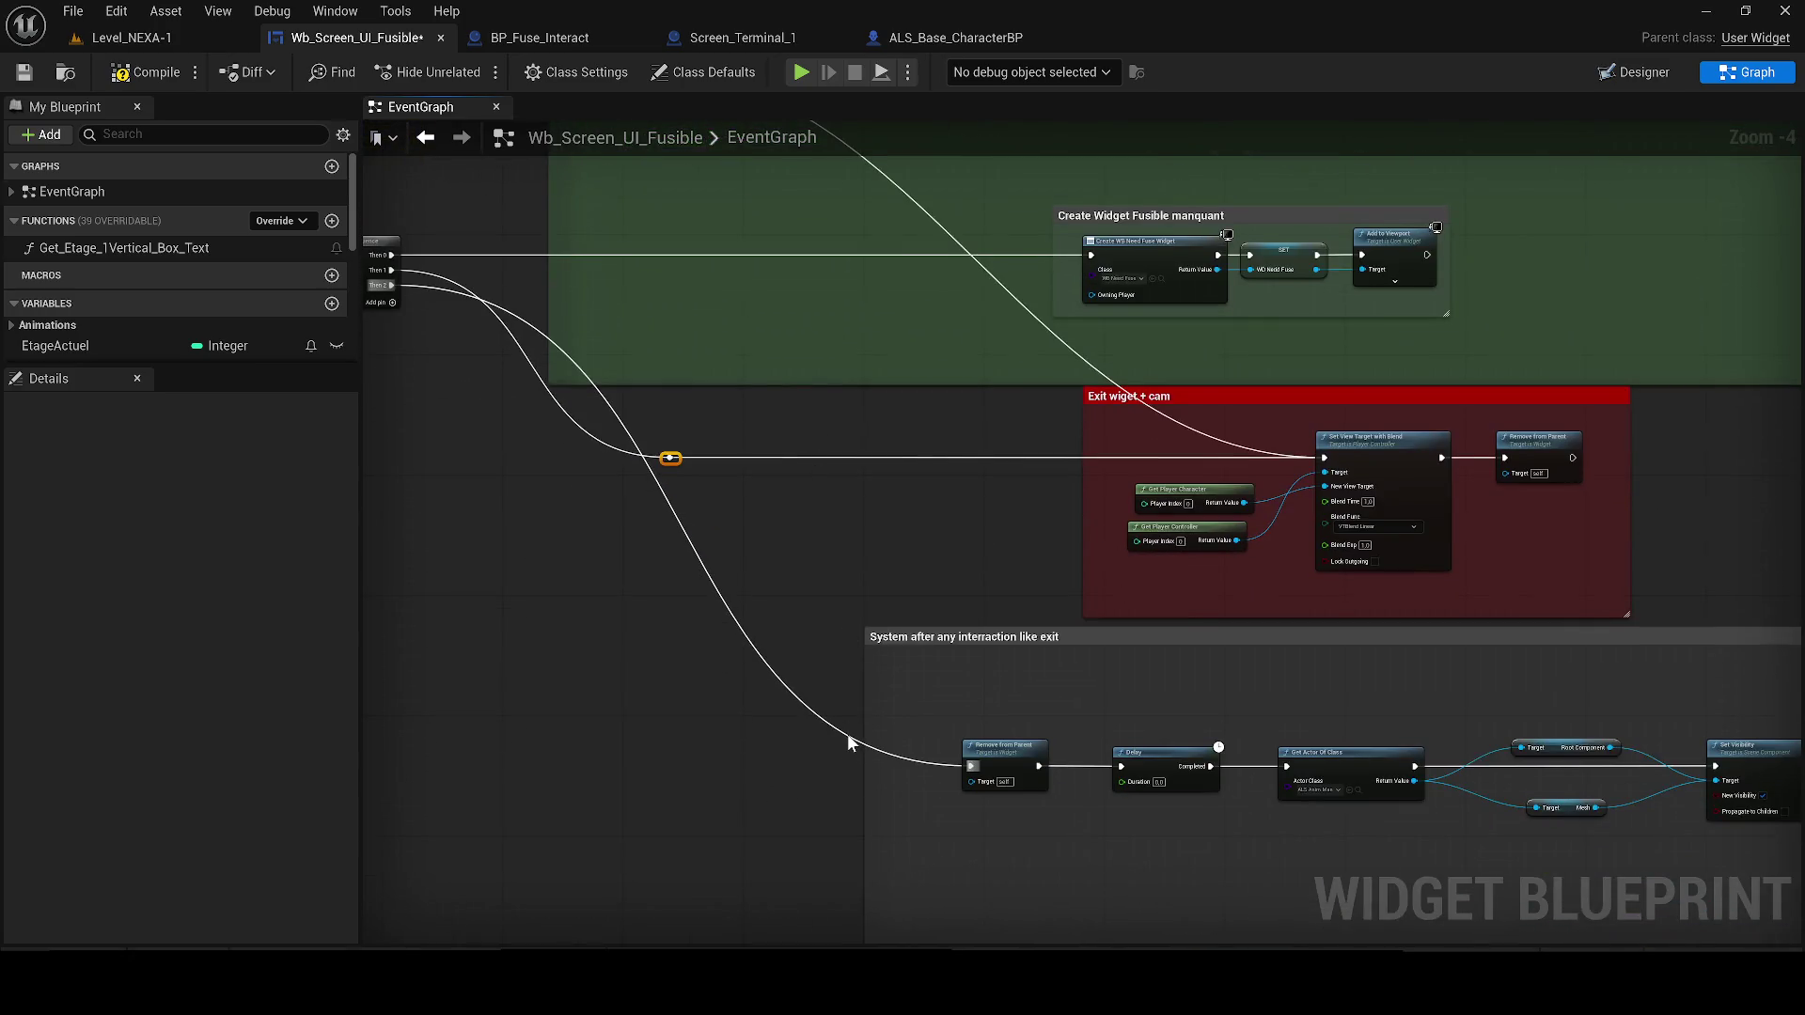
pyautogui.doubleClick(843, 749)
pyautogui.press('q')
pyautogui.press('Left')
pyautogui.press('Left')
pyautogui.press('Left')
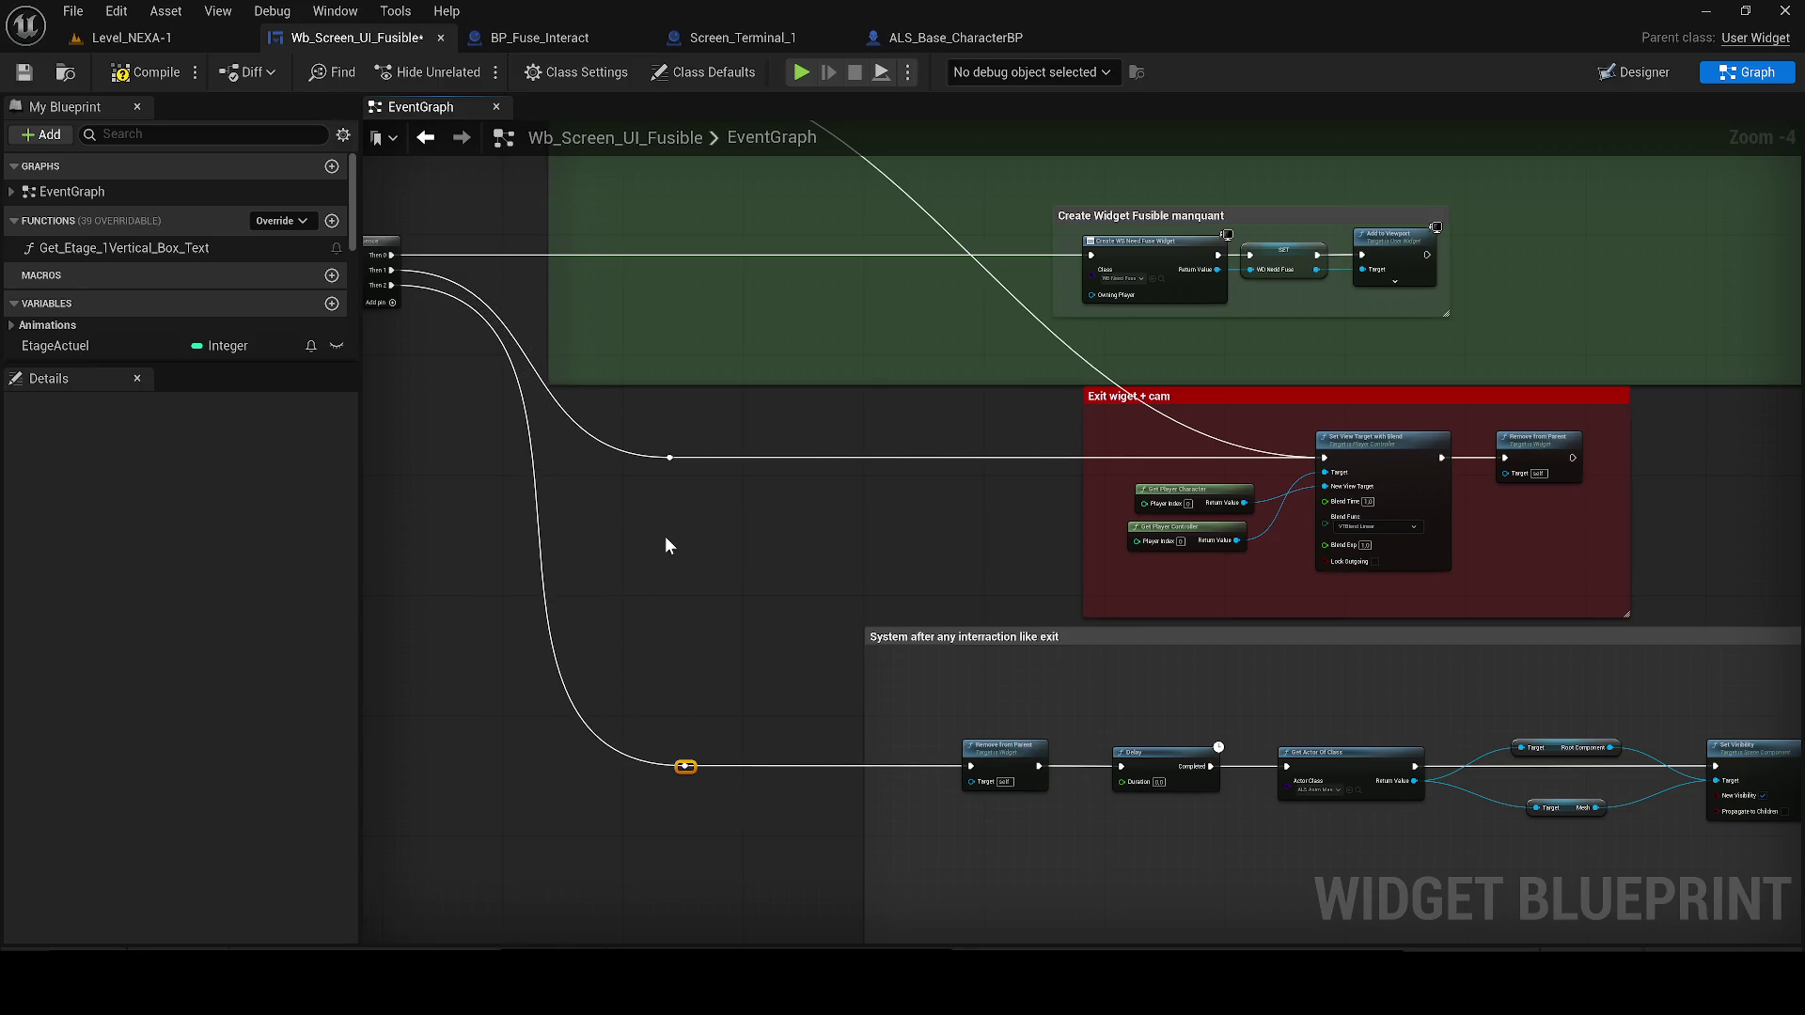
pyautogui.click(665, 538)
# Delete the Enhanced Input subsystem and Add Mapping Context nodes
pyautogui.scroll(-1, 658, 554)
pyautogui.moveTo(611, 531)
pyautogui.mouseDown()
pyautogui.moveTo(602, 441)
pyautogui.moveTo(736, 526)
pyautogui.mouseUp()
pyautogui.scroll(1, 602, 442)
pyautogui.moveTo(1341, 584); pyautogui.dragTo(998, 527)
pyautogui.press('Delete')
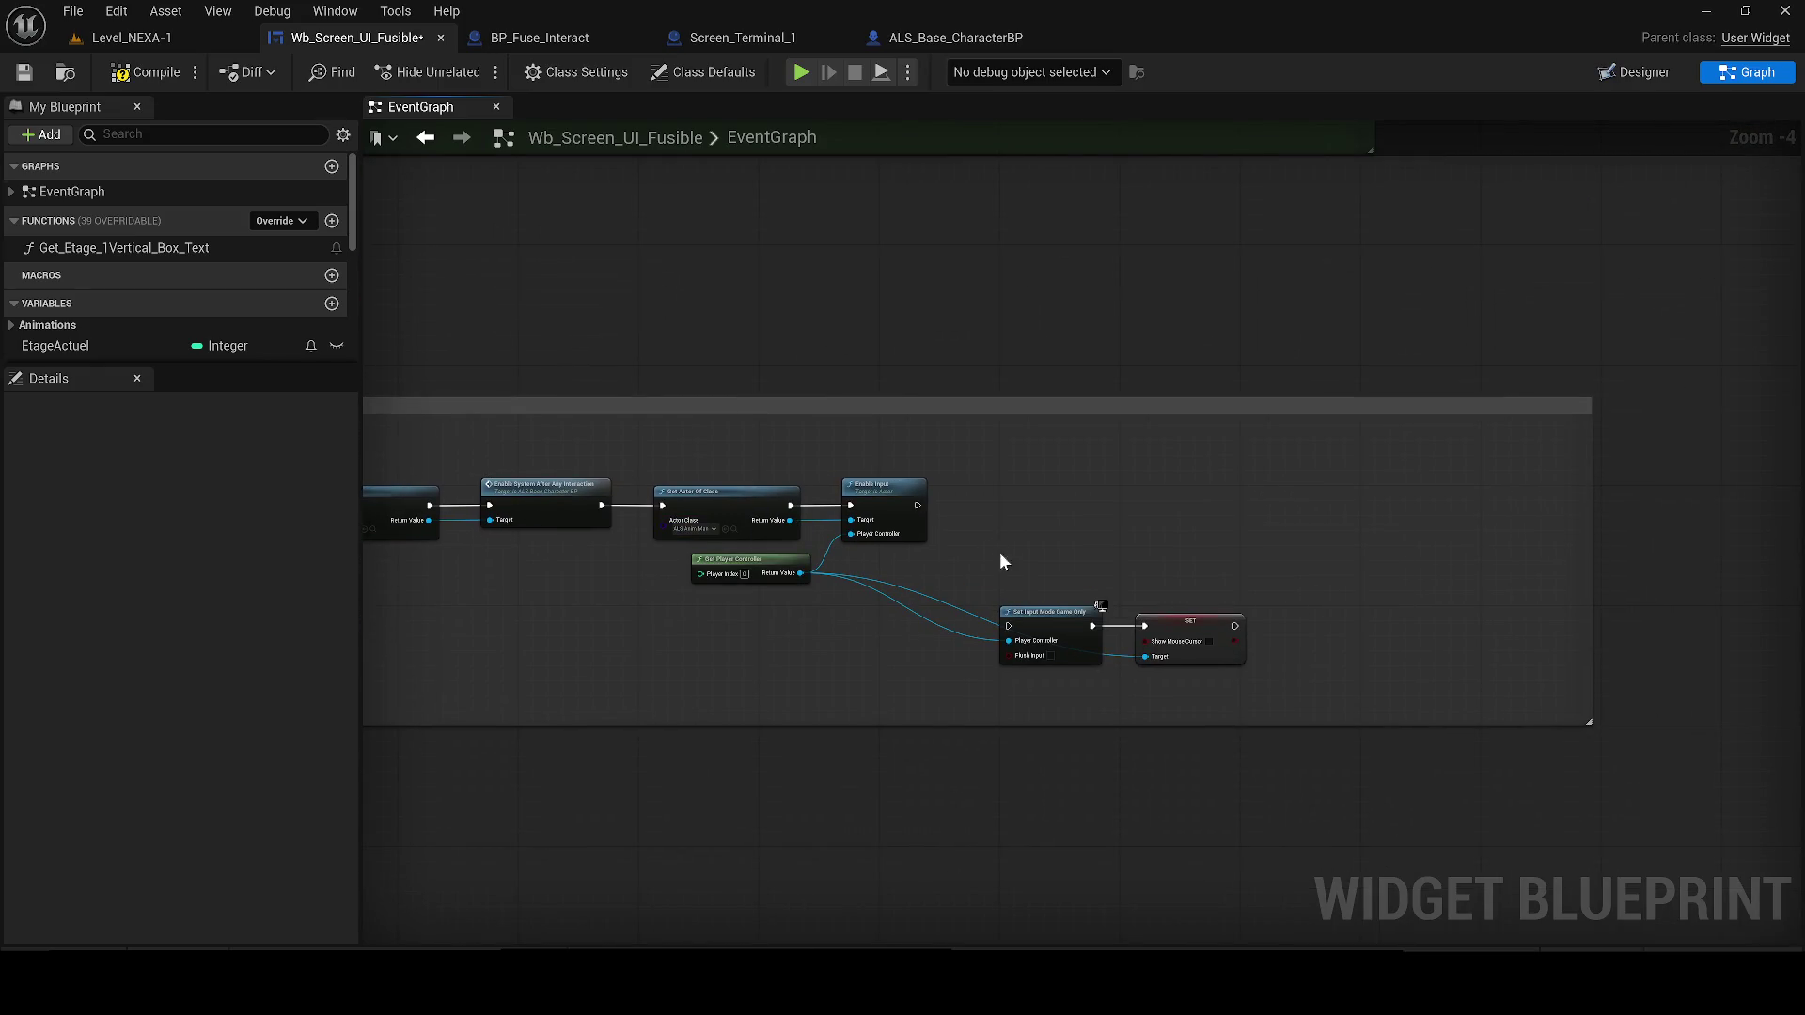
# Move Set Input Mode Game Only and SET beside Enable Input and wire them together
pyautogui.moveTo(1056, 592)
pyautogui.mouseDown()
pyautogui.moveTo(1260, 682)
pyautogui.moveTo(1085, 611)
pyautogui.mouseUp()
pyautogui.scroll(3, 1092, 536)
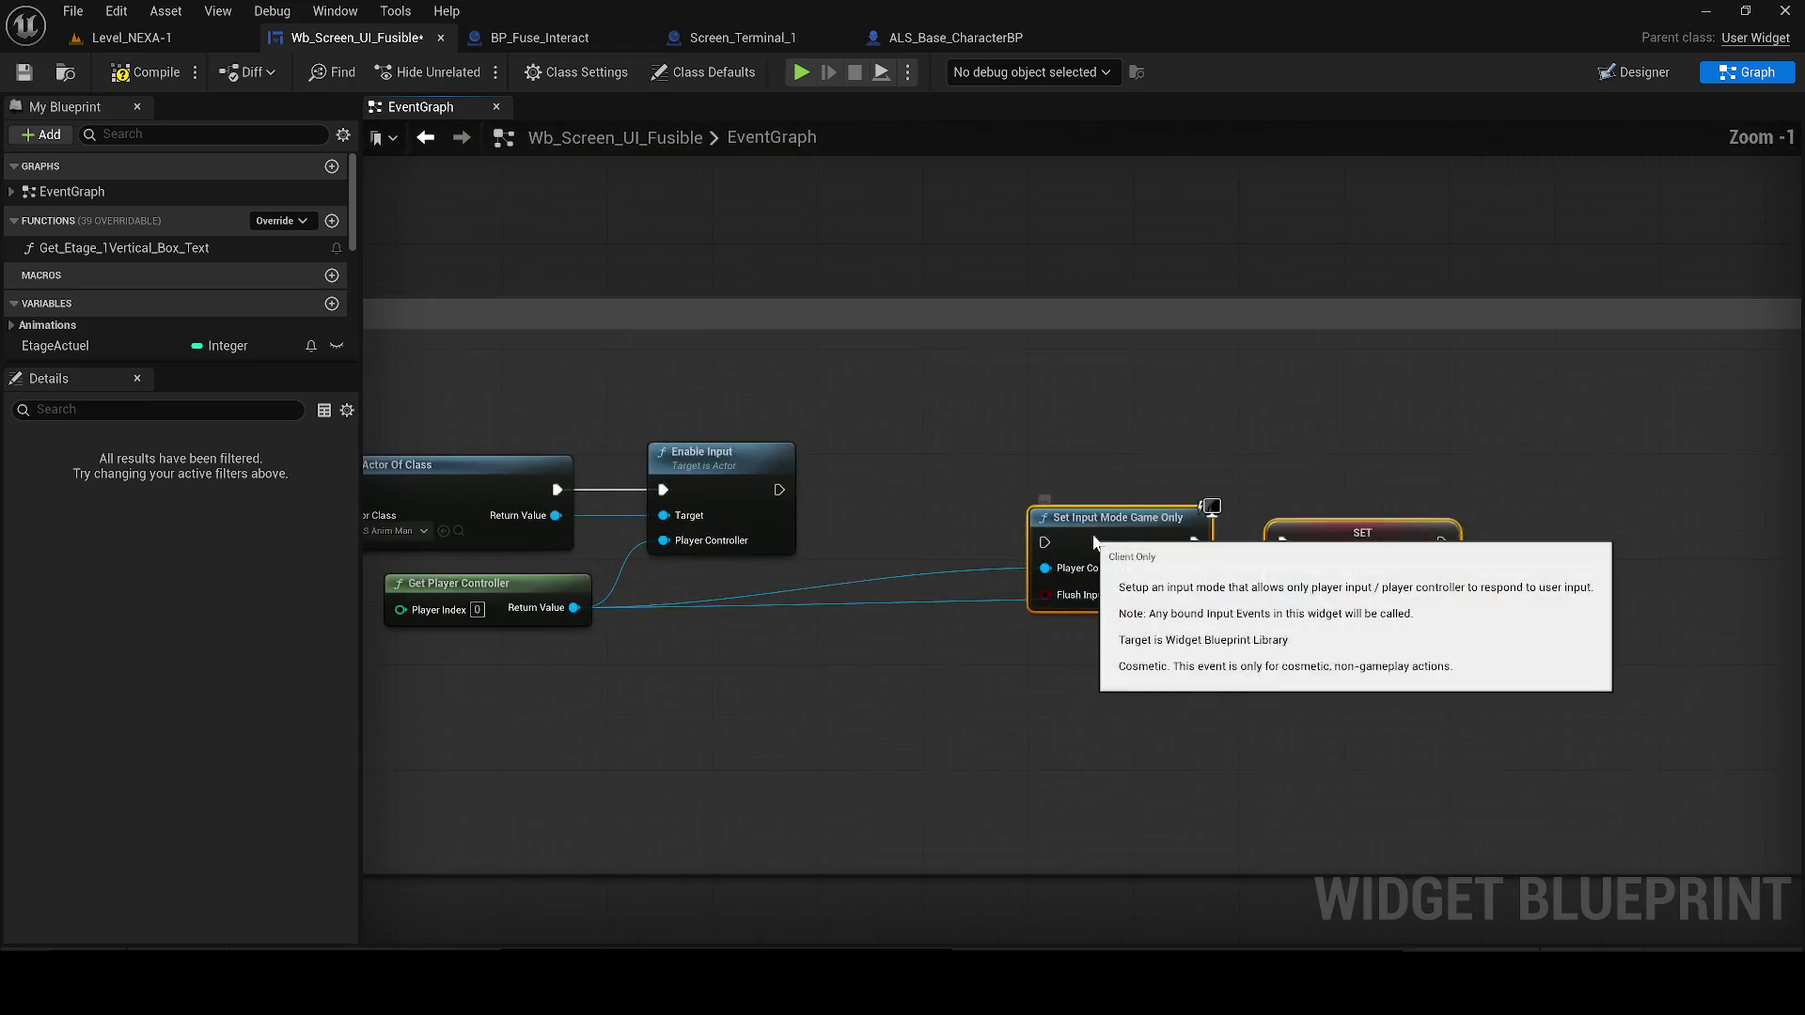
pyautogui.moveTo(1092, 536); pyautogui.dragTo(1079, 484)
pyautogui.moveTo(779, 490)
pyautogui.mouseDown()
pyautogui.moveTo(1037, 488)
pyautogui.moveTo(985, 465)
pyautogui.mouseUp()
# Select the Set Visibility node, the first exit-chain nodes, and the lower-wire reroute point
pyautogui.scroll(-1, 1092, 573)
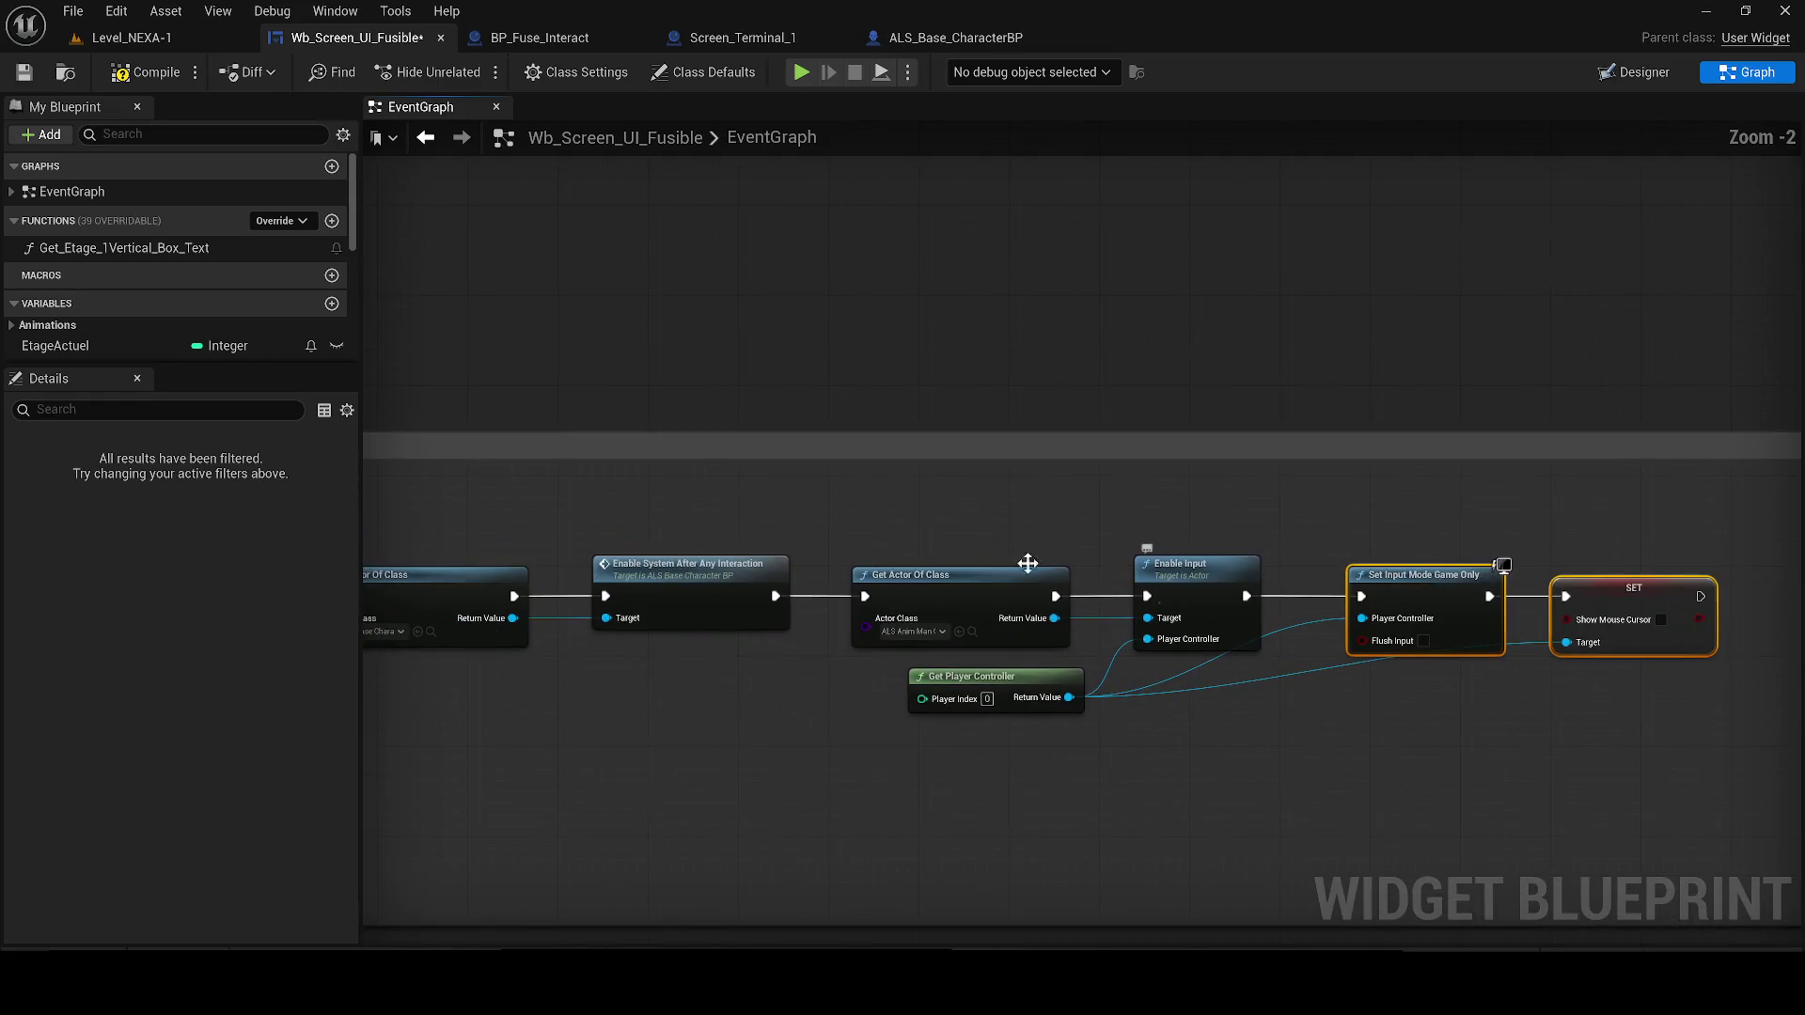
pyautogui.scroll(-2, 1092, 575)
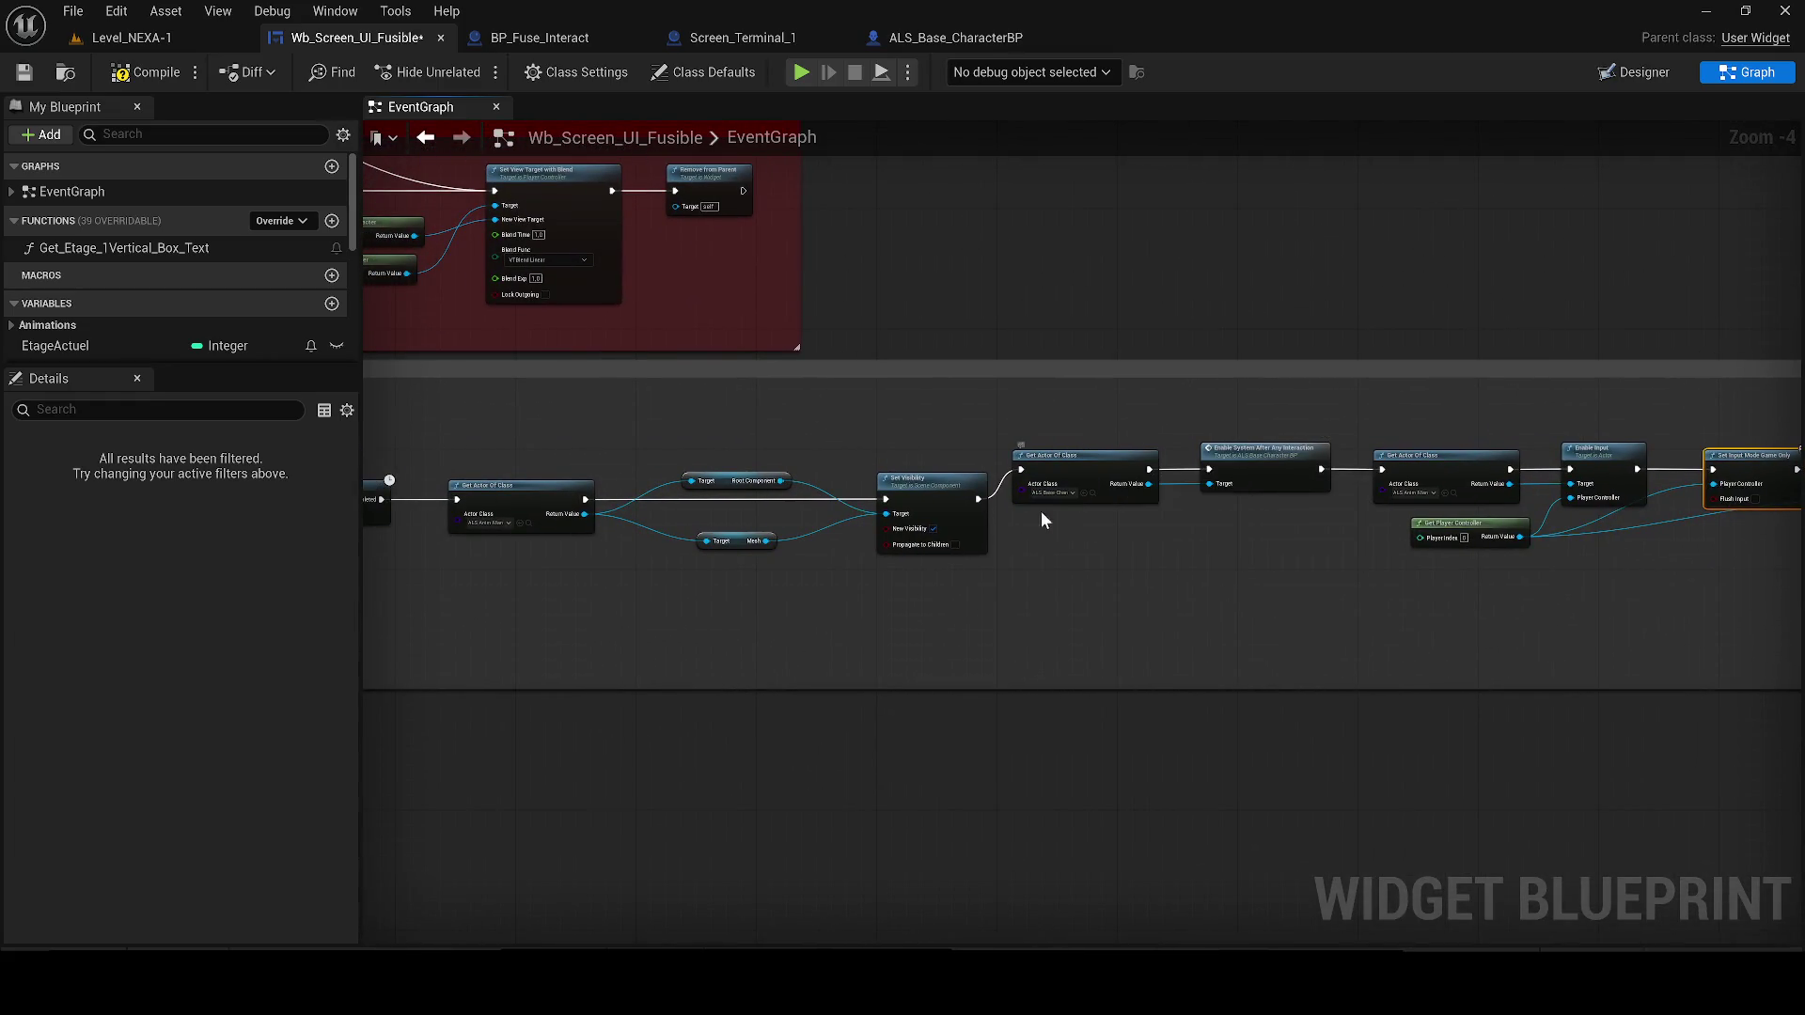
pyautogui.click(930, 508)
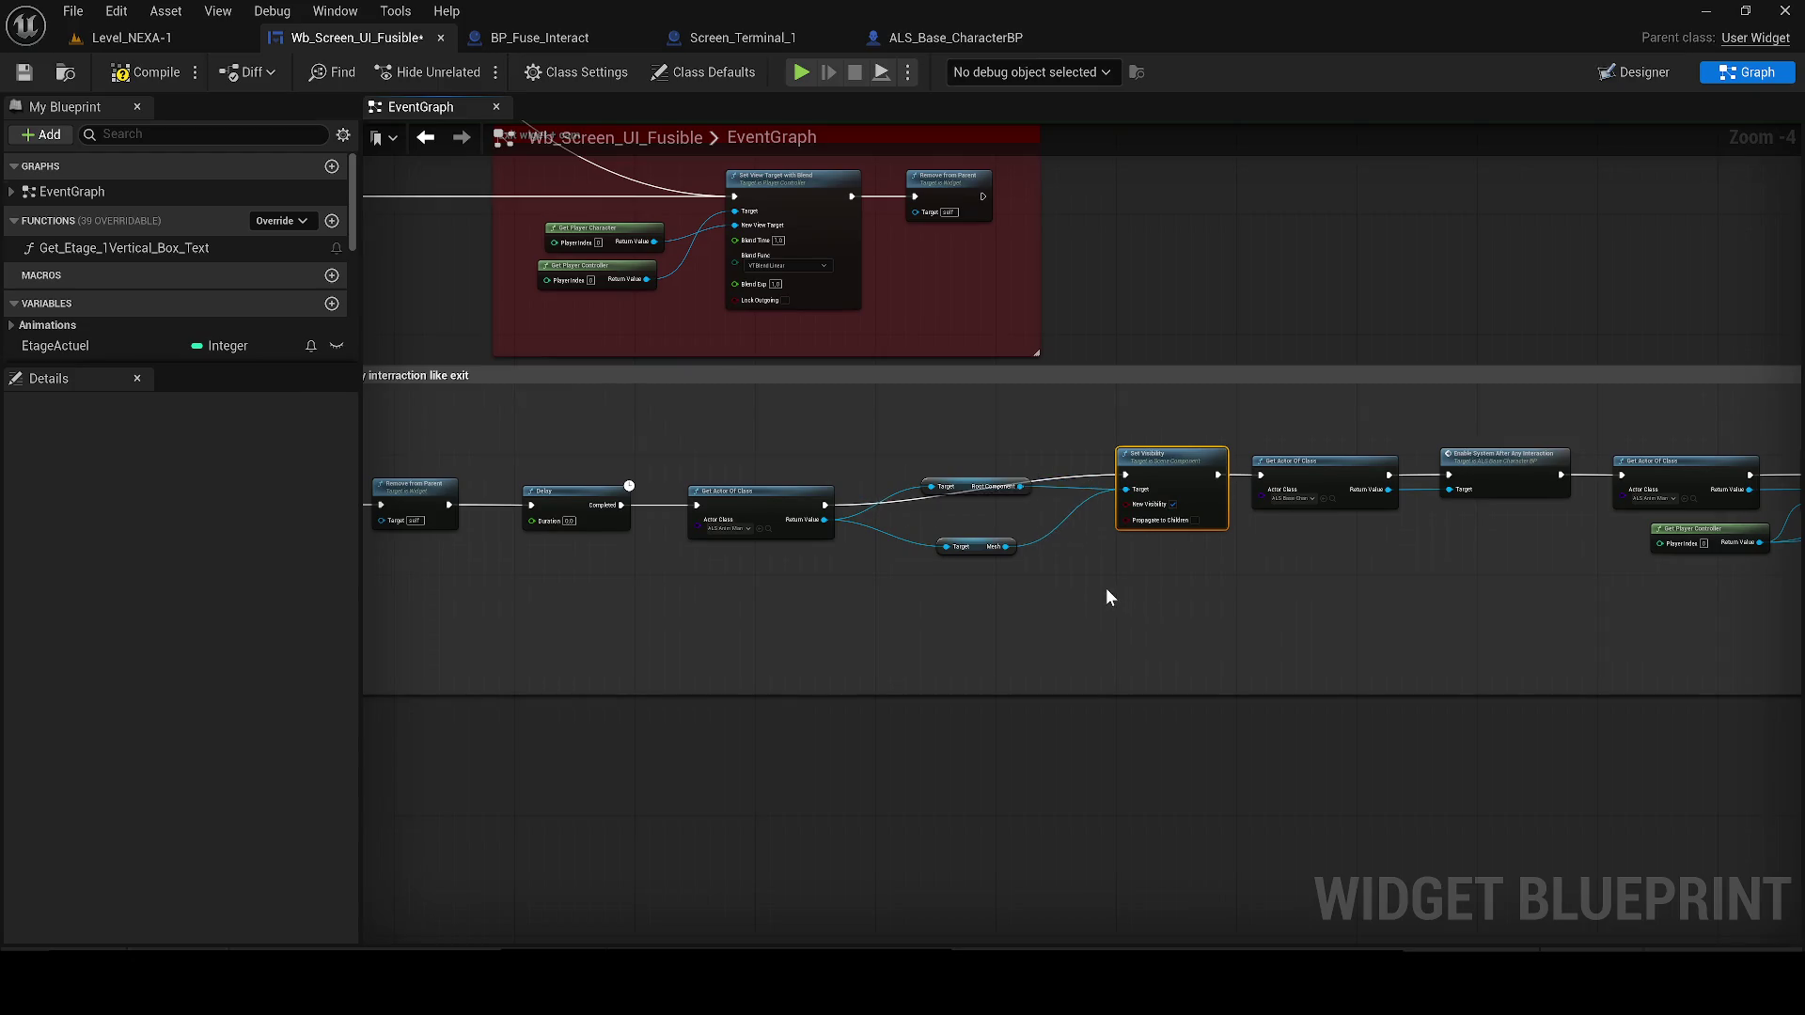
pyautogui.moveTo(1277, 618)
pyautogui.mouseDown()
pyautogui.moveTo(601, 449)
pyautogui.moveTo(716, 462)
pyautogui.mouseUp()
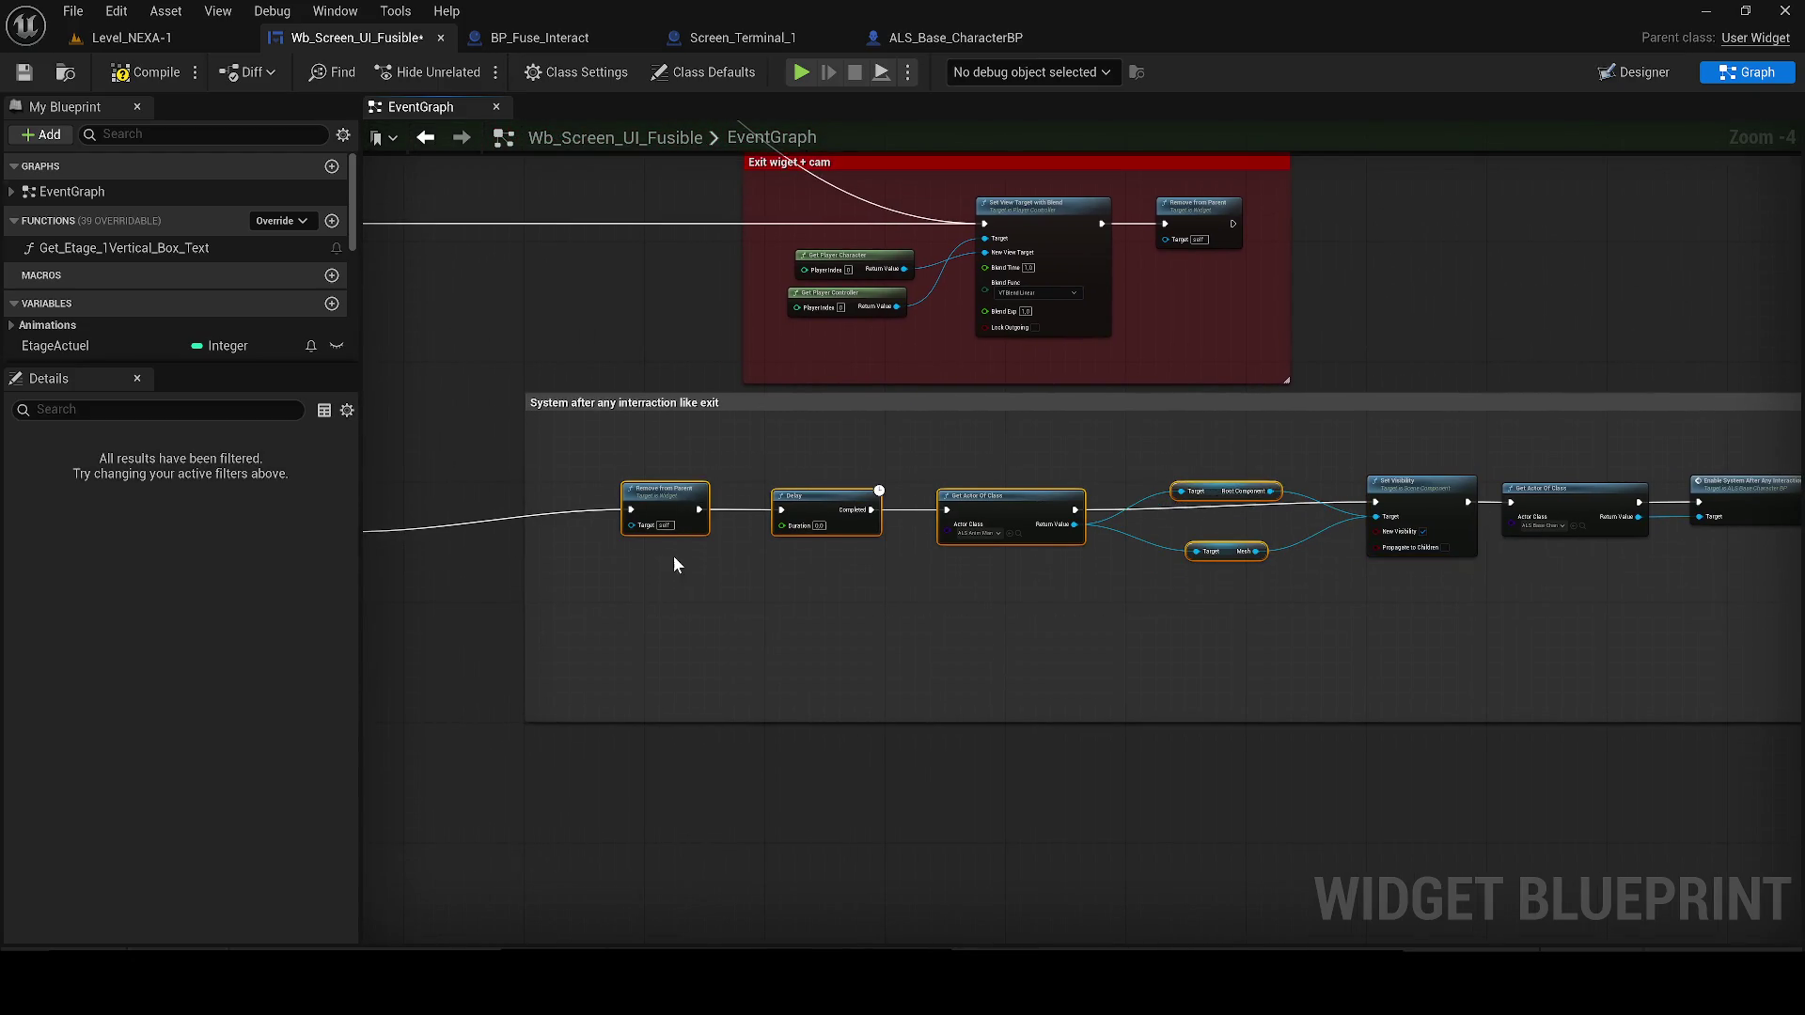
pyautogui.moveTo(654, 550)
pyautogui.mouseDown()
pyautogui.moveTo(1183, 561)
pyautogui.moveTo(1157, 624)
pyautogui.mouseUp()
pyautogui.click(915, 593)
# Compile and save the Wb_Screen_UI_Fusible widget blueprint
pyautogui.click(145, 72)
pyautogui.click(25, 72)
pyautogui.moveTo(754, 278); pyautogui.dragTo(601, 511)
# Play Level_NEXA-1, interact with the fuse terminal to see ACCÈS REFUSÉ, then stop
pyautogui.click(136, 38)
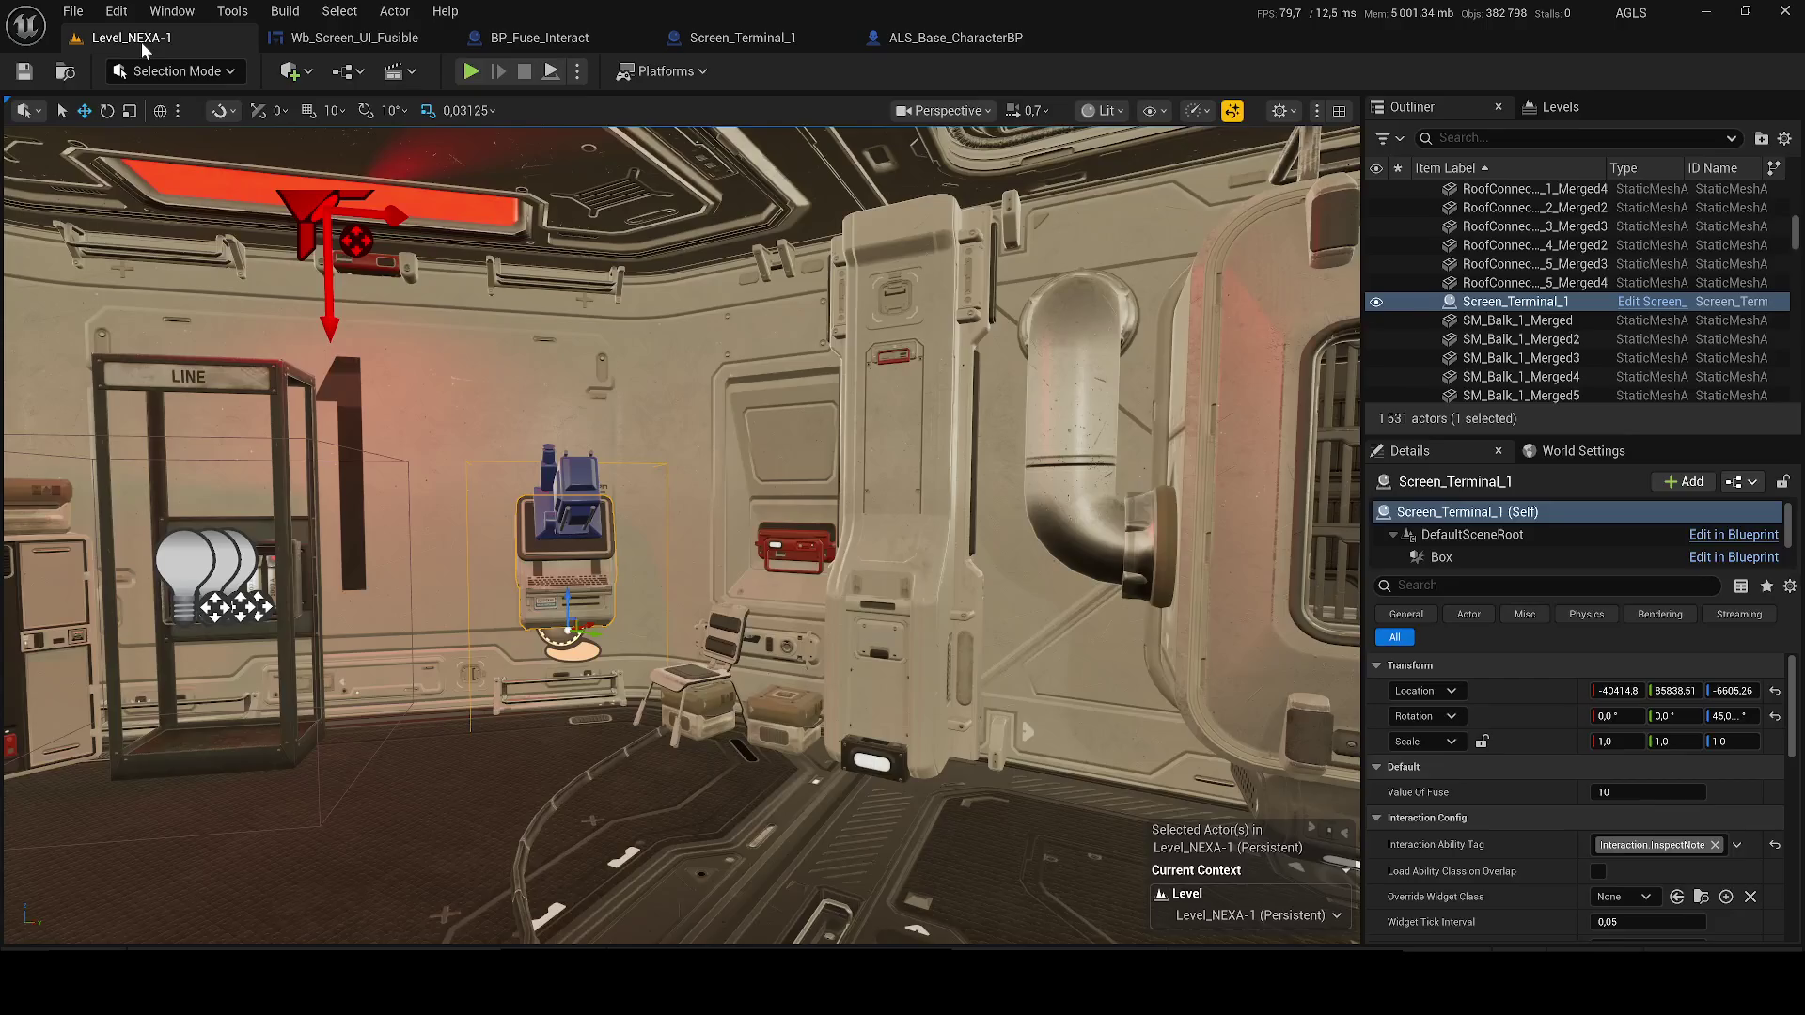
pyautogui.hotkey('alt', 'p')
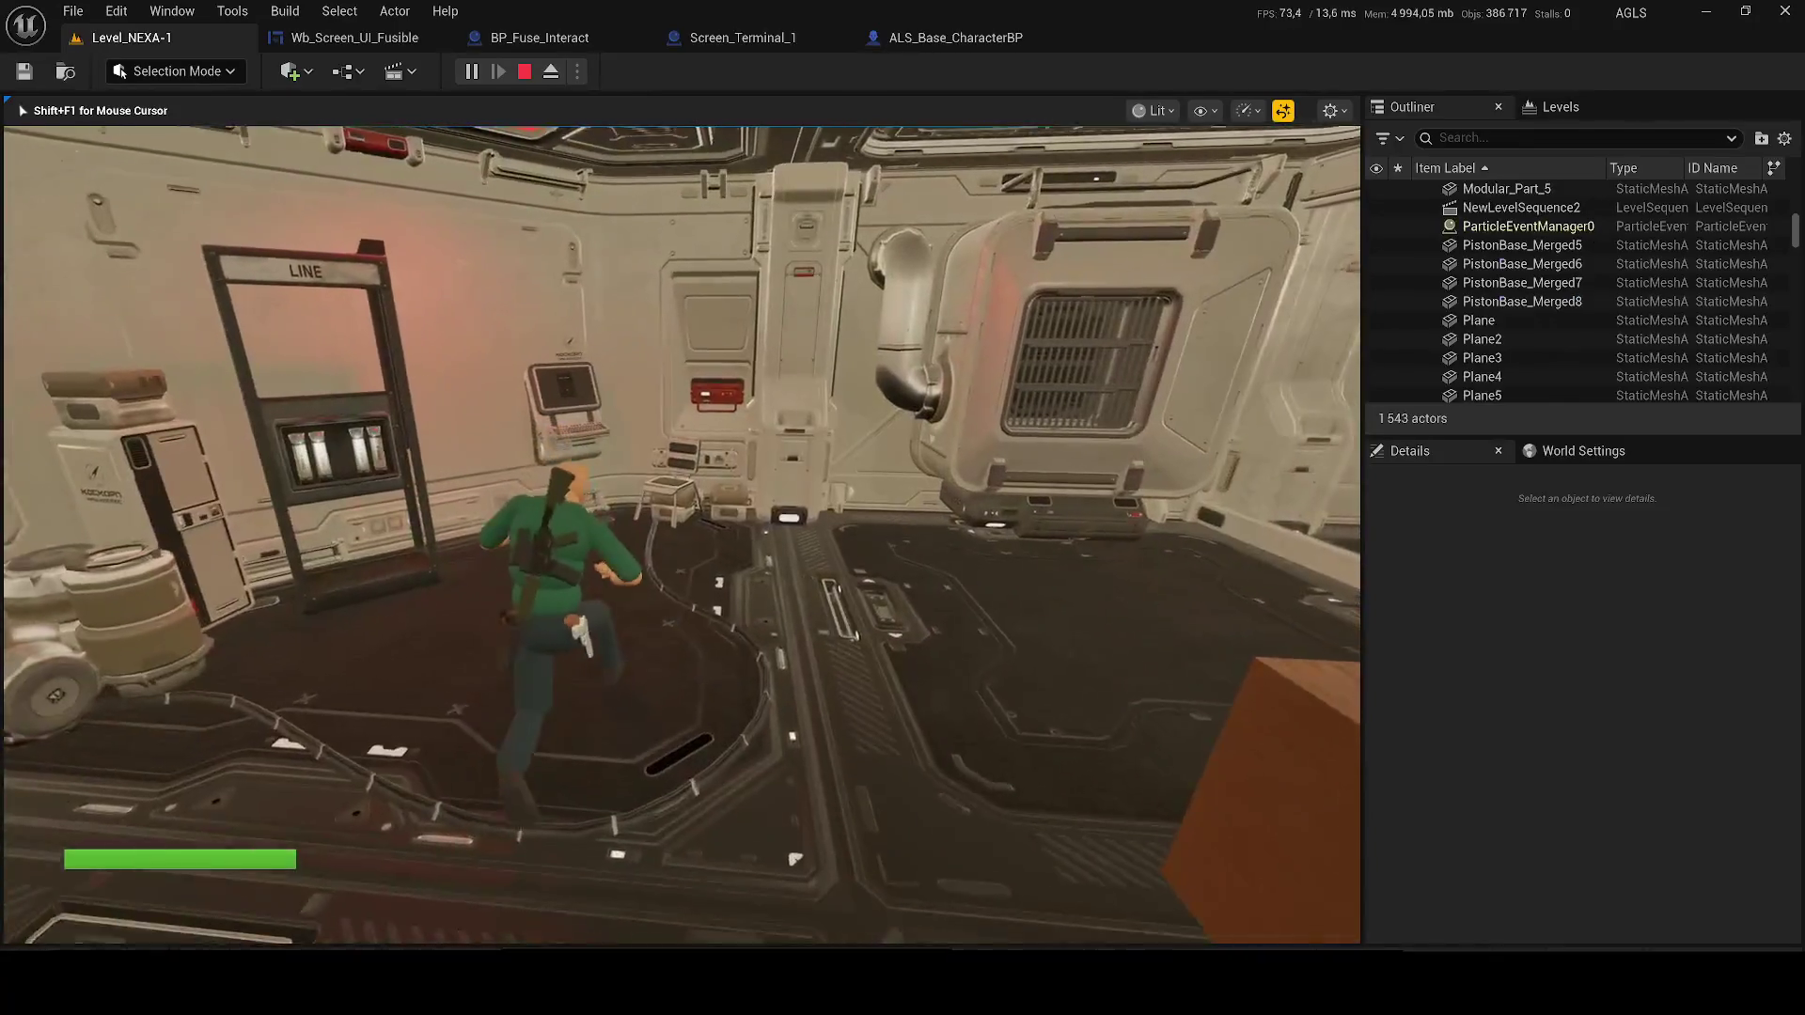
pyautogui.press('e')
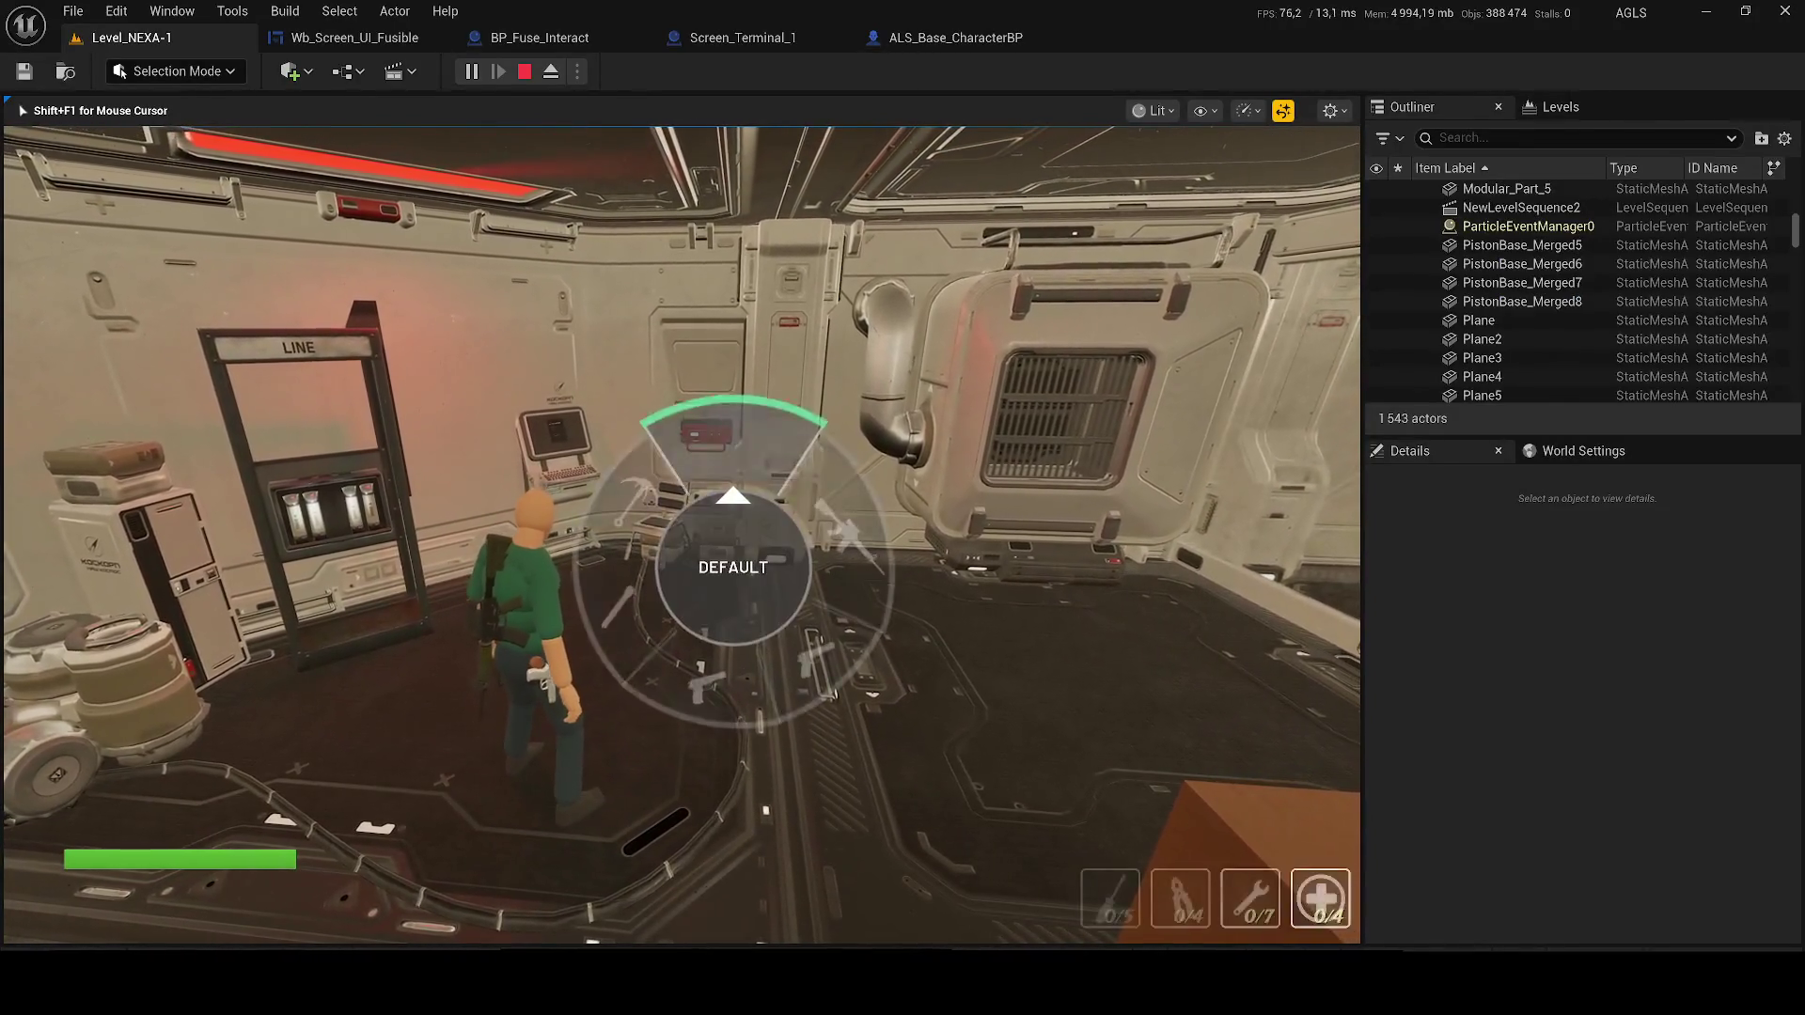
pyautogui.press('w')
pyautogui.press('e')
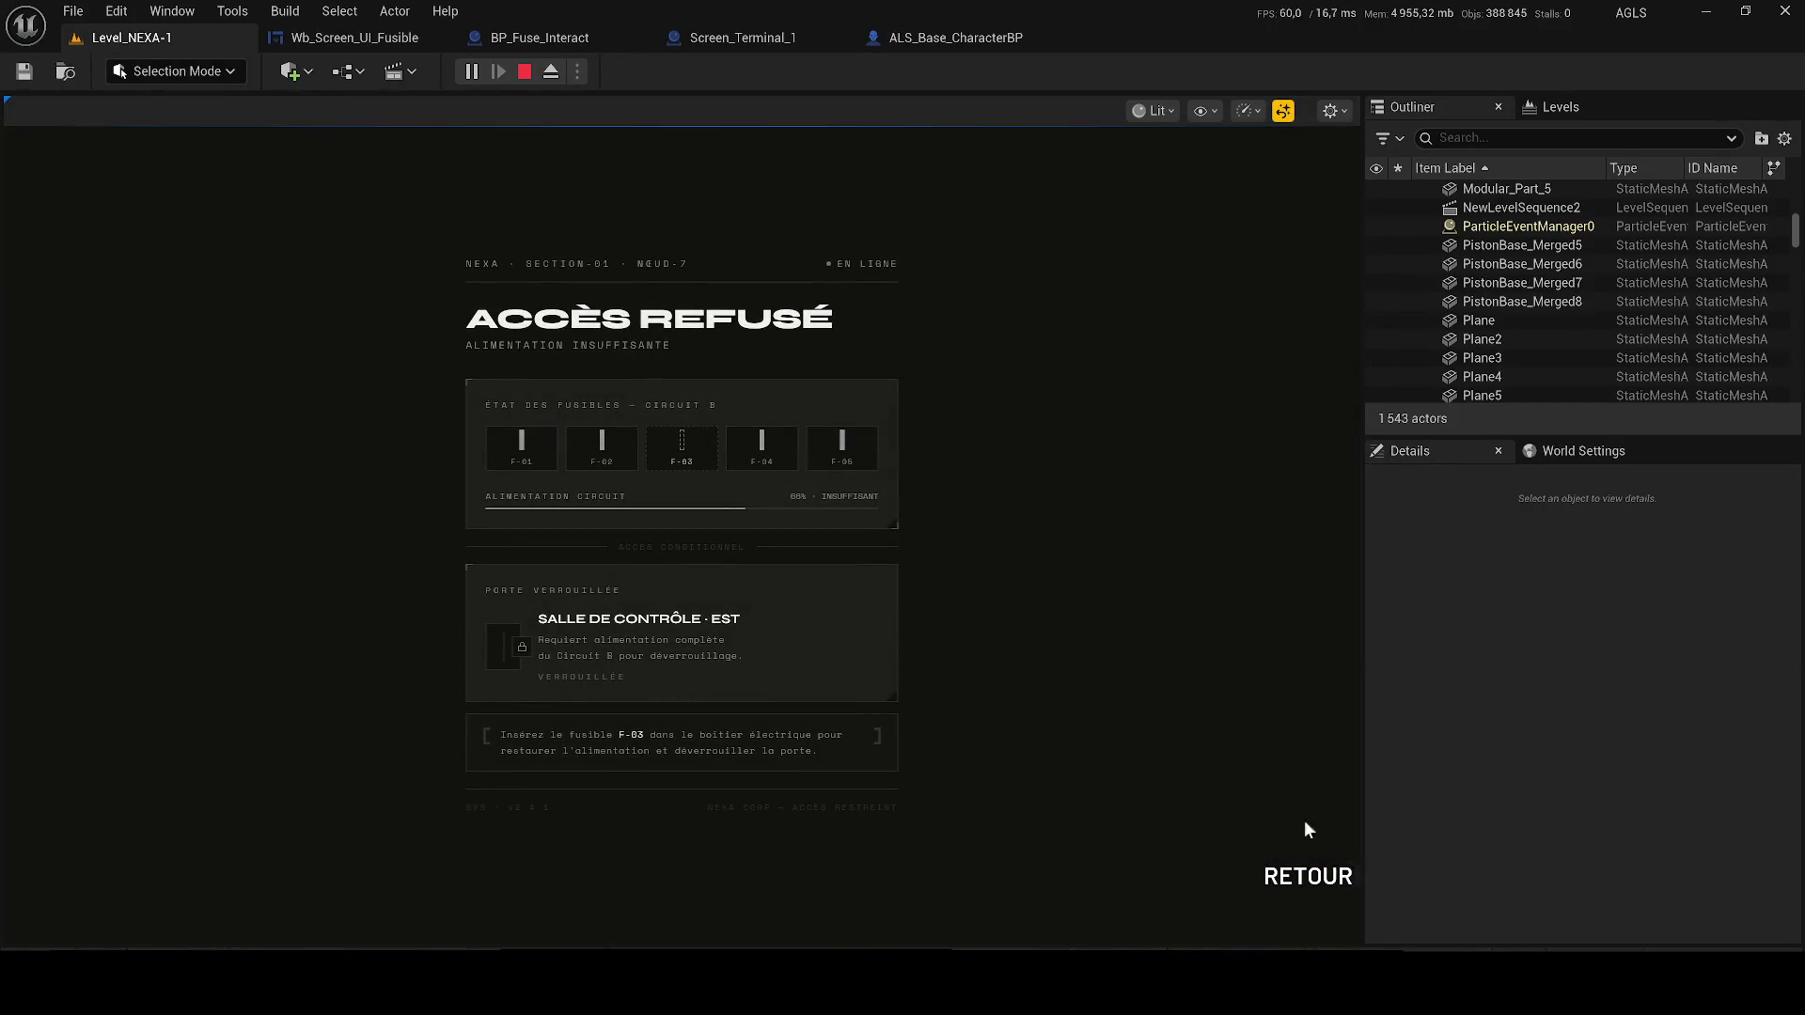
pyautogui.click(1307, 874)
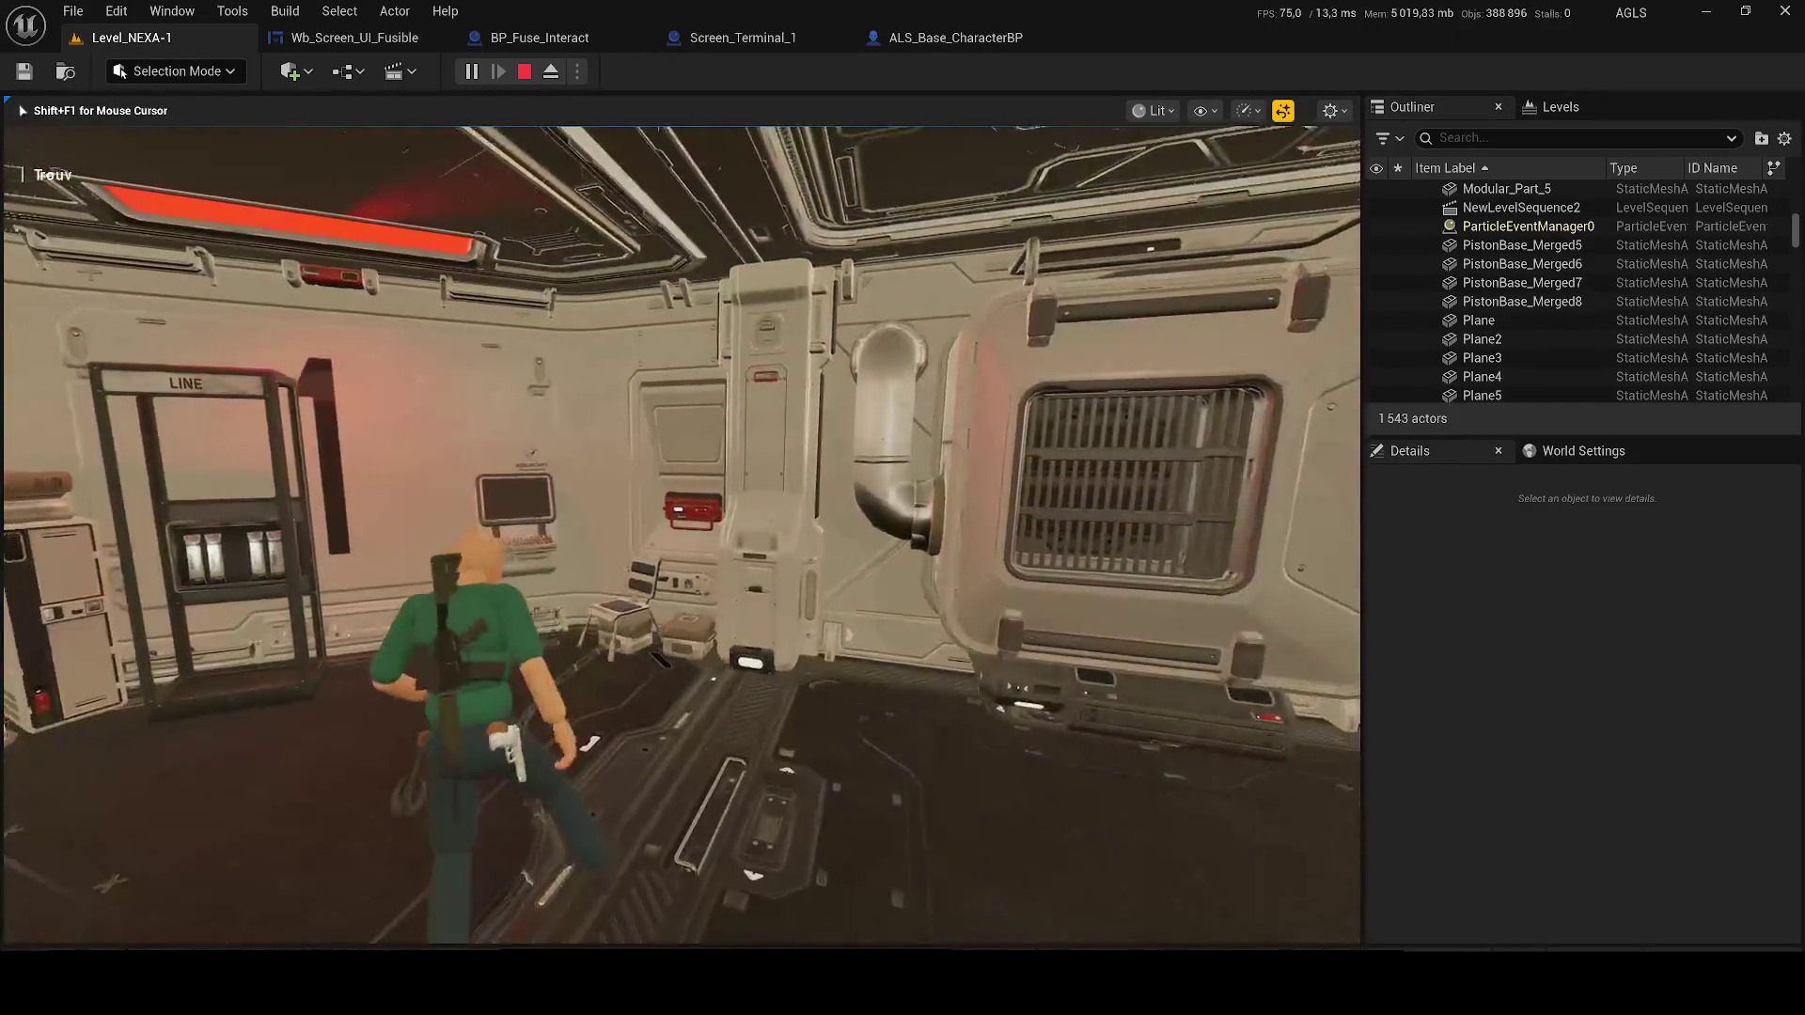
pyautogui.press('Escape')
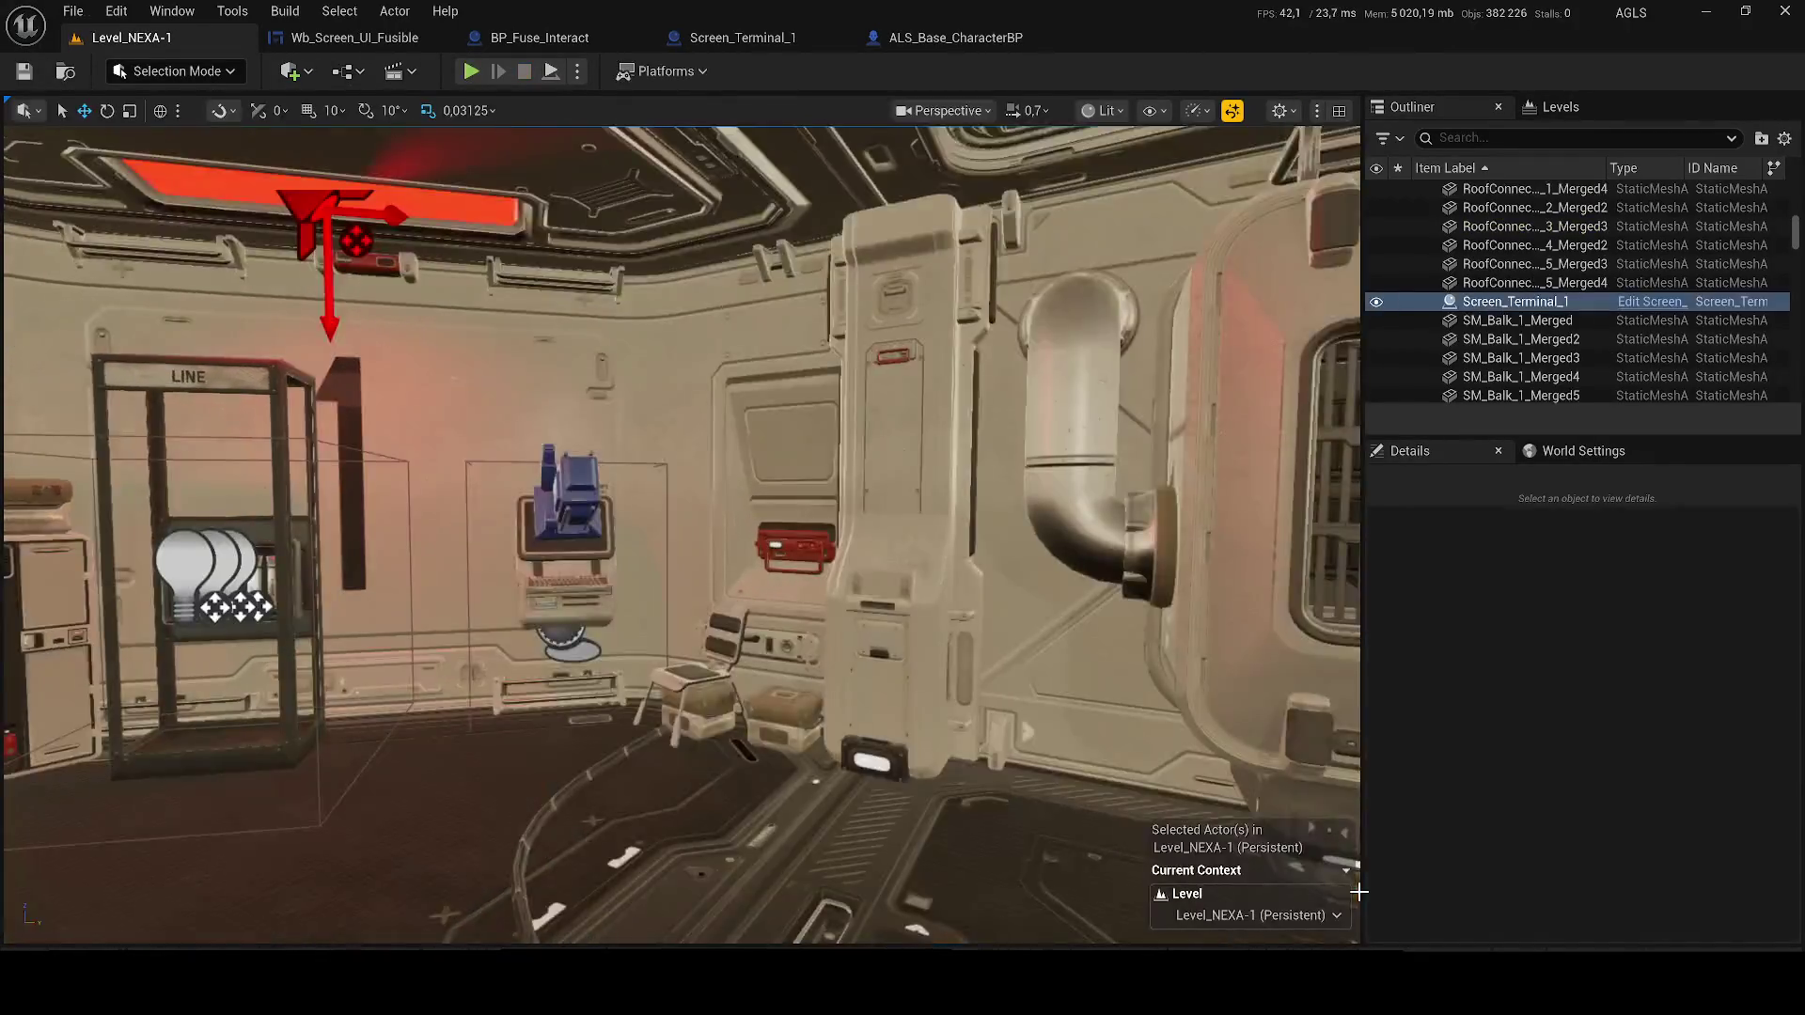
# Return to ALS_Base_CharacterBP and inspect the SET All Players Widgets node
pyautogui.click(338, 35)
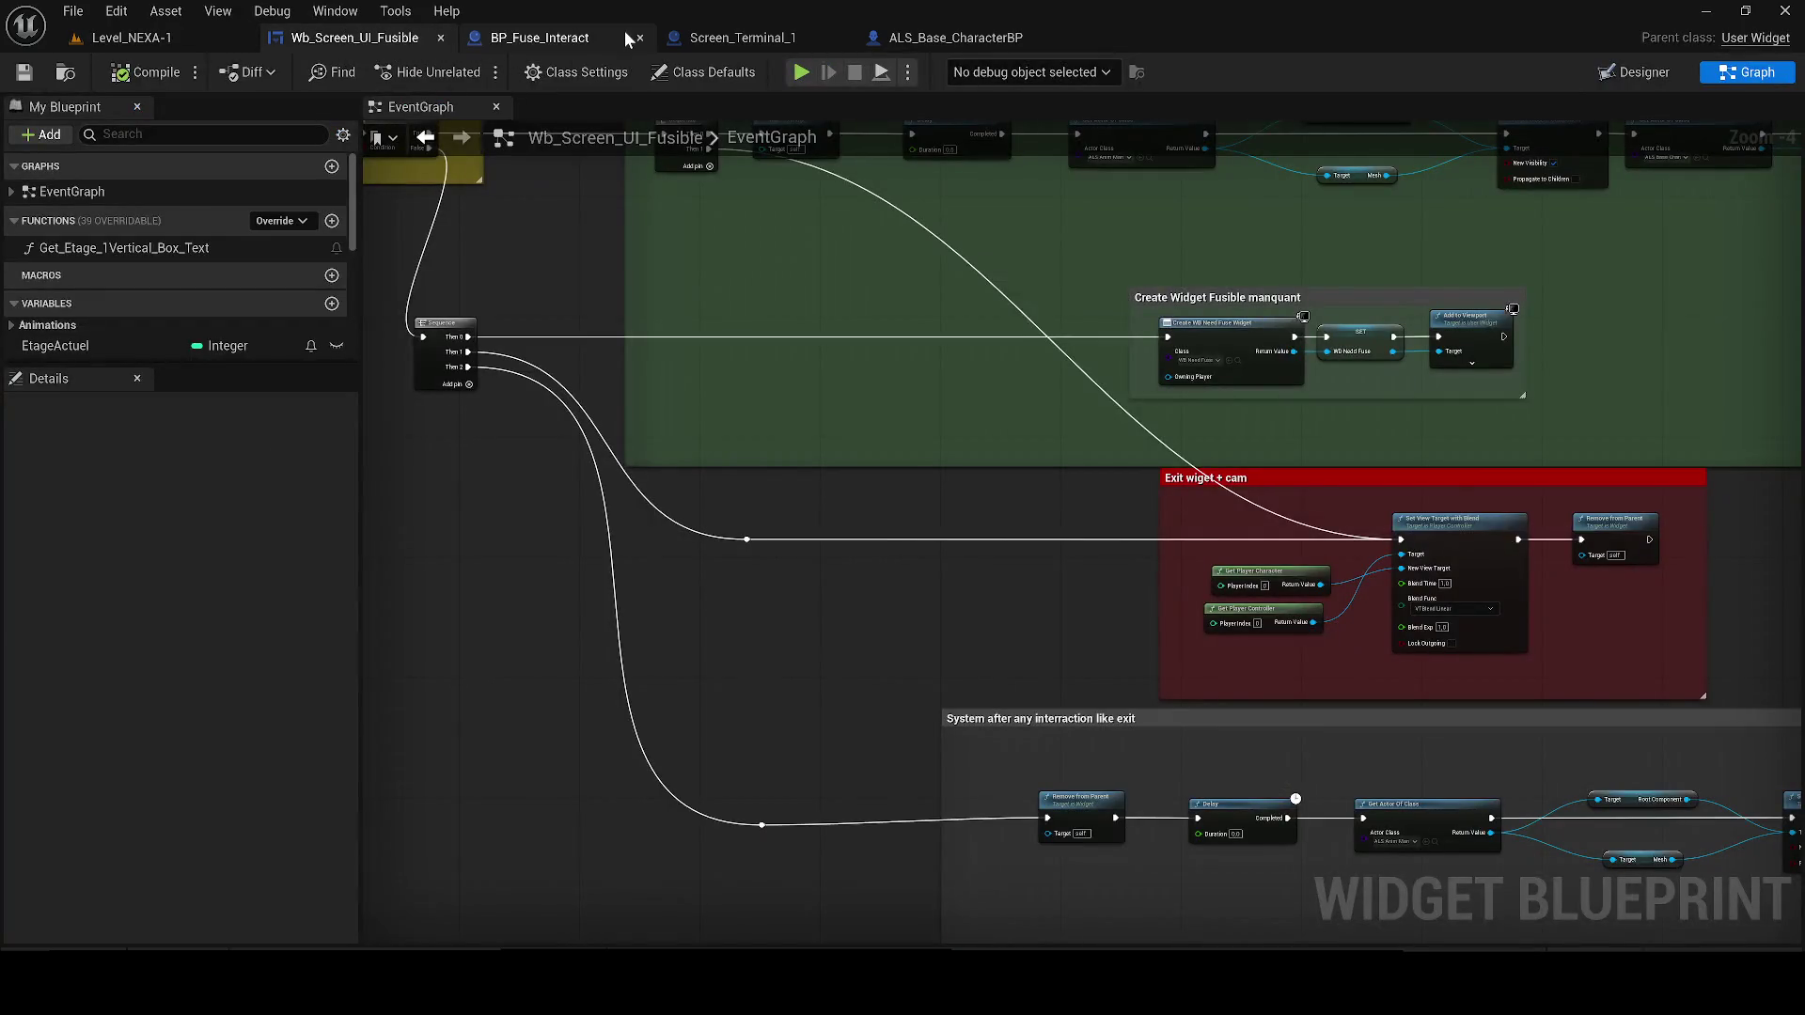
pyautogui.click(1001, 37)
pyautogui.scroll(-2, 1030, 246)
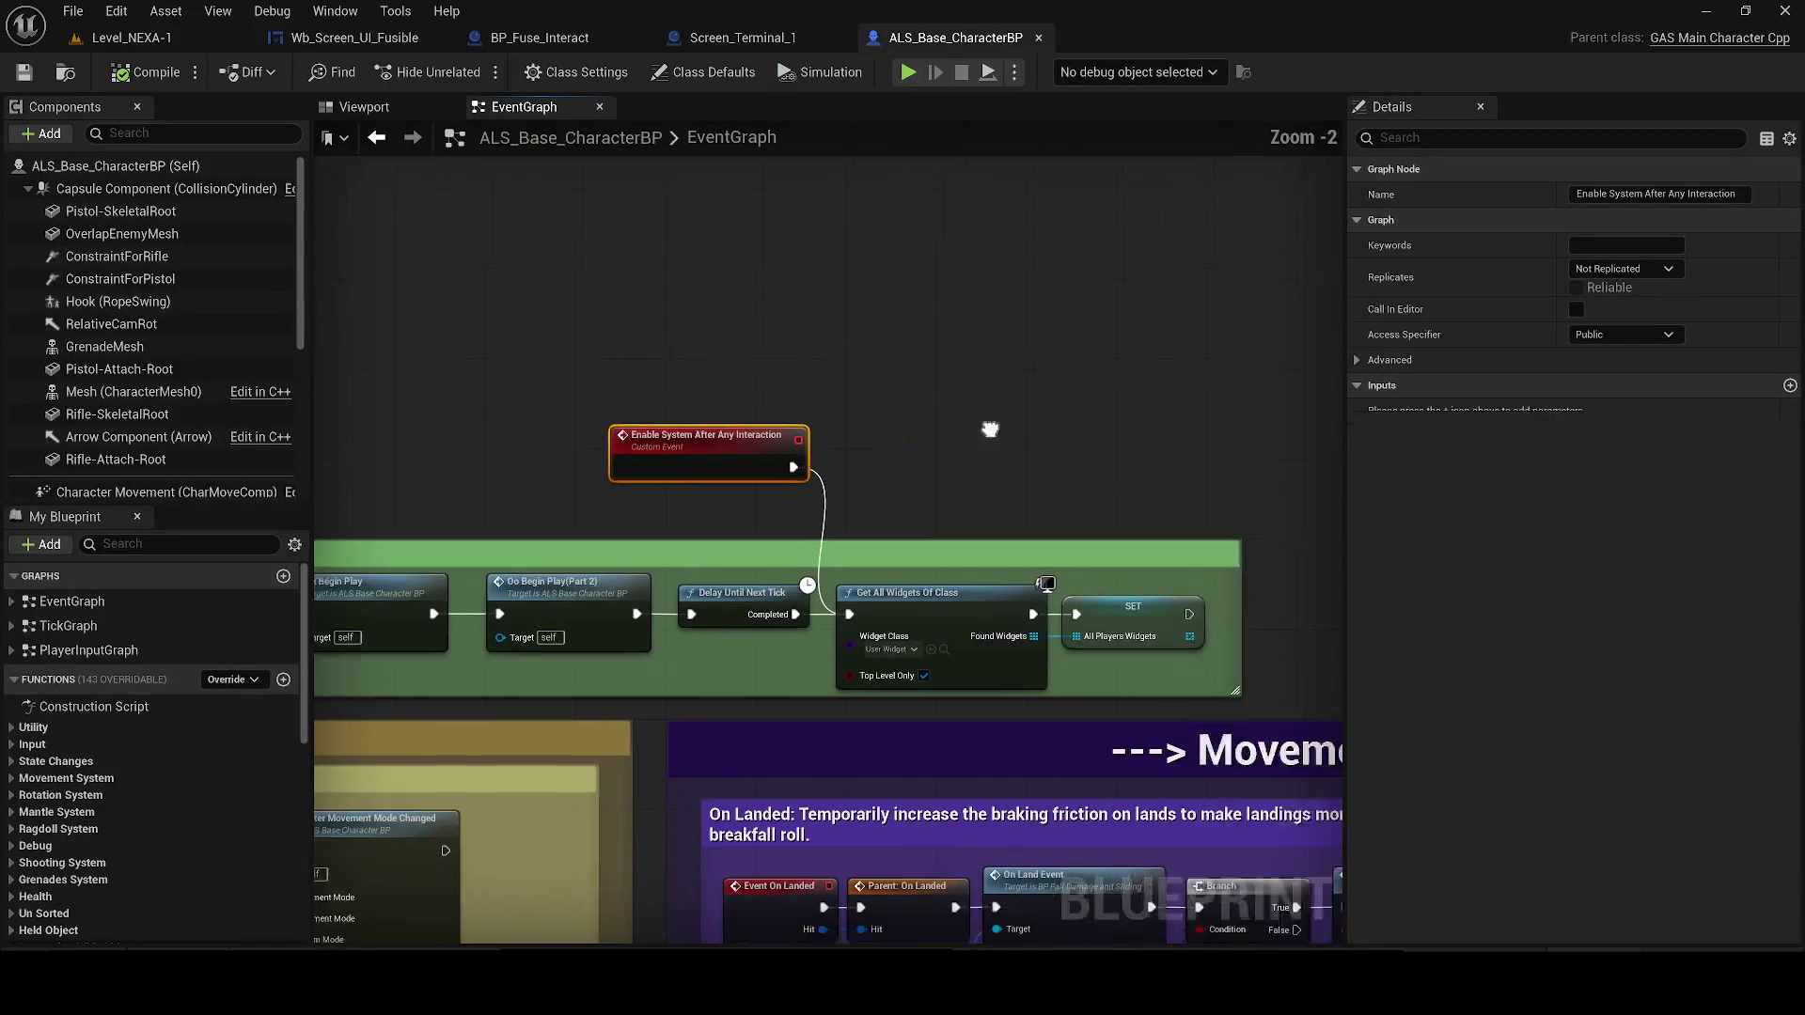
pyautogui.hotkey('ctrl', 'space')
pyautogui.hotkey('ctrl', 'space')
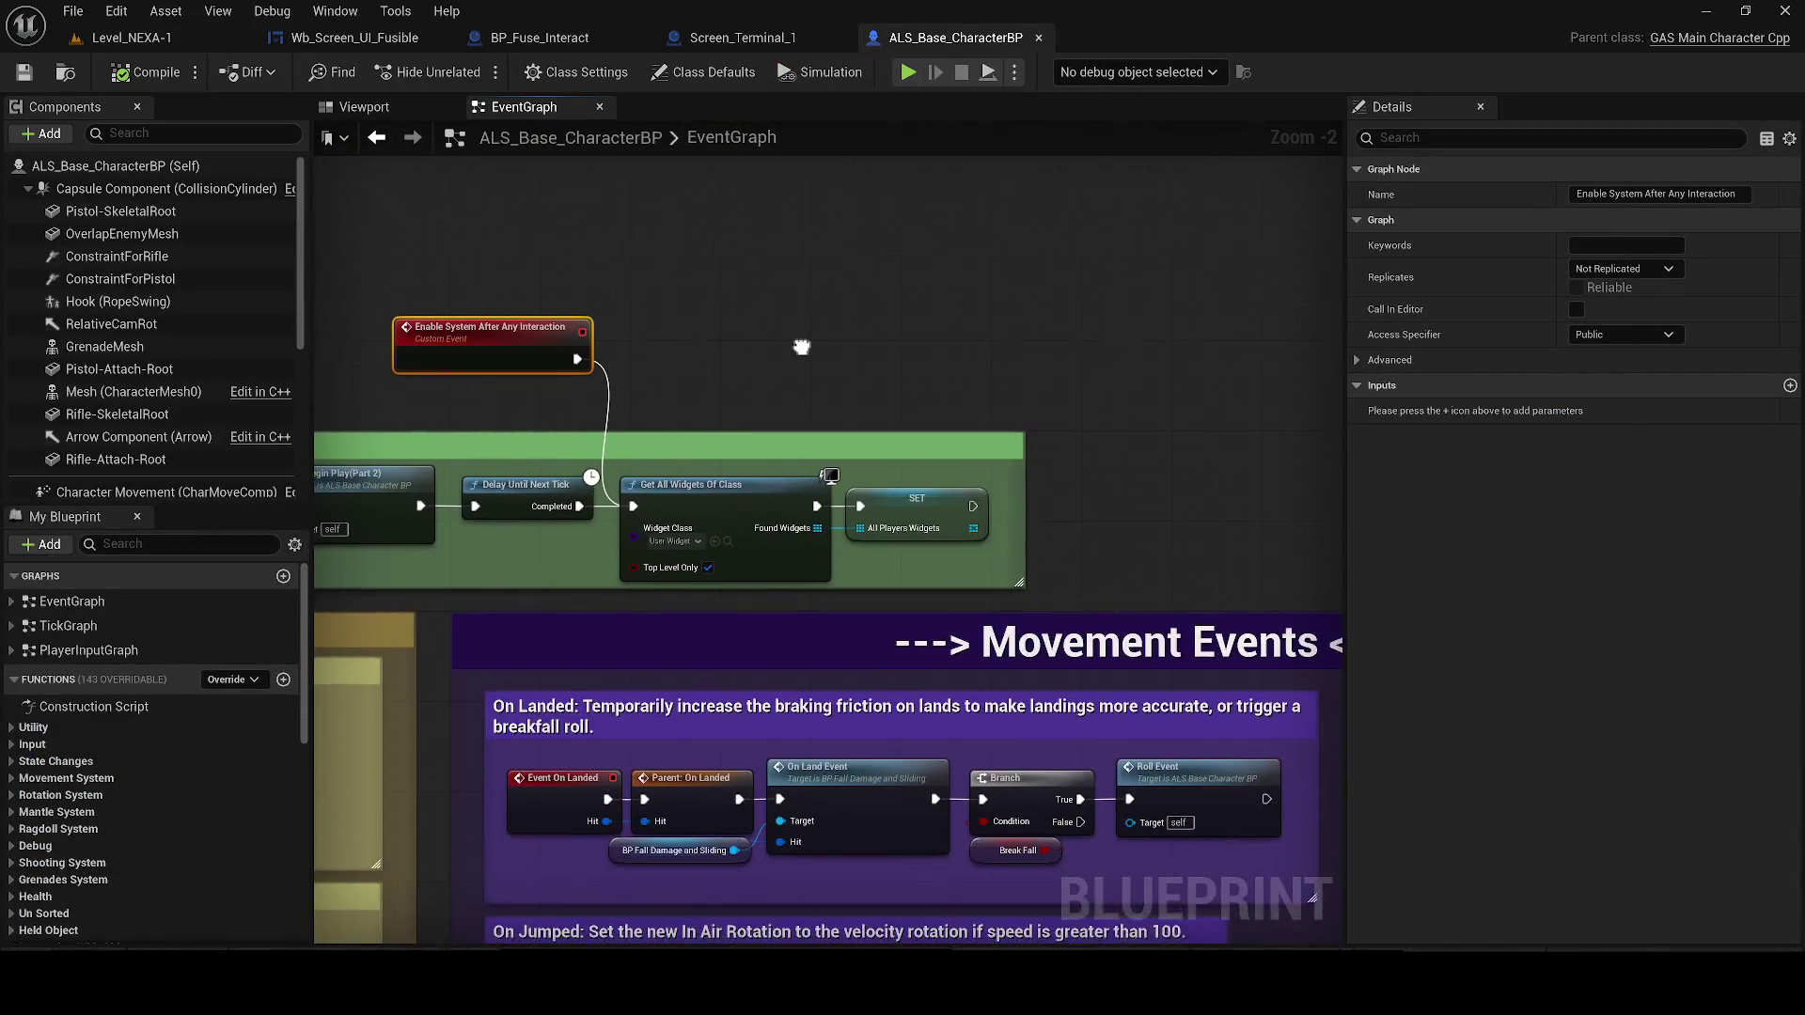
pyautogui.click(938, 483)
pyautogui.scroll(-2, 825, 403)
pyautogui.scroll(-1, 825, 402)
pyautogui.click(816, 378)
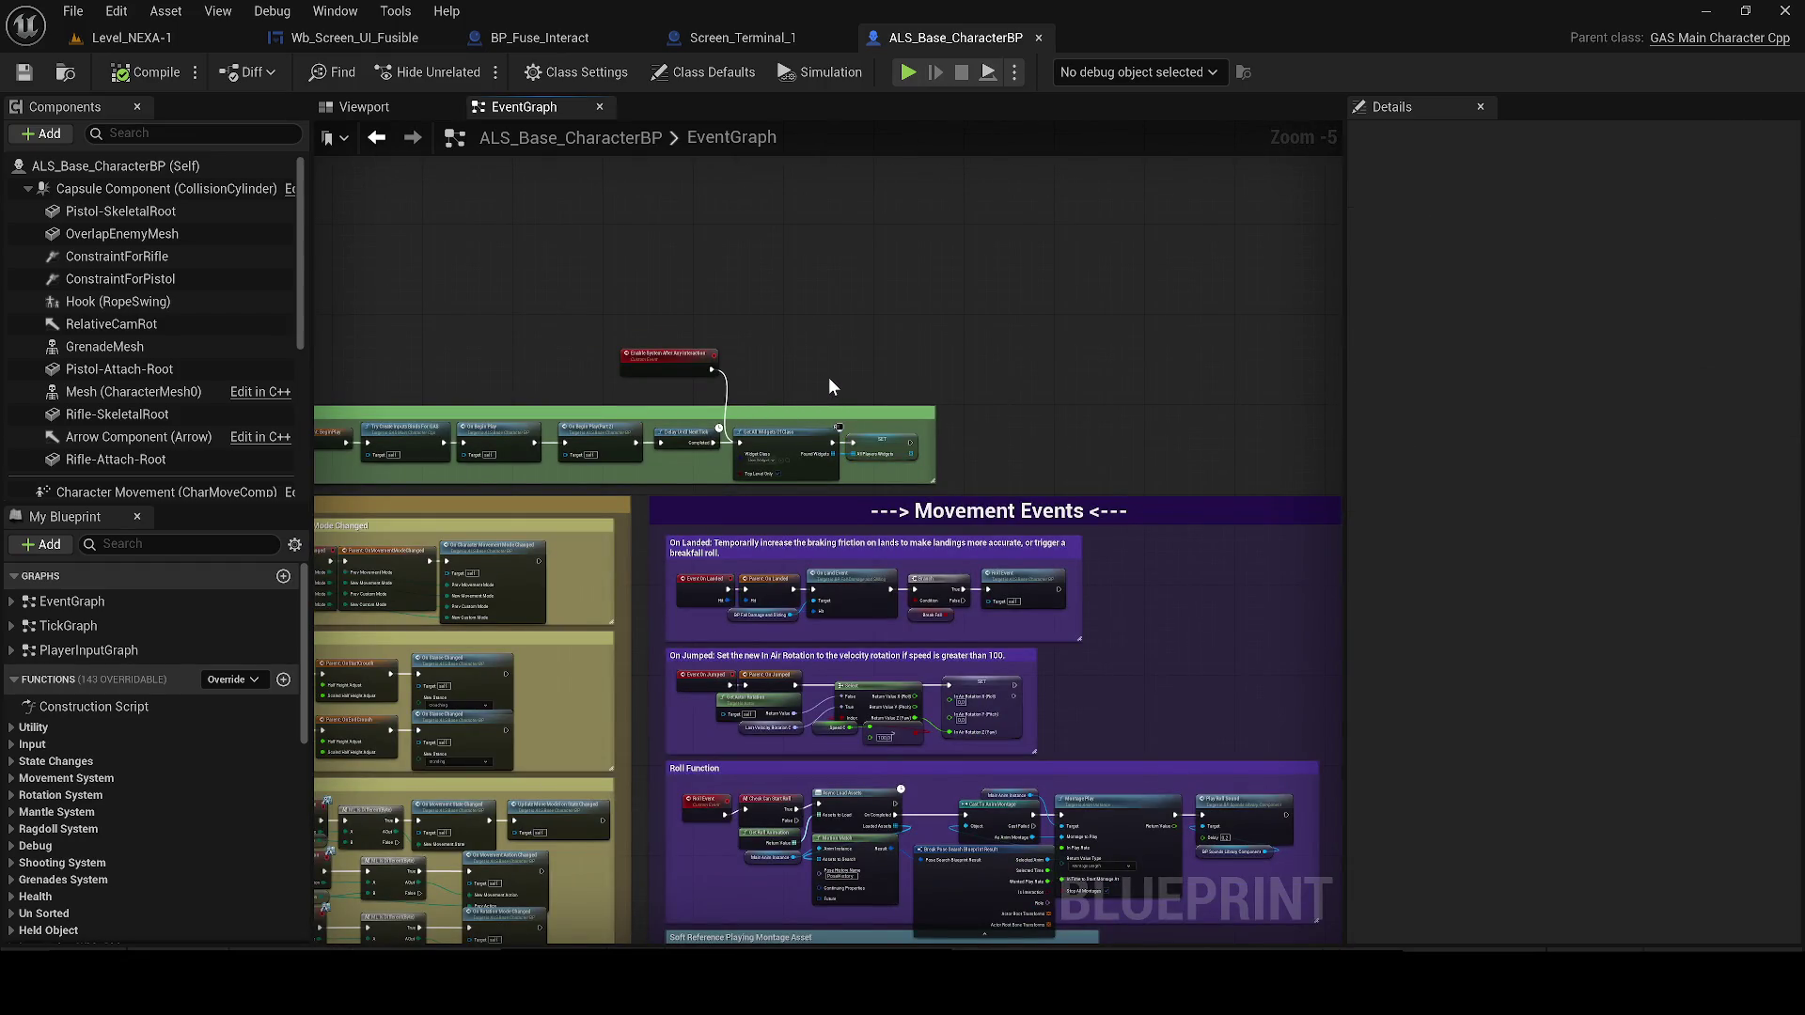
pyautogui.press('XF86AudioLowerVolume')
pyautogui.scroll(-1, 842, 368)
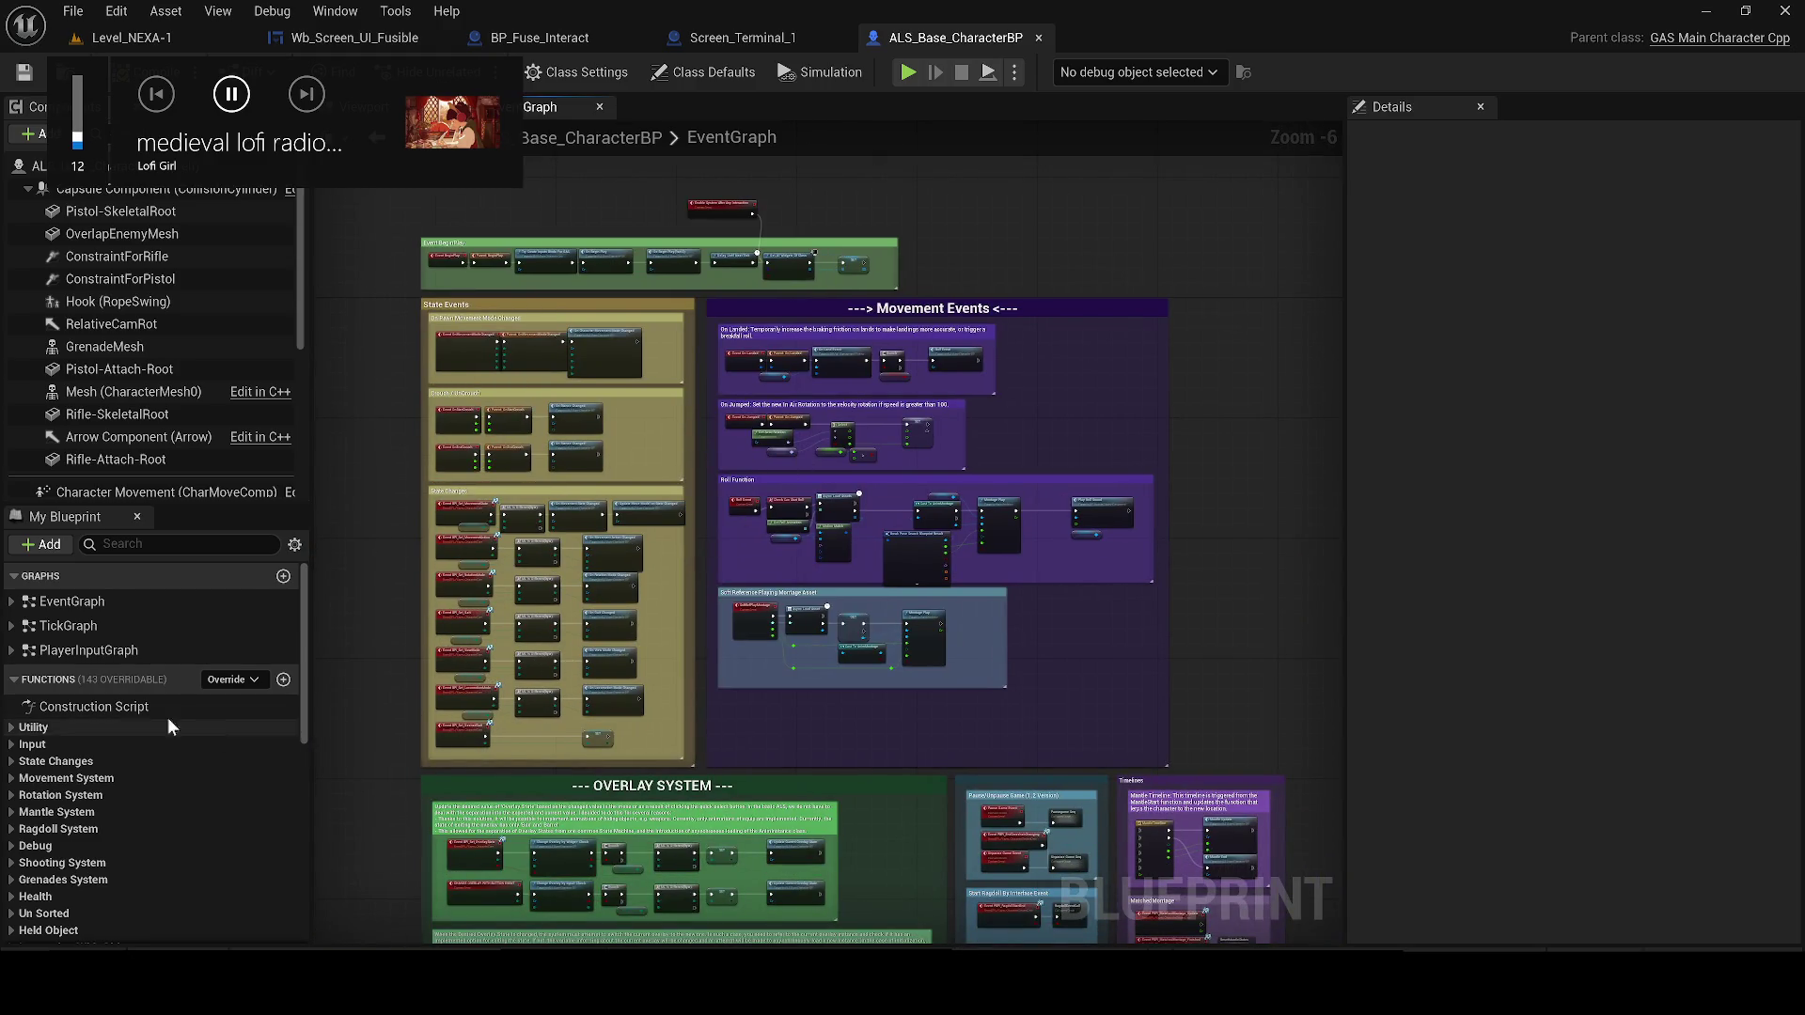
# Review the PlayerInputGraph comment groups, including AimAction, Shooting and Reload
pyautogui.doubleClick(65, 650)
pyautogui.scroll(3, 543, 426)
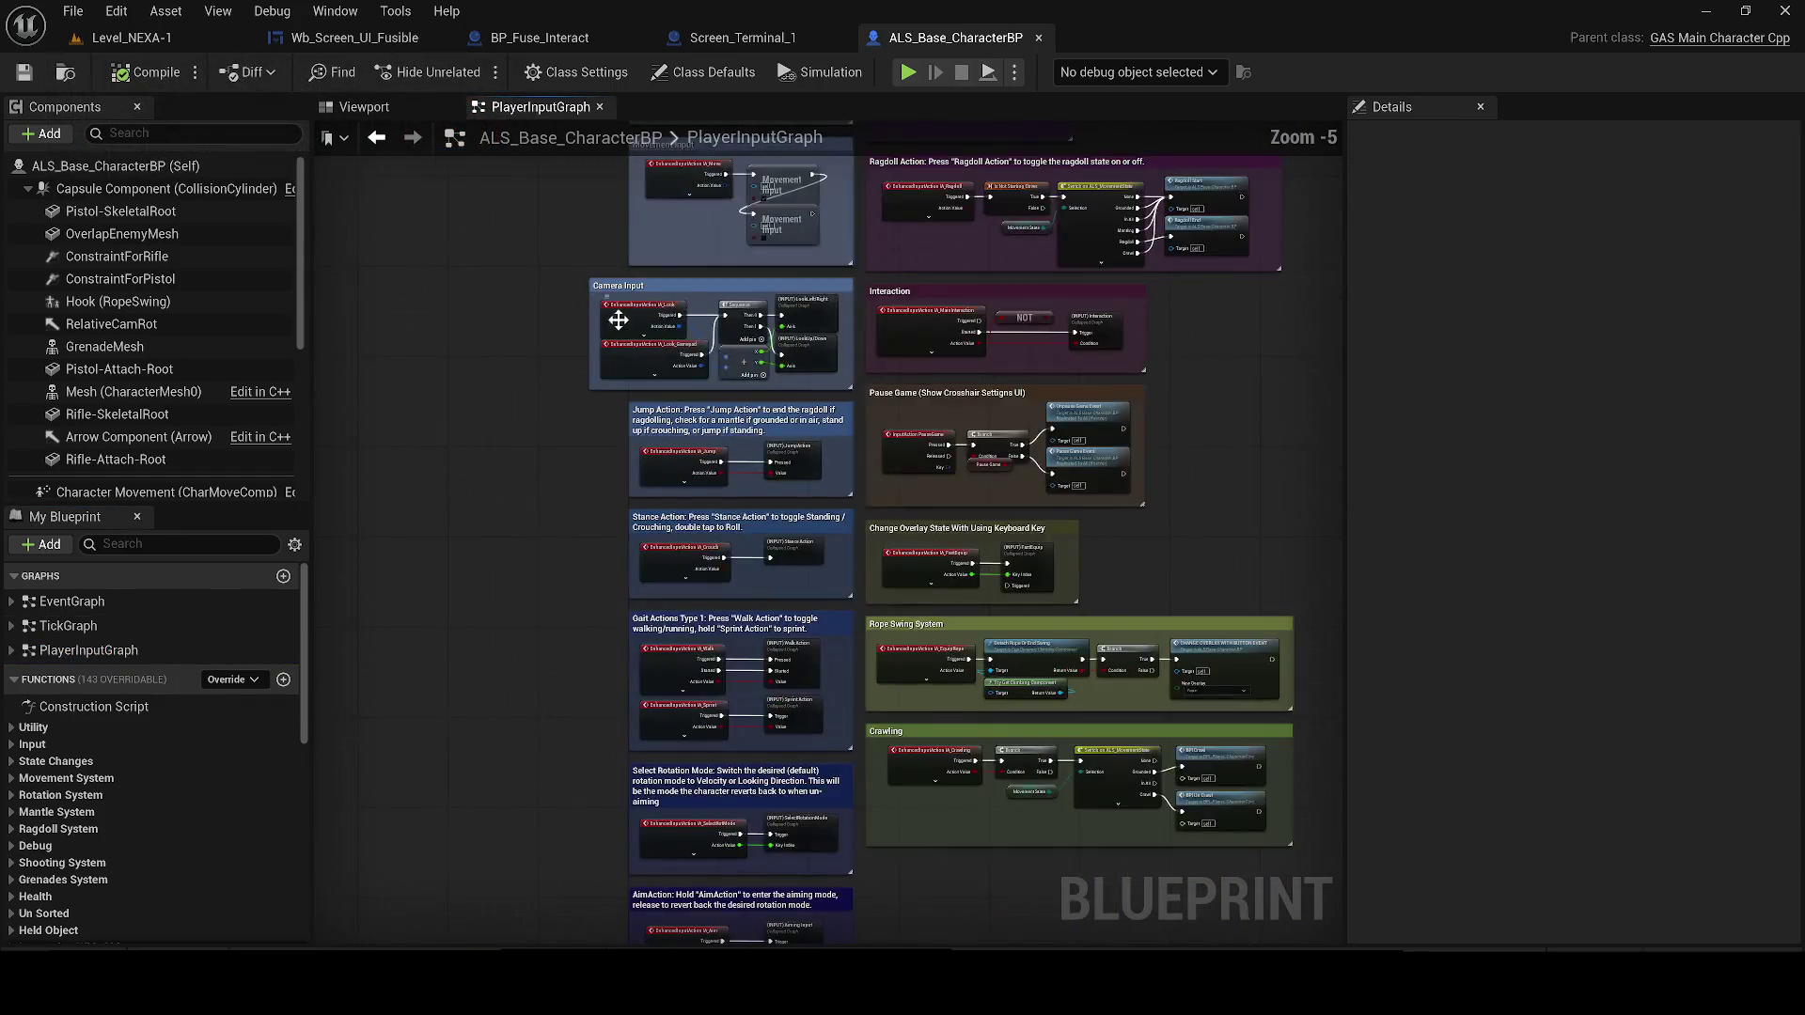
pyautogui.moveTo(532, 402); pyautogui.dragTo(478, 341)
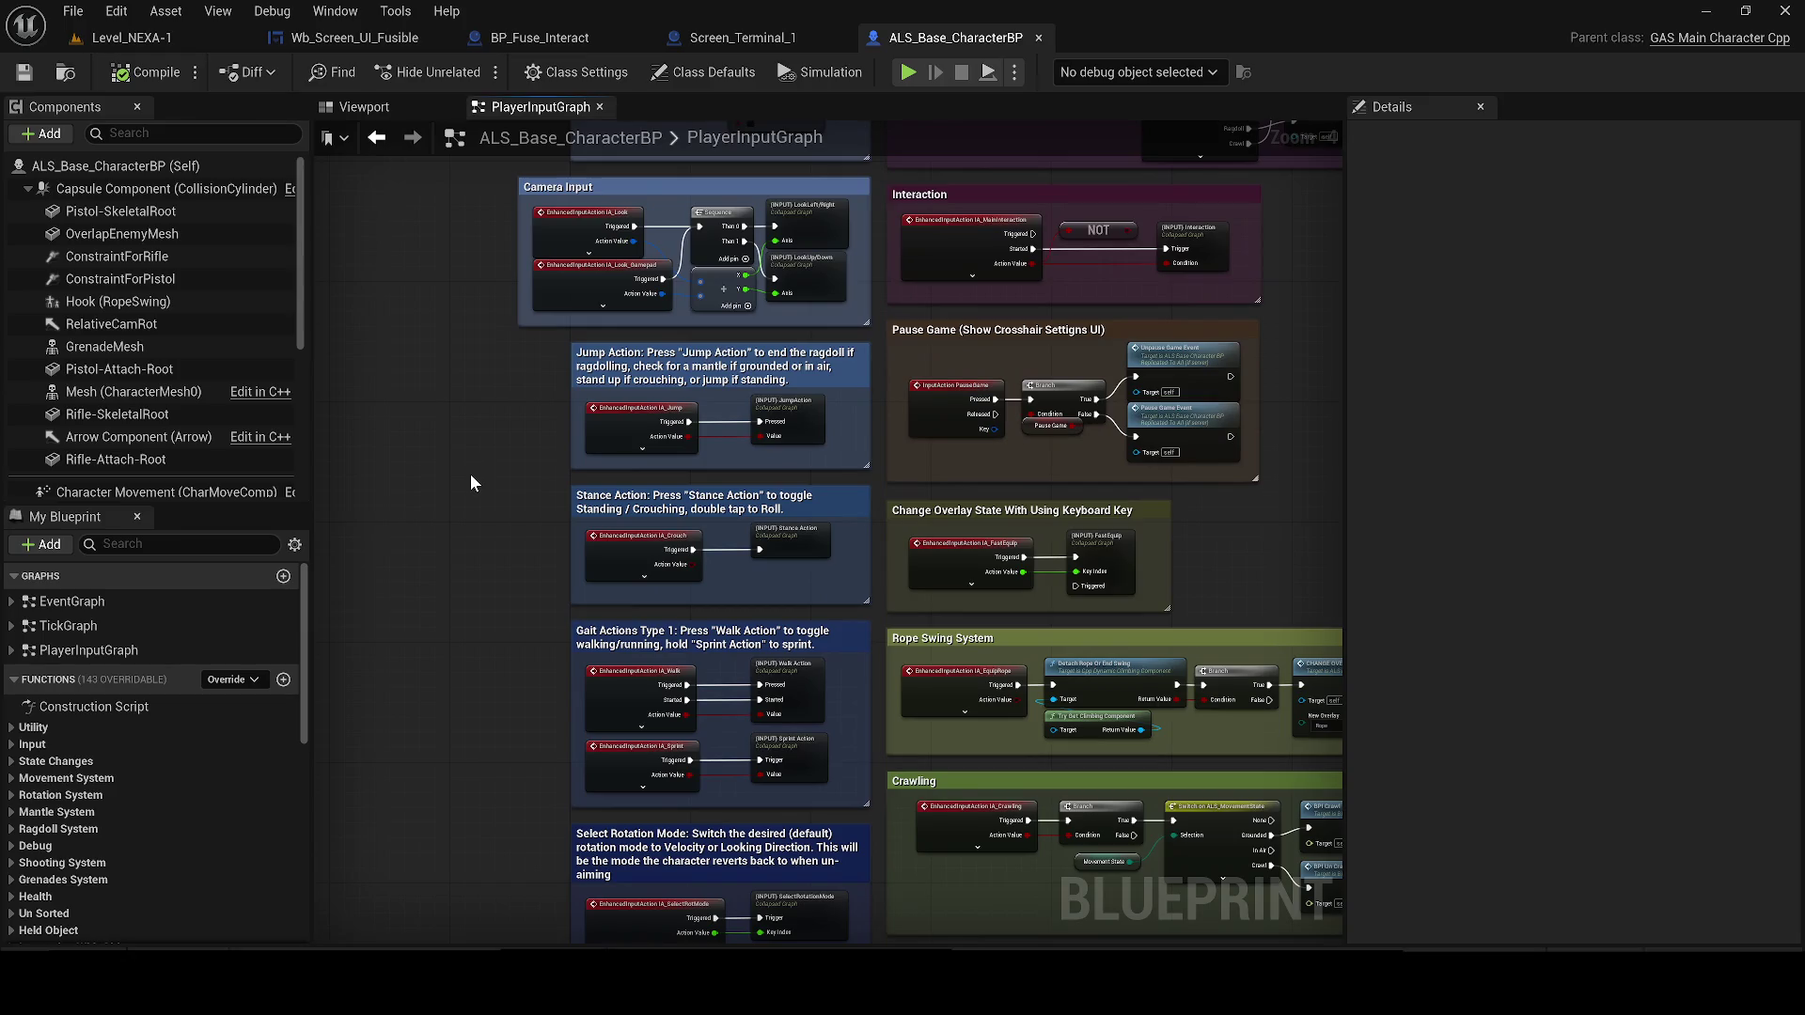
pyautogui.scroll(-1, 485, 420)
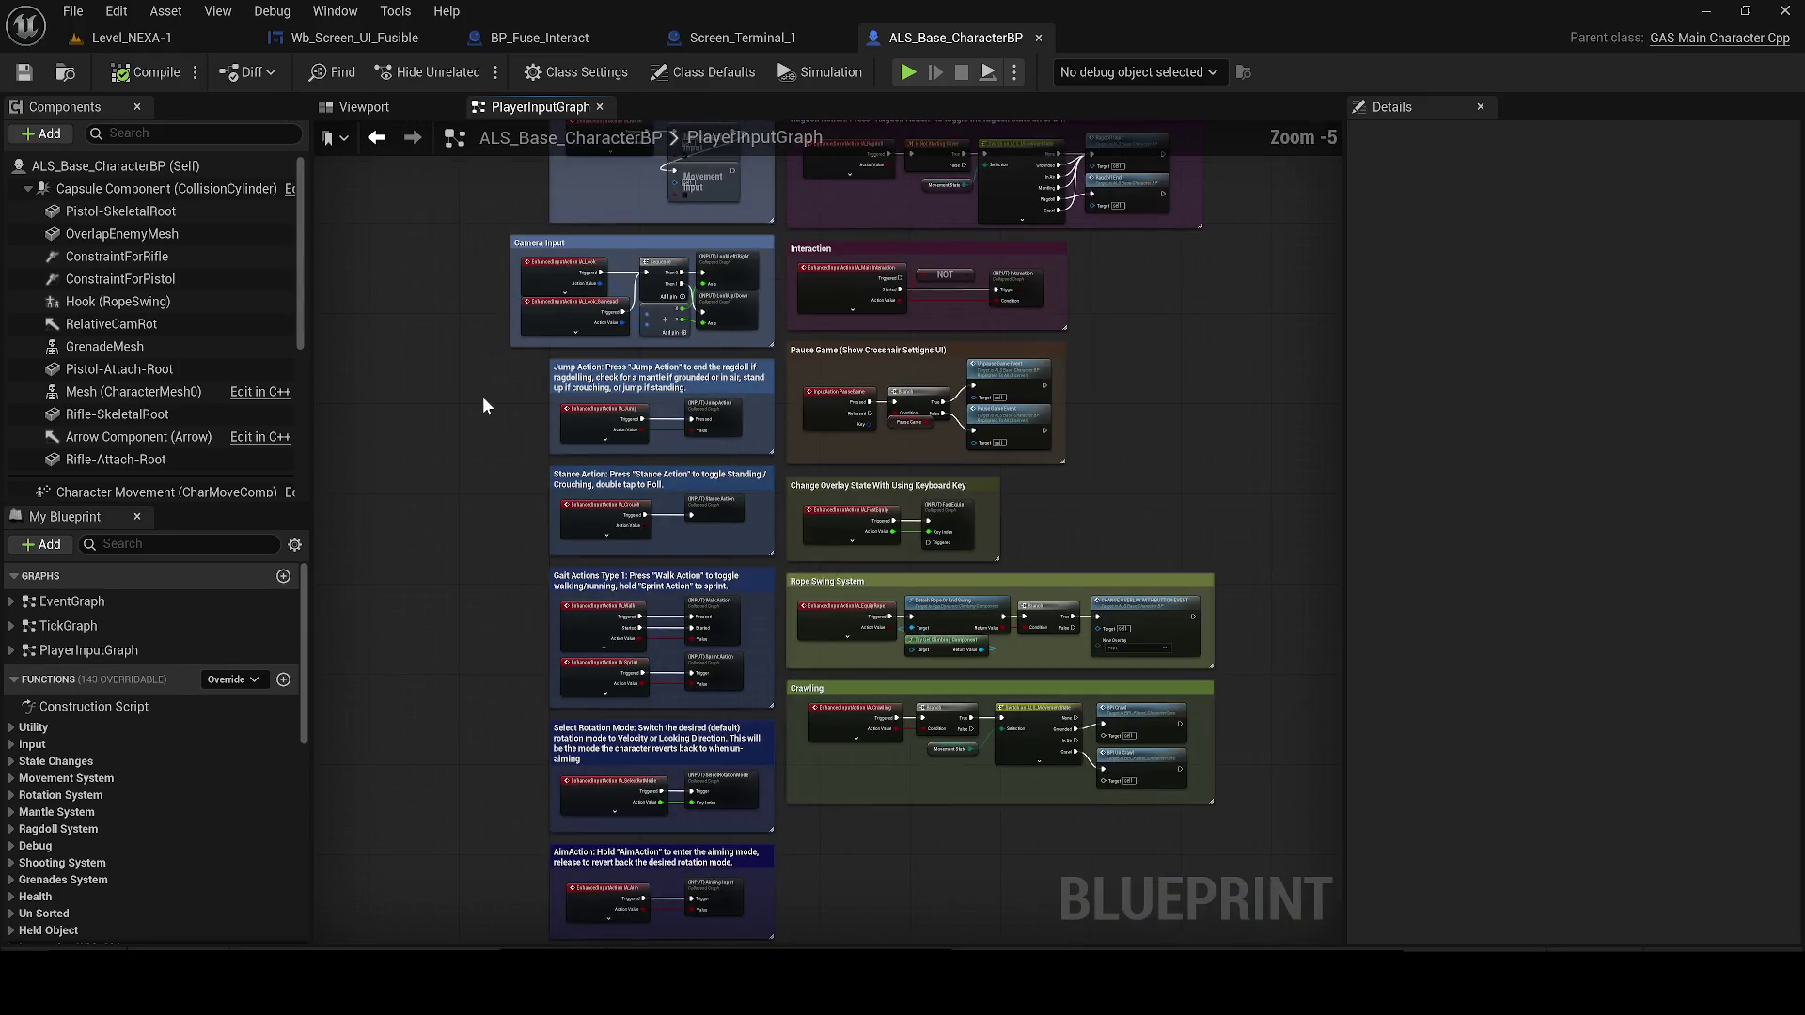
pyautogui.moveTo(476, 398)
pyautogui.mouseDown()
pyautogui.moveTo(459, 584)
pyautogui.moveTo(463, 241)
pyautogui.mouseUp()
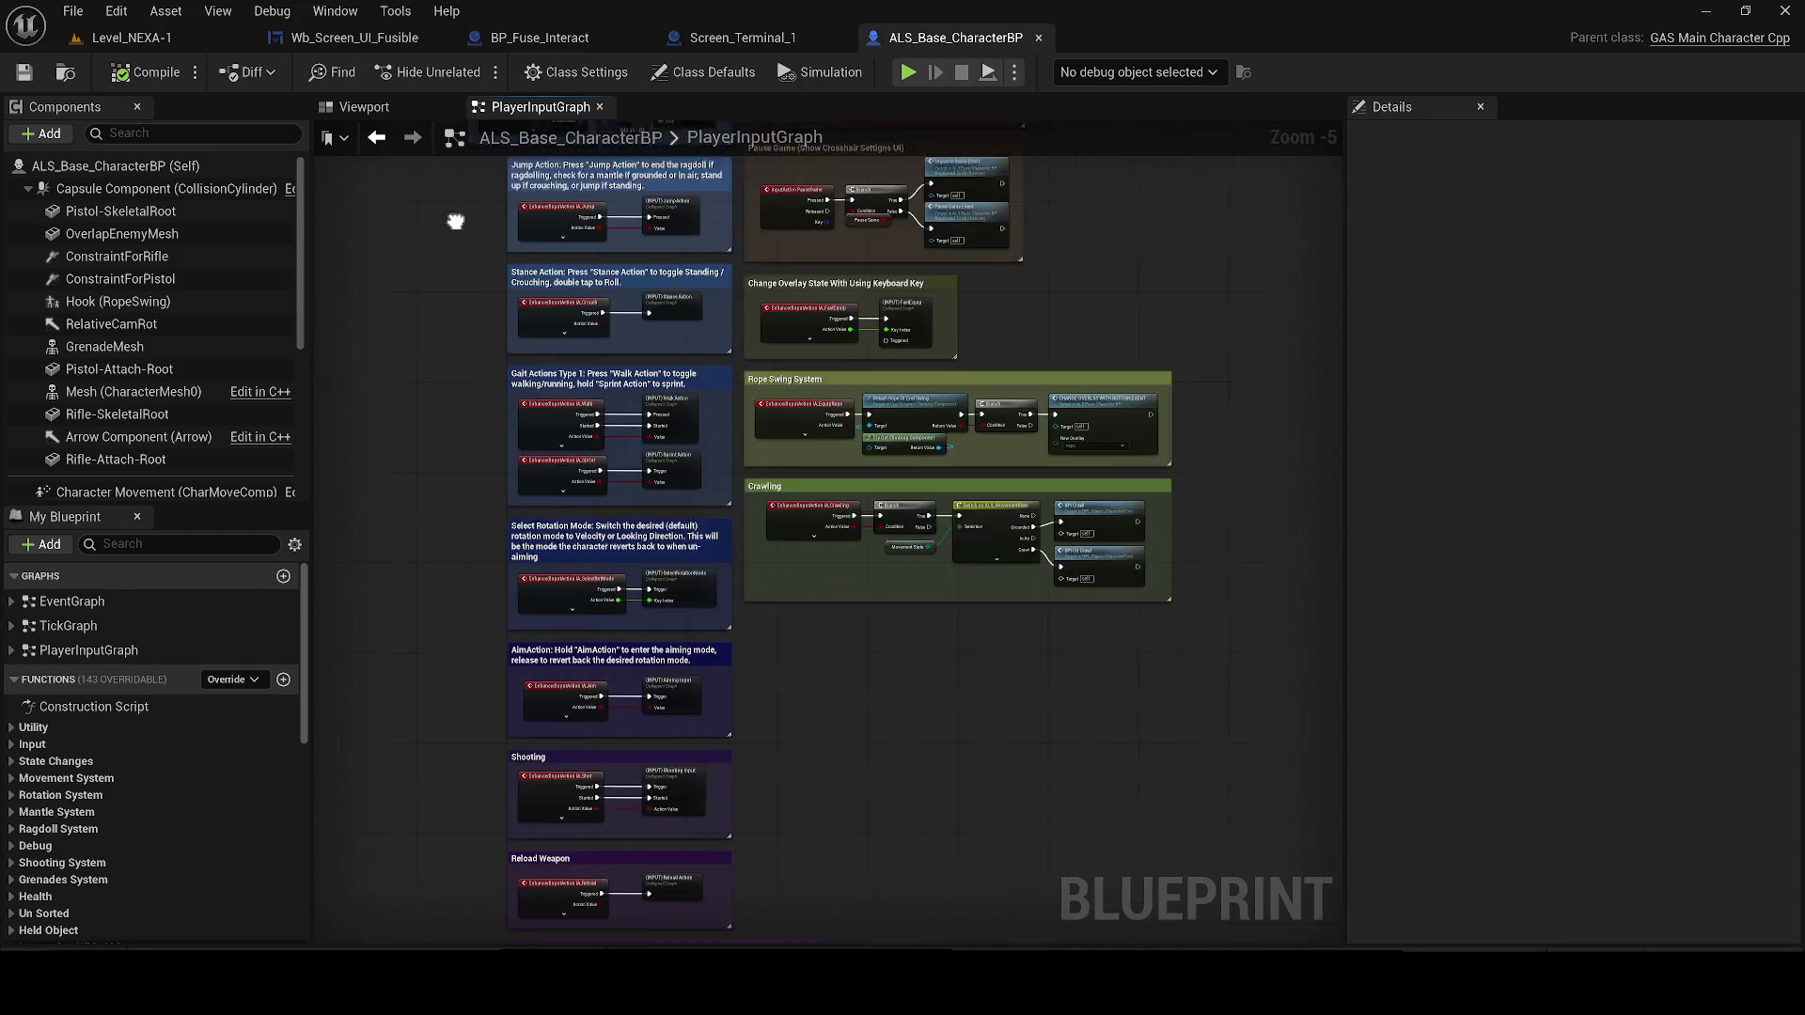
pyautogui.moveTo(446, 522); pyautogui.dragTo(419, 331)
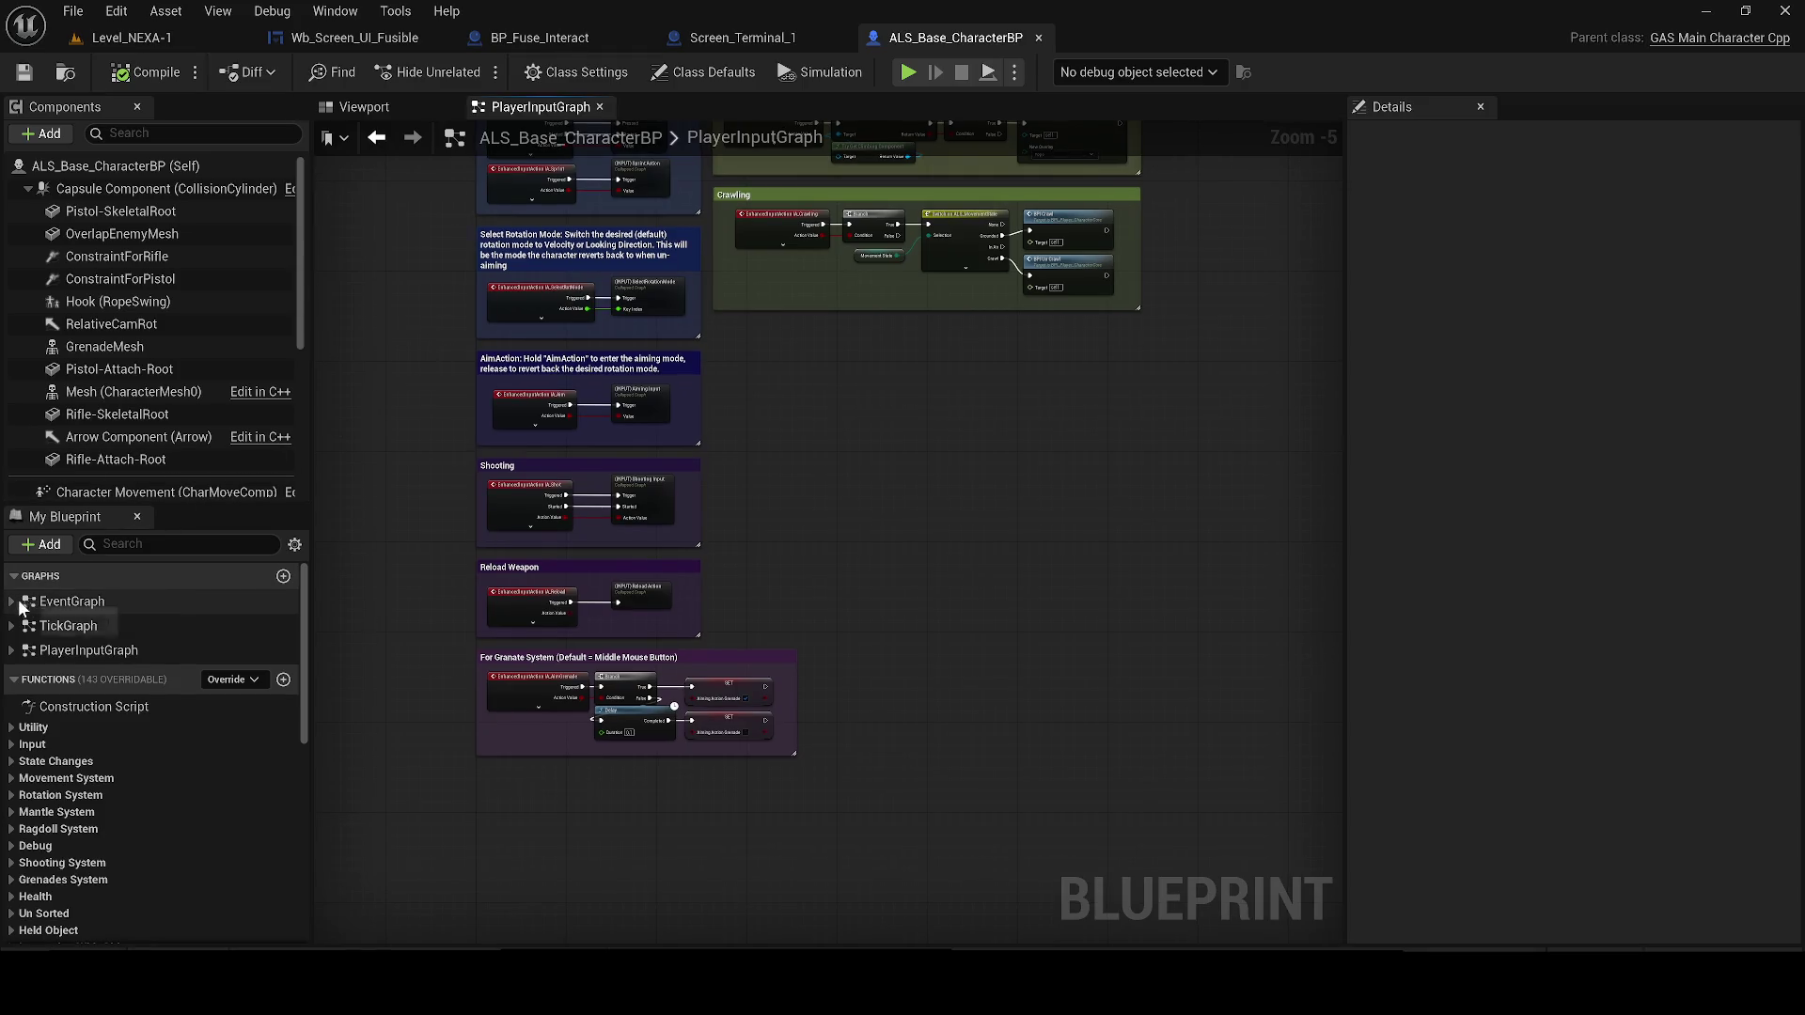
# Browse the Construction Script, PlayerInputGraph and TickGraph, then go back to the EventGraph
pyautogui.click(10, 603)
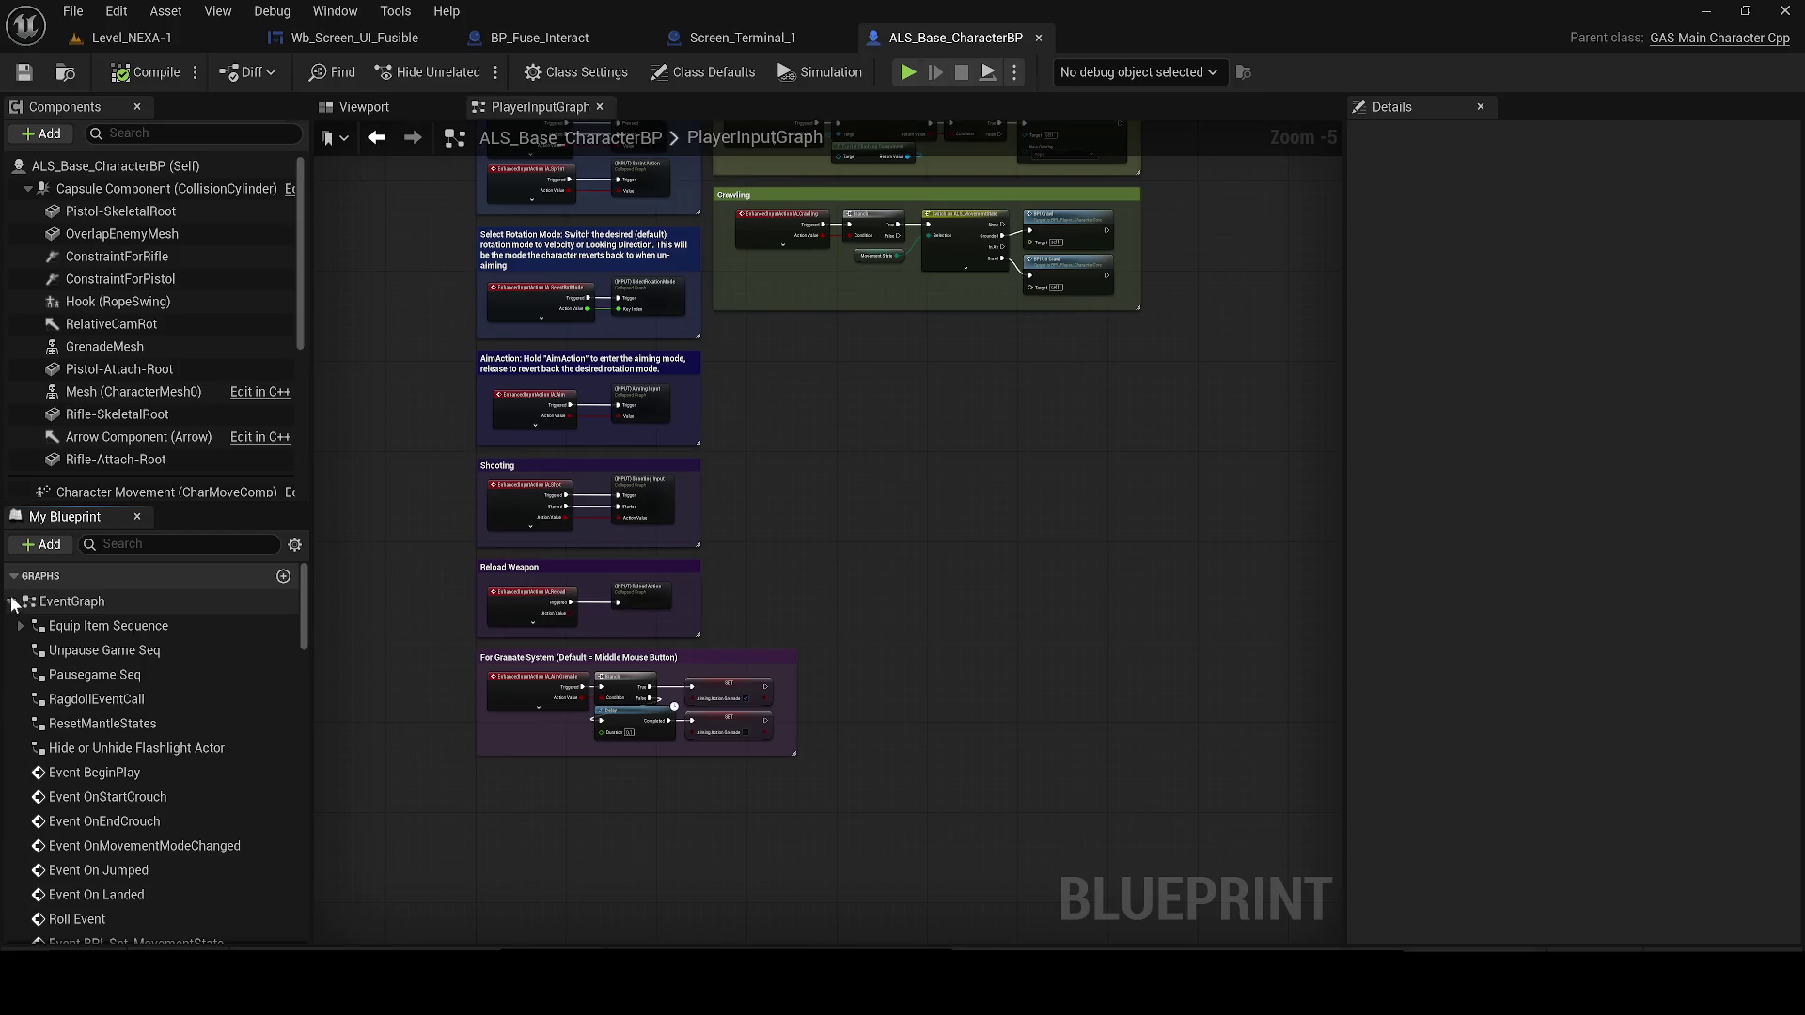
pyautogui.click(11, 602)
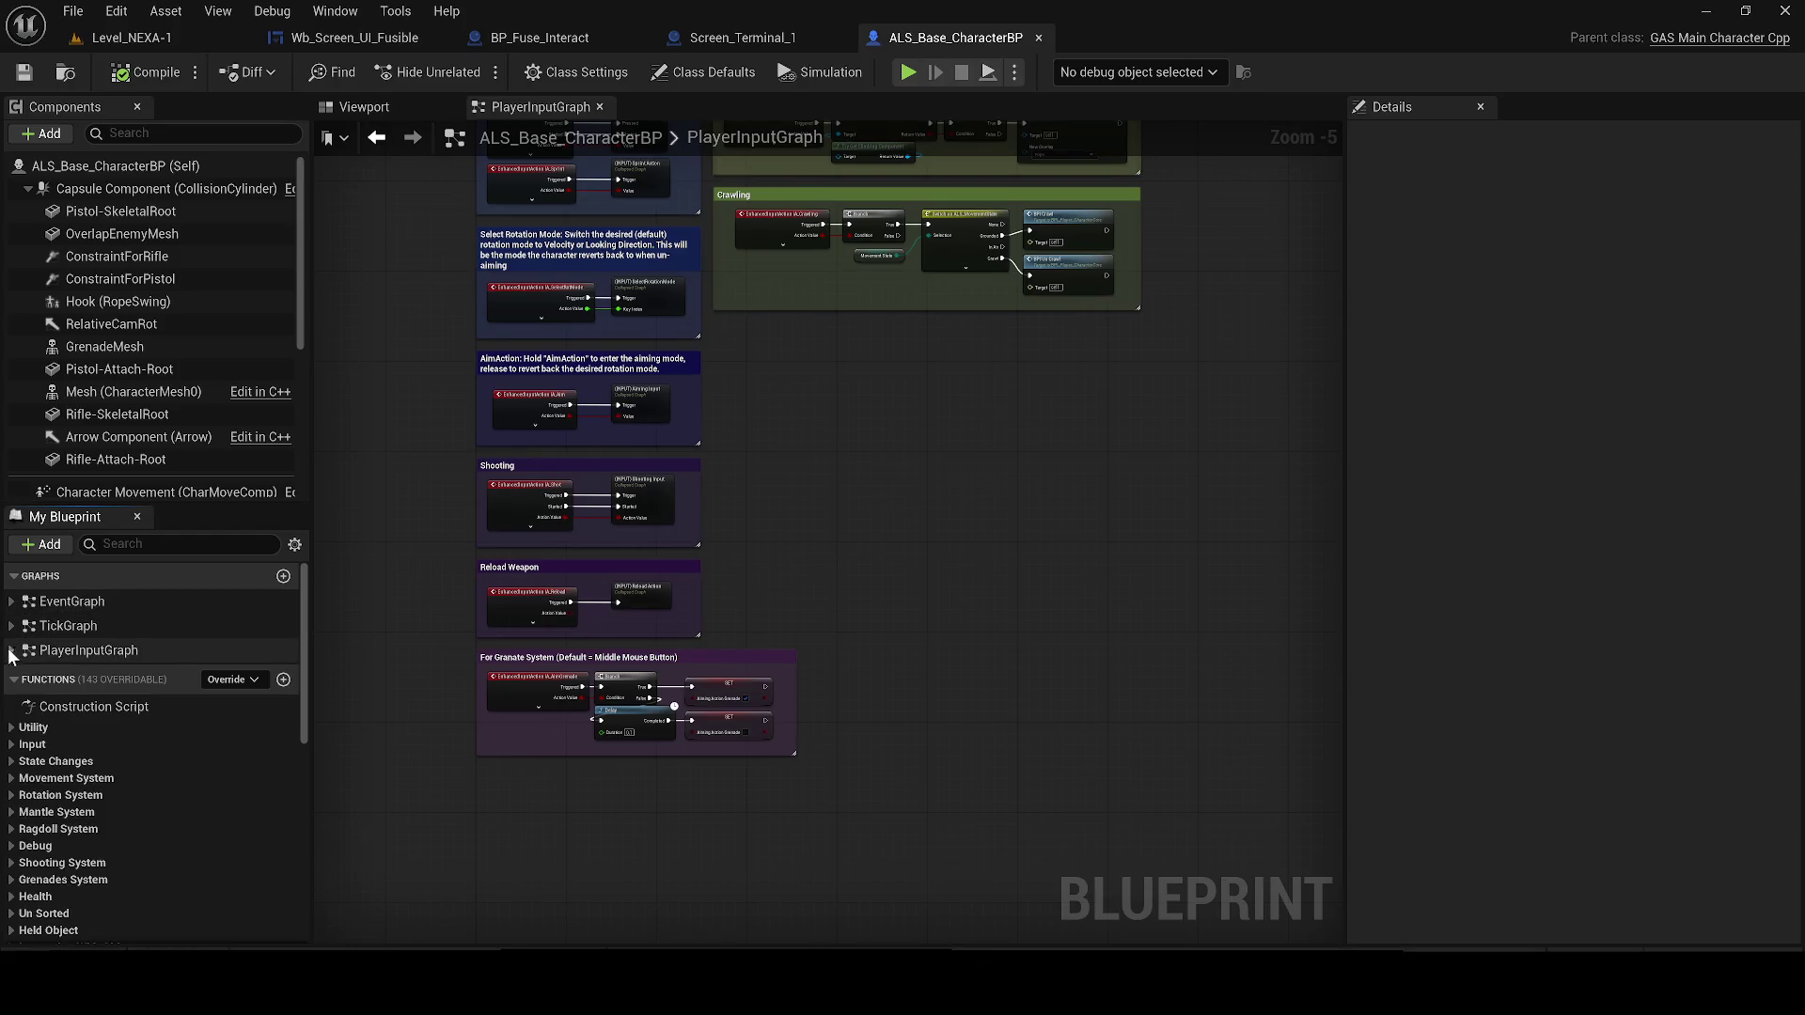
pyautogui.doubleClick(122, 707)
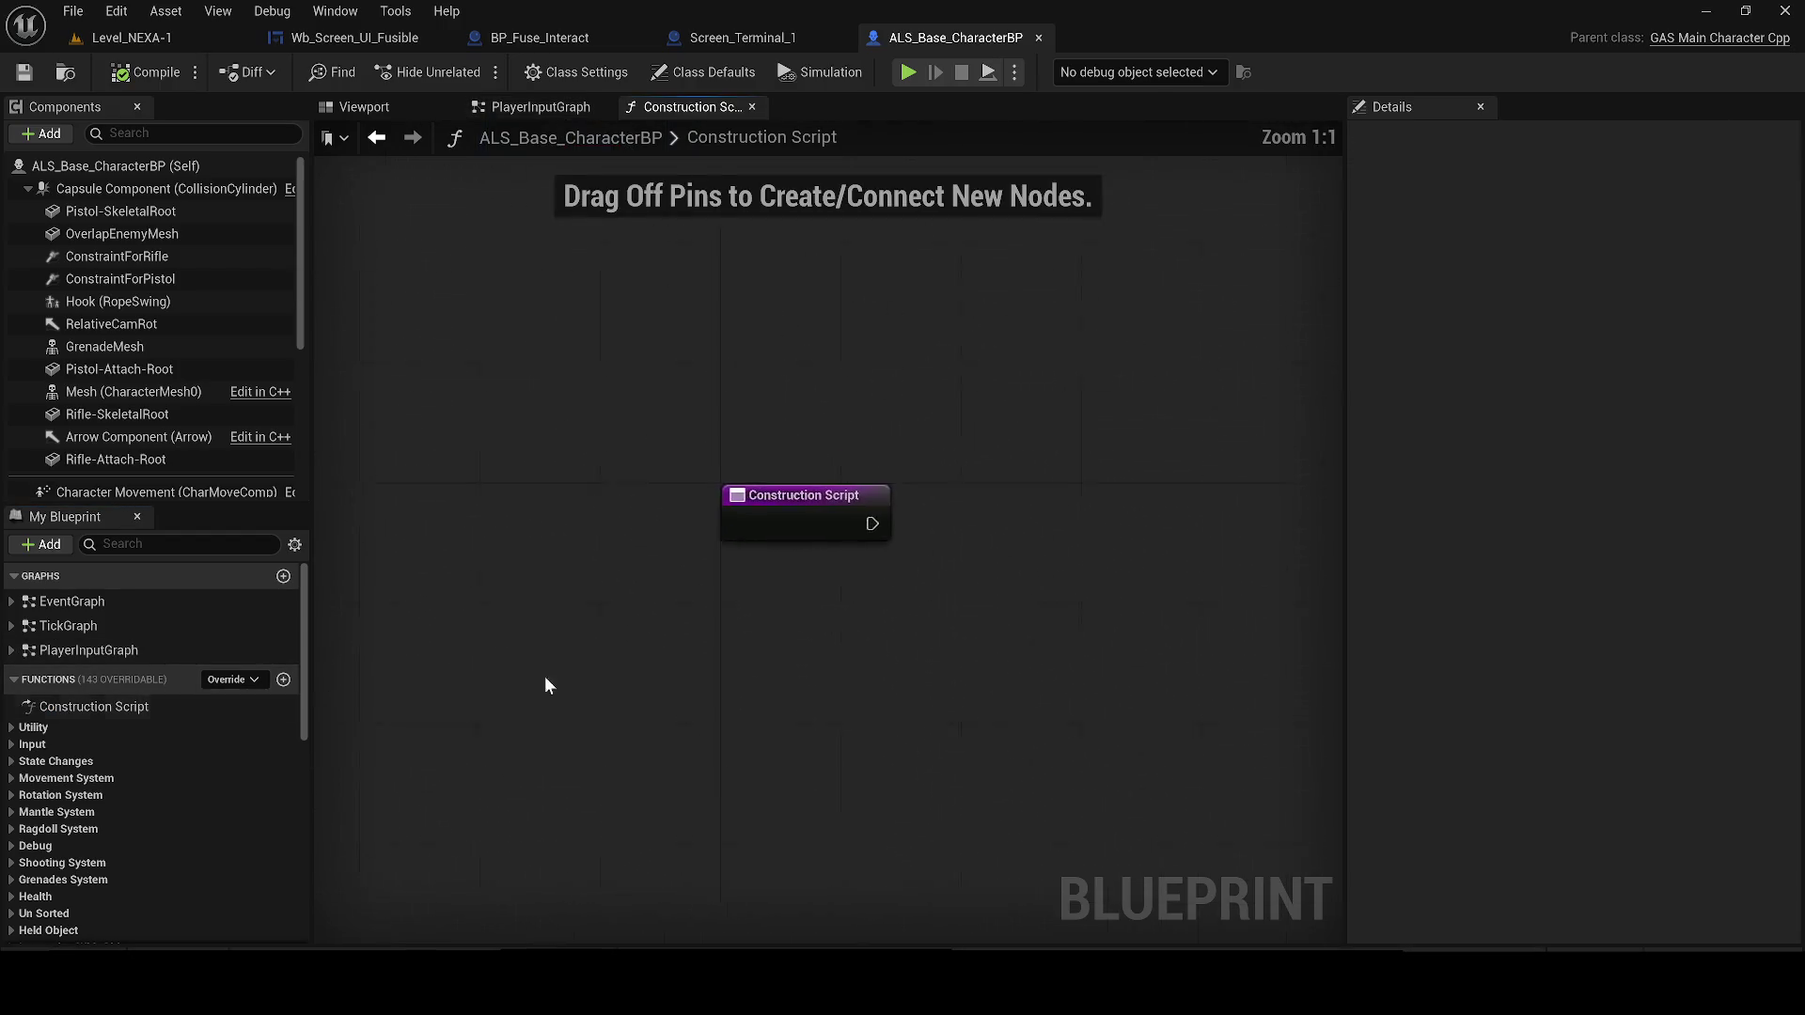
pyautogui.doubleClick(151, 651)
pyautogui.doubleClick(122, 630)
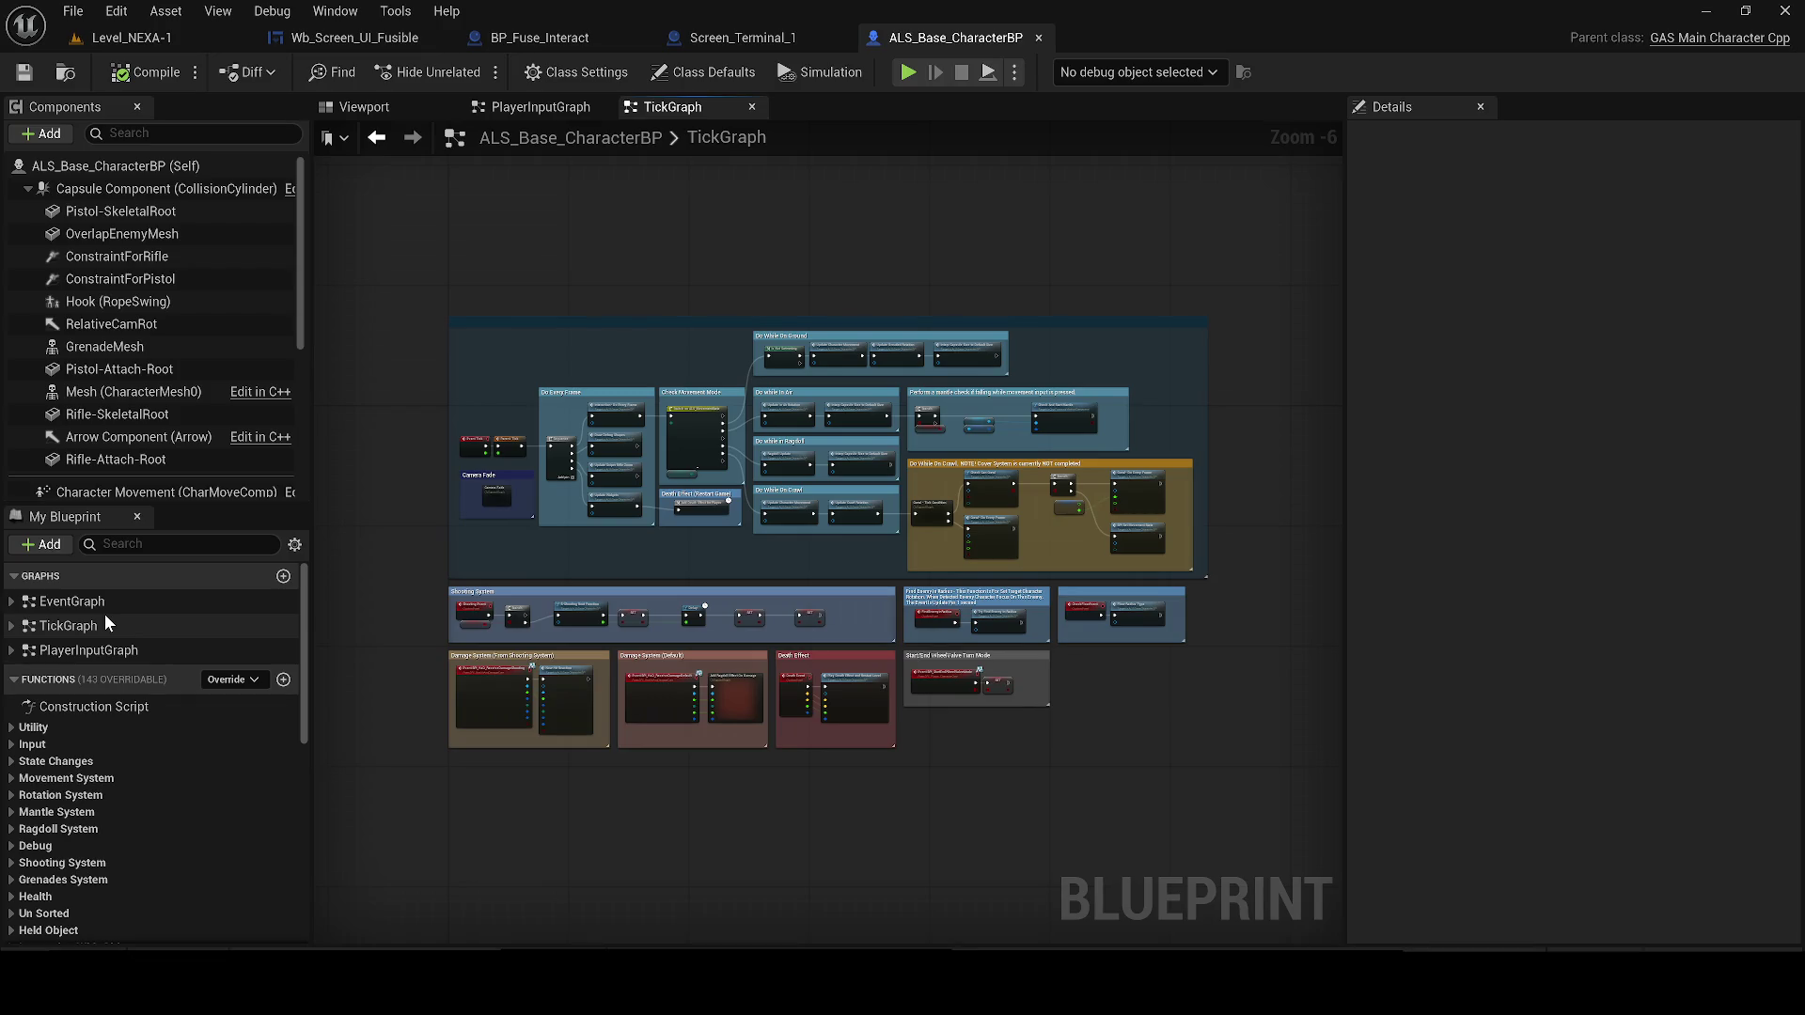
pyautogui.doubleClick(100, 607)
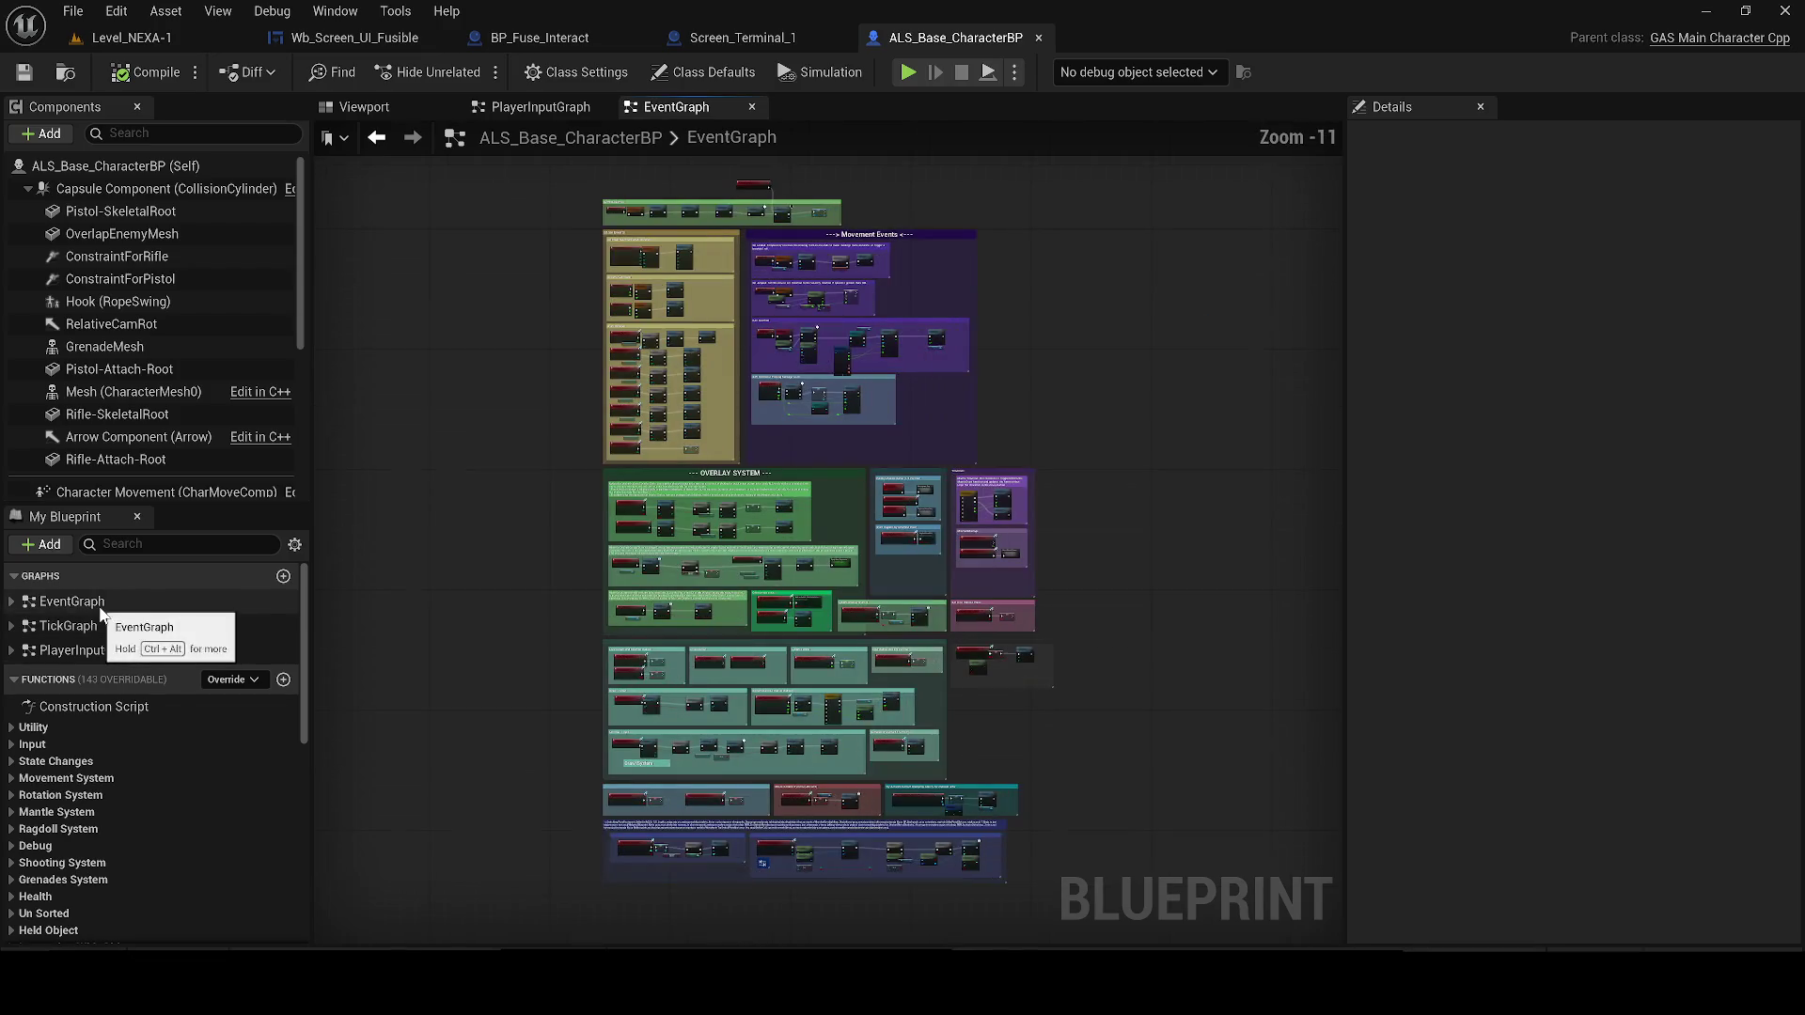
# Recentre the full EventGraph and save ALS_Base_CharacterBP with Ctrl+S
pyautogui.moveTo(375, 322); pyautogui.dragTo(195, 709)
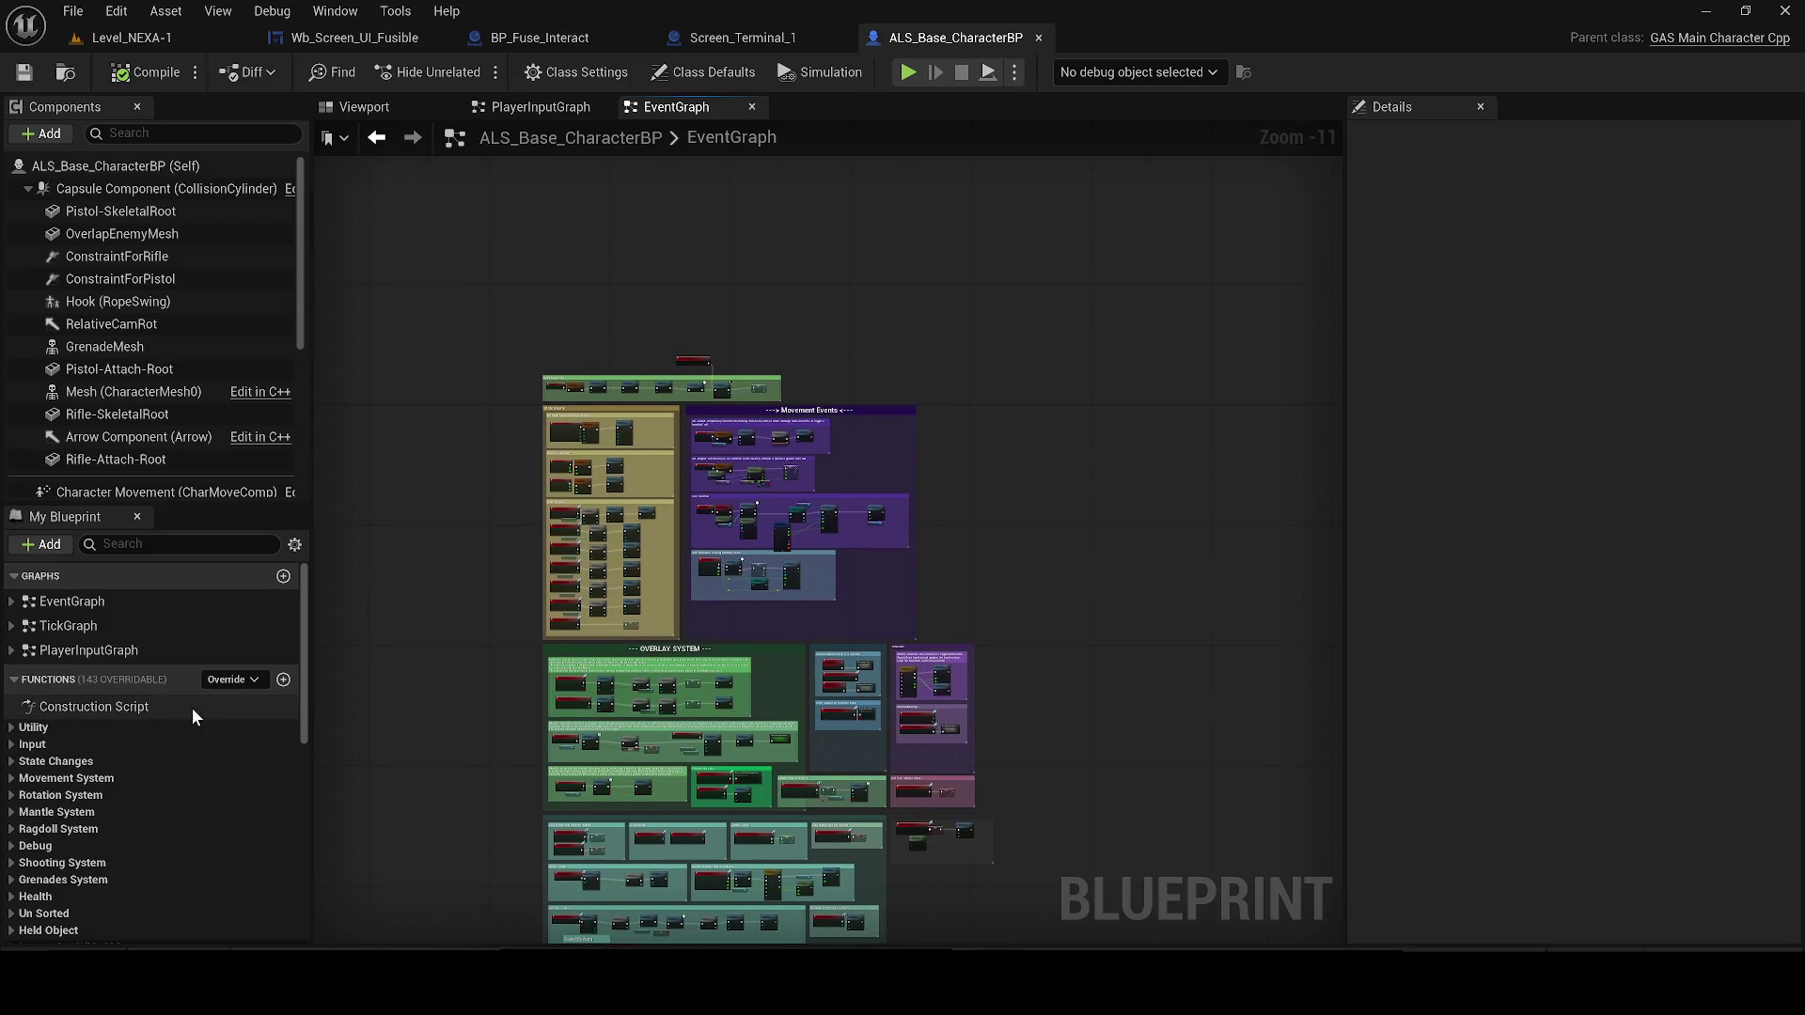
pyautogui.scroll(-5, 94, 737)
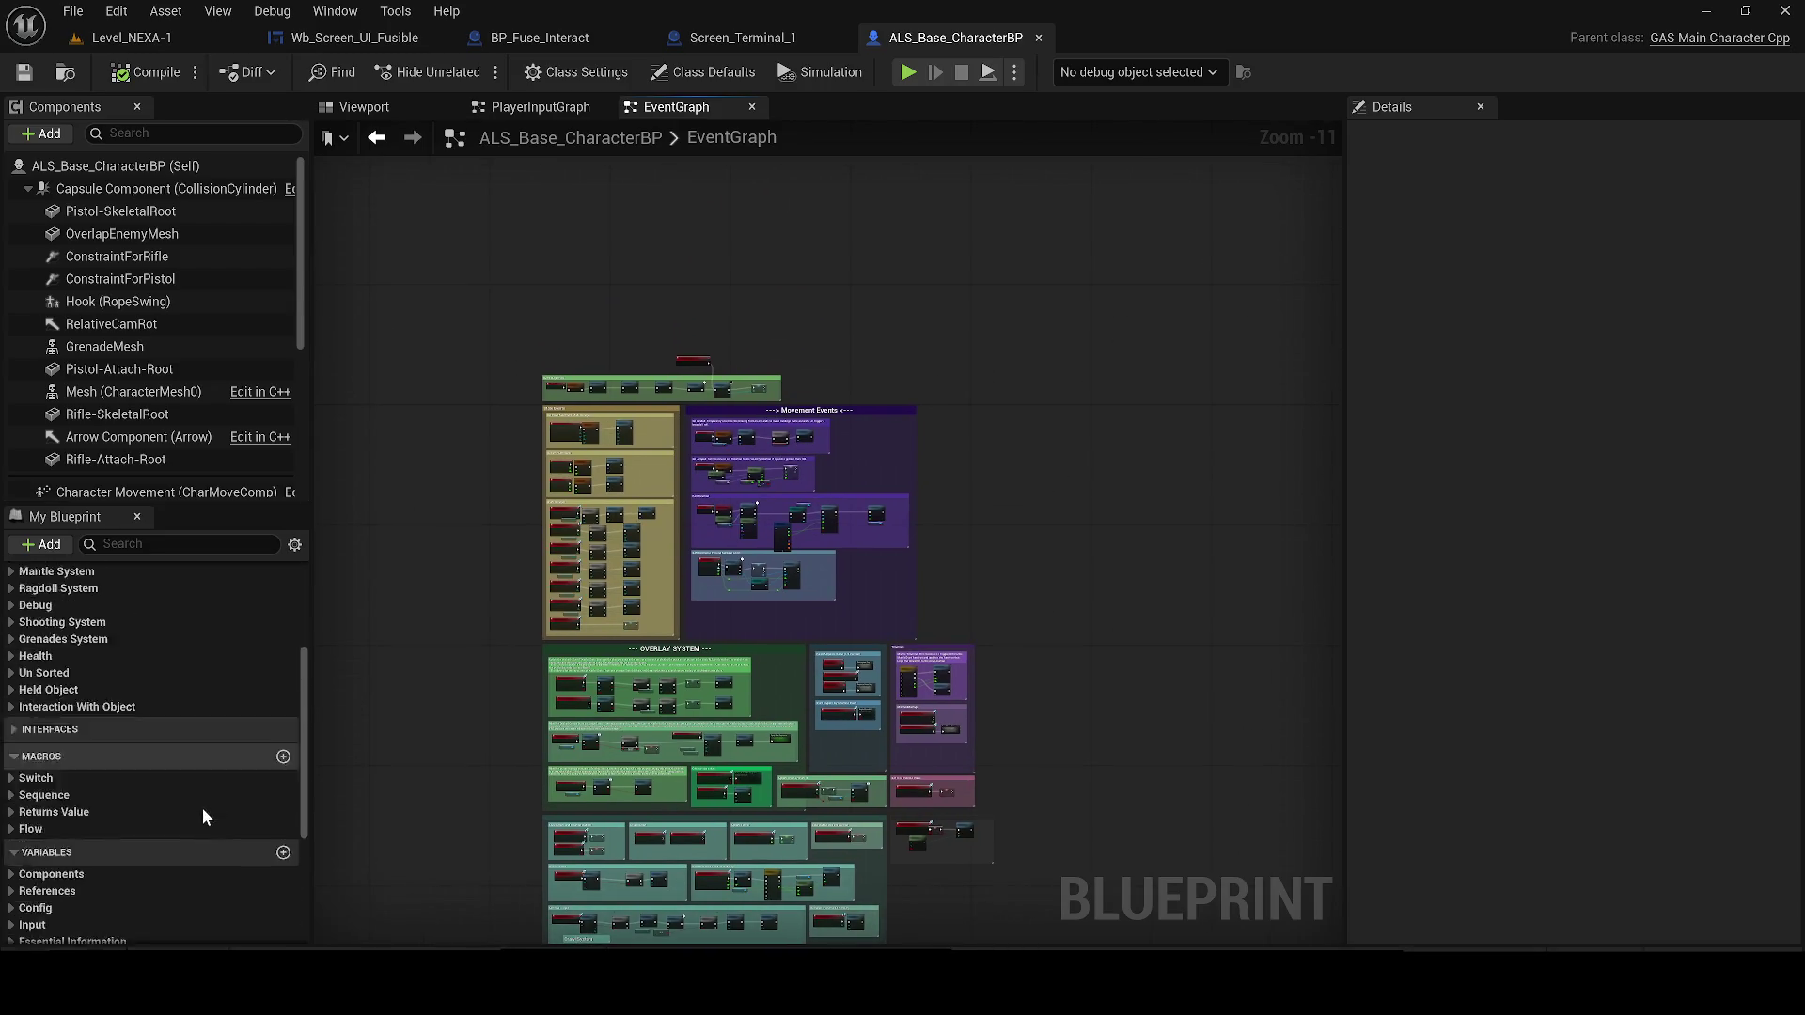
pyautogui.scroll(-3, 203, 812)
pyautogui.scroll(8, 196, 792)
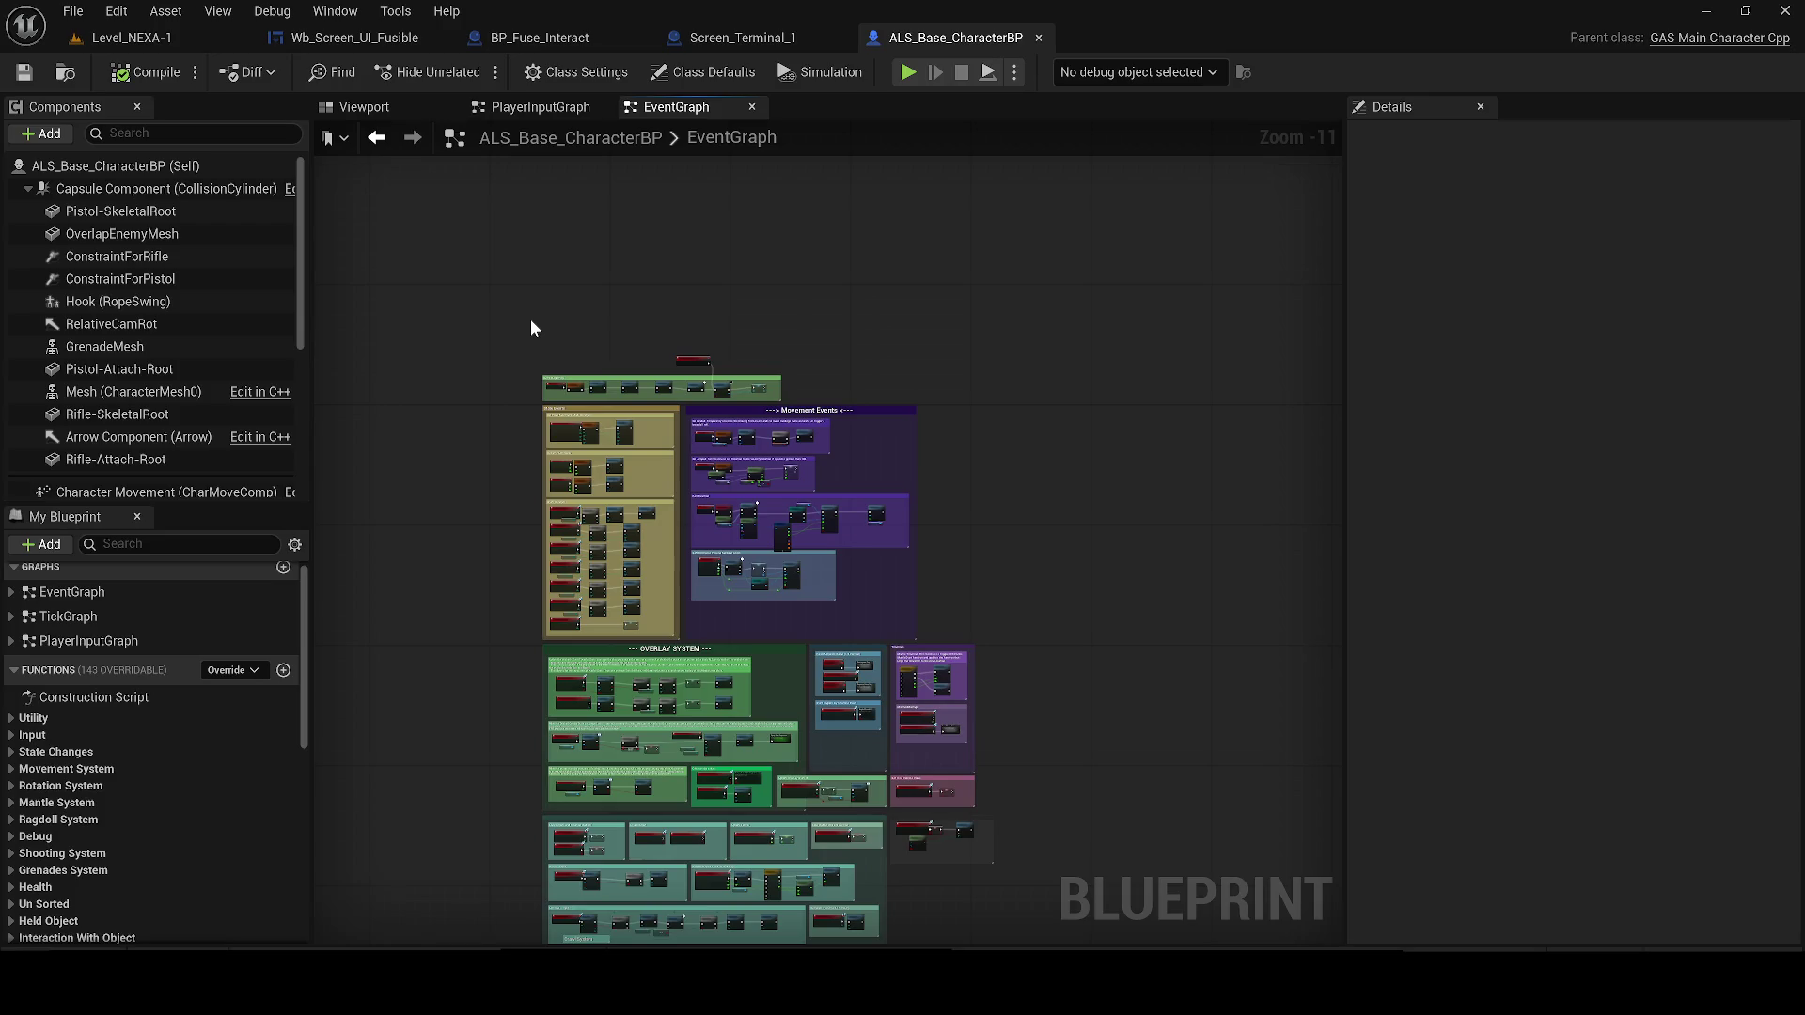
pyautogui.scroll(1, 528, 324)
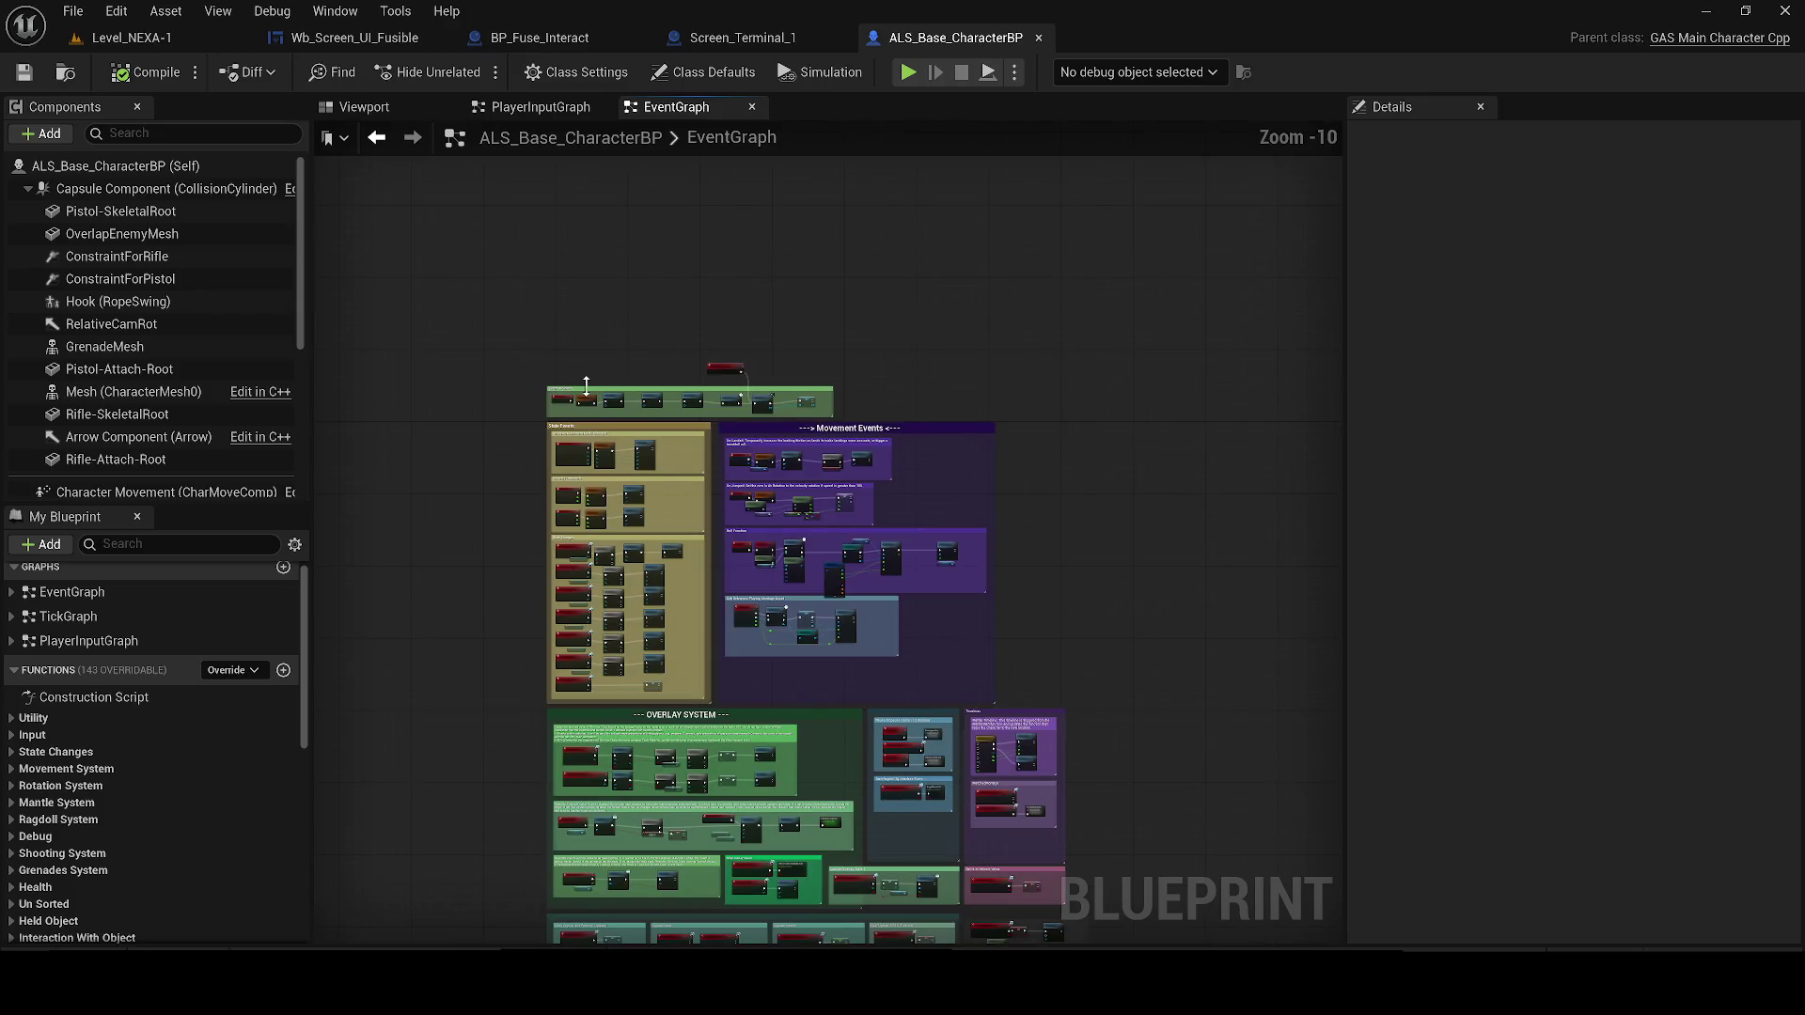
pyautogui.hotkey('ctrl', 's')
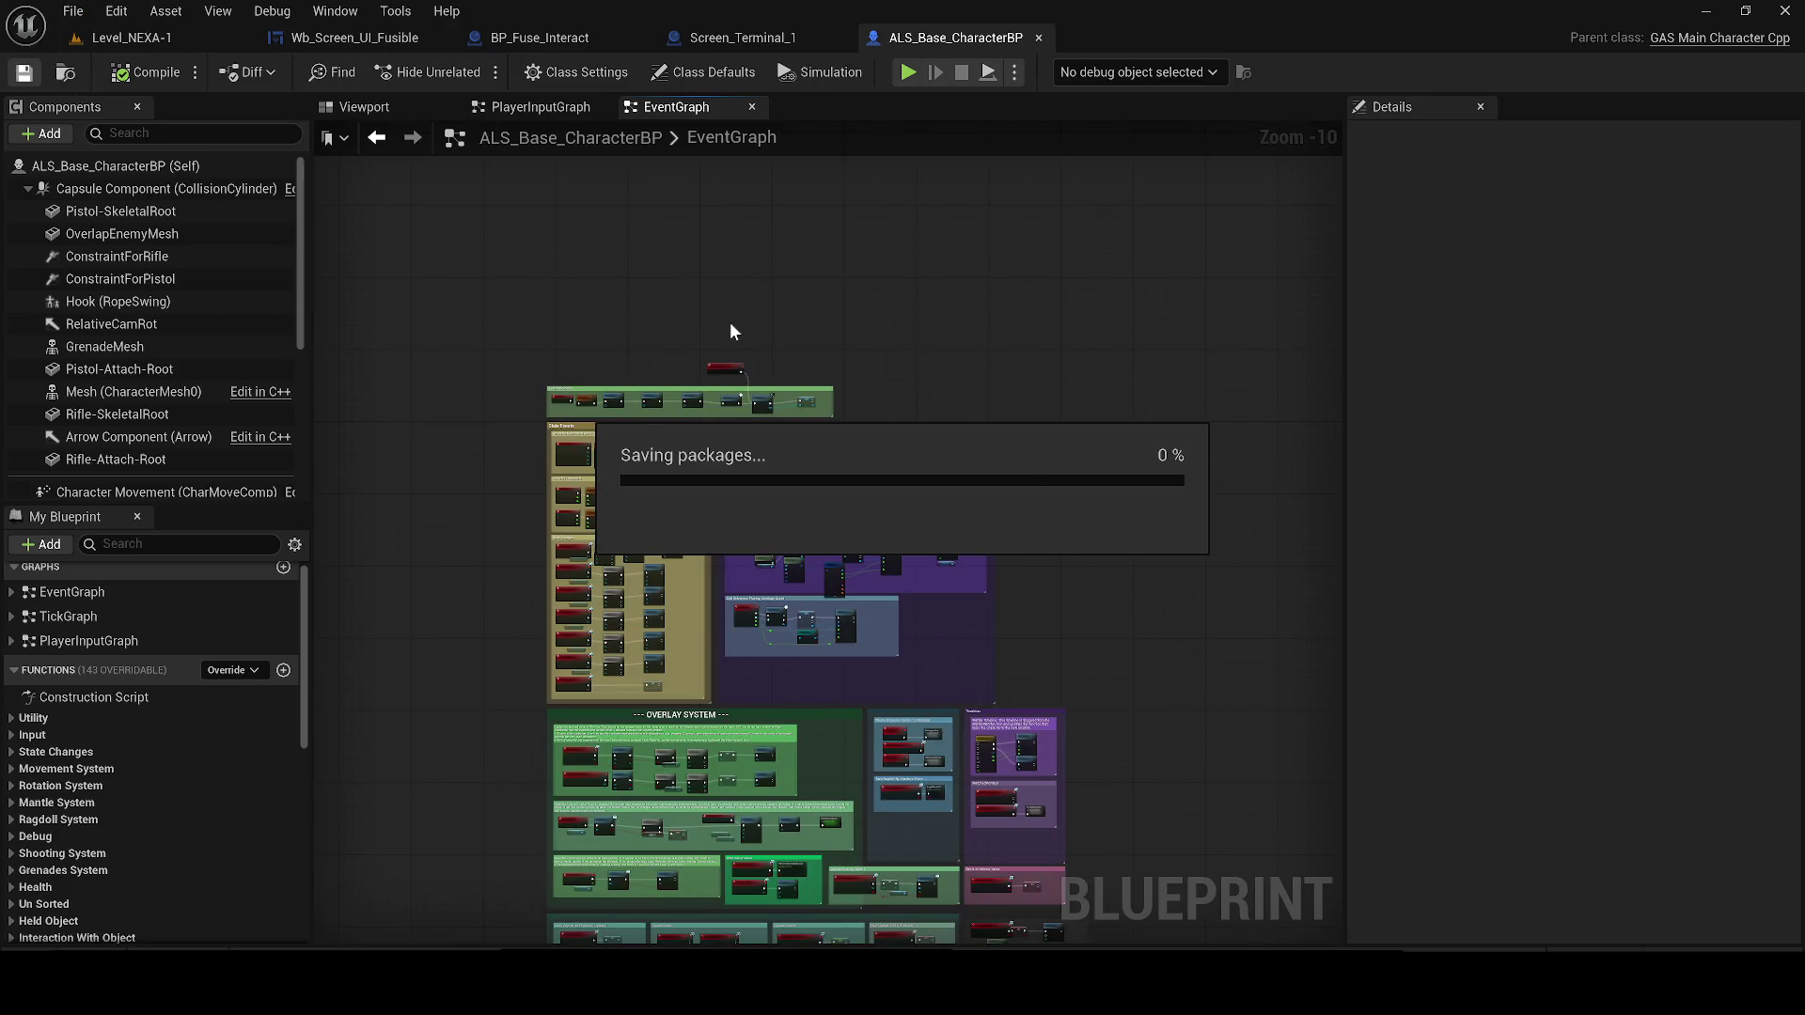
# Delete the Cube component from the Screen_Terminal_1 blueprint
pyautogui.click(599, 106)
pyautogui.click(759, 38)
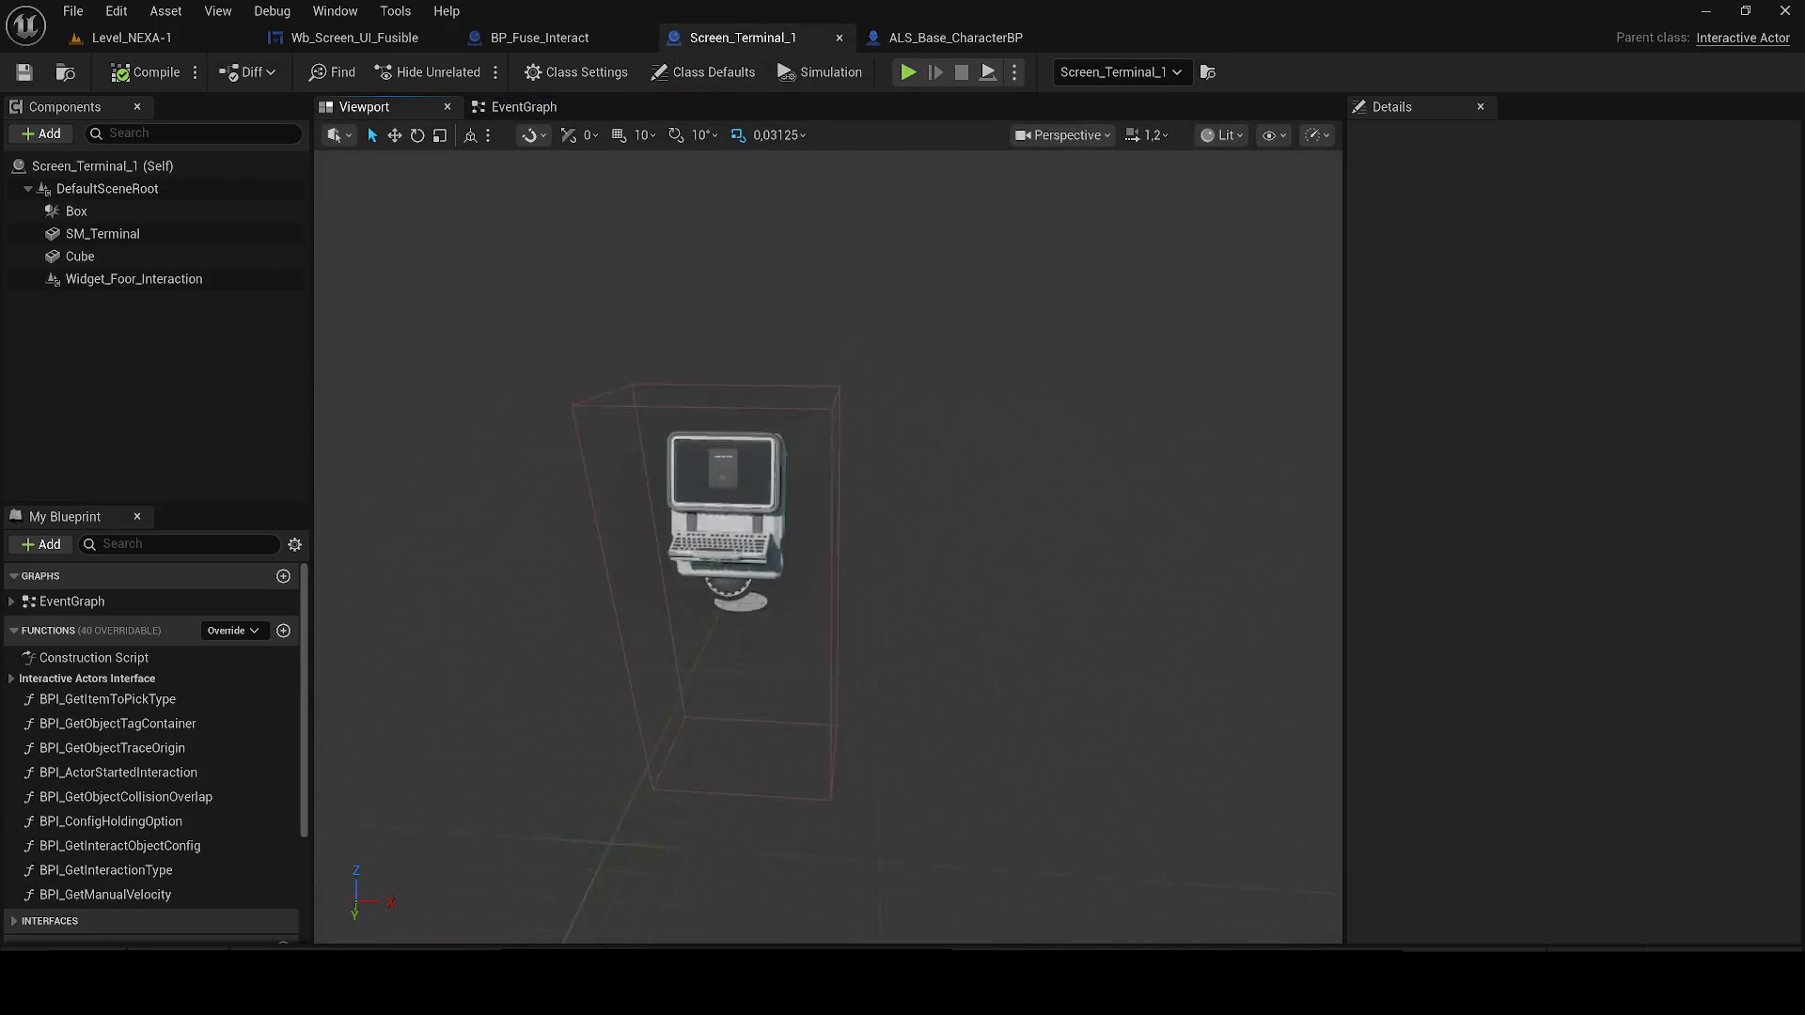
pyautogui.moveTo(671, 350)
pyautogui.mouseDown()
pyautogui.moveTo(671, 310)
pyautogui.moveTo(680, 415)
pyautogui.mouseUp()
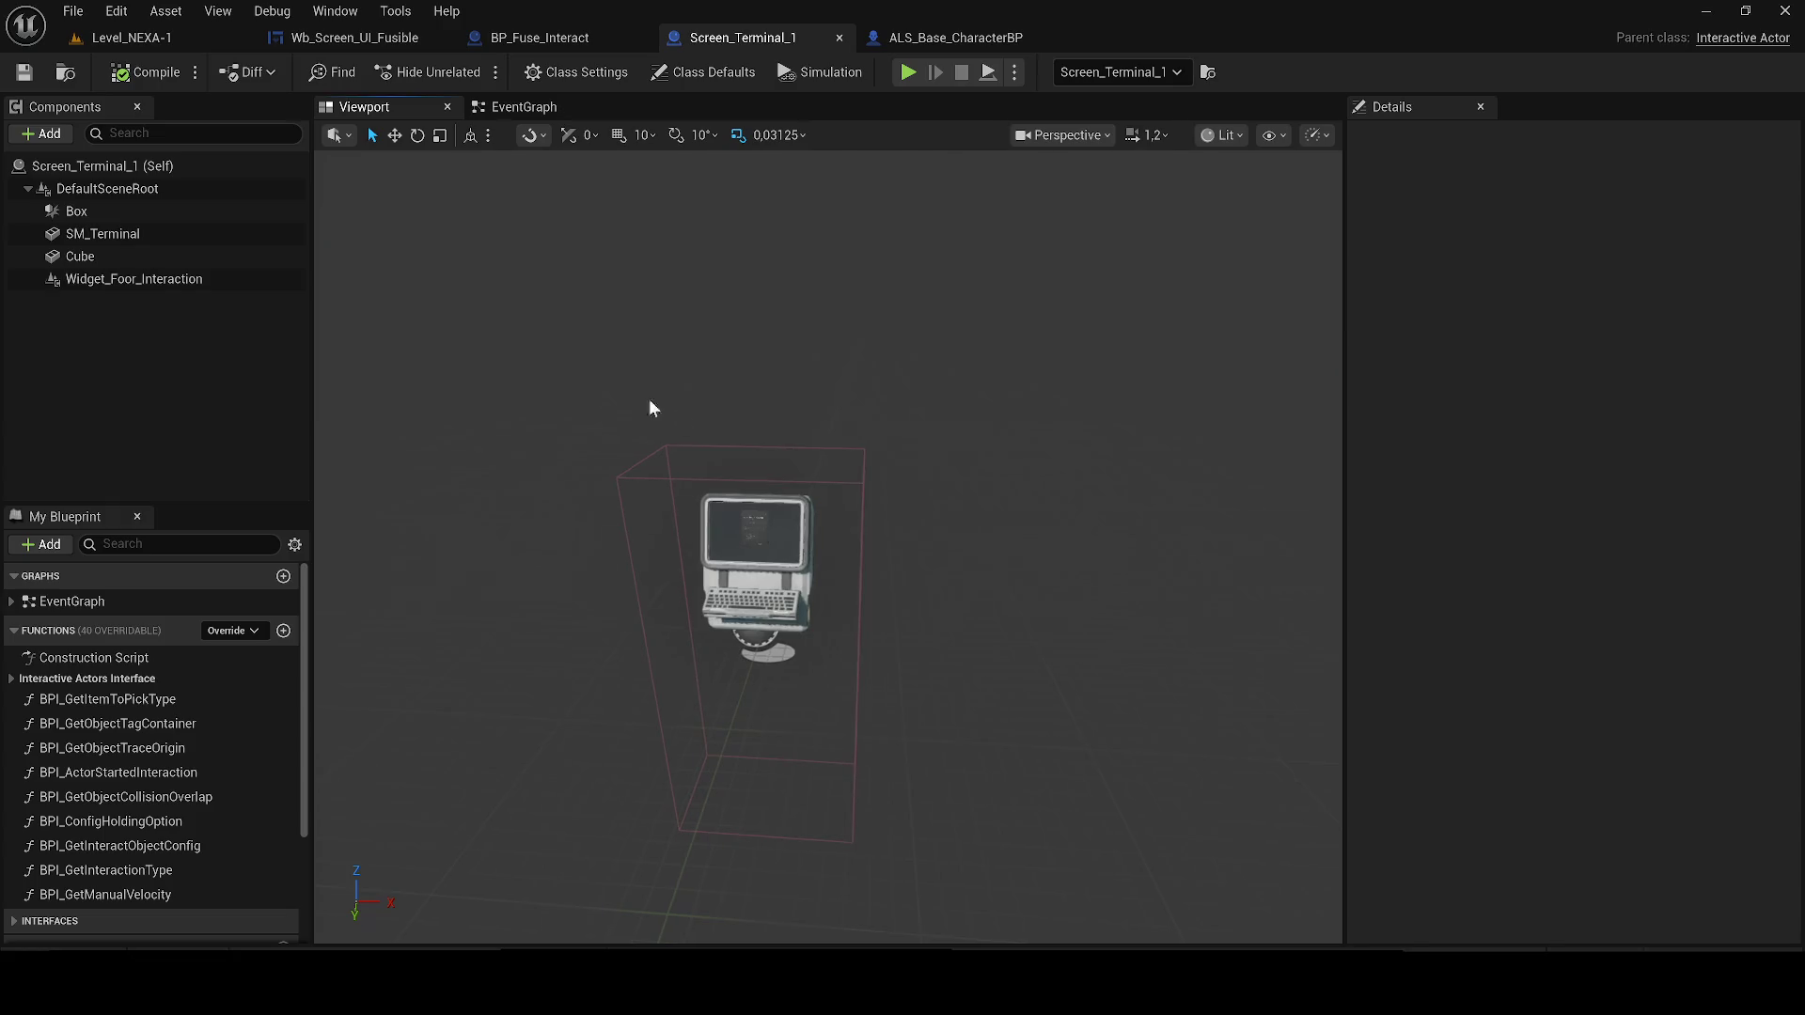
pyautogui.click(123, 234)
pyautogui.click(117, 252)
pyautogui.press('f')
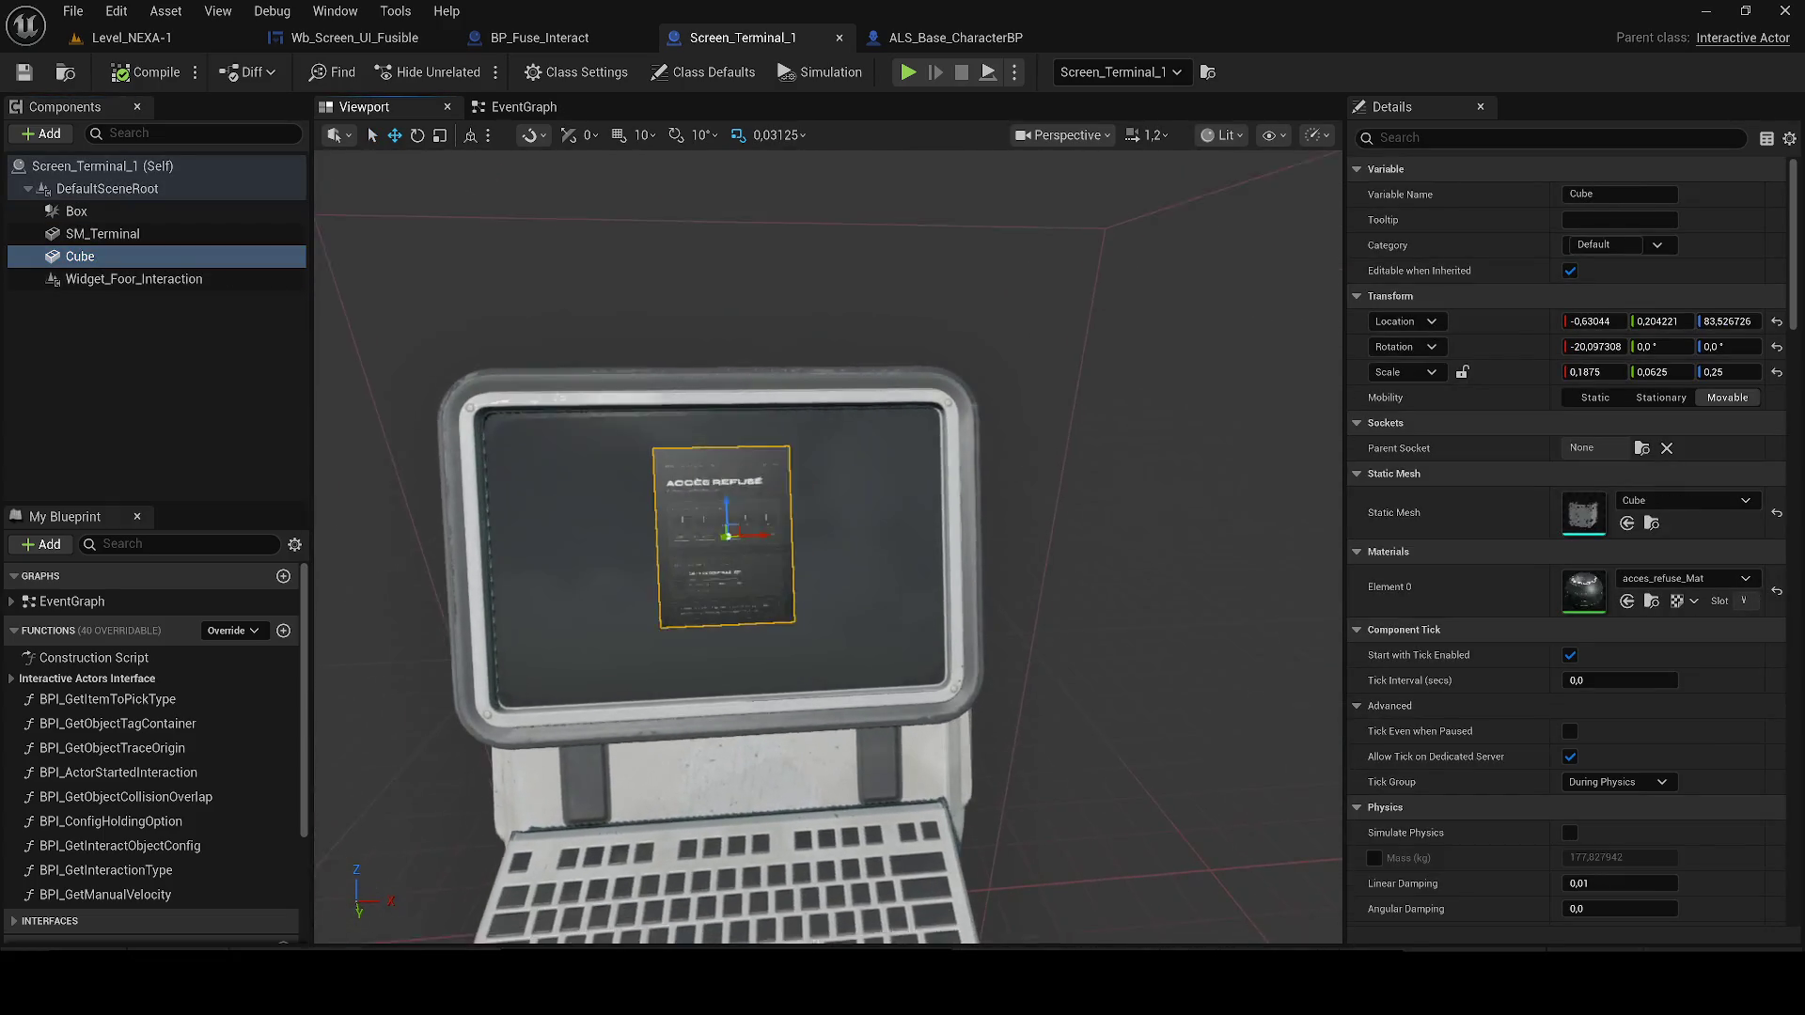
pyautogui.press('Delete')
# Replace the broken Set Visibility node by wiring Branch True straight into Fuse Ok, then recompile
pyautogui.click(141, 73)
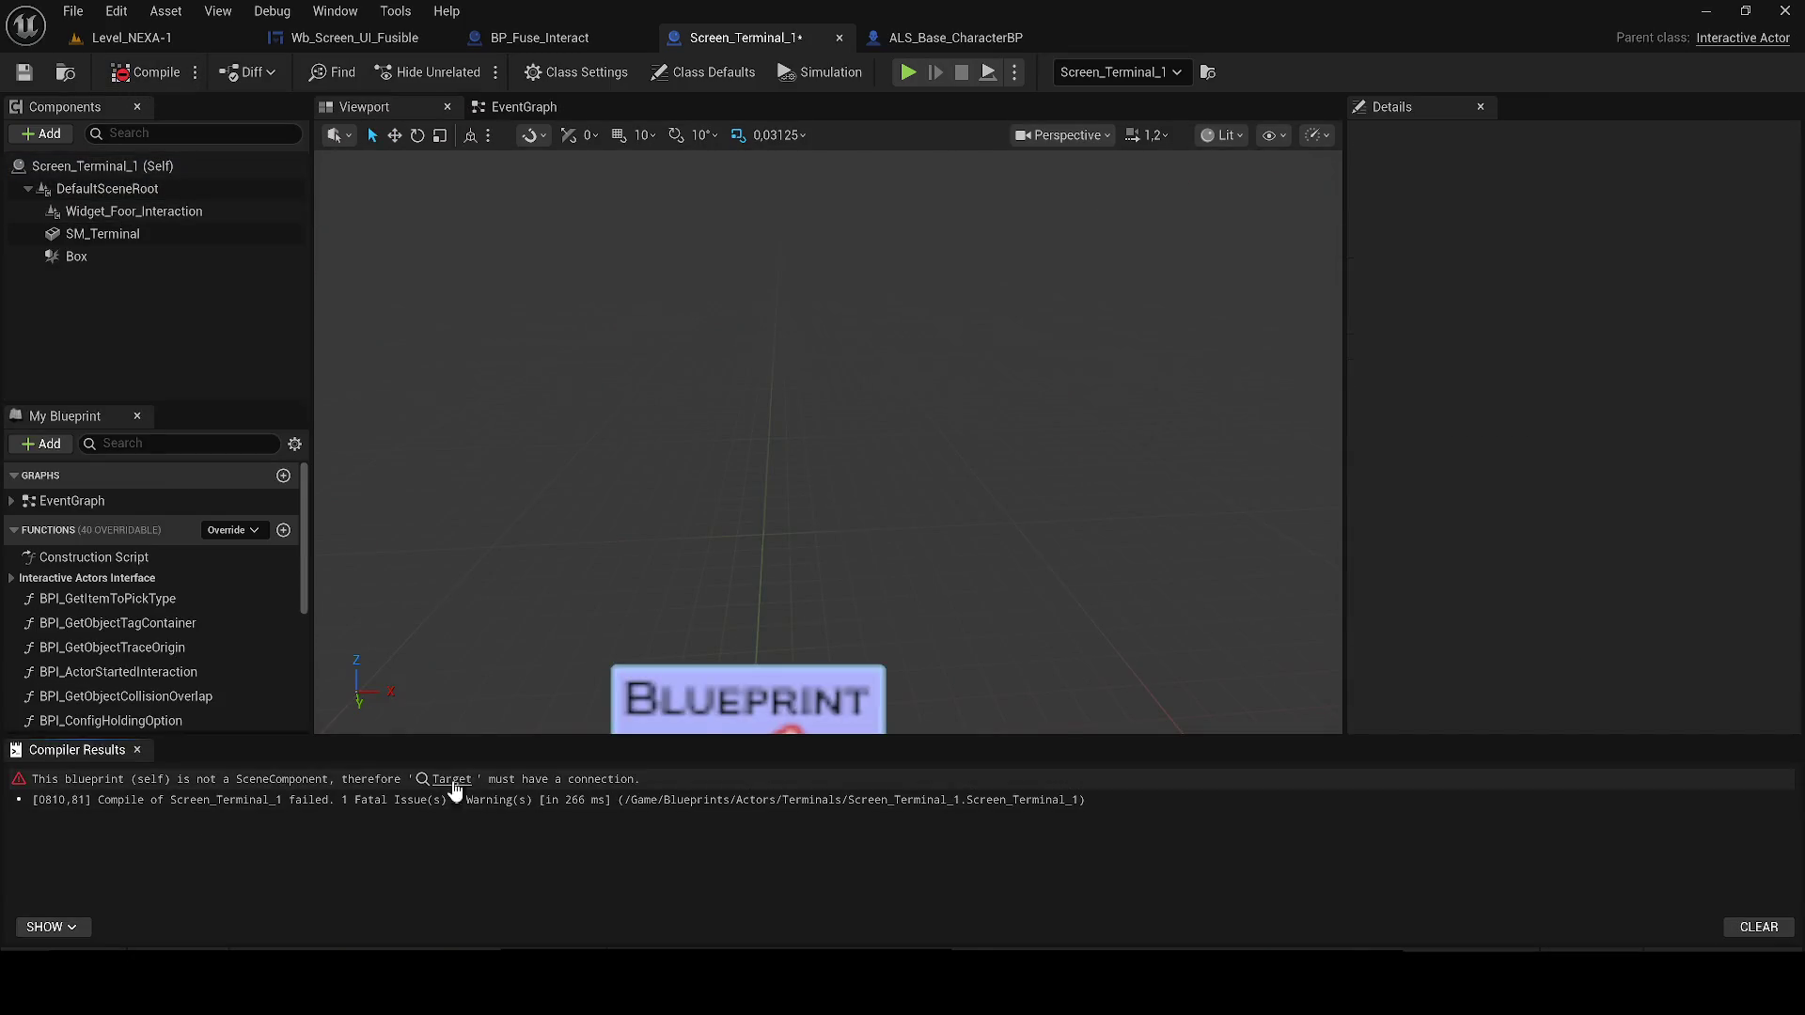
pyautogui.click(460, 779)
pyautogui.click(137, 749)
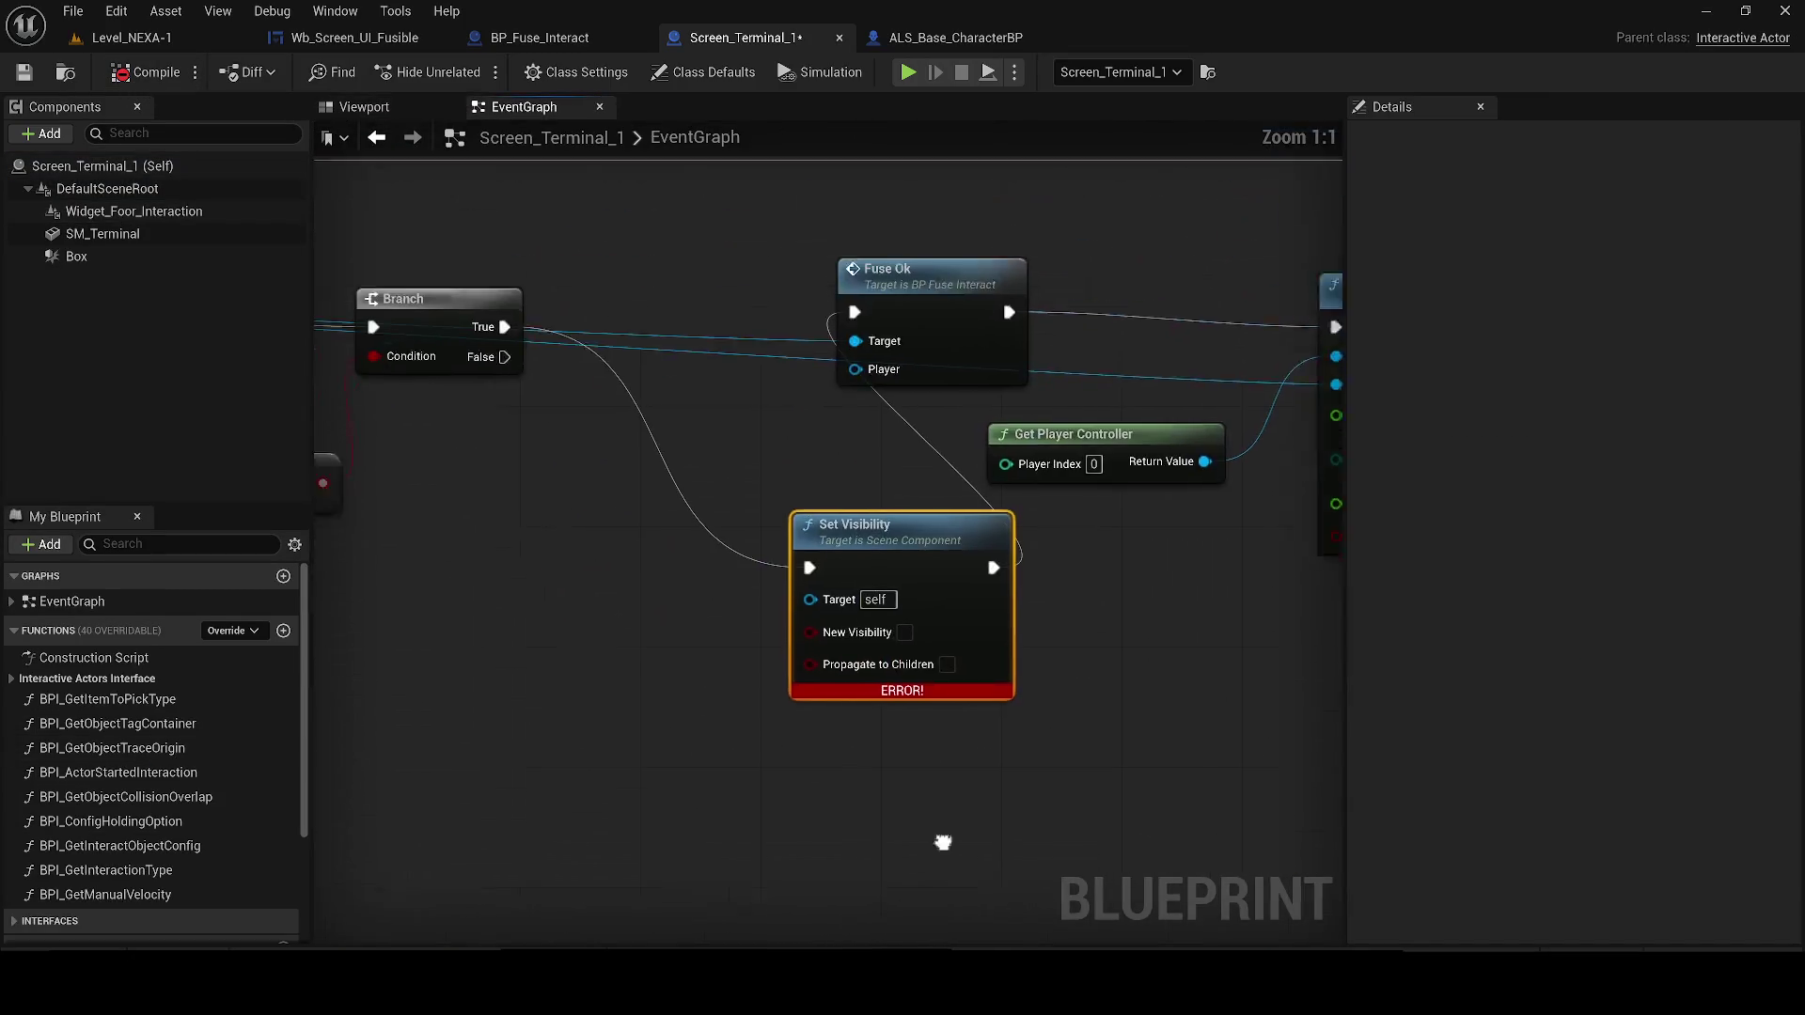
pyautogui.press('Delete')
pyautogui.moveTo(543, 416); pyautogui.dragTo(900, 402)
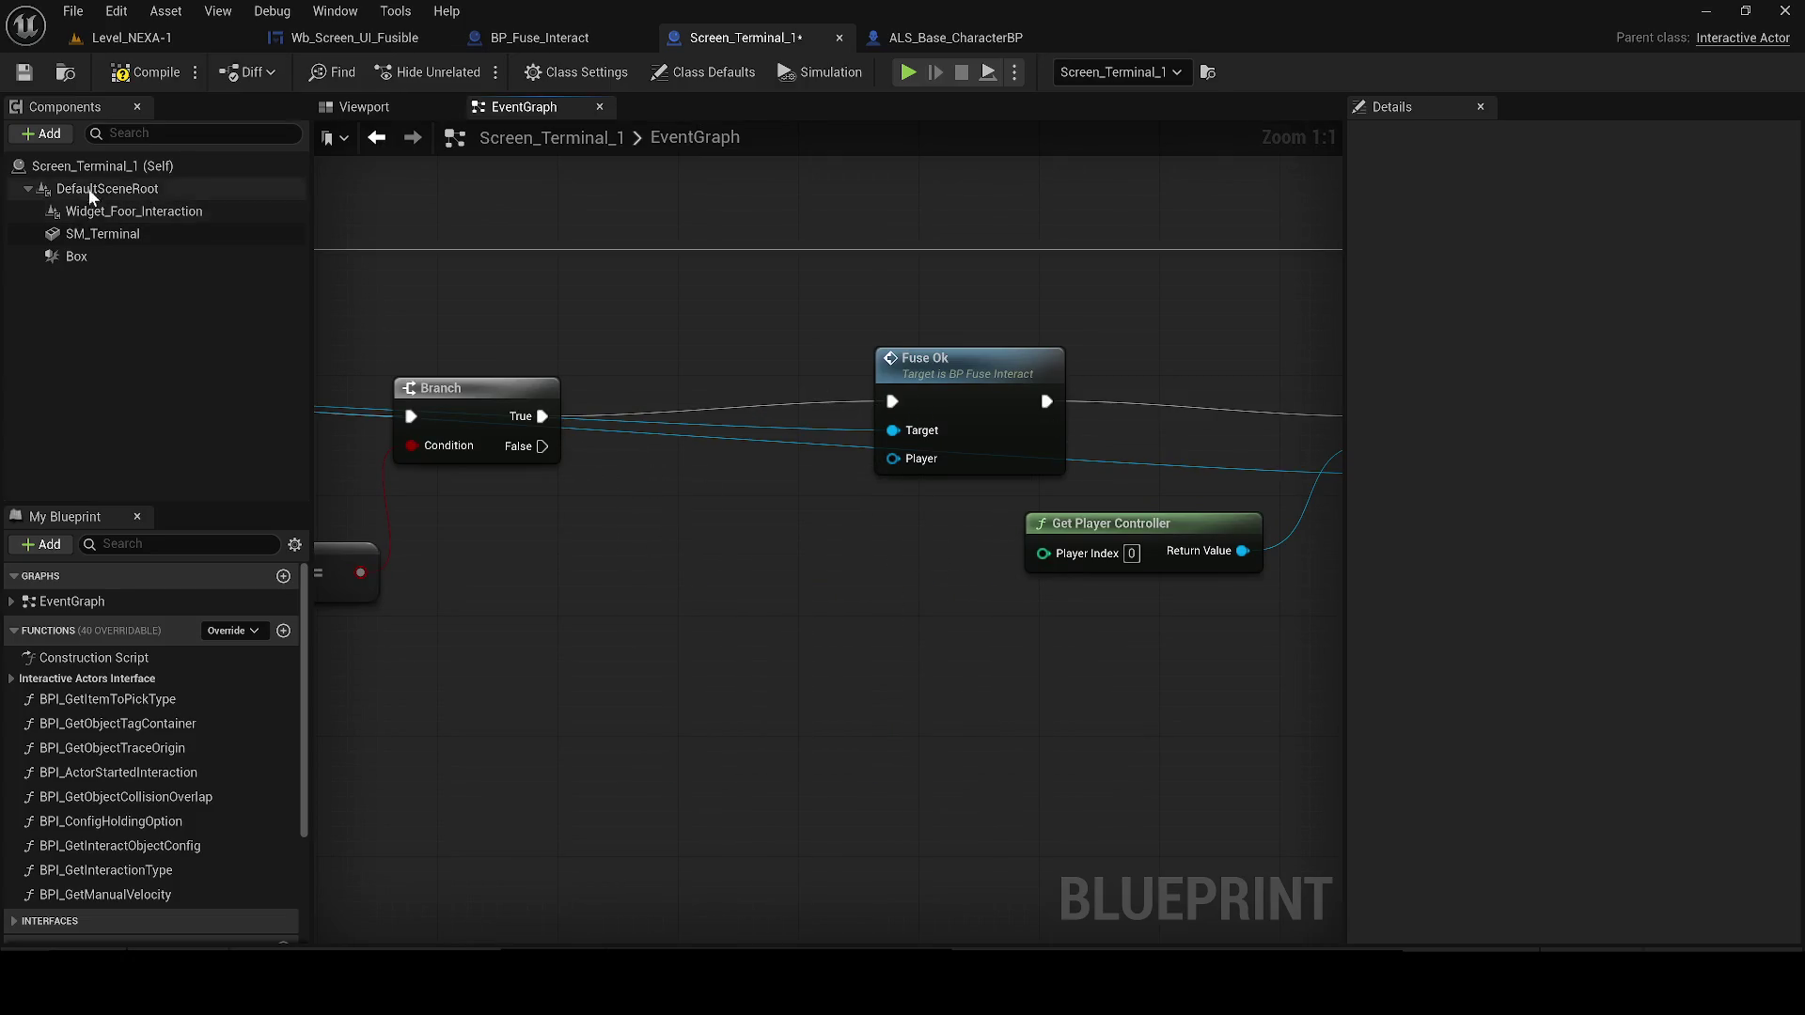
pyautogui.click(24, 72)
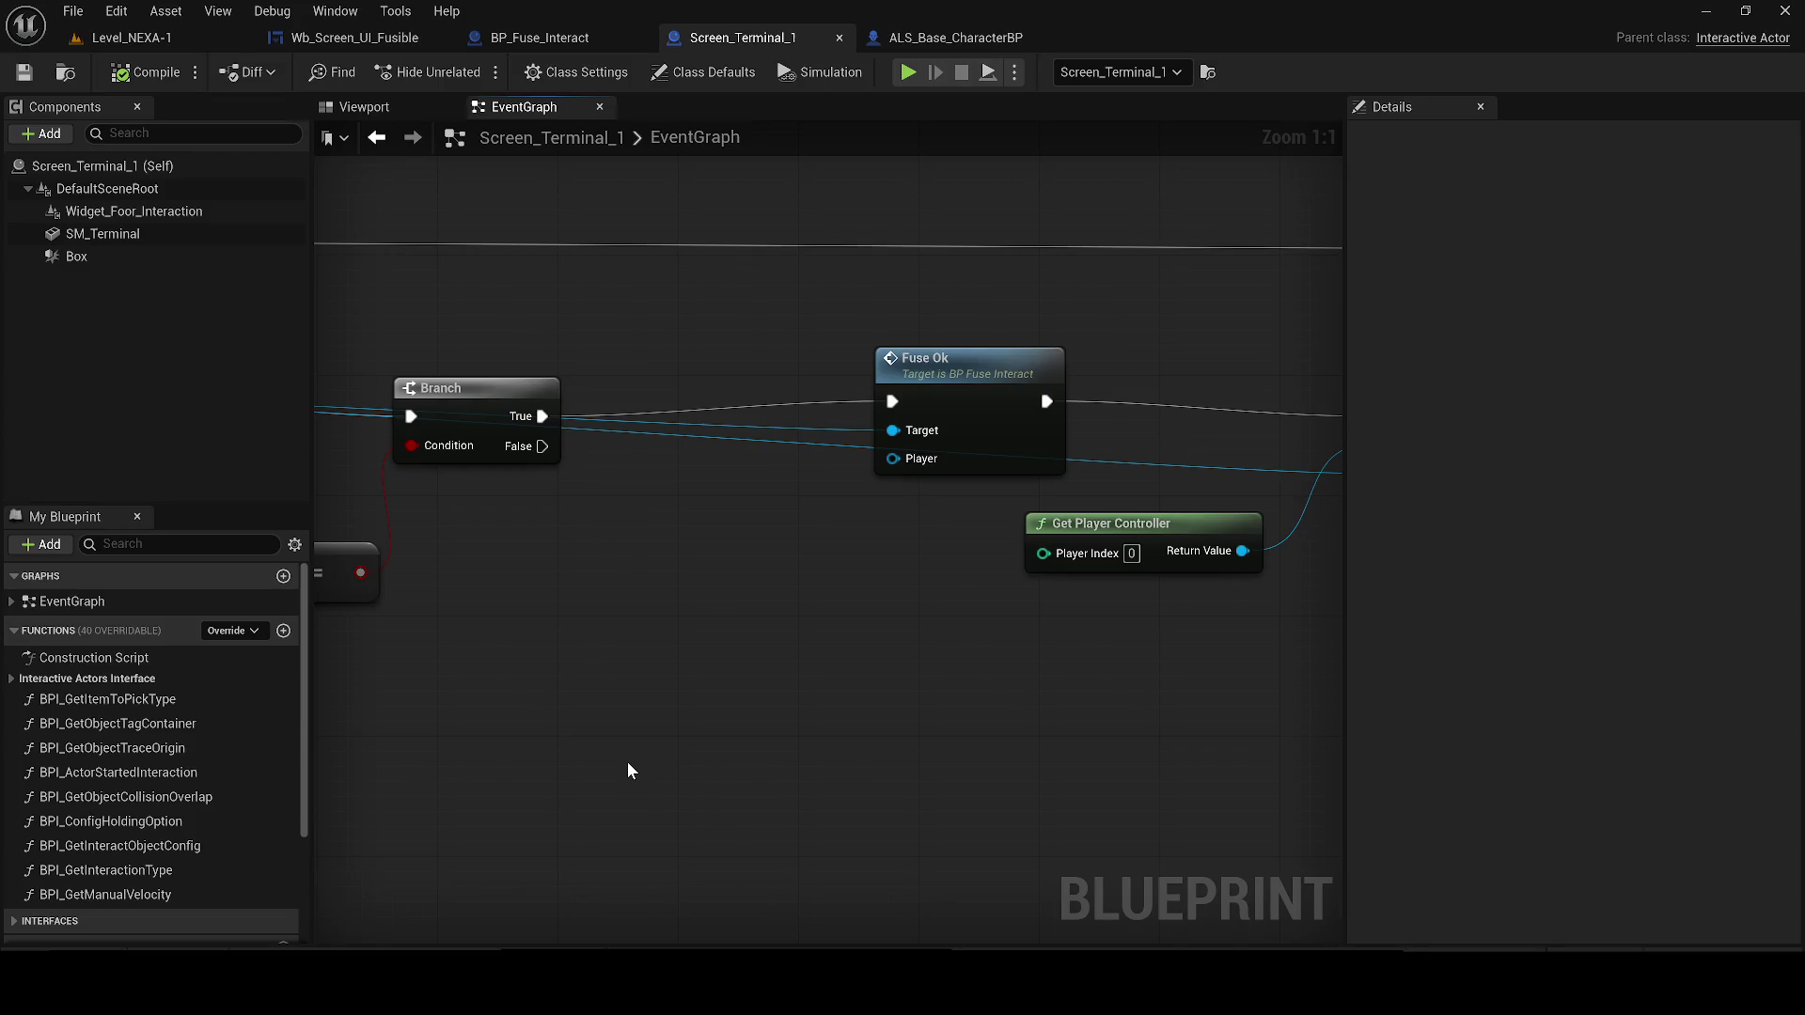
# Add reroute knots on the New View Target and Branch-to-Fuse Ok wires near For Each Loop
pyautogui.scroll(-3, 572, 649)
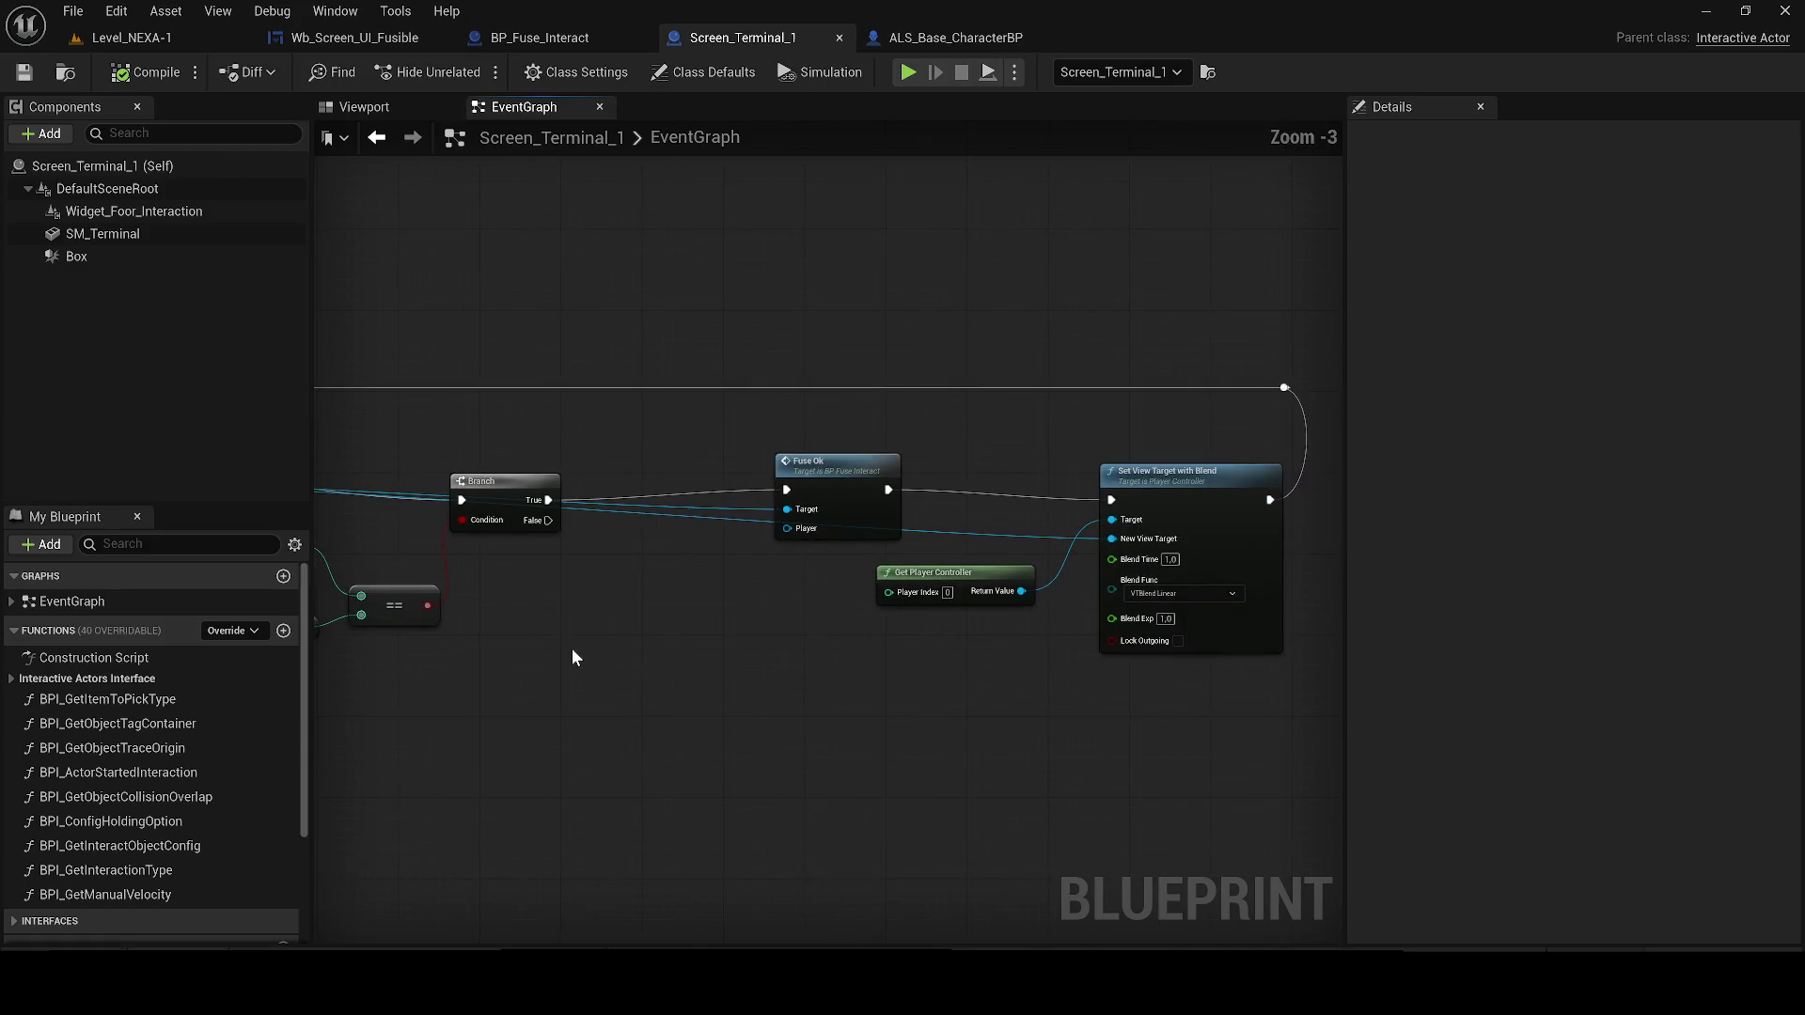
pyautogui.moveTo(929, 452); pyautogui.dragTo(929, 463)
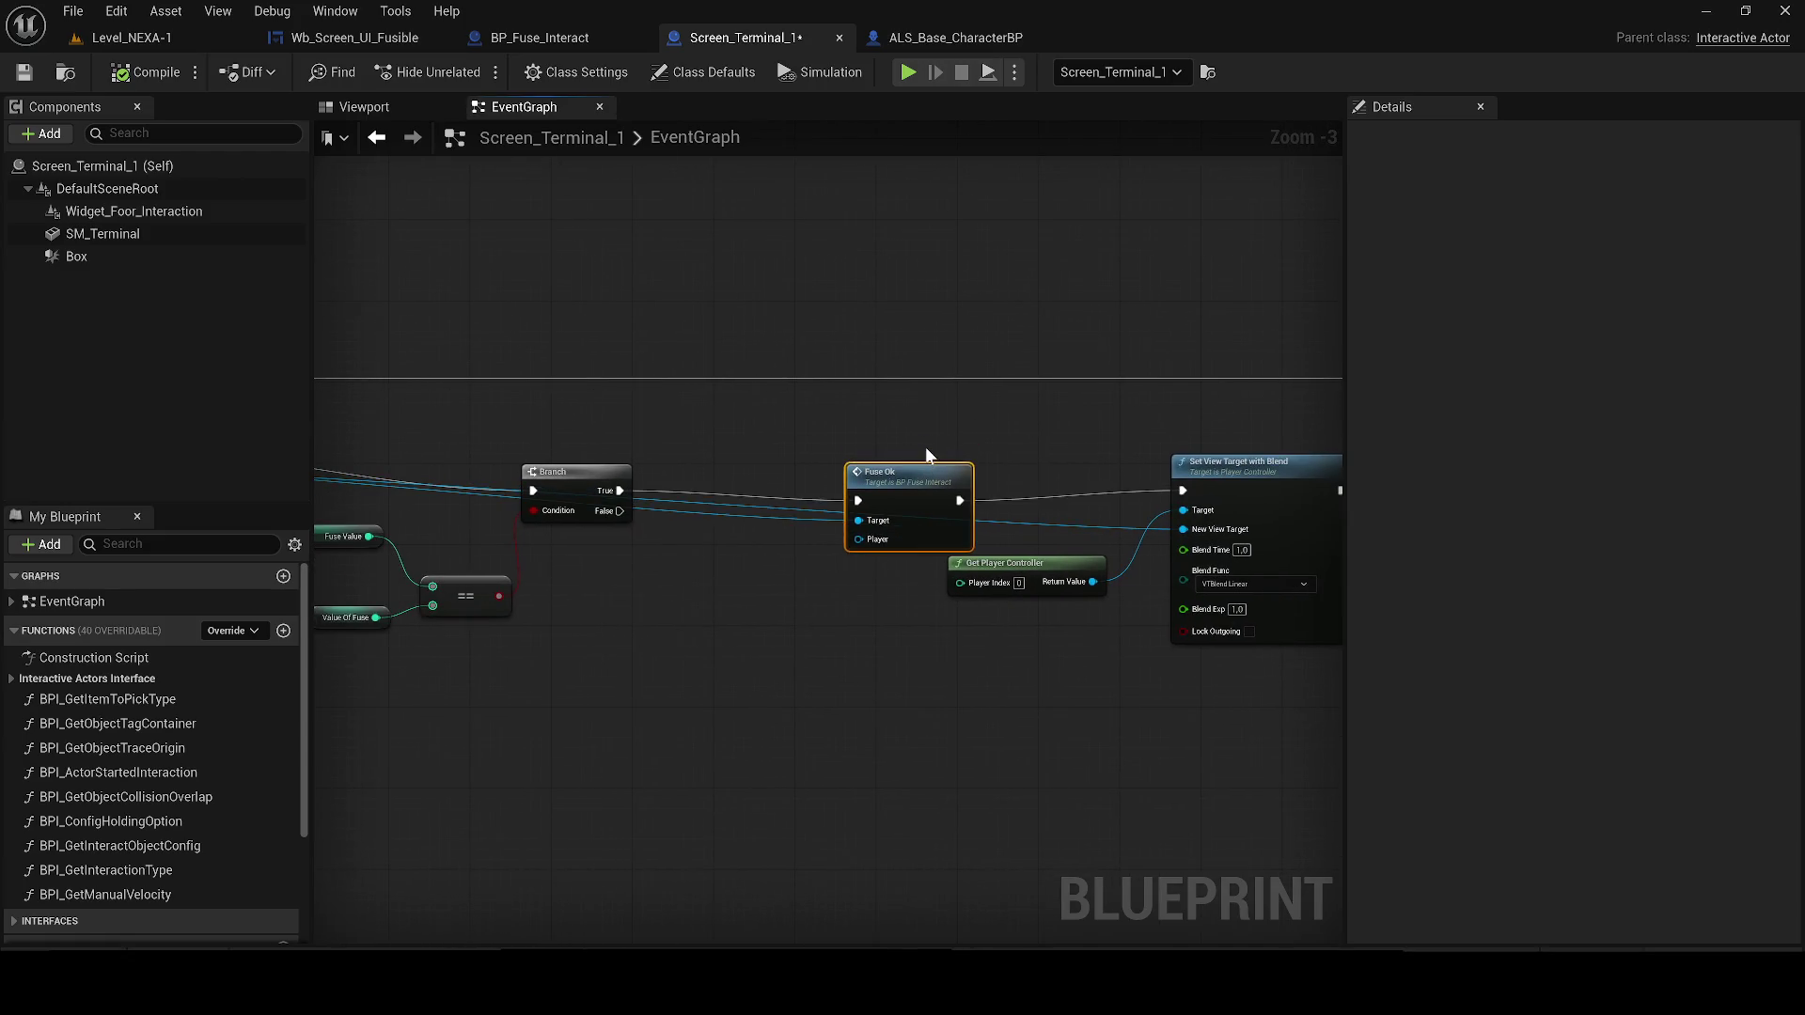
pyautogui.doubleClick(1057, 527)
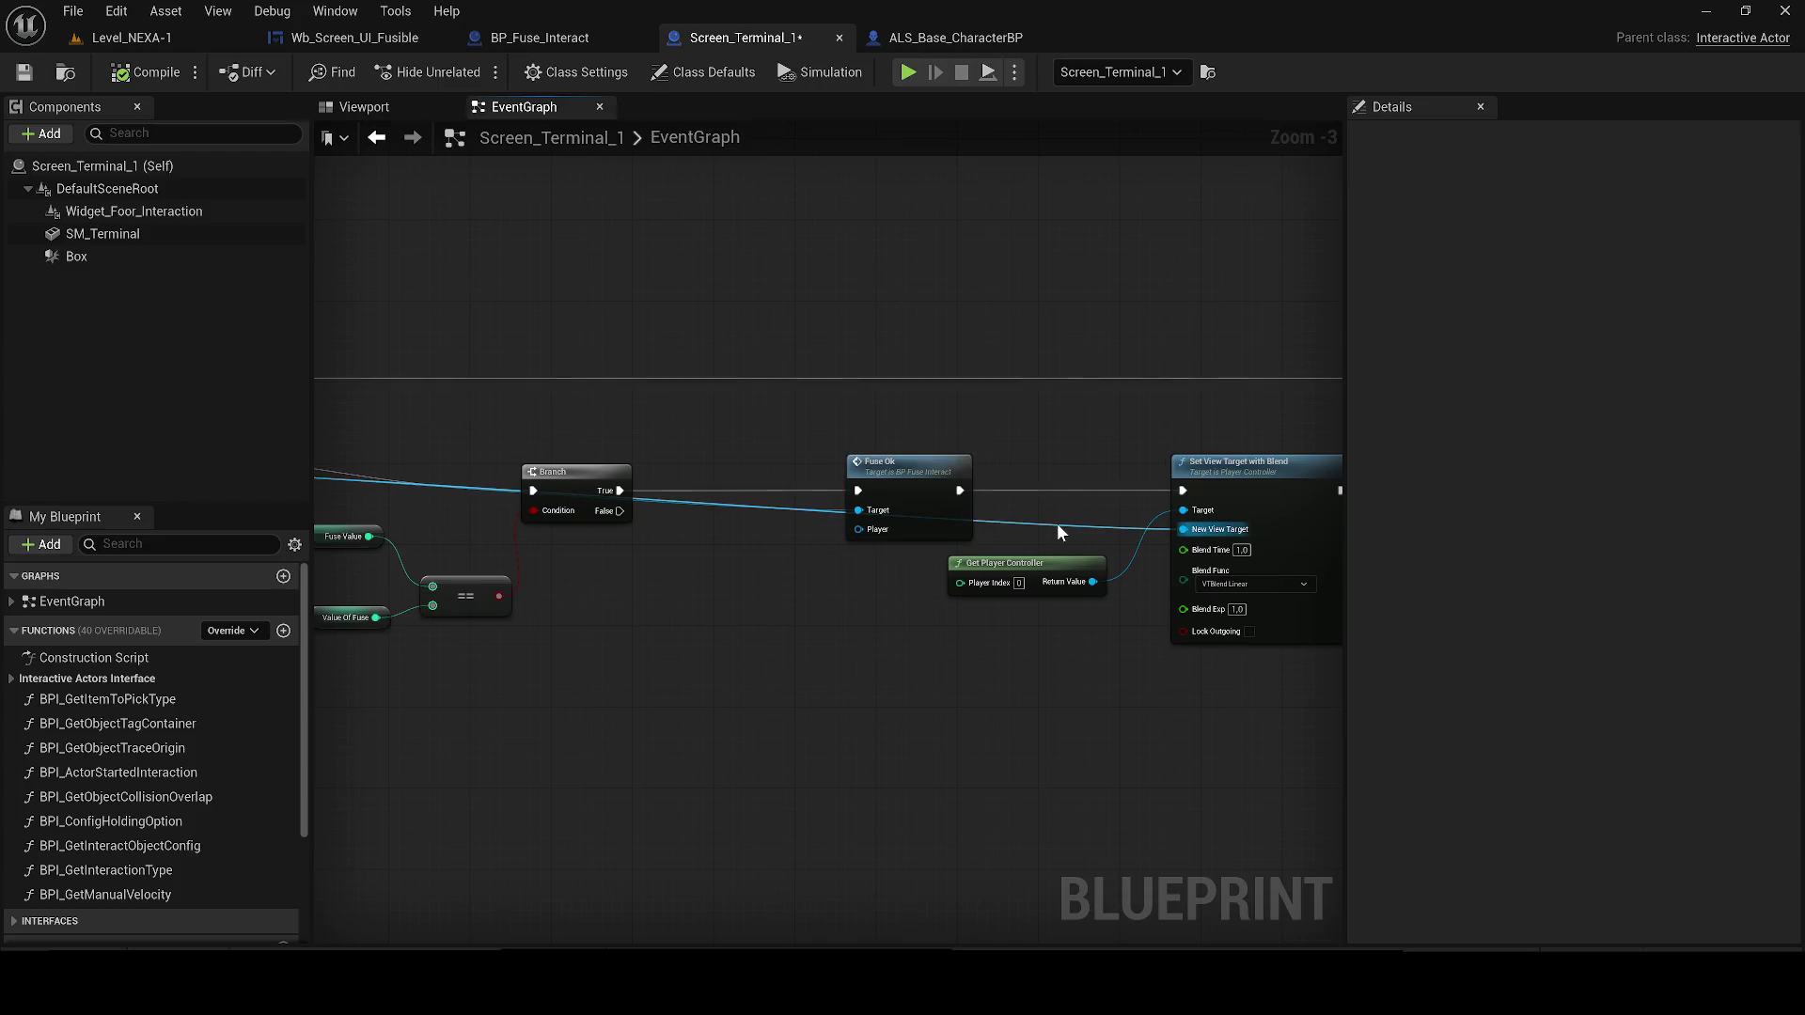
pyautogui.moveTo(736, 579)
pyautogui.mouseDown()
pyautogui.moveTo(1221, 641)
pyautogui.moveTo(763, 590)
pyautogui.moveTo(971, 635)
pyautogui.mouseUp()
pyautogui.doubleClick(707, 579)
pyautogui.moveTo(887, 572); pyautogui.dragTo(780, 576)
pyautogui.moveTo(592, 600)
pyautogui.mouseDown()
pyautogui.moveTo(911, 618)
pyautogui.moveTo(639, 600)
pyautogui.mouseUp()
pyautogui.moveTo(921, 620); pyautogui.dragTo(997, 648)
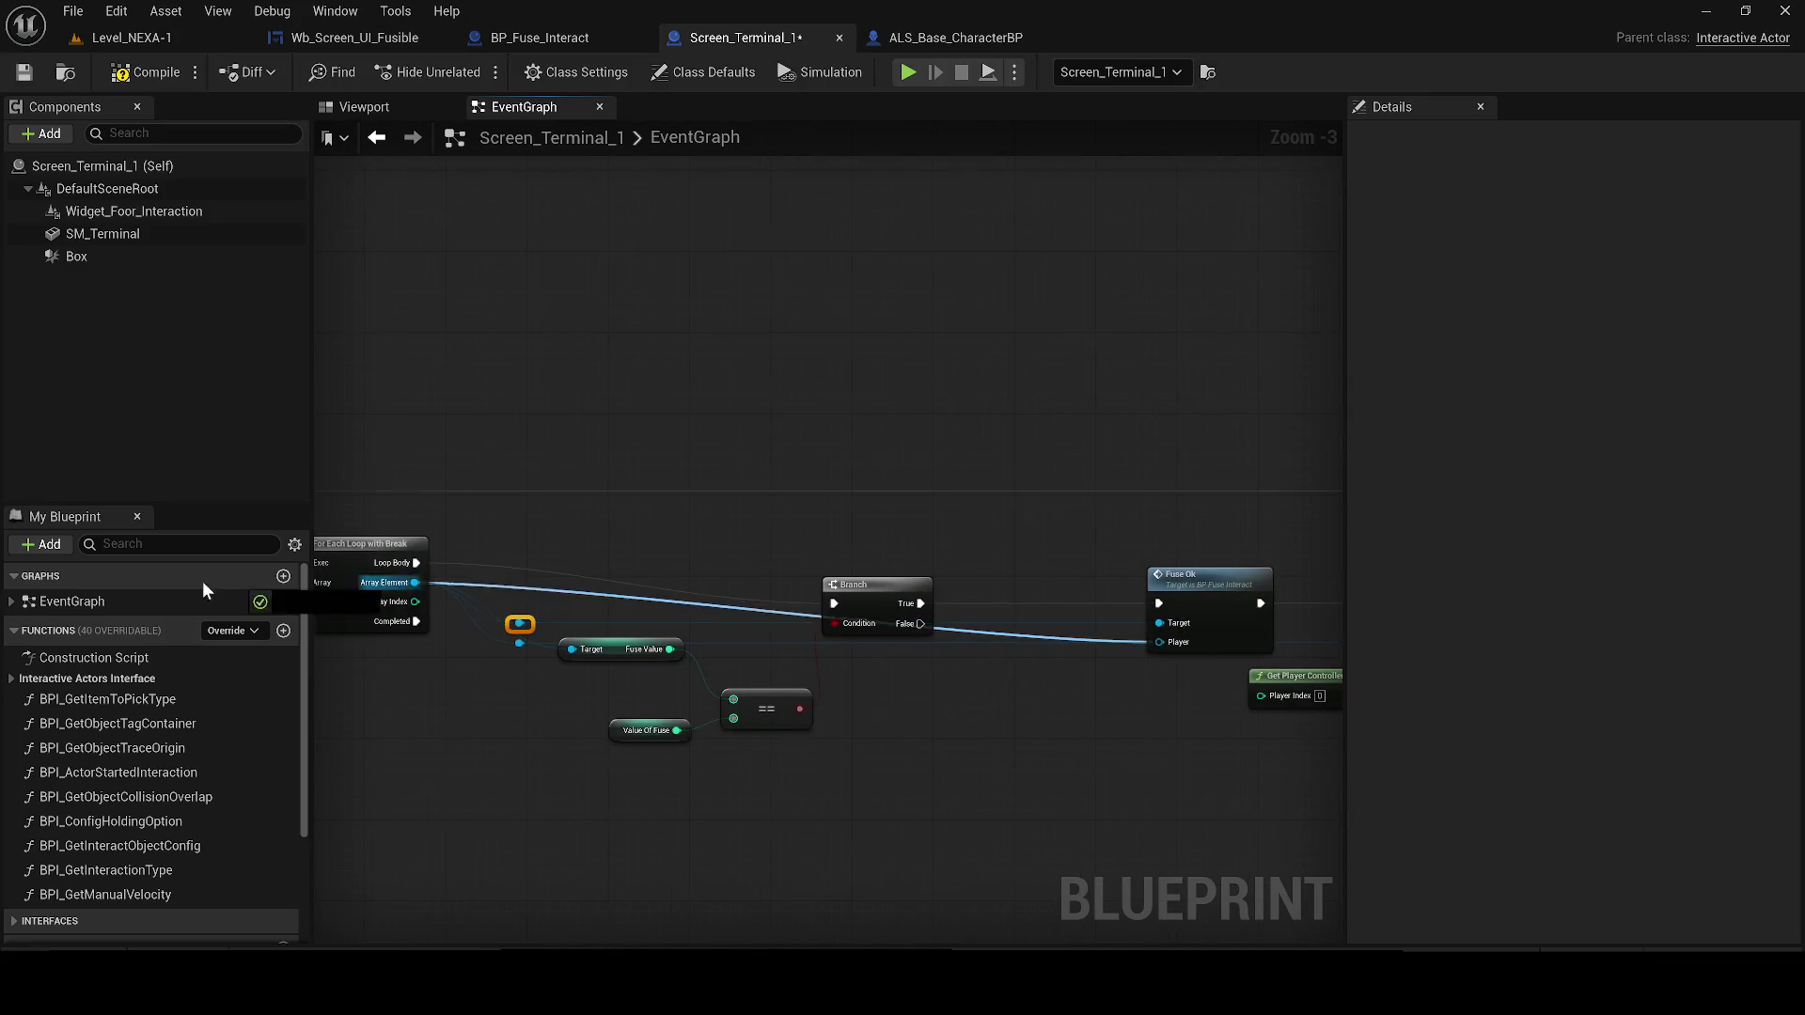
# Add a reroute knot below Branch False toward the Completed pin, and save the blueprint
pyautogui.moveTo(357, 602); pyautogui.dragTo(1194, 612)
pyautogui.moveTo(589, 576); pyautogui.dragTo(1004, 454)
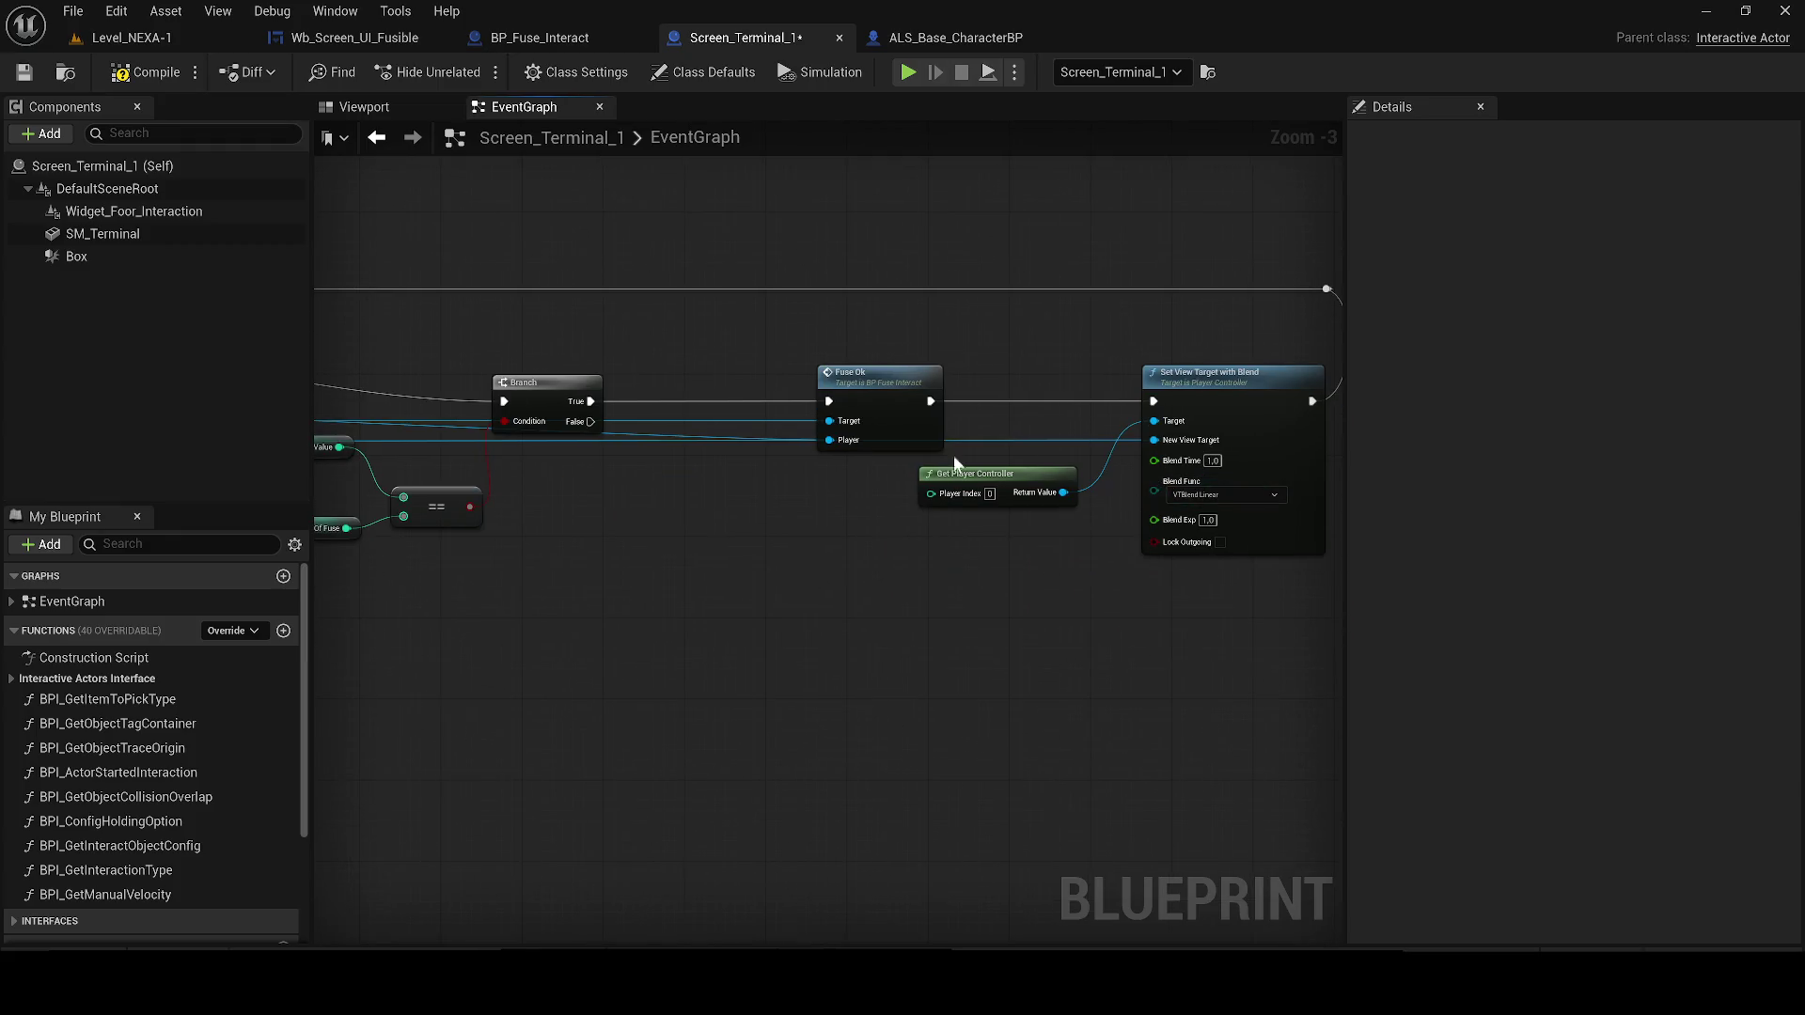
pyautogui.doubleClick(576, 441)
pyautogui.moveTo(786, 511); pyautogui.dragTo(1309, 581)
pyautogui.moveTo(1093, 508)
pyautogui.mouseDown()
pyautogui.moveTo(463, 507)
pyautogui.moveTo(778, 508)
pyautogui.mouseUp()
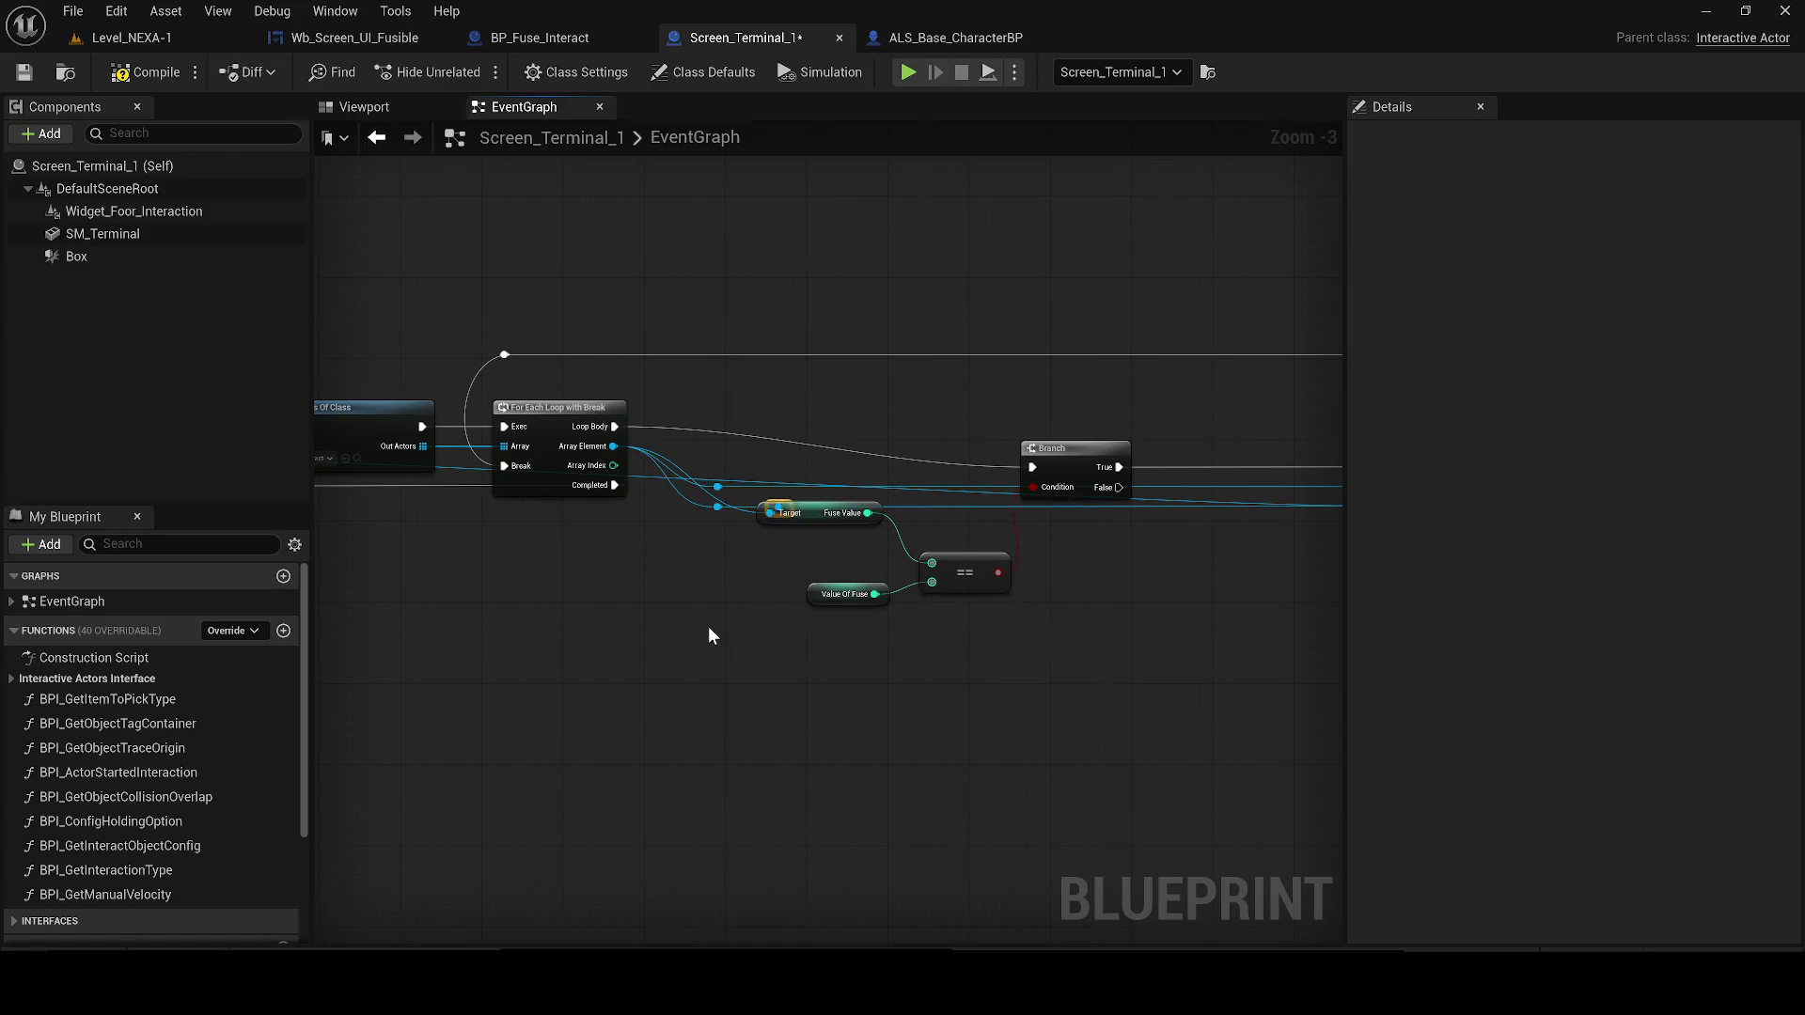
pyautogui.click(23, 75)
# Move Fuse Value down and add a reroute knot on its wire aligned with the other knot
pyautogui.scroll(2, 657, 489)
pyautogui.scroll(1, 970, 476)
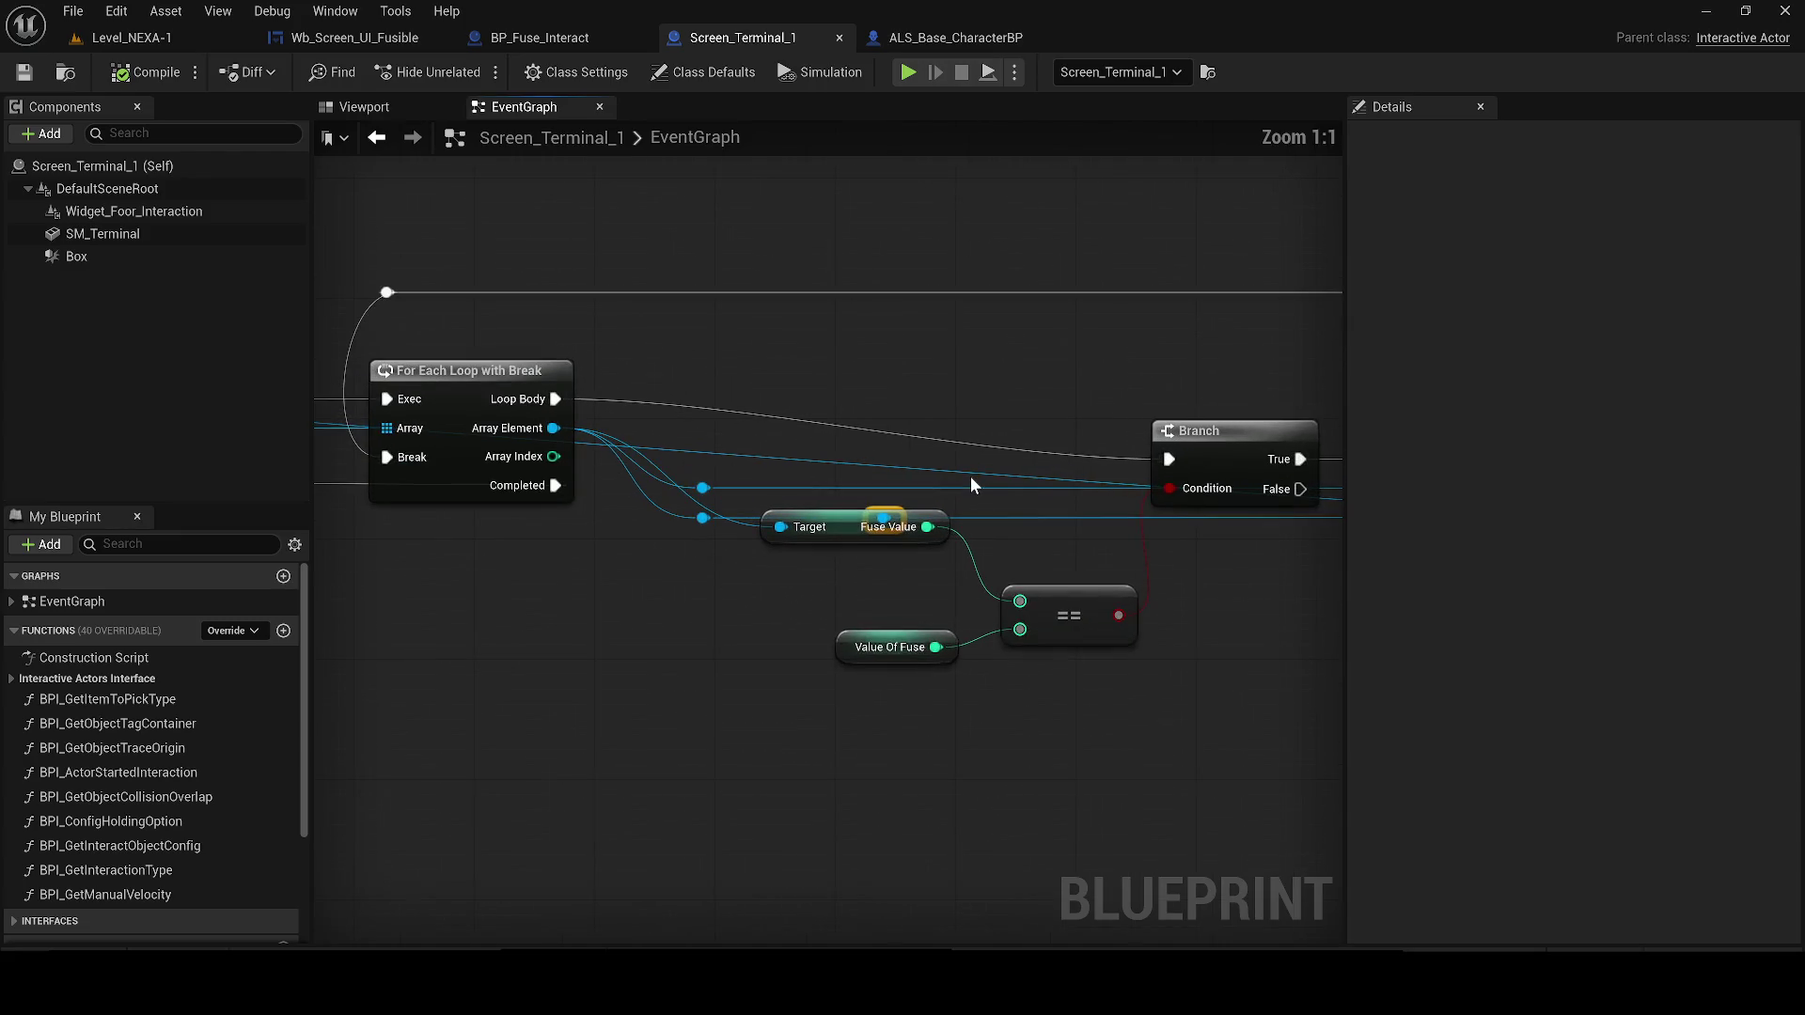
pyautogui.moveTo(970, 475); pyautogui.dragTo(767, 510)
pyautogui.click(624, 575)
pyautogui.moveTo(623, 575)
pyautogui.mouseDown()
pyautogui.moveTo(624, 590)
pyautogui.moveTo(617, 562)
pyautogui.moveTo(494, 562)
pyautogui.mouseUp()
pyautogui.doubleClick(611, 549)
pyautogui.moveTo(554, 649)
pyautogui.mouseDown()
pyautogui.moveTo(468, 596)
pyautogui.moveTo(567, 598)
pyautogui.moveTo(544, 605)
pyautogui.mouseUp()
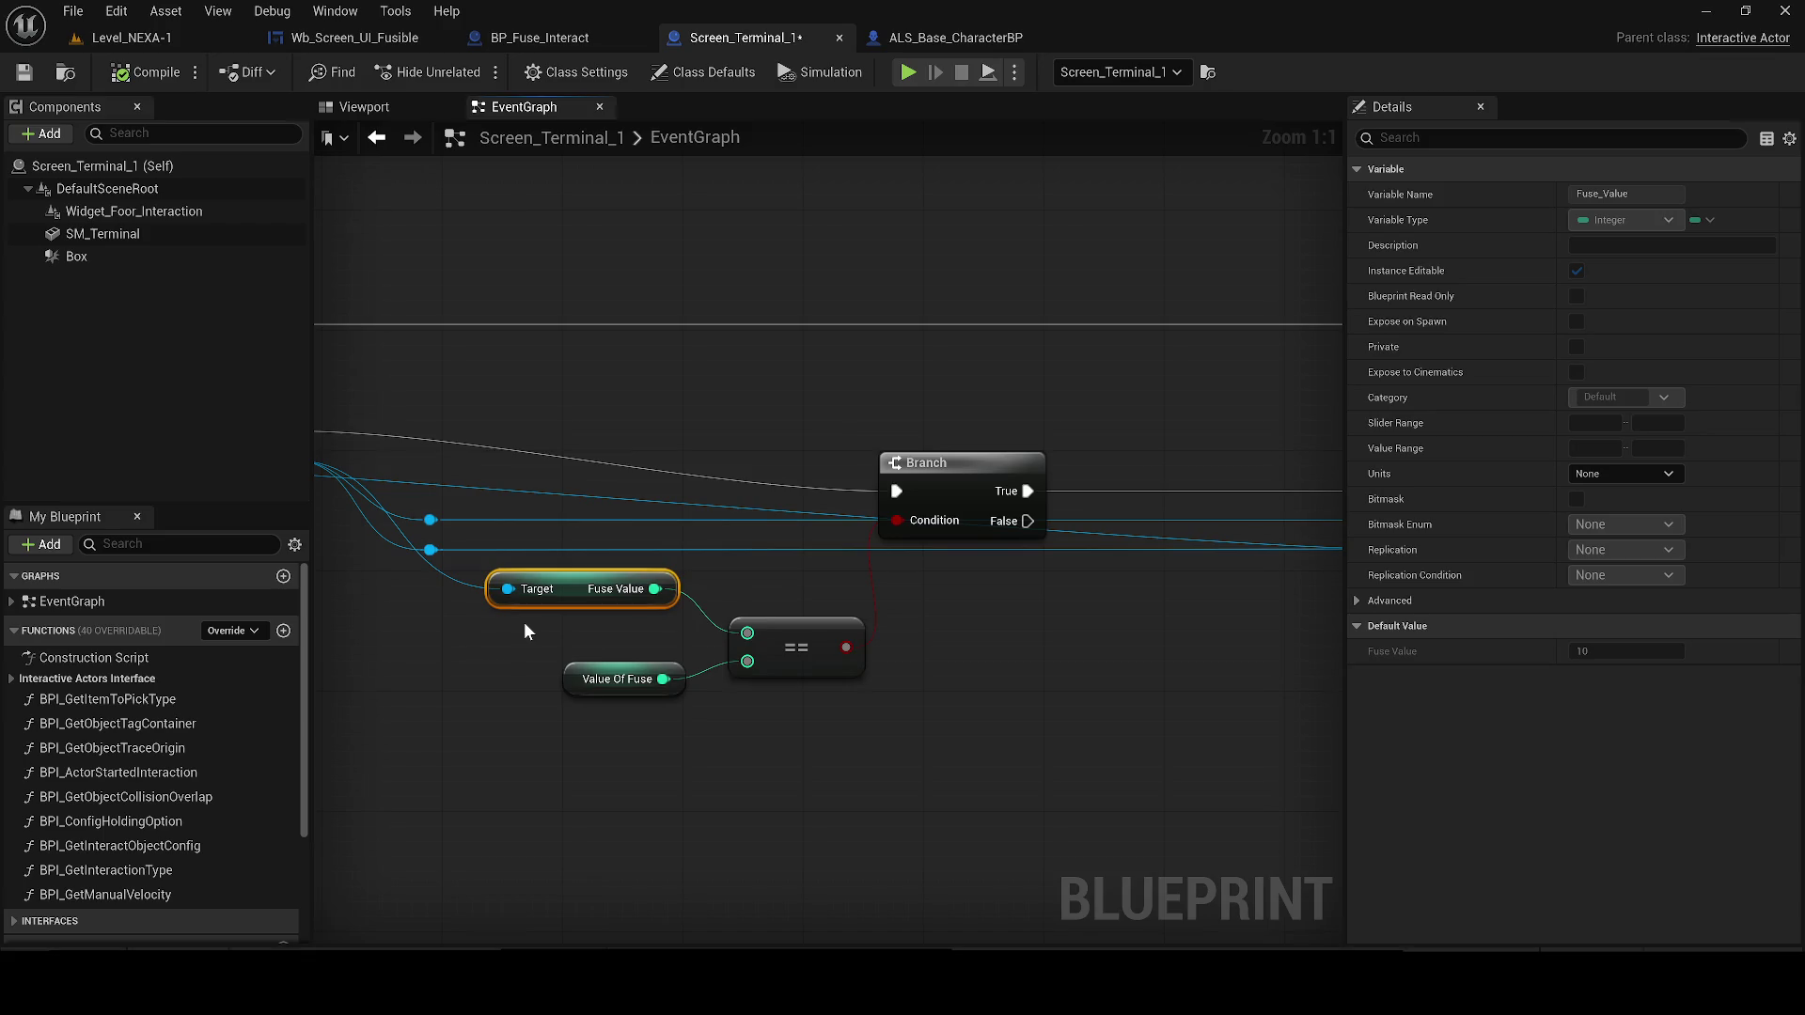
pyautogui.click(127, 37)
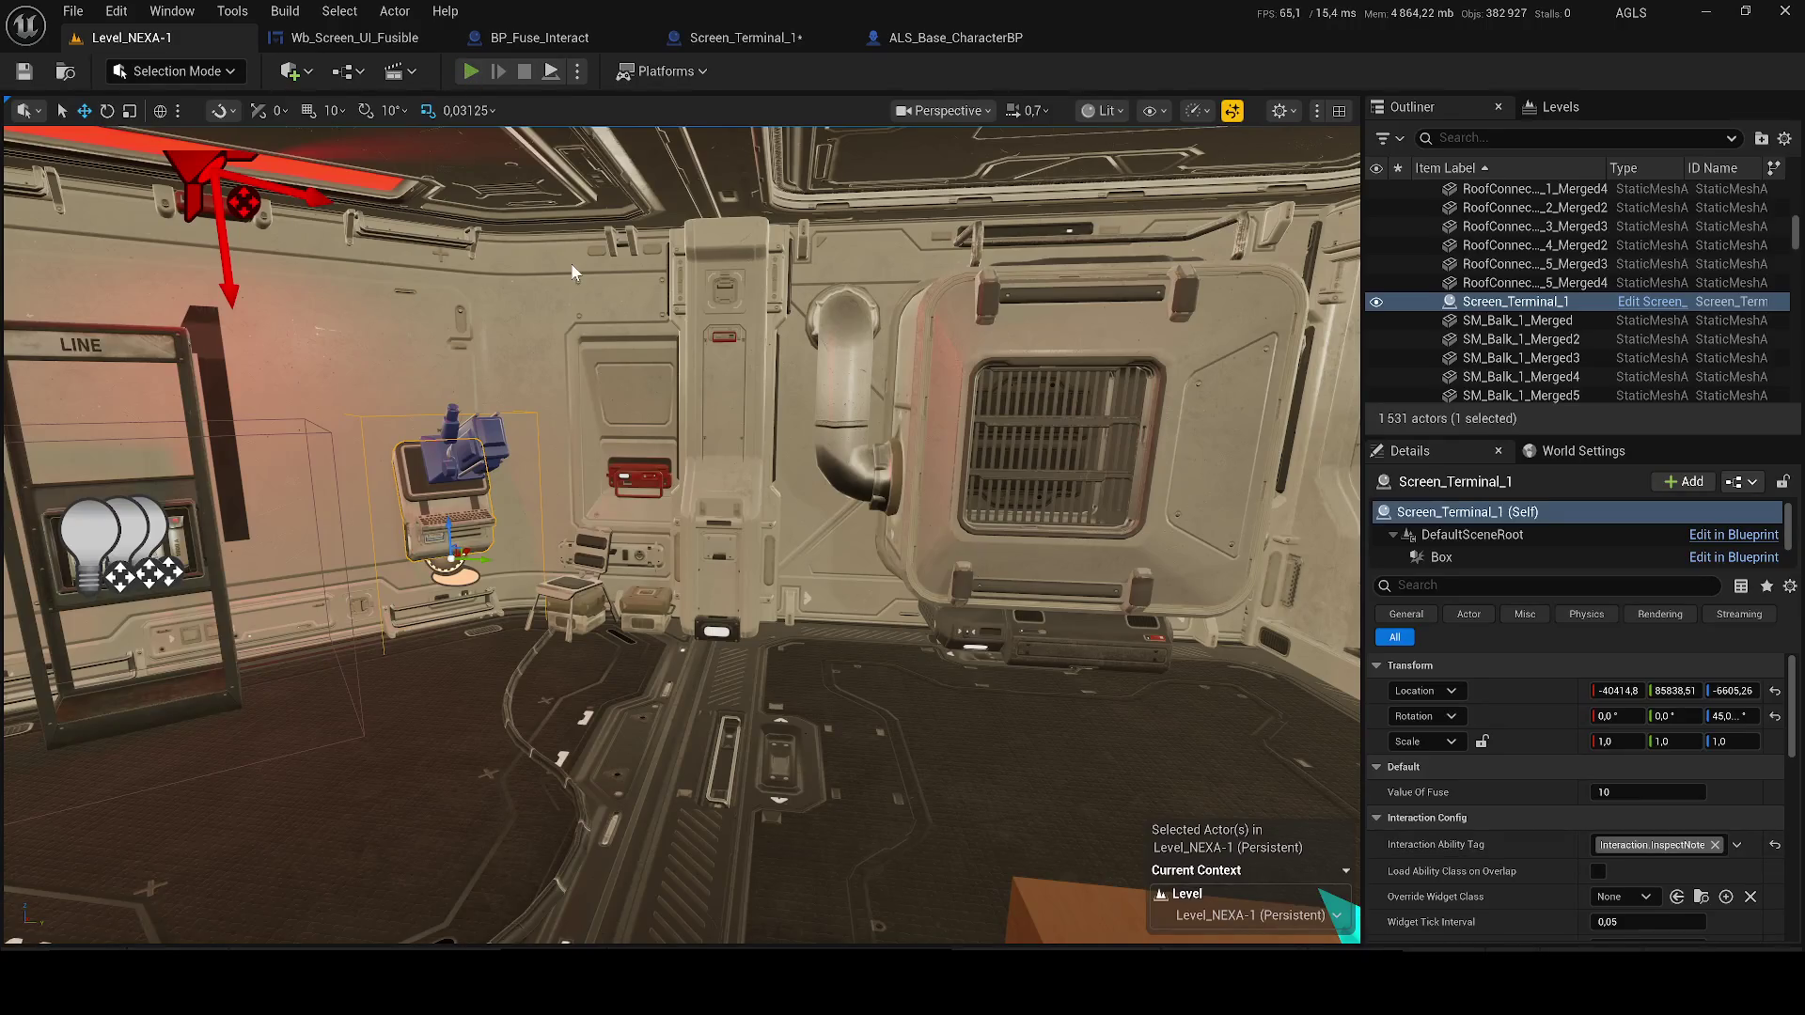
# Play the level, walk to the terminal and interact until the ACCÈS REFUSÉ screen appears
pyautogui.click(470, 71)
pyautogui.press('w')
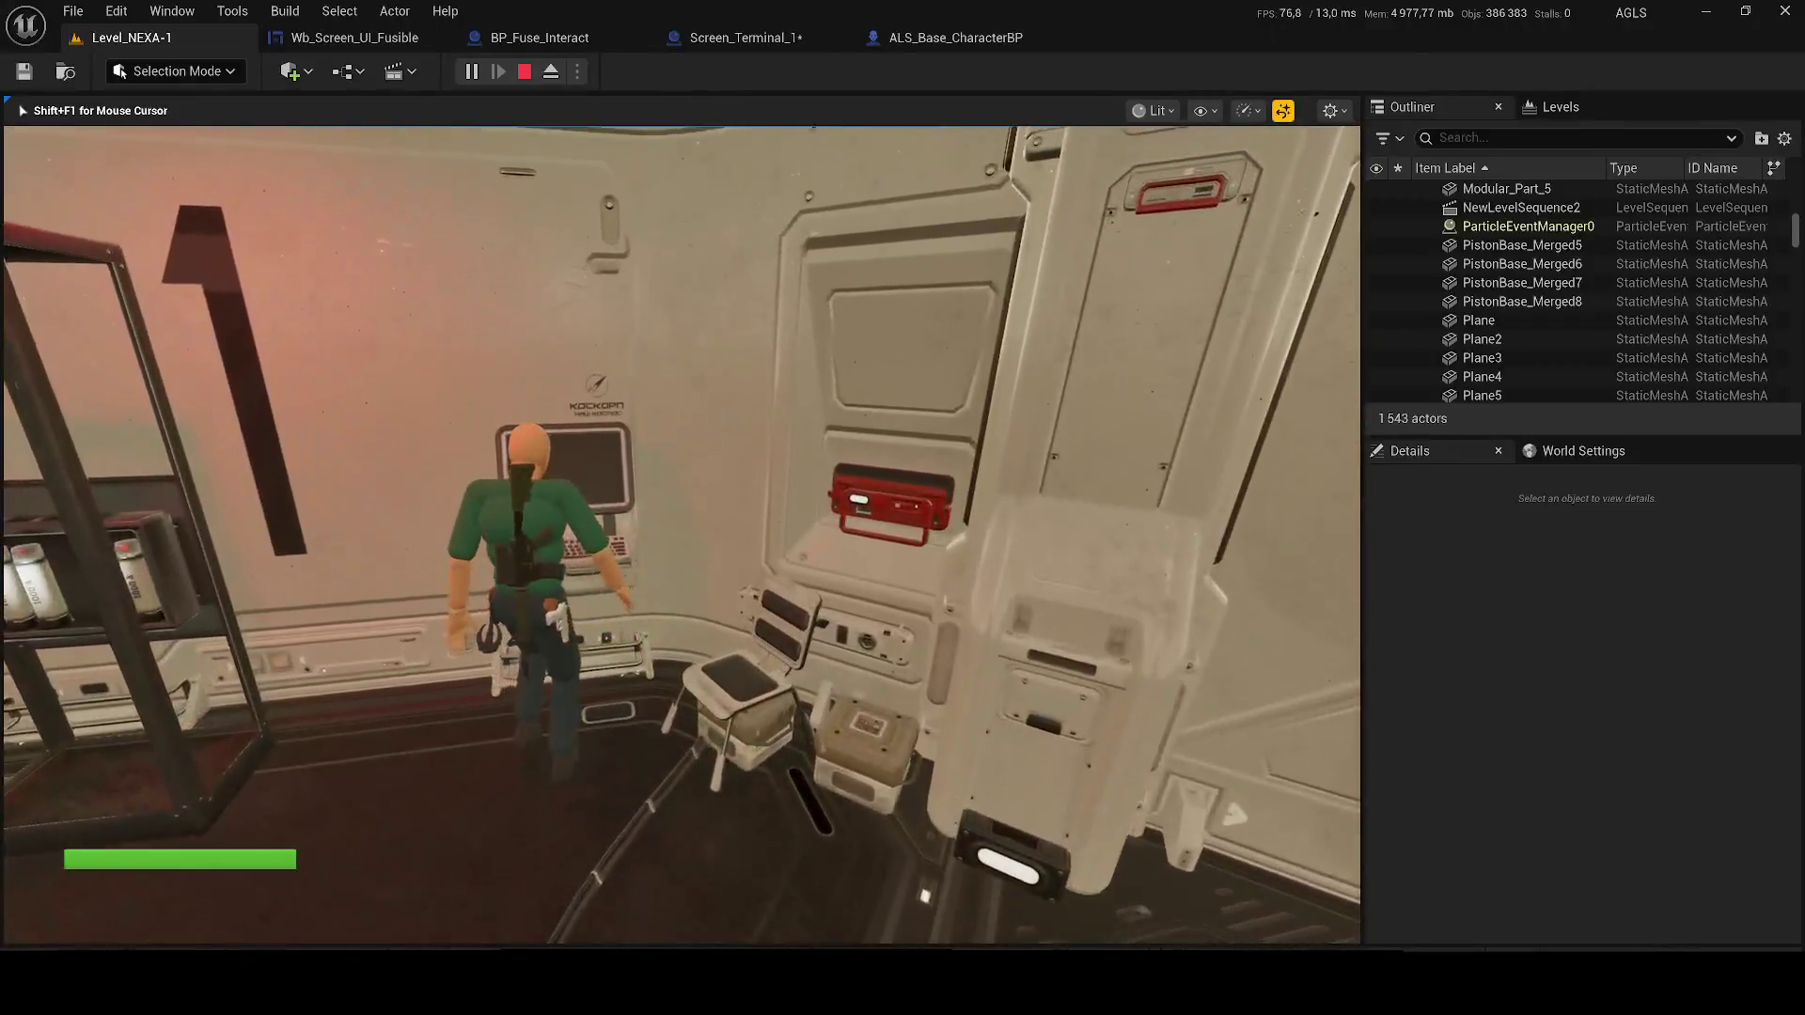
pyautogui.press('e')
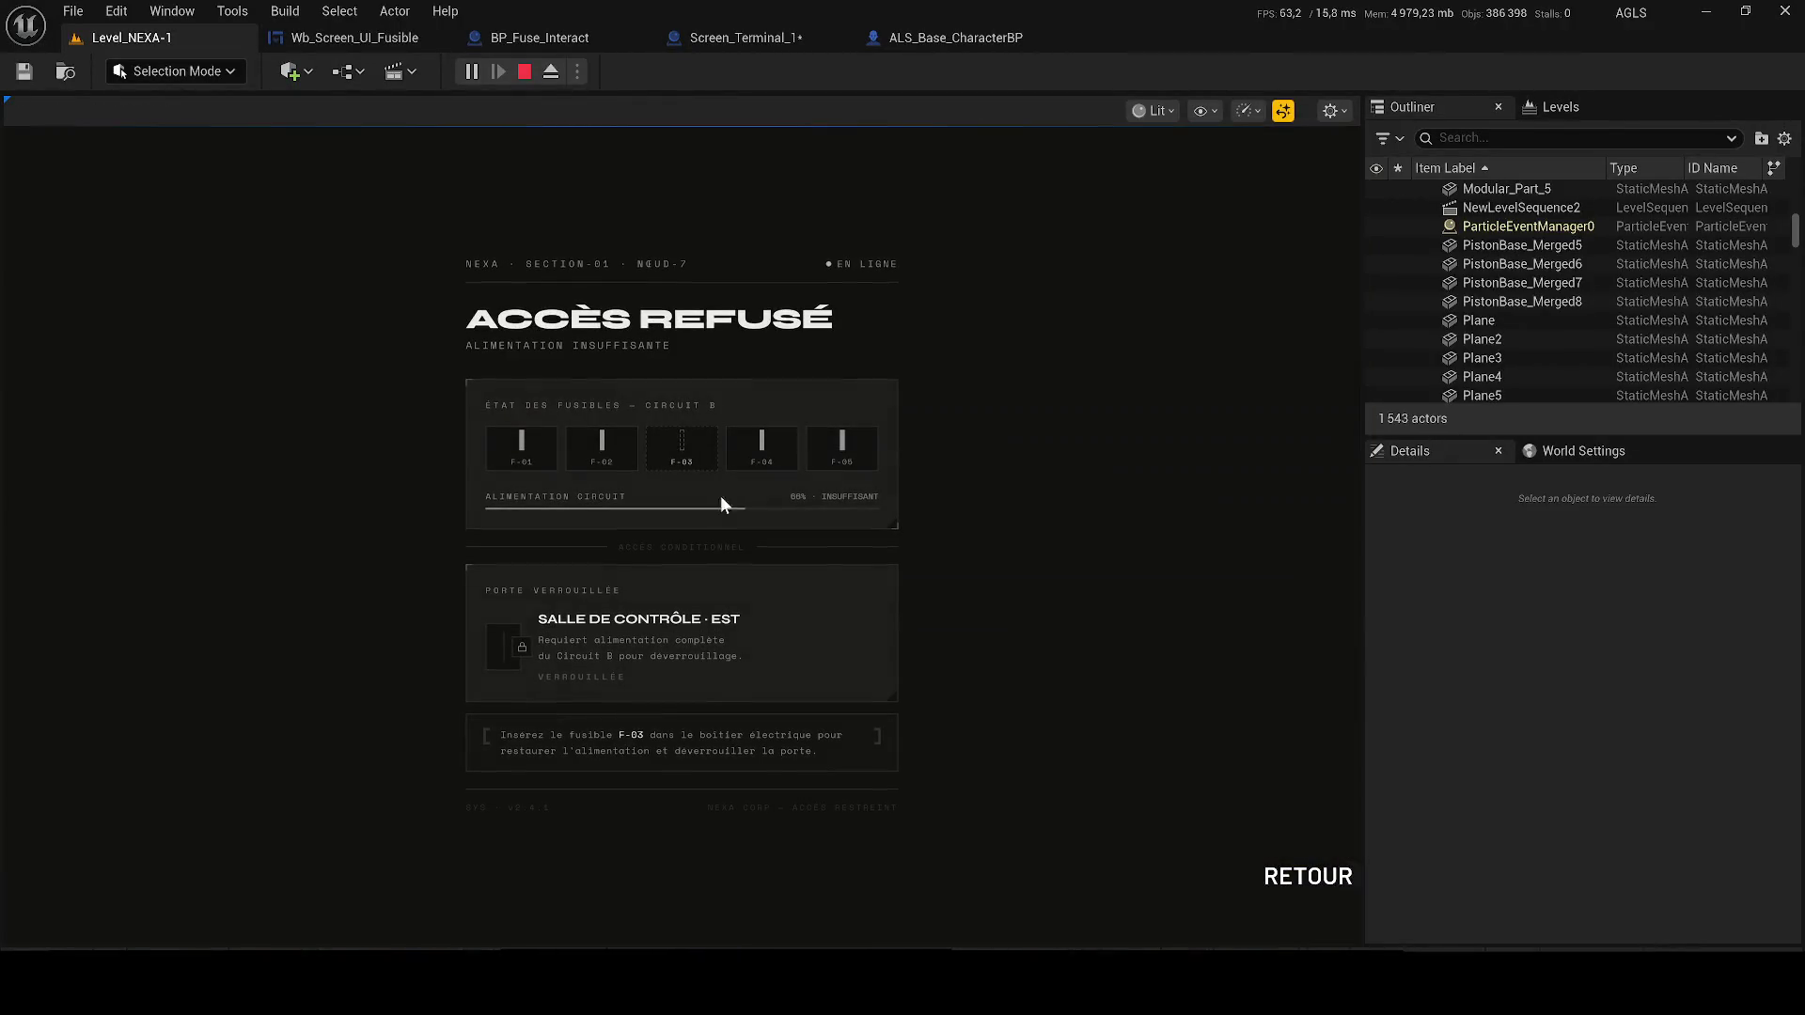
pyautogui.click(1265, 874)
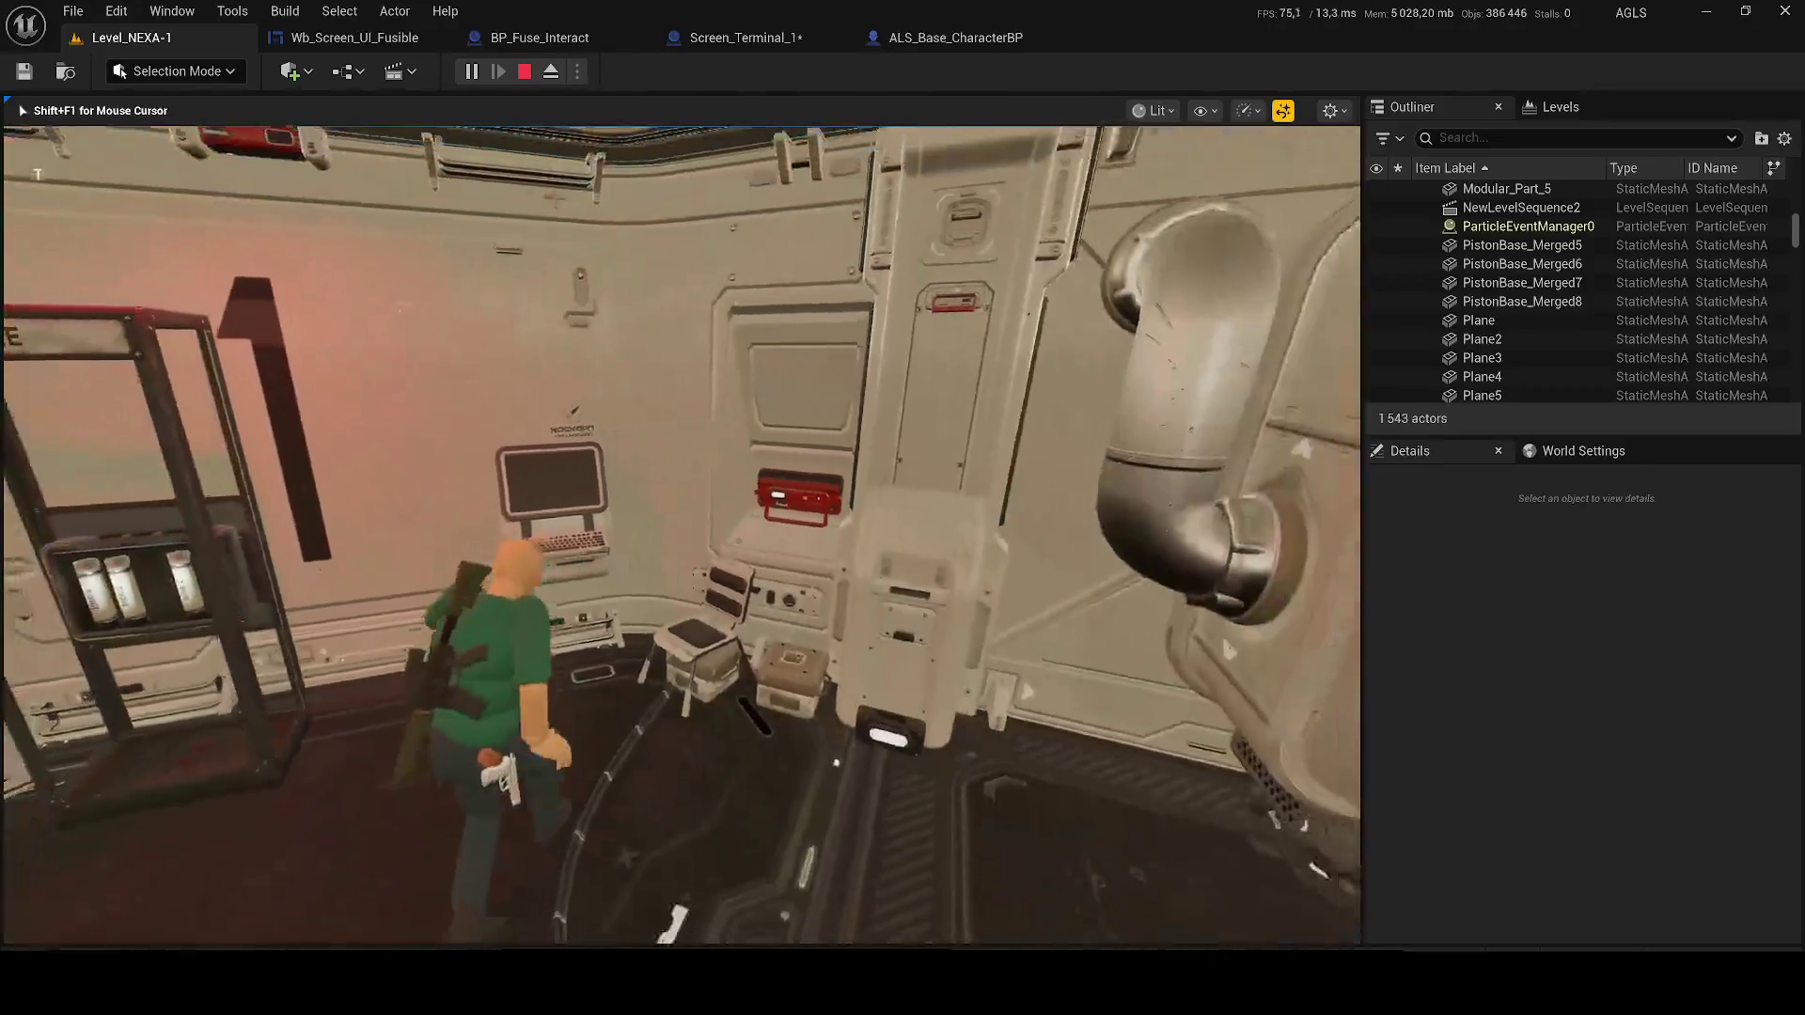
pyautogui.press('Tab')
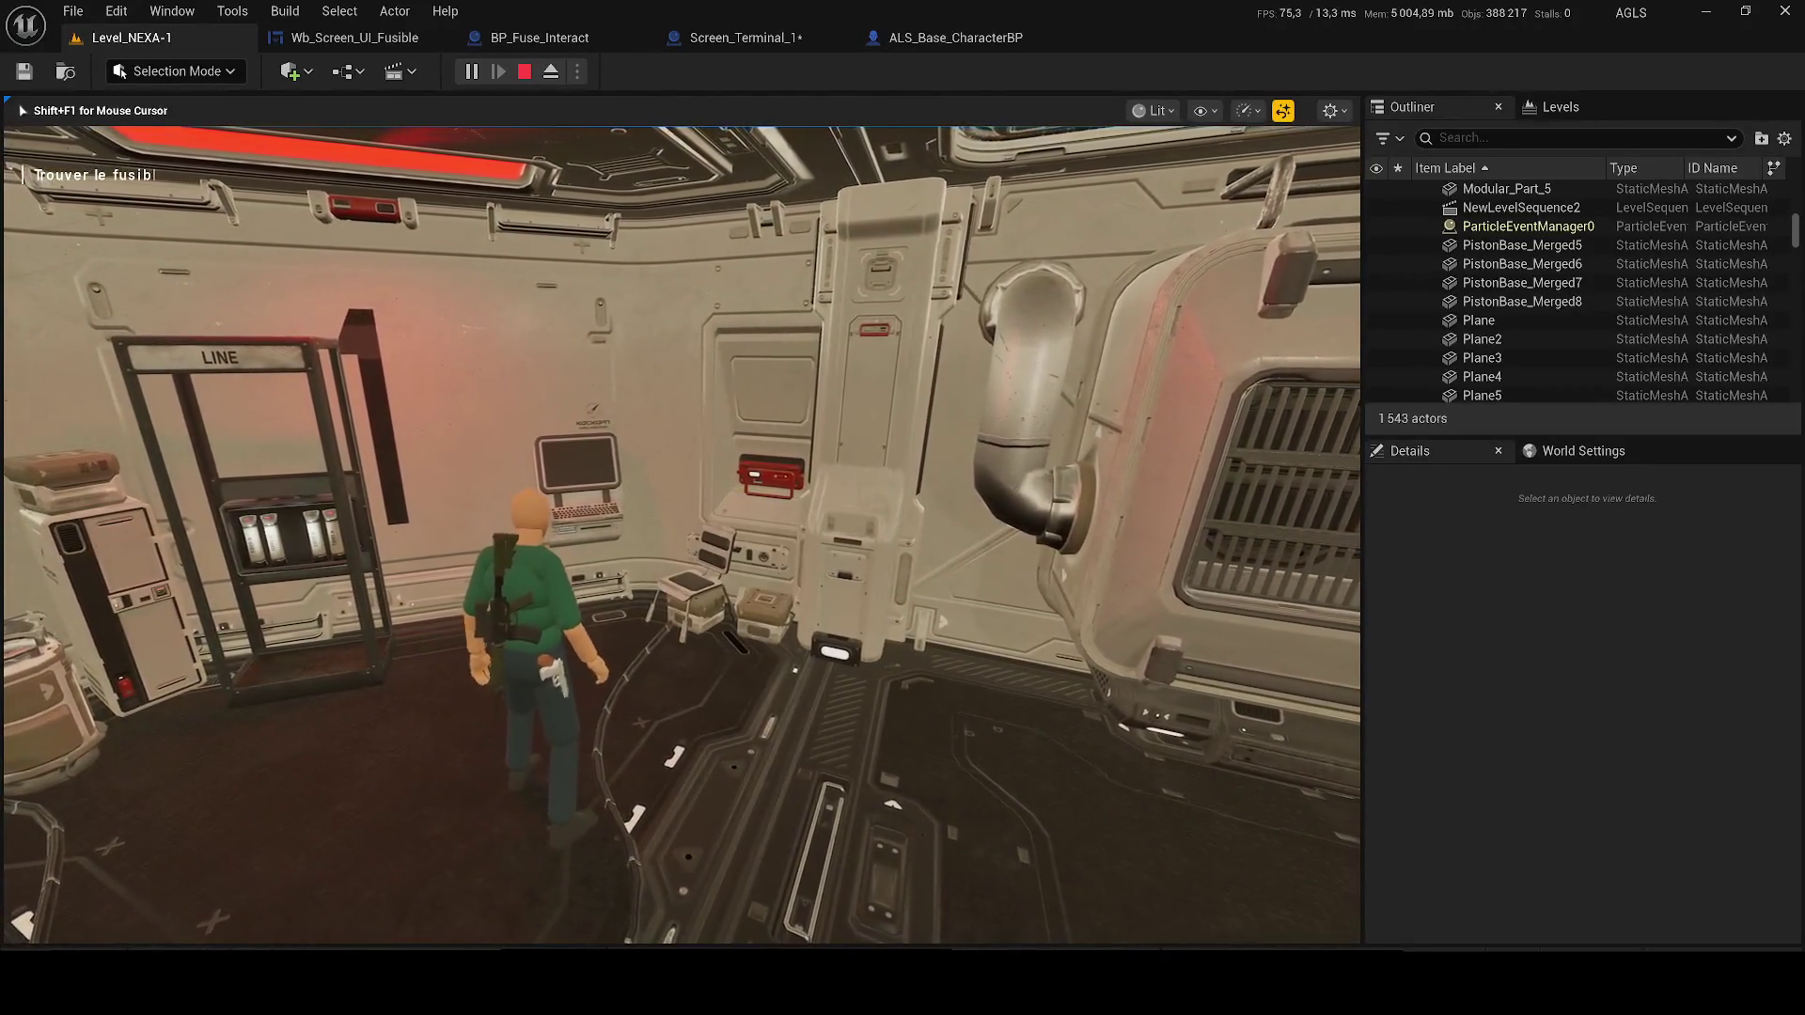
pyautogui.press('w')
pyautogui.press('e')
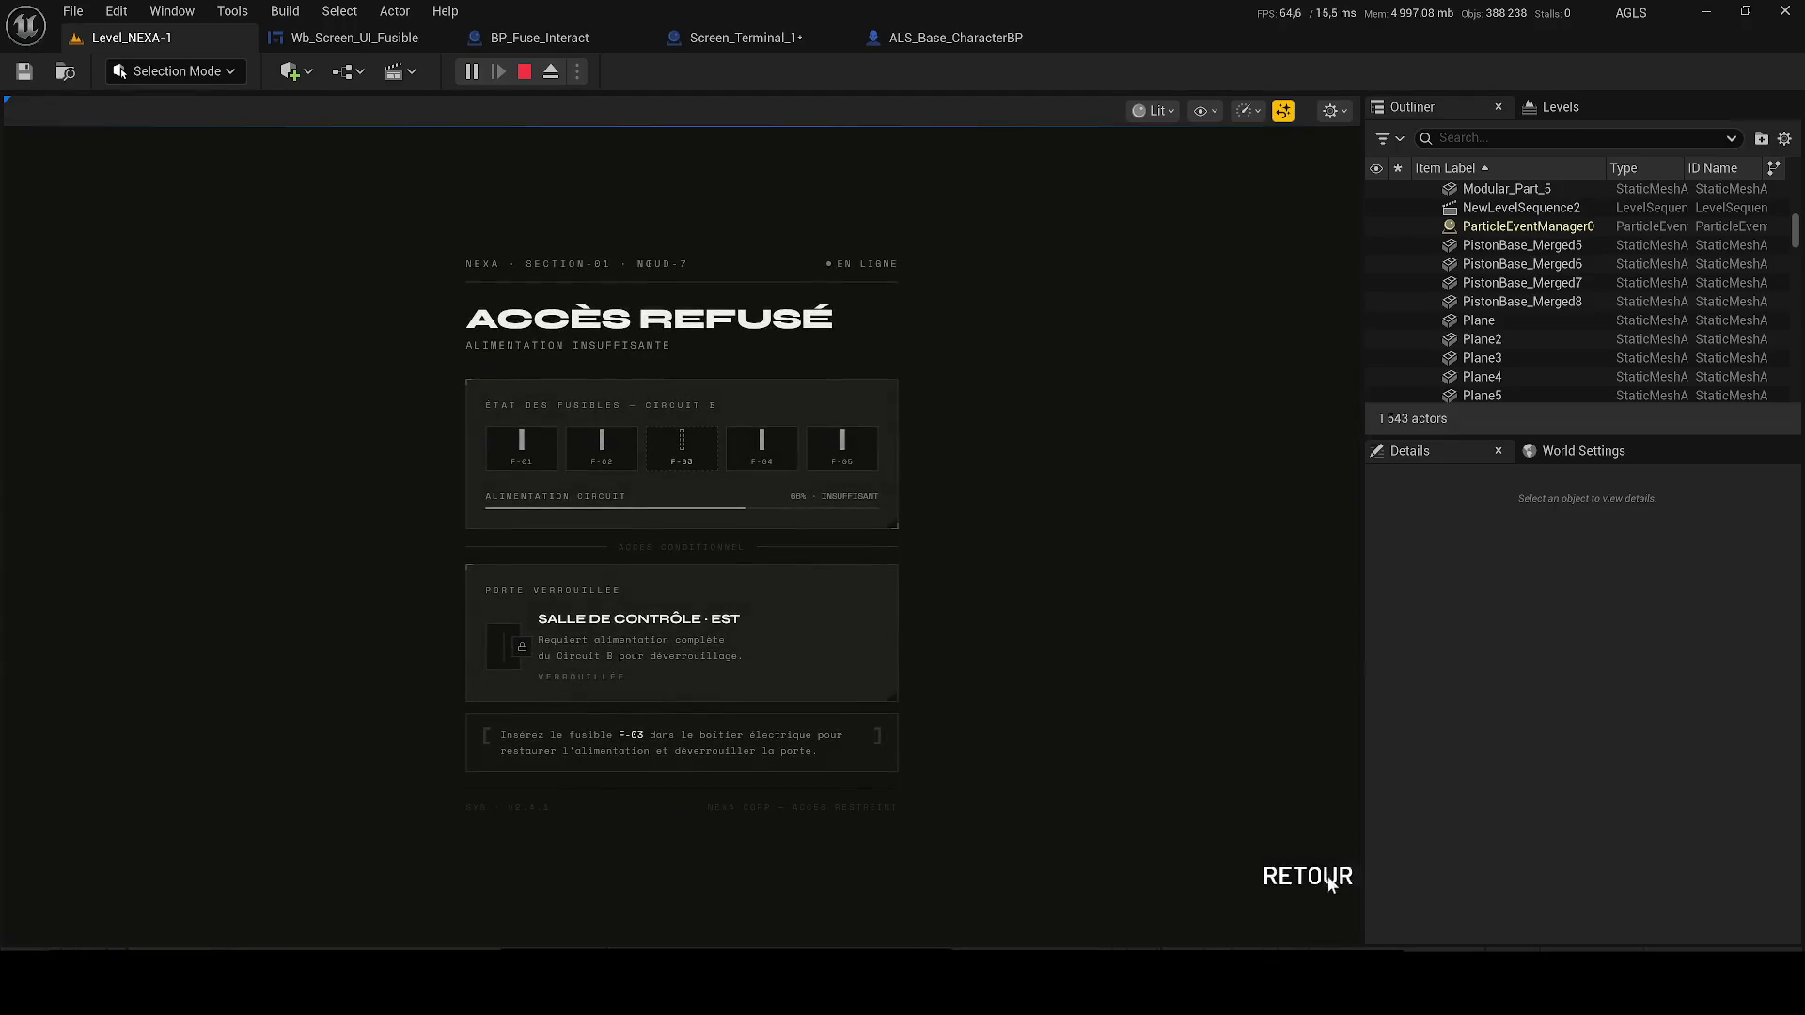
pyautogui.click(1331, 884)
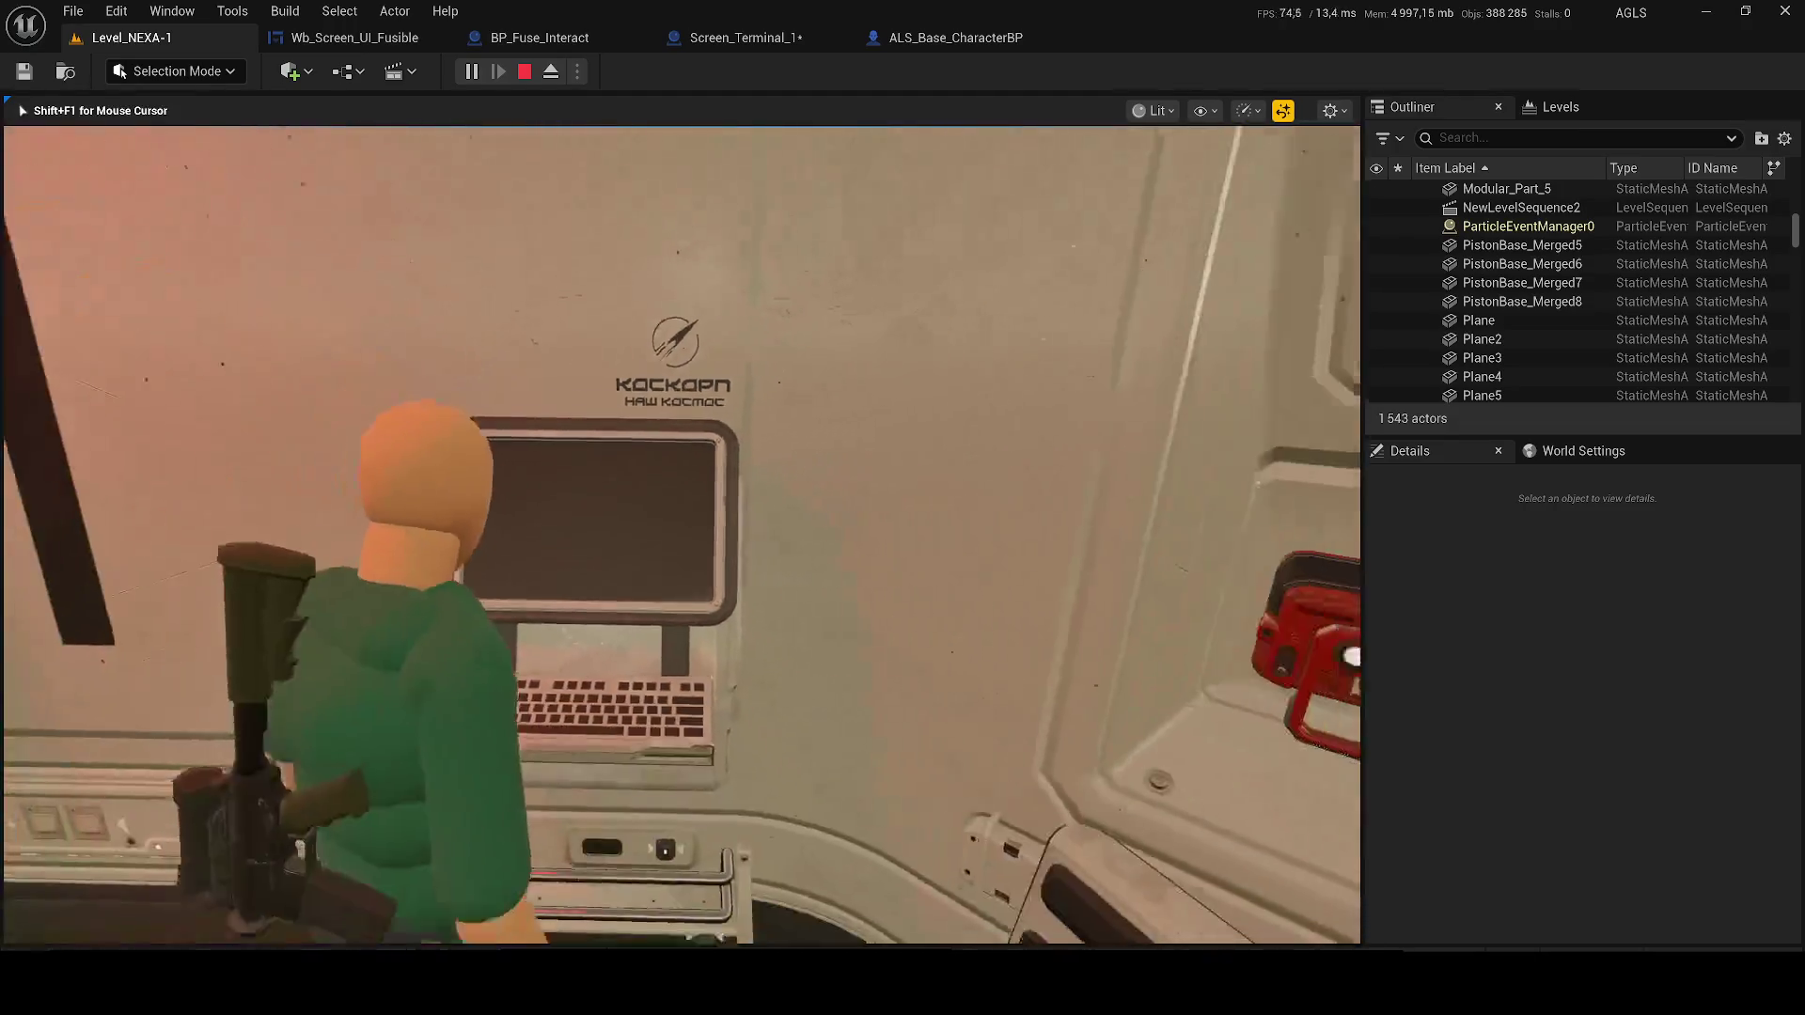
pyautogui.press('q')
pyautogui.press('Escape')
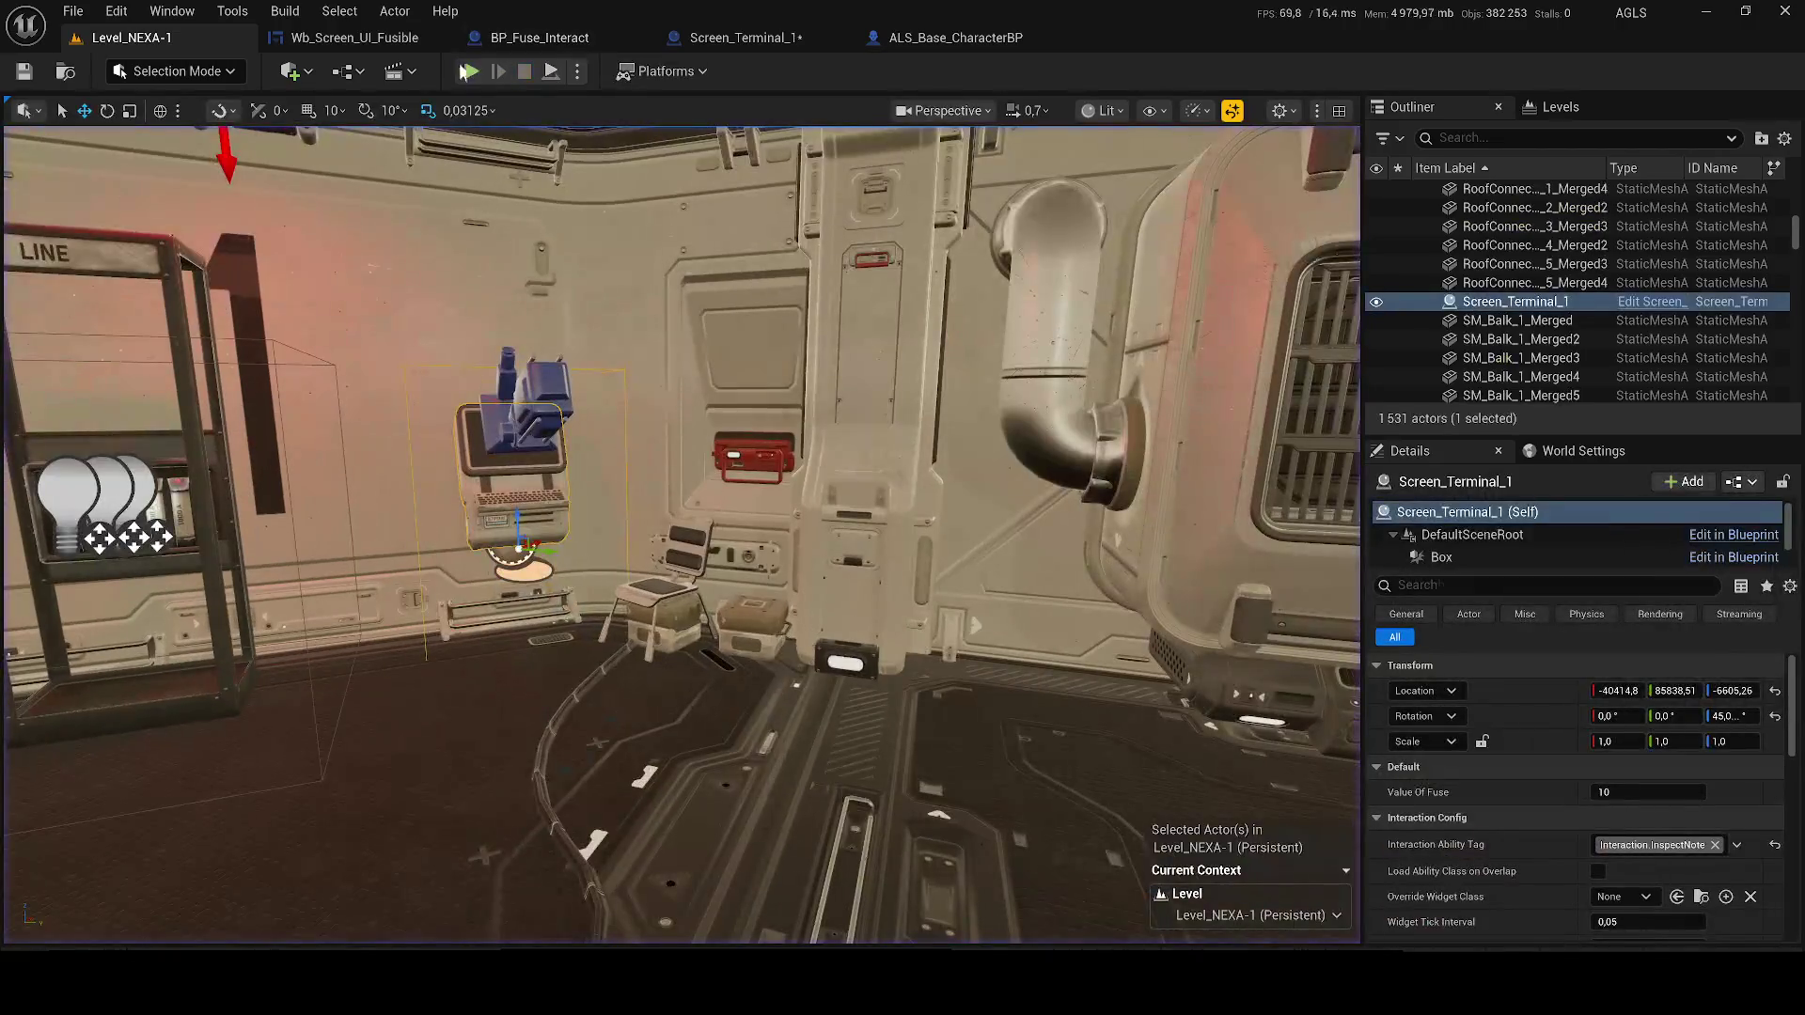
# Replay to confirm the ACCÈS REFUSÉ terminal screen, then save Screen_Terminal_1
pyautogui.hotkey('alt', 'p')
pyautogui.press('w')
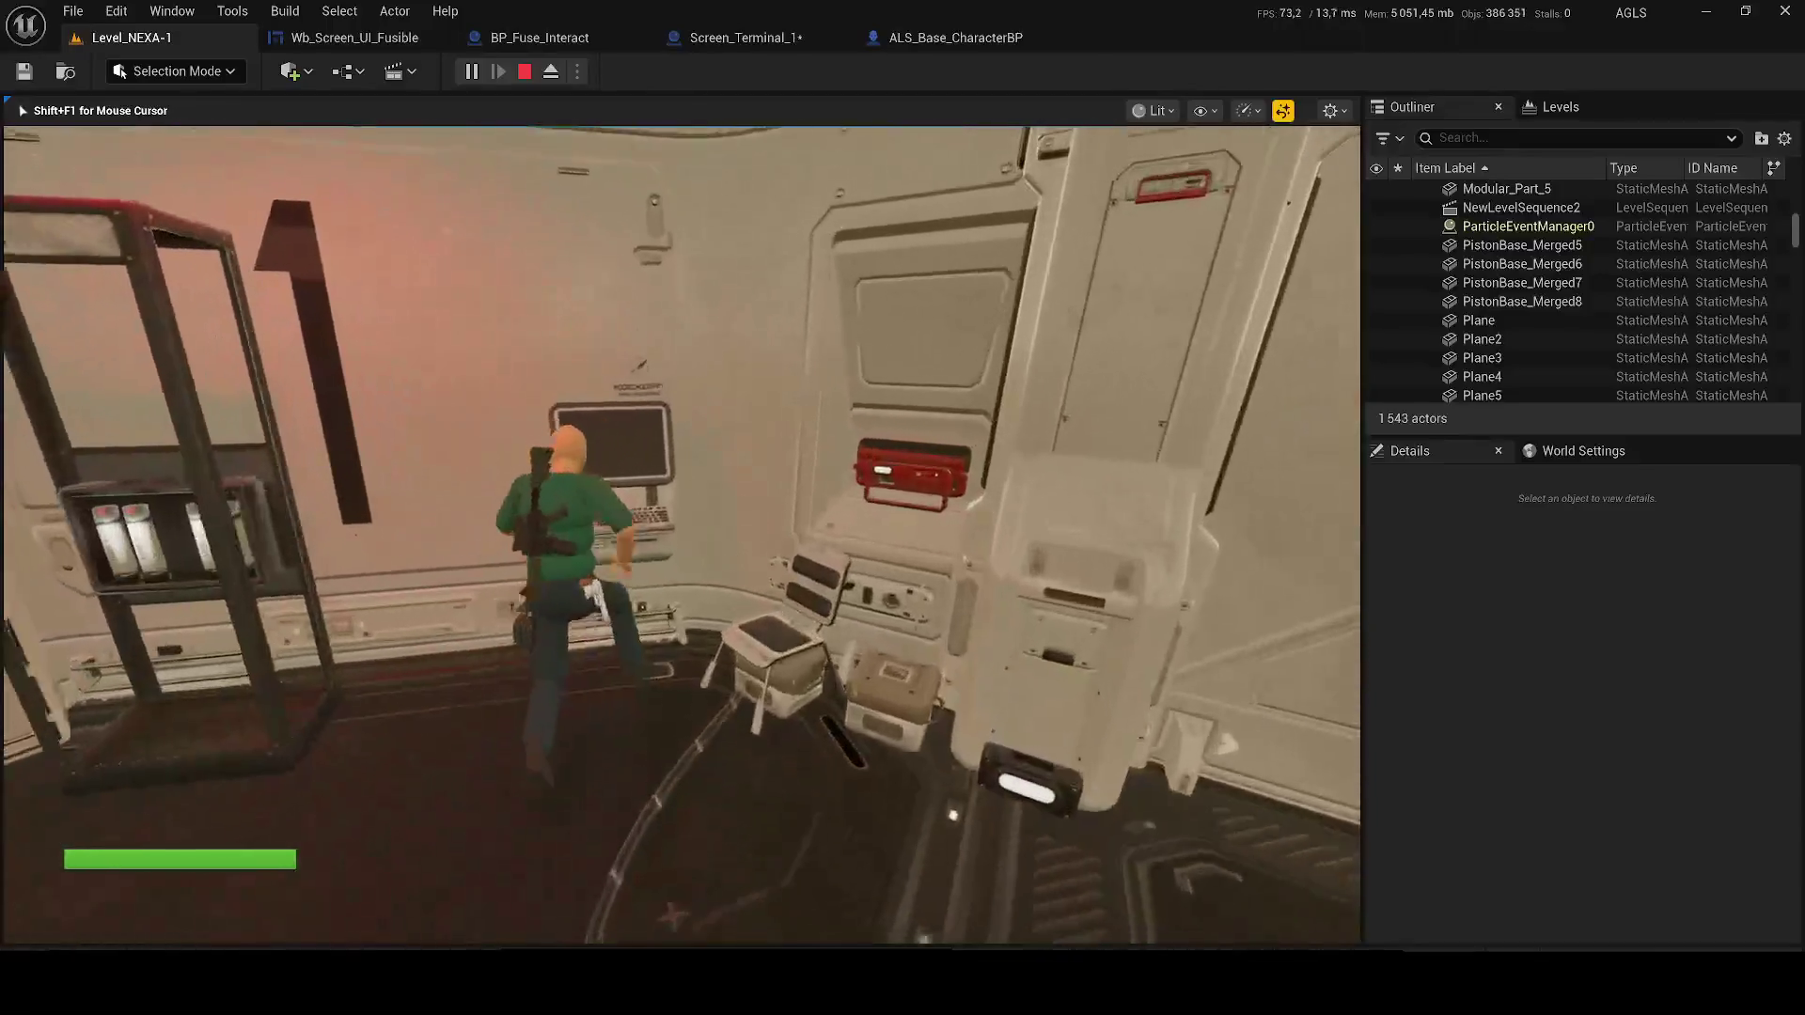
pyautogui.press('e')
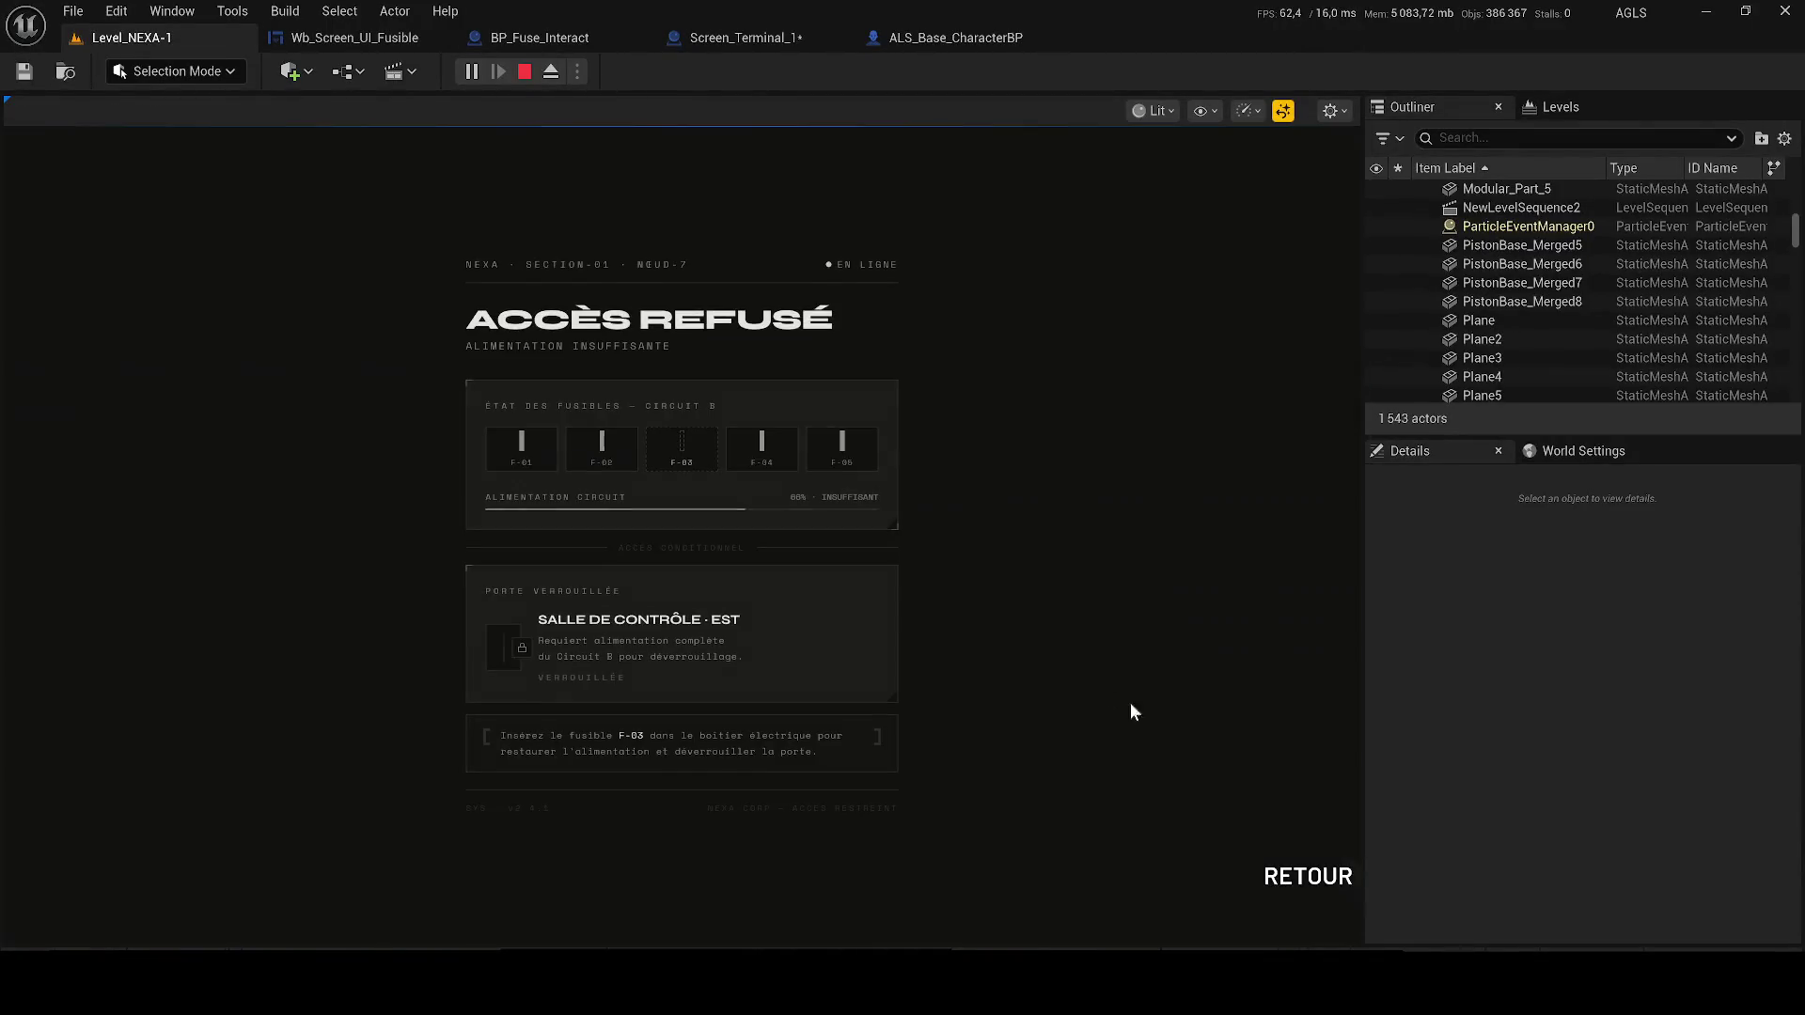
pyautogui.click(1289, 873)
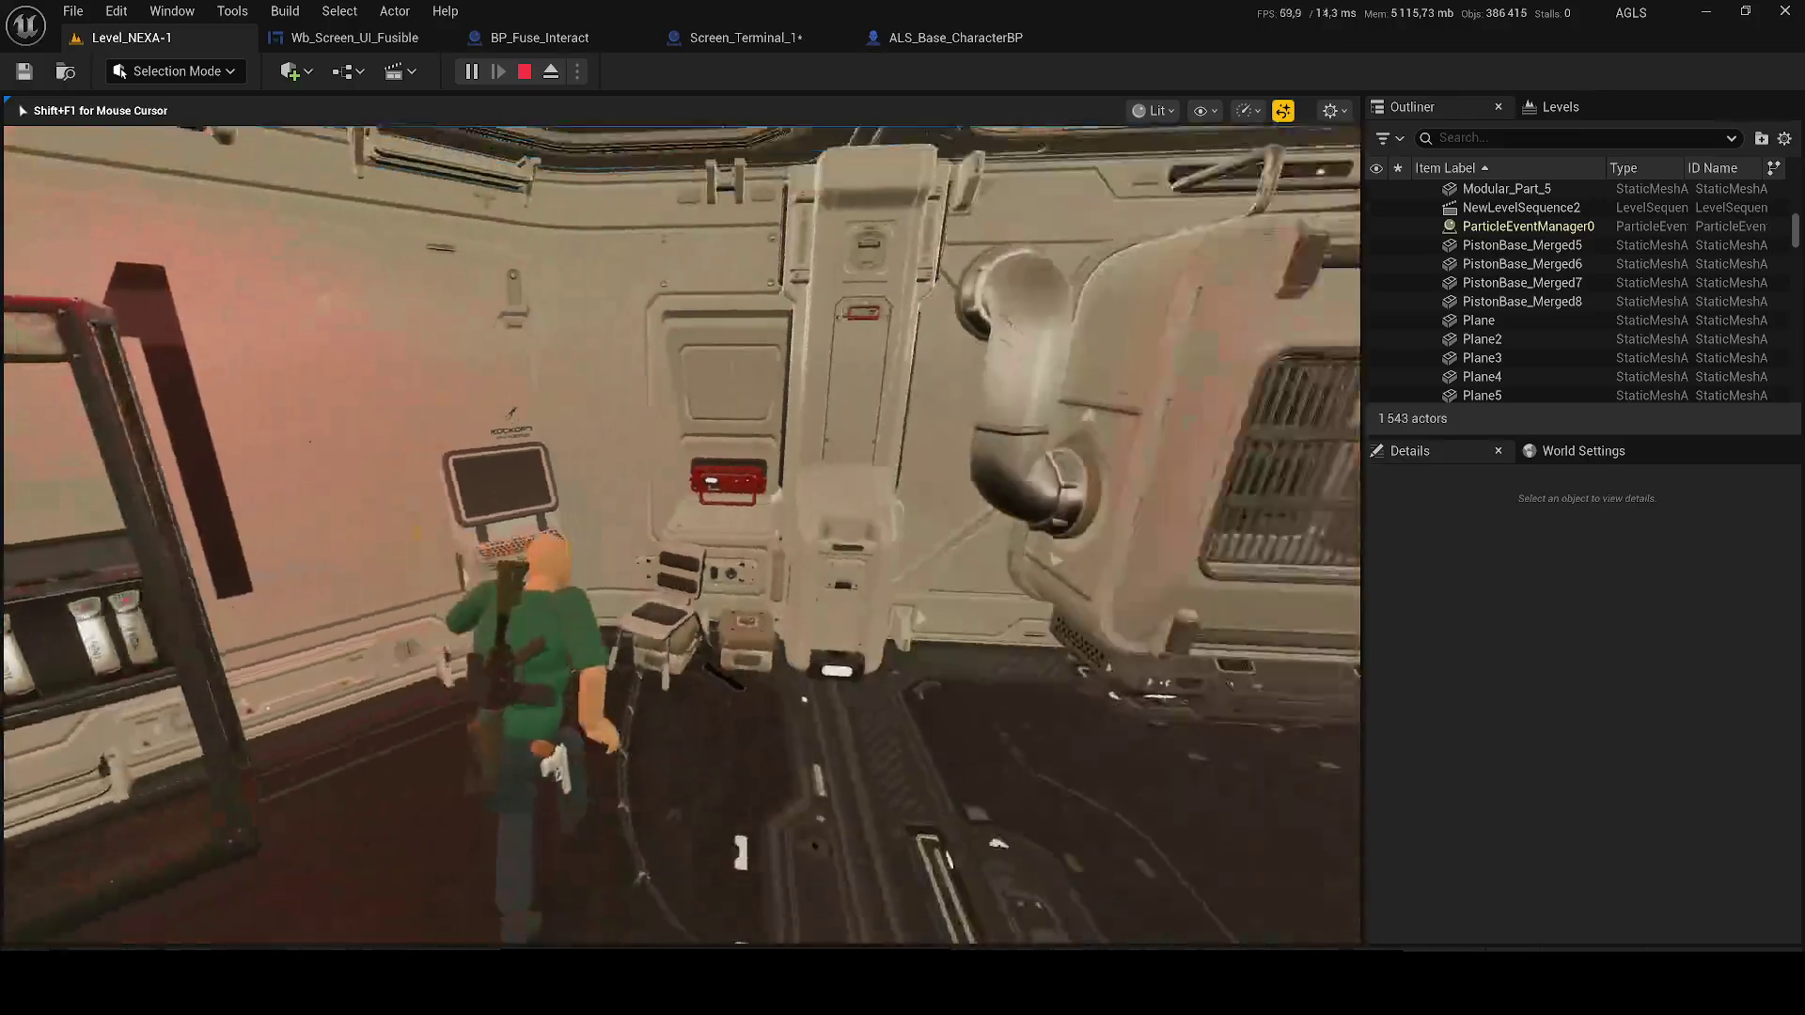
pyautogui.press('Escape')
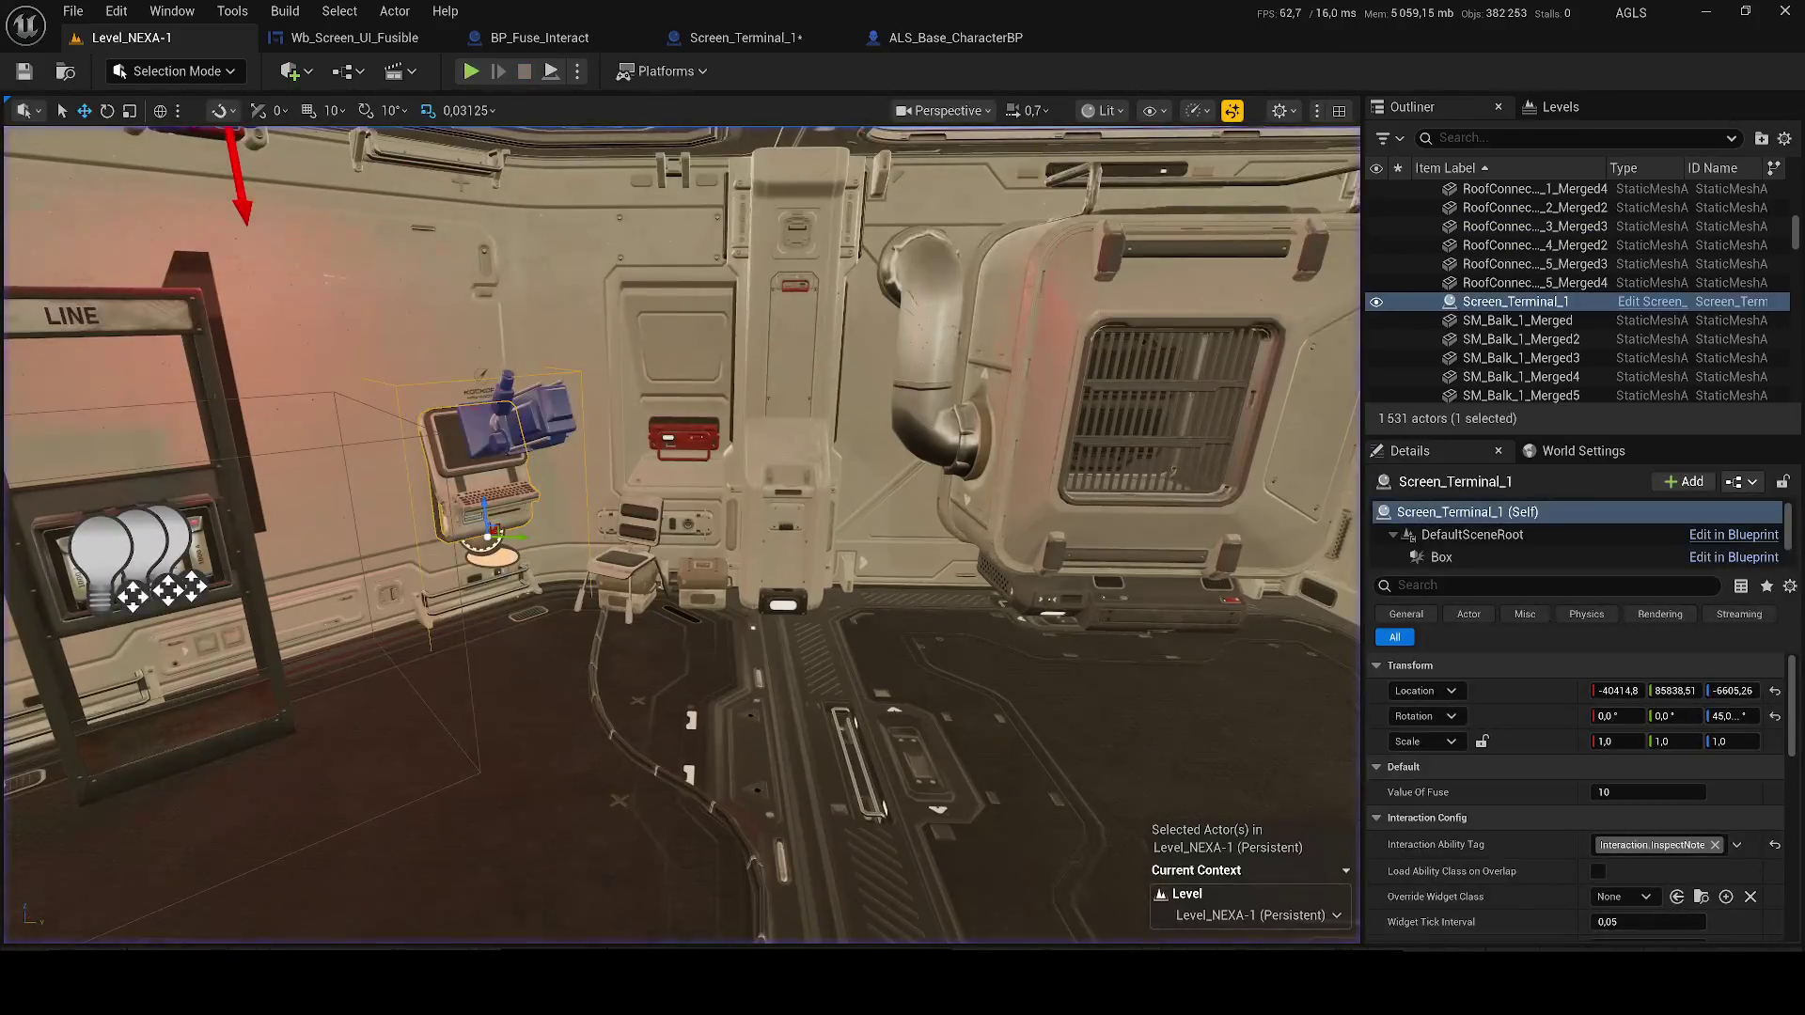
pyautogui.hotkey('ctrl', 'shift', 's')
pyautogui.click(1031, 709)
# Playtest running into the fuse room, then open the BP_Fuse_Interact blueprint
pyautogui.moveTo(571, 232)
pyautogui.mouseDown()
pyautogui.moveTo(526, 211)
pyautogui.moveTo(572, 232)
pyautogui.mouseUp()
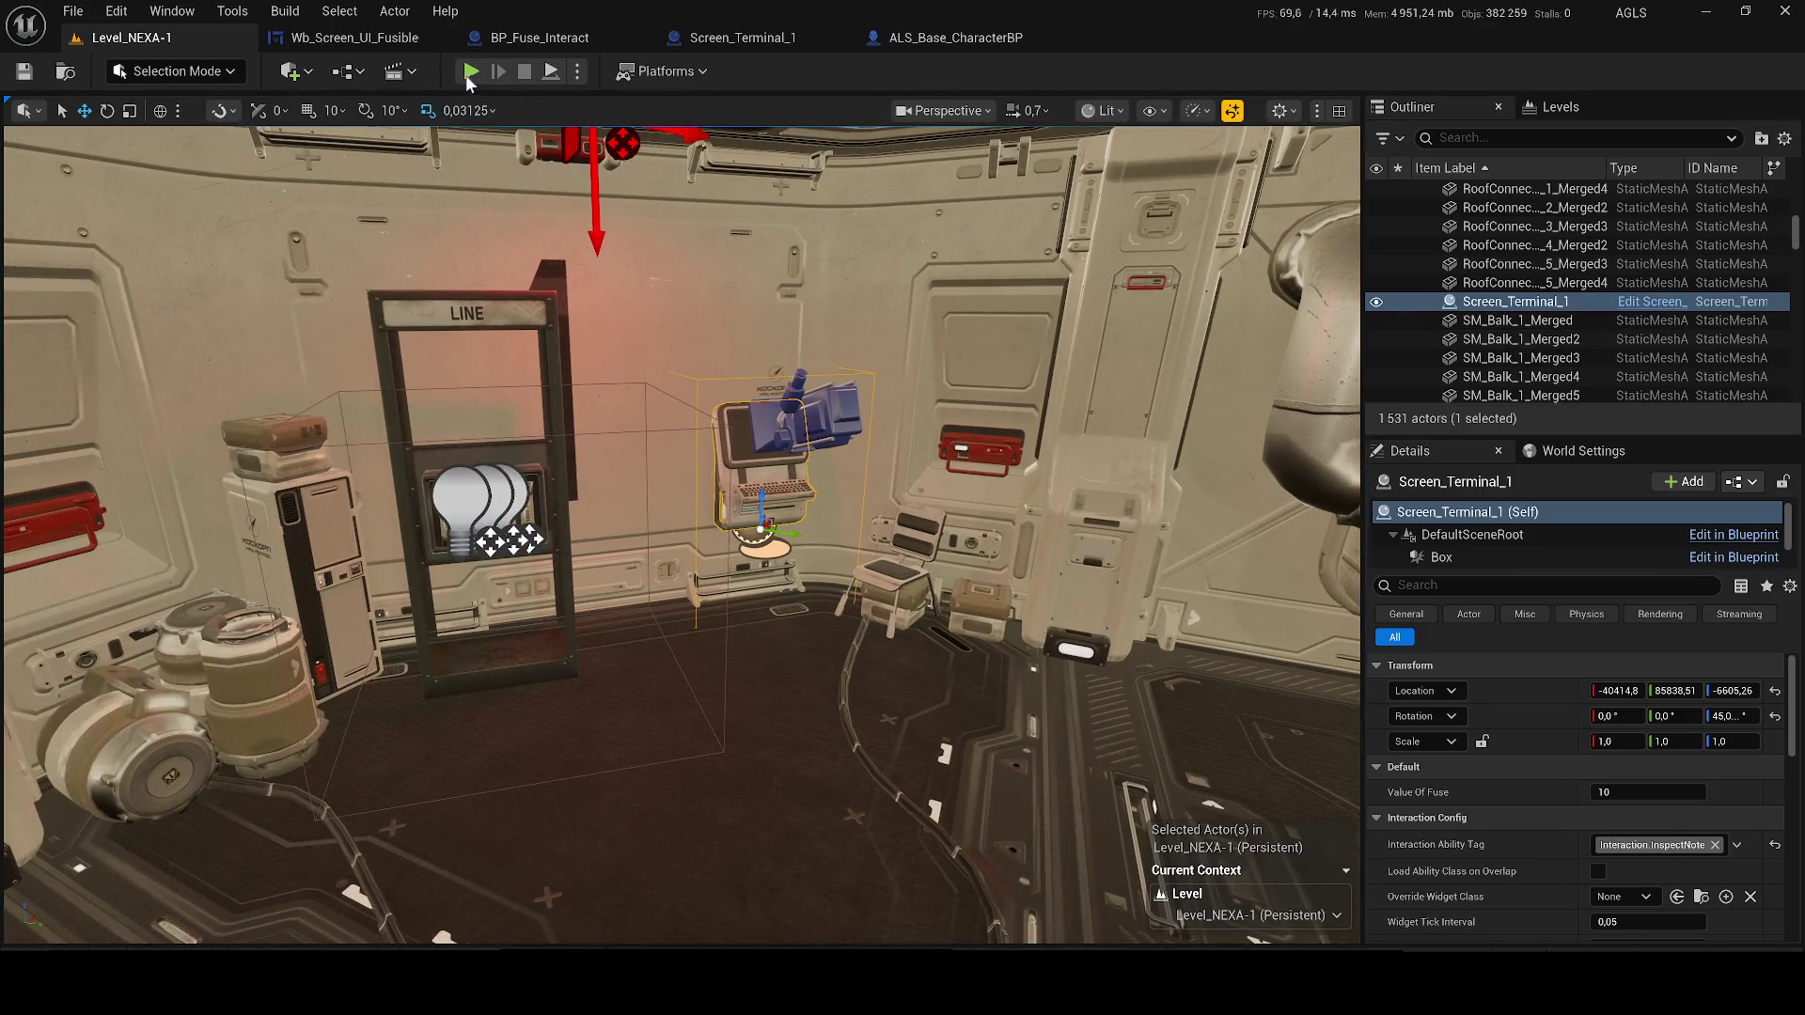
pyautogui.hotkey('alt', 'p')
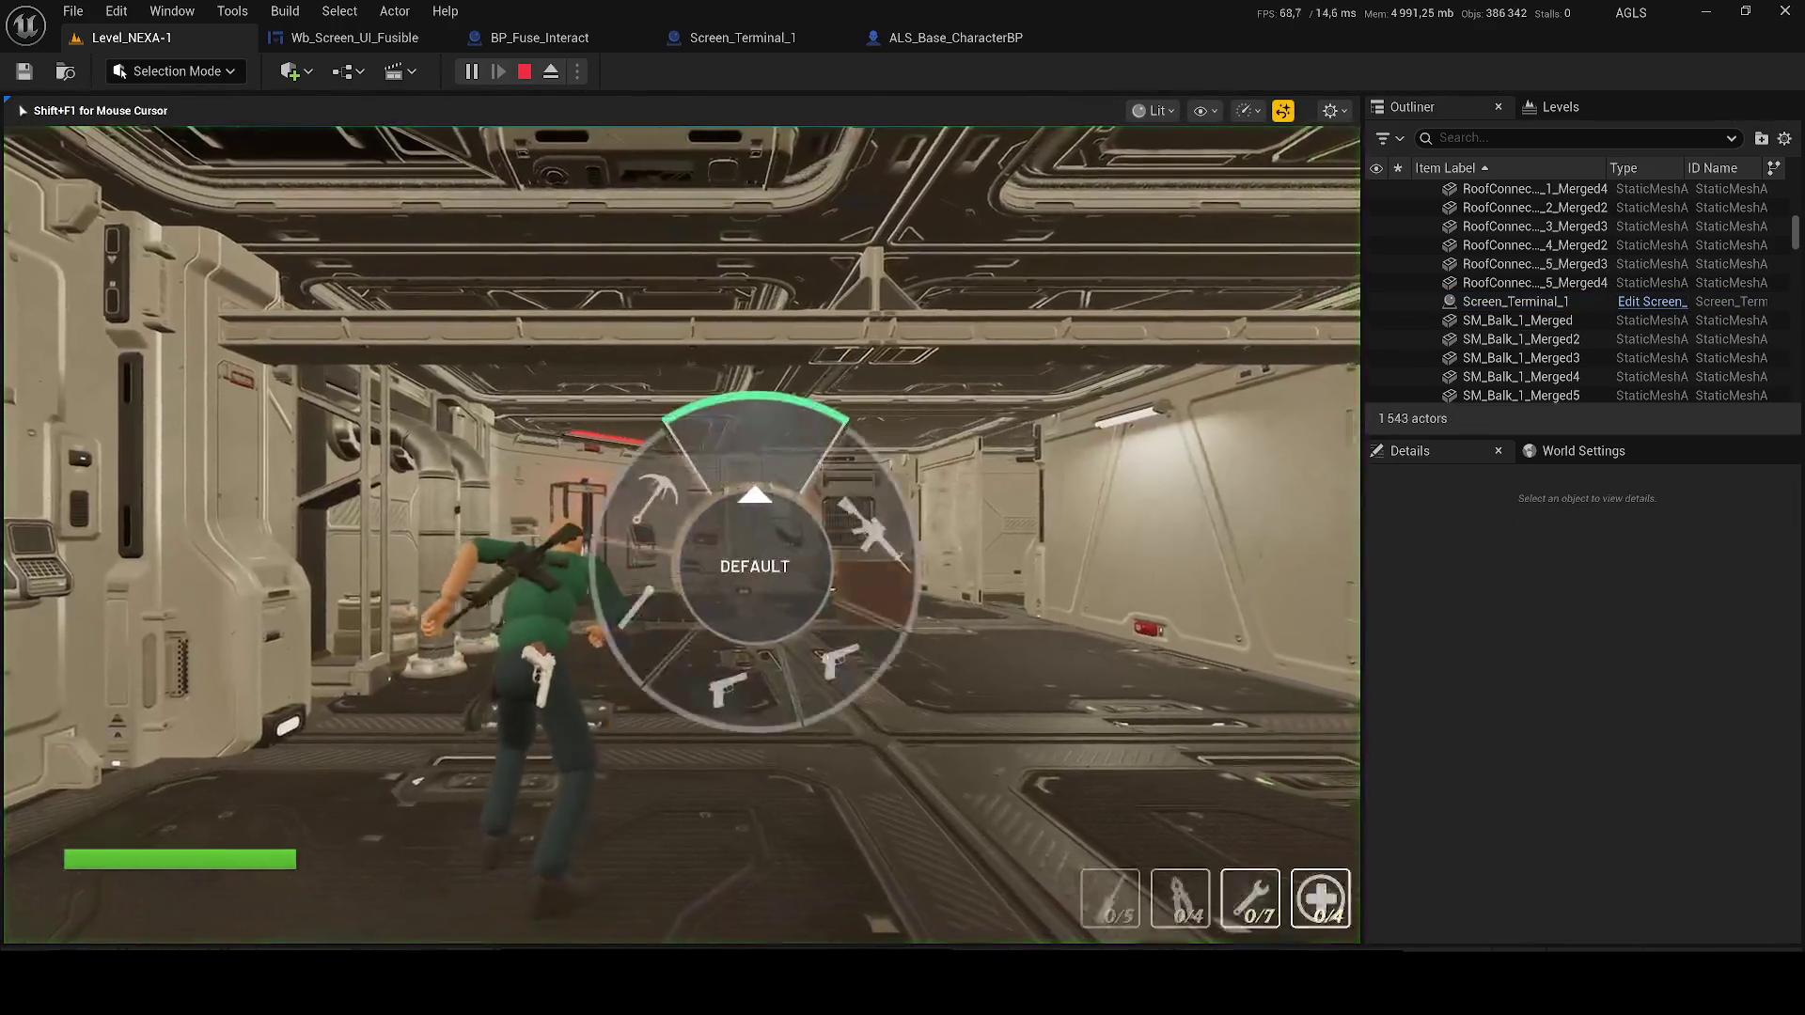
pyautogui.press('w')
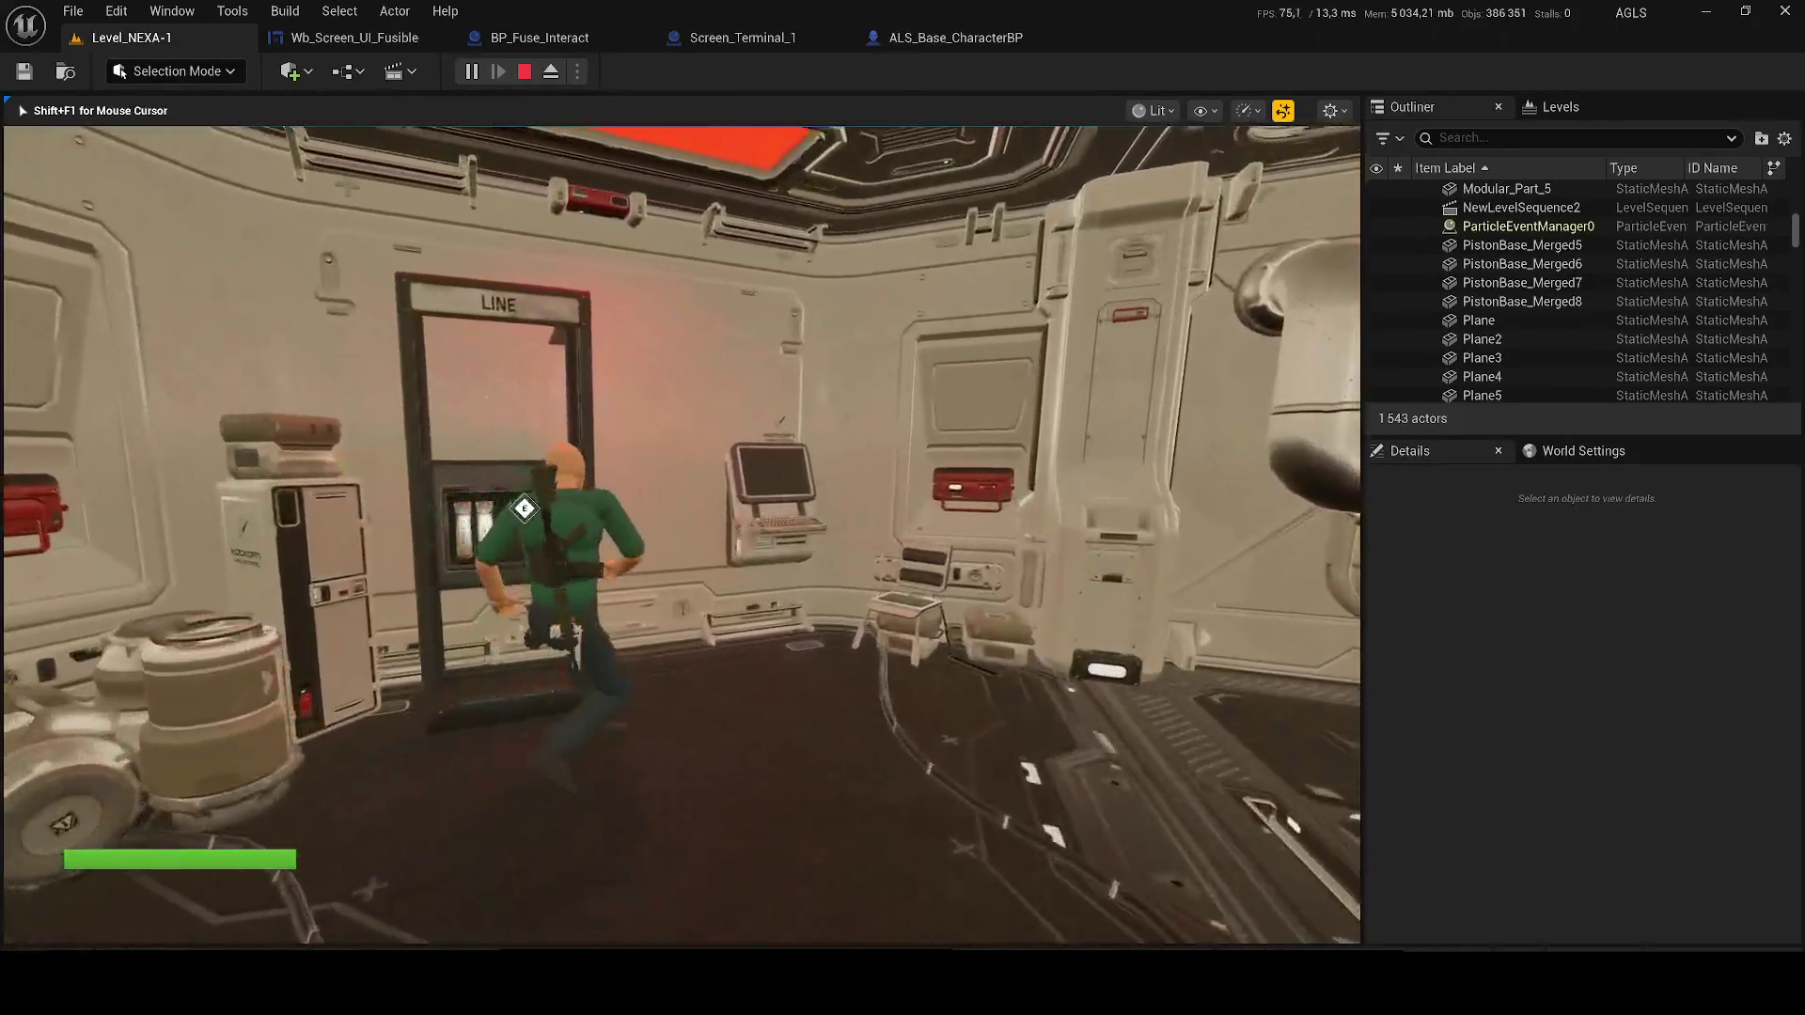
pyautogui.press('w')
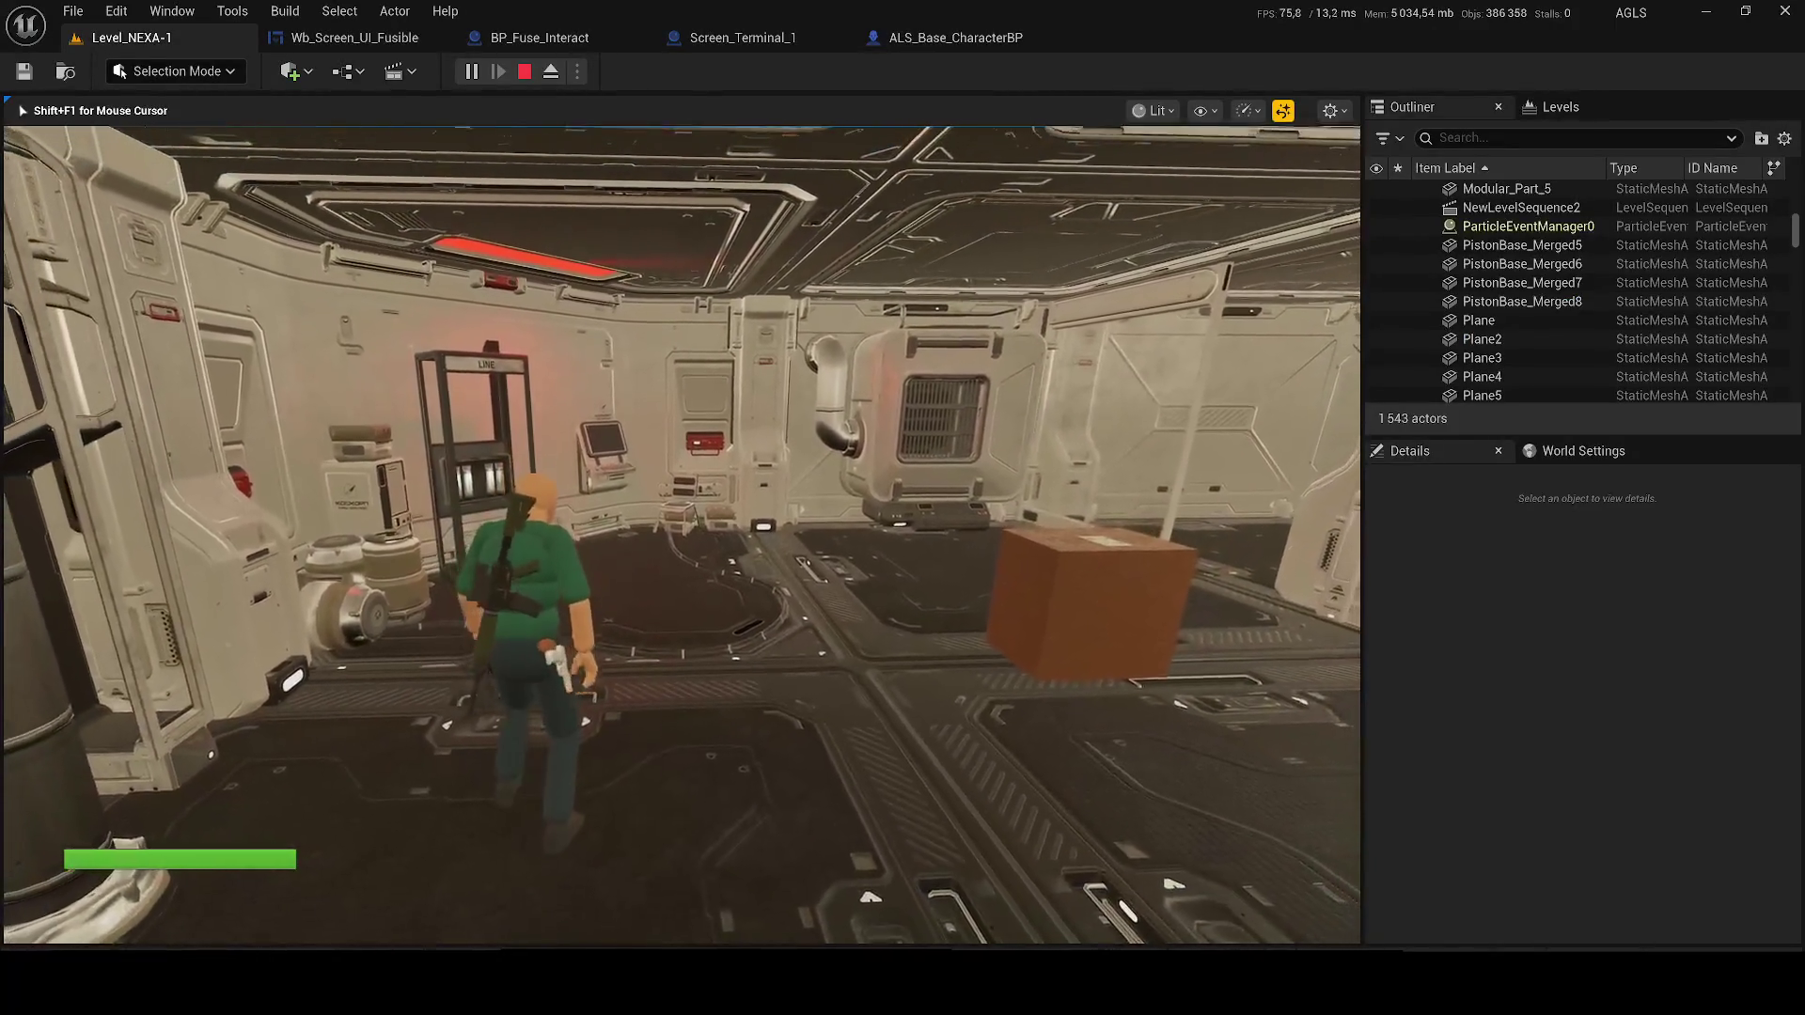
pyautogui.press('Escape')
pyautogui.click(438, 461)
pyautogui.click(1647, 302)
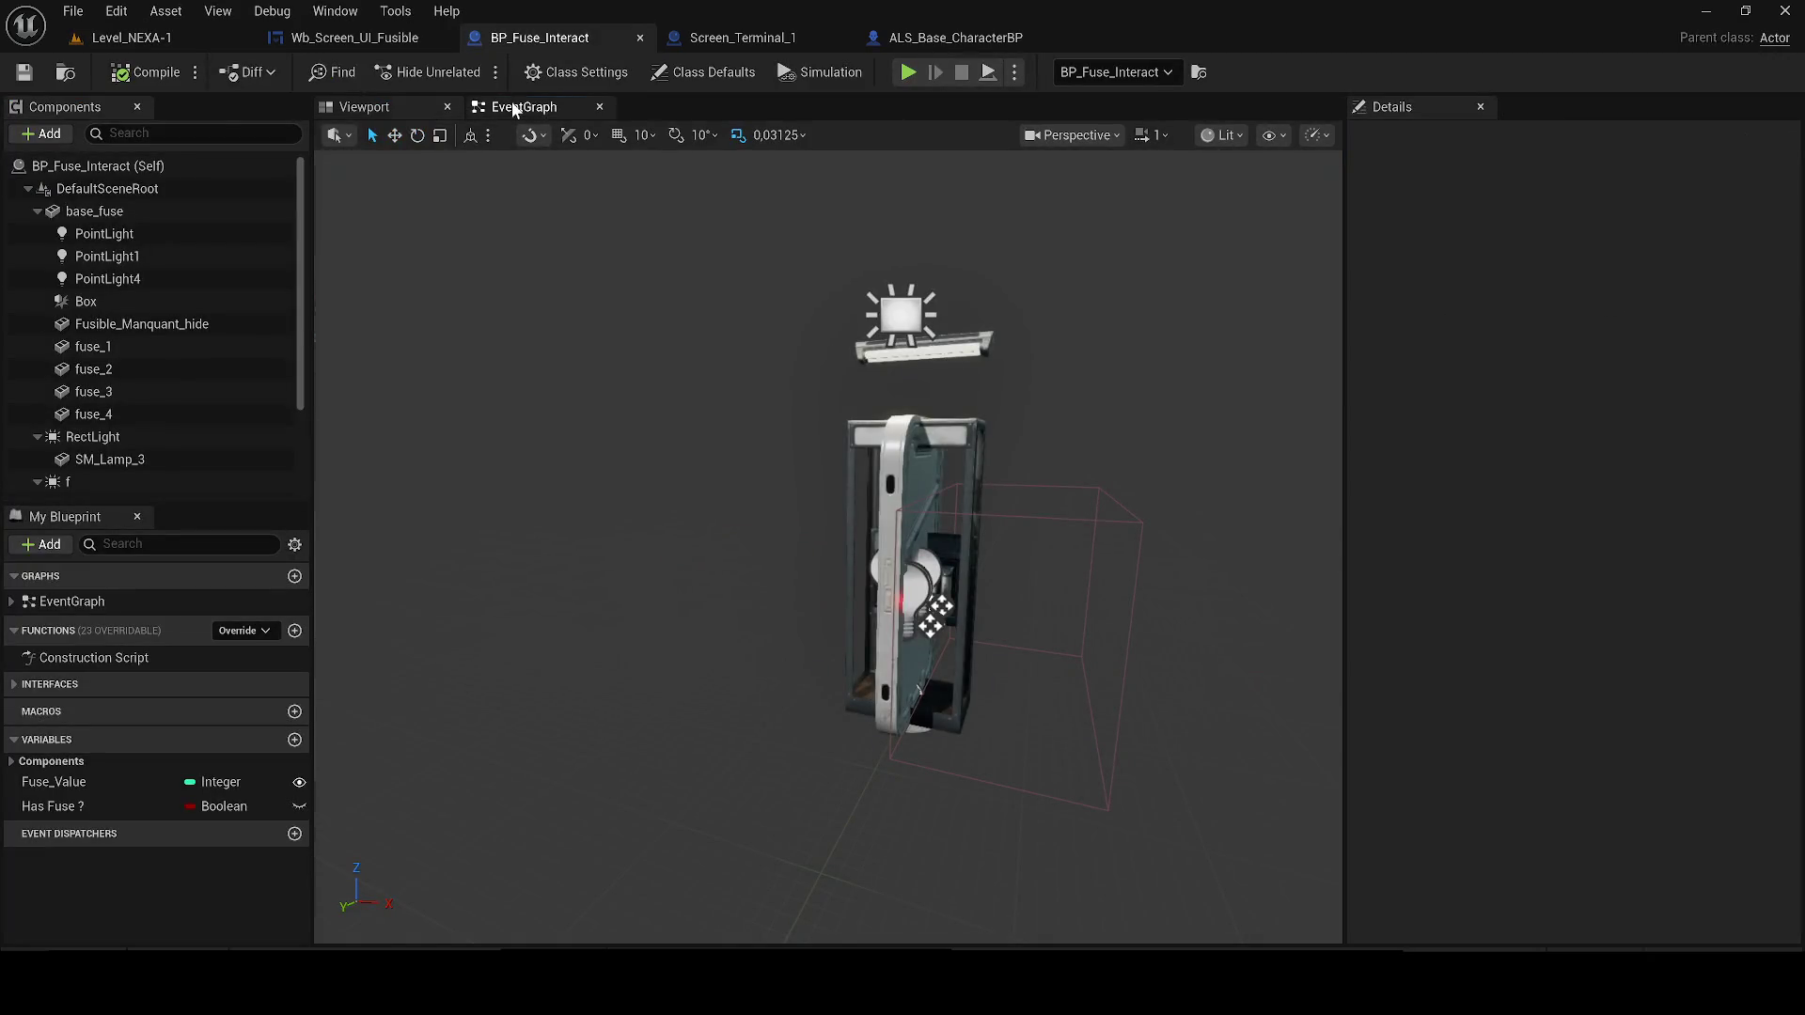
# Inspect the comment groups in BP_Fuse_Interact's event graph
pyautogui.click(512, 106)
pyautogui.moveTo(583, 410); pyautogui.dragTo(794, 403)
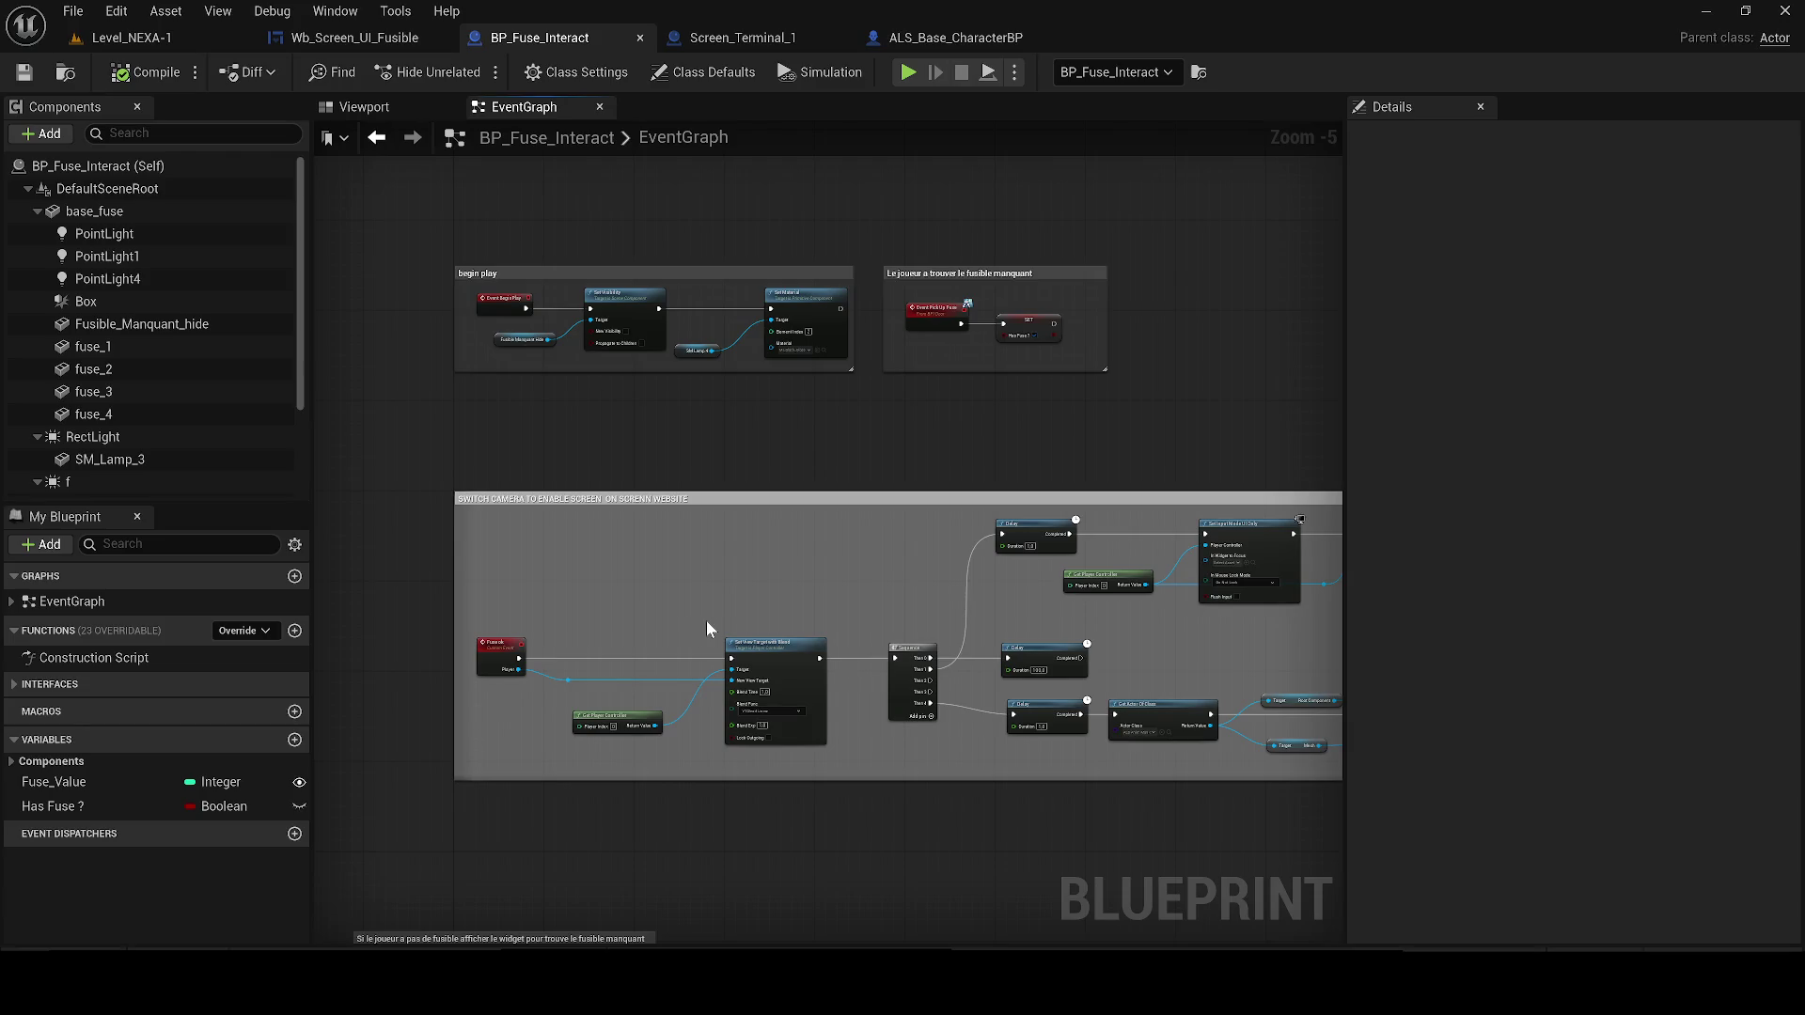
pyautogui.scroll(1, 586, 602)
pyautogui.scroll(1, 836, 644)
pyautogui.moveTo(1141, 621)
pyautogui.mouseDown()
pyautogui.moveTo(484, 568)
pyautogui.moveTo(777, 564)
pyautogui.moveTo(943, 618)
pyautogui.mouseUp()
pyautogui.scroll(-1, 1102, 629)
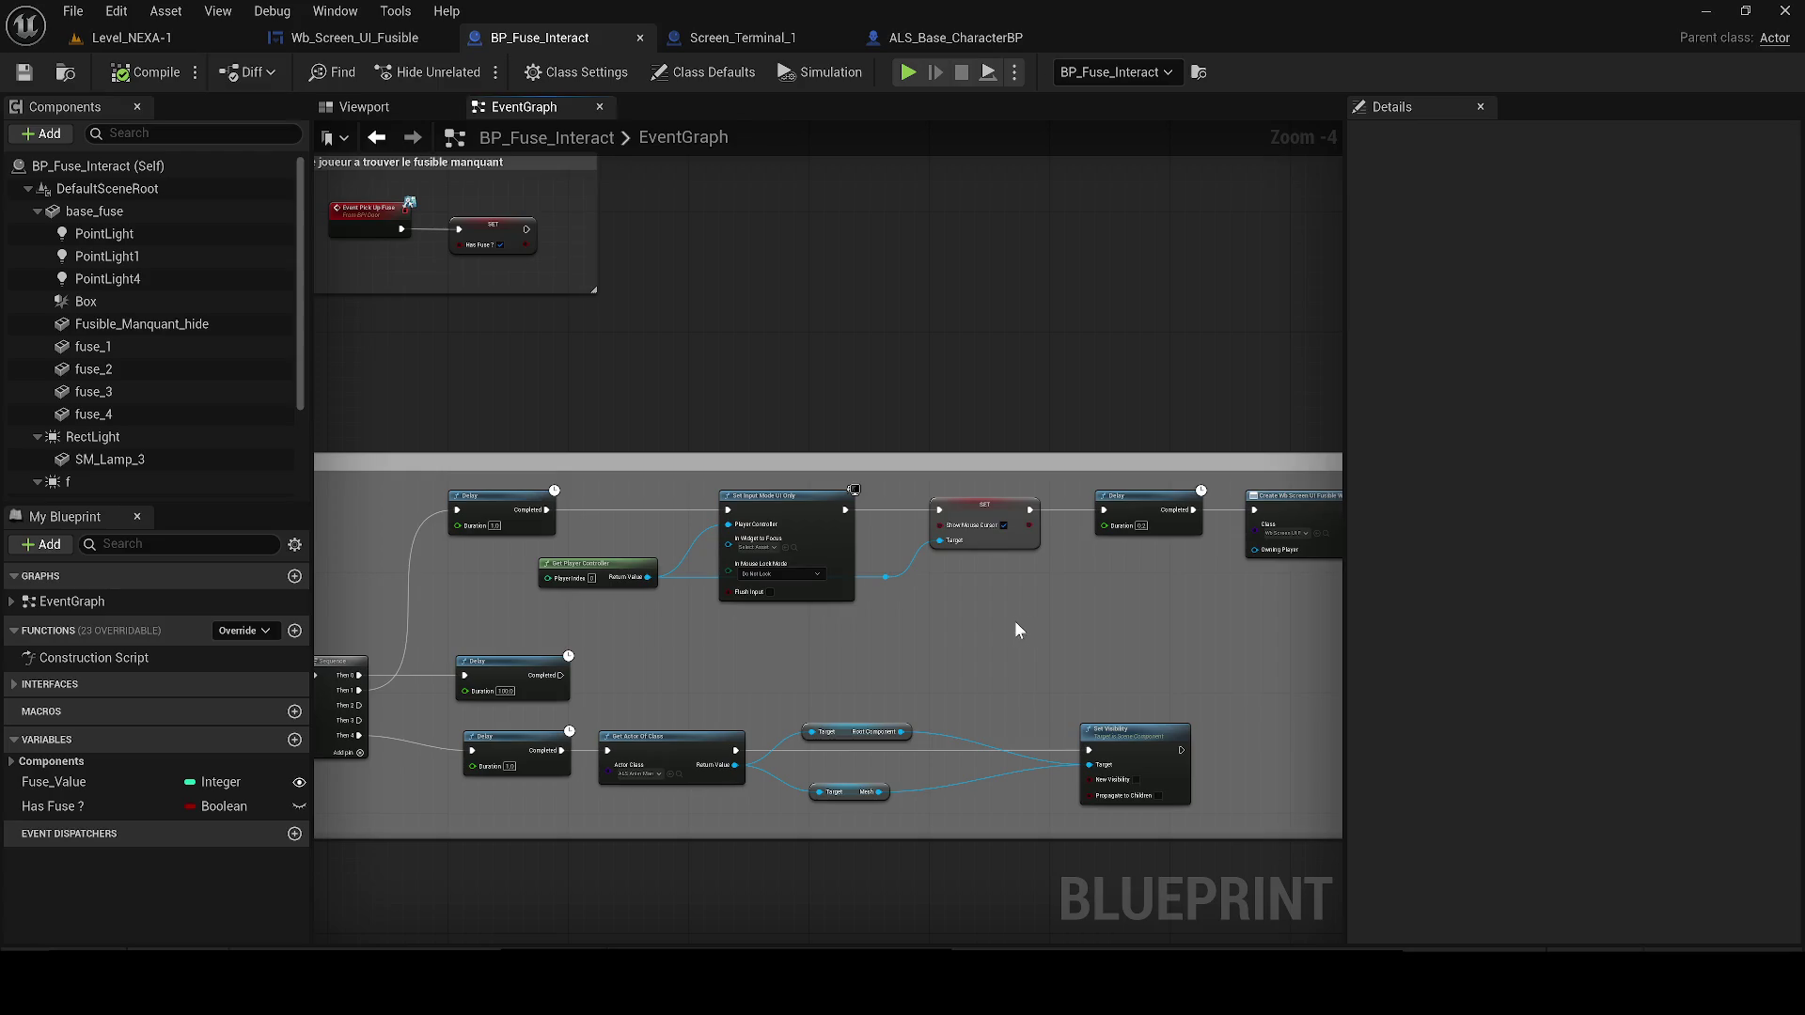
pyautogui.press('XF86AudioLowerVolume')
# Inspect the first nodes of the Wb_Screen_UI_Fusible widget graph, then return to Screen_Terminal_1
pyautogui.click(397, 42)
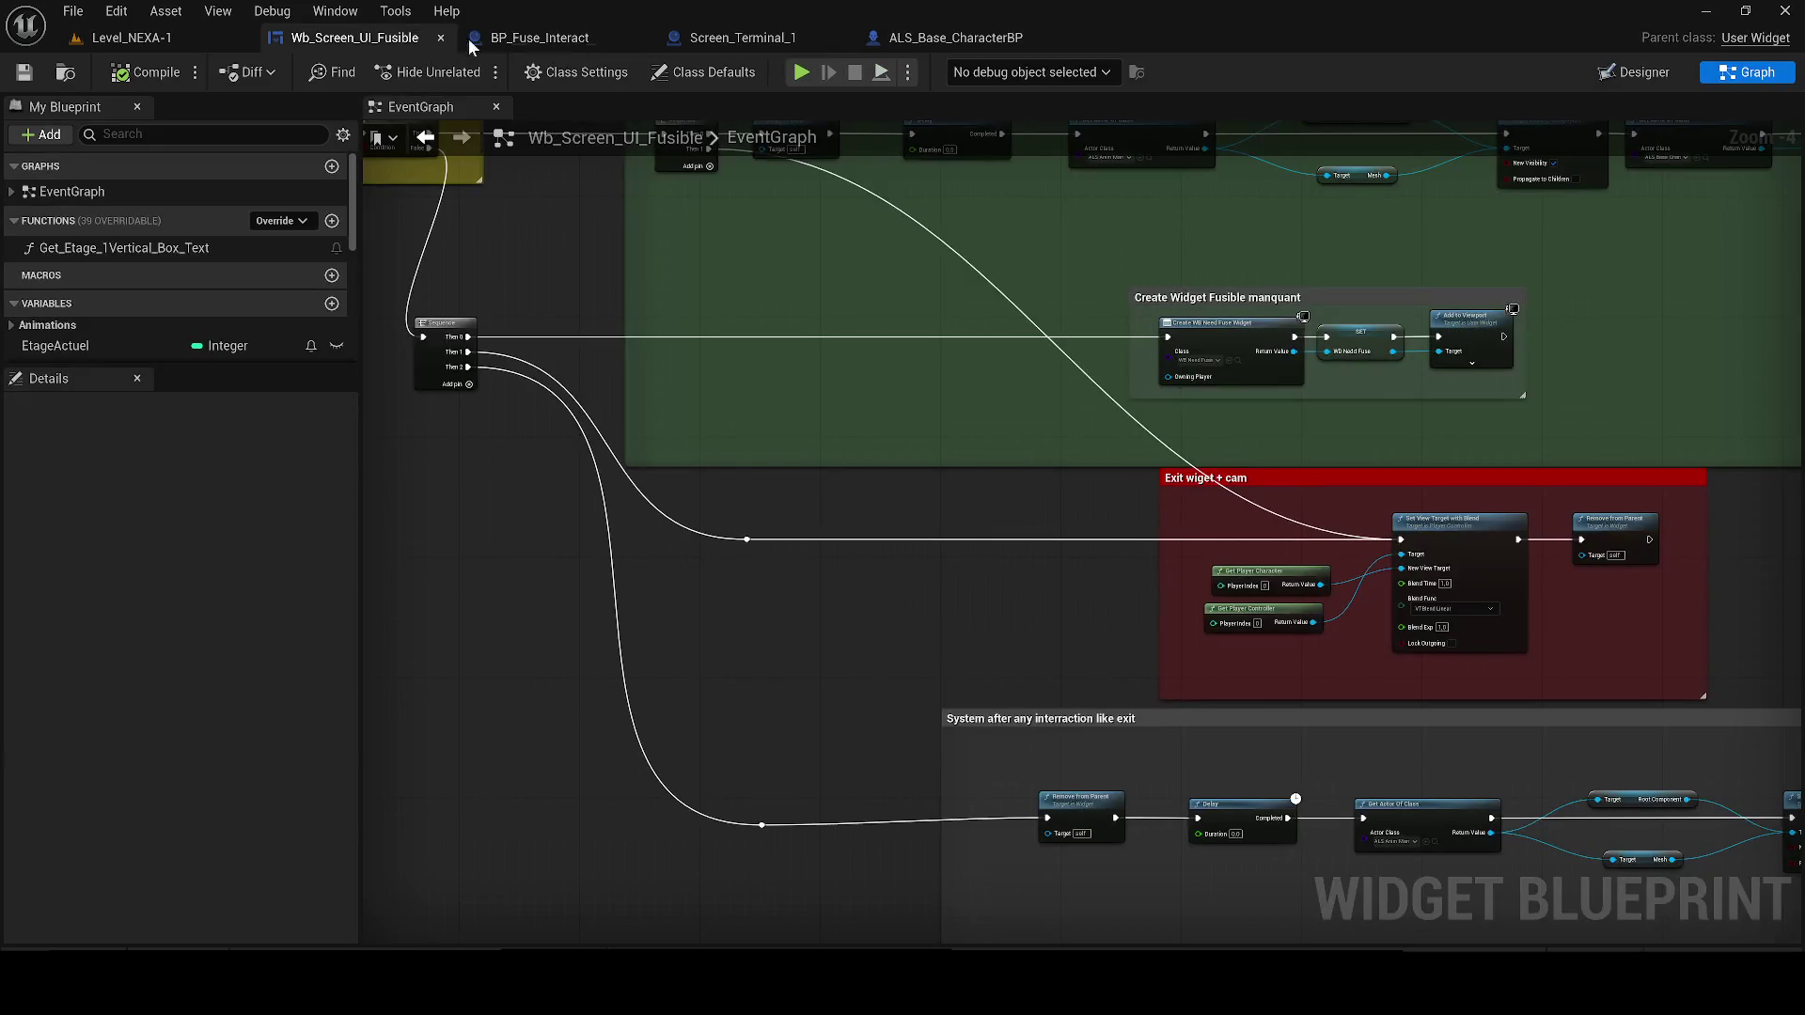
pyautogui.scroll(2, 823, 552)
pyautogui.moveTo(794, 534); pyautogui.dragTo(844, 543)
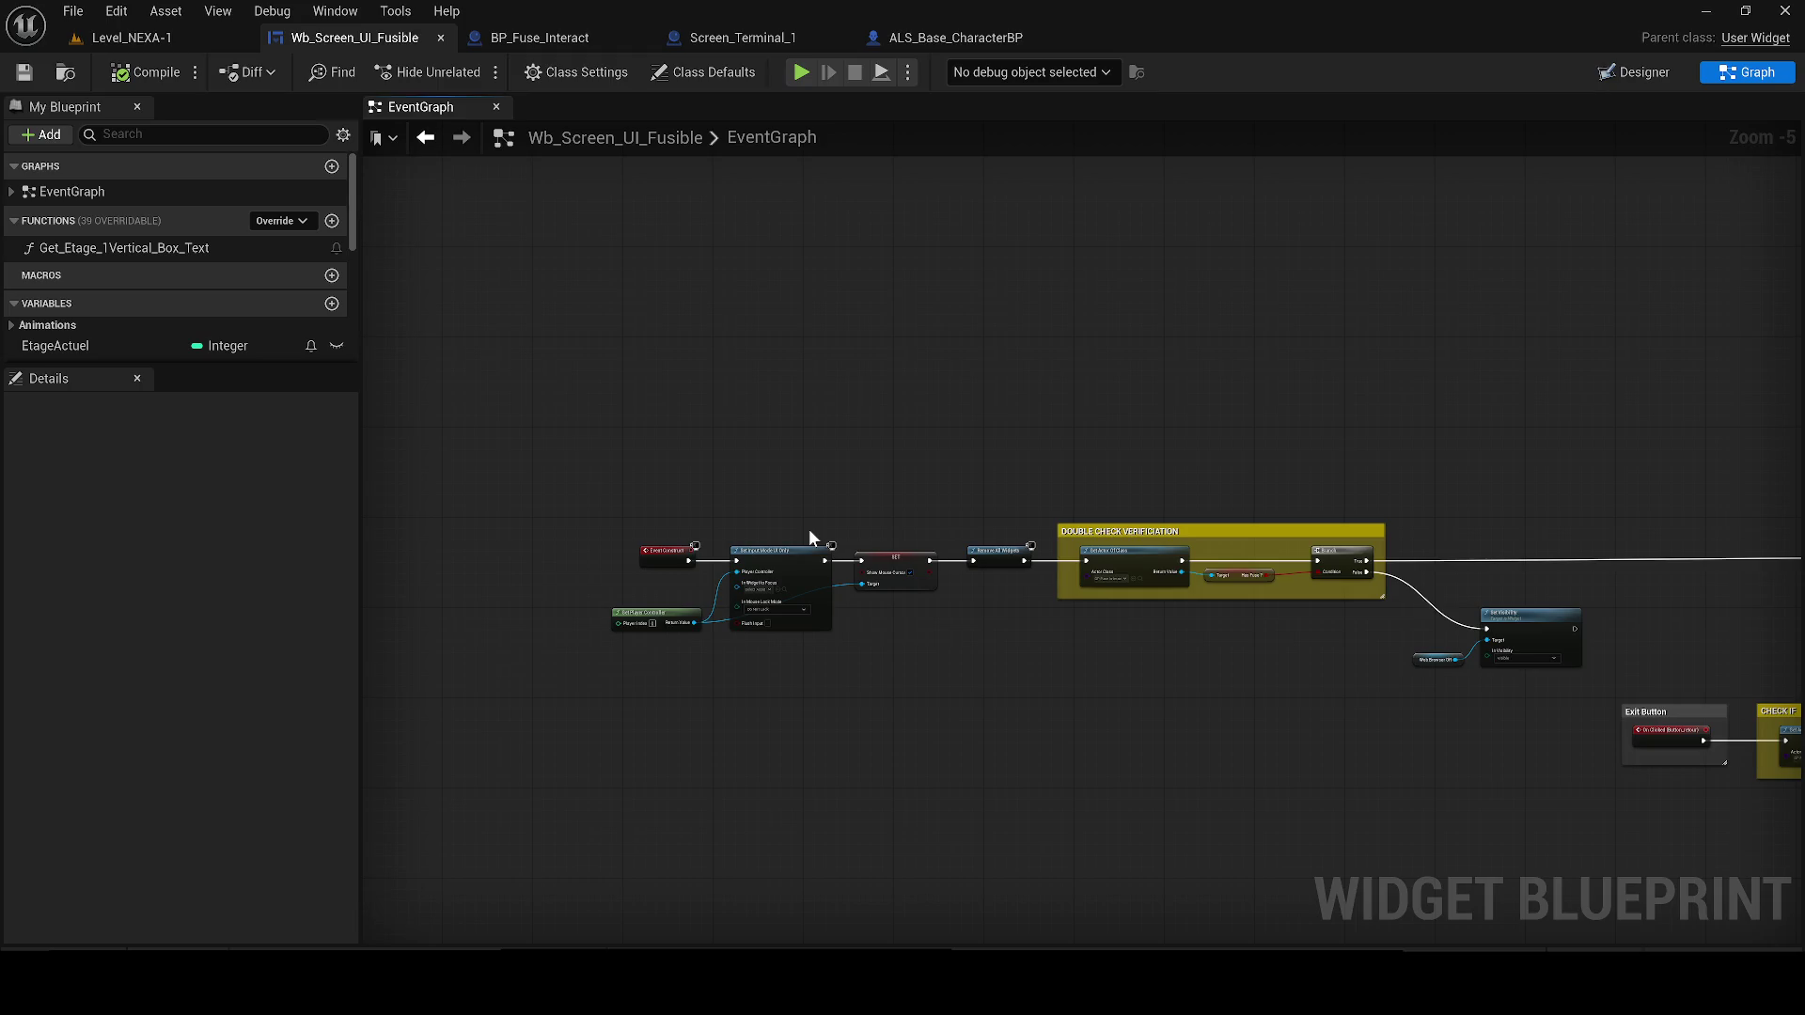
pyautogui.scroll(1, 812, 538)
pyautogui.click(742, 37)
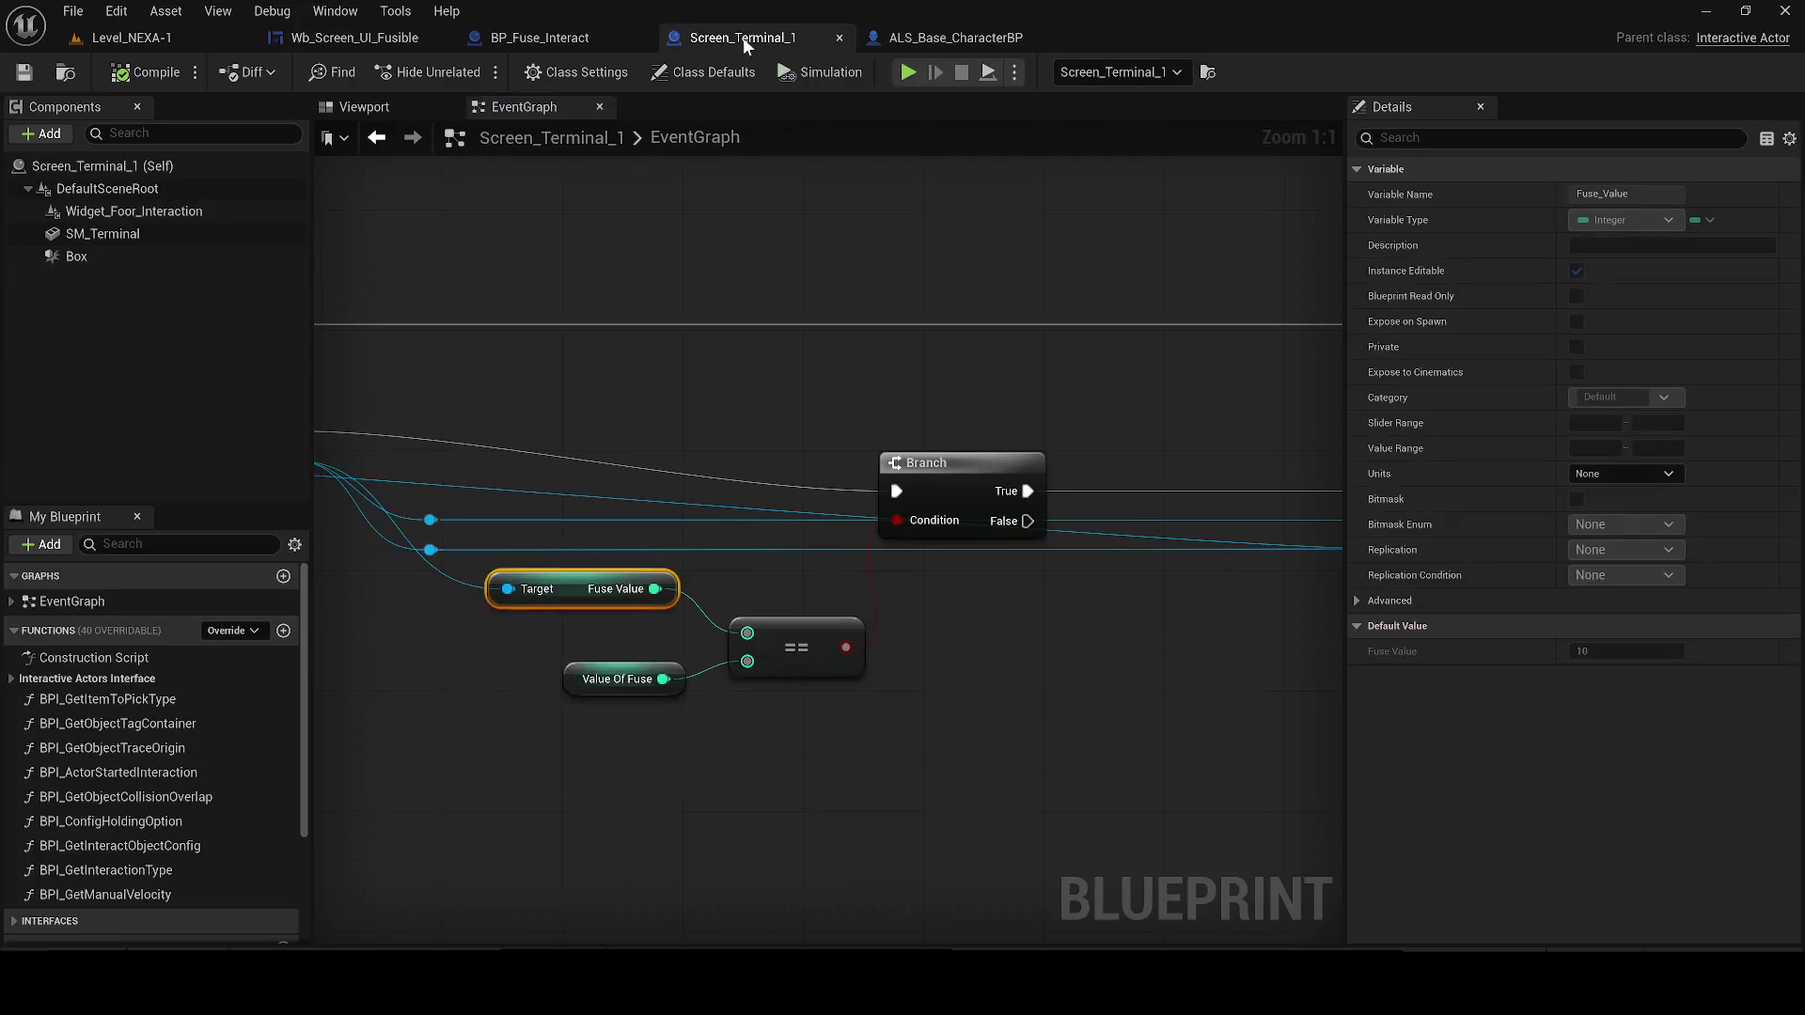
# Delete the Set Input Mode, cursor SET and Get Player Controller nodes in BP_Fuse_Interact
pyautogui.click(380, 37)
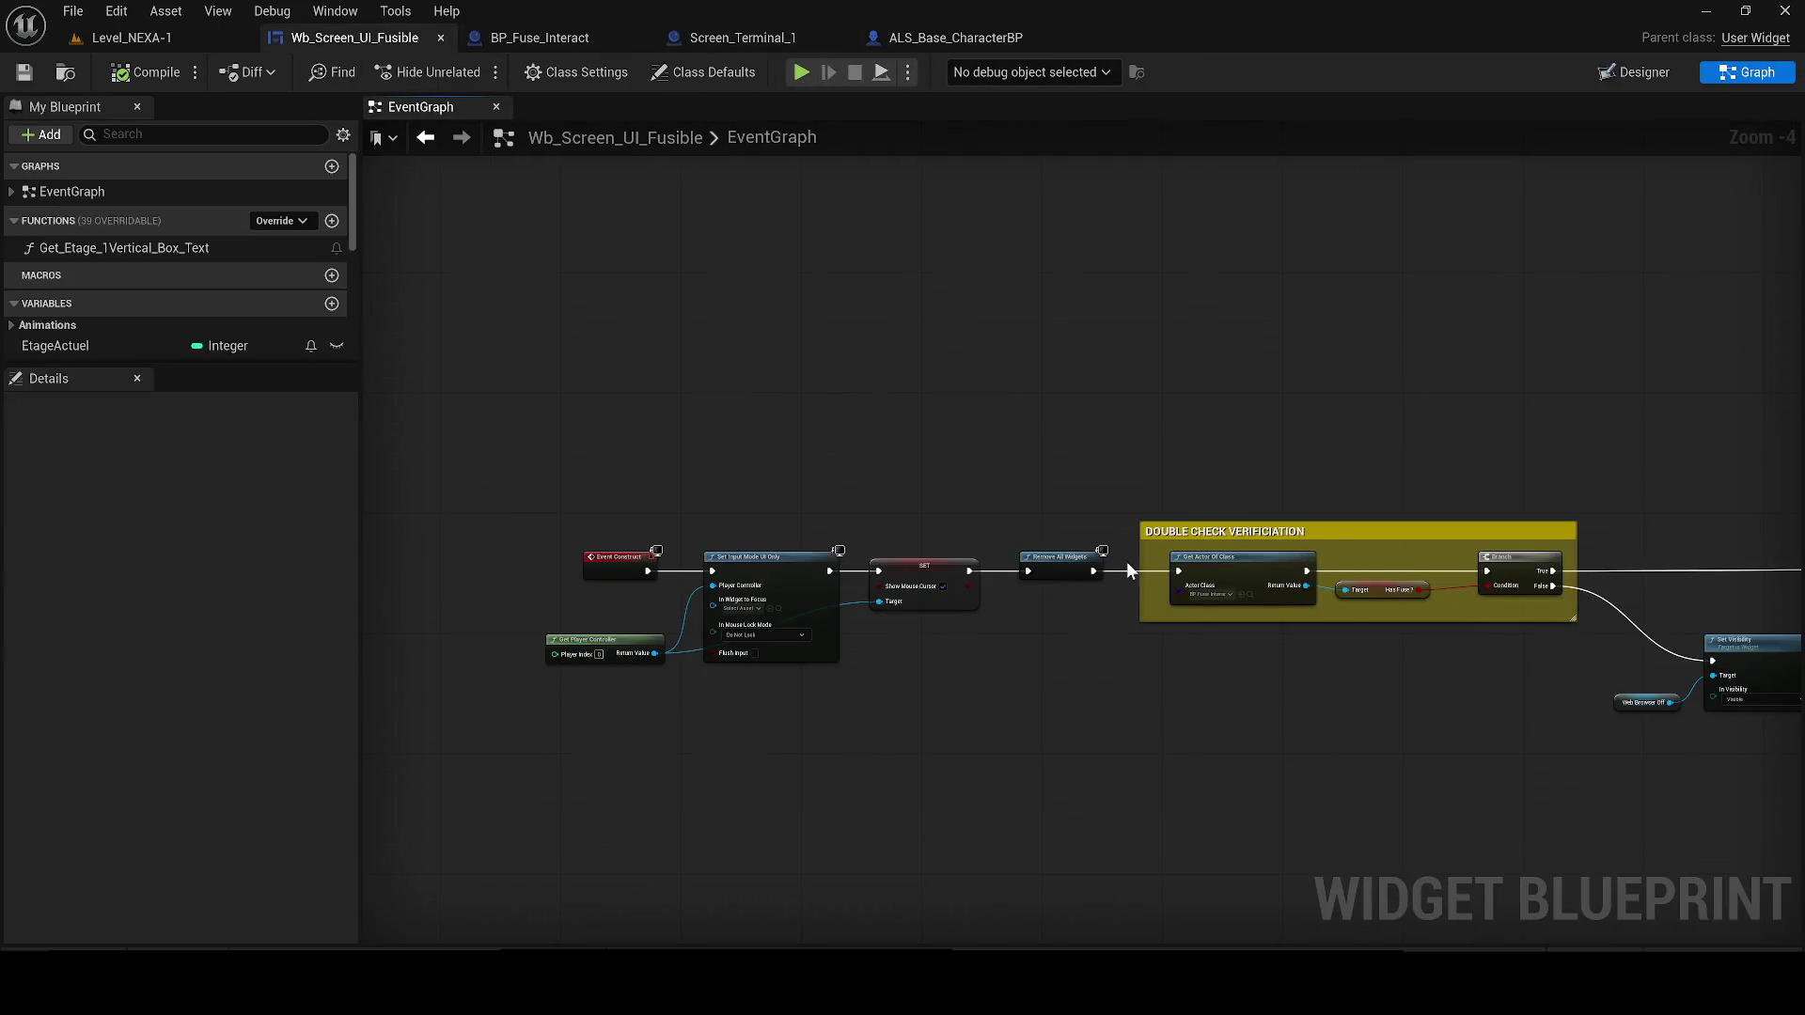
pyautogui.click(536, 39)
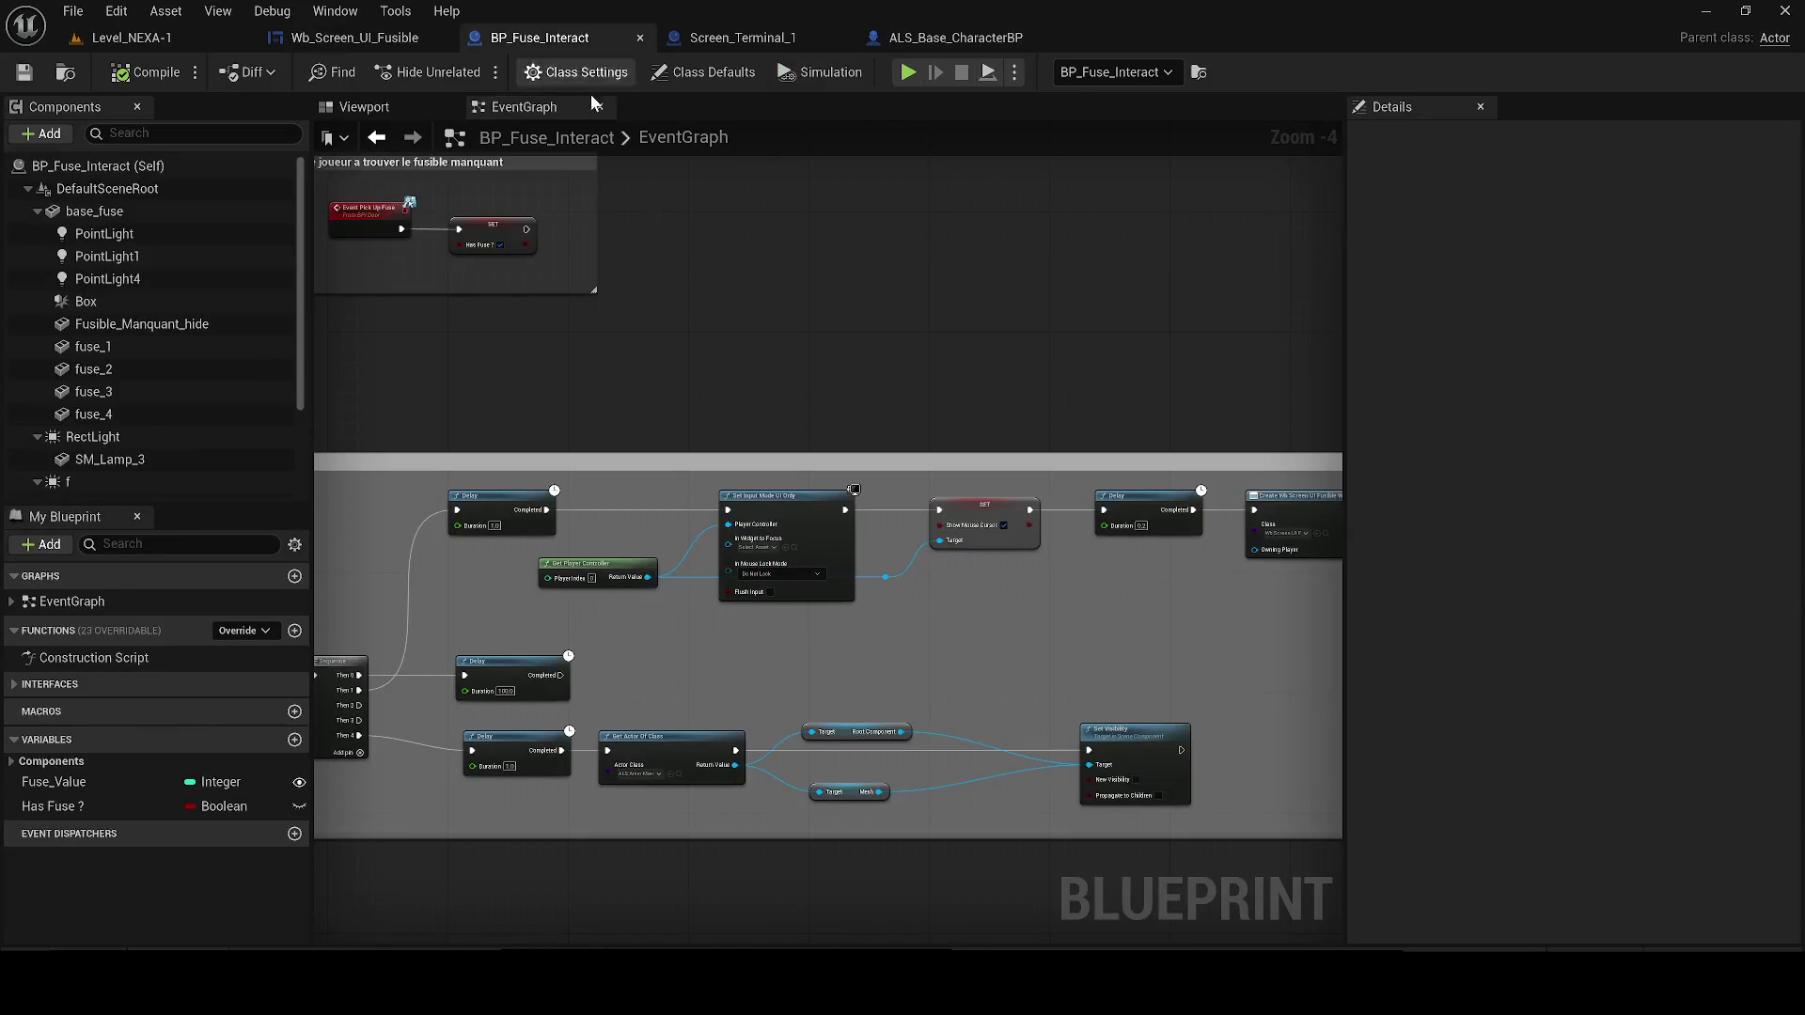
pyautogui.moveTo(927, 562)
pyautogui.mouseDown()
pyautogui.moveTo(1079, 580)
pyautogui.moveTo(748, 504)
pyautogui.mouseUp()
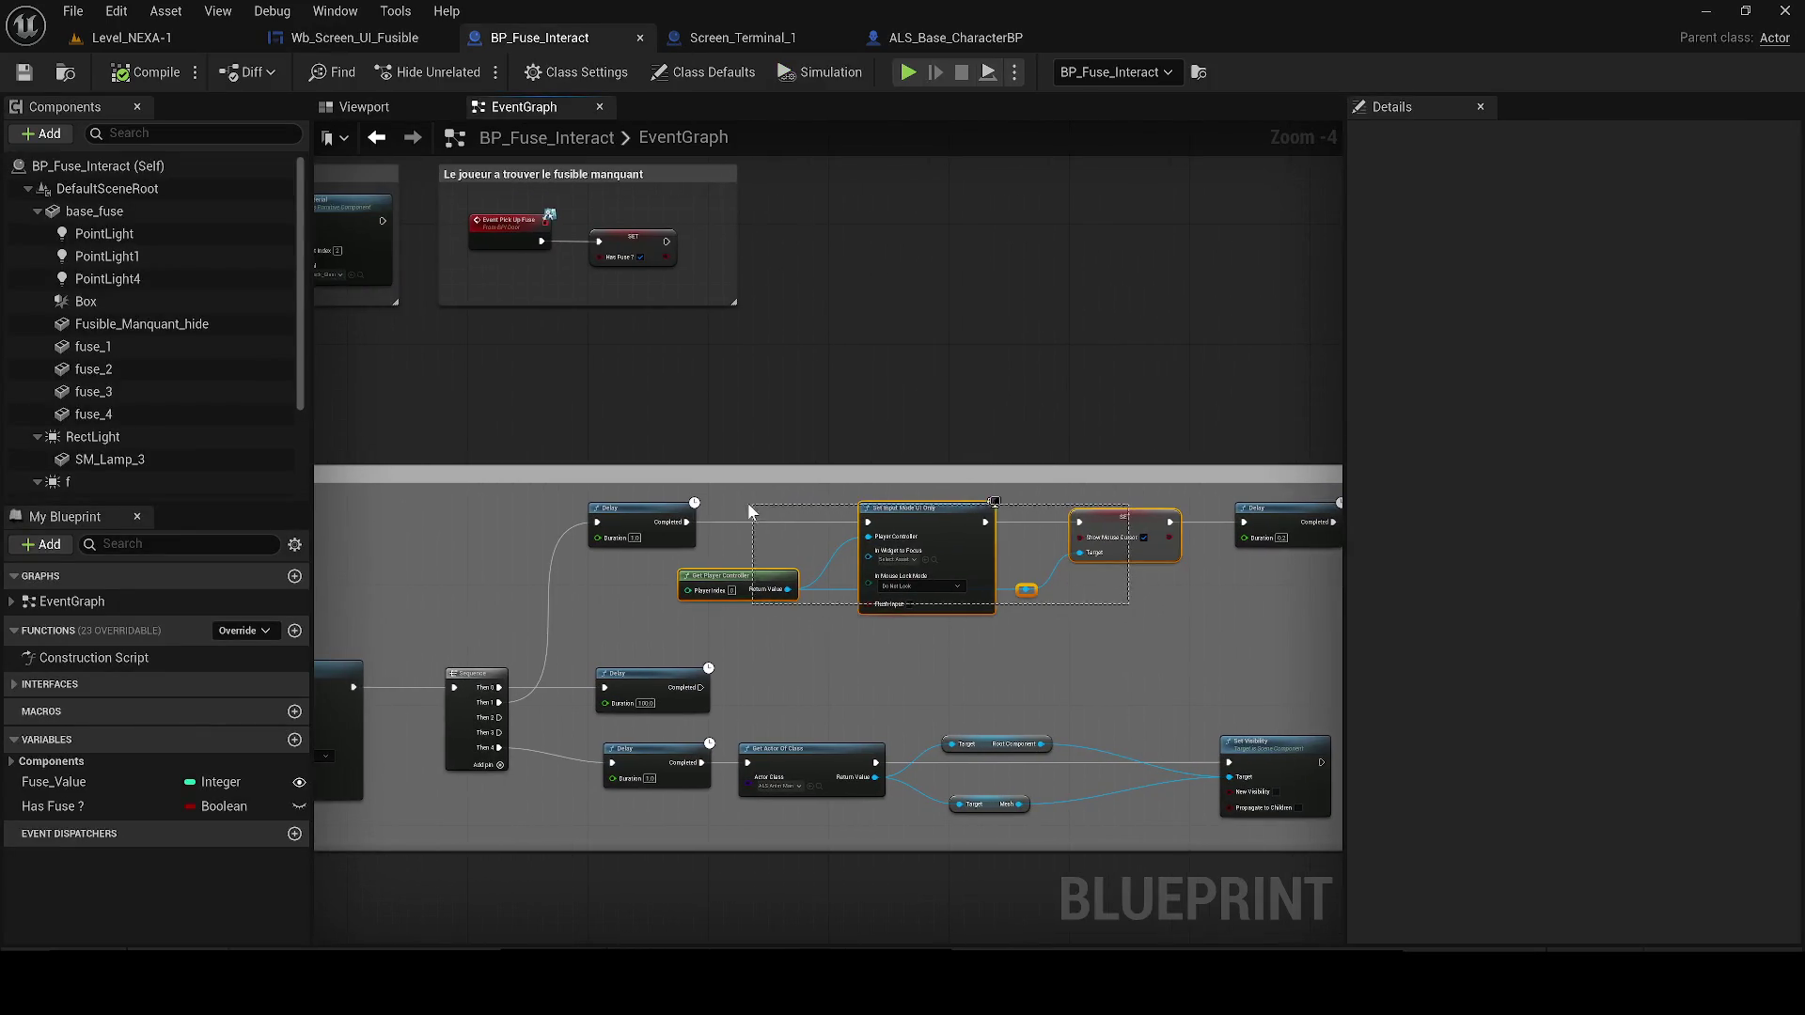
pyautogui.moveTo(1169, 533); pyautogui.dragTo(757, 544)
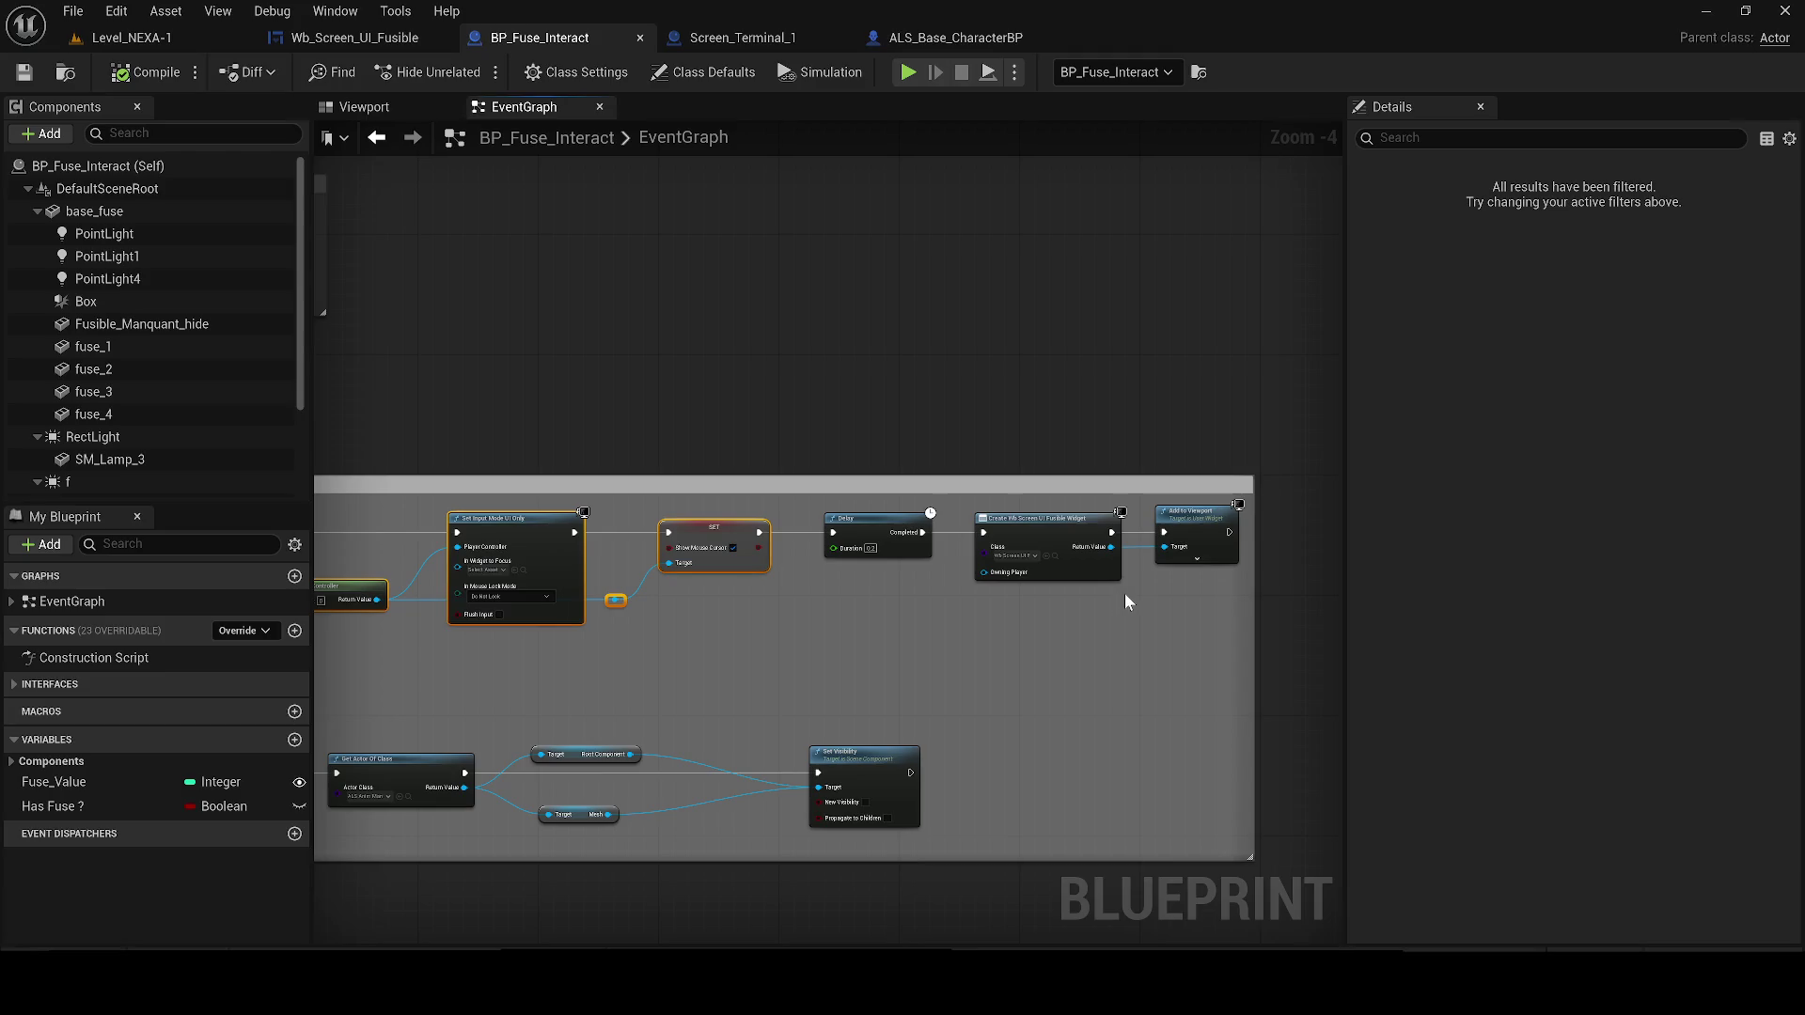
pyautogui.press('Delete')
# Delete the Delay (100.0) node and wire Sequence Then 0 and Then 1 to the two Delays
pyautogui.moveTo(1180, 594); pyautogui.dragTo(771, 520)
pyautogui.moveTo(695, 596); pyautogui.dragTo(1064, 596)
pyautogui.scroll(1, 1065, 601)
pyautogui.moveTo(898, 532); pyautogui.dragTo(650, 531)
pyautogui.click(564, 745)
pyautogui.press('Delete')
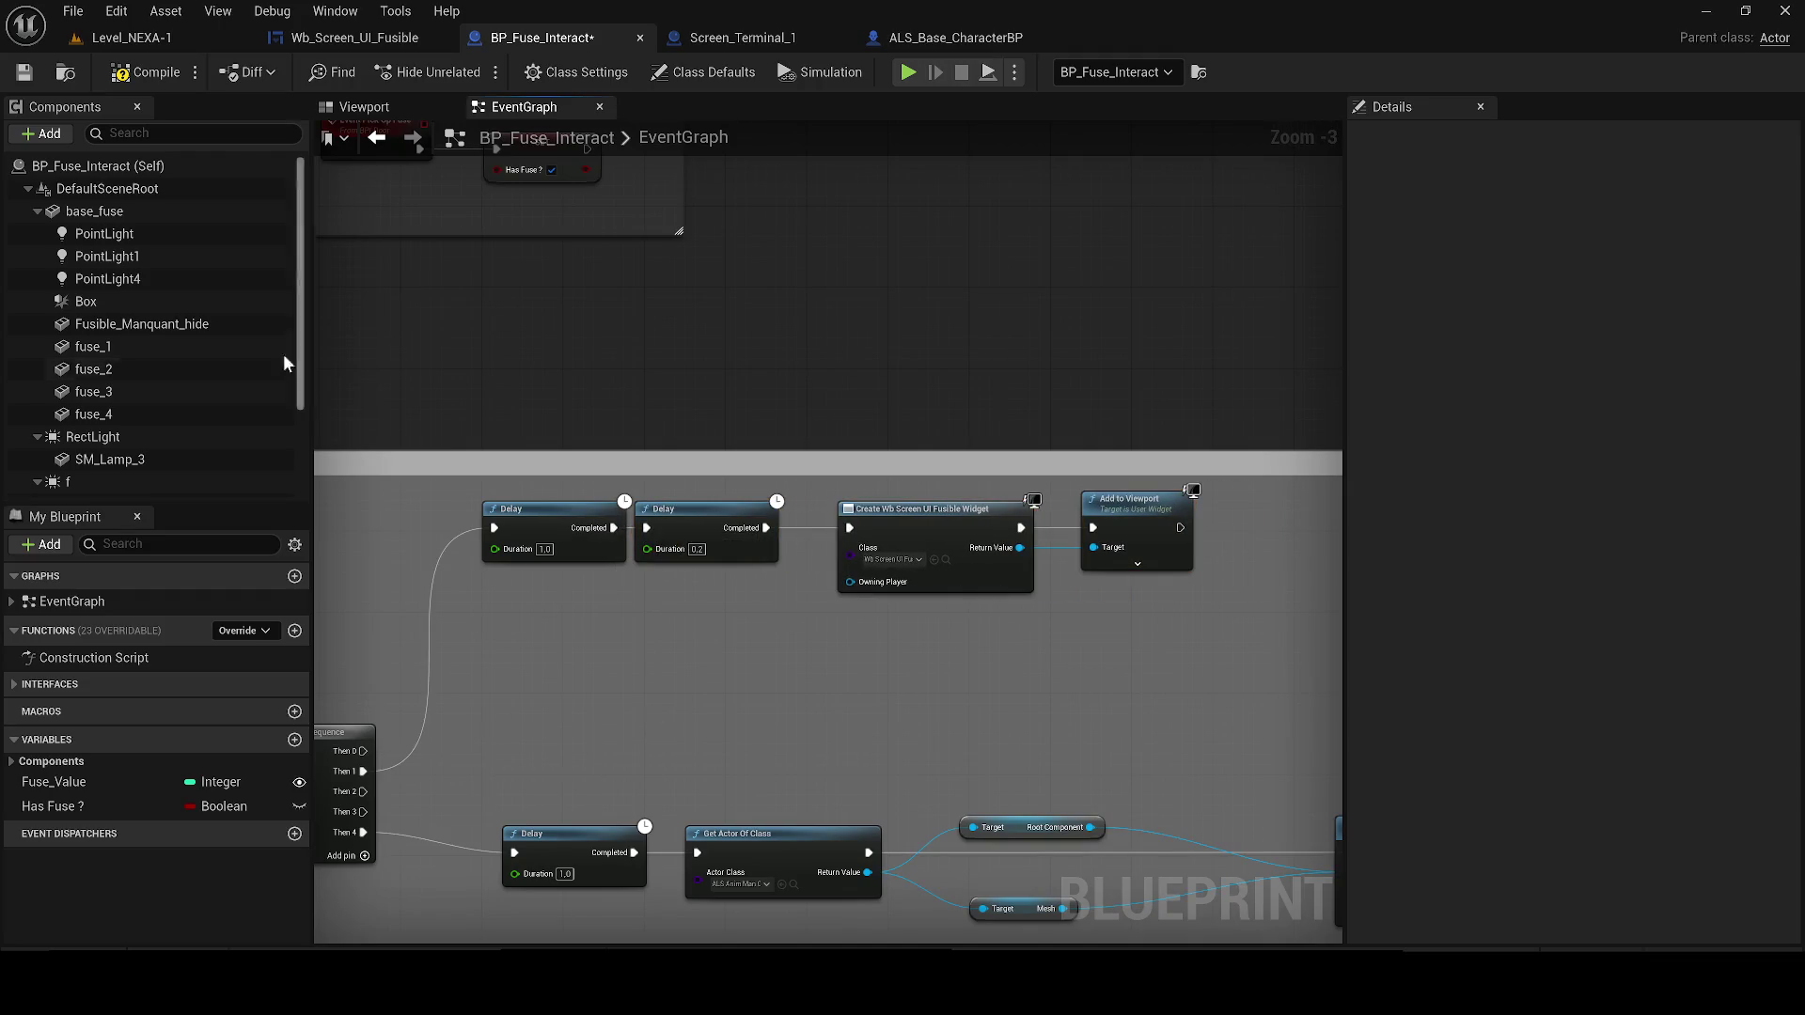
pyautogui.moveTo(362, 752); pyautogui.dragTo(492, 536)
pyautogui.moveTo(531, 703); pyautogui.dragTo(649, 628)
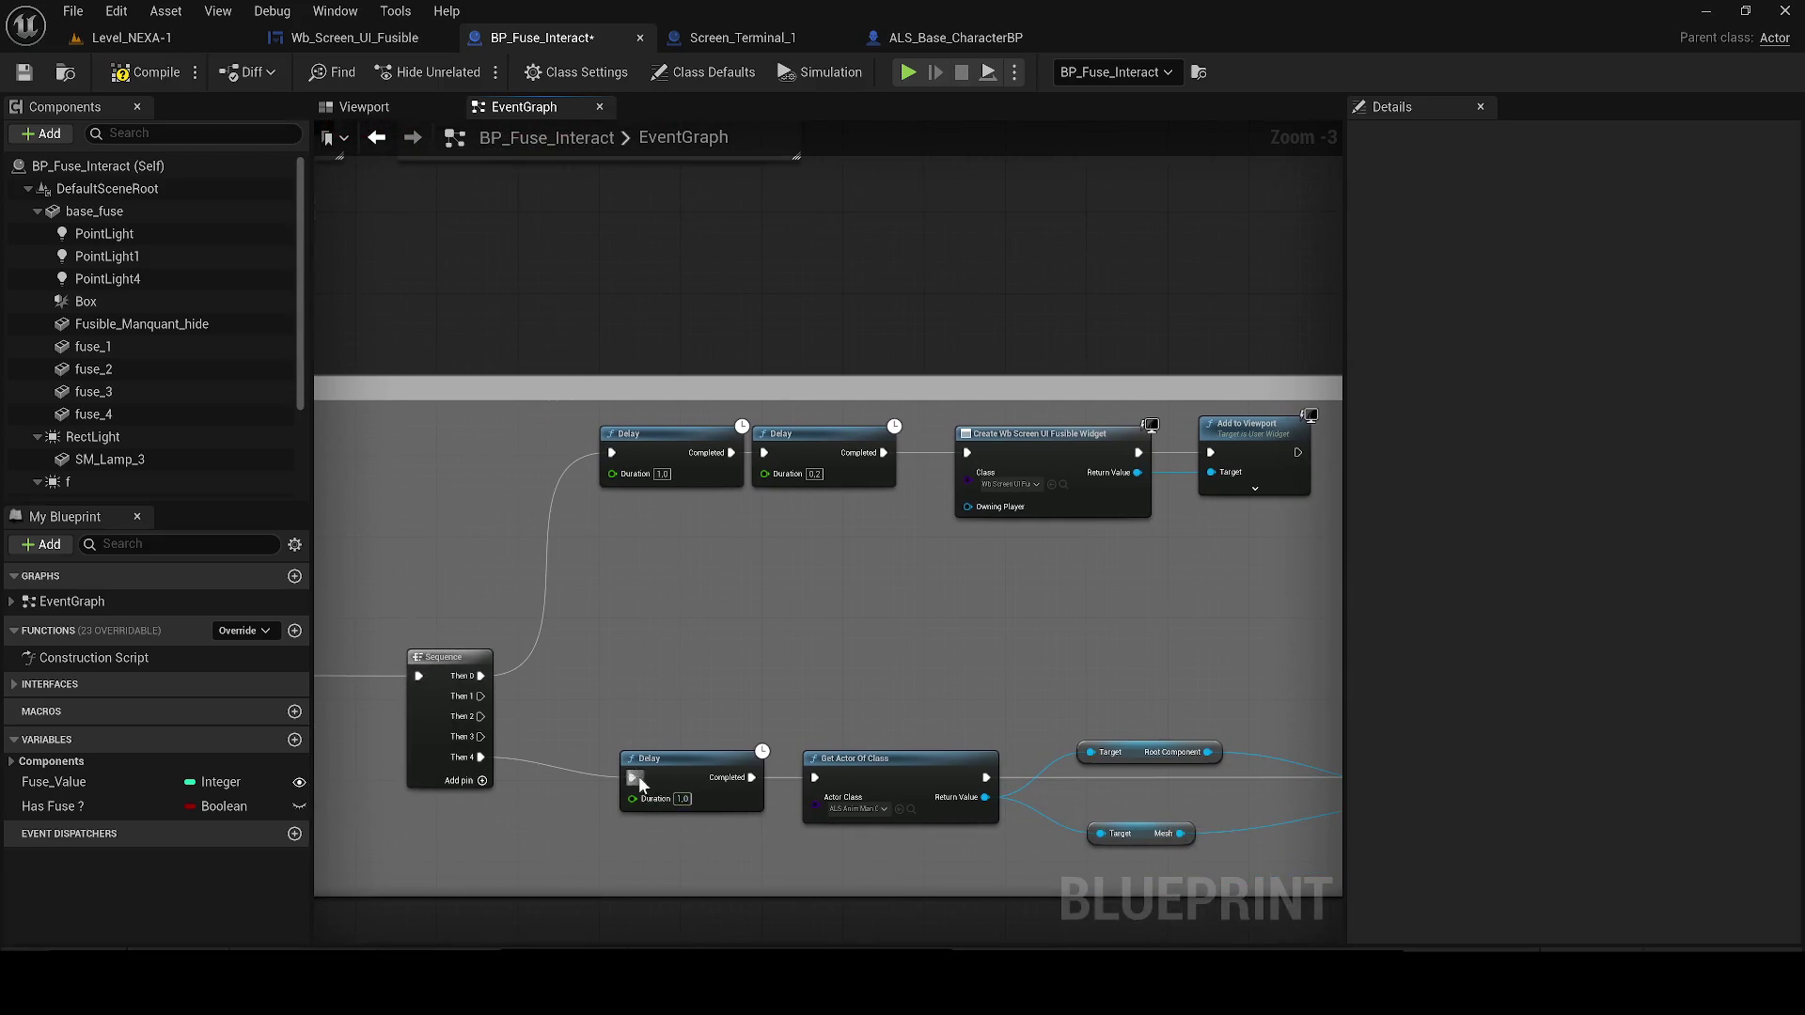
pyautogui.moveTo(632, 780); pyautogui.dragTo(461, 707)
# Remove the three unused Sequence outputs and compile the blueprint
pyautogui.click(439, 691)
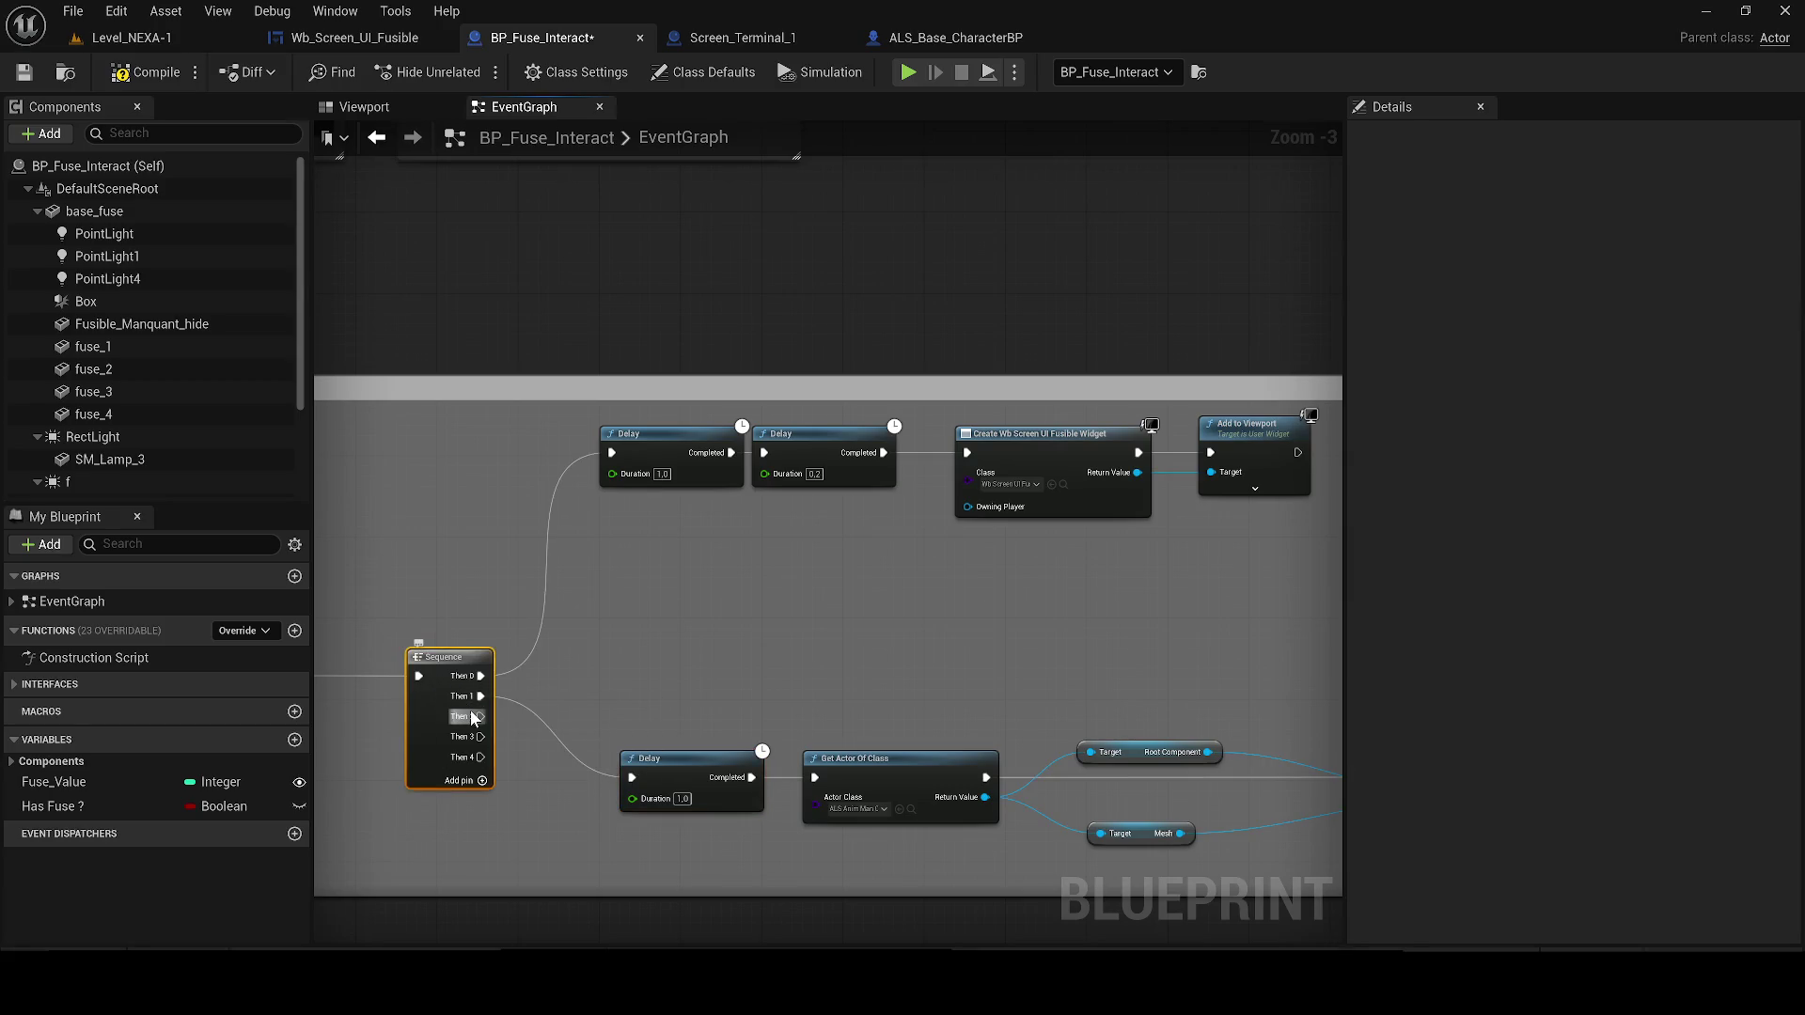
pyautogui.rightClick(473, 717)
pyautogui.click(564, 817)
pyautogui.rightClick(479, 714)
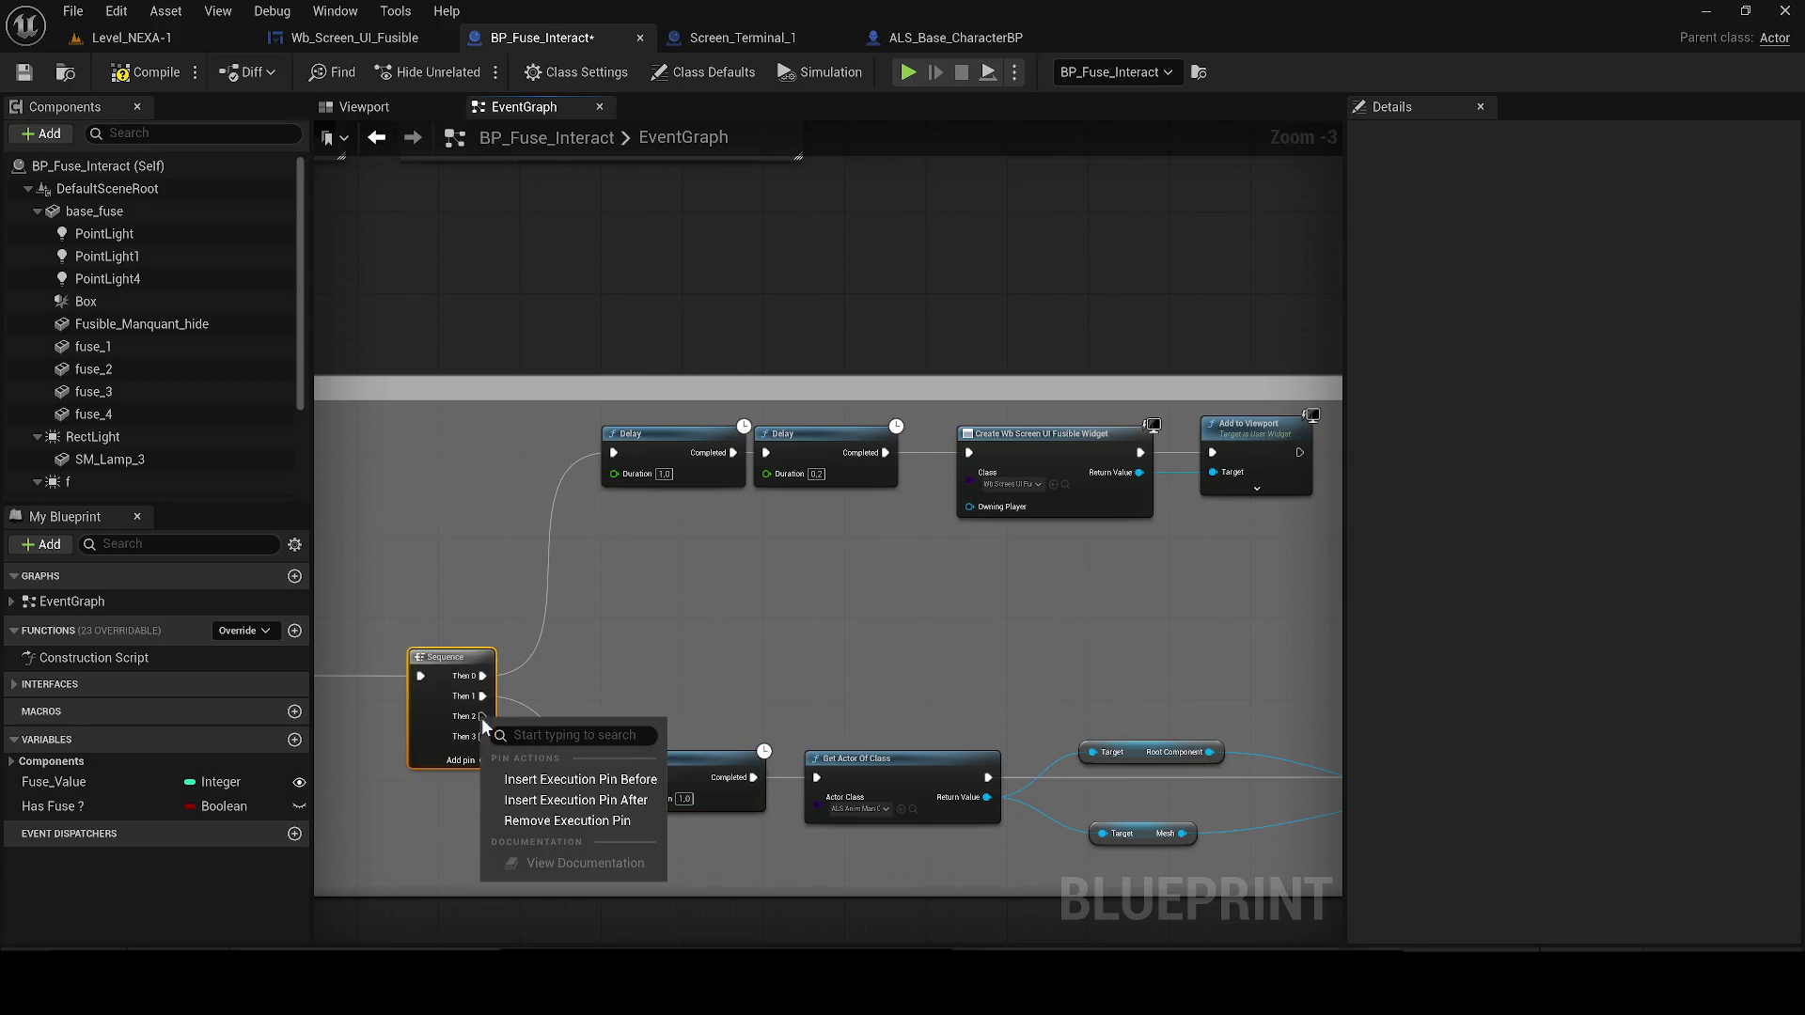
pyautogui.click(521, 817)
pyautogui.rightClick(482, 719)
pyautogui.click(527, 820)
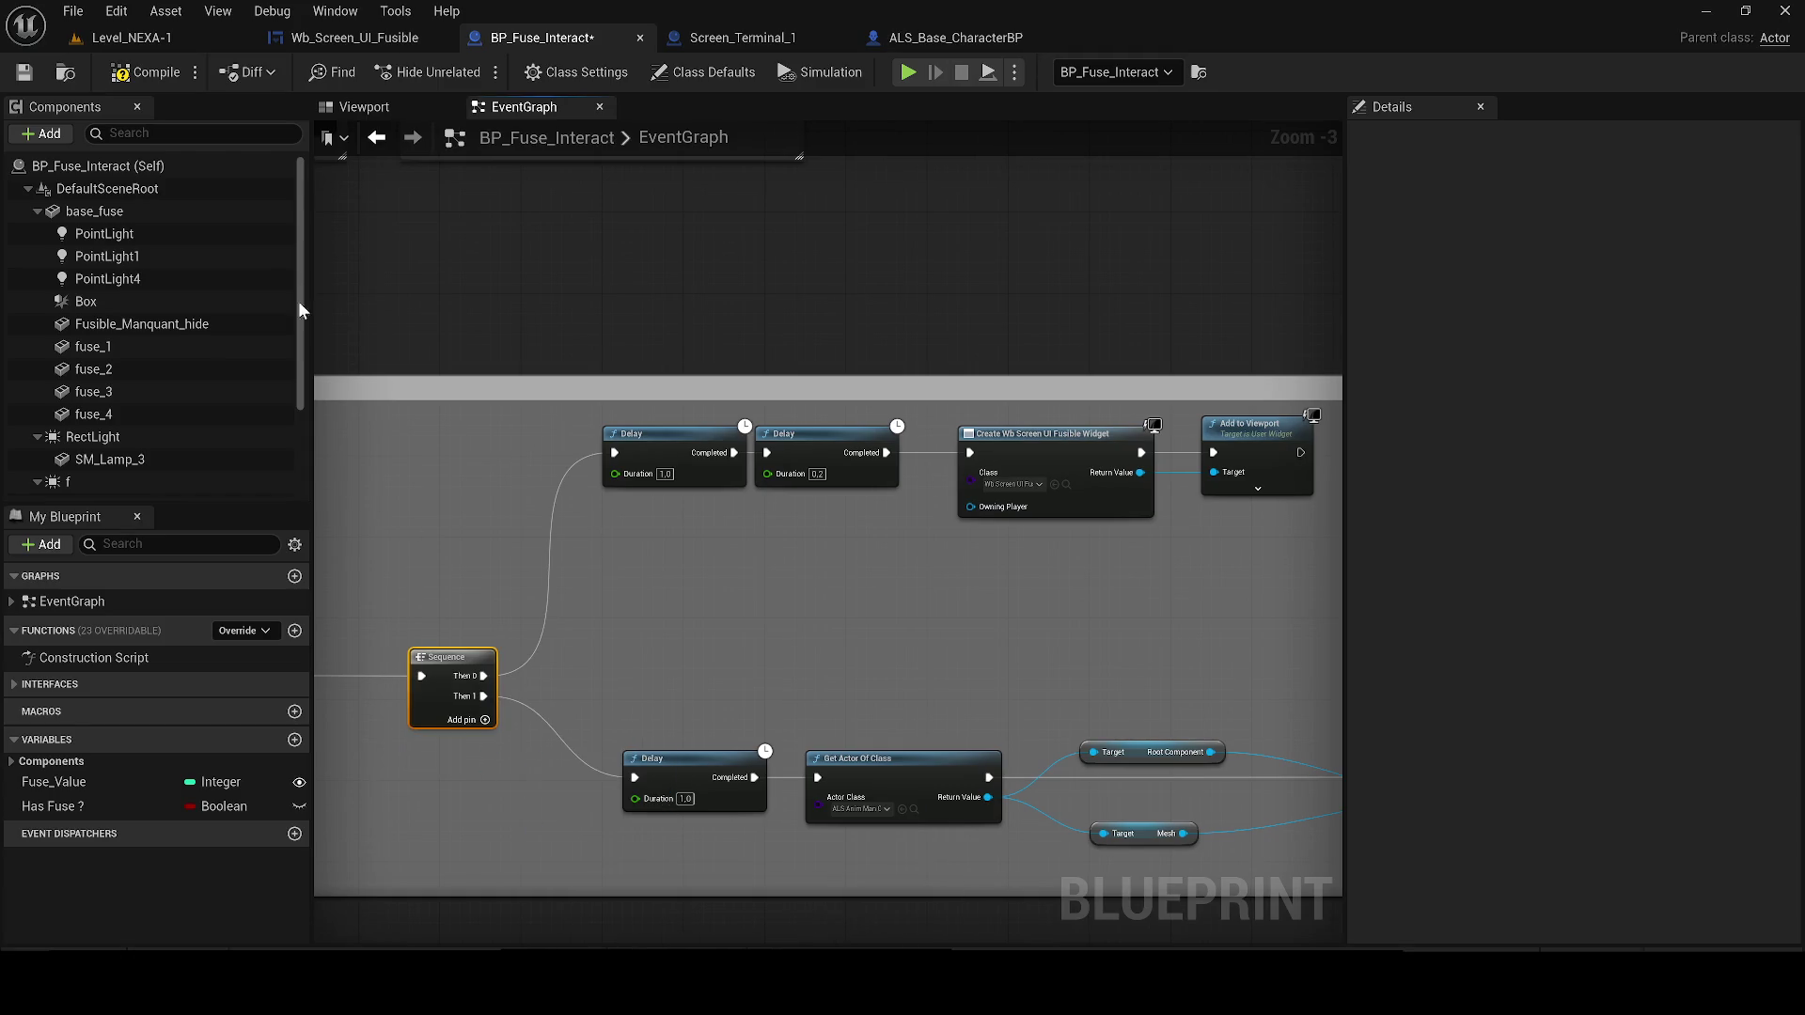
pyautogui.click(25, 74)
# Drop the 0.2 second Delay, wire the first Delay into Create Widget, compile, and shrink the comment
pyautogui.click(851, 460)
pyautogui.press('Delete')
pyautogui.moveTo(970, 452); pyautogui.dragTo(734, 452)
pyautogui.click(24, 74)
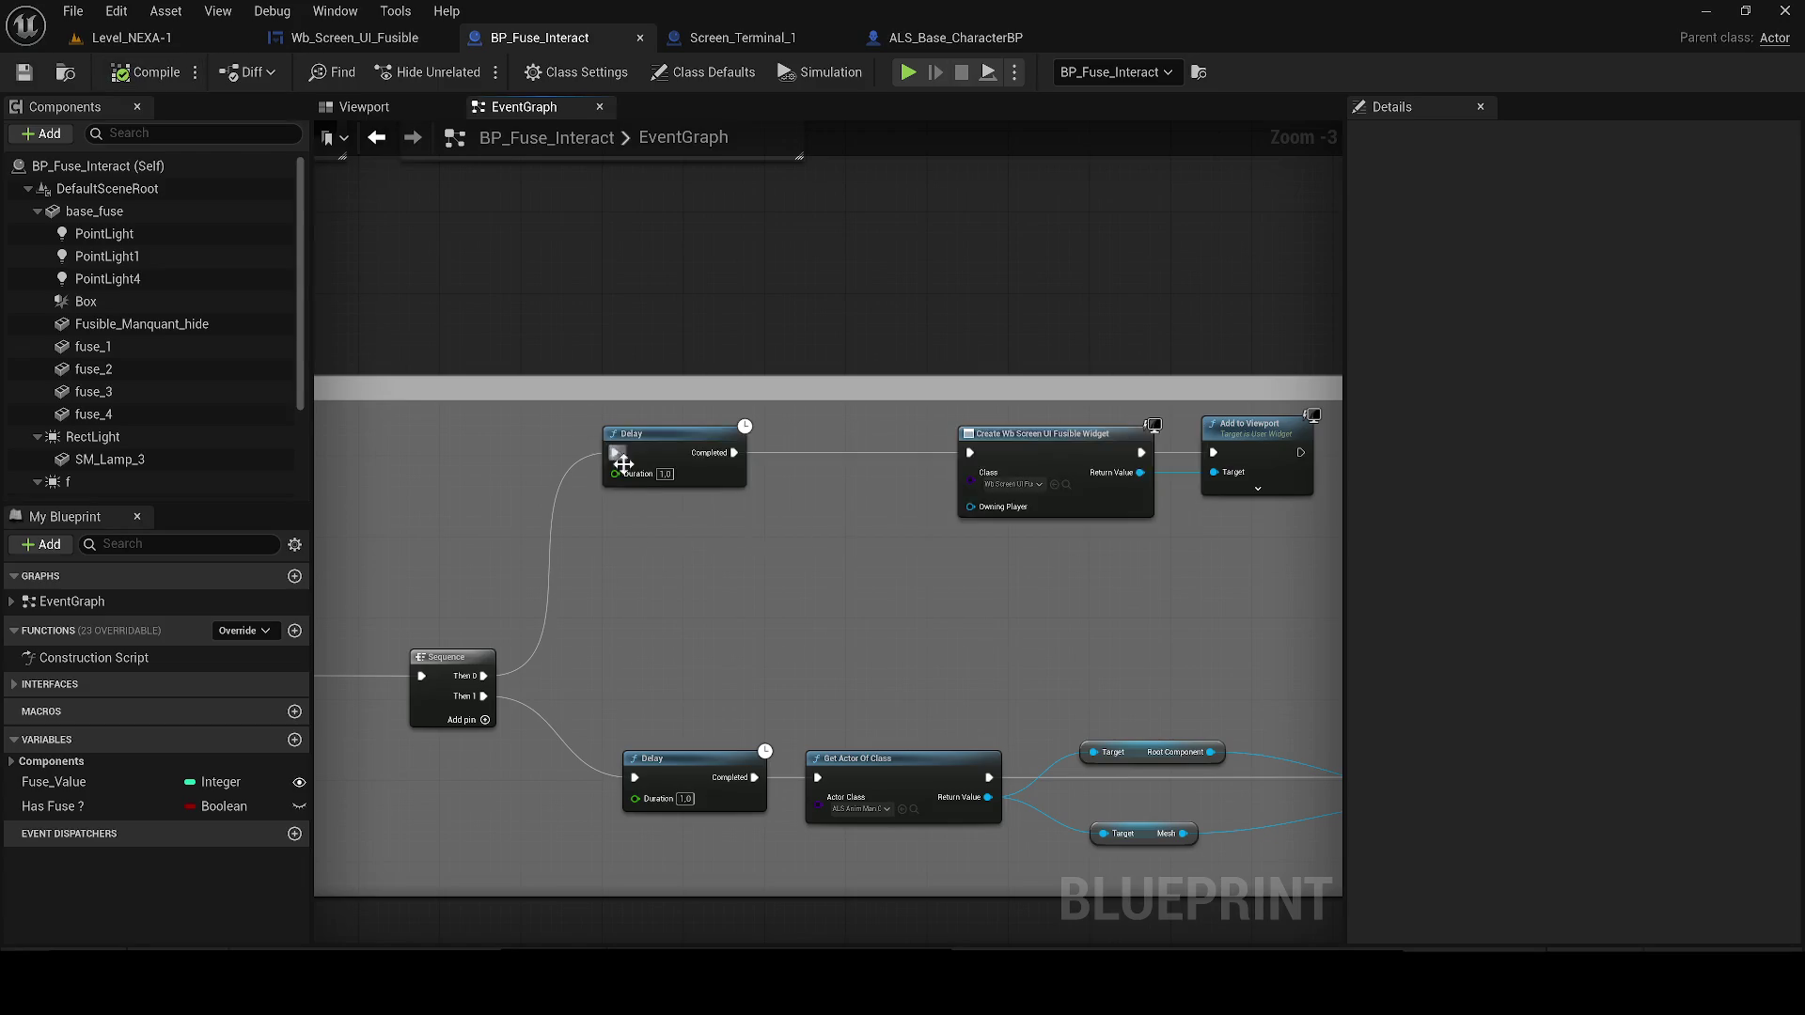
pyautogui.scroll(-3, 836, 289)
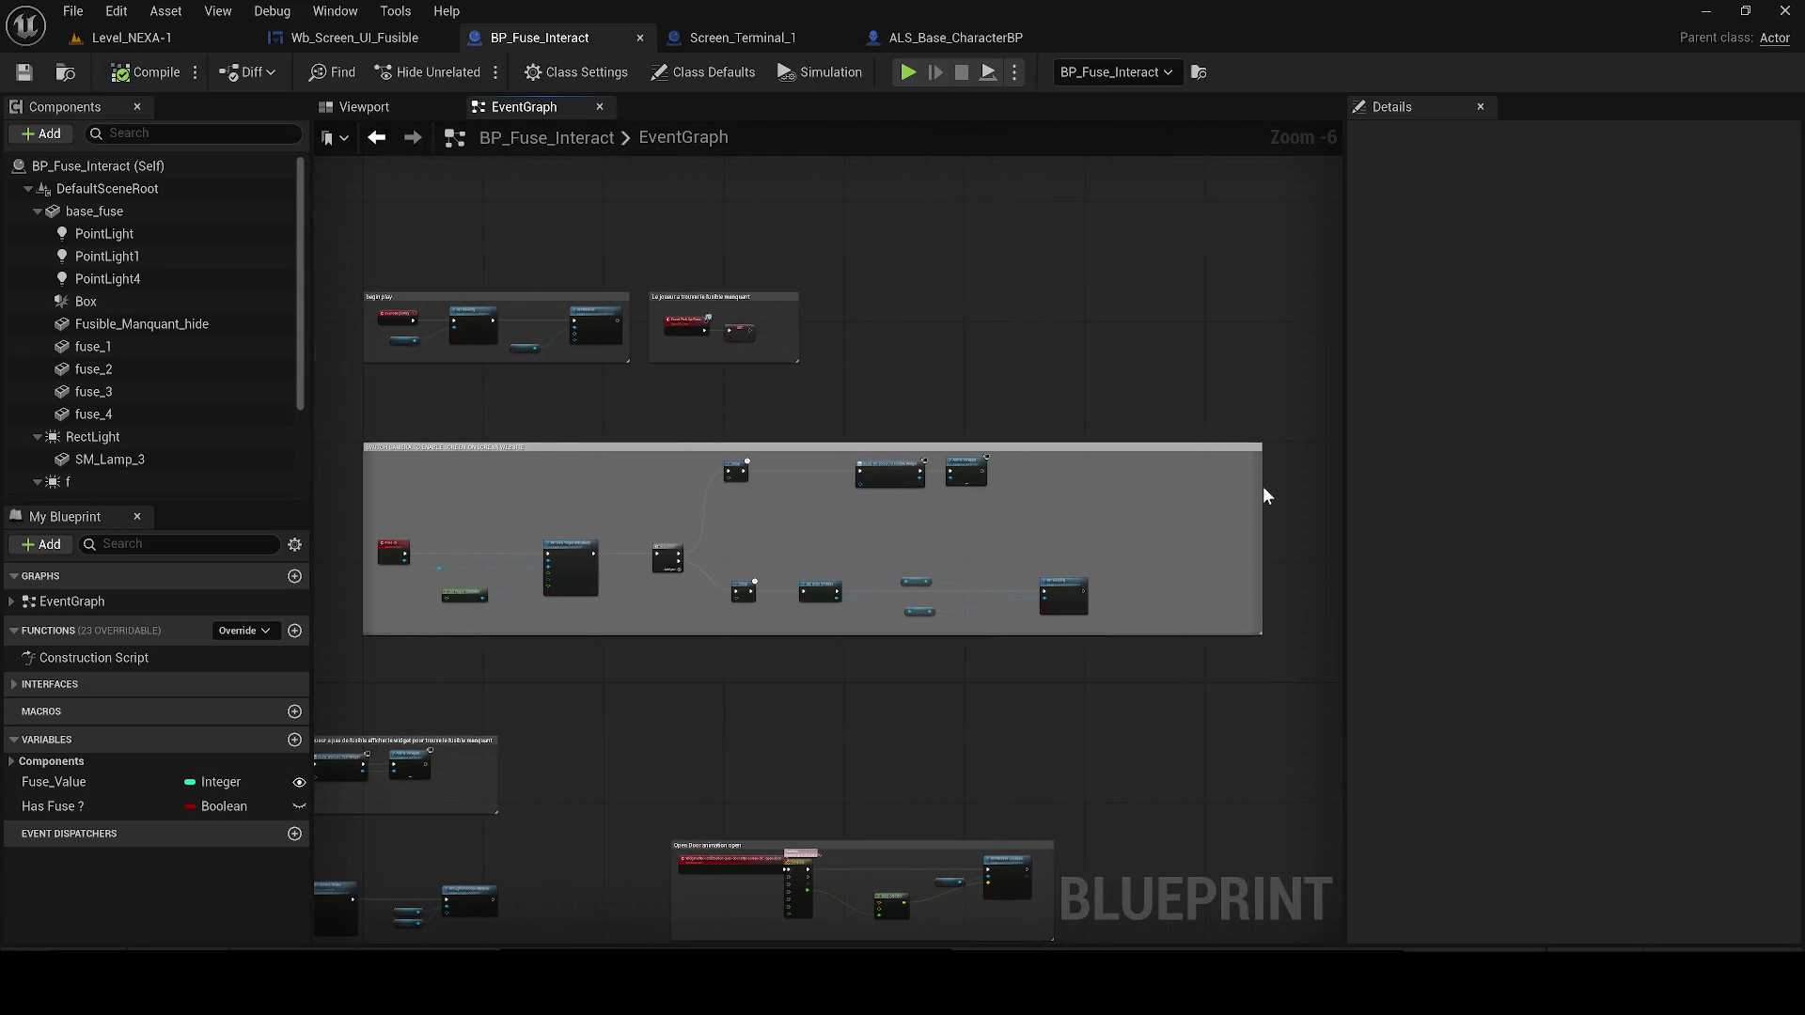
pyautogui.moveTo(1261, 489); pyautogui.dragTo(1113, 464)
pyautogui.click(155, 40)
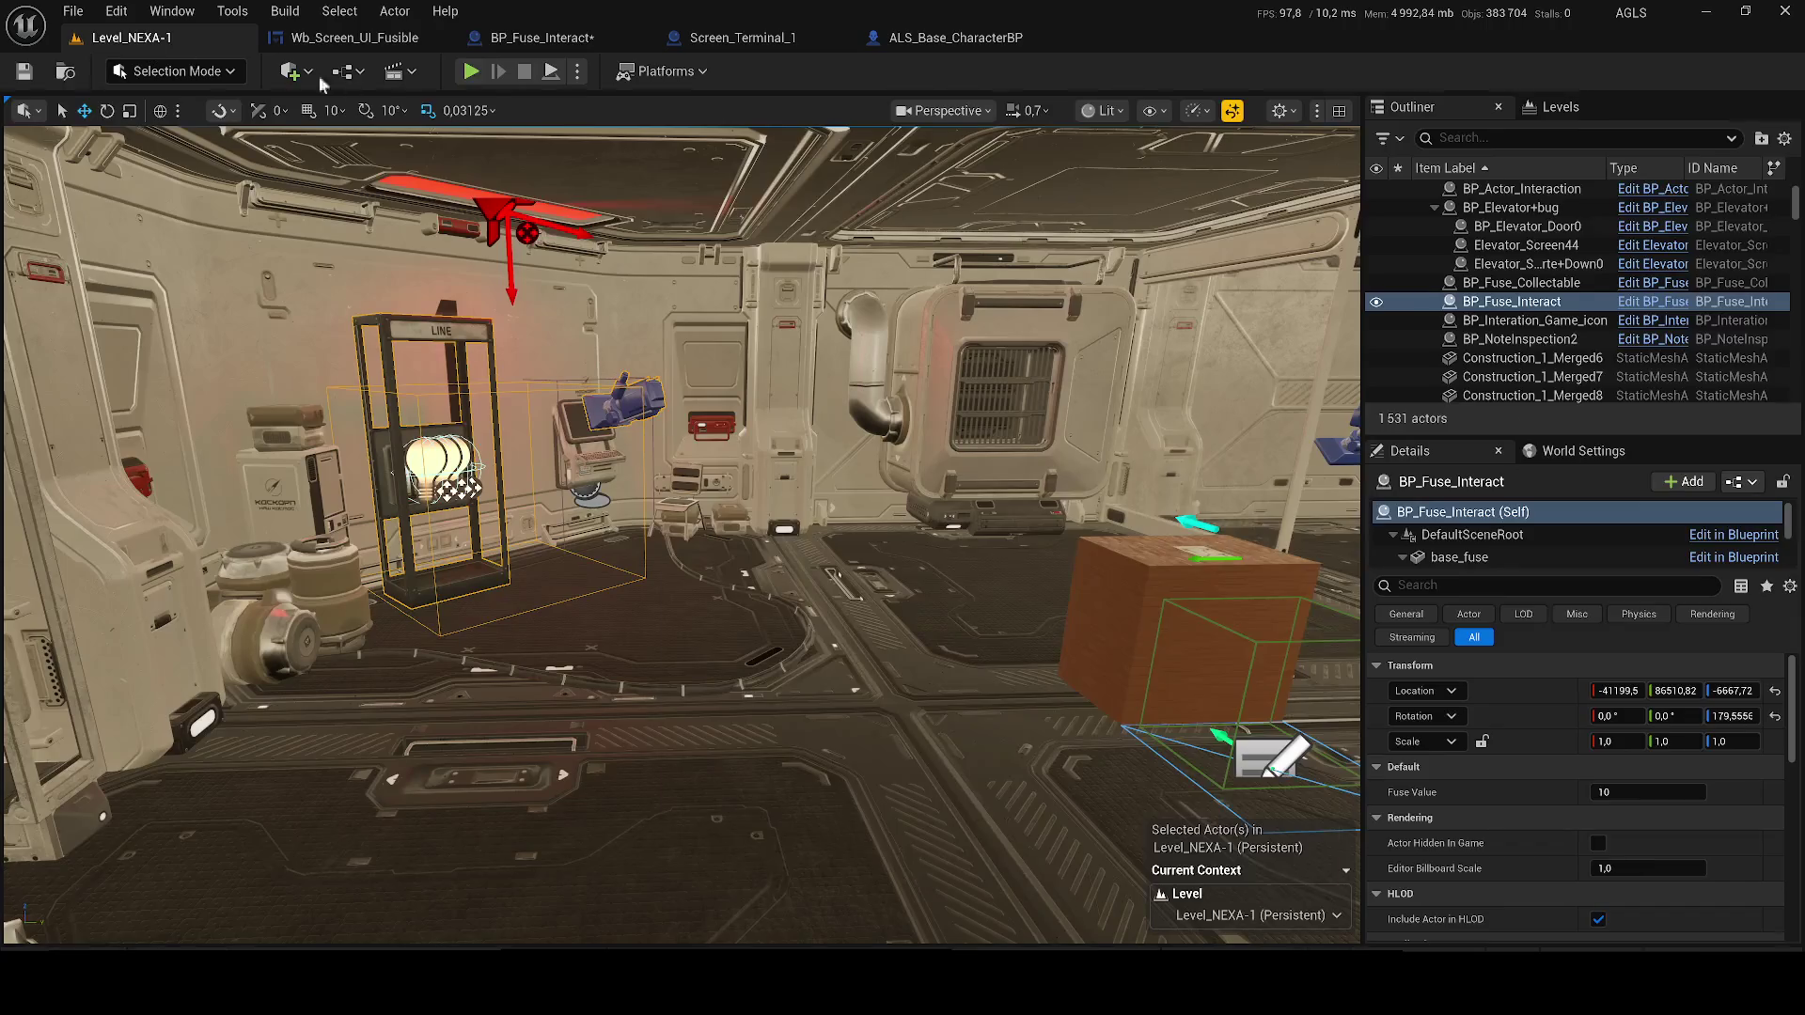
pyautogui.hotkey('alt', 'p')
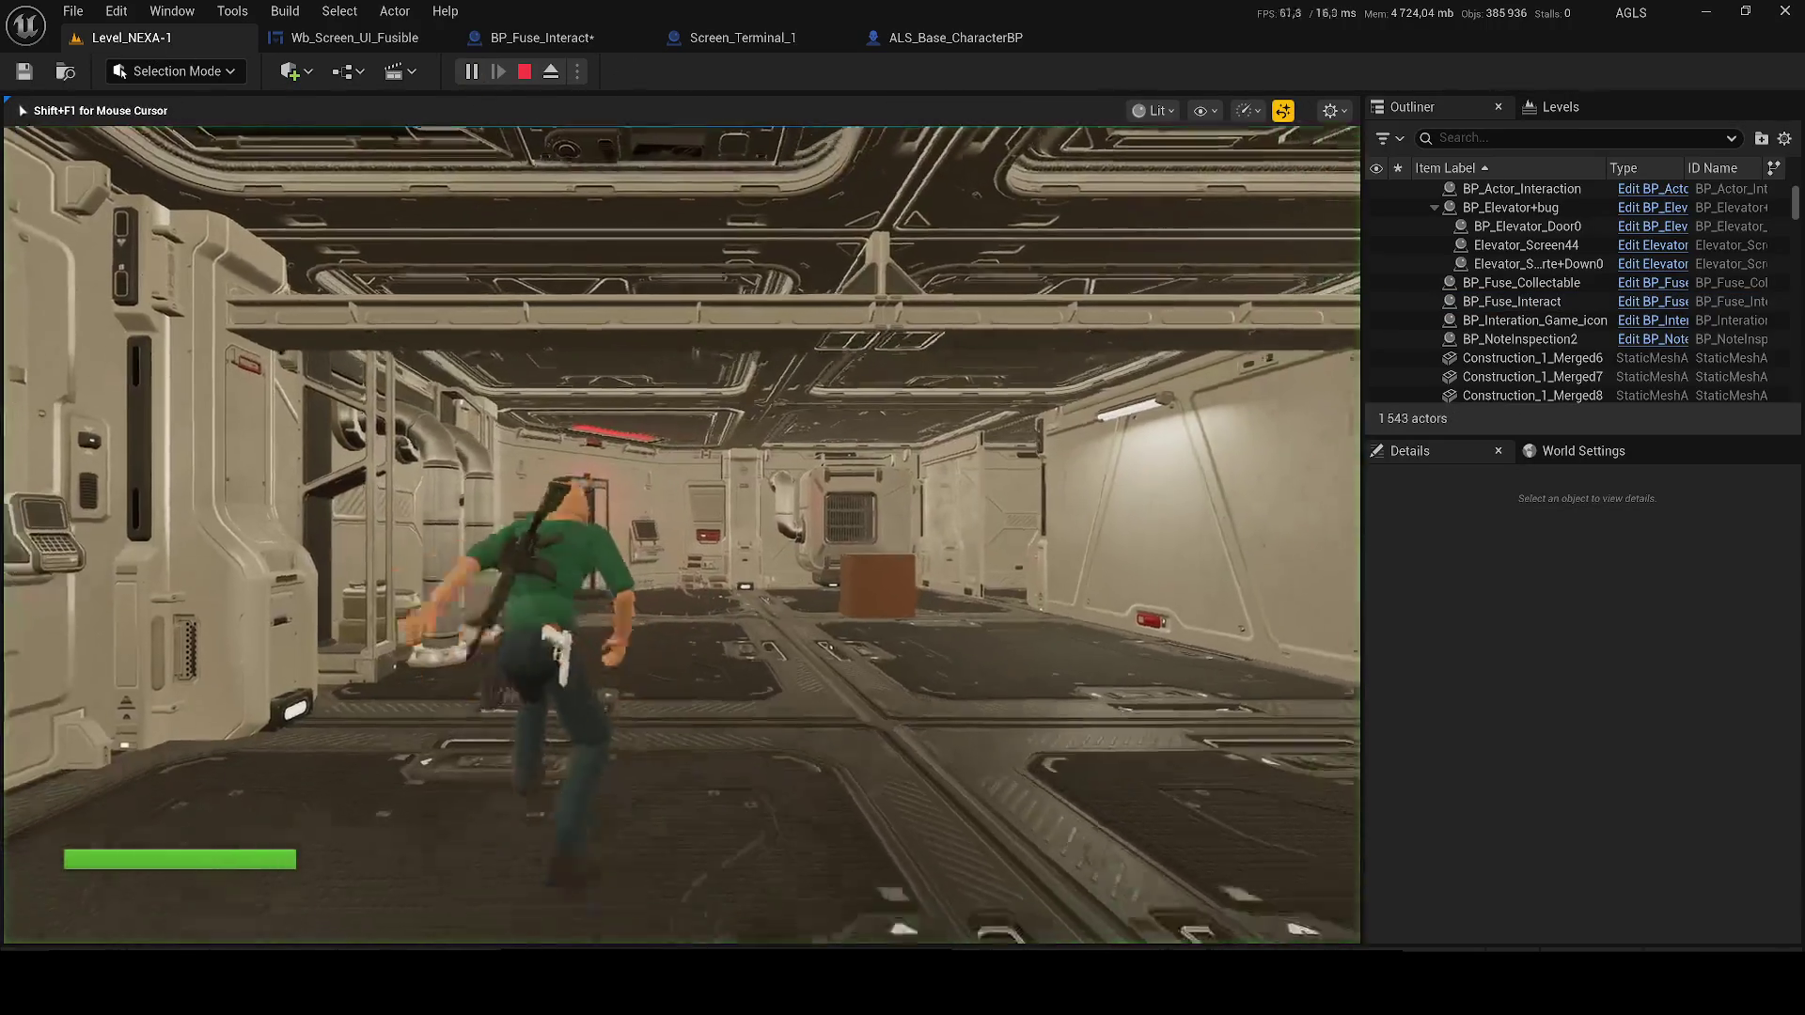
pyautogui.press('w')
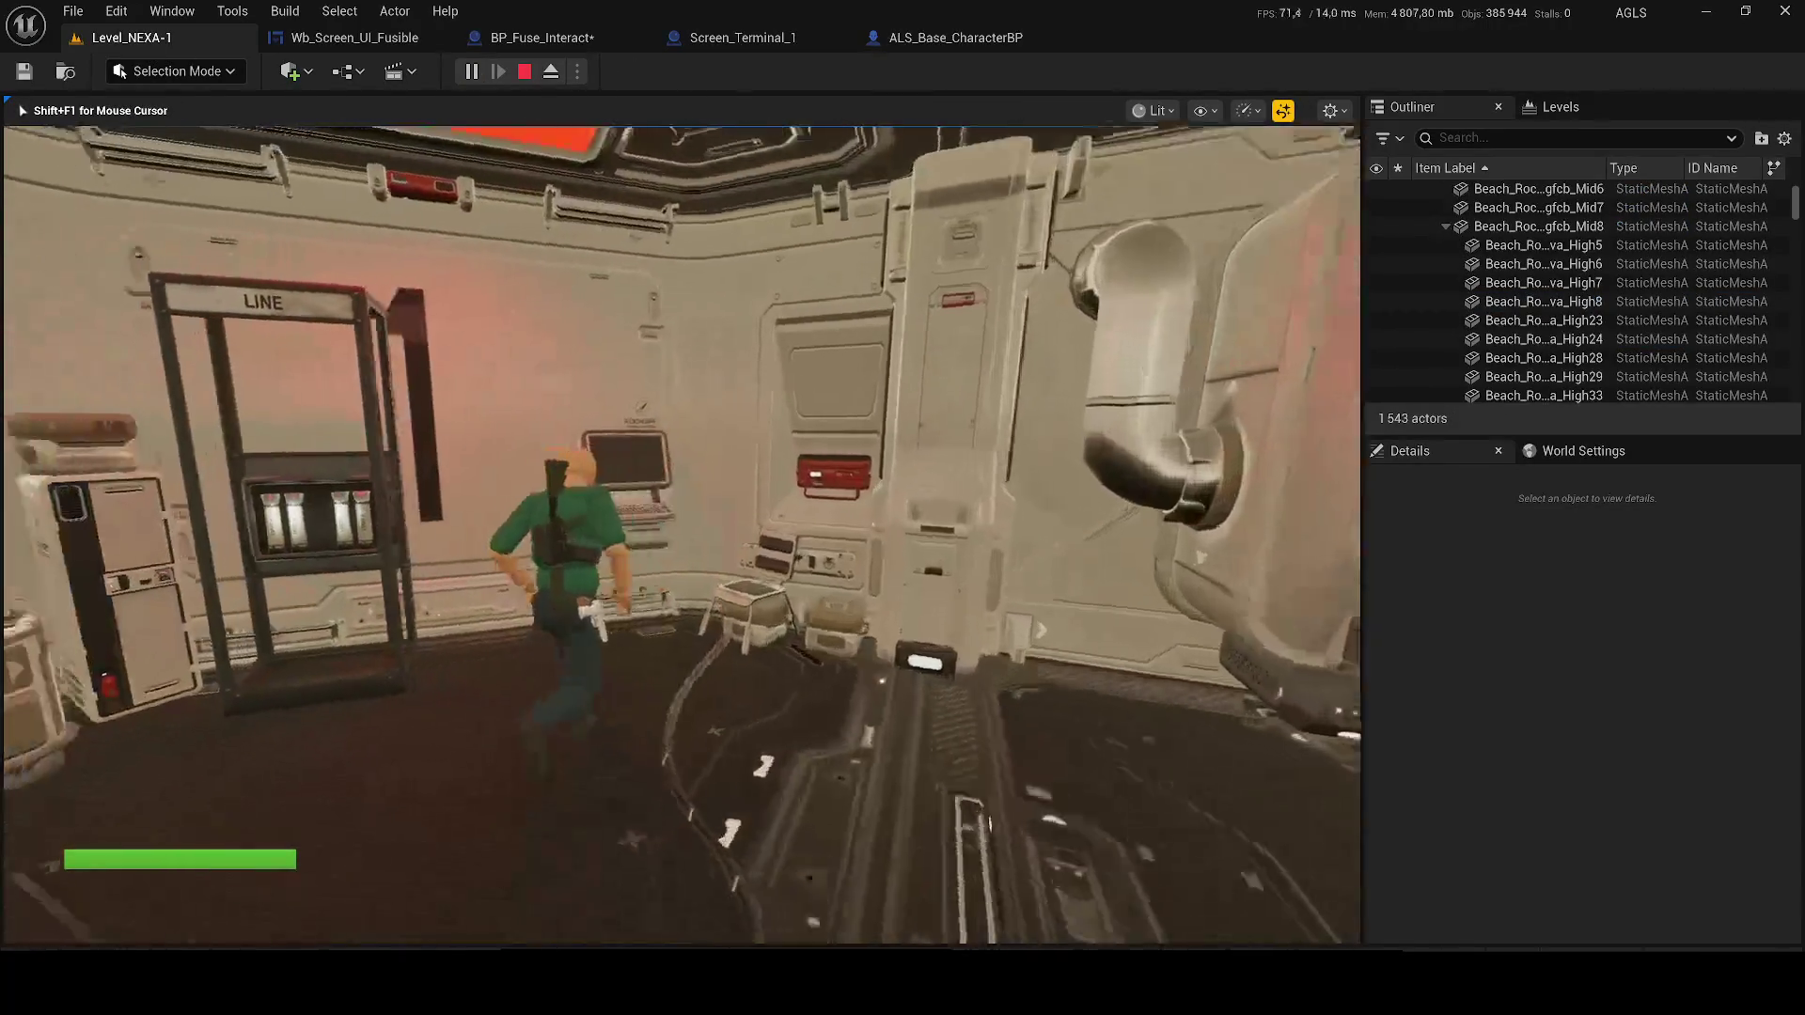
pyautogui.press('e')
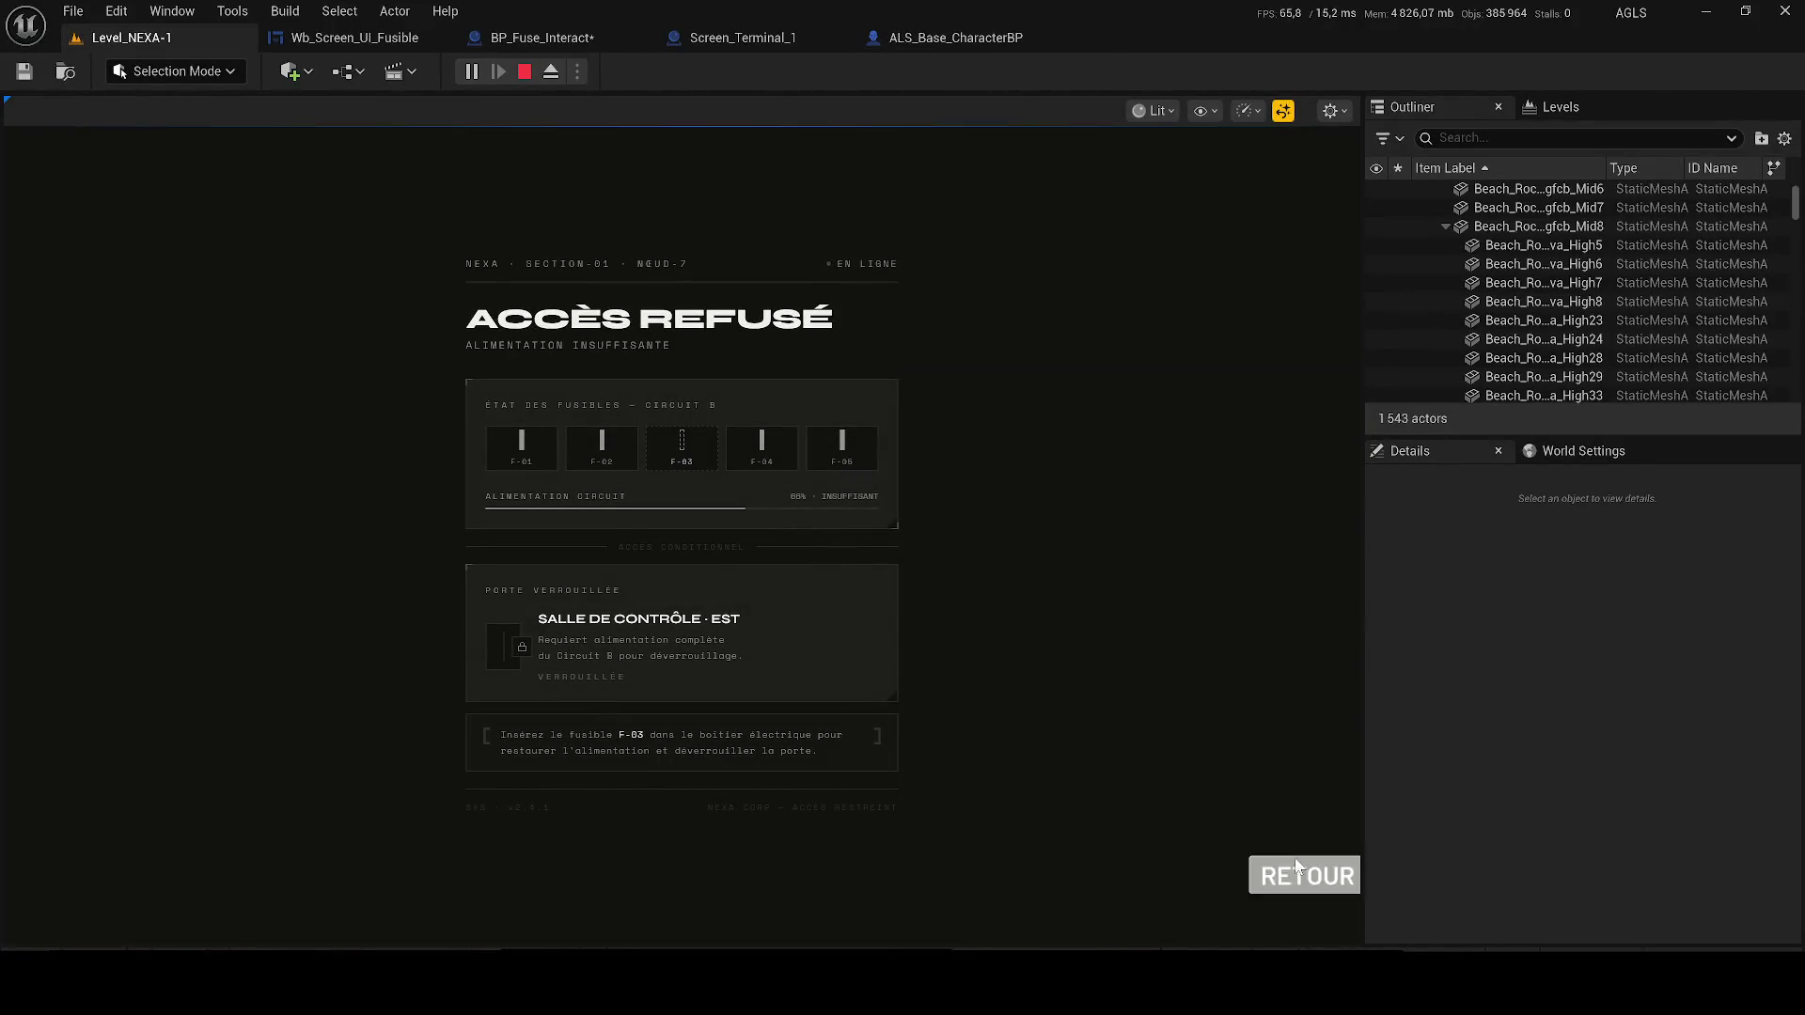
pyautogui.click(1308, 876)
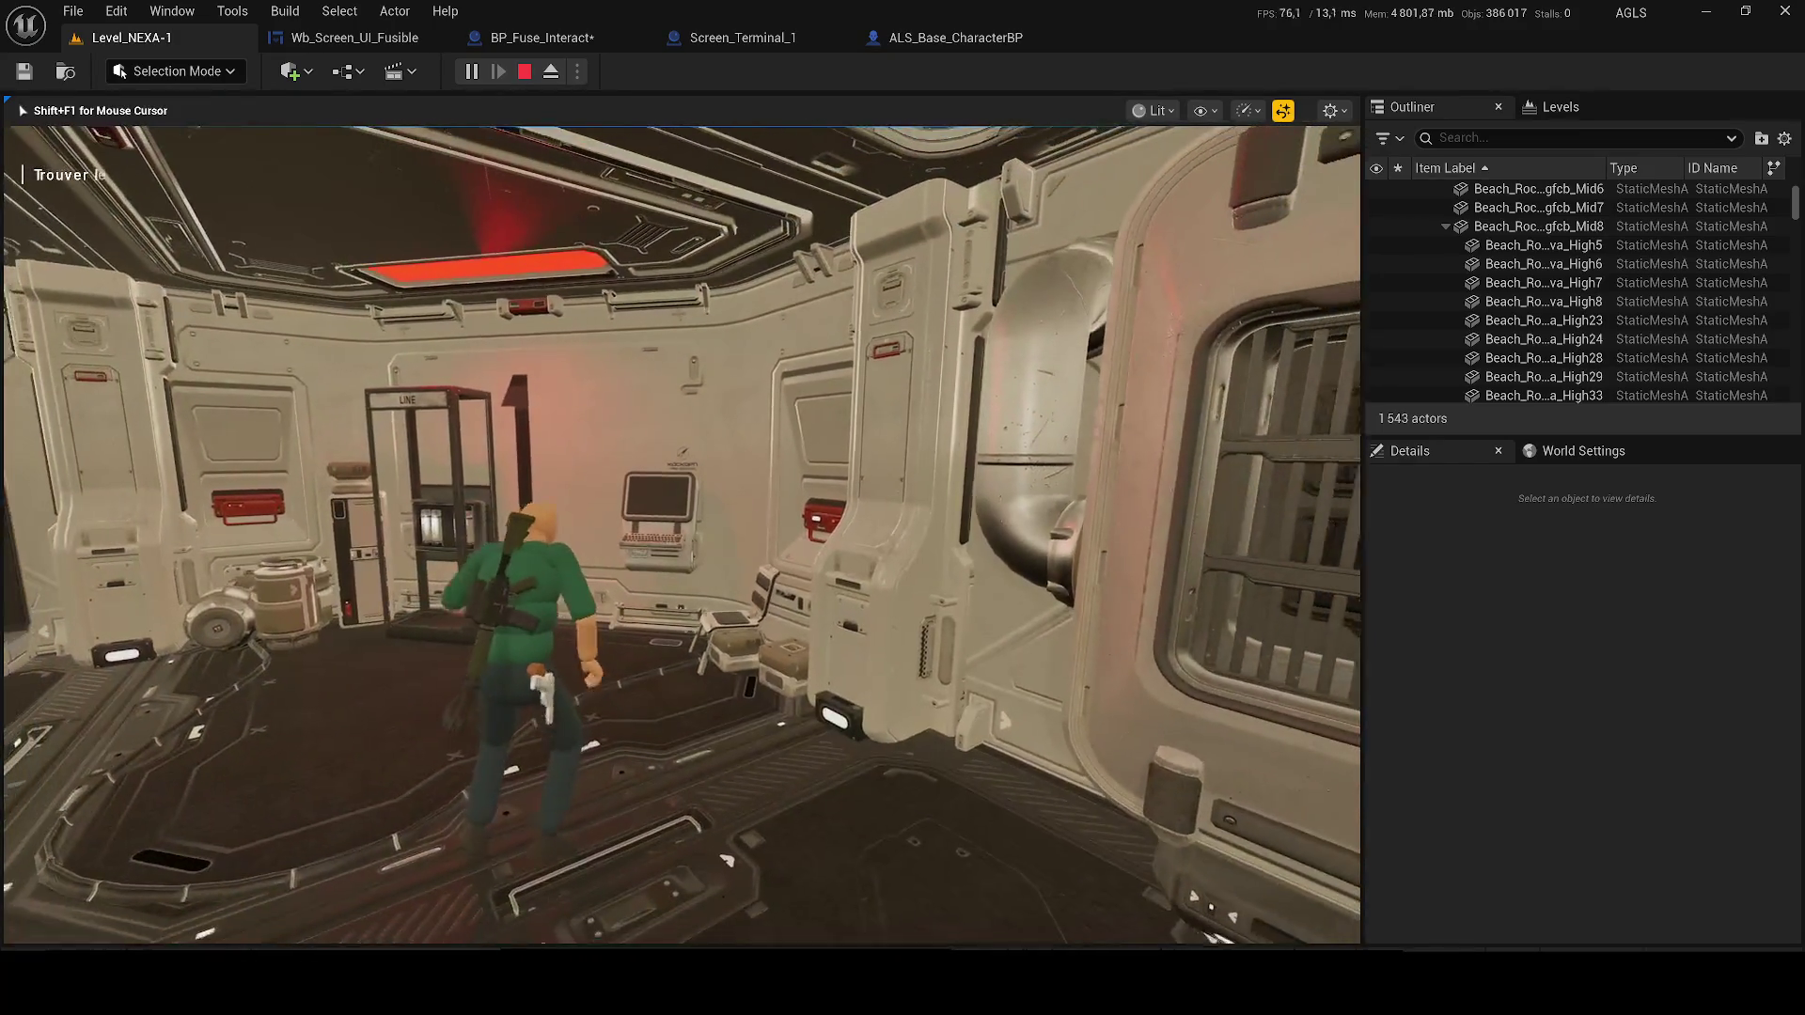
pyautogui.press('Escape')
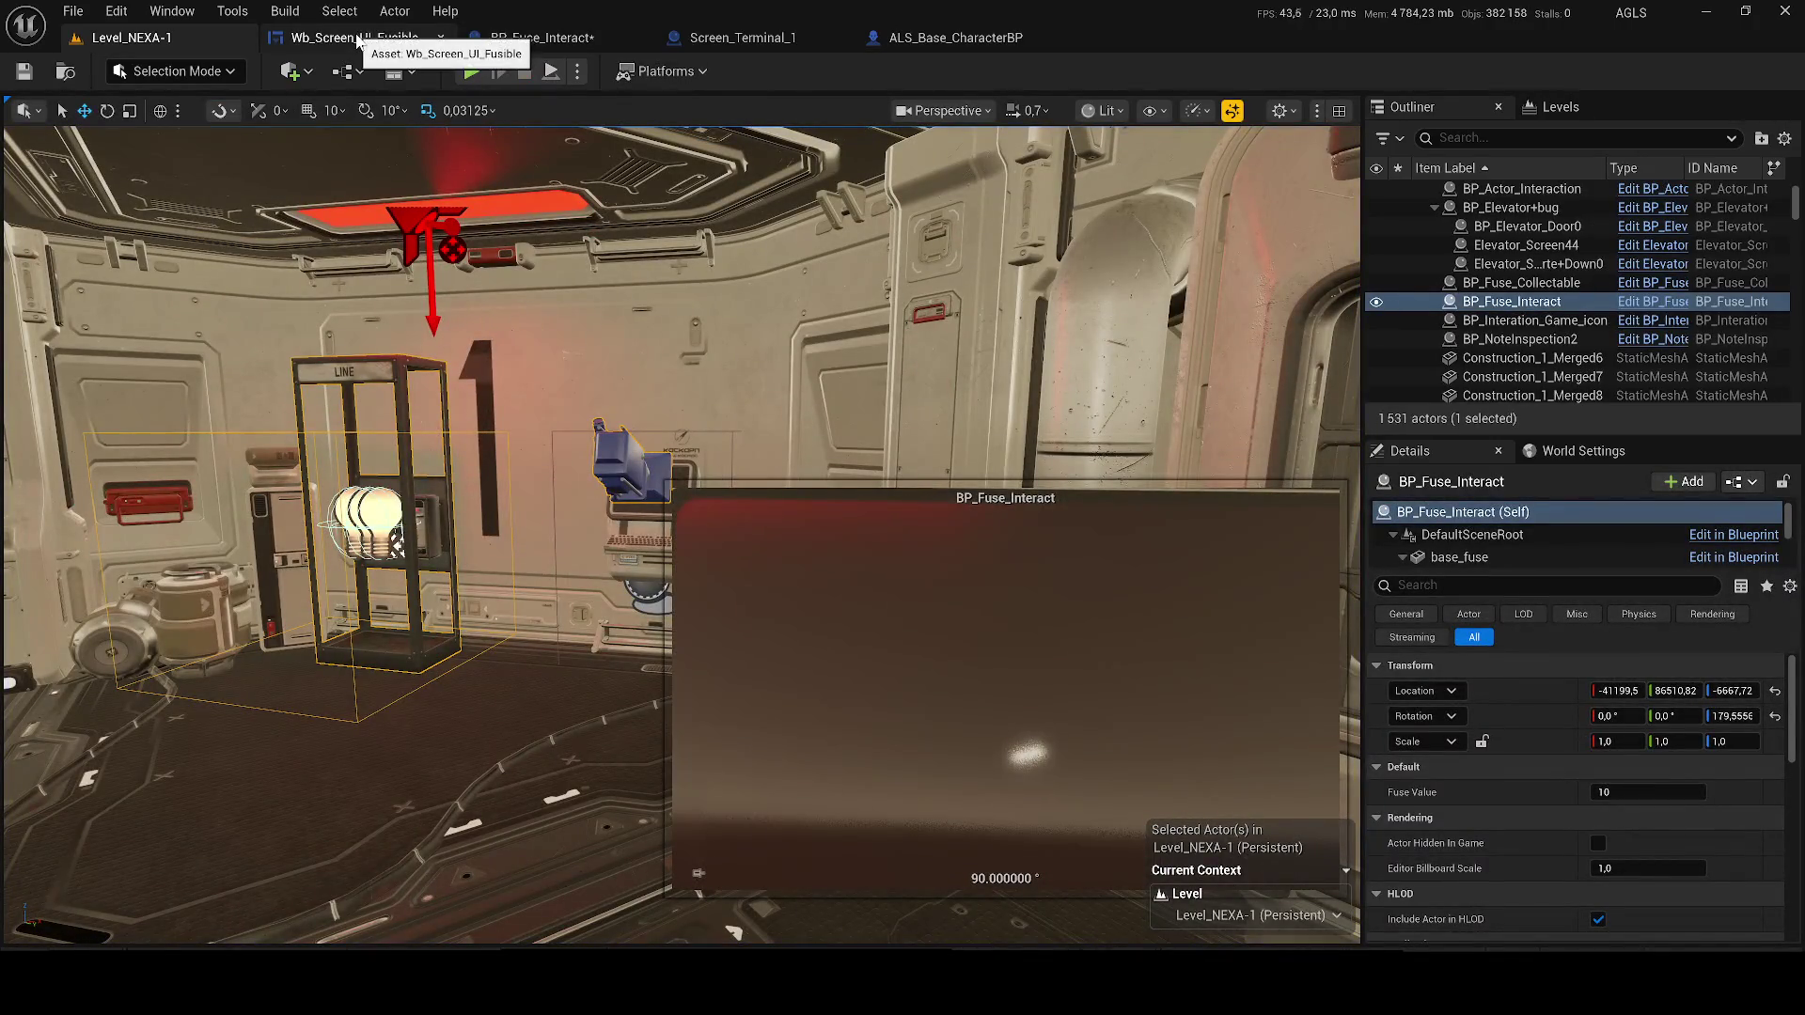
pyautogui.click(516, 39)
# Move the Event Interact, Branch and Has Fuse? nodes up, adding a reroute on the exec wire
pyautogui.moveTo(497, 458); pyautogui.dragTo(699, 545)
pyautogui.scroll(1, 700, 545)
pyautogui.moveTo(519, 570); pyautogui.dragTo(695, 743)
pyautogui.moveTo(701, 594)
pyautogui.mouseDown()
pyautogui.moveTo(893, 498)
pyautogui.moveTo(601, 511)
pyautogui.mouseUp()
pyautogui.scroll(1, 1121, 603)
pyautogui.doubleClick(1096, 609)
pyautogui.moveTo(757, 598)
pyautogui.mouseDown()
pyautogui.moveTo(876, 652)
pyautogui.moveTo(1054, 678)
pyautogui.mouseUp()
pyautogui.moveTo(403, 651)
pyautogui.mouseDown()
pyautogui.moveTo(433, 567)
pyautogui.moveTo(316, 447)
pyautogui.mouseUp()
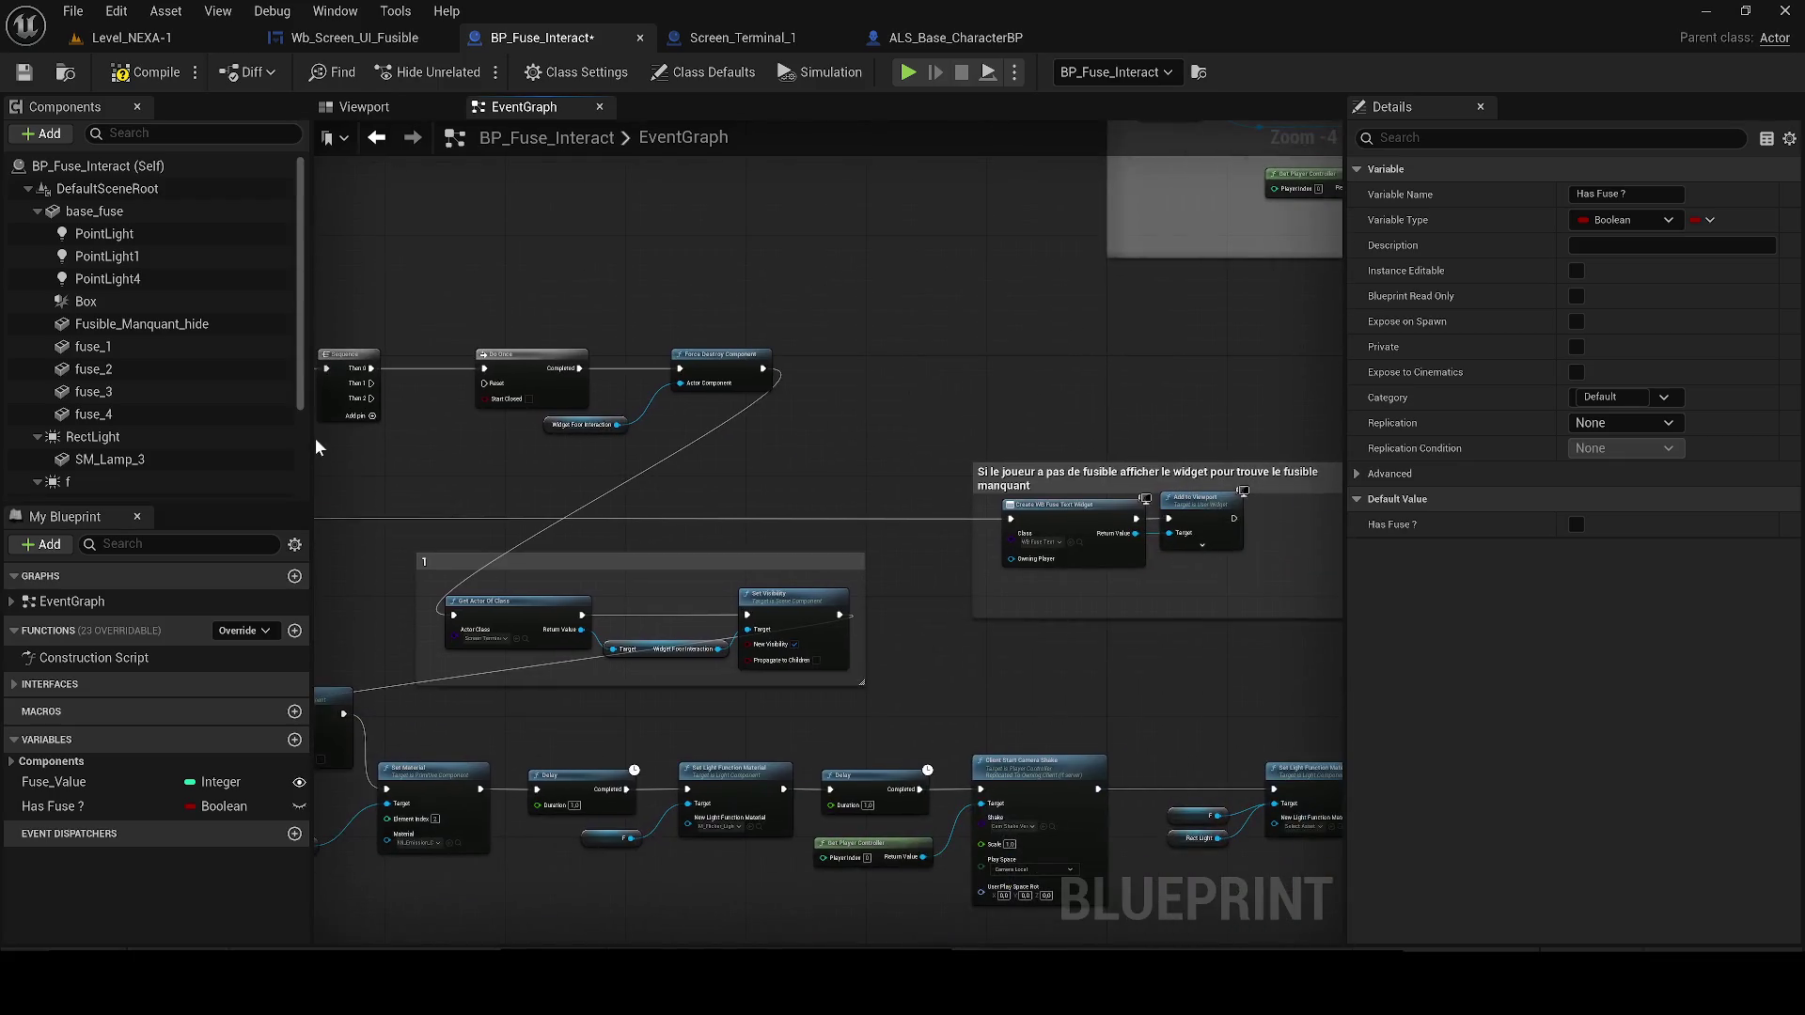
# Tick New Visibility so Widget Foor Interaction is shown, compile, and reposition the comment group
pyautogui.click(795, 643)
pyautogui.moveTo(923, 602); pyautogui.dragTo(602, 596)
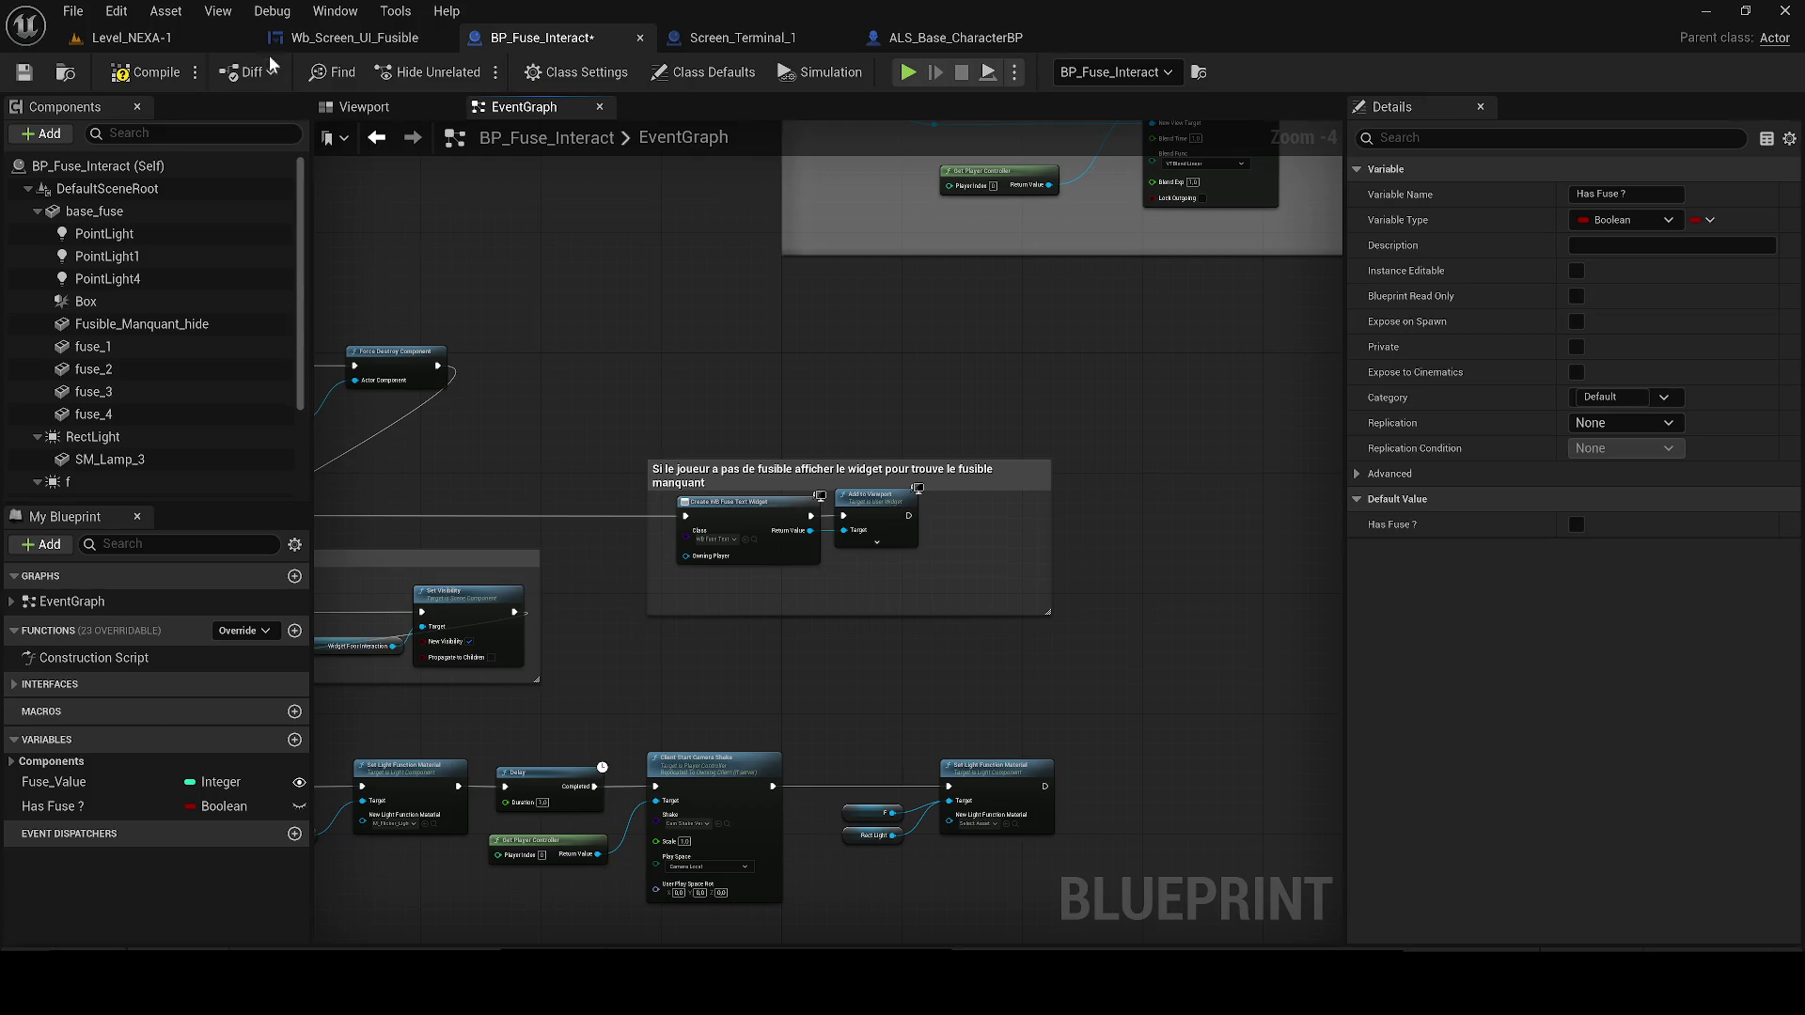
pyautogui.click(24, 73)
pyautogui.moveTo(623, 703)
pyautogui.mouseDown()
pyautogui.moveTo(1040, 694)
pyautogui.moveTo(1203, 658)
pyautogui.moveTo(729, 540)
pyautogui.moveTo(1133, 535)
pyautogui.moveTo(1169, 511)
pyautogui.moveTo(720, 493)
pyautogui.moveTo(425, 517)
pyautogui.moveTo(354, 626)
pyautogui.moveTo(368, 624)
pyautogui.mouseUp()
pyautogui.scroll(2, 376, 618)
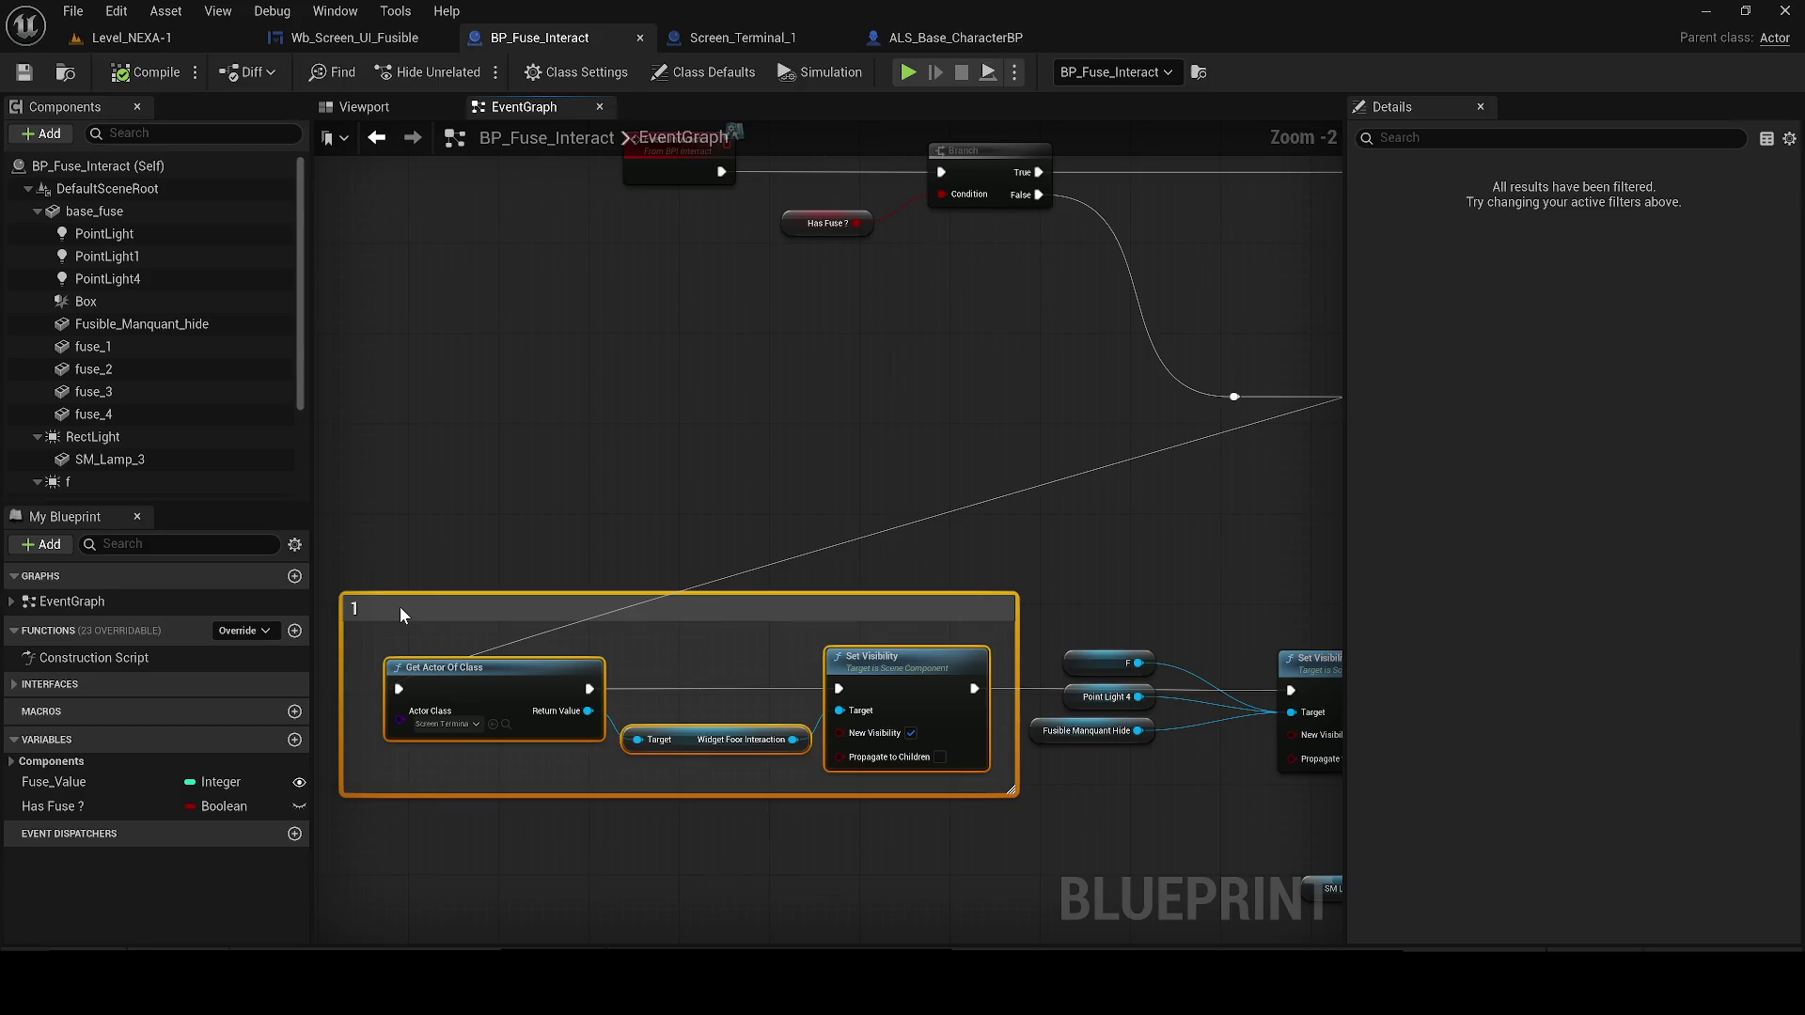
pyautogui.scroll(-1, 754, 590)
pyautogui.scroll(-1, 827, 561)
pyautogui.moveTo(827, 560); pyautogui.dragTo(460, 550)
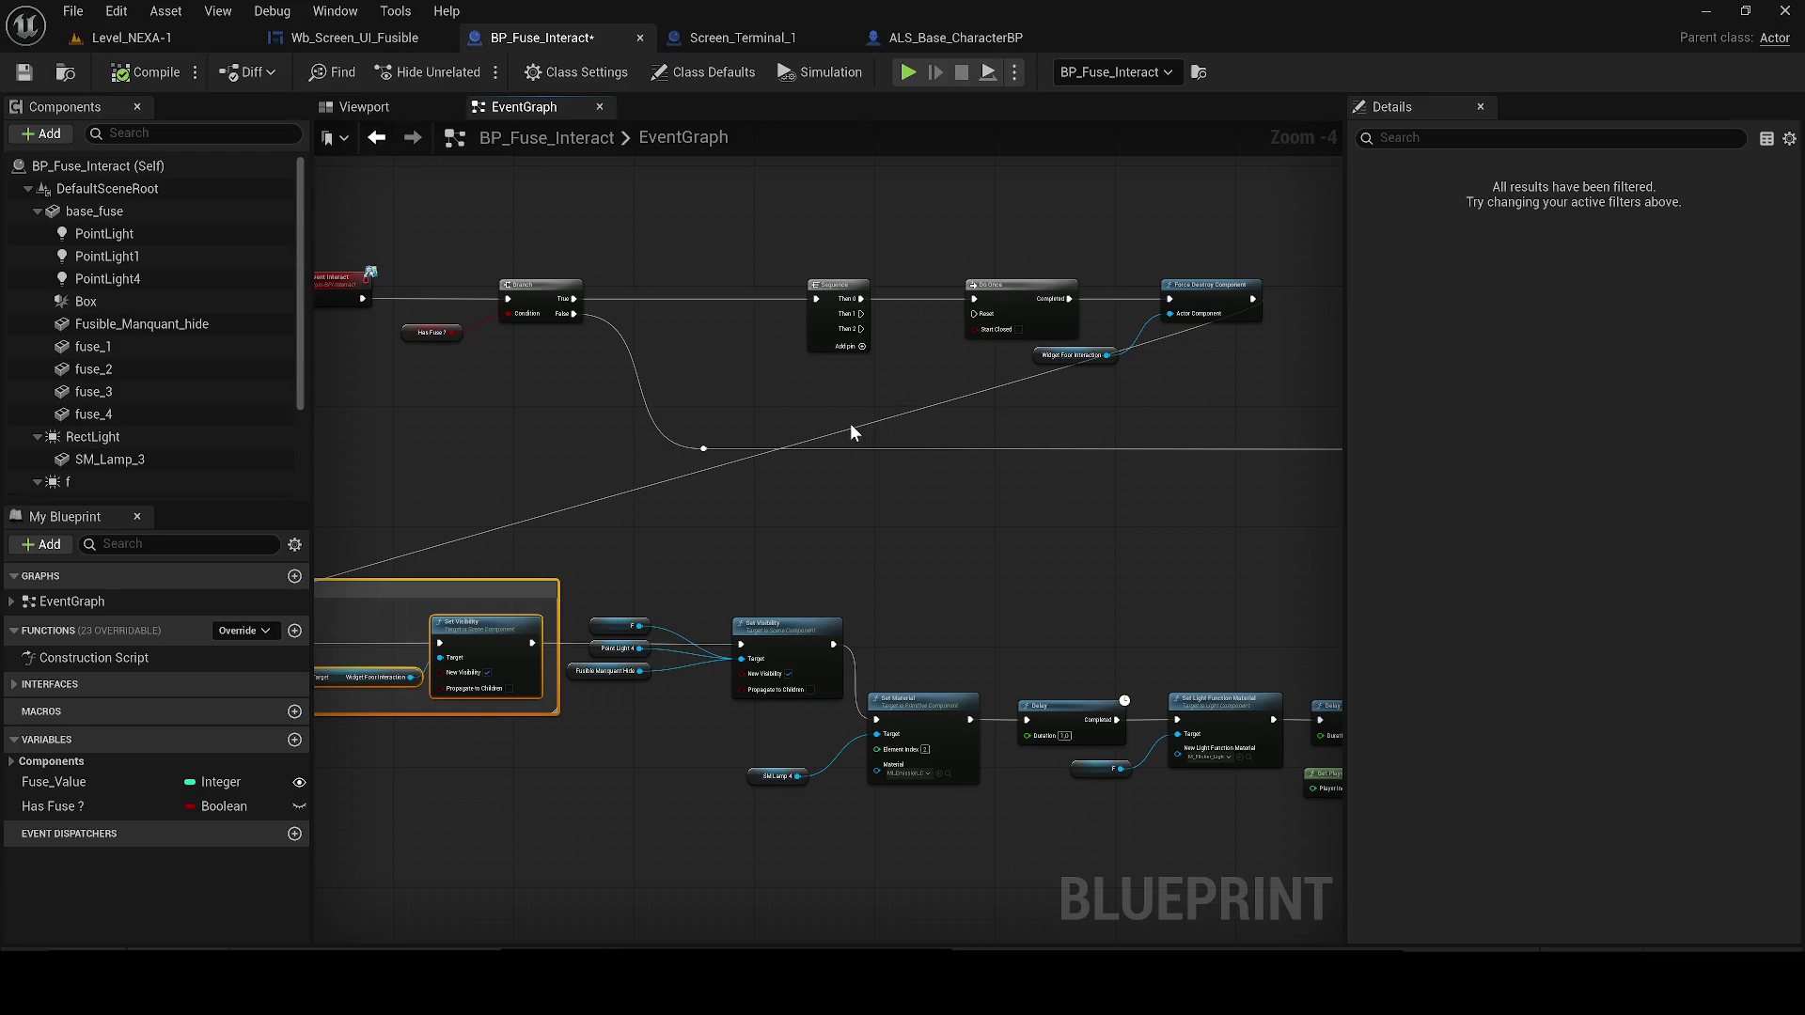
pyautogui.moveTo(1103, 488)
pyautogui.mouseDown()
pyautogui.moveTo(725, 612)
pyautogui.moveTo(1465, 629)
pyautogui.moveTo(1440, 657)
pyautogui.moveTo(1373, 666)
pyautogui.moveTo(1060, 633)
pyautogui.moveTo(1040, 624)
pyautogui.moveTo(1273, 516)
pyautogui.moveTo(1345, 518)
pyautogui.moveTo(1282, 536)
pyautogui.moveTo(966, 520)
pyautogui.moveTo(719, 461)
pyautogui.mouseUp()
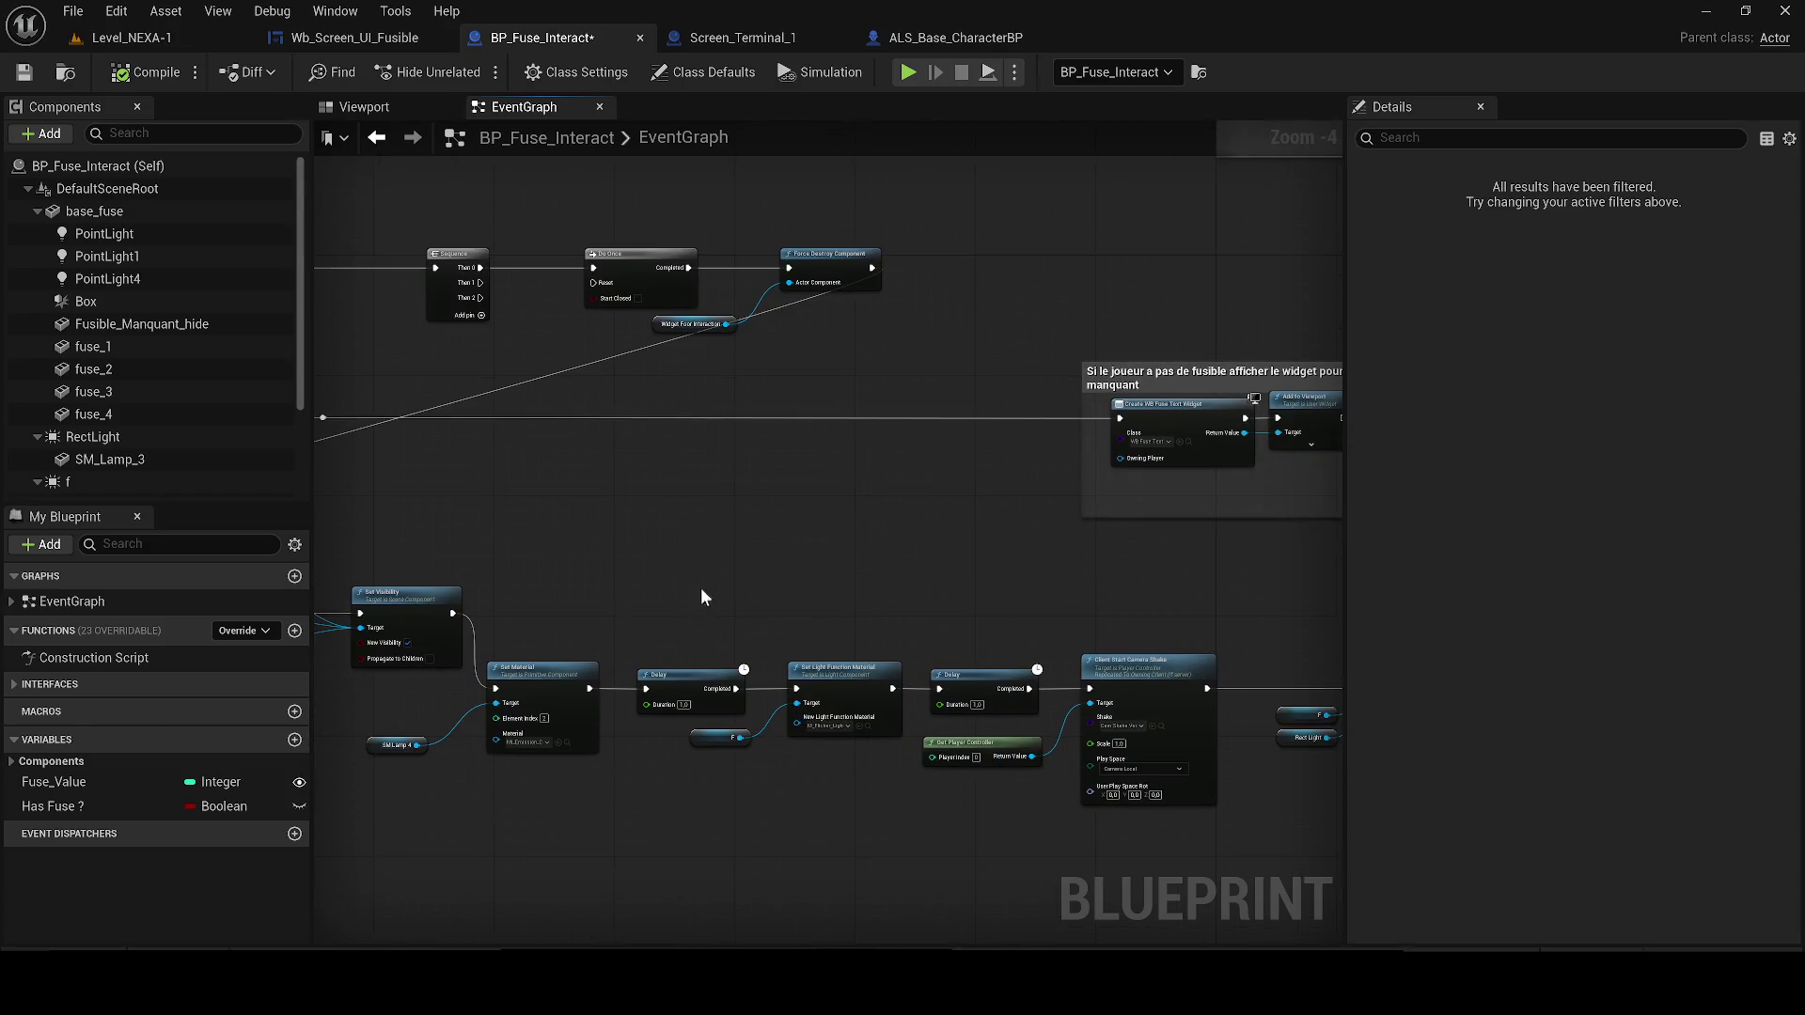
# Move Client Start Camera Shake into the chain, running Delay → Camera Shake → Set Light Function Material
pyautogui.moveTo(689, 596); pyautogui.dragTo(636, 592)
pyautogui.moveTo(1023, 728)
pyautogui.mouseDown()
pyautogui.moveTo(1221, 748)
pyautogui.moveTo(1034, 710)
pyautogui.mouseUp()
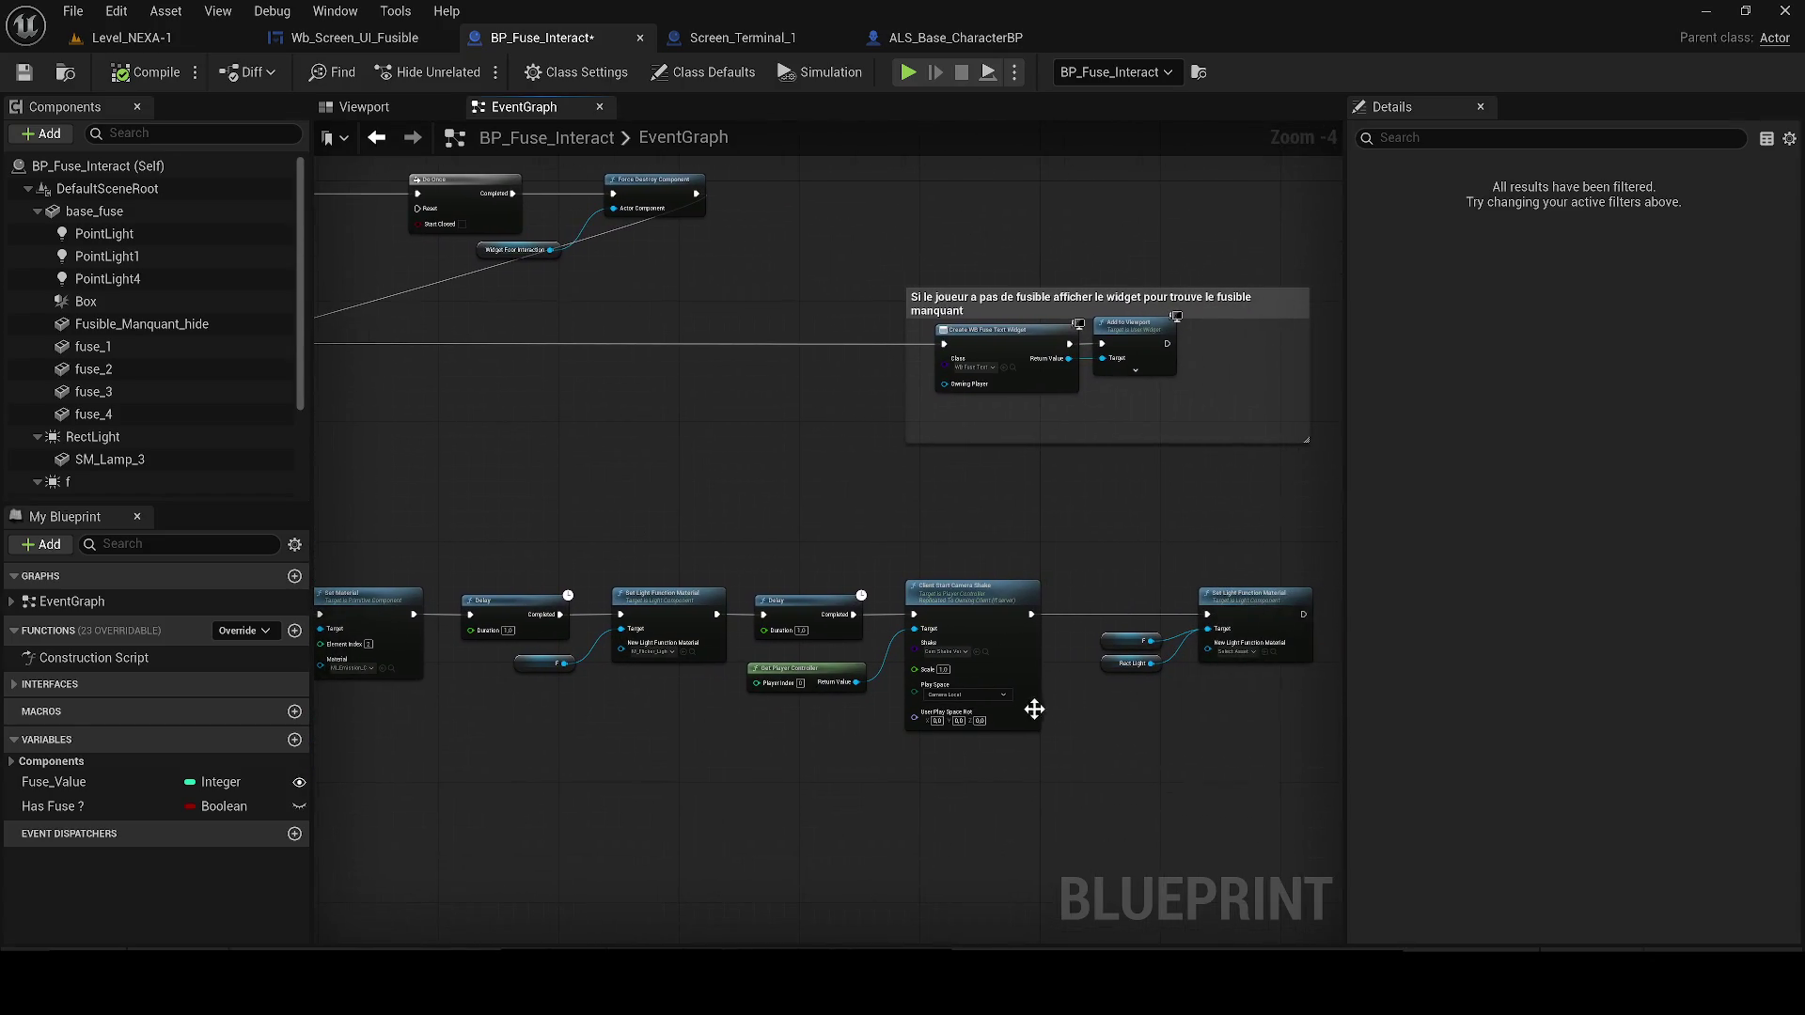
pyautogui.click(1004, 584)
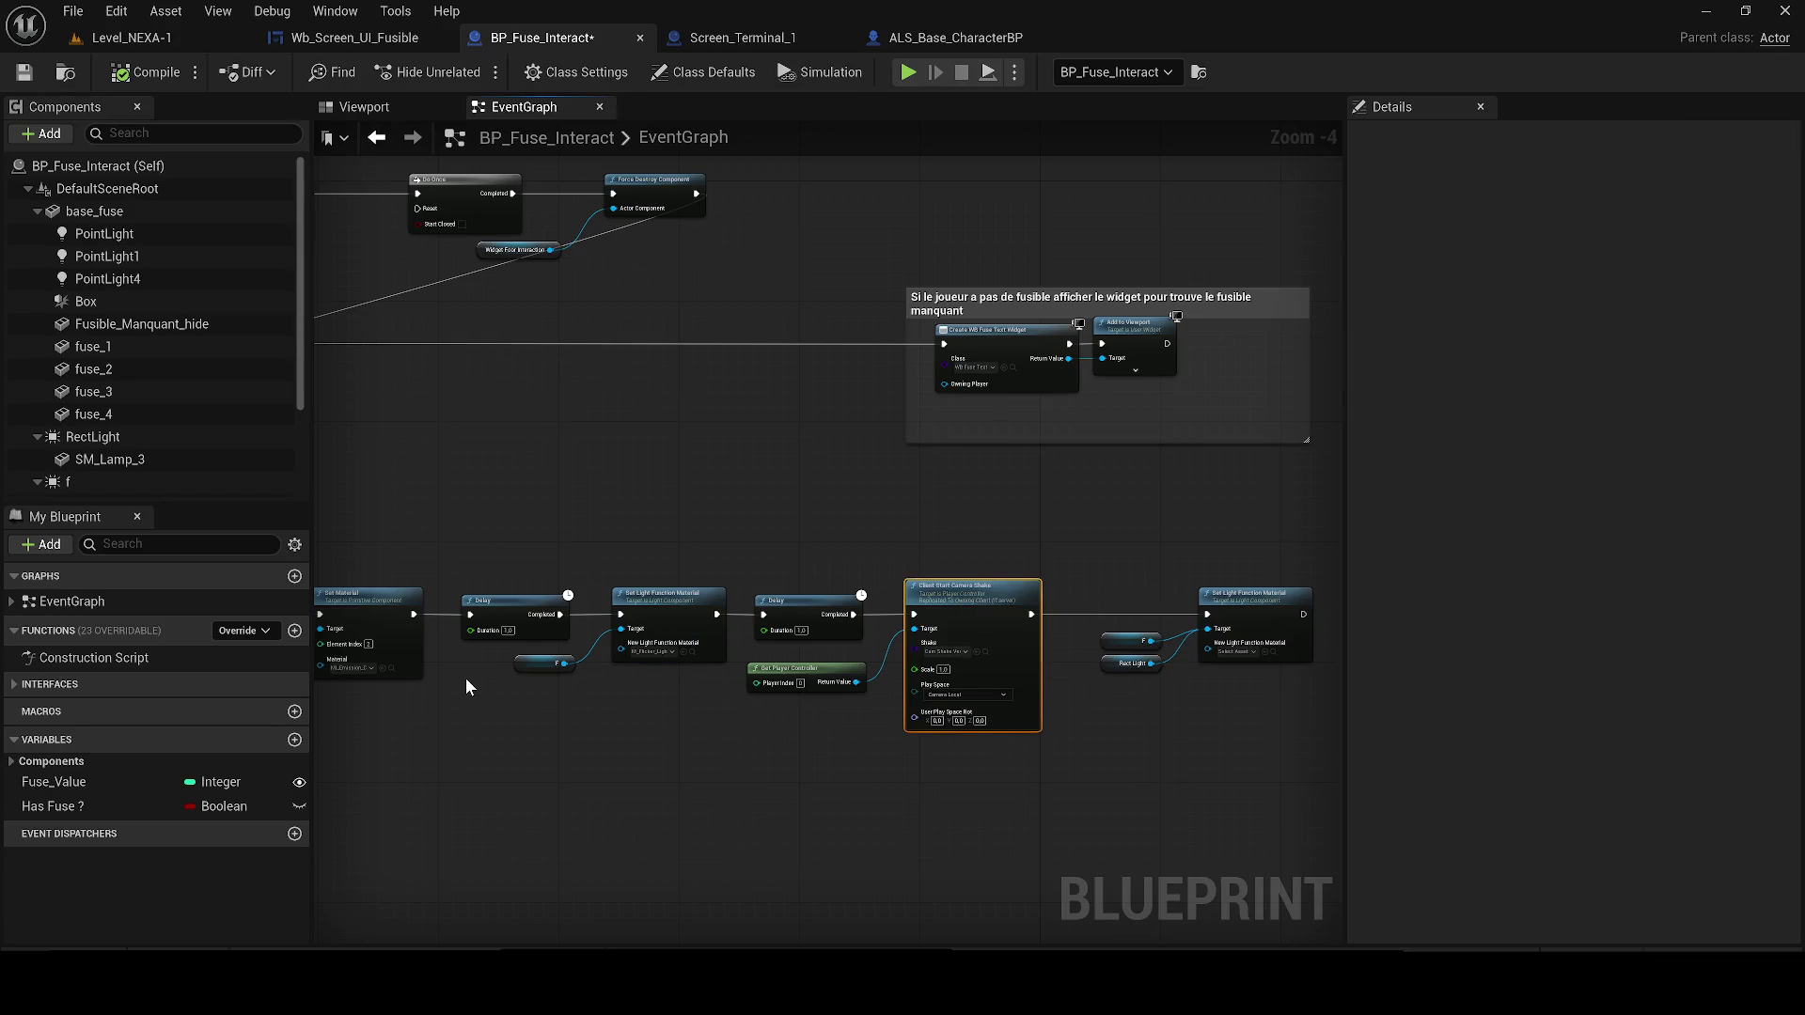
pyautogui.hotkey('ctrl', 'x')
pyautogui.hotkey('ctrl', 'v')
pyautogui.scroll(2, 571, 705)
pyautogui.moveTo(548, 564); pyautogui.dragTo(555, 737)
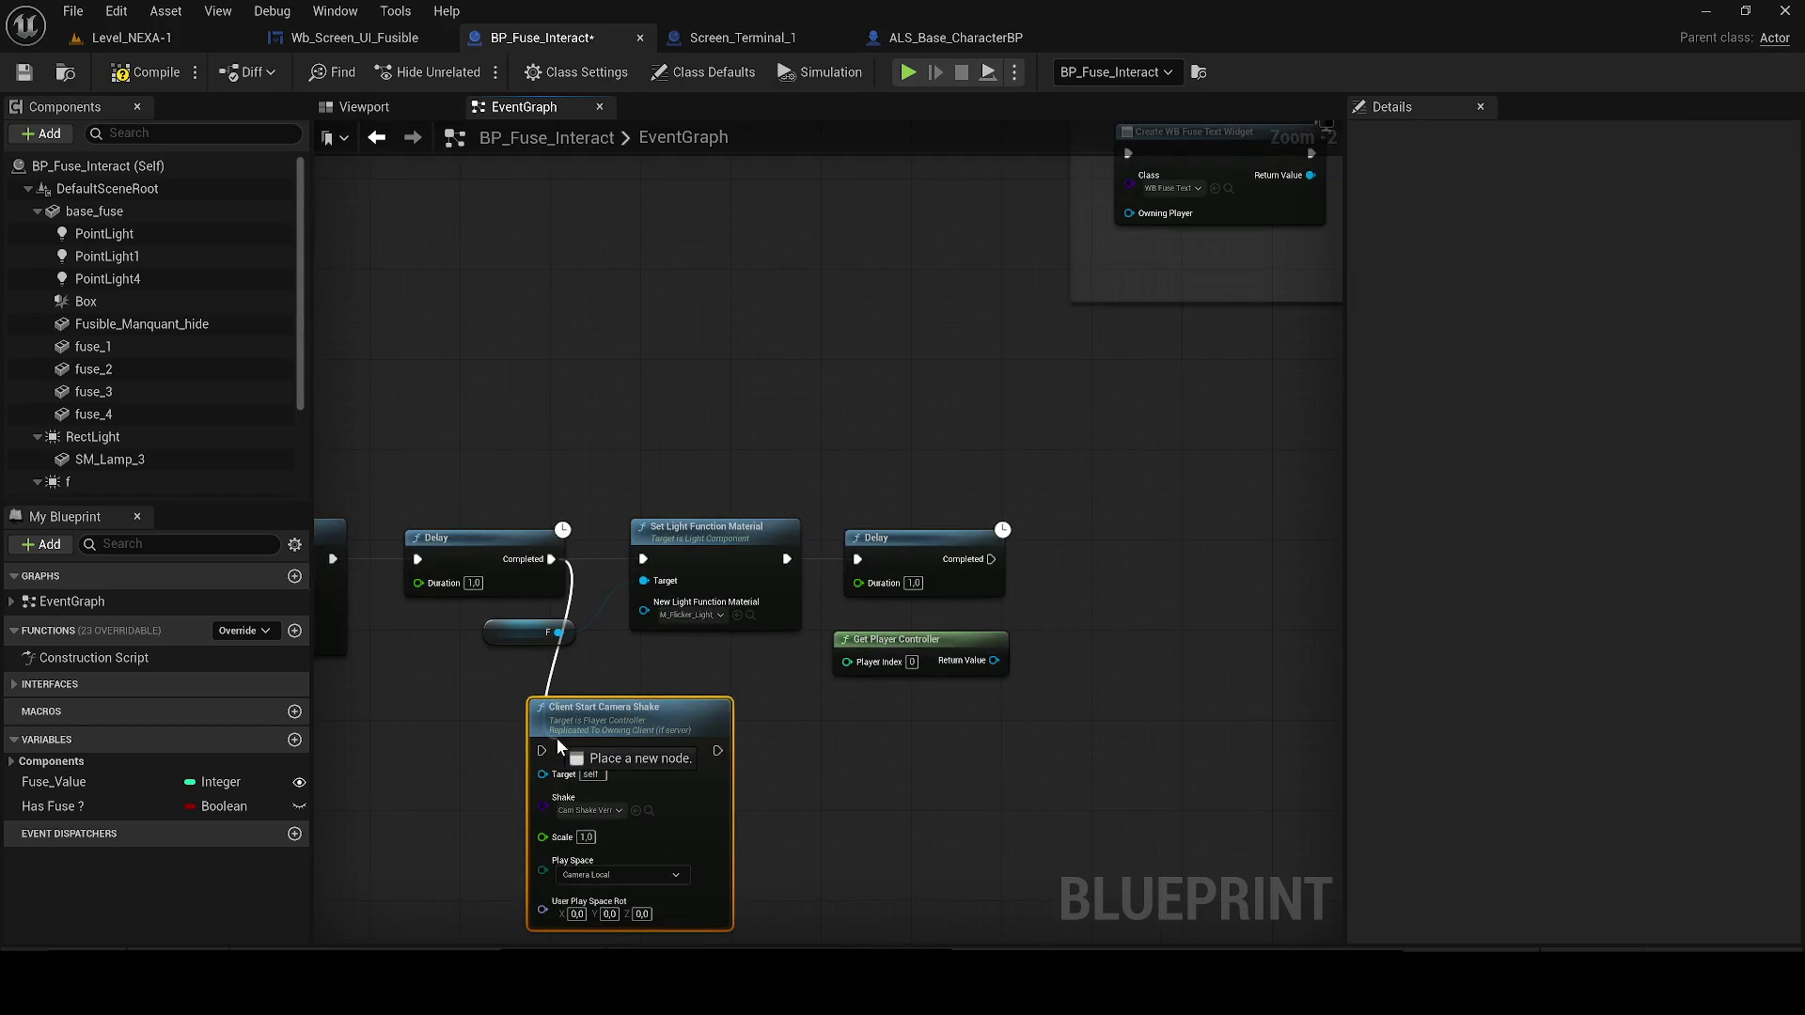
pyautogui.moveTo(717, 751)
pyautogui.mouseDown()
pyautogui.moveTo(676, 562)
pyautogui.moveTo(728, 591)
pyautogui.moveTo(1250, 574)
pyautogui.mouseUp()
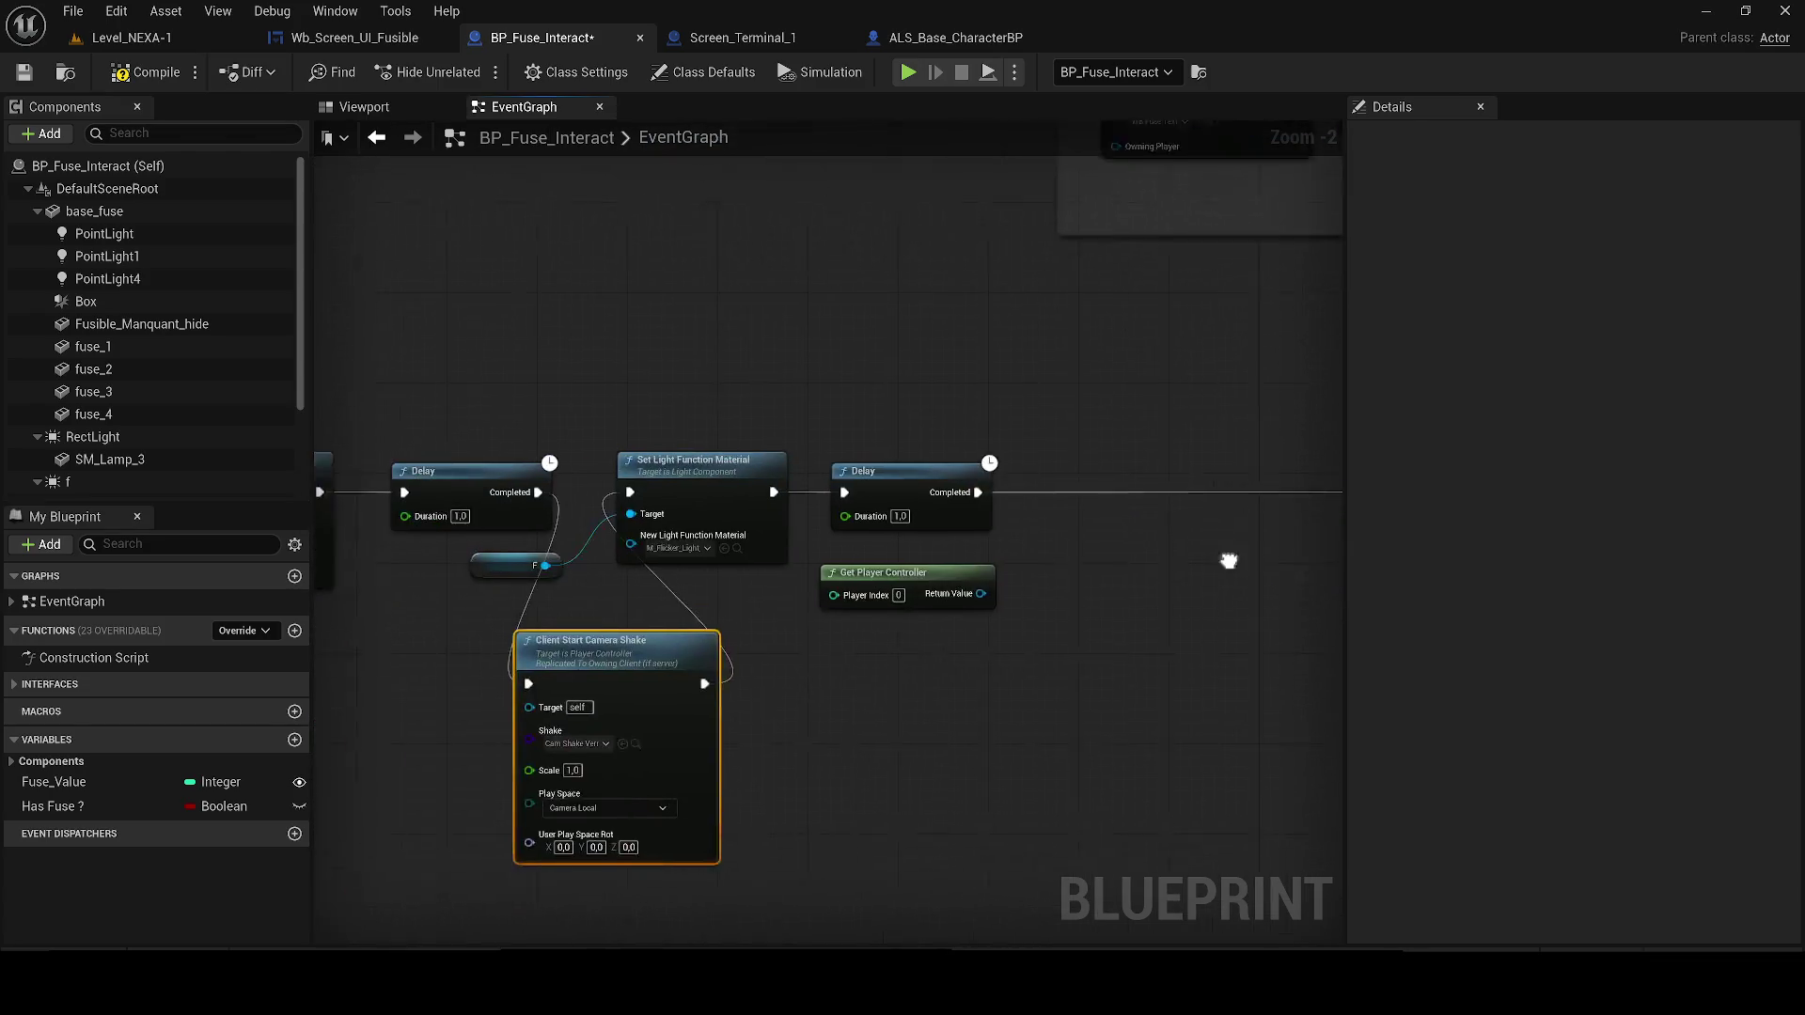
# Feed Get Player Controller into Camera Shake's Target, tidy the nodes, and save BP_Fuse_Interact
pyautogui.moveTo(1007, 573)
pyautogui.mouseDown()
pyautogui.moveTo(645, 717)
pyautogui.moveTo(645, 691)
pyautogui.moveTo(905, 650)
pyautogui.mouseUp()
pyautogui.moveTo(1162, 531)
pyautogui.mouseDown()
pyautogui.moveTo(630, 653)
pyautogui.moveTo(213, 675)
pyautogui.mouseUp()
pyautogui.moveTo(512, 342)
pyautogui.mouseDown()
pyautogui.moveTo(793, 504)
pyautogui.moveTo(842, 510)
pyautogui.moveTo(455, 556)
pyautogui.moveTo(1086, 523)
pyautogui.moveTo(1024, 570)
pyautogui.mouseUp()
pyautogui.moveTo(860, 633)
pyautogui.mouseDown()
pyautogui.moveTo(940, 480)
pyautogui.moveTo(926, 440)
pyautogui.mouseUp()
pyautogui.moveTo(1052, 576); pyautogui.dragTo(1096, 519)
pyautogui.moveTo(549, 671)
pyautogui.mouseDown()
pyautogui.moveTo(650, 527)
pyautogui.moveTo(626, 536)
pyautogui.mouseUp()
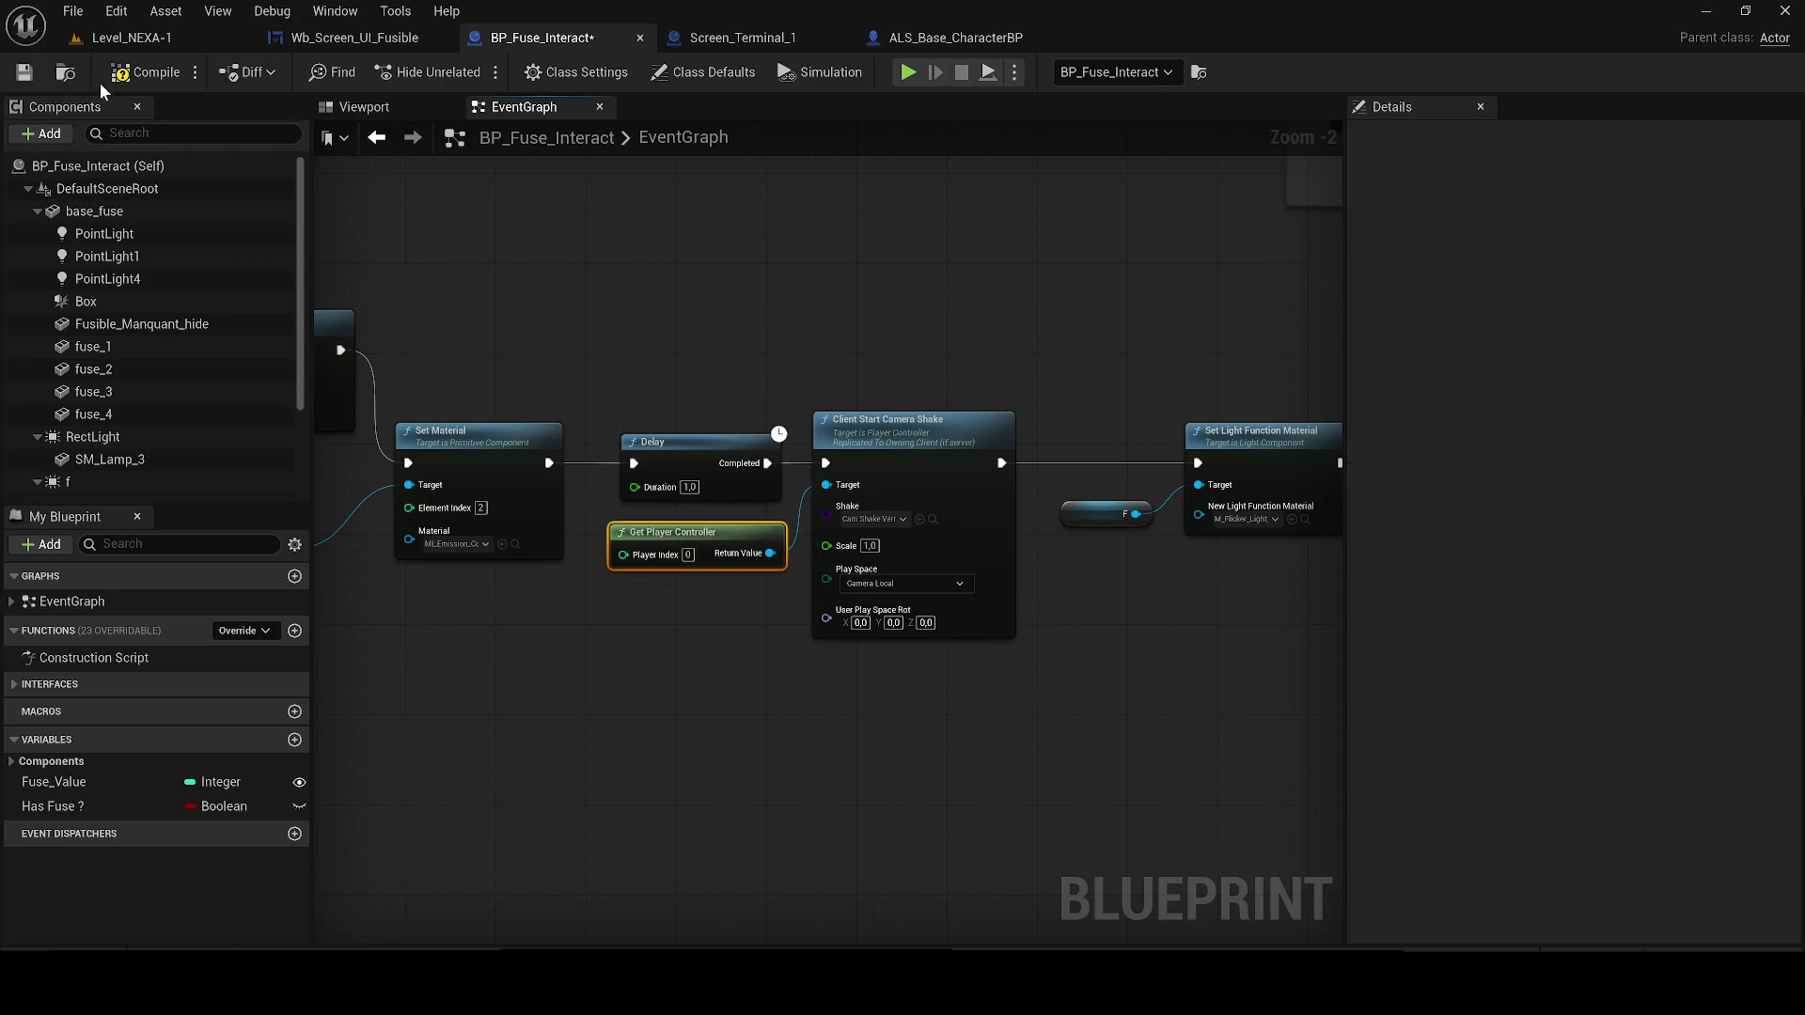
pyautogui.click(15, 79)
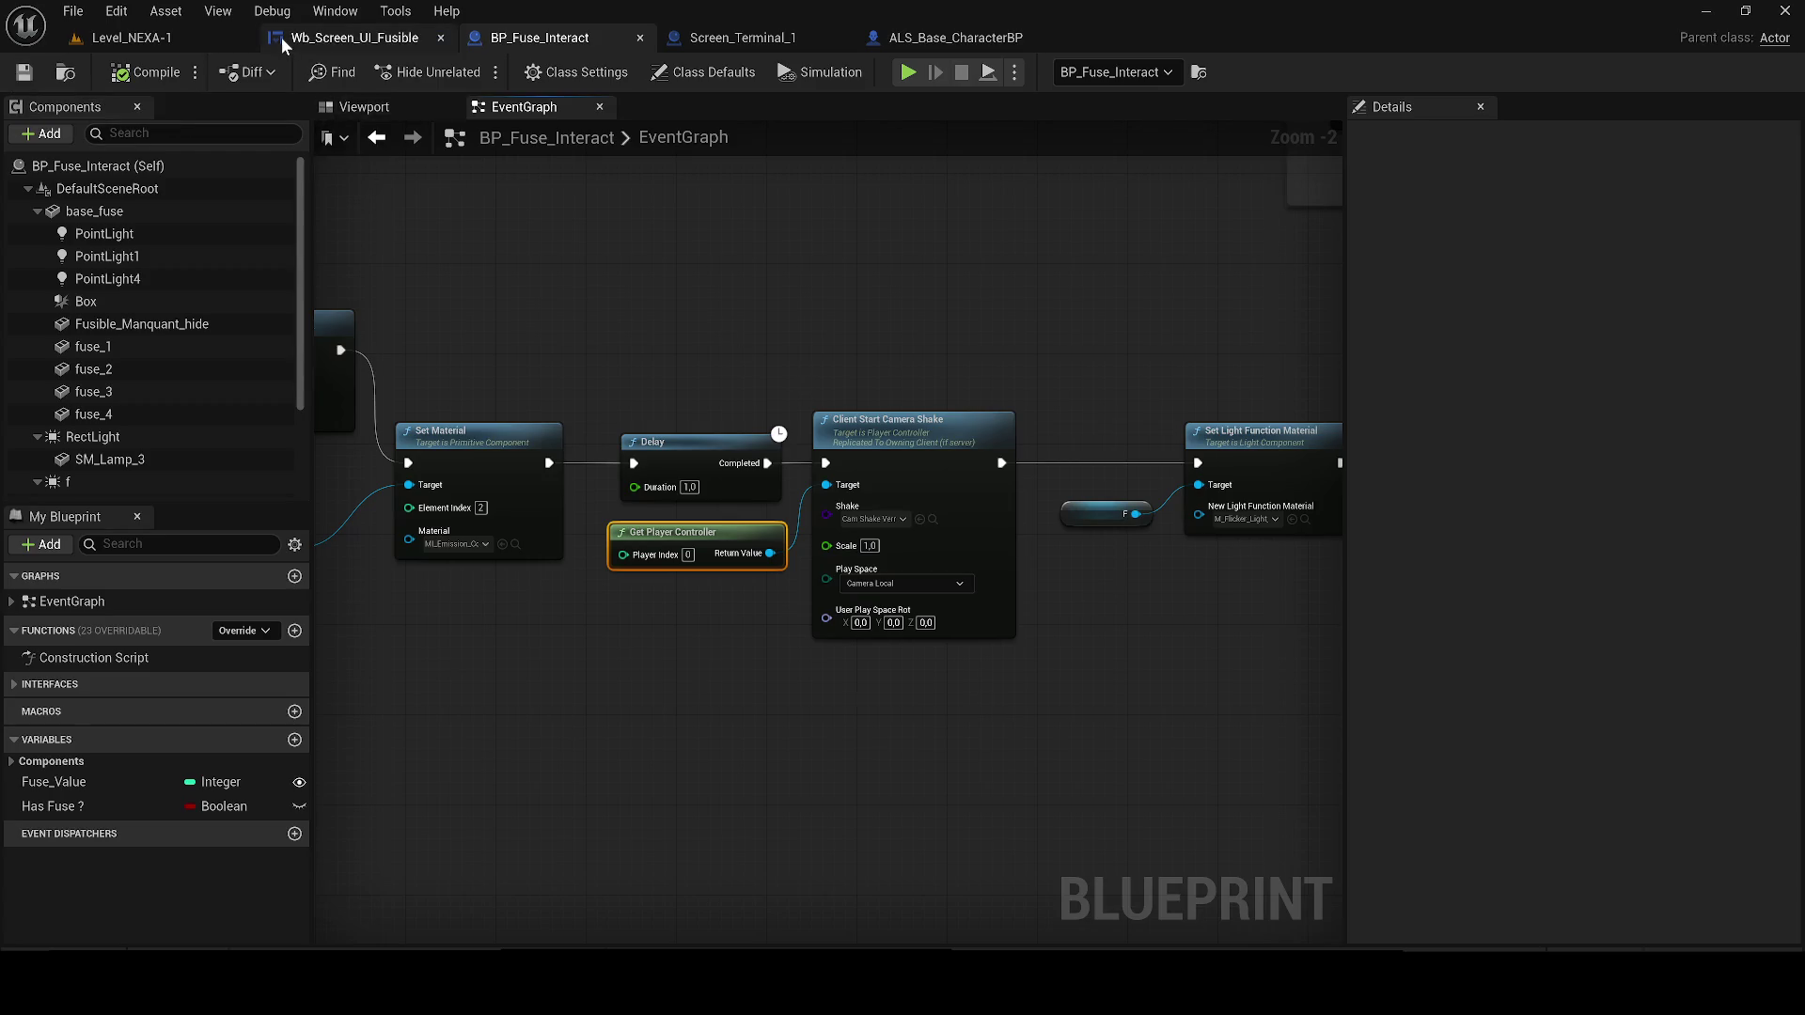
# Bring up the Wb_Screen_UI_Fusible event graph showing the Exit Button and CHECK IF groups
pyautogui.click(348, 38)
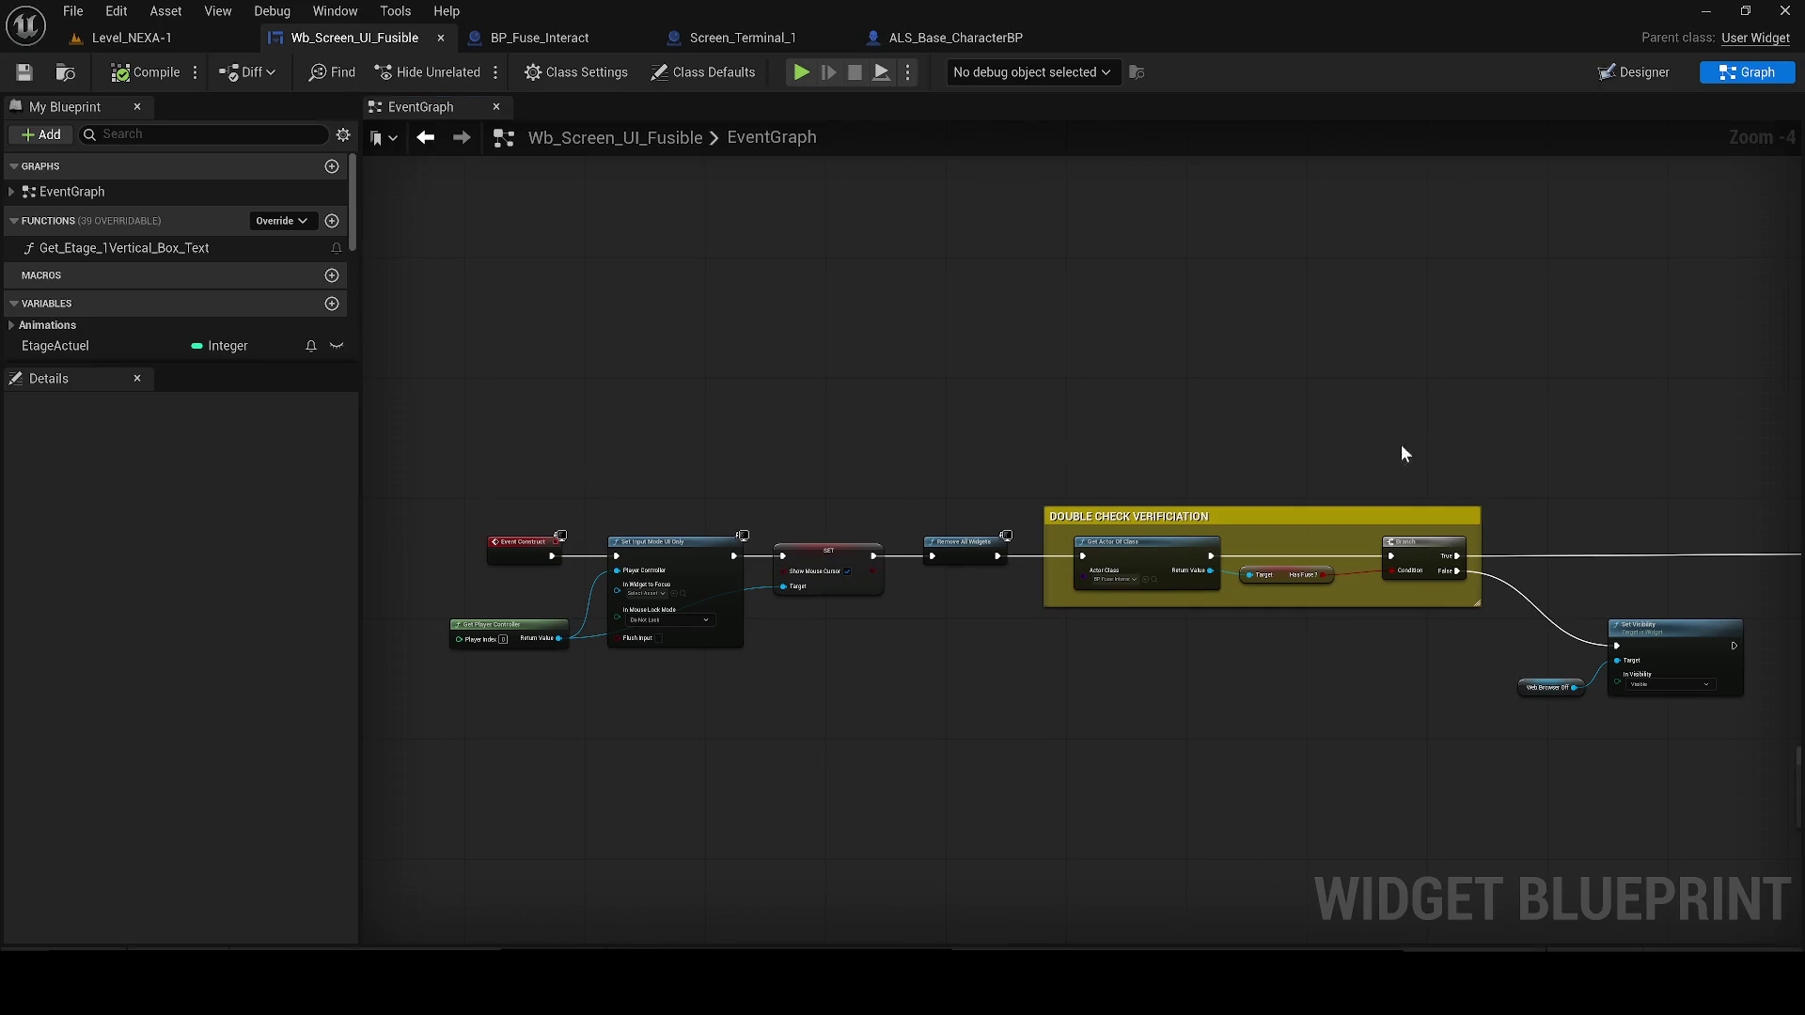
pyautogui.moveTo(1410, 453); pyautogui.dragTo(1205, 500)
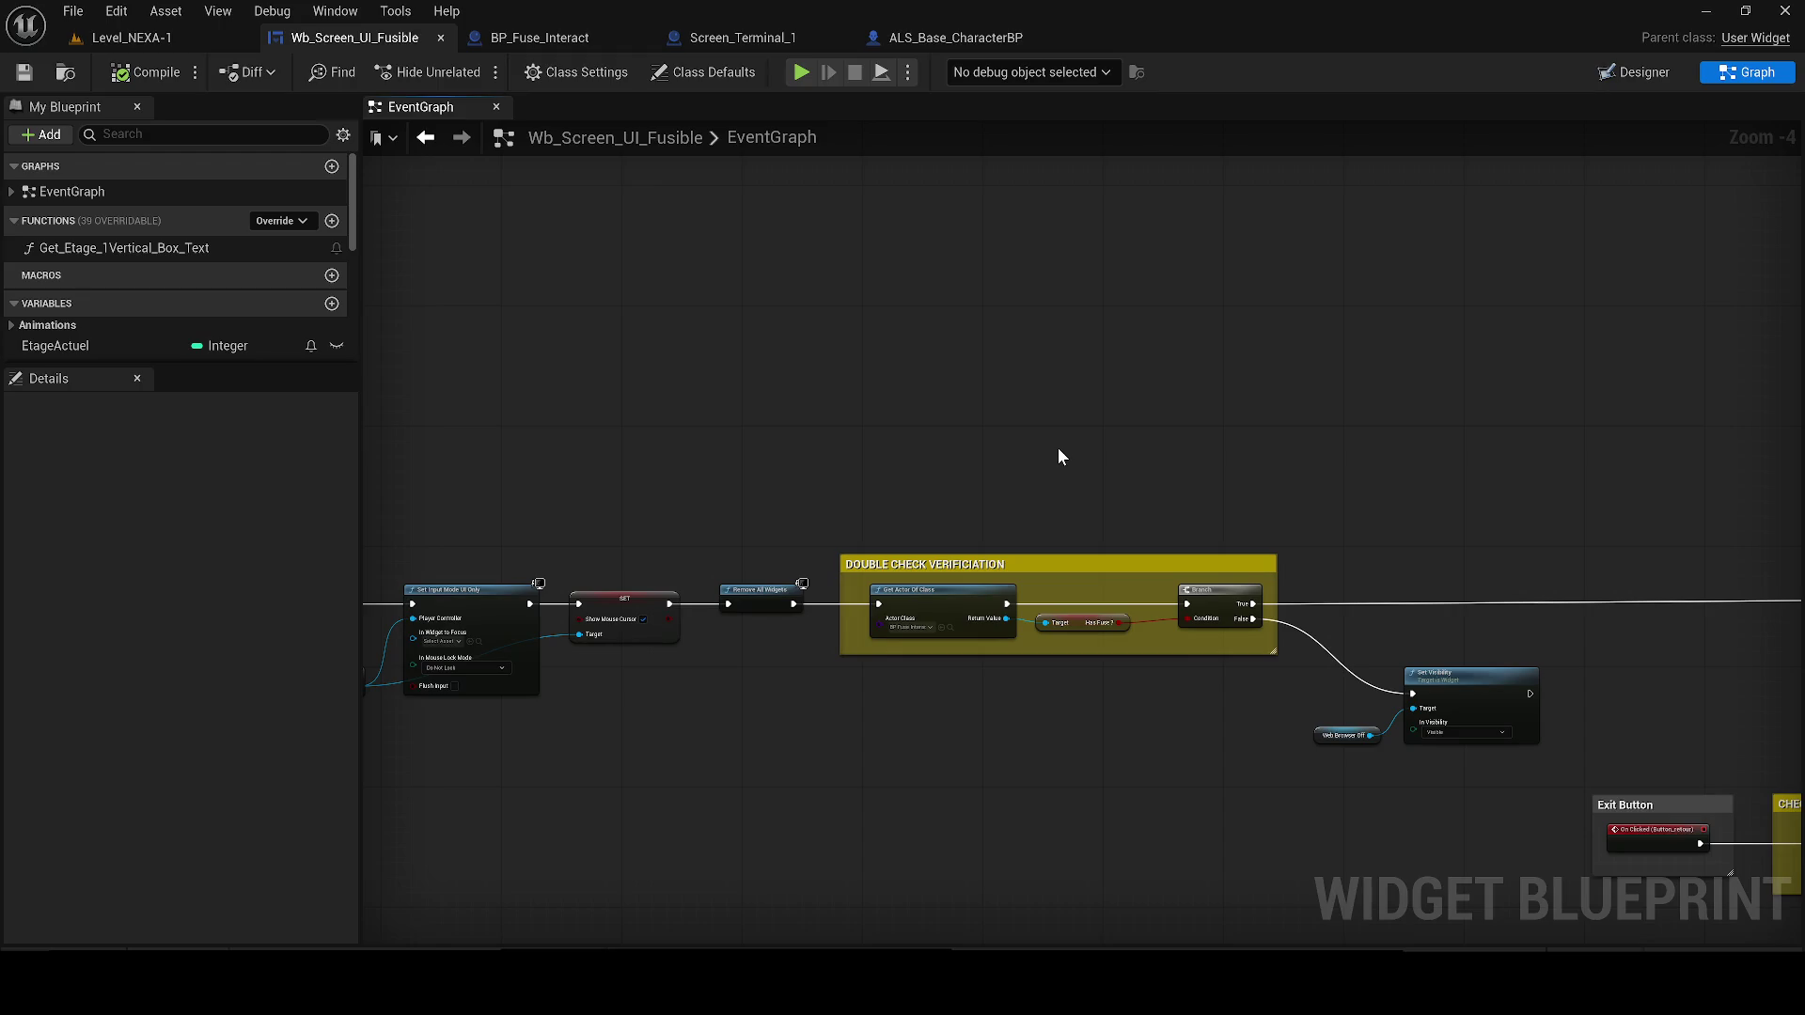
pyautogui.moveTo(1144, 359)
pyautogui.mouseDown()
pyautogui.moveTo(647, 169)
pyautogui.moveTo(781, 316)
pyautogui.moveTo(338, 289)
pyautogui.mouseUp()
pyautogui.moveTo(617, 297); pyautogui.dragTo(364, 297)
pyautogui.moveTo(665, 303); pyautogui.dragTo(405, 272)
# Nudge the YES HAVE THE FUSE comment group slightly and save the widget blueprint
pyautogui.click(430, 331)
pyautogui.moveTo(404, 470)
pyautogui.mouseDown()
pyautogui.moveTo(365, 470)
pyautogui.moveTo(383, 483)
pyautogui.mouseUp()
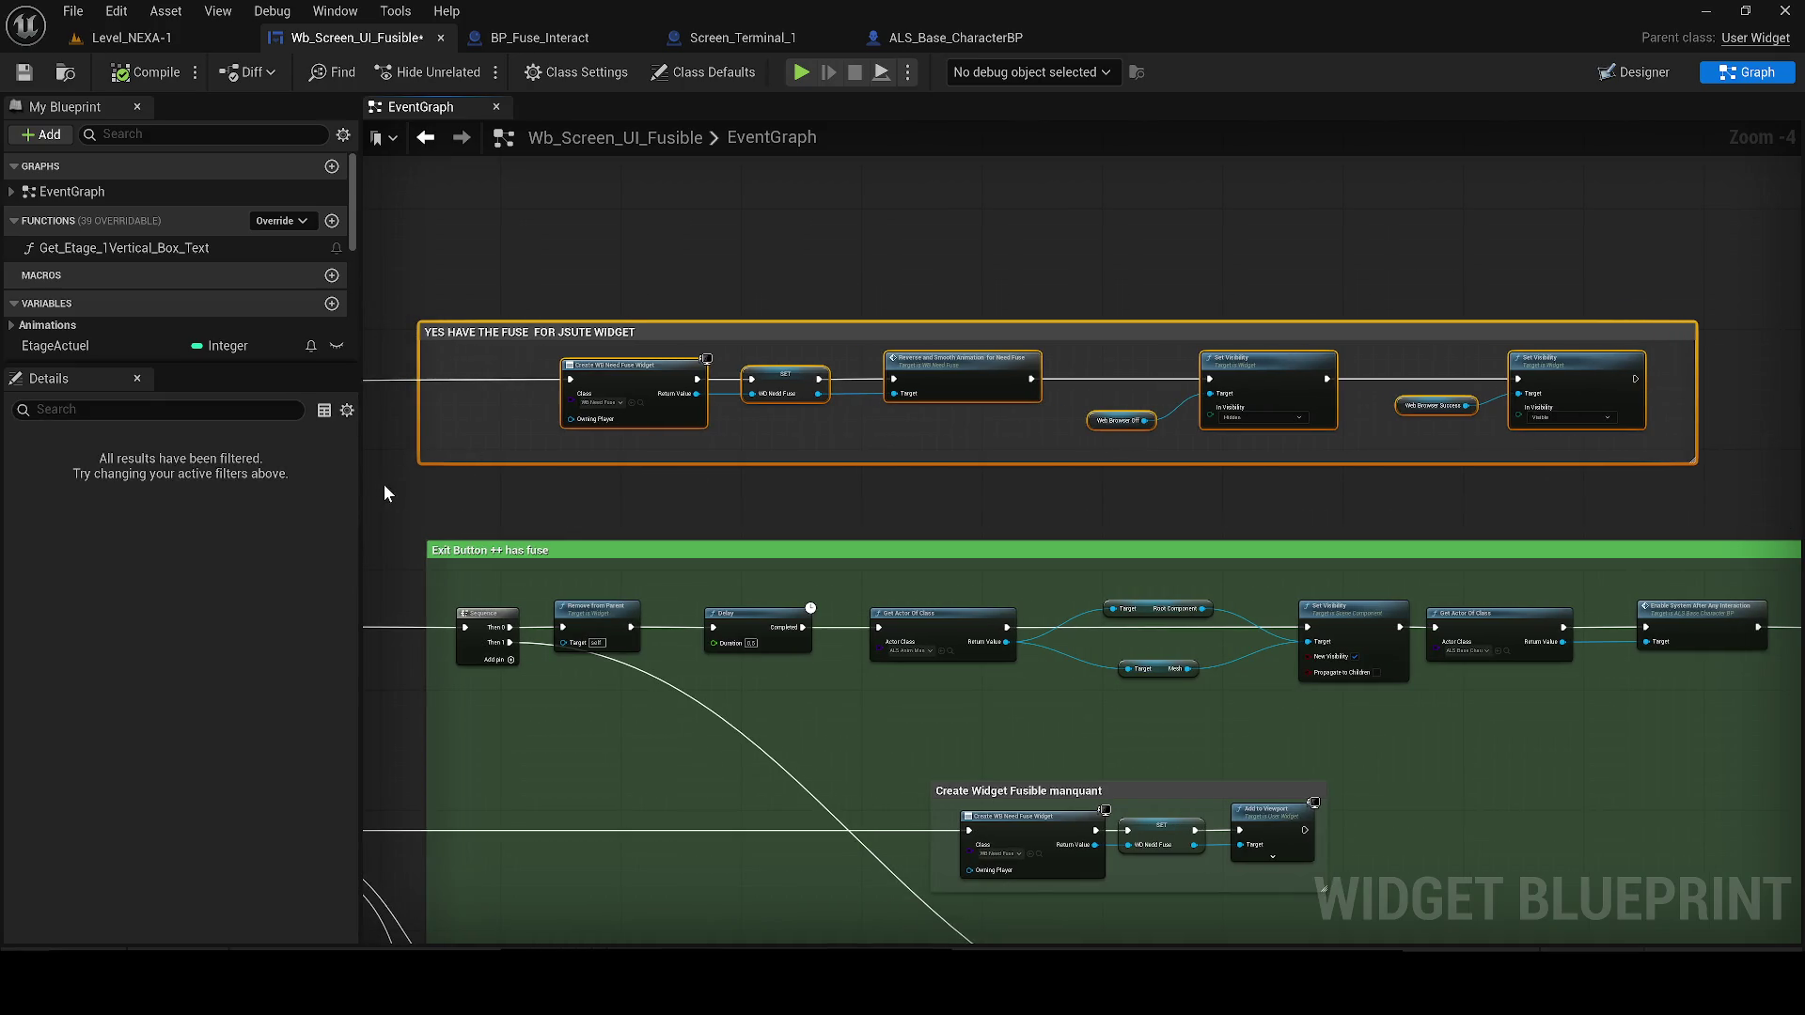
pyautogui.click(24, 72)
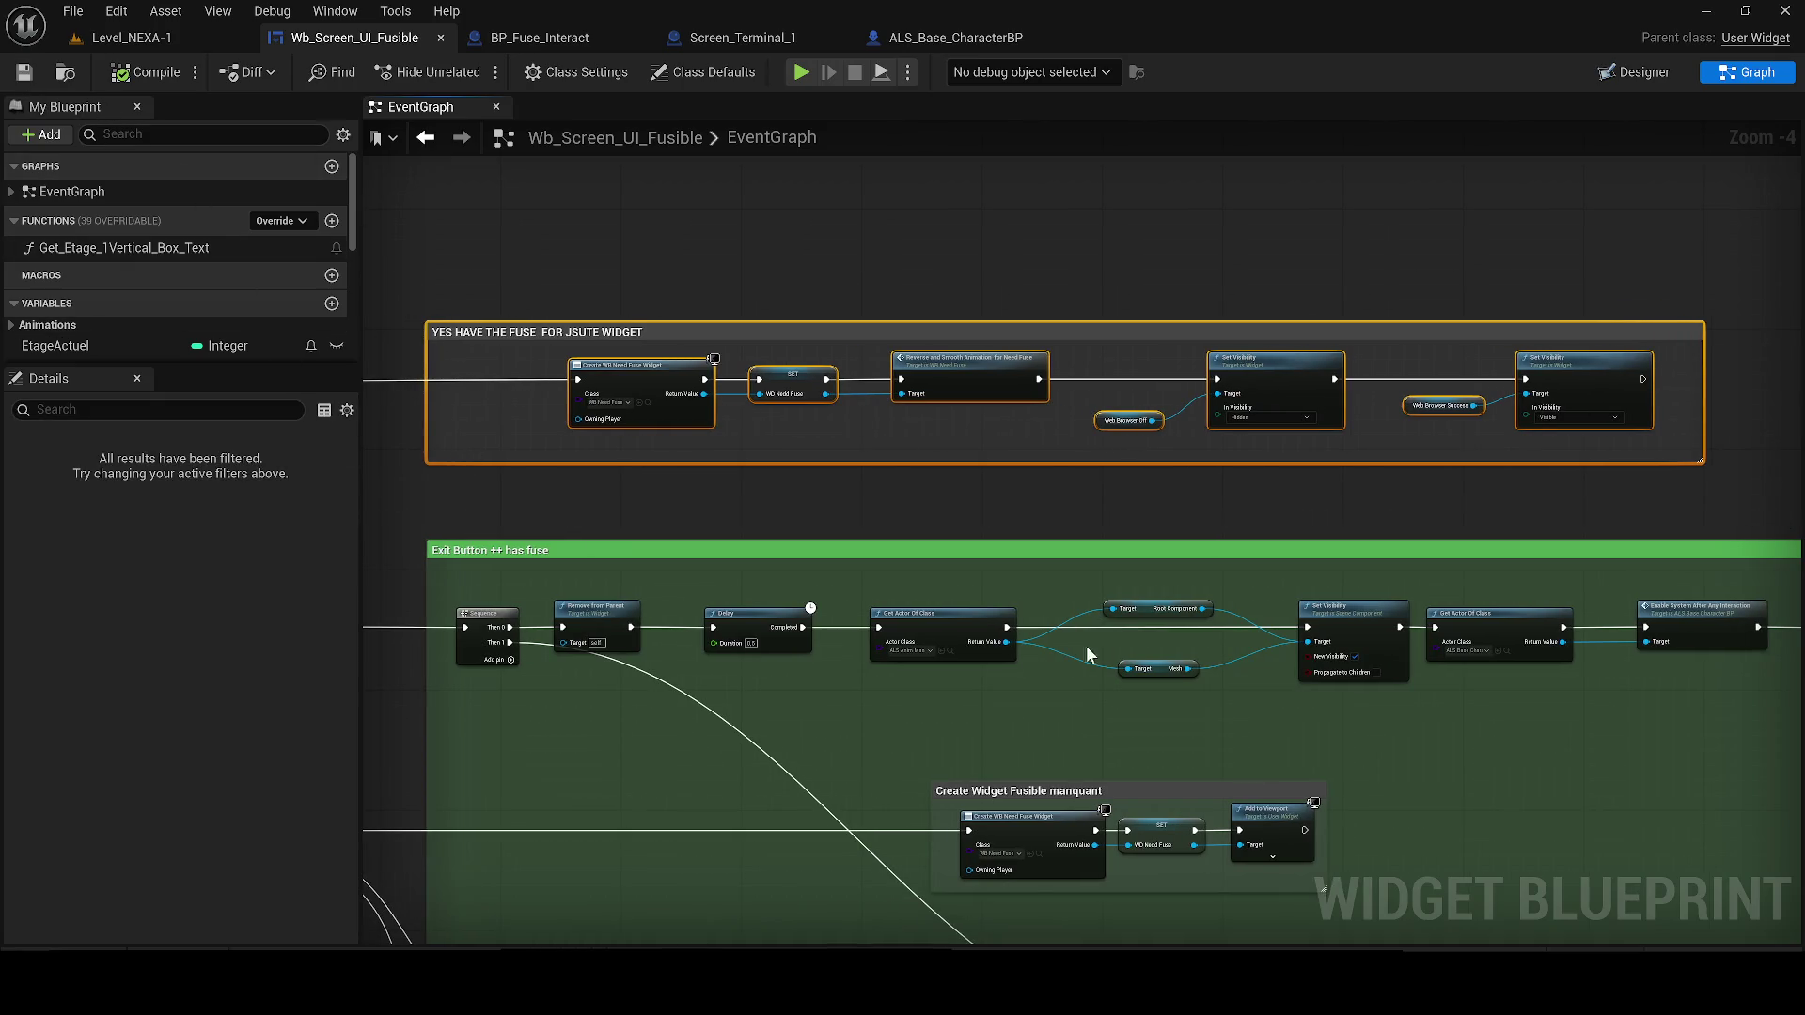
pyautogui.scroll(-1, 549, 526)
pyautogui.moveTo(549, 527)
pyautogui.mouseDown()
pyautogui.moveTo(919, 475)
pyautogui.moveTo(1349, 455)
pyautogui.moveTo(878, 358)
pyautogui.moveTo(1096, 374)
pyautogui.mouseUp()
pyautogui.moveTo(392, 467)
pyautogui.mouseDown()
pyautogui.moveTo(779, 475)
pyautogui.moveTo(765, 466)
pyautogui.mouseUp()
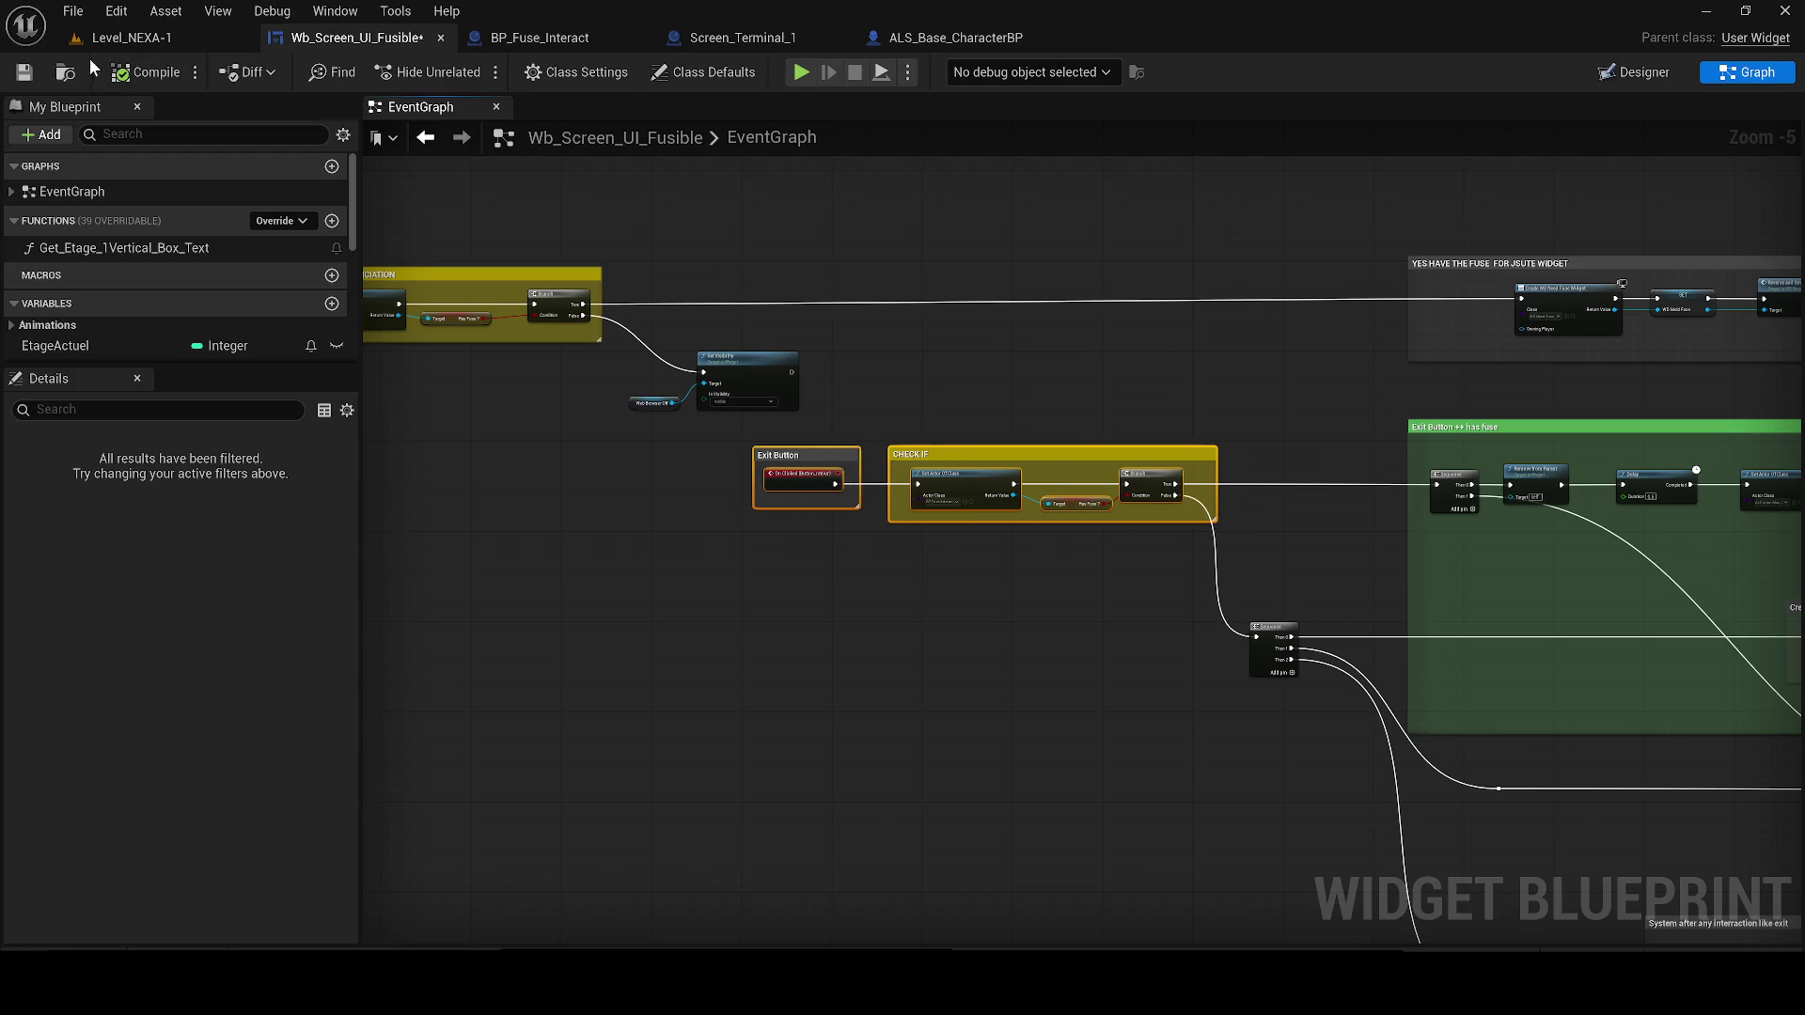
# Save the blueprint and survey the DOUBLE CHECK, Exit Button and CHECK IF groups
pyautogui.click(23, 73)
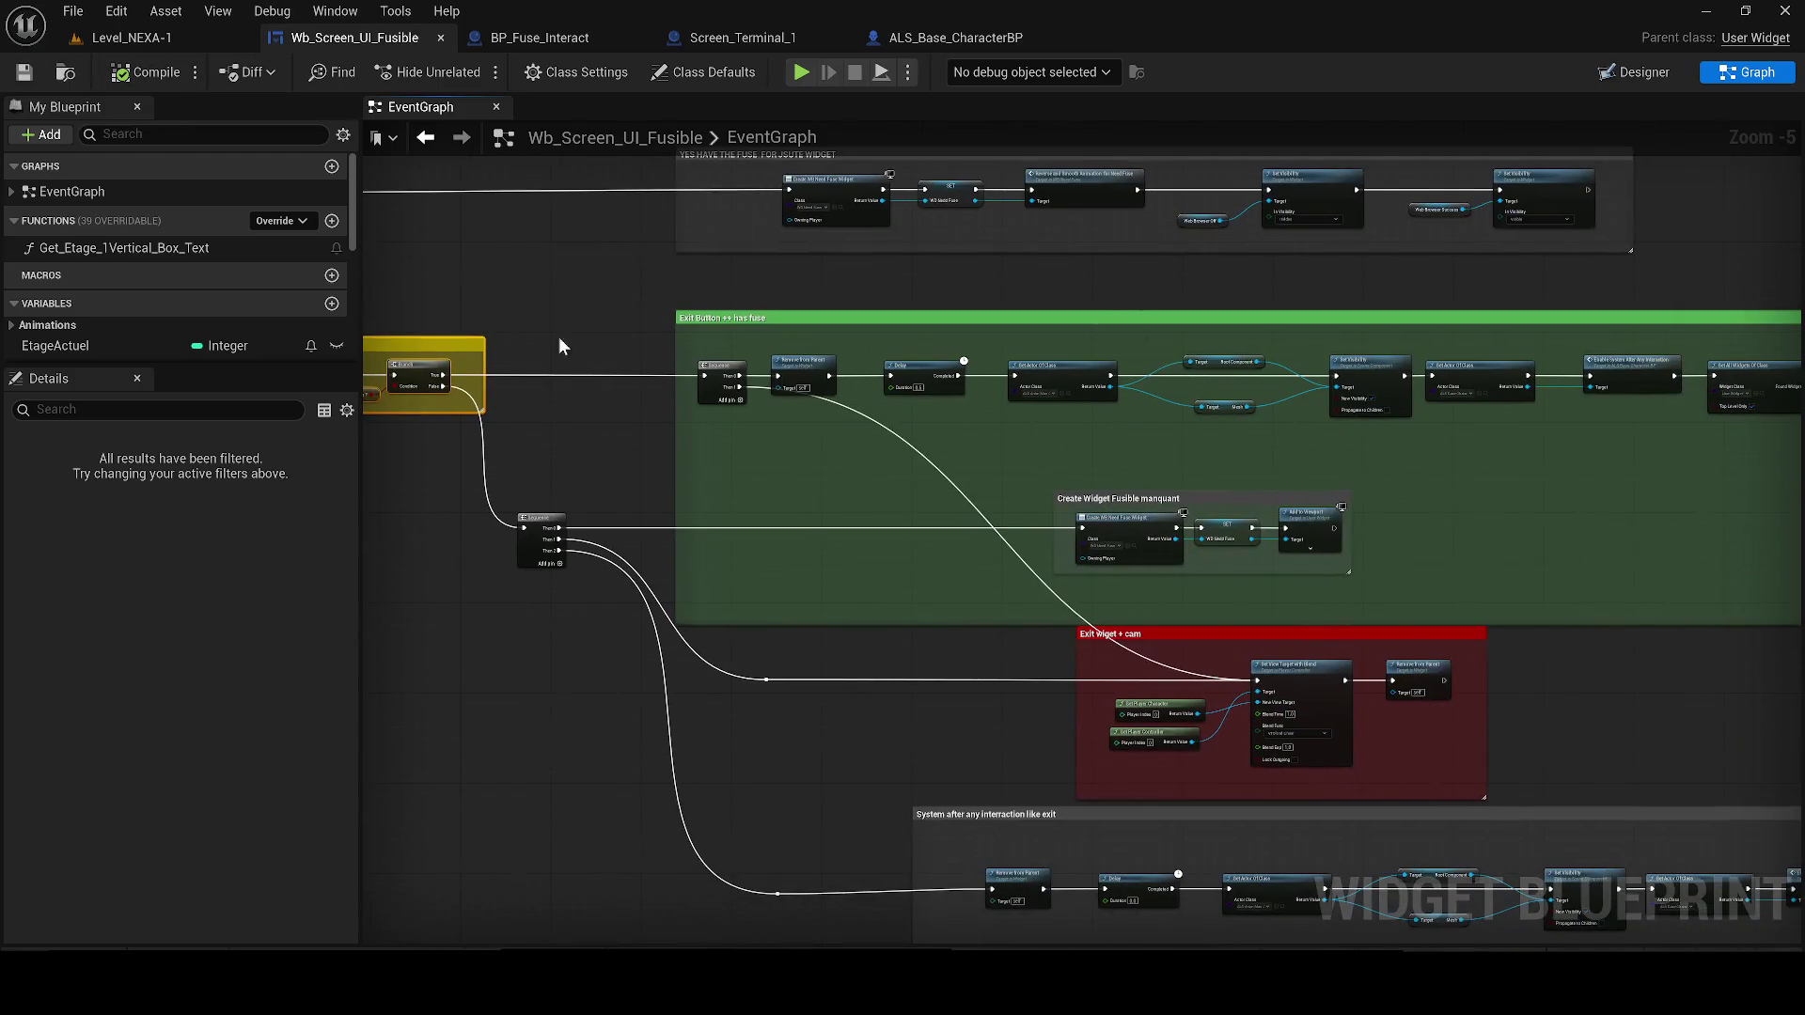
pyautogui.moveTo(653, 388)
pyautogui.mouseDown()
pyautogui.moveTo(691, 356)
pyautogui.moveTo(855, 329)
pyautogui.moveTo(970, 661)
pyautogui.mouseUp()
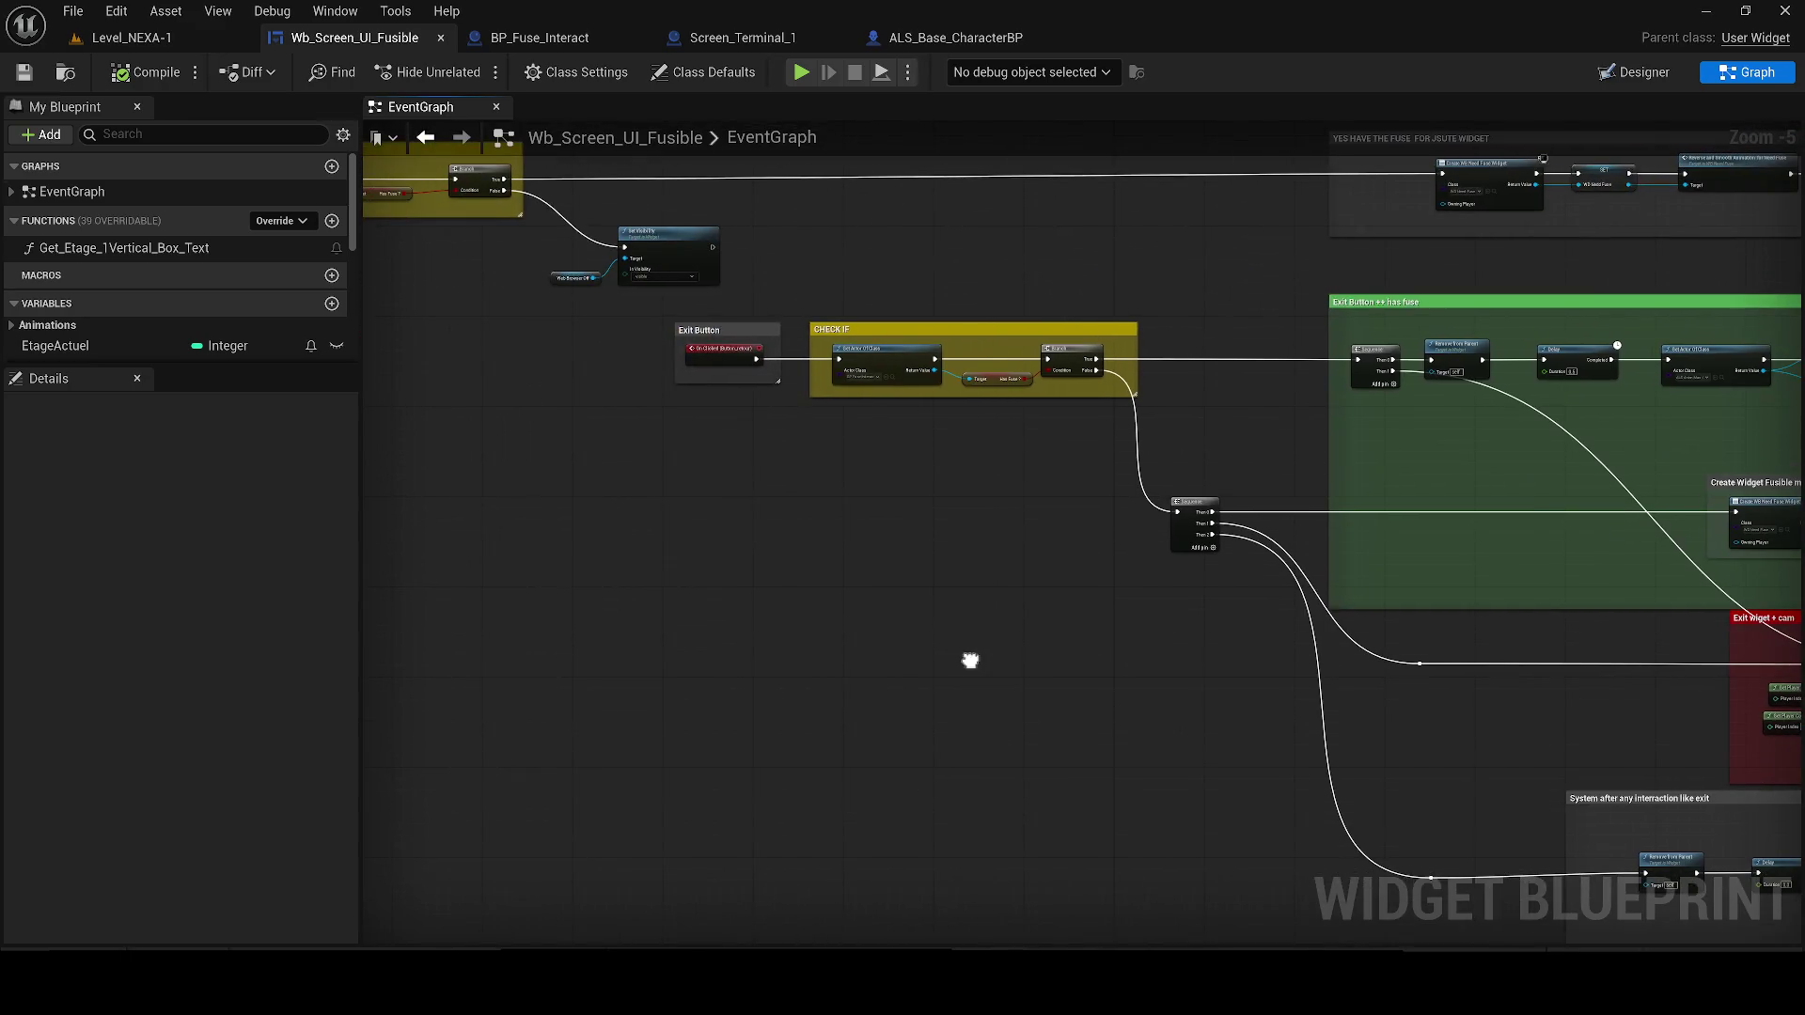
pyautogui.moveTo(825, 422)
pyautogui.mouseDown()
pyautogui.moveTo(1015, 673)
pyautogui.moveTo(1154, 673)
pyautogui.mouseUp()
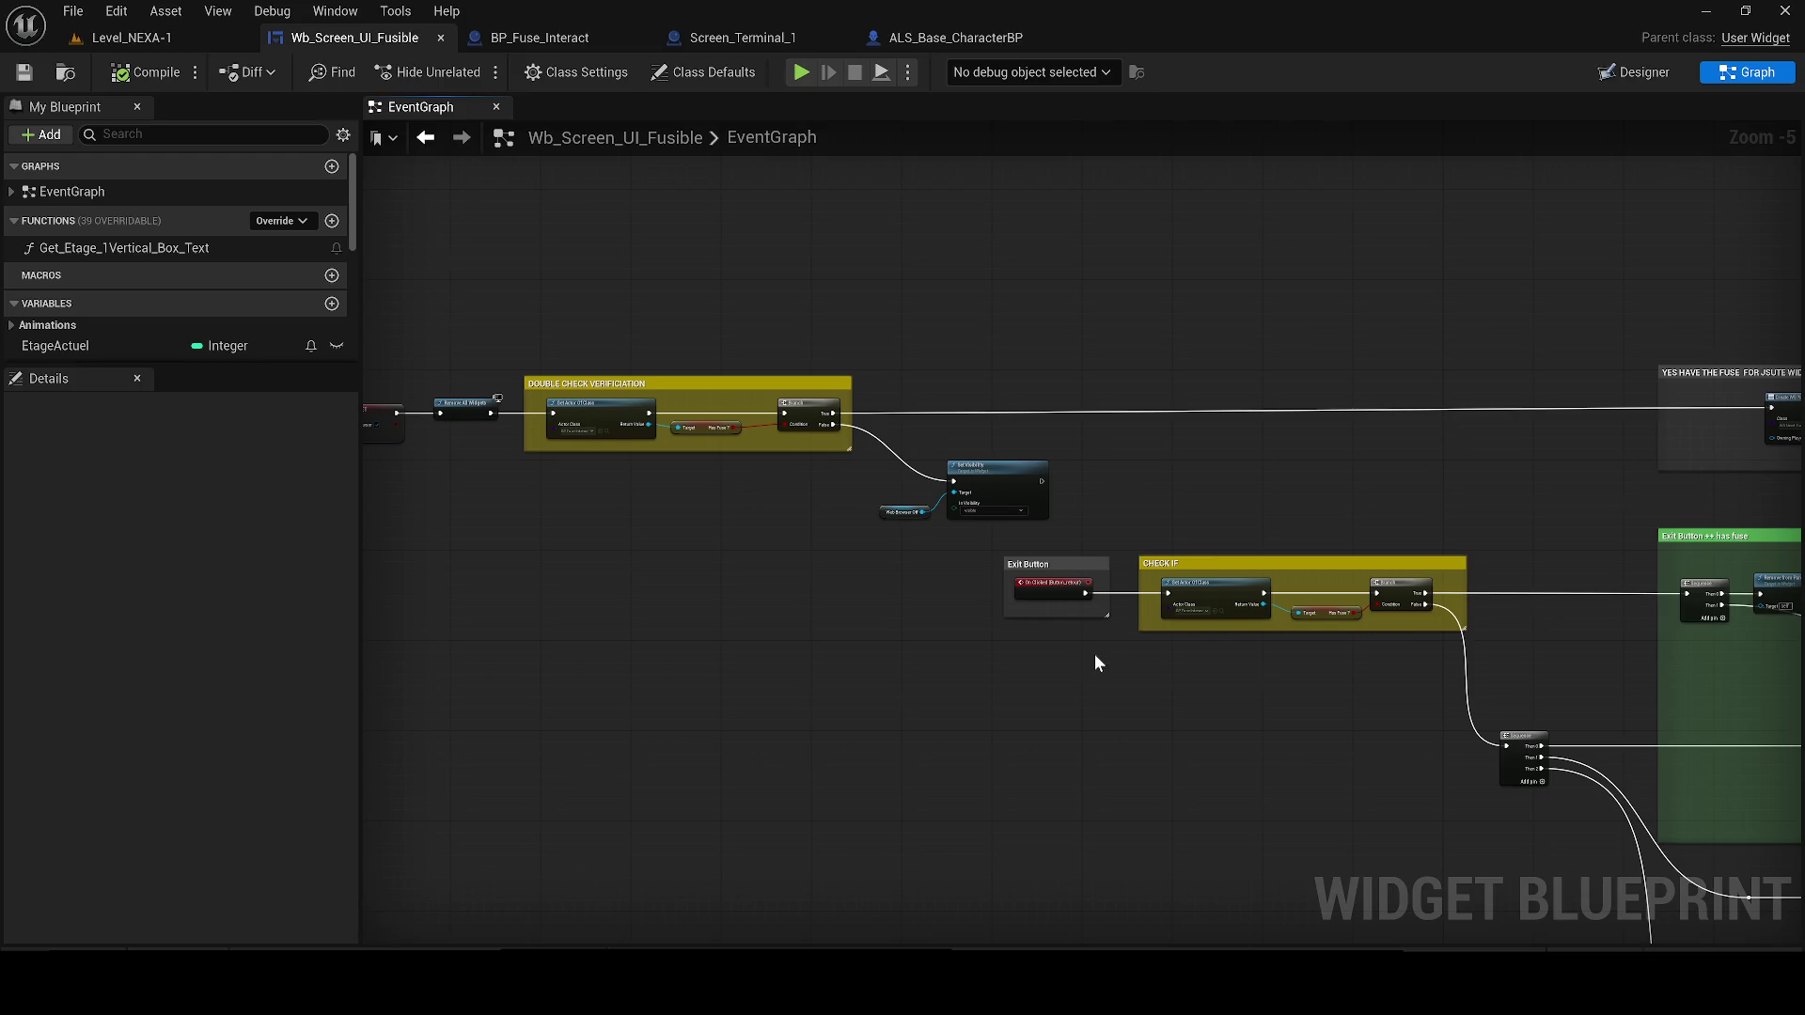
pyautogui.moveTo(1096, 662)
pyautogui.mouseDown()
pyautogui.moveTo(629, 636)
pyautogui.moveTo(378, 587)
pyautogui.moveTo(106, 705)
pyautogui.mouseUp()
pyautogui.scroll(2, 798, 494)
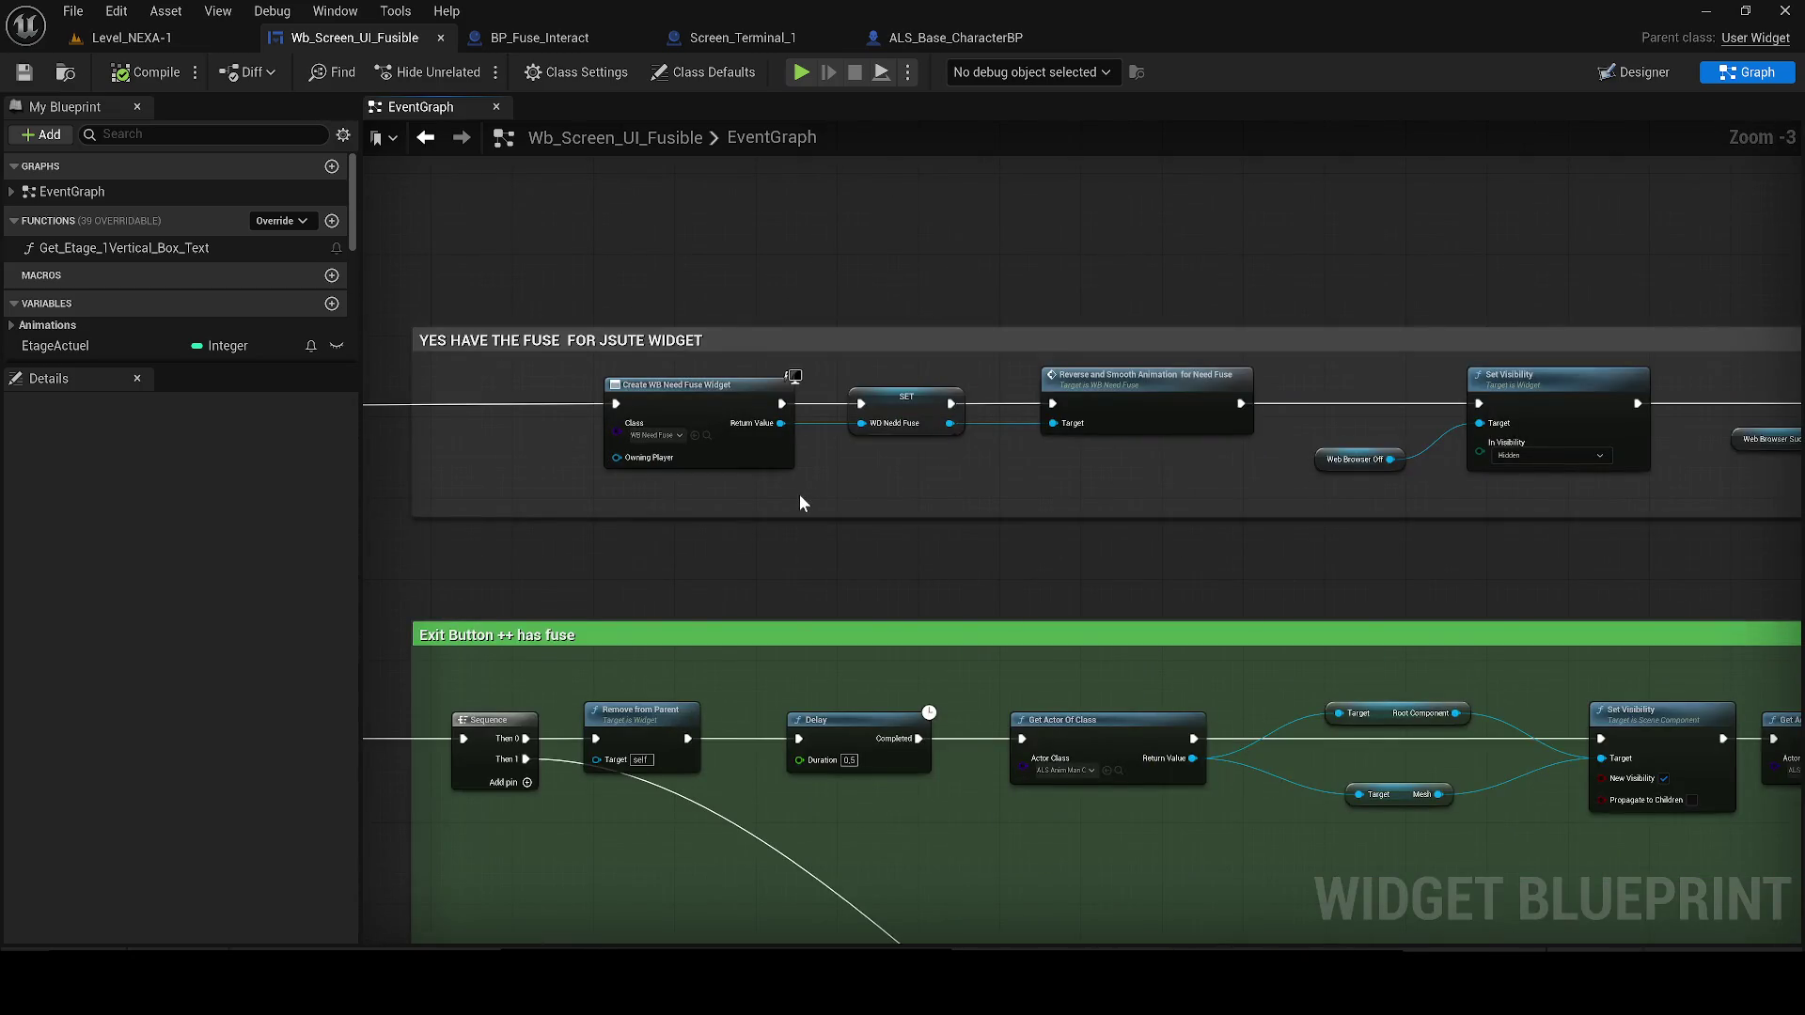
pyautogui.moveTo(1224, 467)
pyautogui.mouseDown()
pyautogui.moveTo(971, 492)
pyautogui.moveTo(1683, 548)
pyautogui.moveTo(1802, 442)
pyautogui.mouseUp()
pyautogui.scroll(-2, 1316, 495)
pyautogui.moveTo(1297, 494)
pyautogui.mouseDown()
pyautogui.moveTo(1316, 451)
pyautogui.moveTo(1599, 460)
pyautogui.moveTo(1213, 499)
pyautogui.mouseUp()
pyautogui.moveTo(1561, 676)
pyautogui.mouseDown()
pyautogui.moveTo(1081, 582)
pyautogui.moveTo(571, 594)
pyautogui.mouseUp()
pyautogui.scroll(1, 737, 610)
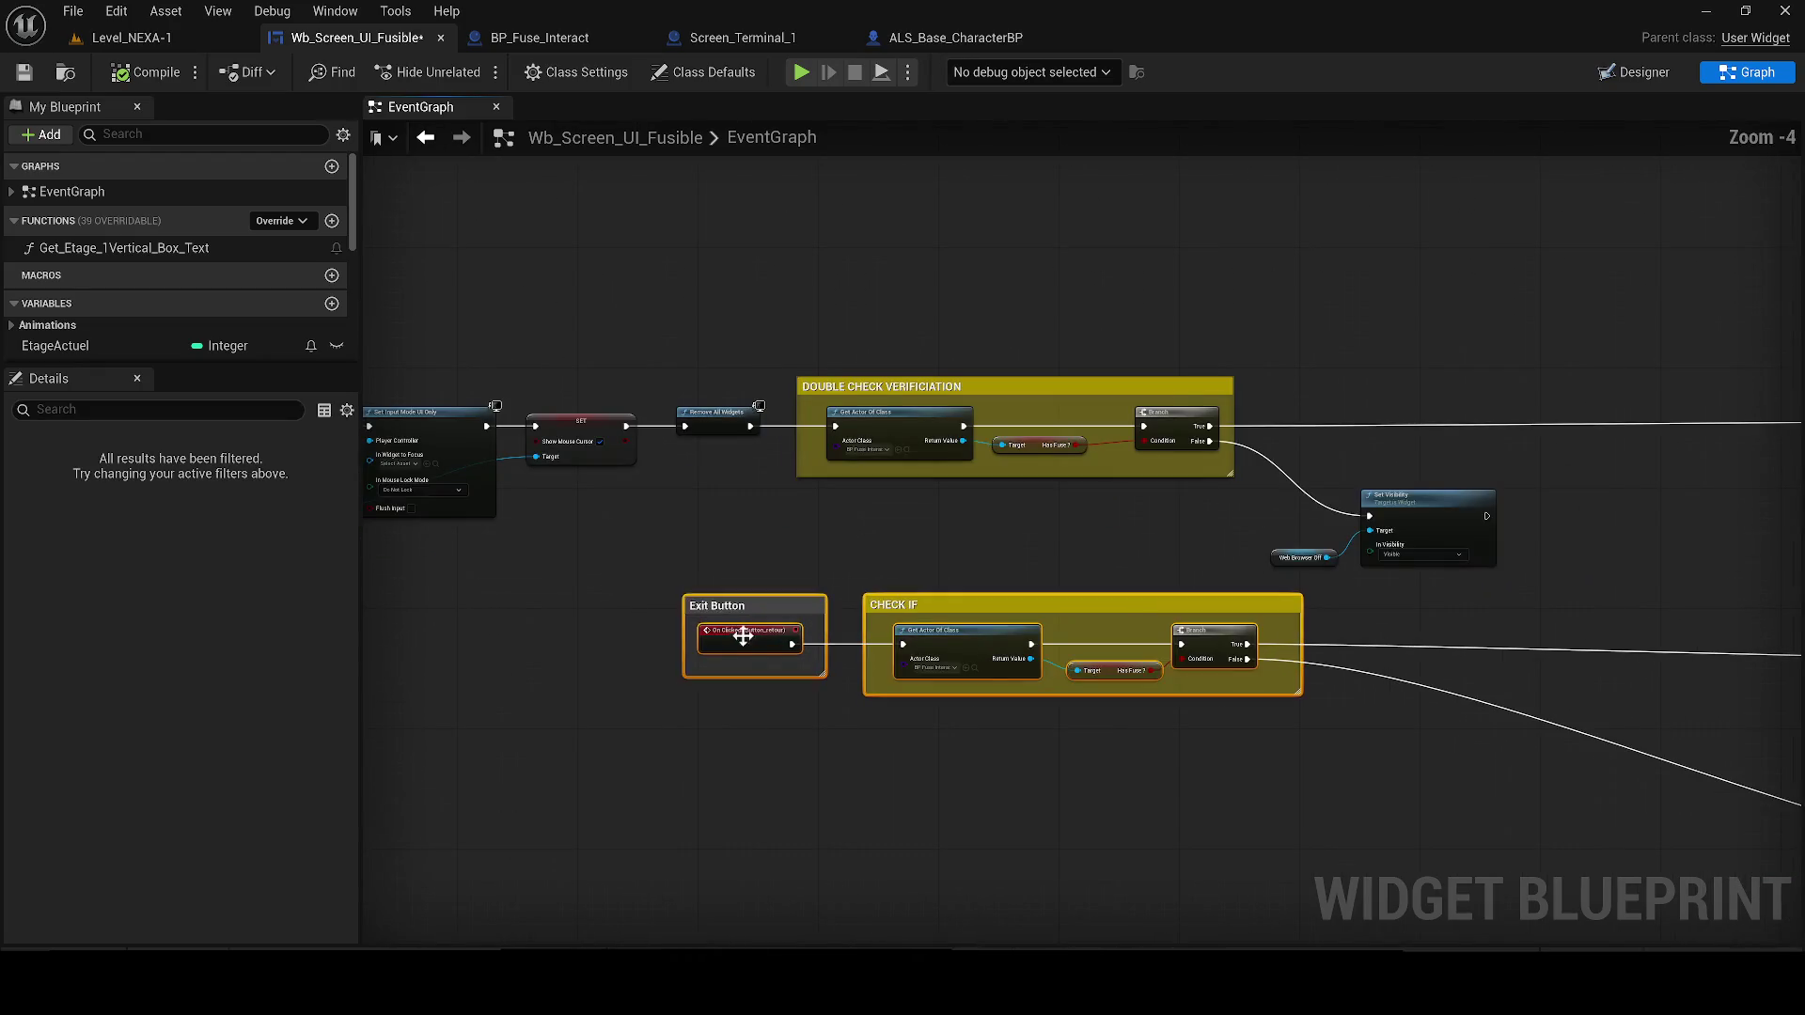
# Take the Button_retour On Clicked event out of the Exit Button group and reposition it
pyautogui.click(769, 632)
pyautogui.press('Delete')
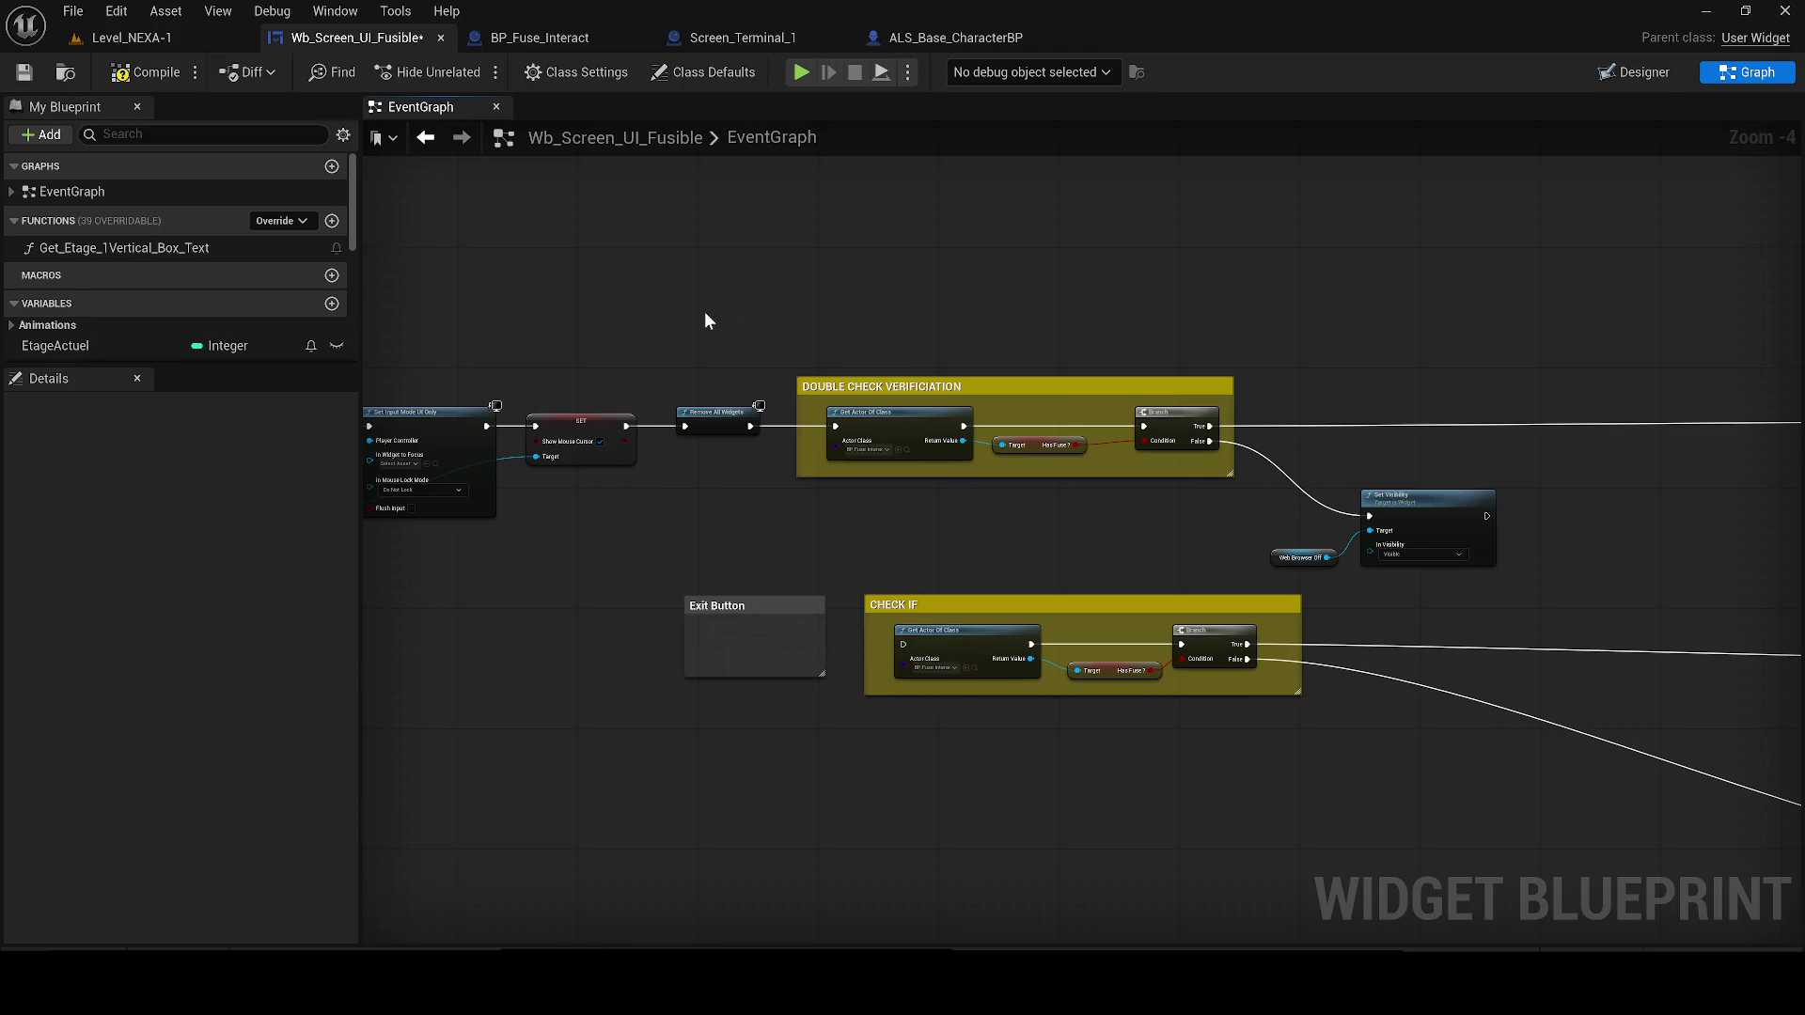
pyautogui.moveTo(921, 293)
pyautogui.mouseDown()
pyautogui.moveTo(719, 286)
pyautogui.moveTo(836, 426)
pyautogui.mouseUp()
pyautogui.moveTo(981, 556); pyautogui.dragTo(567, 524)
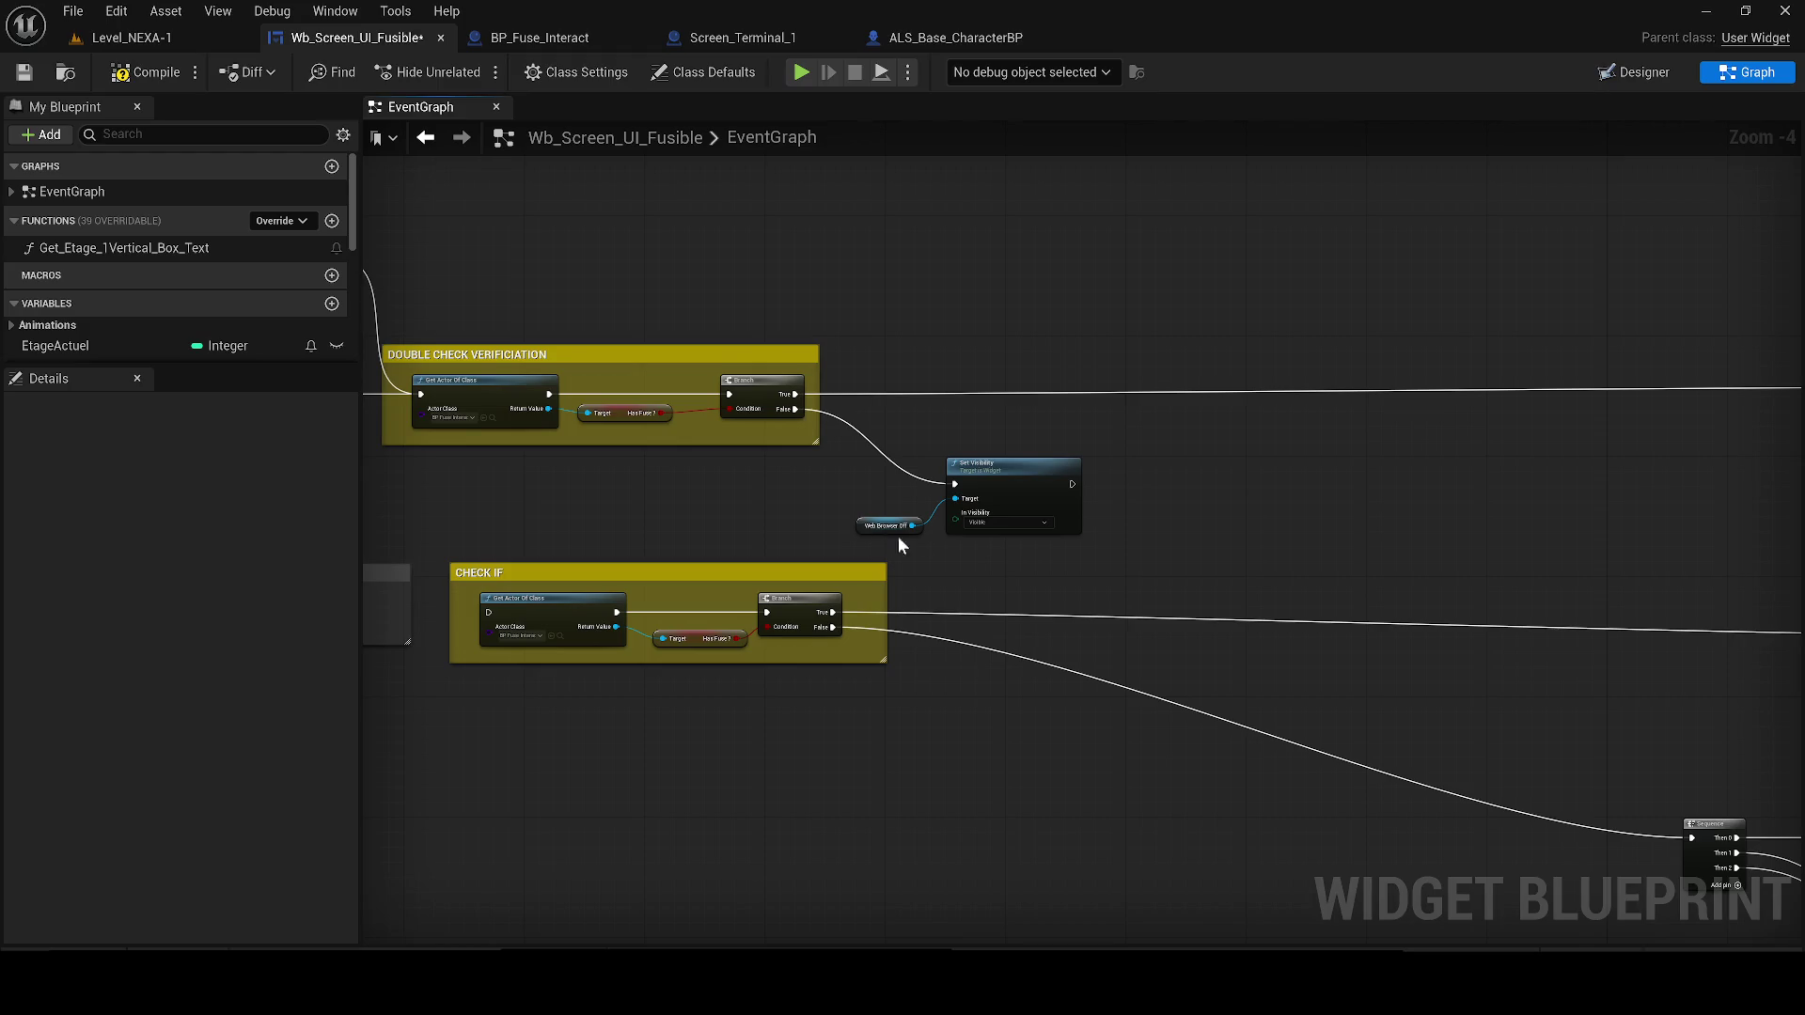
pyautogui.scroll(-1, 884, 536)
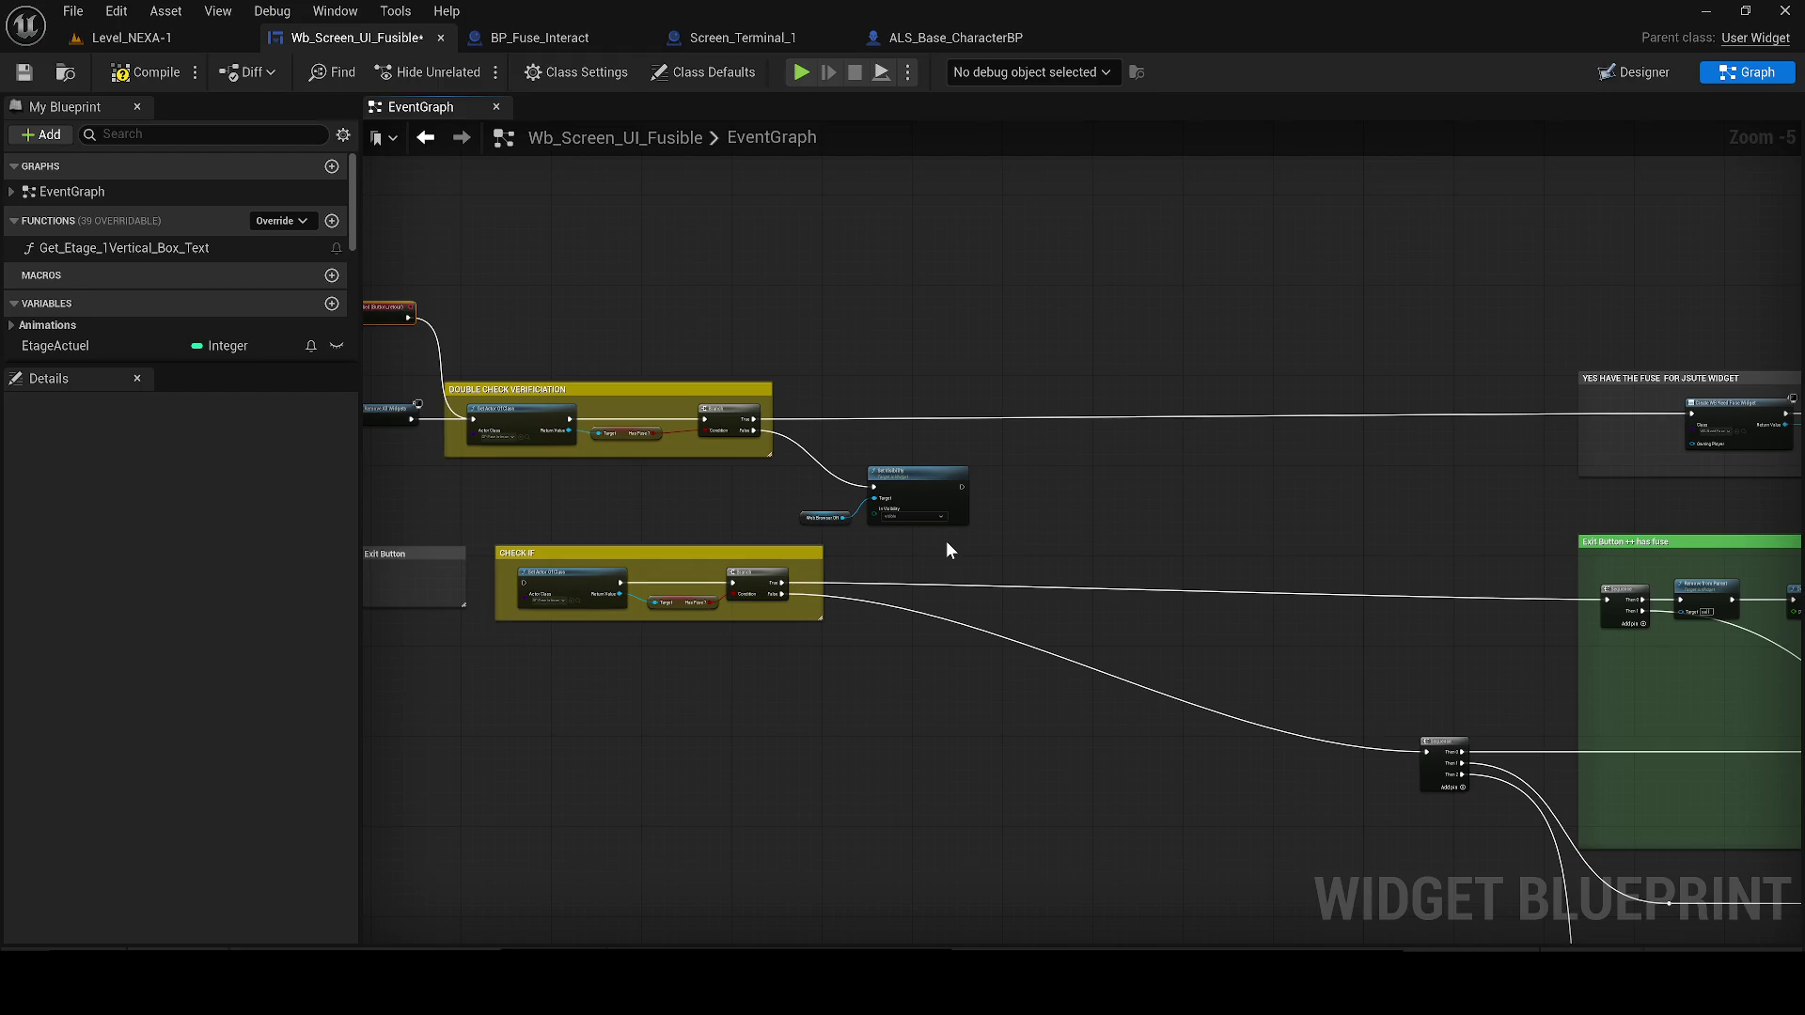
pyautogui.moveTo(1111, 504)
pyautogui.mouseDown()
pyautogui.moveTo(1097, 324)
pyautogui.moveTo(618, 355)
pyautogui.mouseUp()
pyautogui.scroll(2, 611, 358)
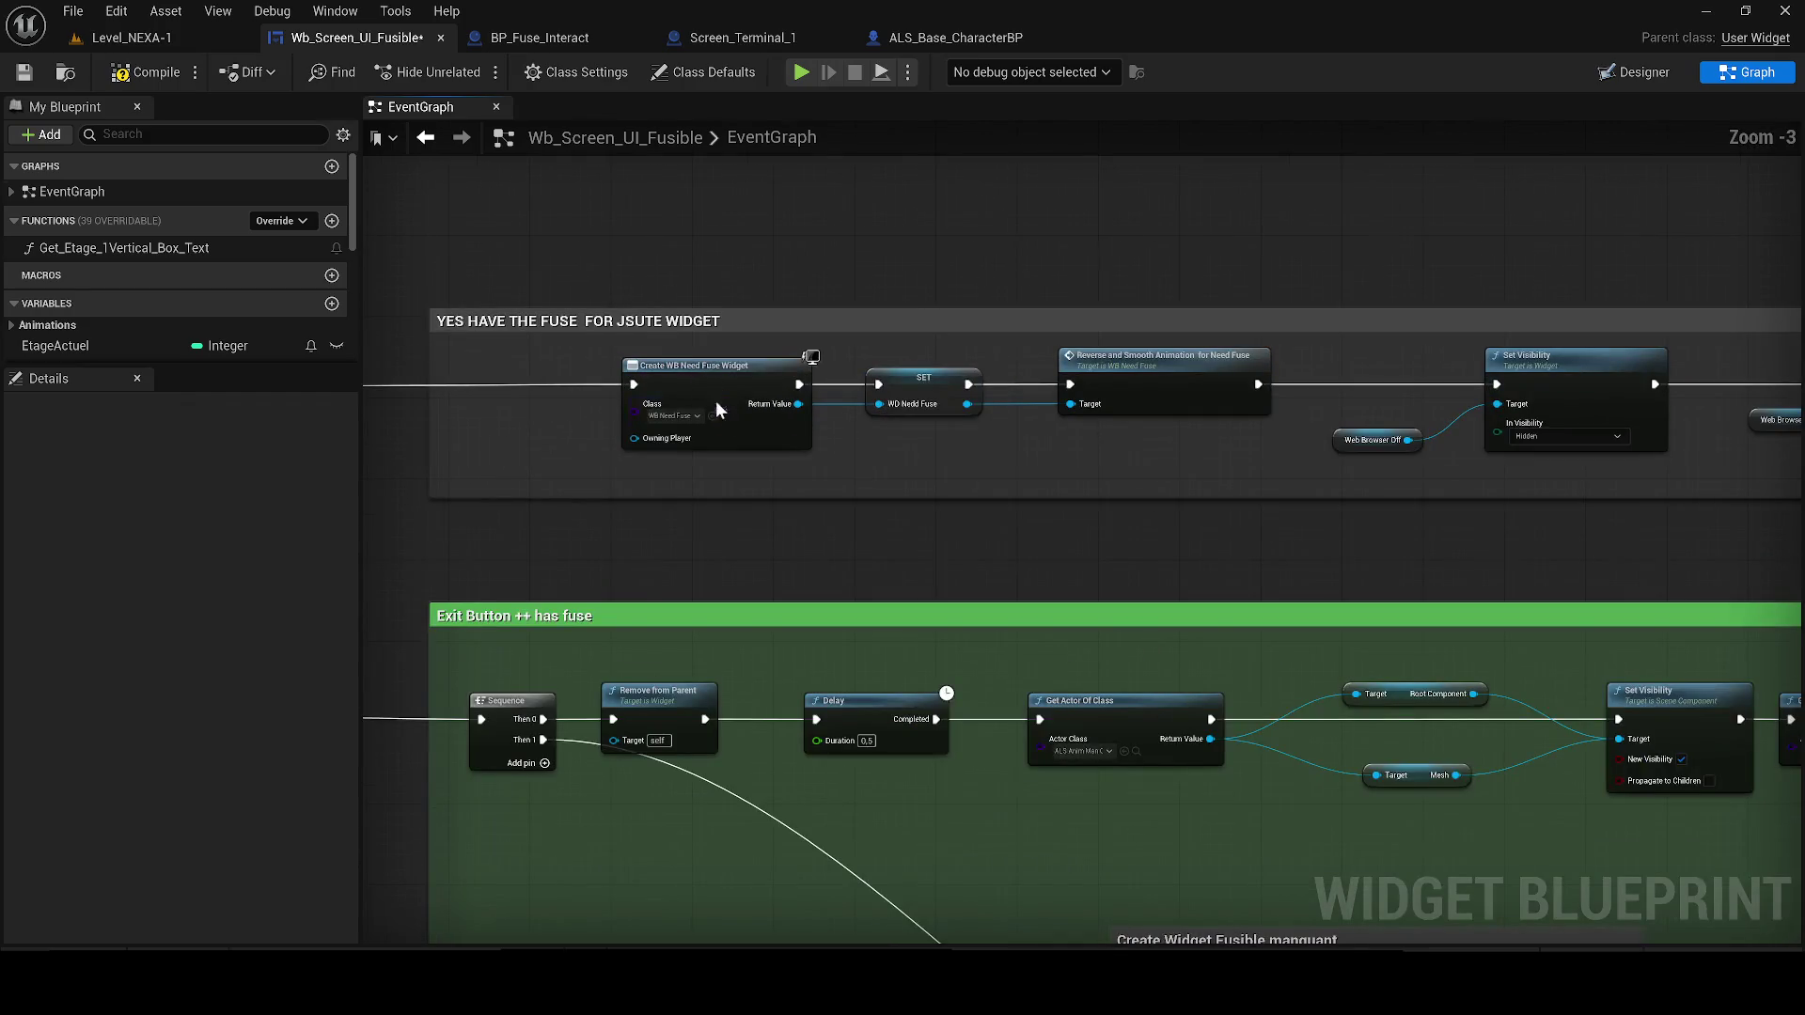
pyautogui.hotkey('ctrl', 'space')
pyautogui.scroll(-2, 997, 489)
pyautogui.moveTo(914, 467)
pyautogui.mouseDown()
pyautogui.moveTo(1192, 442)
pyautogui.moveTo(1795, 508)
pyautogui.mouseUp()
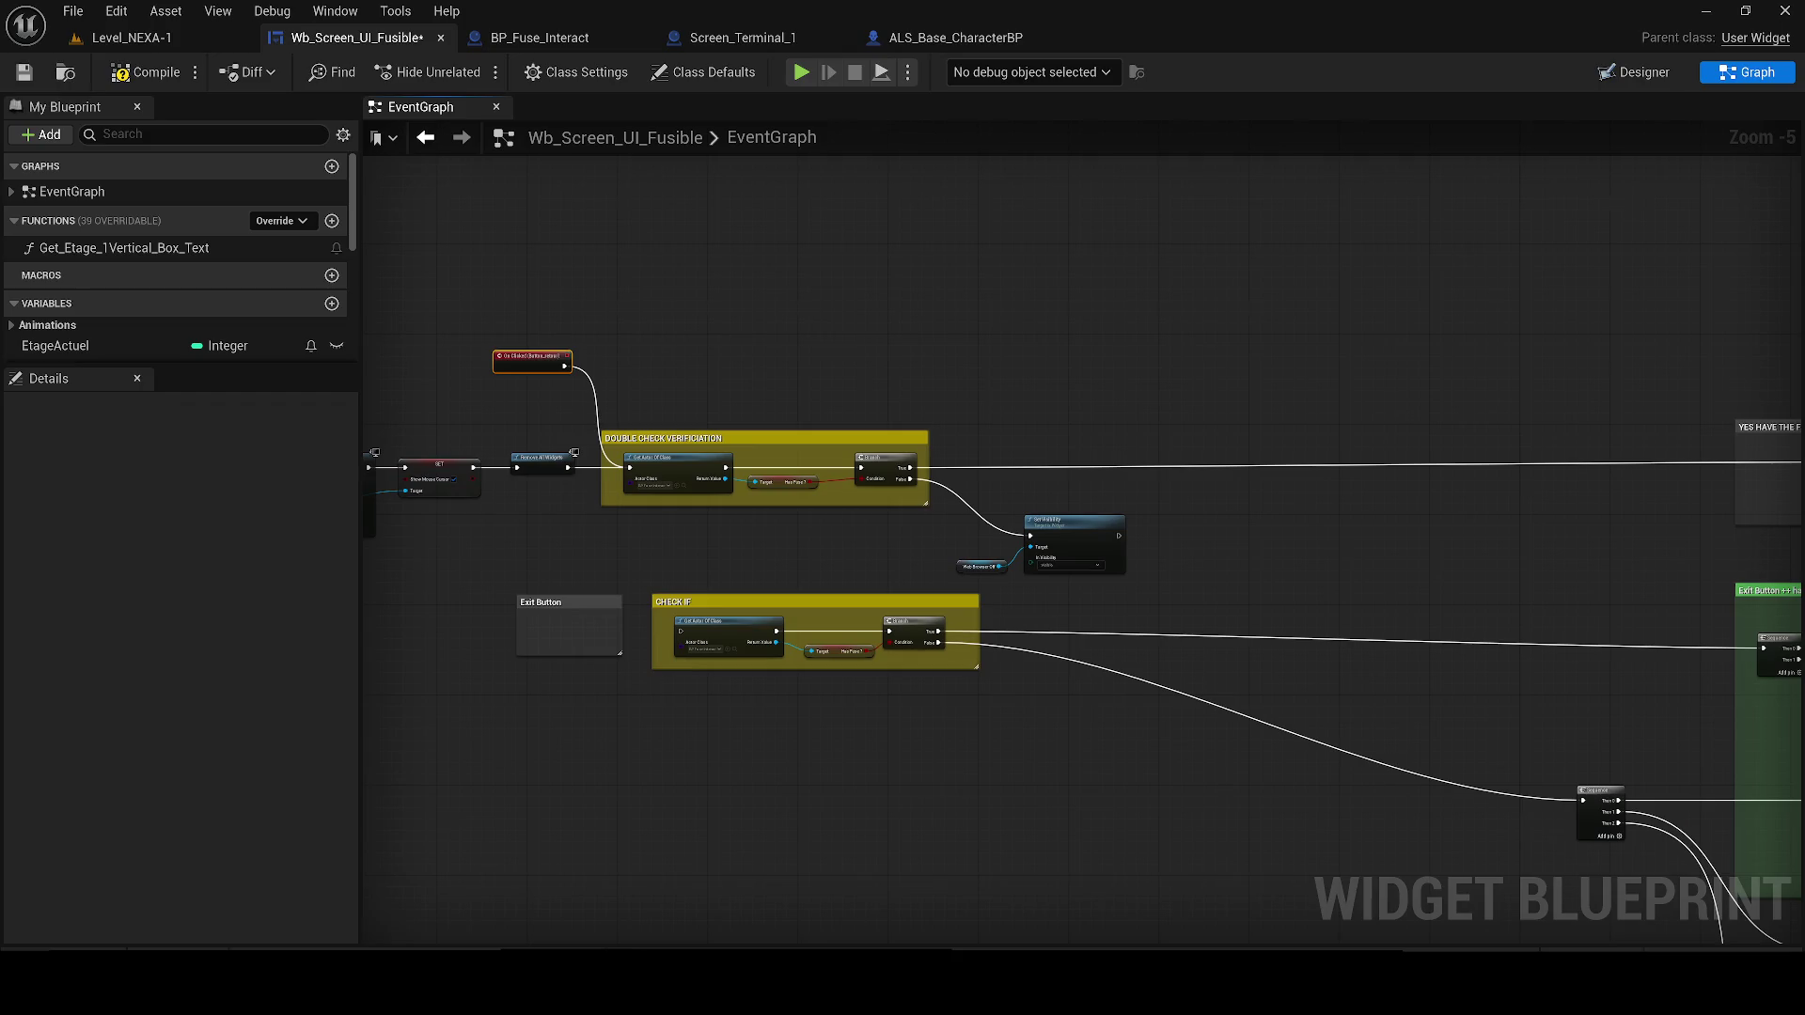
pyautogui.moveTo(1523, 507)
pyautogui.mouseDown()
pyautogui.moveTo(1796, 508)
pyautogui.moveTo(1295, 490)
pyautogui.mouseUp()
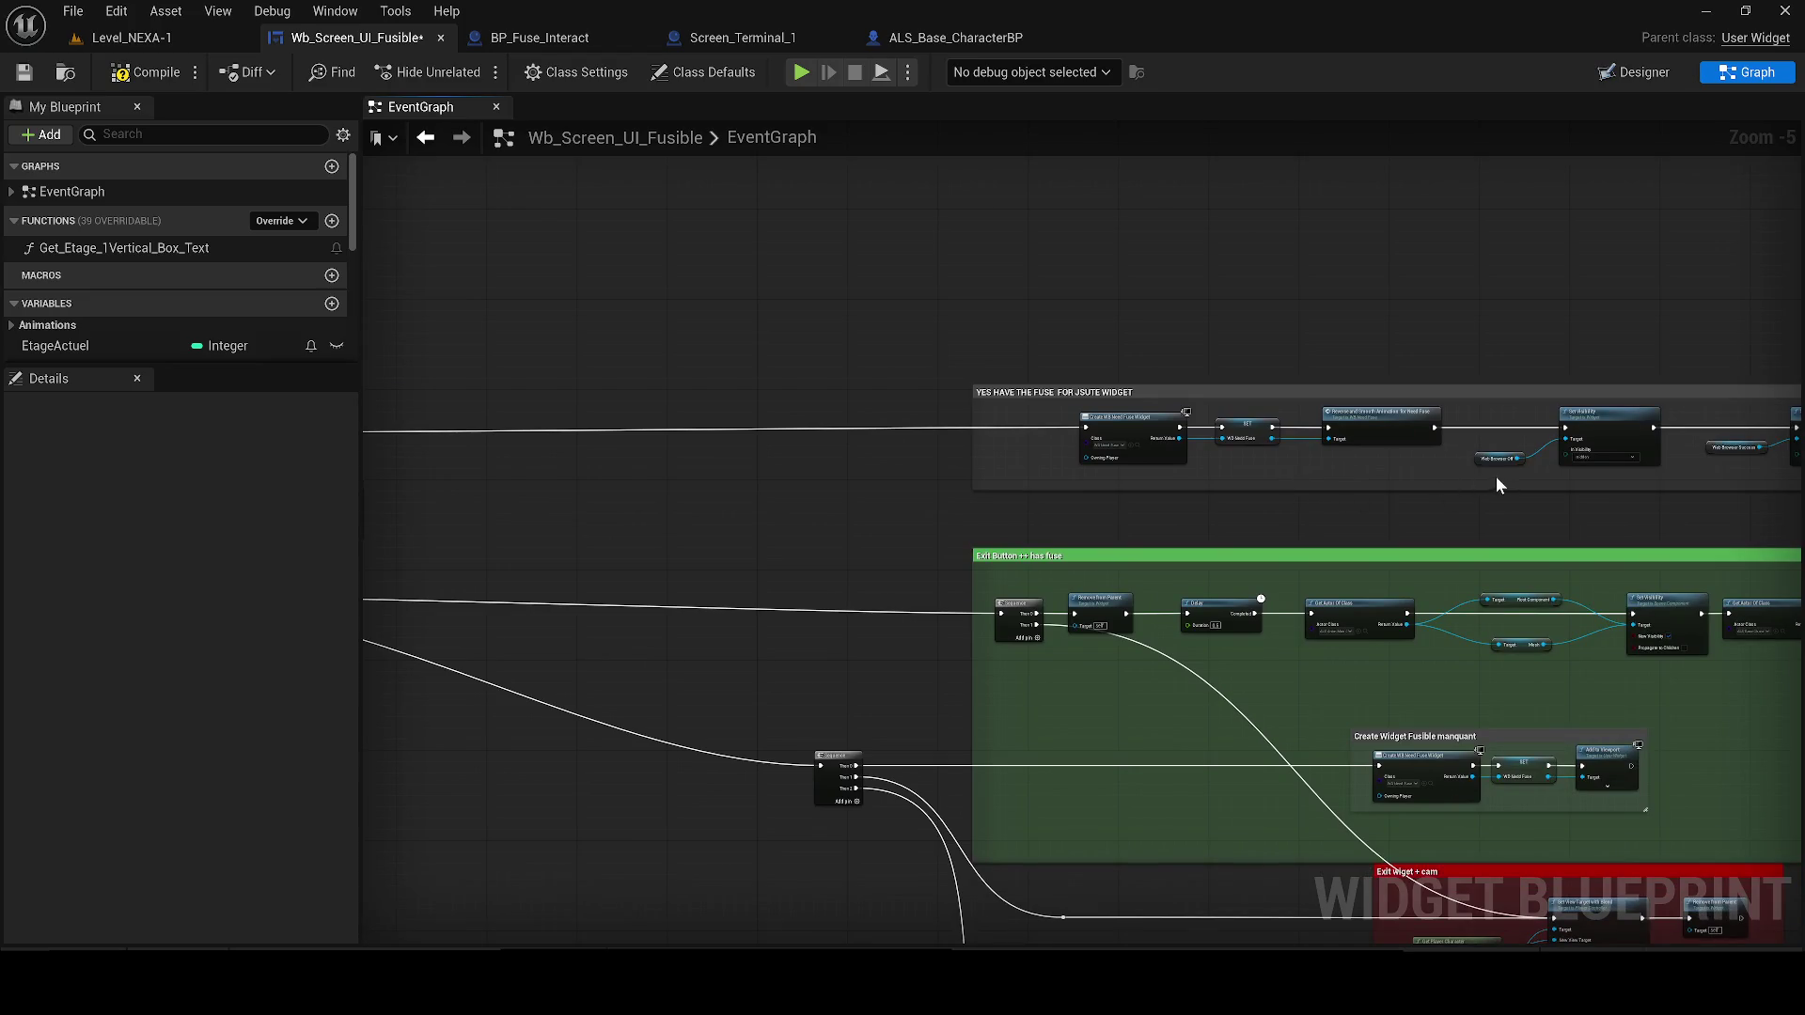
pyautogui.moveTo(1500, 486); pyautogui.dragTo(1333, 486)
# Move the YES HAVE THE FUSE comment group up and to the left
pyautogui.click(839, 391)
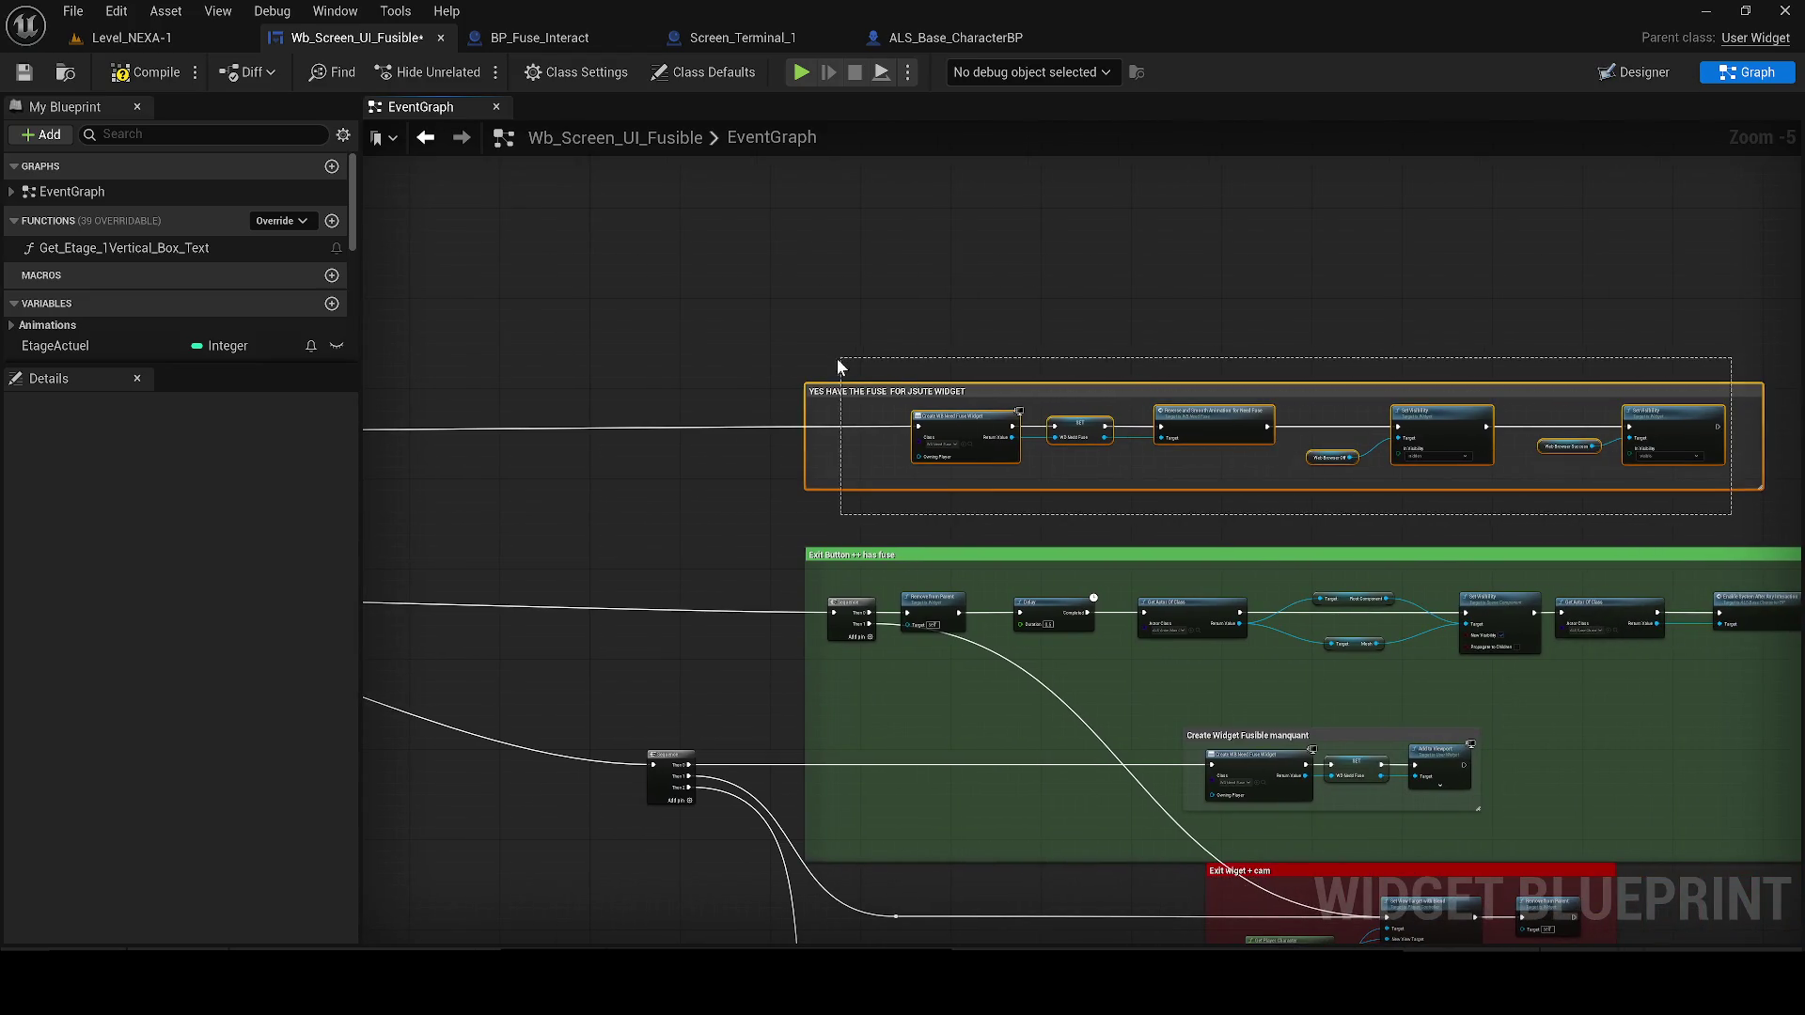
pyautogui.moveTo(805, 385)
pyautogui.mouseDown()
pyautogui.moveTo(714, 363)
pyautogui.moveTo(690, 329)
pyautogui.mouseUp()
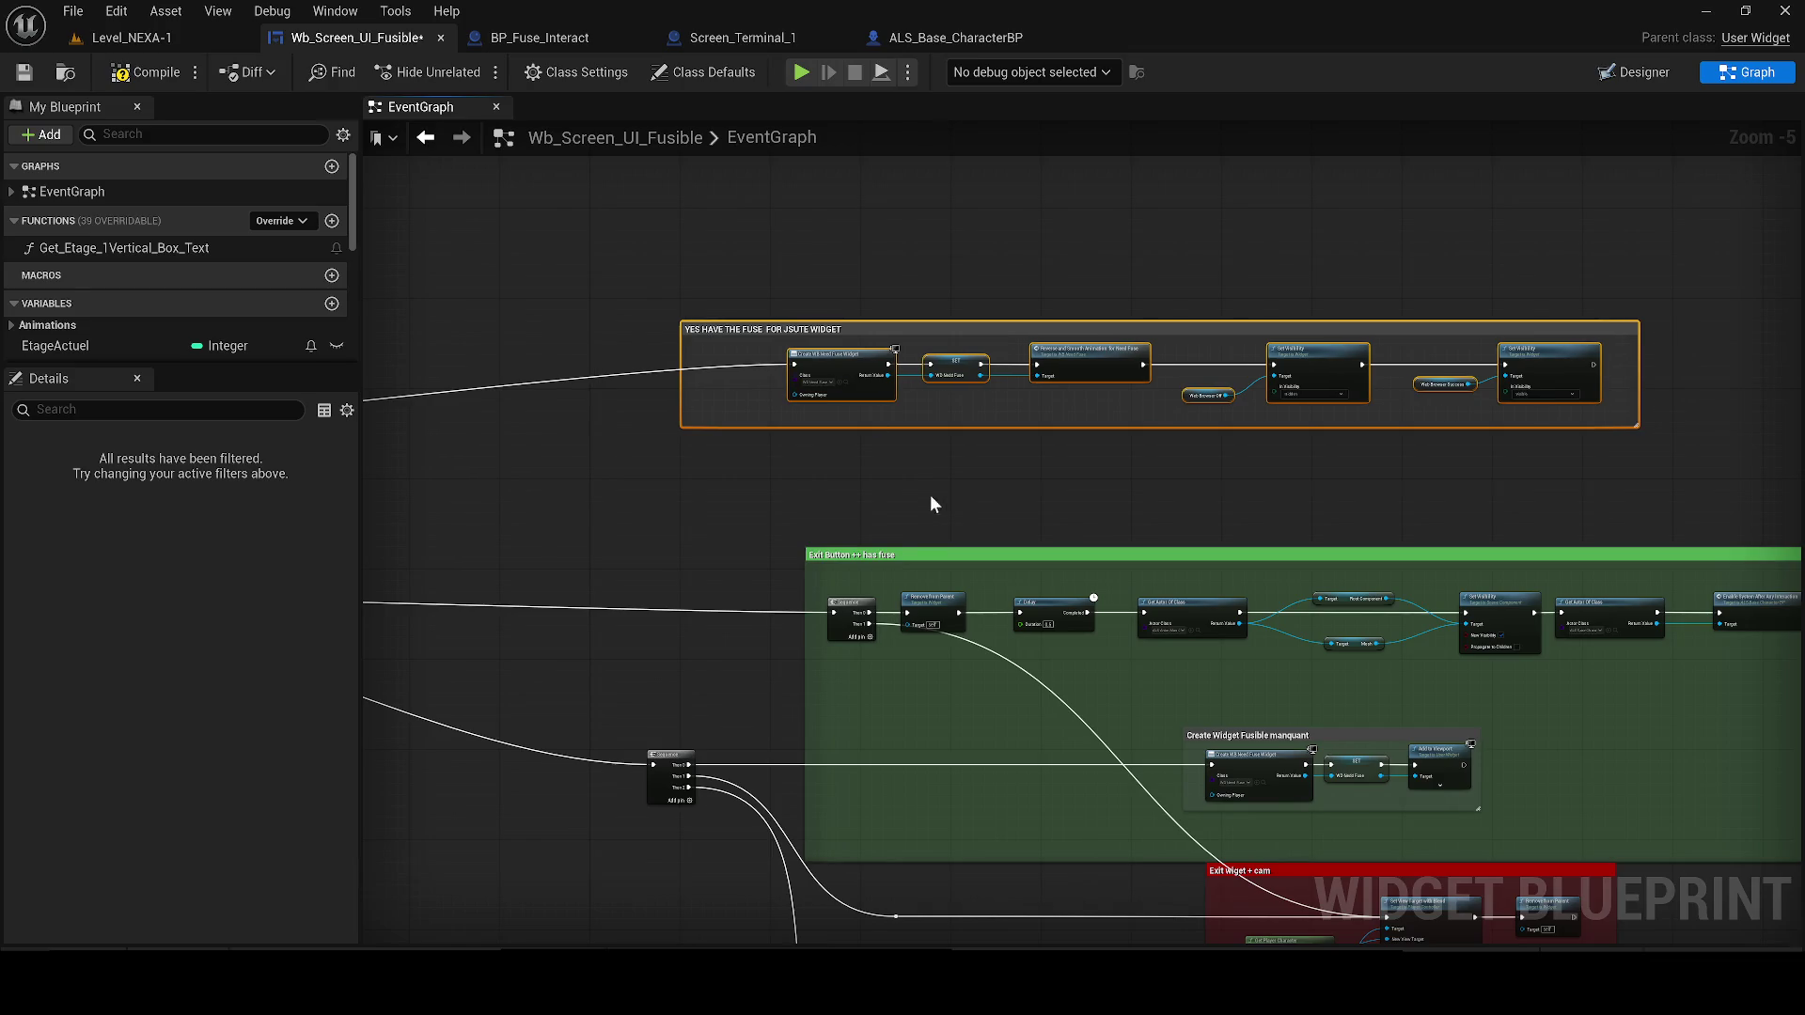
pyautogui.moveTo(930, 493); pyautogui.dragTo(622, 500)
pyautogui.moveTo(1222, 557)
pyautogui.mouseDown()
pyautogui.moveTo(682, 516)
pyautogui.moveTo(1167, 625)
pyautogui.mouseUp()
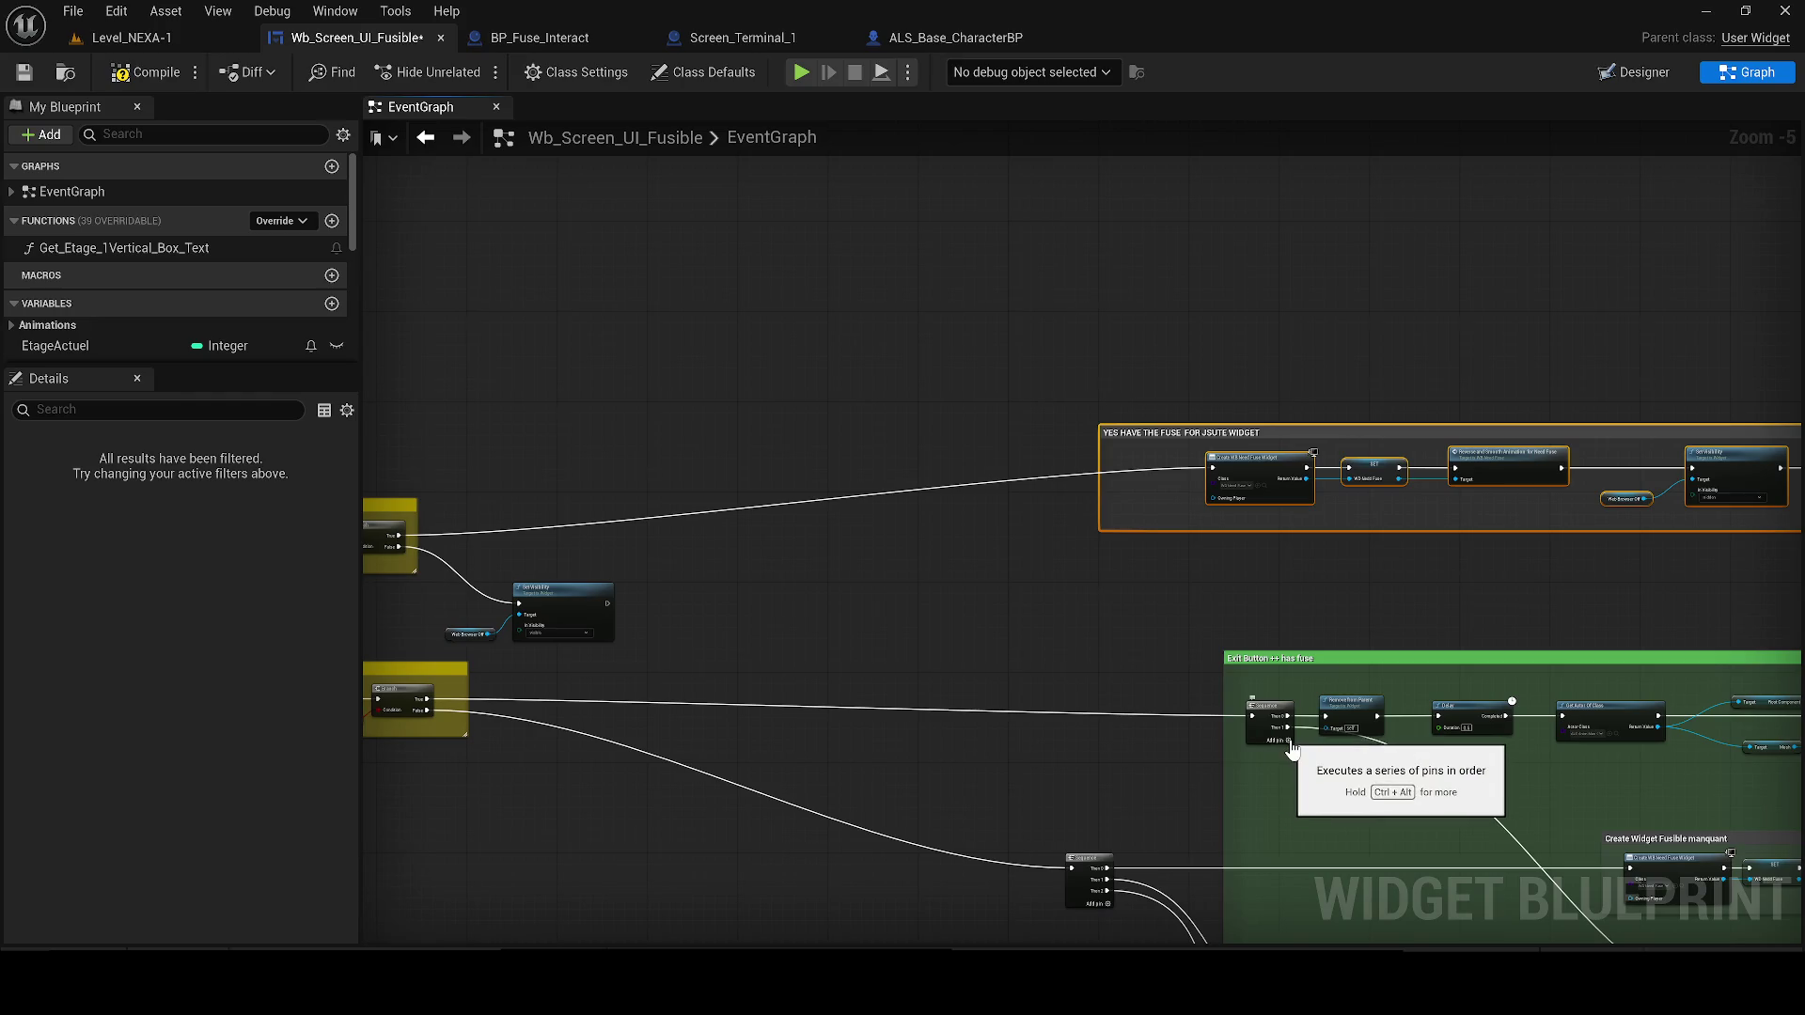
pyautogui.moveTo(463, 566); pyautogui.dragTo(491, 492)
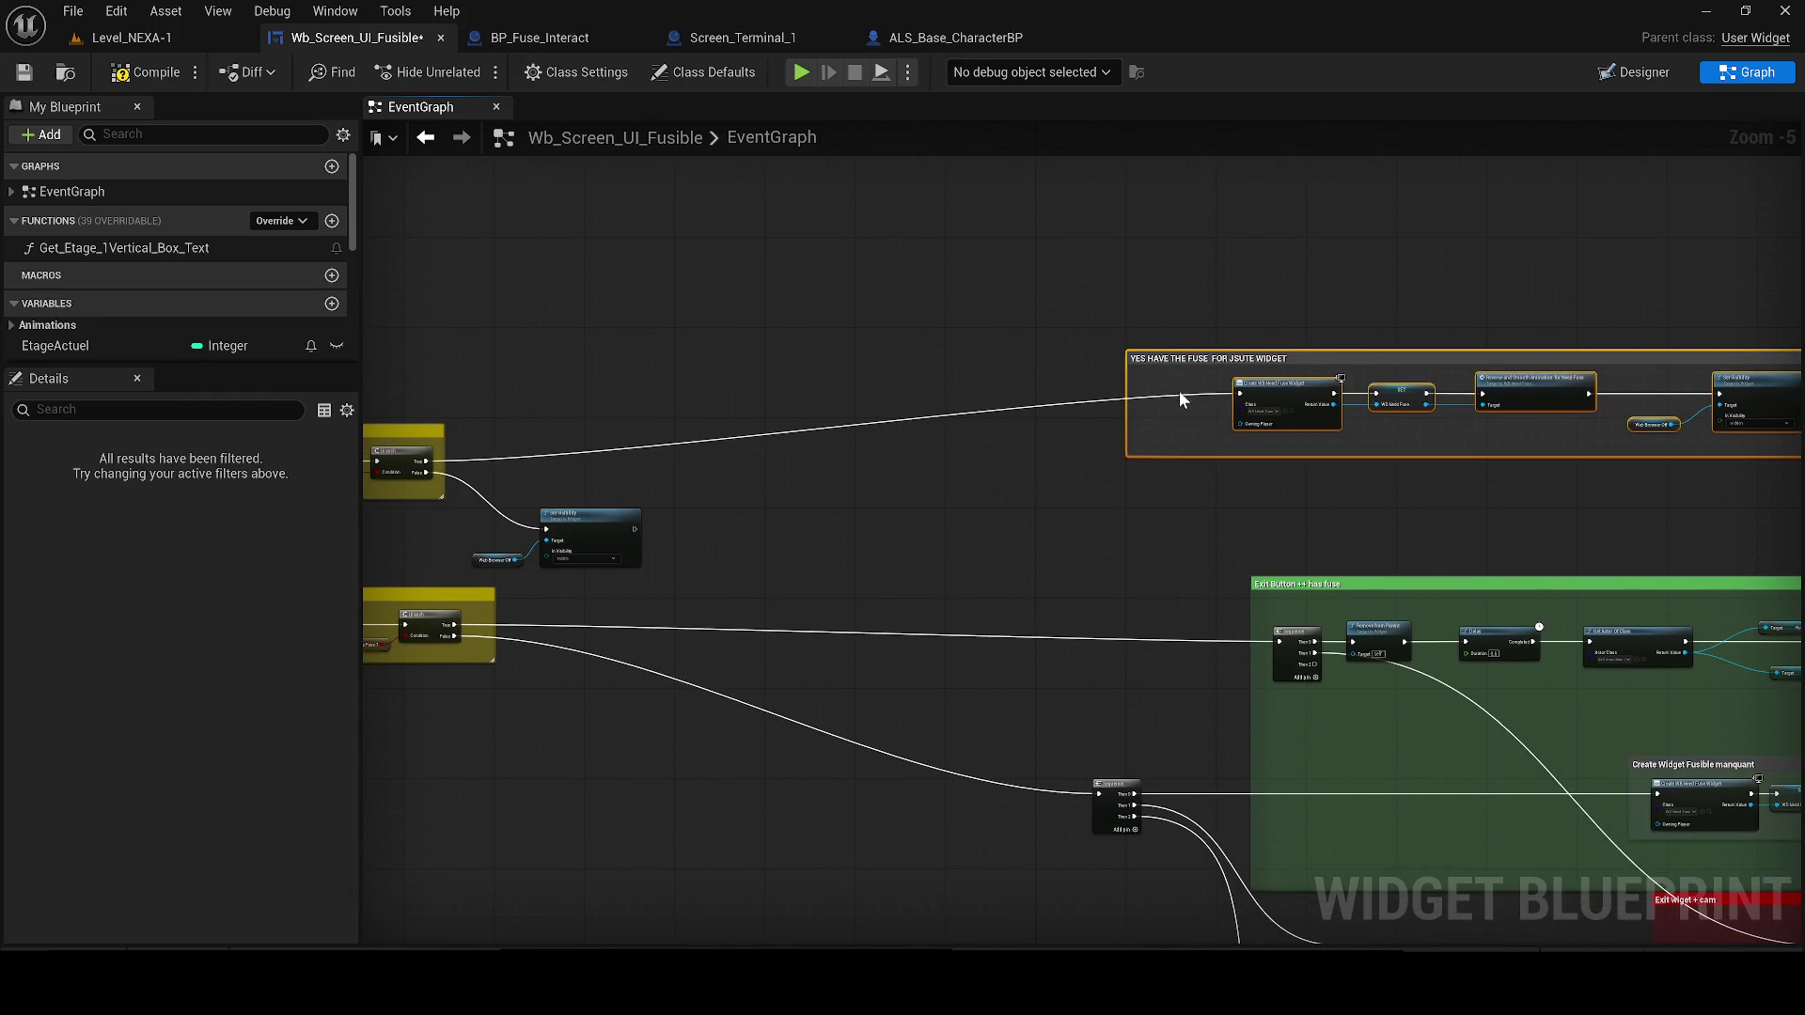
# Link the Sequence to Create Widget and the DOUBLE CHECK True output to the fuse Sequence
pyautogui.keyDown('alt'); pyautogui.click(1235, 393); pyautogui.keyUp('alt')
pyautogui.moveTo(1314, 664); pyautogui.dragTo(1248, 400)
pyautogui.moveTo(1159, 364); pyautogui.dragTo(1278, 453)
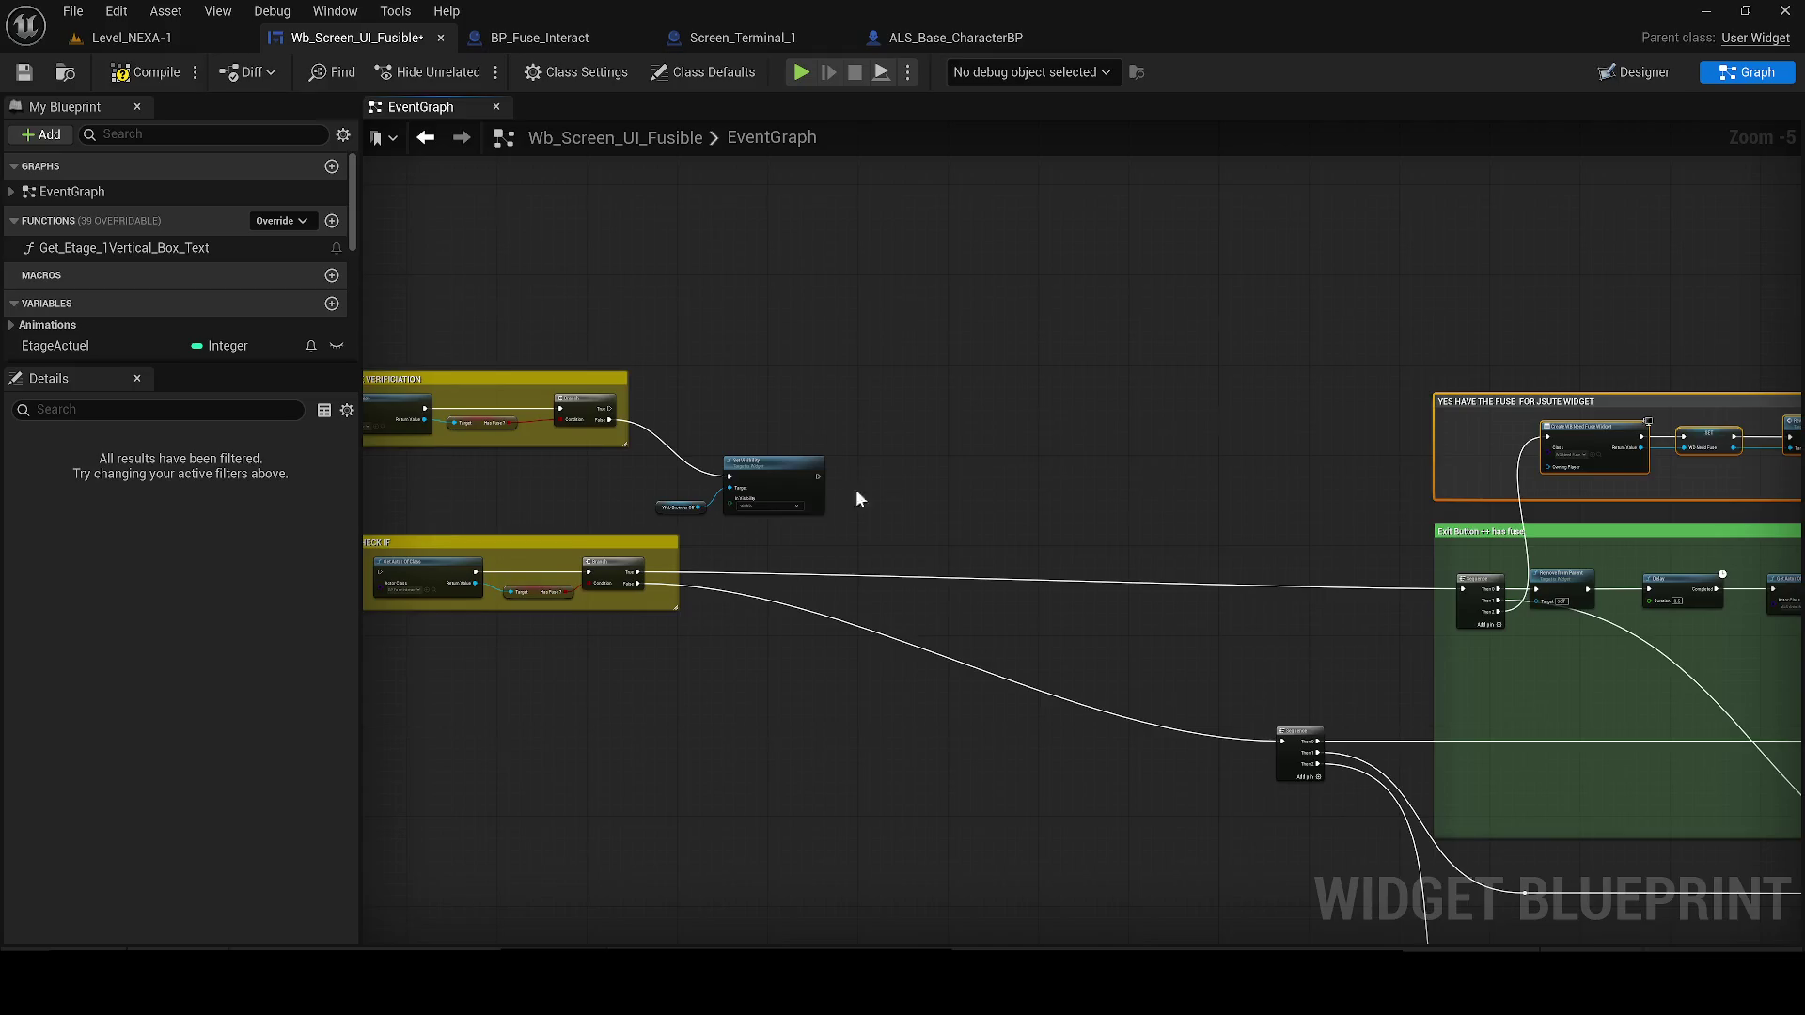
pyautogui.moveTo(900, 472)
pyautogui.mouseDown()
pyautogui.moveTo(843, 495)
pyautogui.moveTo(680, 481)
pyautogui.mouseUp()
pyautogui.moveTo(575, 361)
pyautogui.mouseDown()
pyautogui.moveTo(1540, 363)
pyautogui.moveTo(1358, 393)
pyautogui.moveTo(1427, 539)
pyautogui.mouseUp()
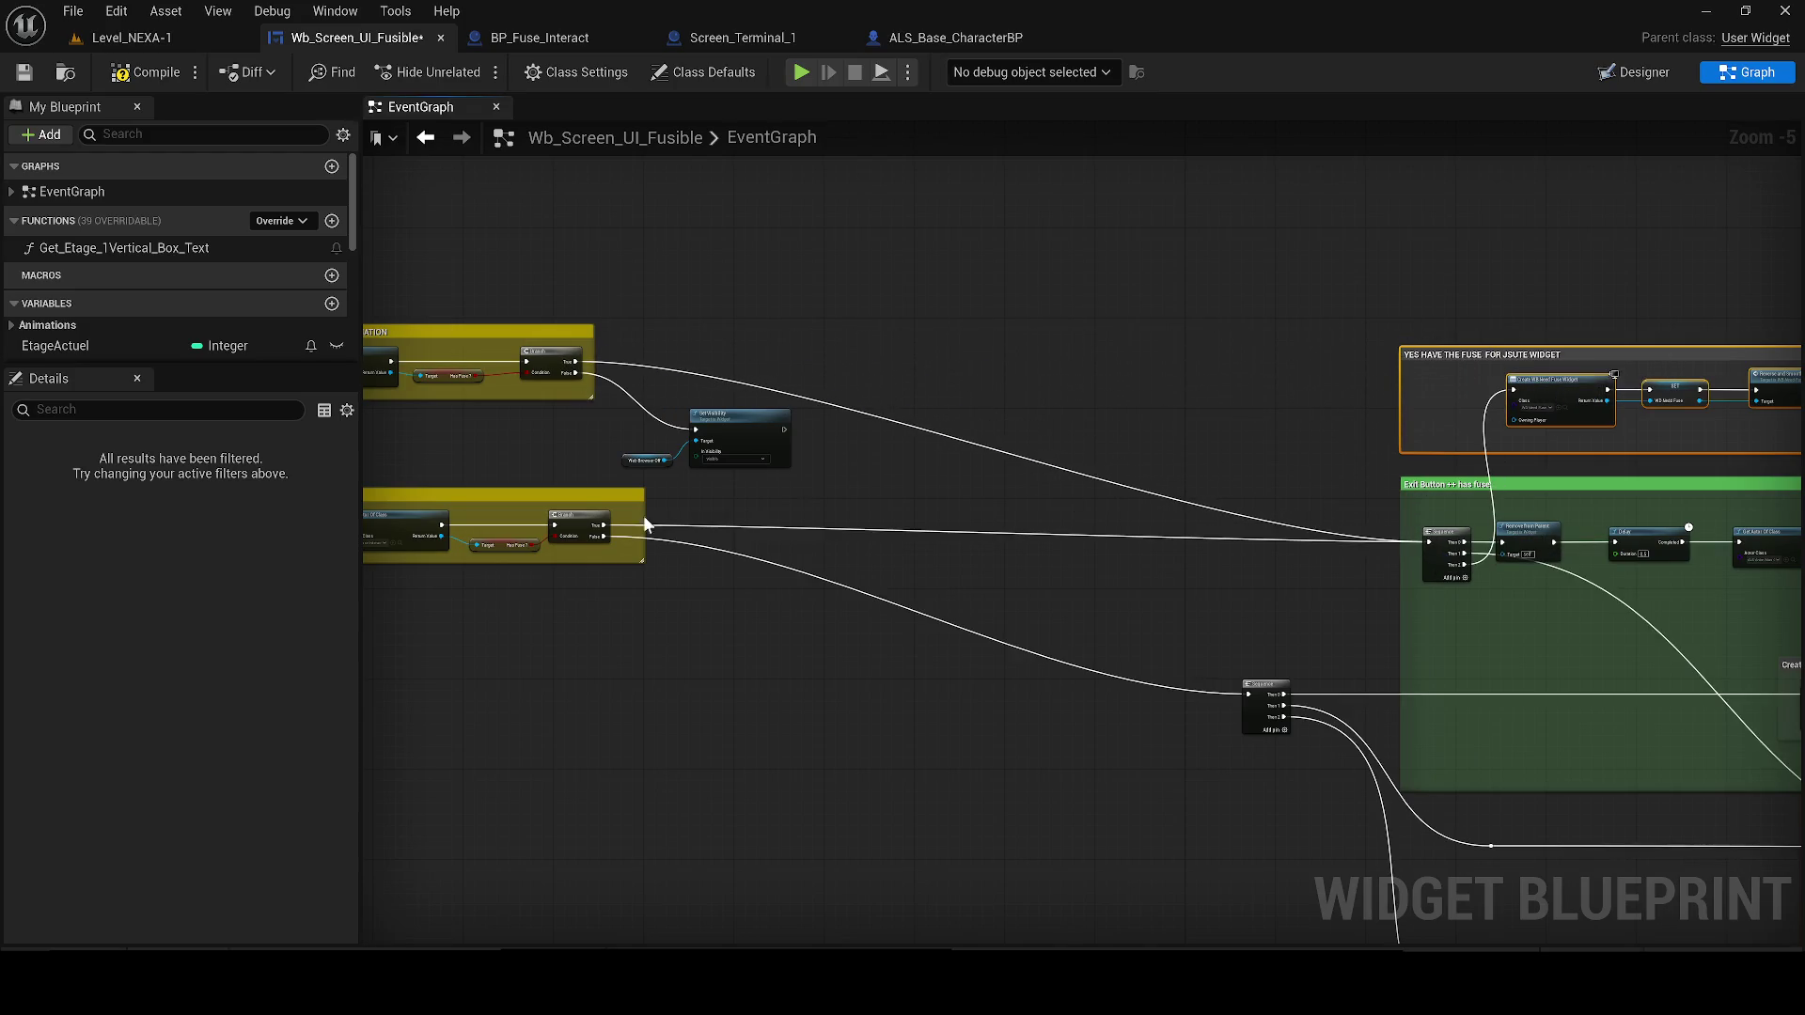
# Disconnect CHECK IF's True and False wires and feed the lower Sequence from Set Visibility
pyautogui.moveTo(629, 529)
pyautogui.mouseDown()
pyautogui.moveTo(890, 527)
pyautogui.moveTo(802, 529)
pyautogui.mouseUp()
pyautogui.keyDown('alt'); pyautogui.click(713, 547); pyautogui.keyUp('alt')
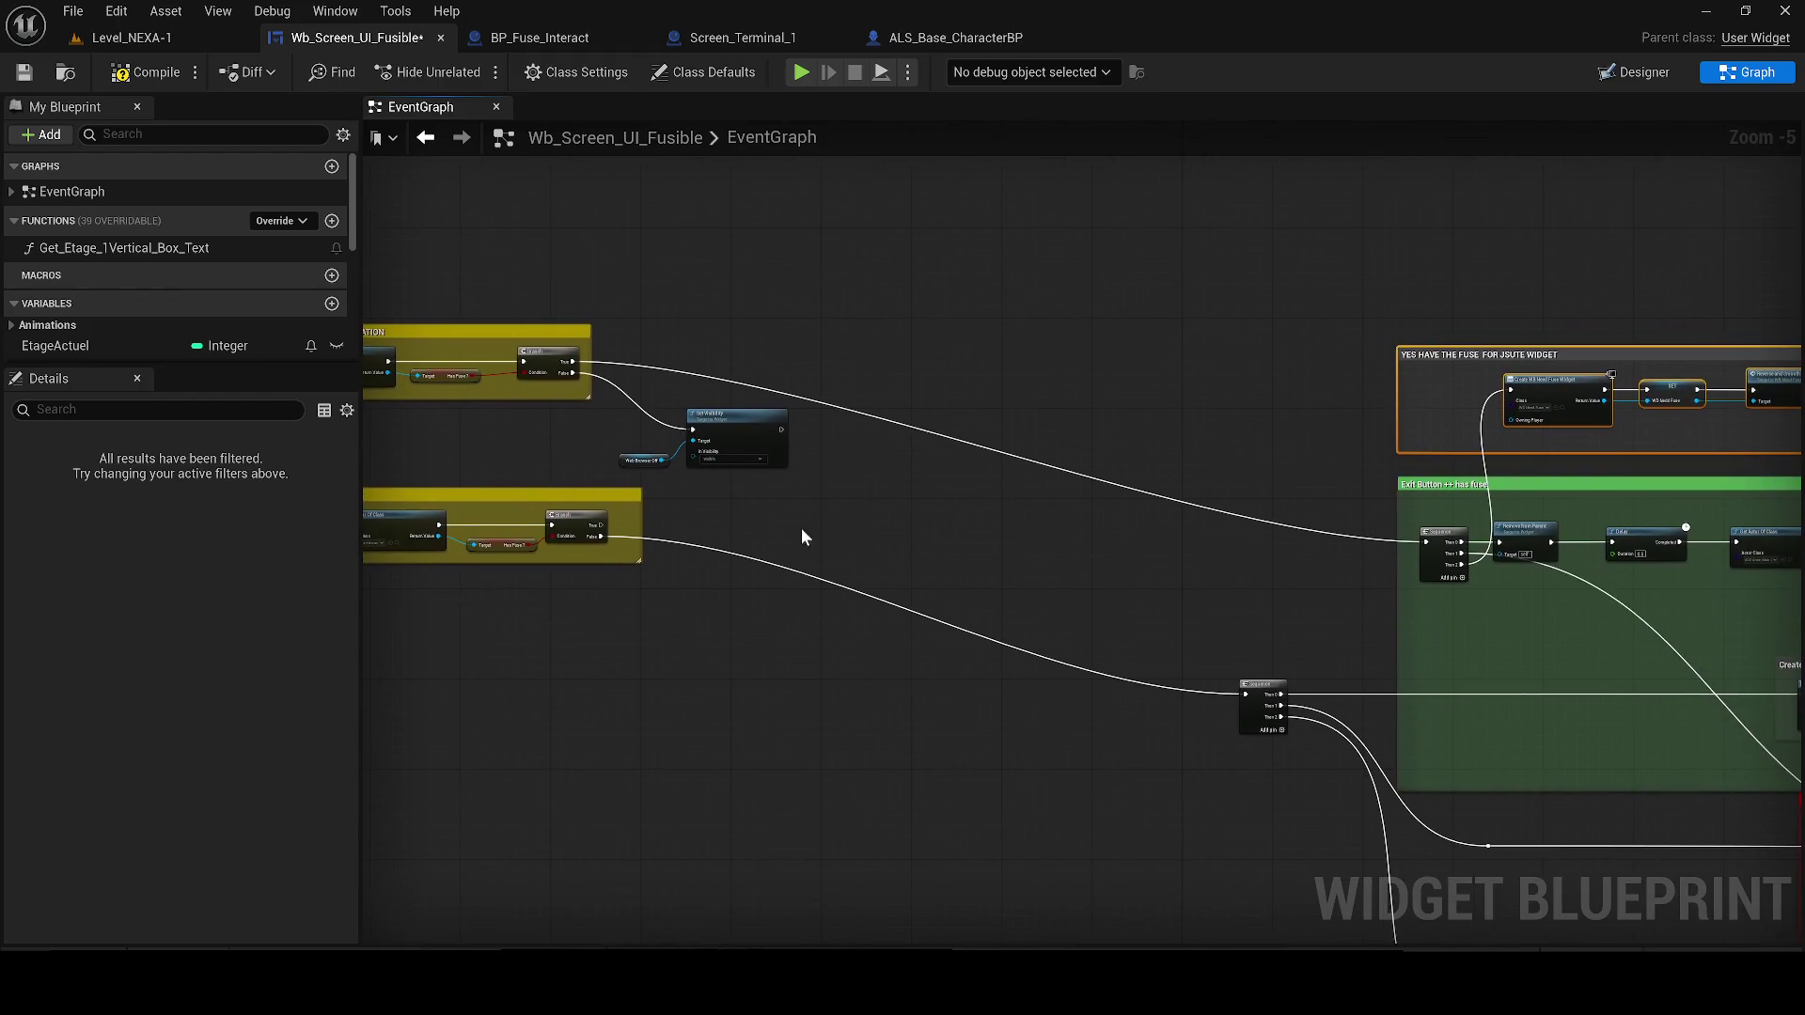
pyautogui.keyDown('alt'); pyautogui.click(595, 540); pyautogui.keyUp('alt')
pyautogui.moveTo(1246, 694)
pyautogui.mouseDown()
pyautogui.moveTo(855, 470)
pyautogui.moveTo(1015, 642)
pyautogui.moveTo(811, 539)
pyautogui.moveTo(605, 536)
pyautogui.moveTo(693, 414)
pyautogui.moveTo(781, 429)
pyautogui.moveTo(548, 363)
pyautogui.moveTo(513, 310)
pyautogui.moveTo(1070, 571)
pyautogui.moveTo(1400, 644)
pyautogui.mouseUp()
# Delete the CHECK IF and Exit Button comment groups
pyautogui.scroll(-1, 749, 419)
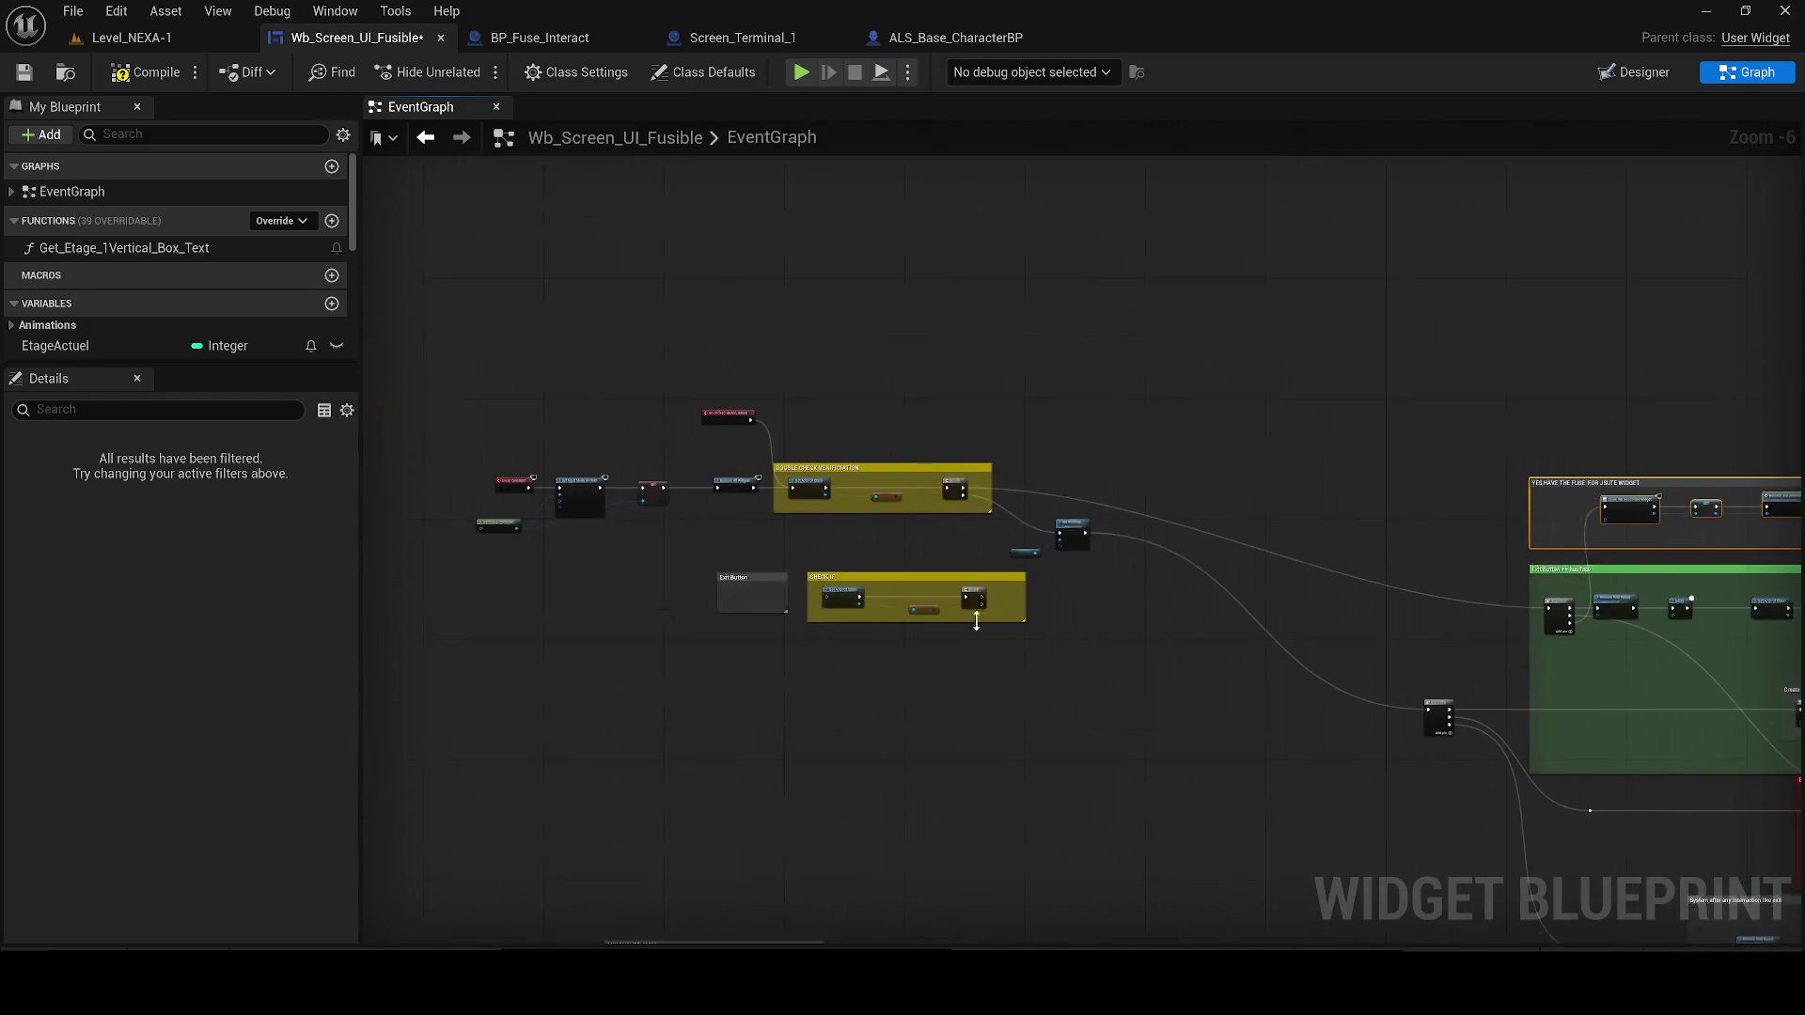
pyautogui.scroll(1, 1089, 684)
pyautogui.moveTo(1105, 703); pyautogui.dragTo(558, 526)
pyautogui.press('Delete')
# Move the DOUBLE CHECK group and its top nodes down and to the right
pyautogui.scroll(-2, 771, 415)
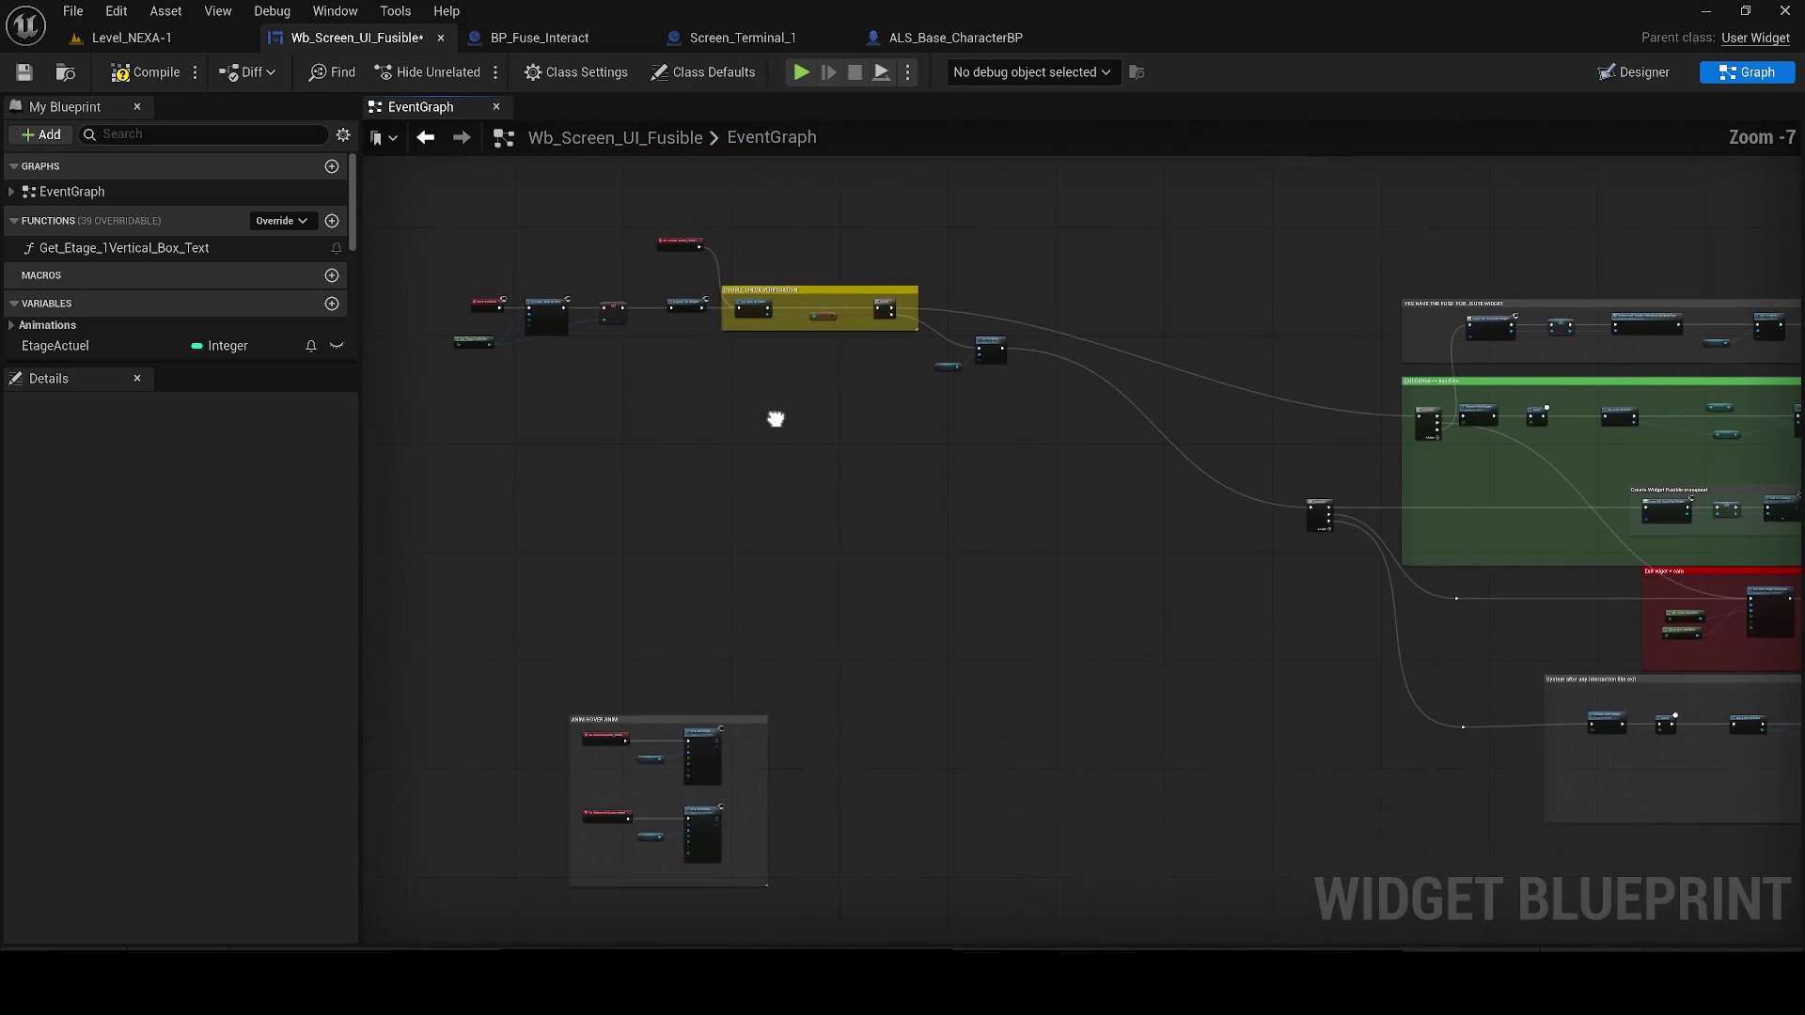
pyautogui.moveTo(448, 217); pyautogui.dragTo(1066, 461)
pyautogui.scroll(3, 940, 333)
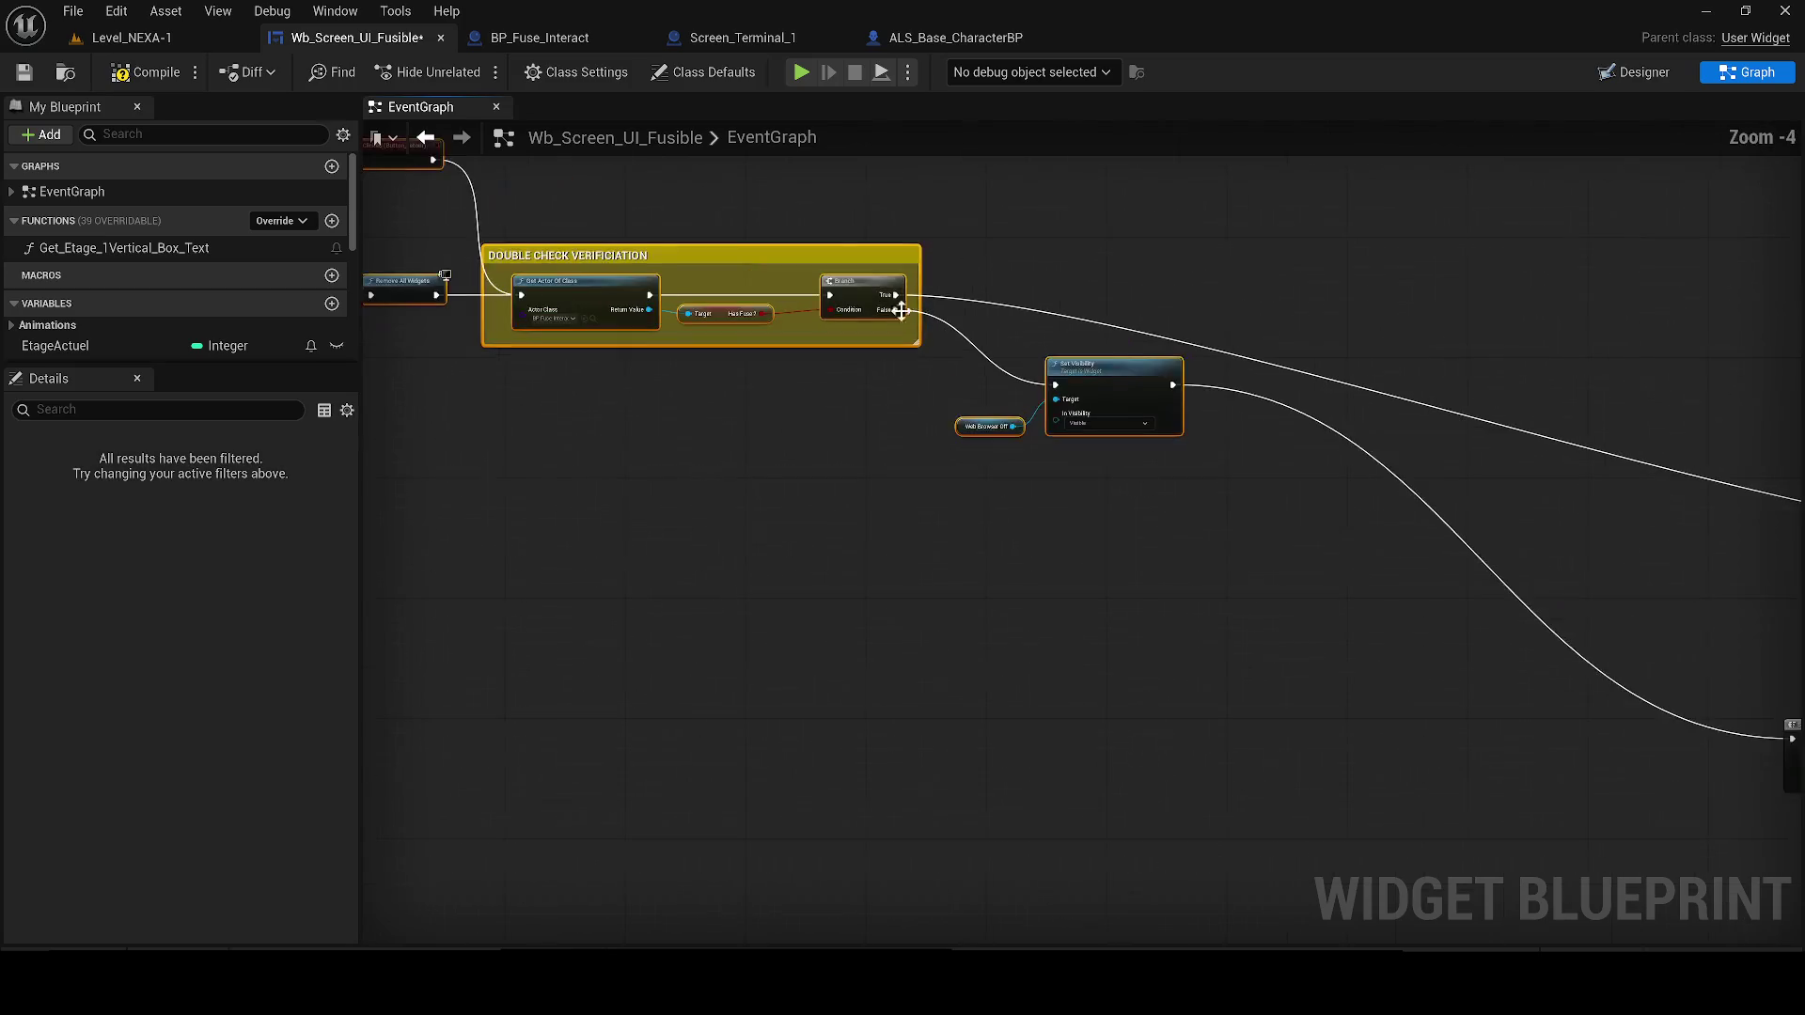
pyautogui.moveTo(871, 246)
pyautogui.mouseDown()
pyautogui.moveTo(846, 252)
pyautogui.moveTo(987, 398)
pyautogui.moveTo(1091, 601)
pyautogui.moveTo(1121, 599)
pyautogui.moveTo(892, 503)
pyautogui.moveTo(958, 541)
pyautogui.moveTo(1139, 427)
pyautogui.moveTo(992, 408)
pyautogui.mouseUp()
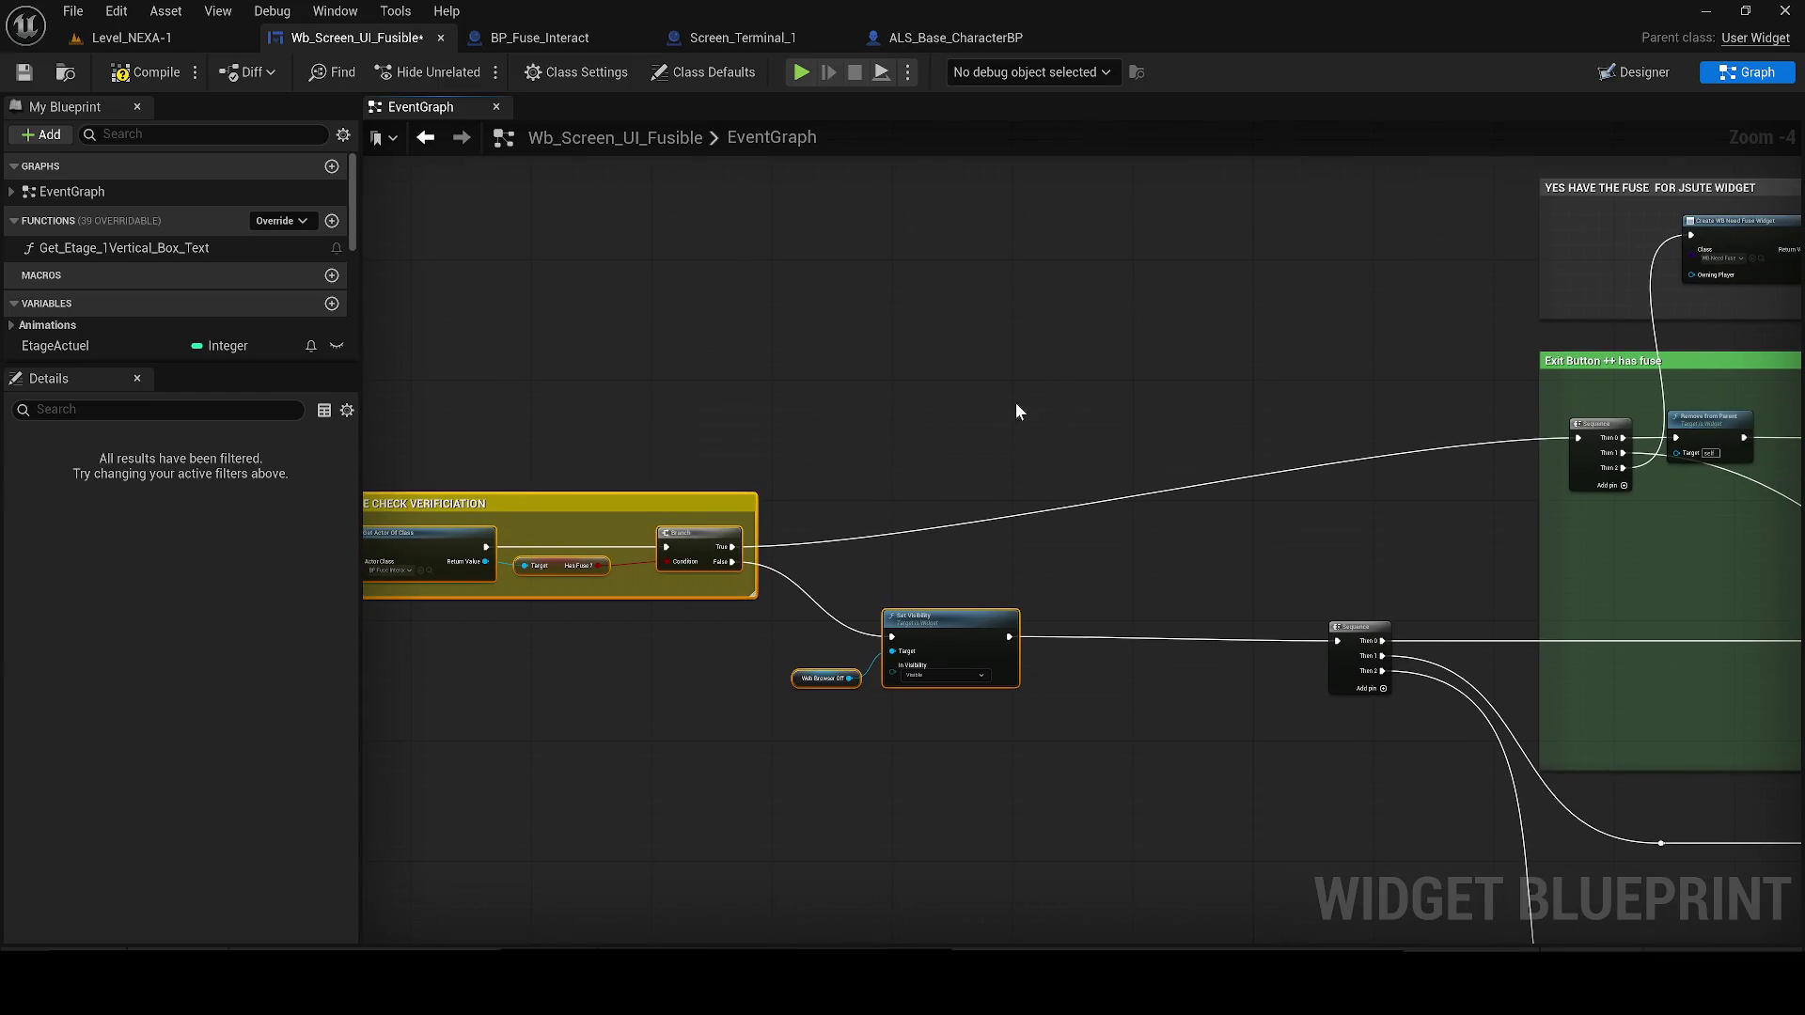
pyautogui.click(1457, 436)
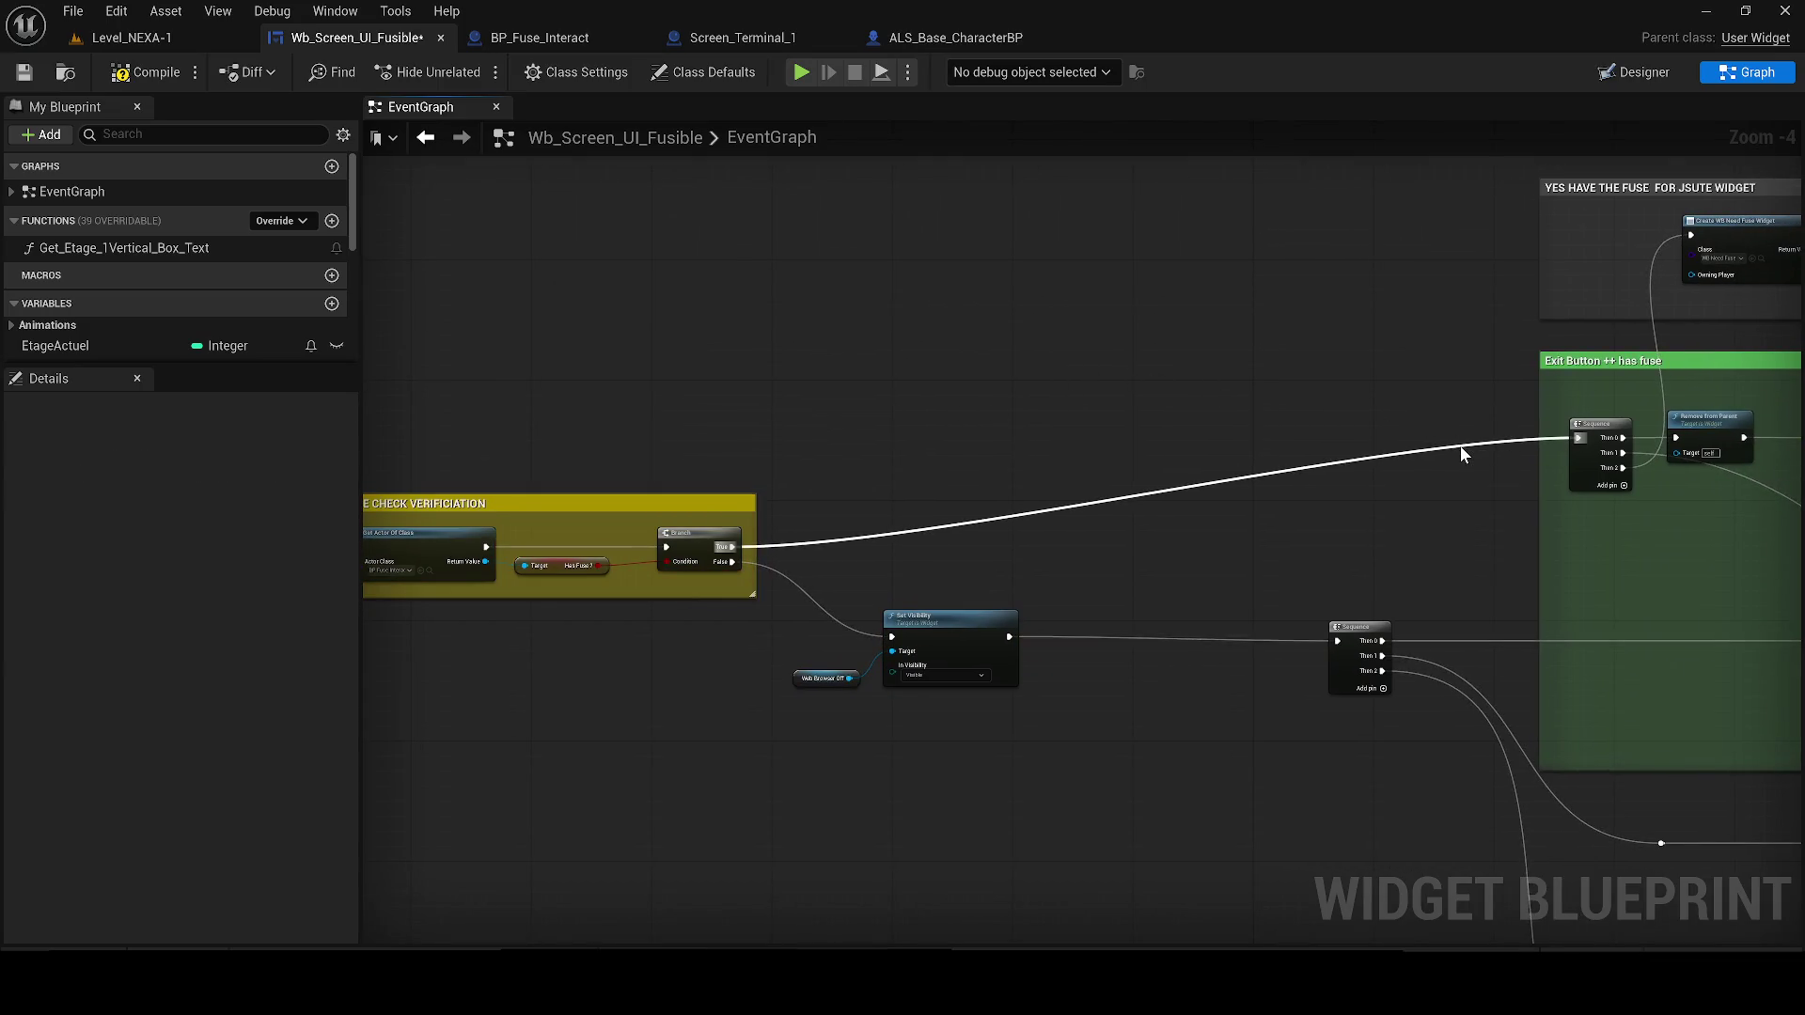
# Adjust the reroute point on the Branch True wire and save the blueprint
pyautogui.moveTo(1459, 445); pyautogui.dragTo(1428, 439)
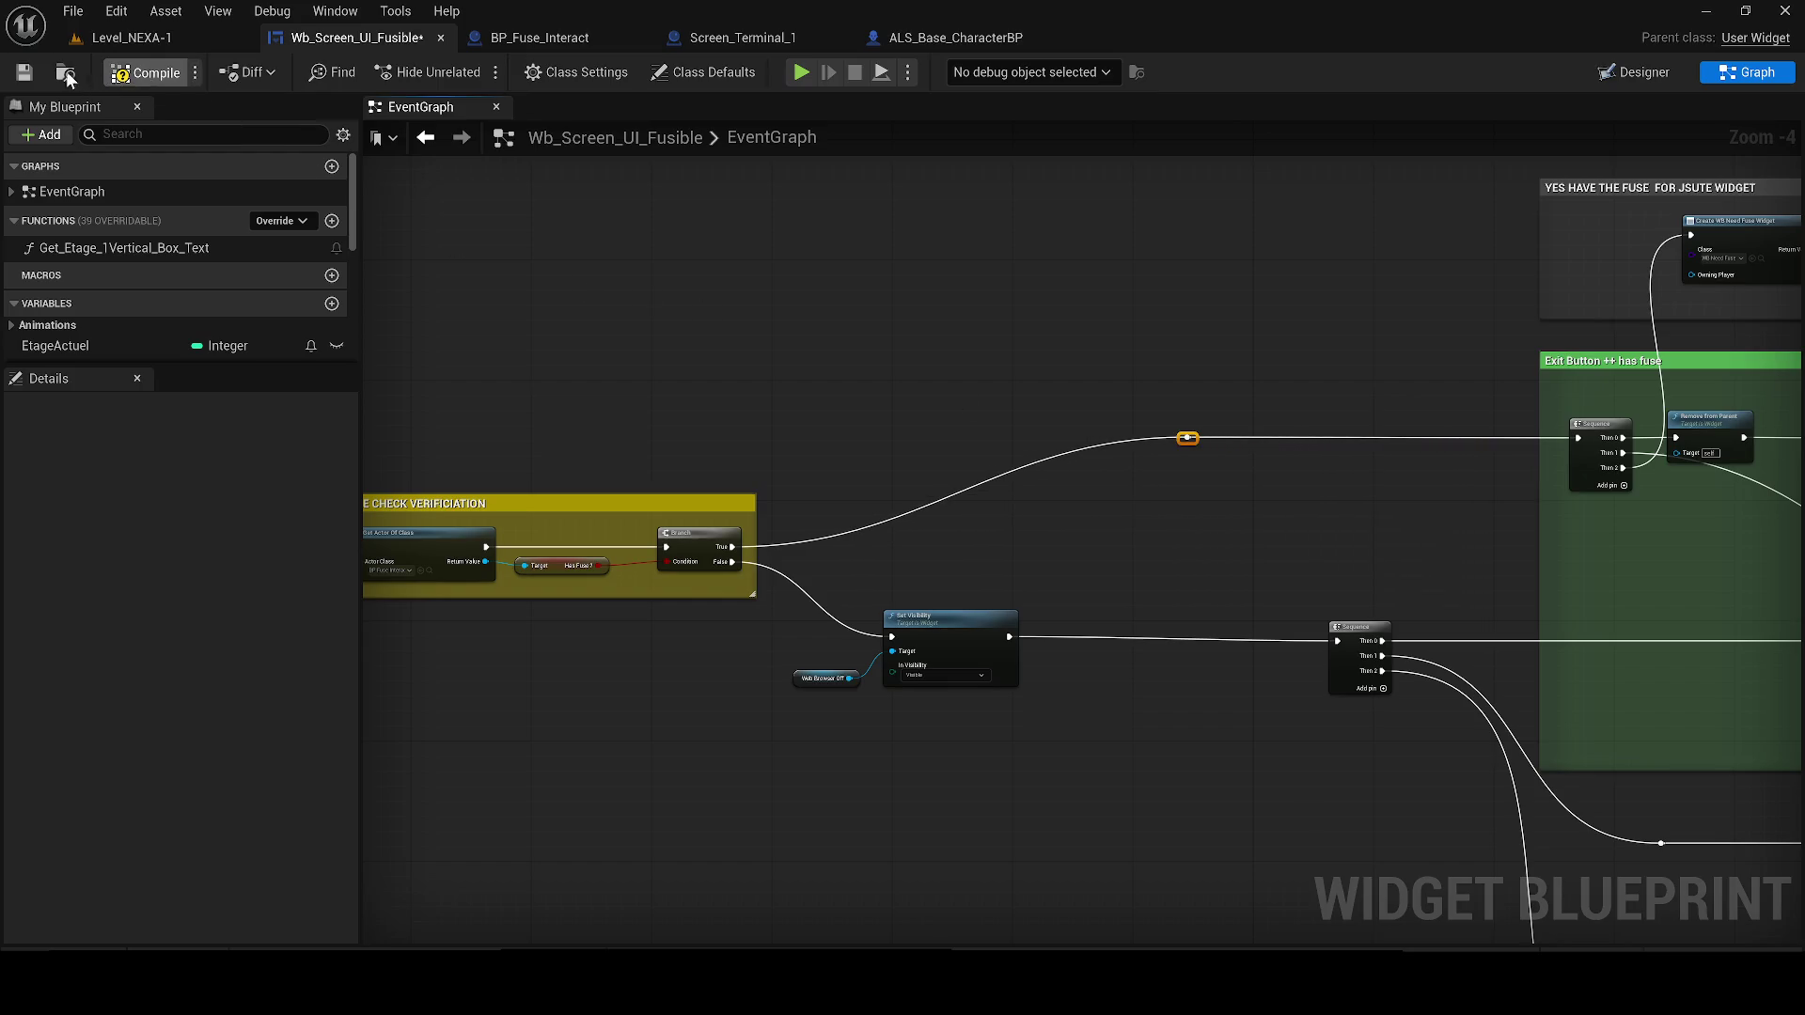
pyautogui.click(19, 78)
pyautogui.scroll(-1, 598, 370)
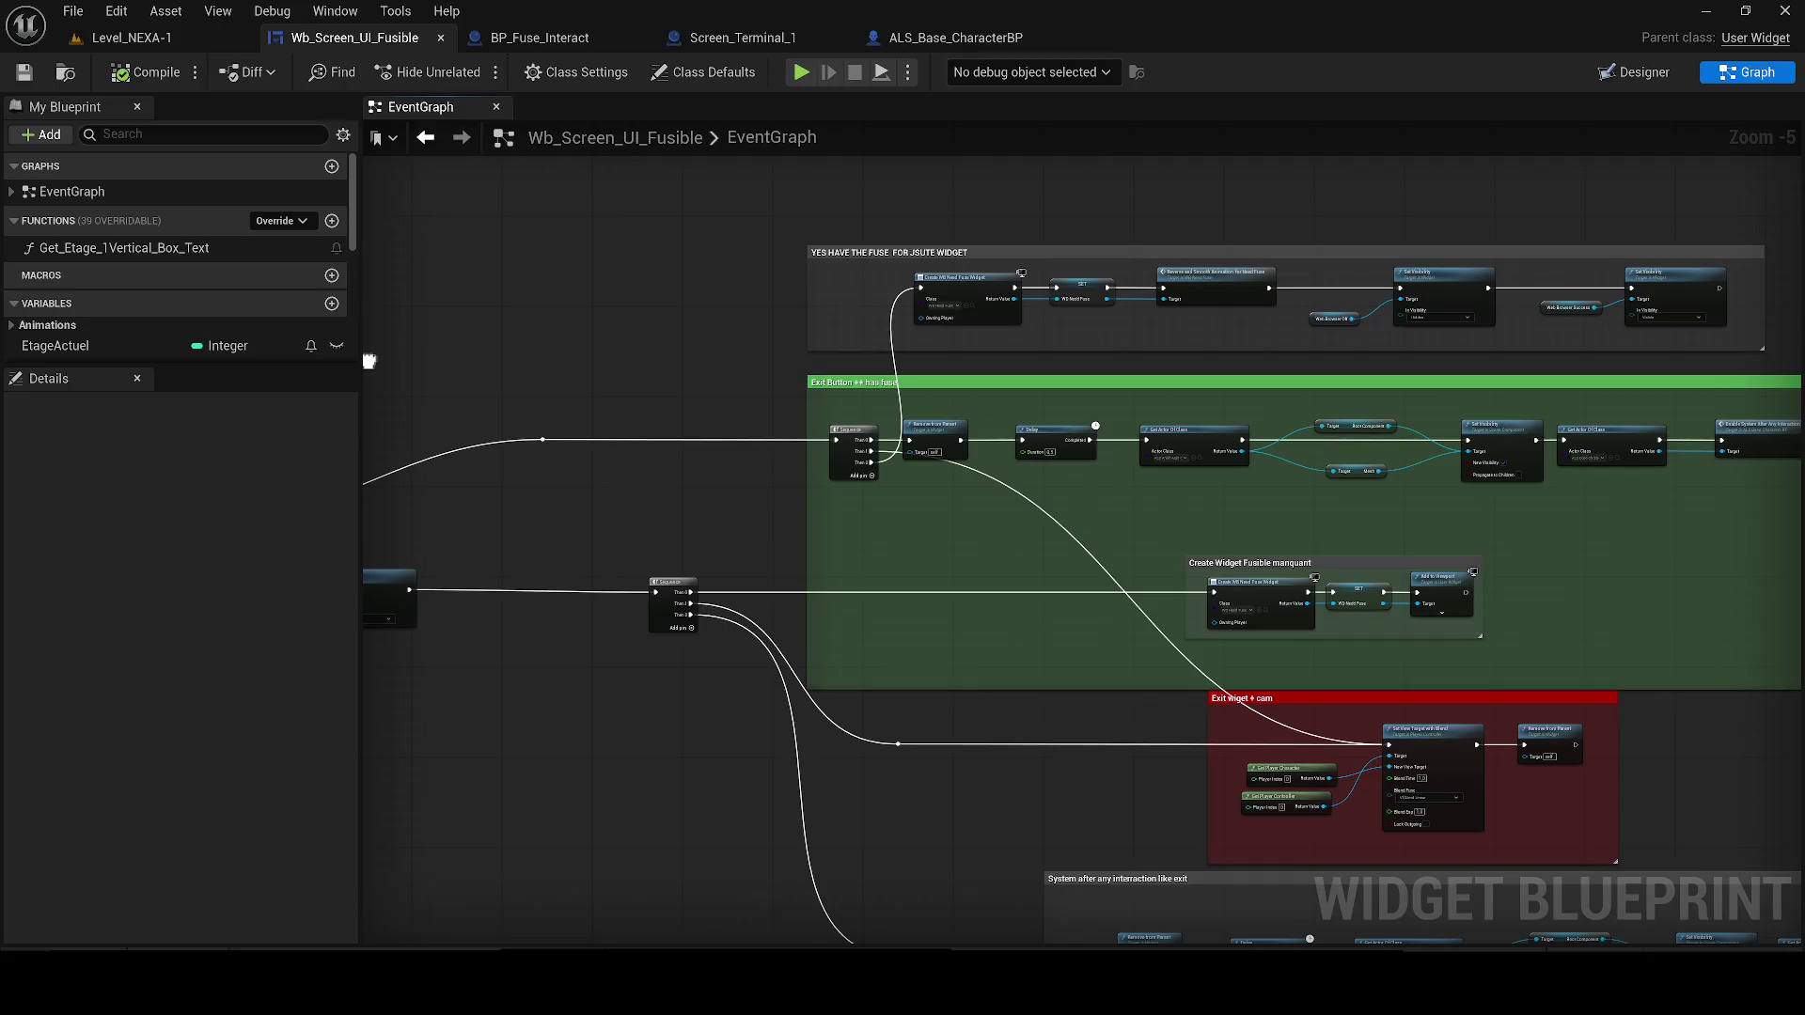
# Widen the red Exit wiget + cam comment group further to the left
pyautogui.moveTo(367, 360); pyautogui.dragTo(810, 406)
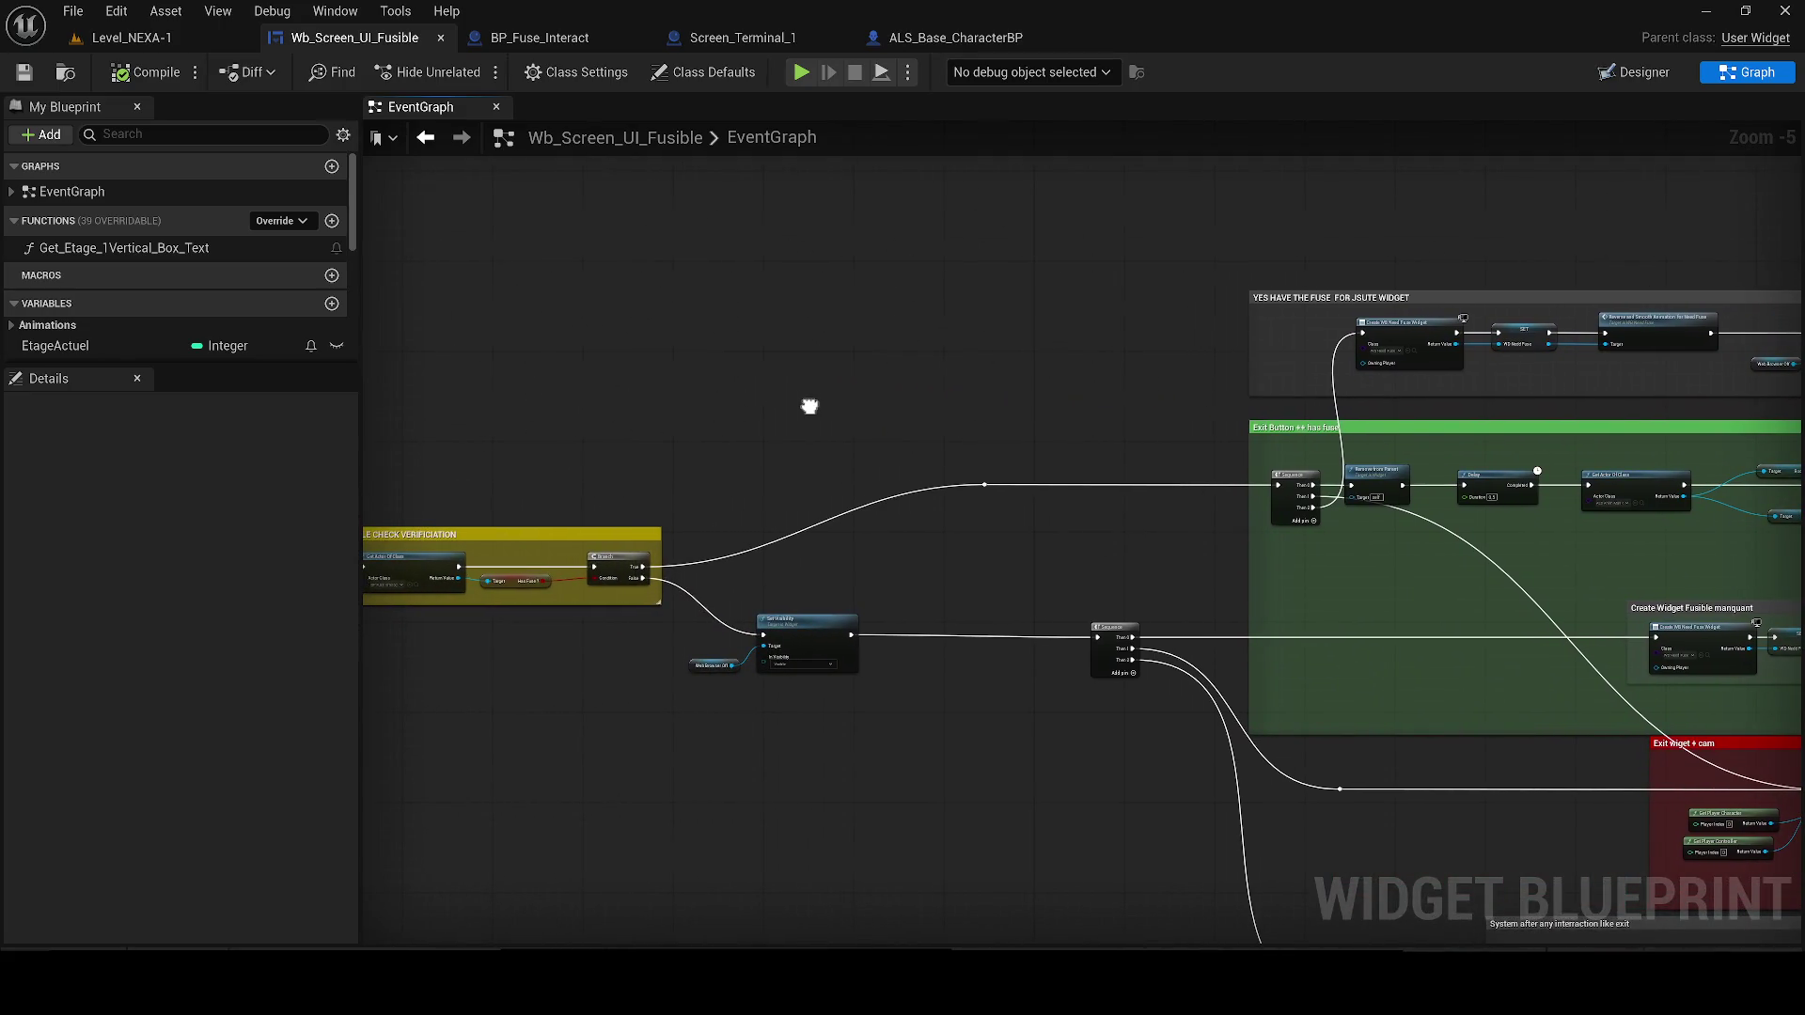
pyautogui.moveTo(1237, 419)
pyautogui.mouseDown()
pyautogui.moveTo(956, 439)
pyautogui.moveTo(835, 473)
pyautogui.moveTo(1315, 617)
pyautogui.moveTo(1072, 571)
pyautogui.moveTo(738, 571)
pyautogui.mouseUp()
pyautogui.moveTo(738, 572)
pyautogui.mouseDown()
pyautogui.moveTo(1085, 572)
pyautogui.moveTo(880, 557)
pyautogui.mouseUp()
pyautogui.scroll(1, 972, 556)
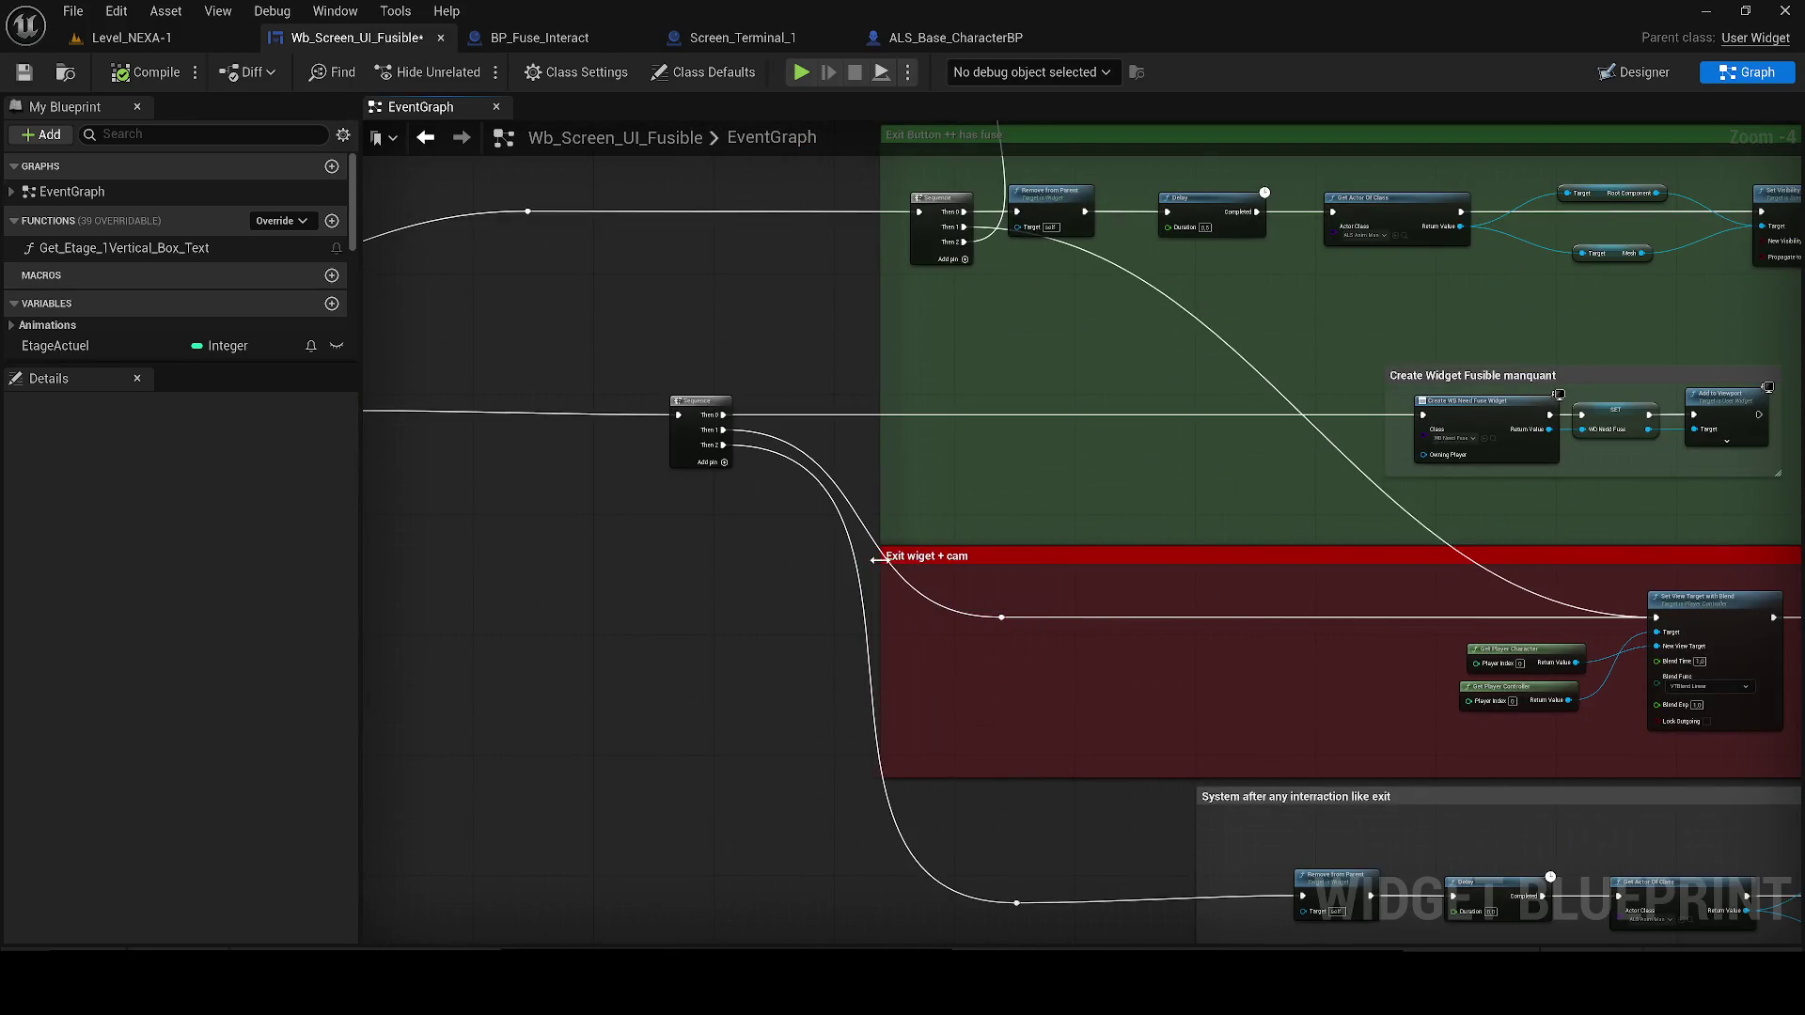
# Append '+ no fuse' to the Exit wiget + cam and System after any interaction comment titles
pyautogui.doubleClick(940, 558)
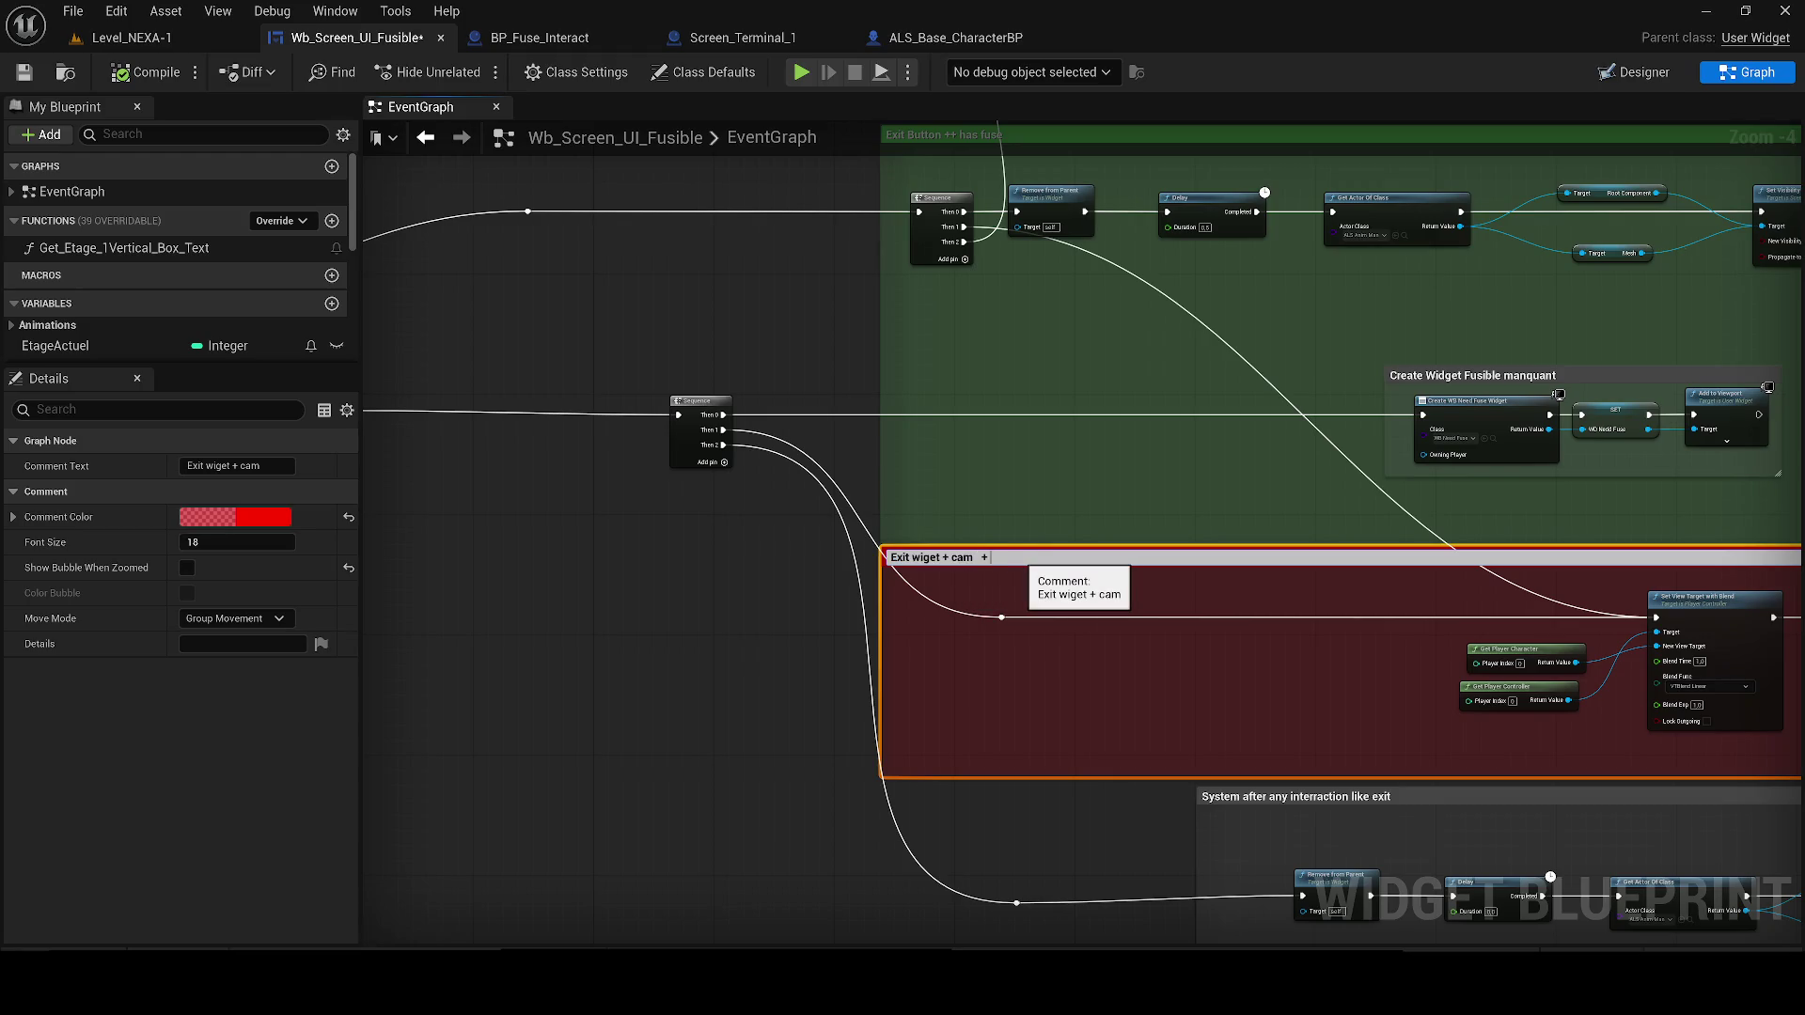
pyautogui.write(' no fuse')
pyautogui.press('Return')
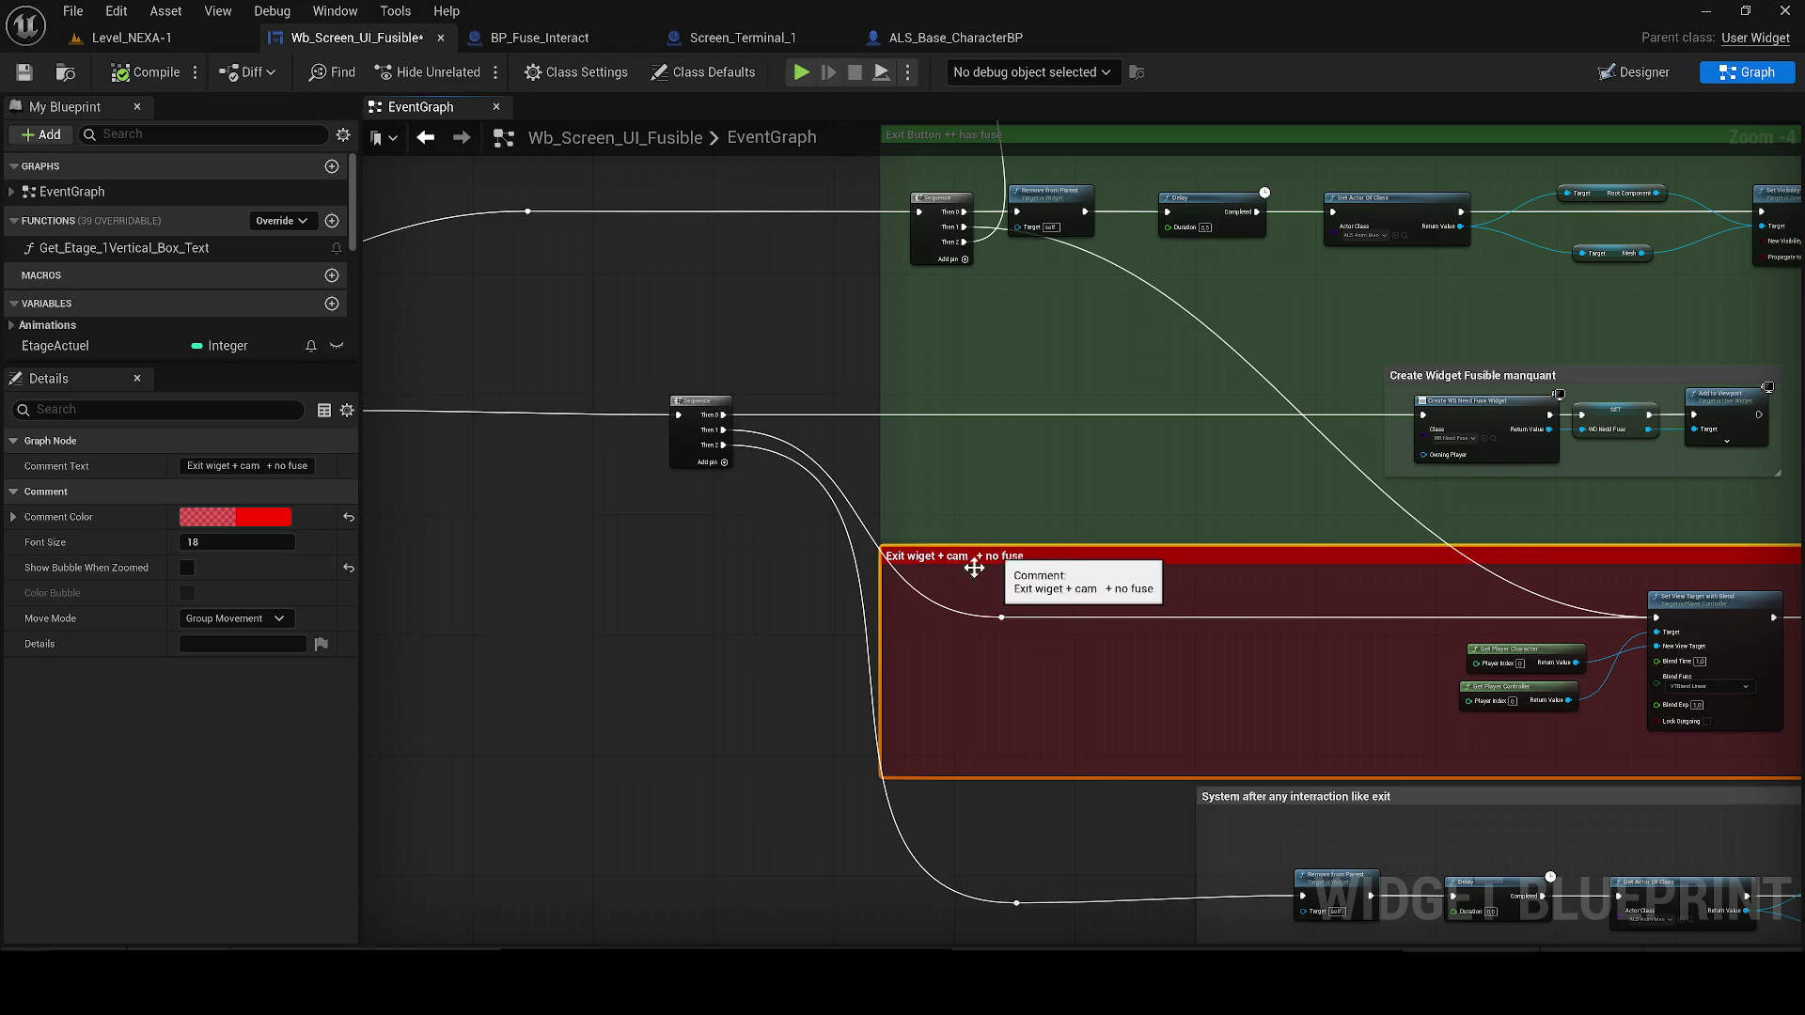
pyautogui.moveTo(987, 556); pyautogui.dragTo(827, 555)
pyautogui.doubleClick(969, 665)
pyautogui.write('+ no fus')
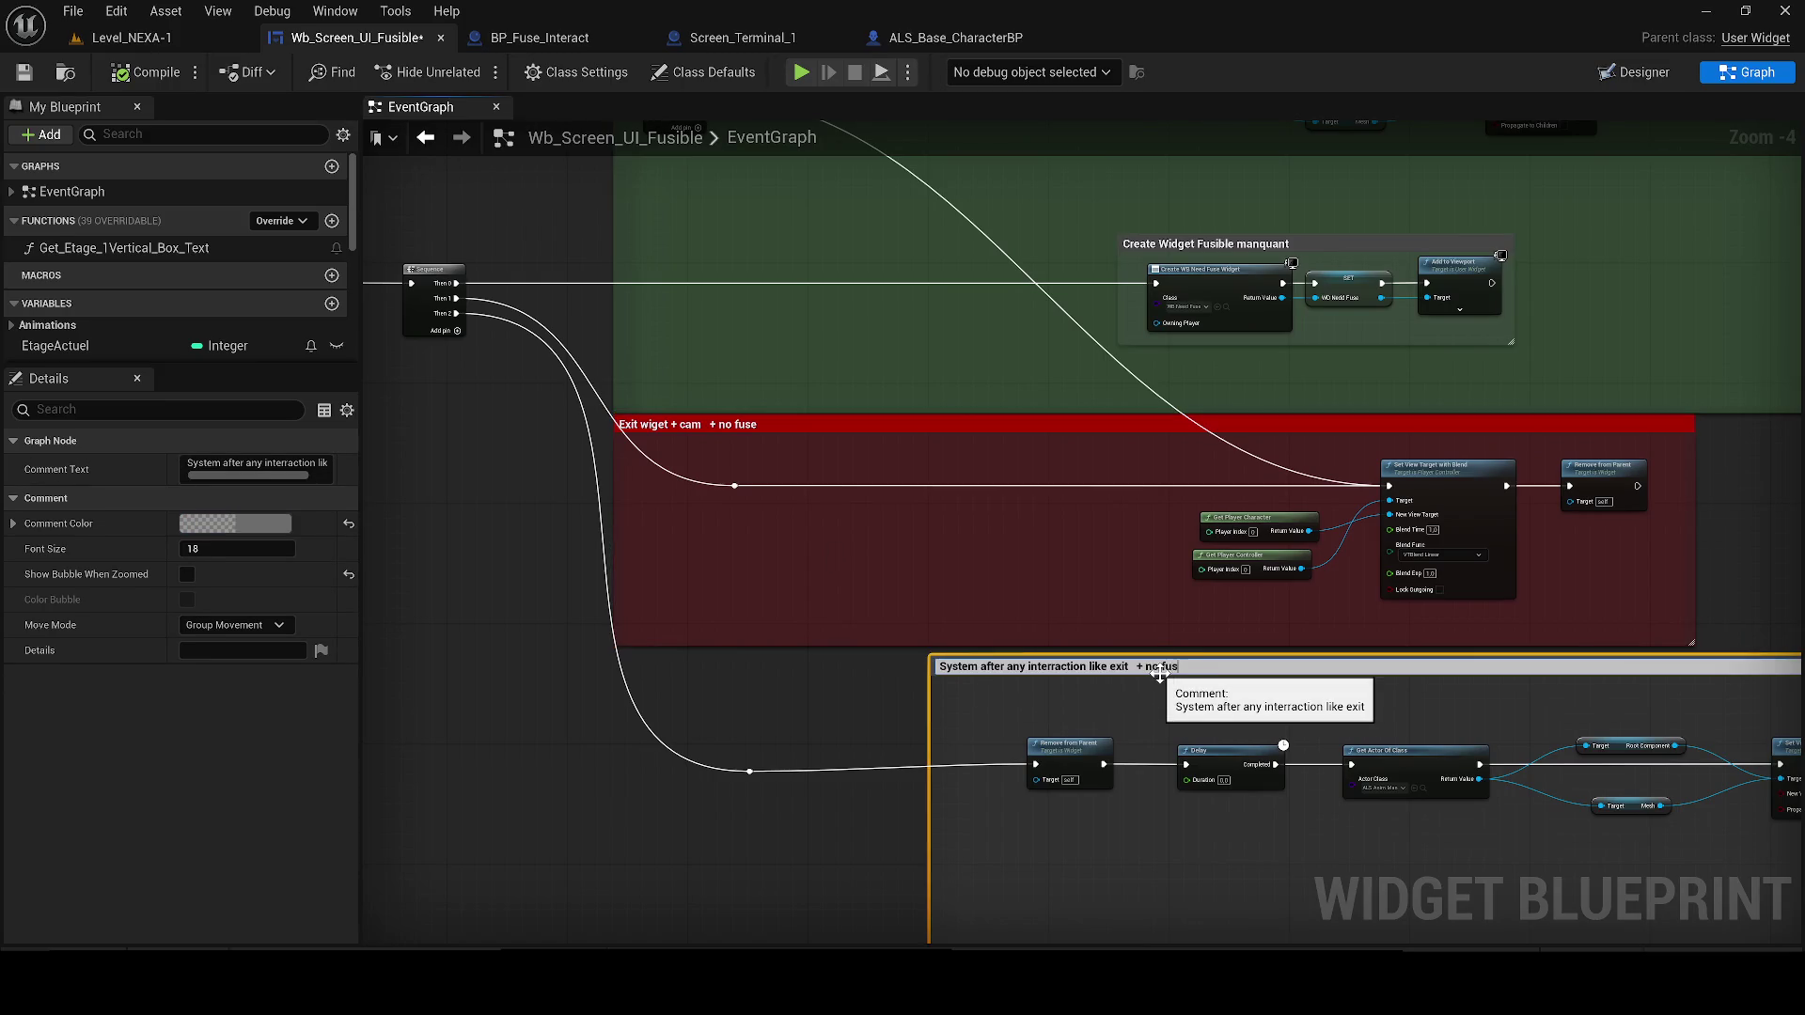
pyautogui.write('e')
pyautogui.press('Return')
# Set the System after any interaction comment colour to red
pyautogui.click(193, 524)
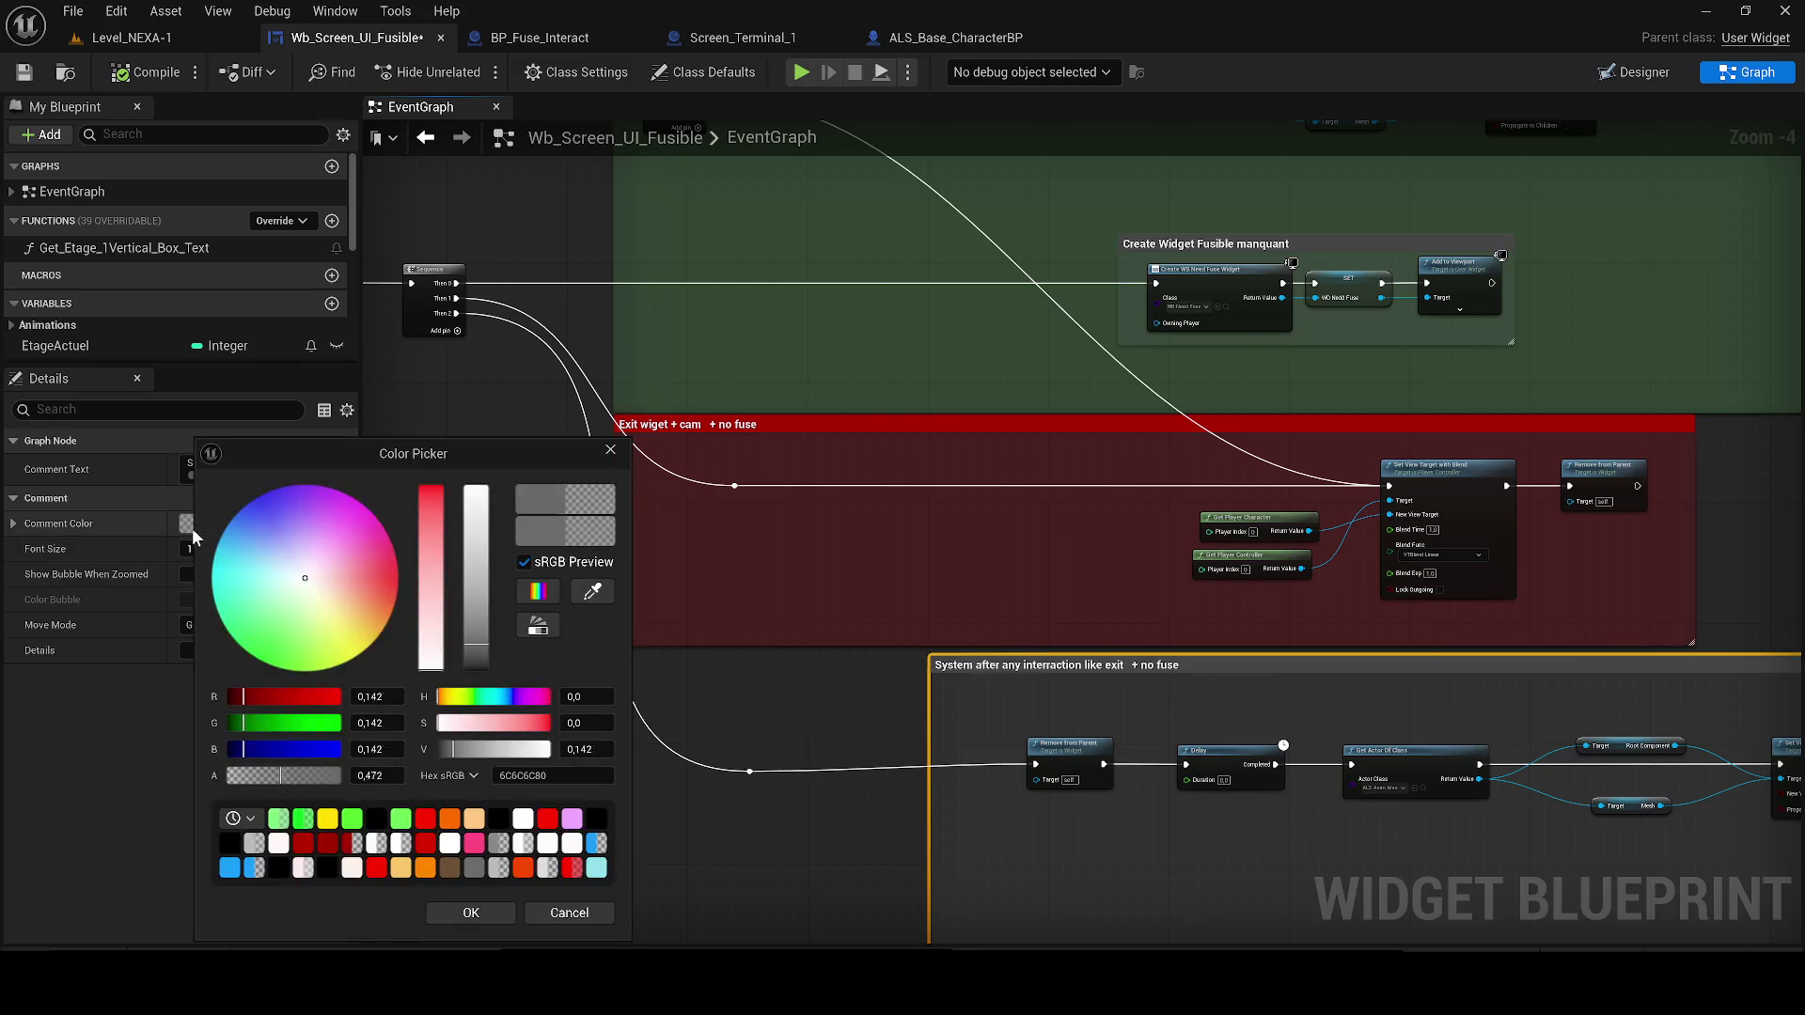
pyautogui.click(438, 526)
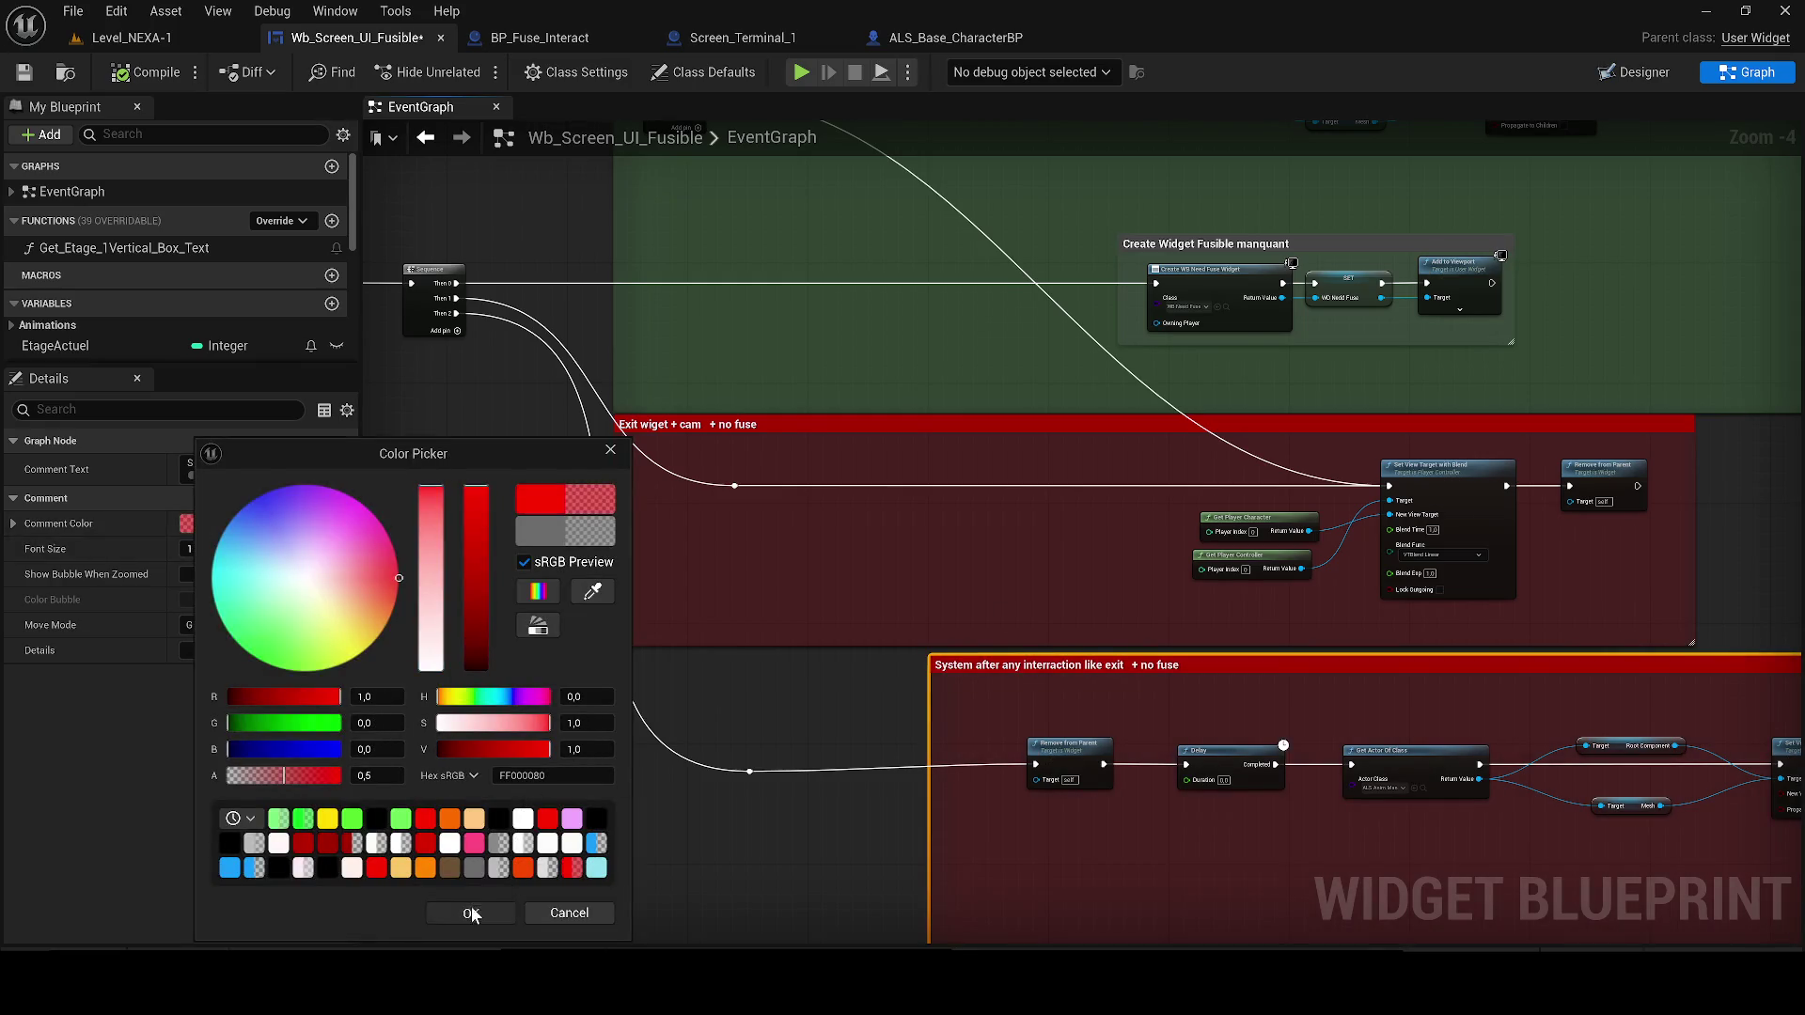
pyautogui.click(471, 913)
# Compile and save the widget blueprint, then play Level_NEXA-1
pyautogui.click(146, 72)
pyautogui.click(24, 72)
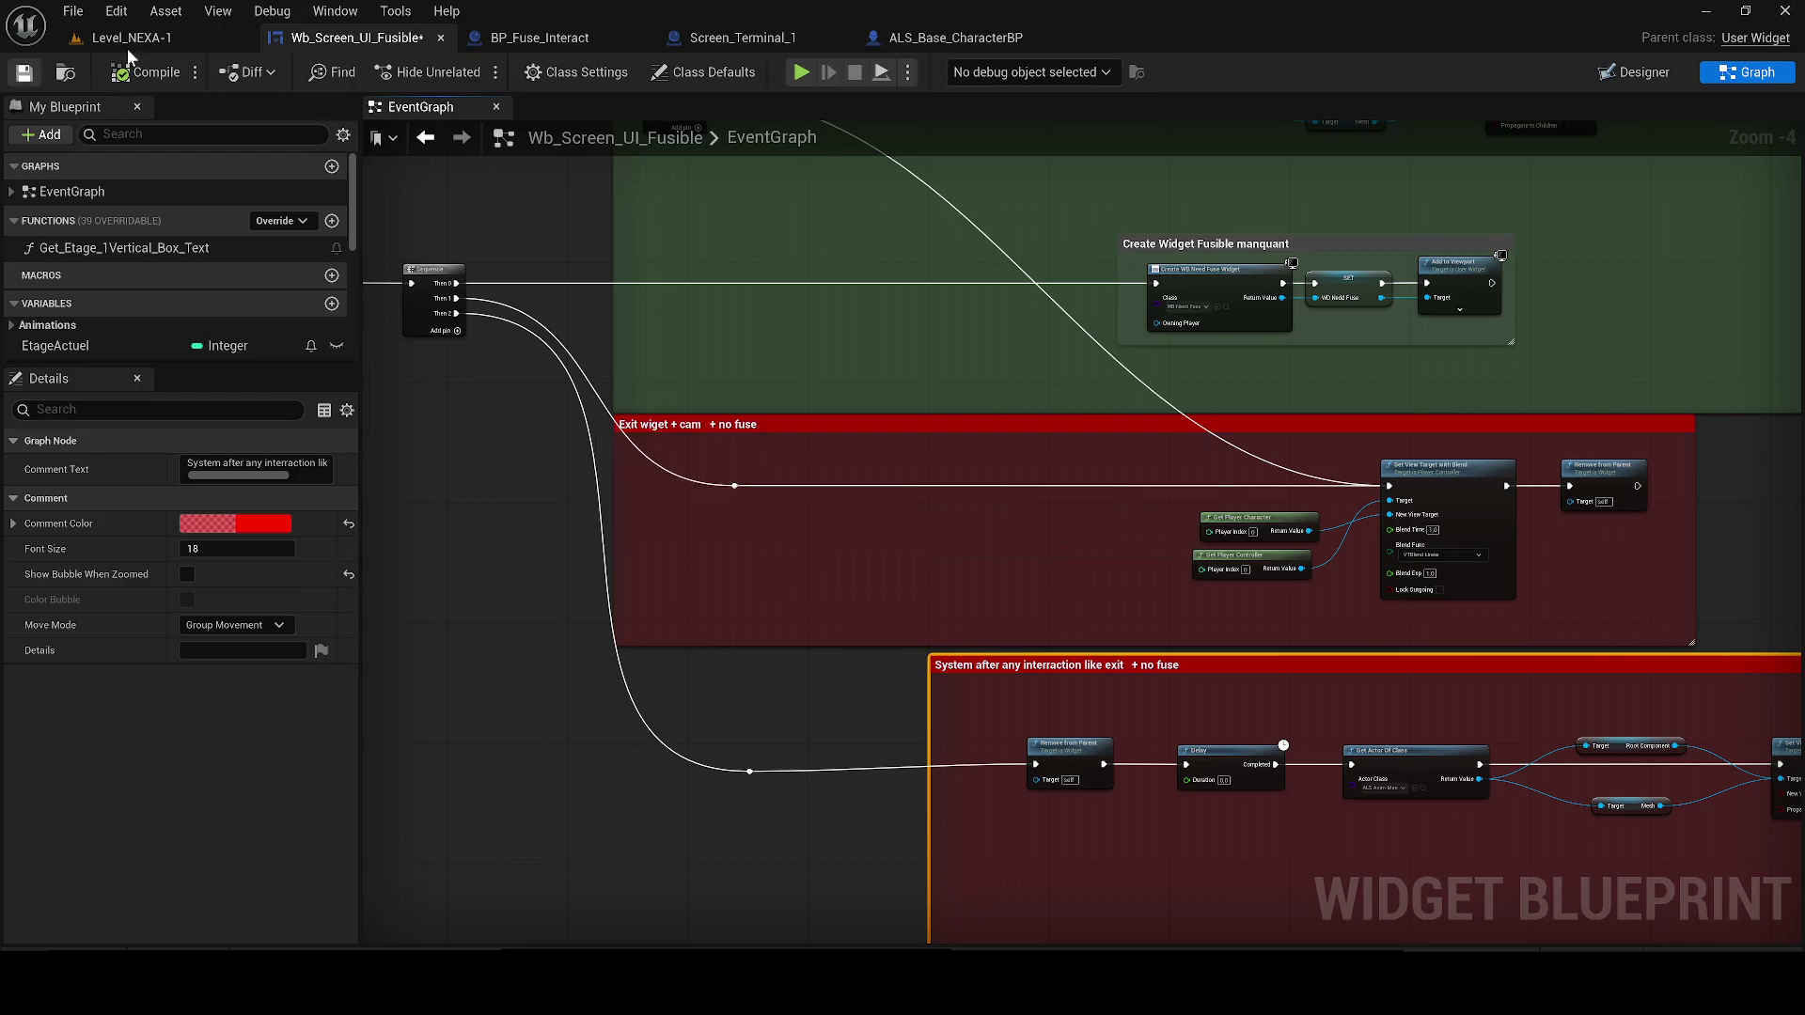
pyautogui.click(131, 37)
pyautogui.click(471, 71)
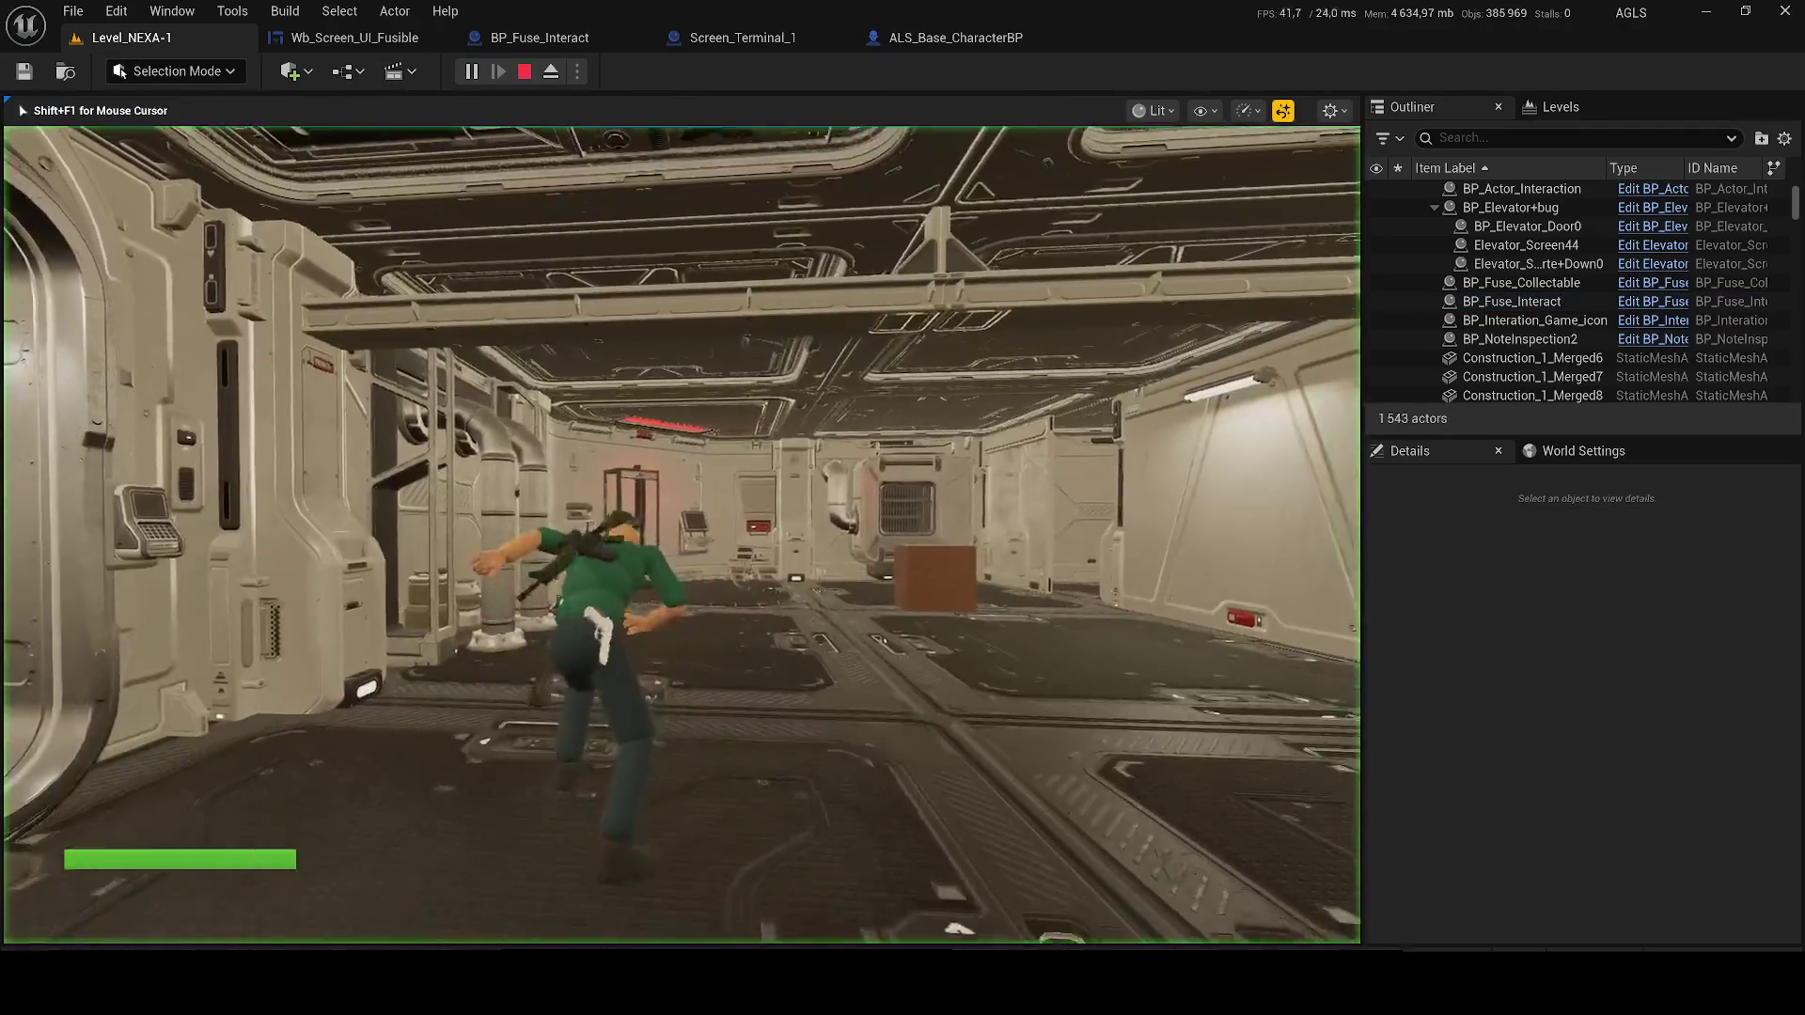
# Reach the wall terminal's ACCÈS REFUSÉ screen, stop play, and reopen Wb_Screen_UI_Fusible's graph
pyautogui.press('w')
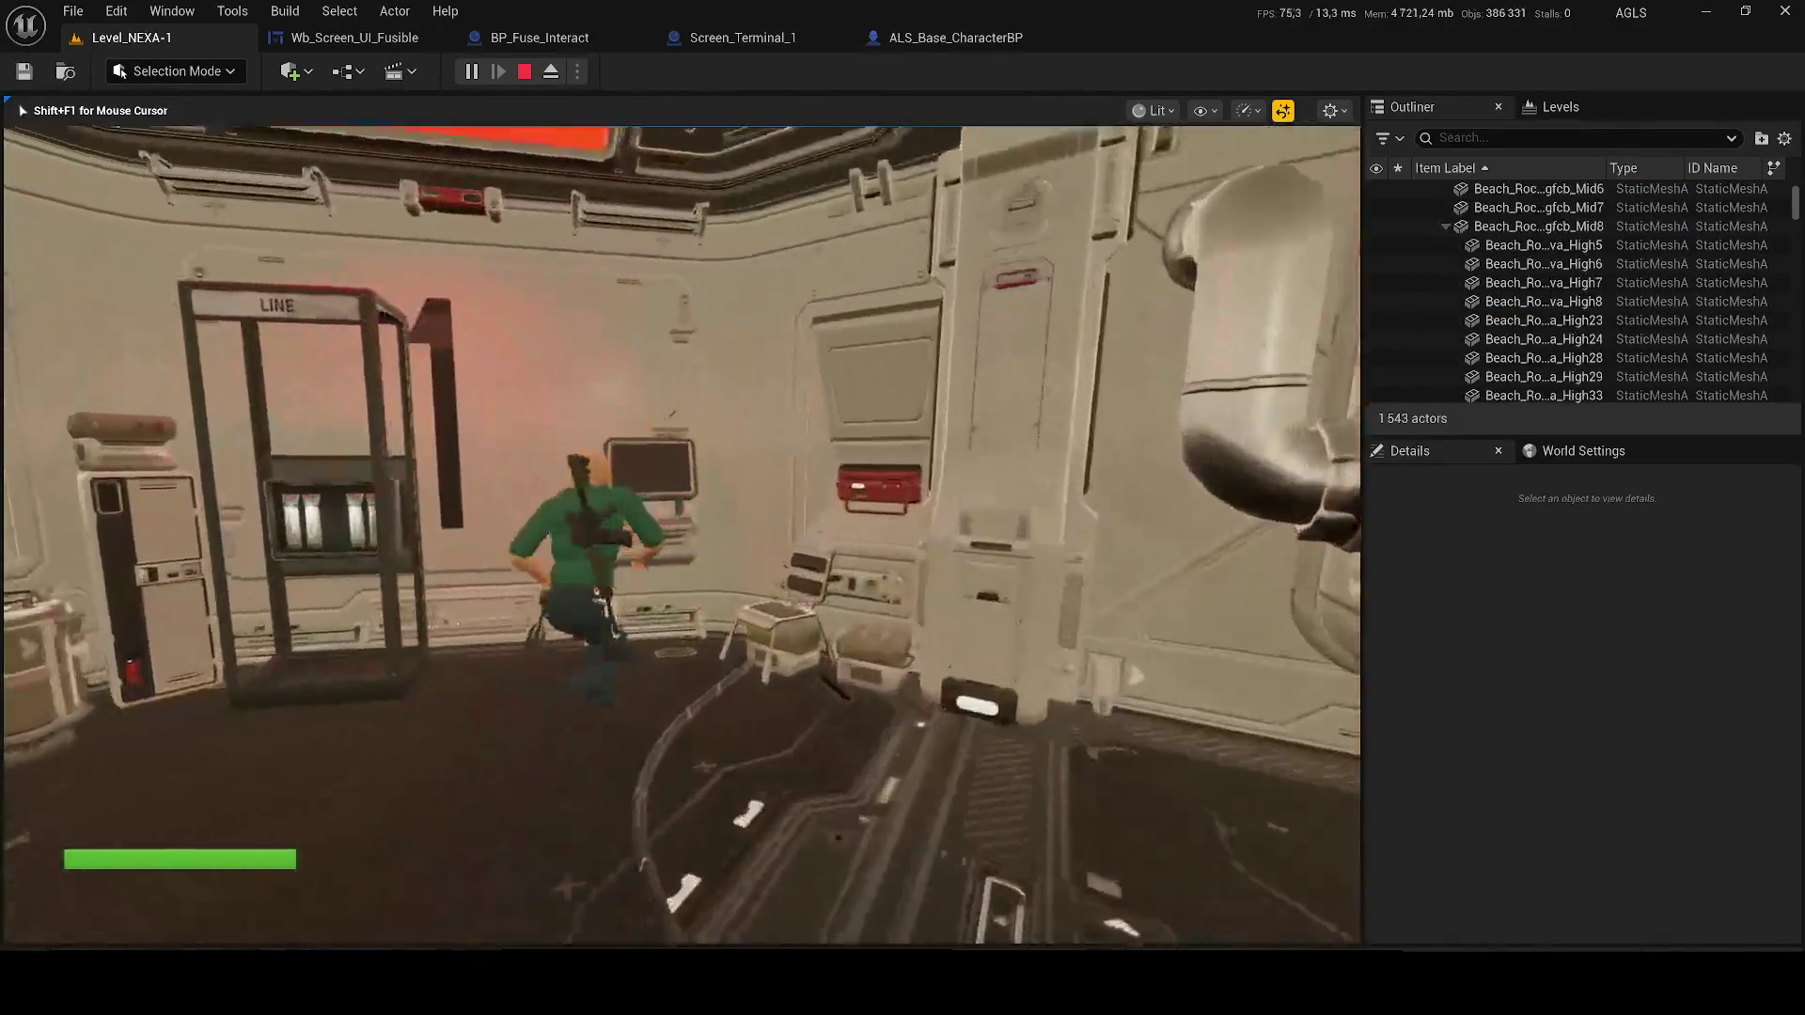
pyautogui.press('e')
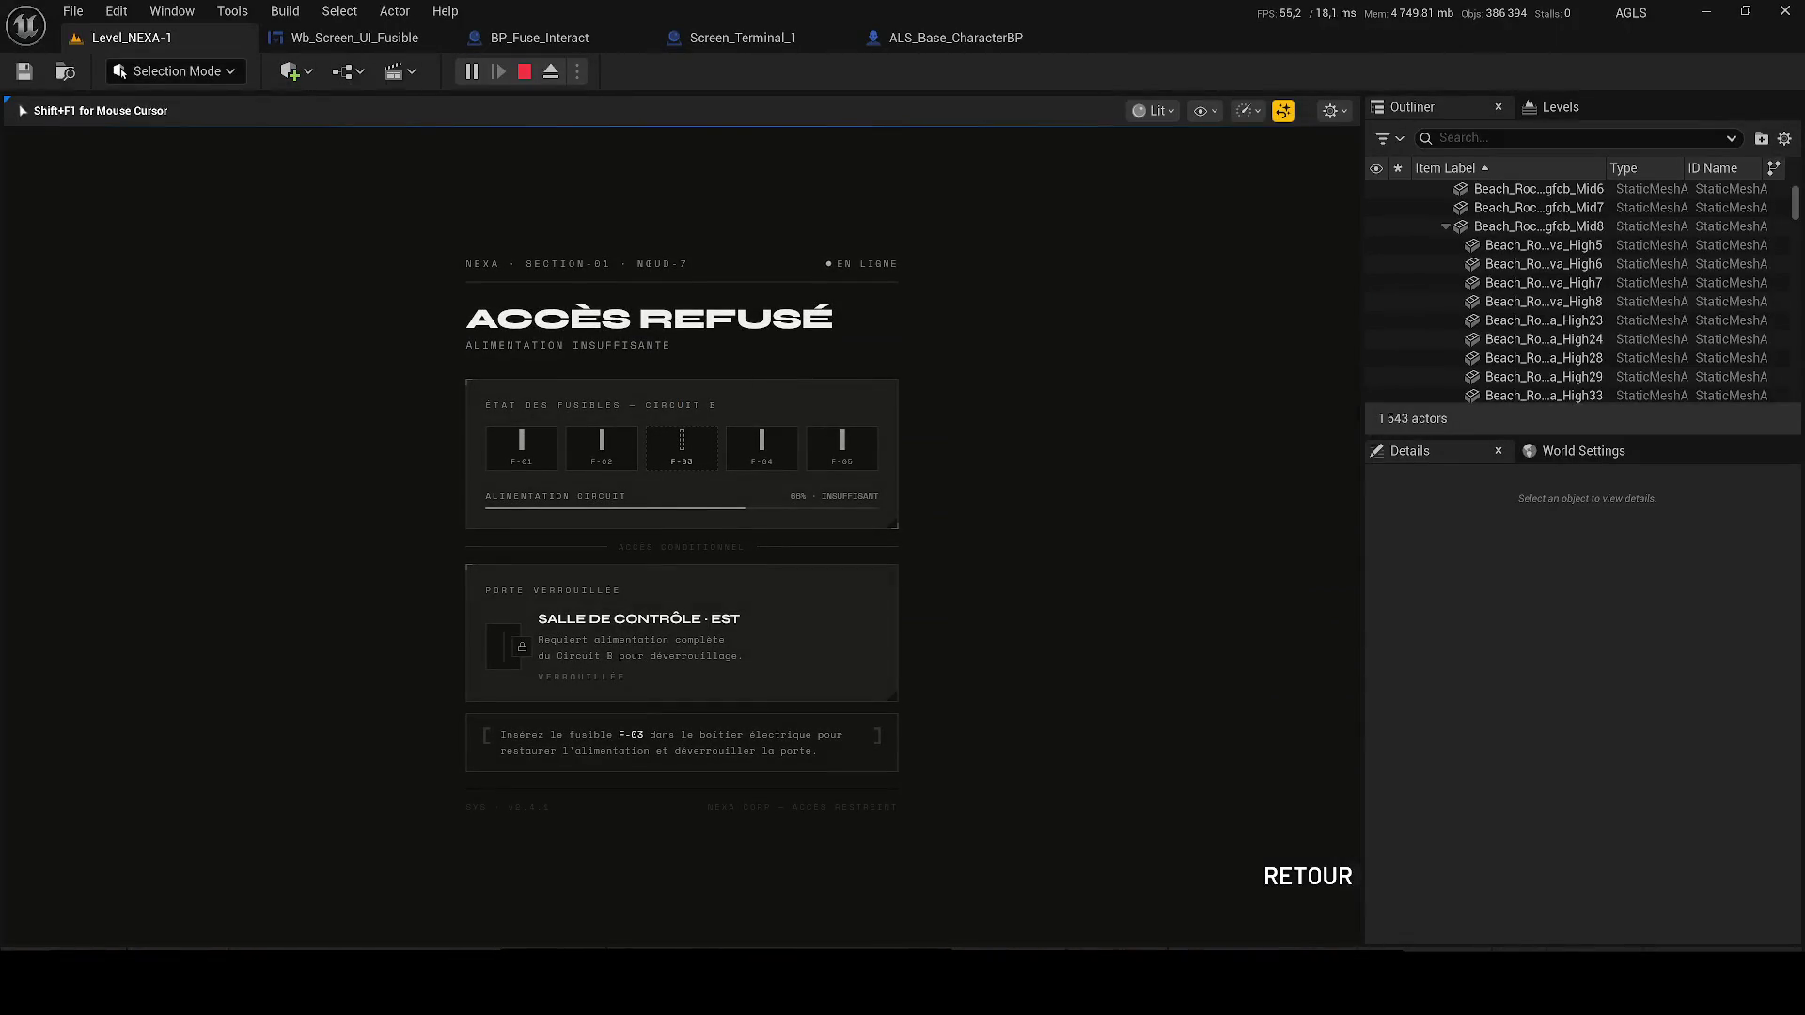
pyautogui.press('Escape')
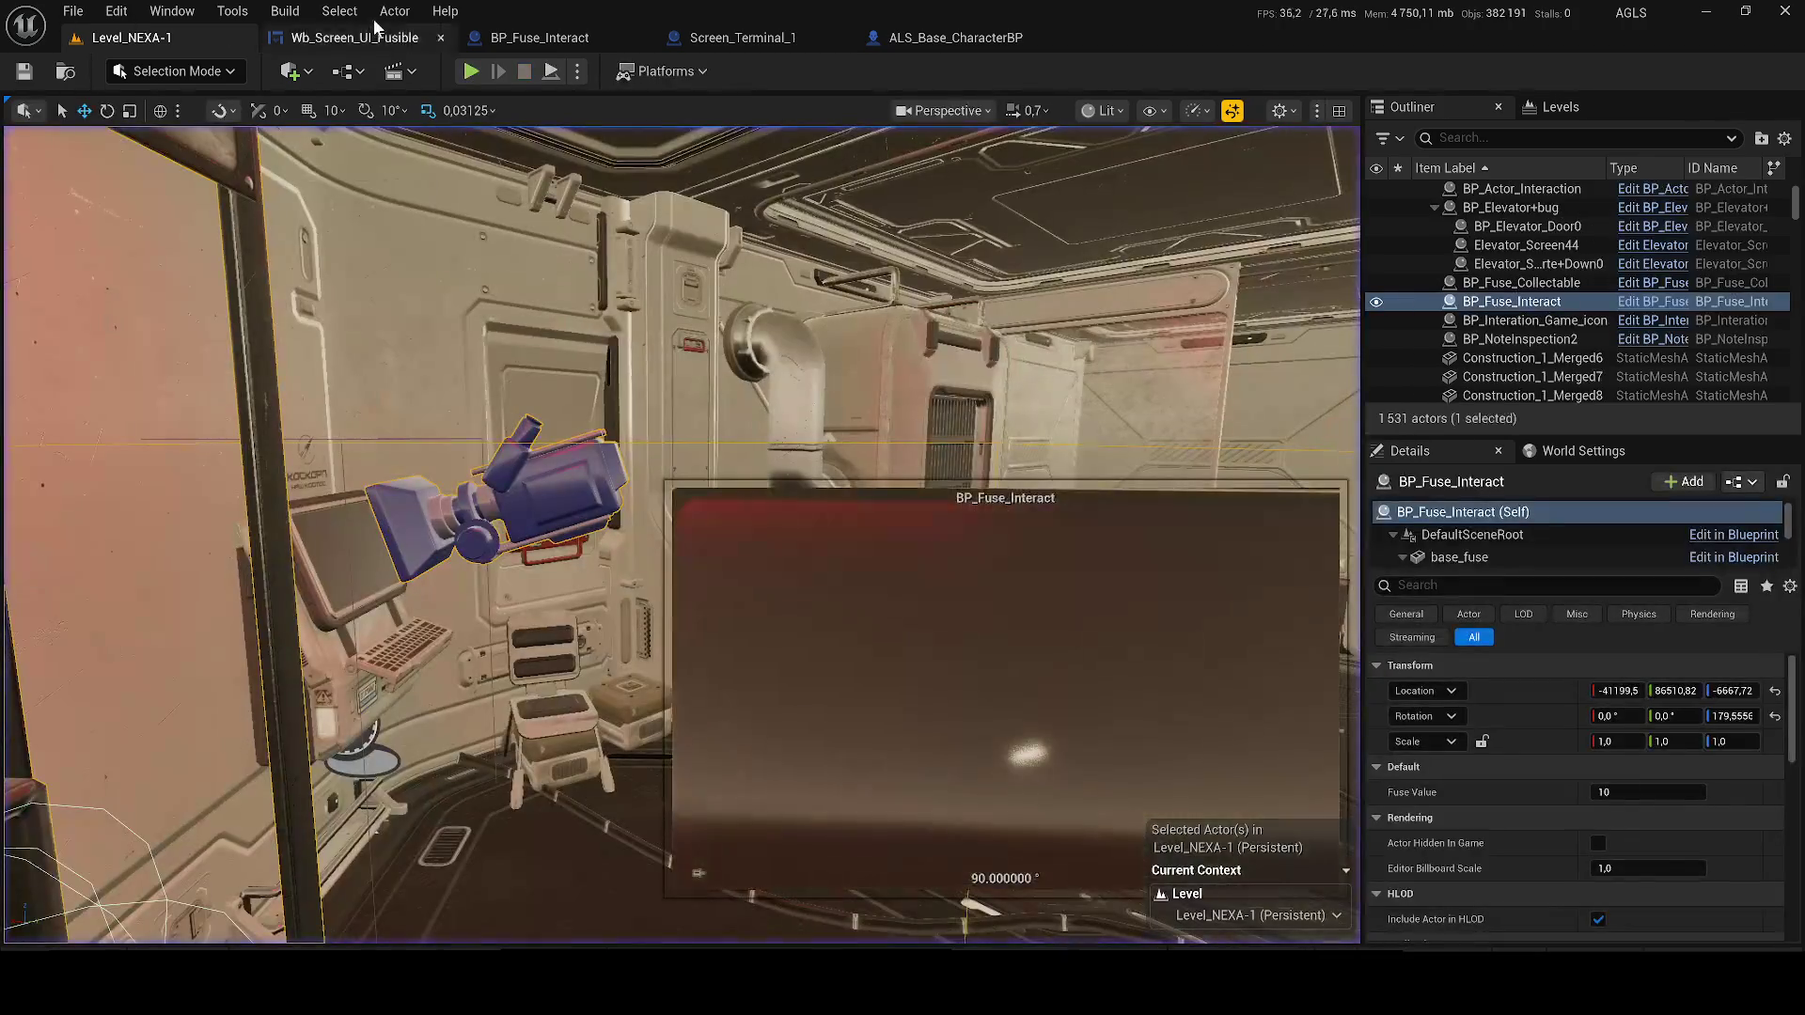
pyautogui.click(376, 37)
pyautogui.scroll(-1, 582, 314)
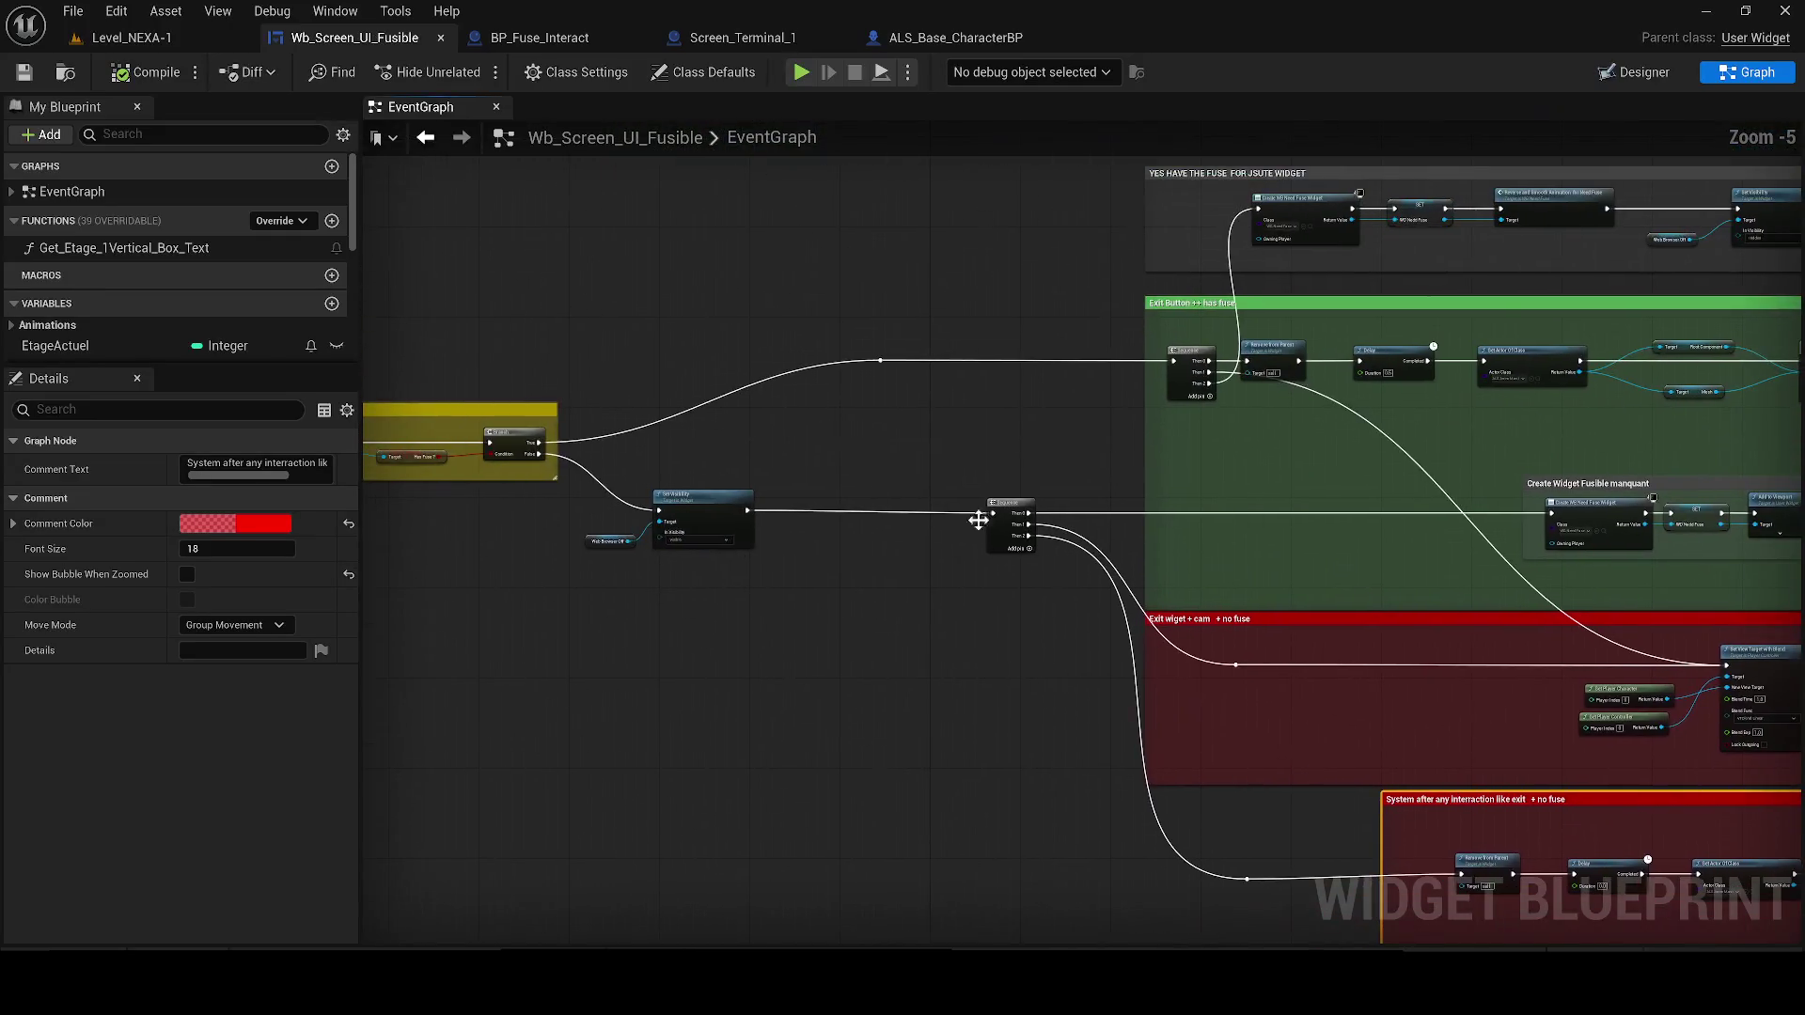
# Shift the System after any interaction comment group slightly left
pyautogui.click(639, 685)
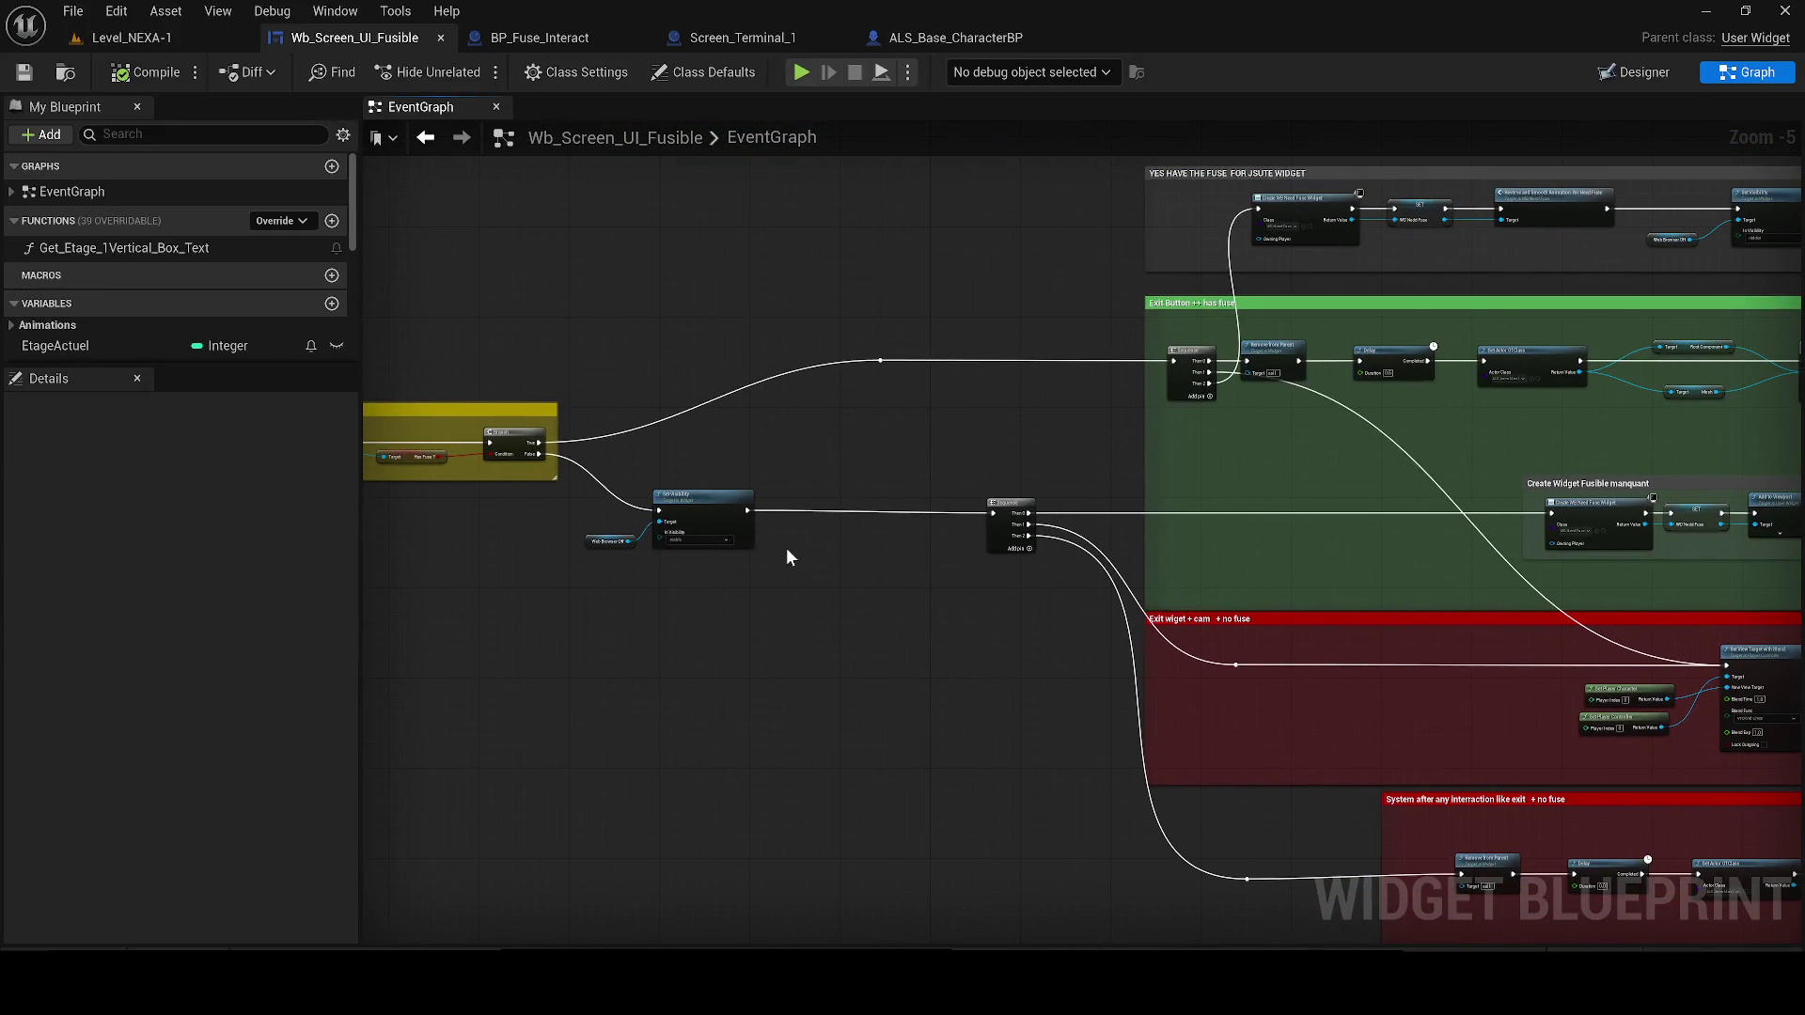
pyautogui.moveTo(805, 544); pyautogui.dragTo(373, 417)
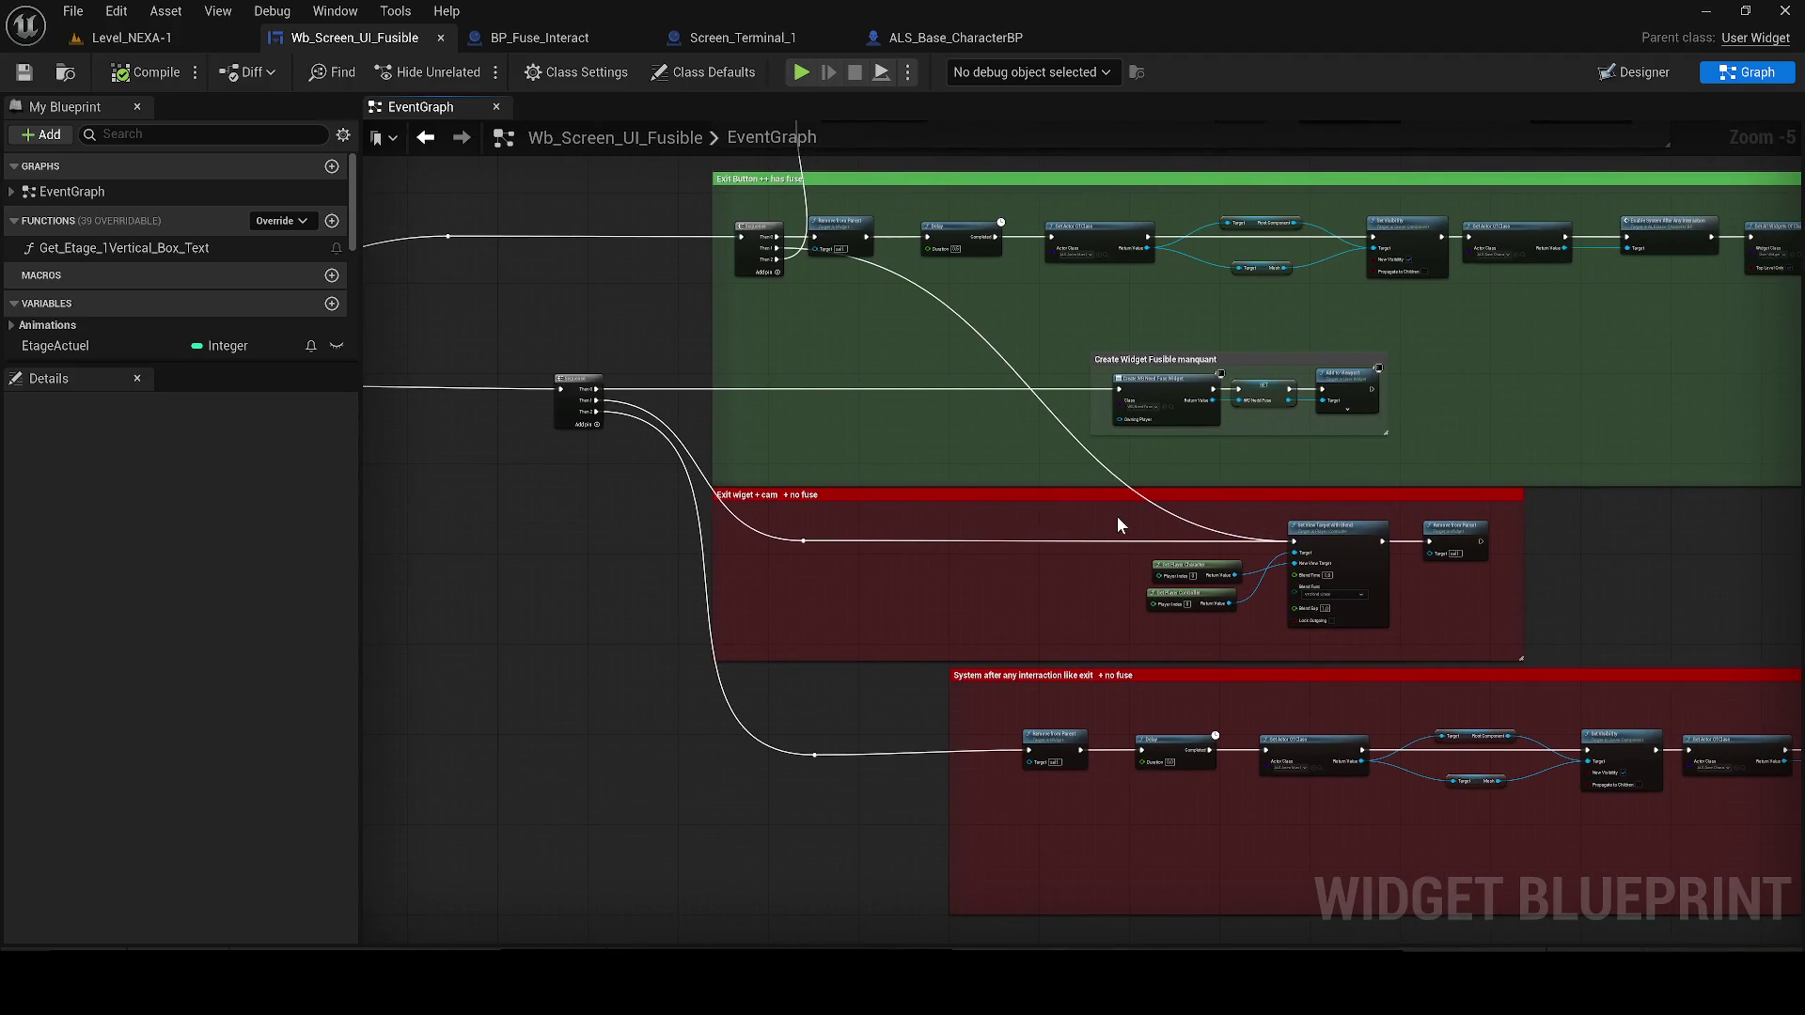
pyautogui.moveTo(740, 343)
pyautogui.mouseDown()
pyautogui.moveTo(895, 395)
pyautogui.moveTo(1044, 399)
pyautogui.moveTo(1011, 393)
pyautogui.moveTo(1537, 465)
pyautogui.mouseUp()
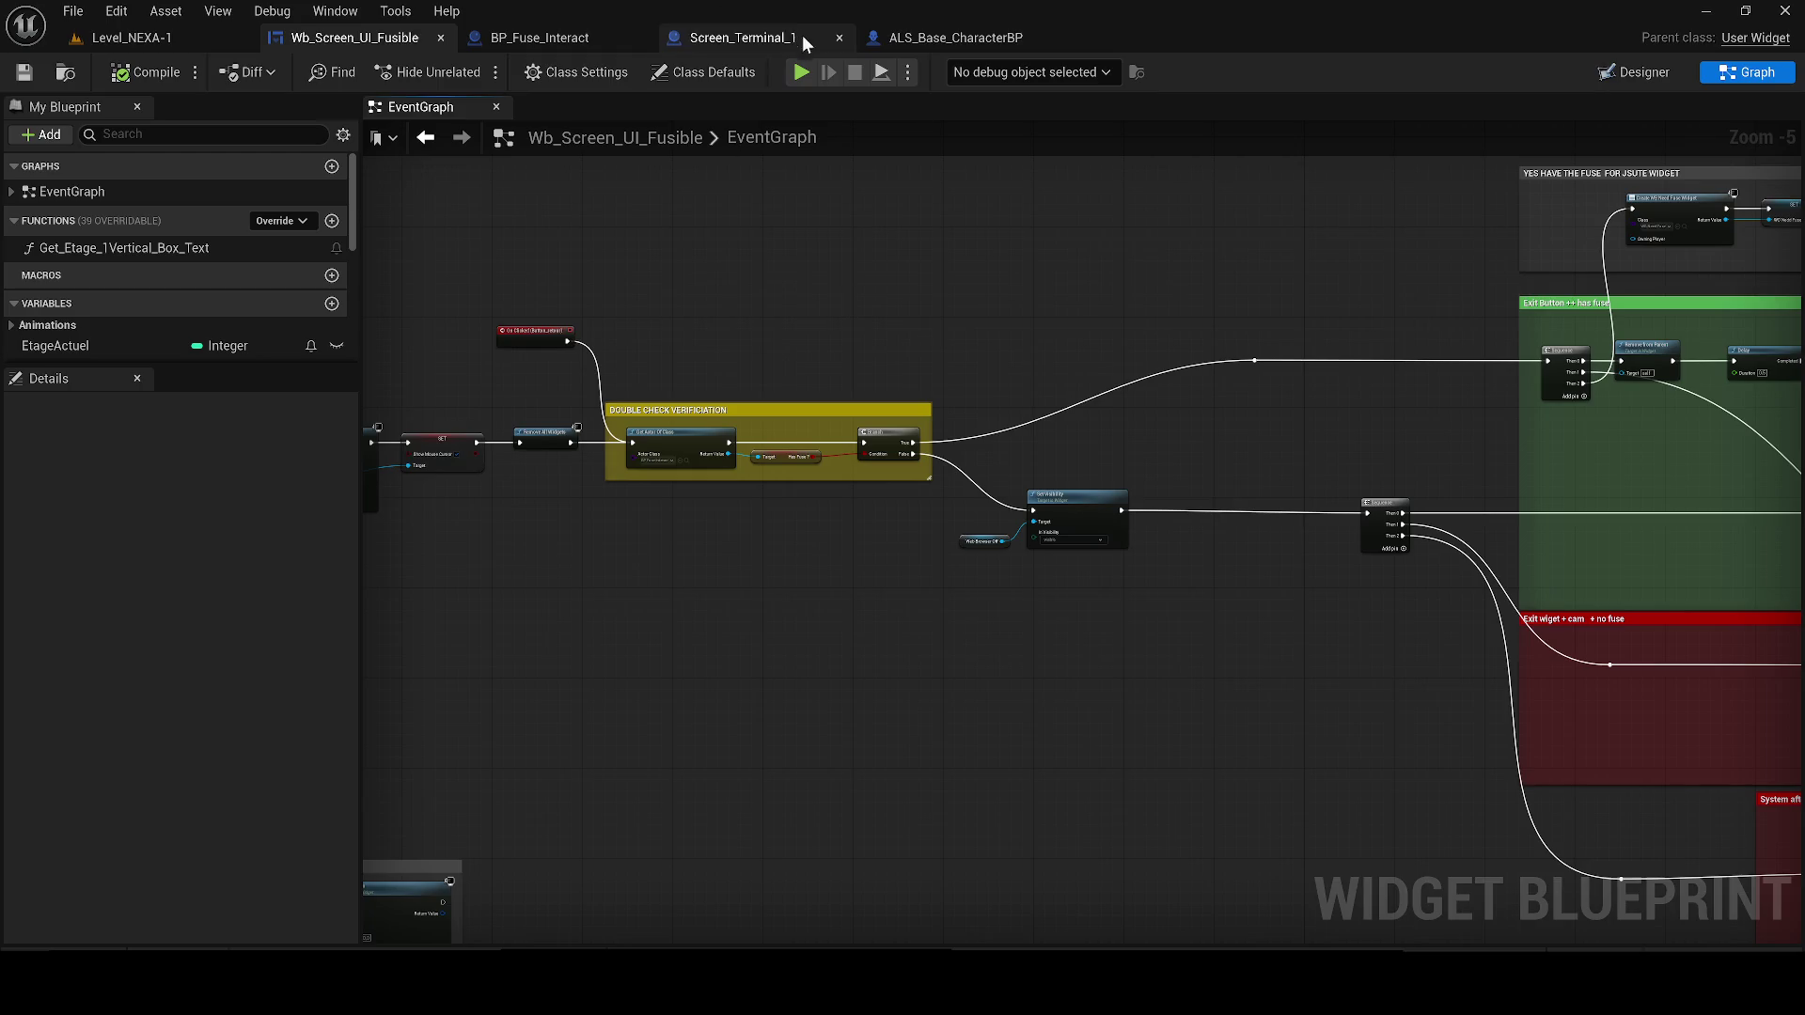
pyautogui.moveTo(1504, 640)
pyautogui.mouseDown()
pyautogui.moveTo(715, 497)
pyautogui.moveTo(718, 479)
pyautogui.mouseUp()
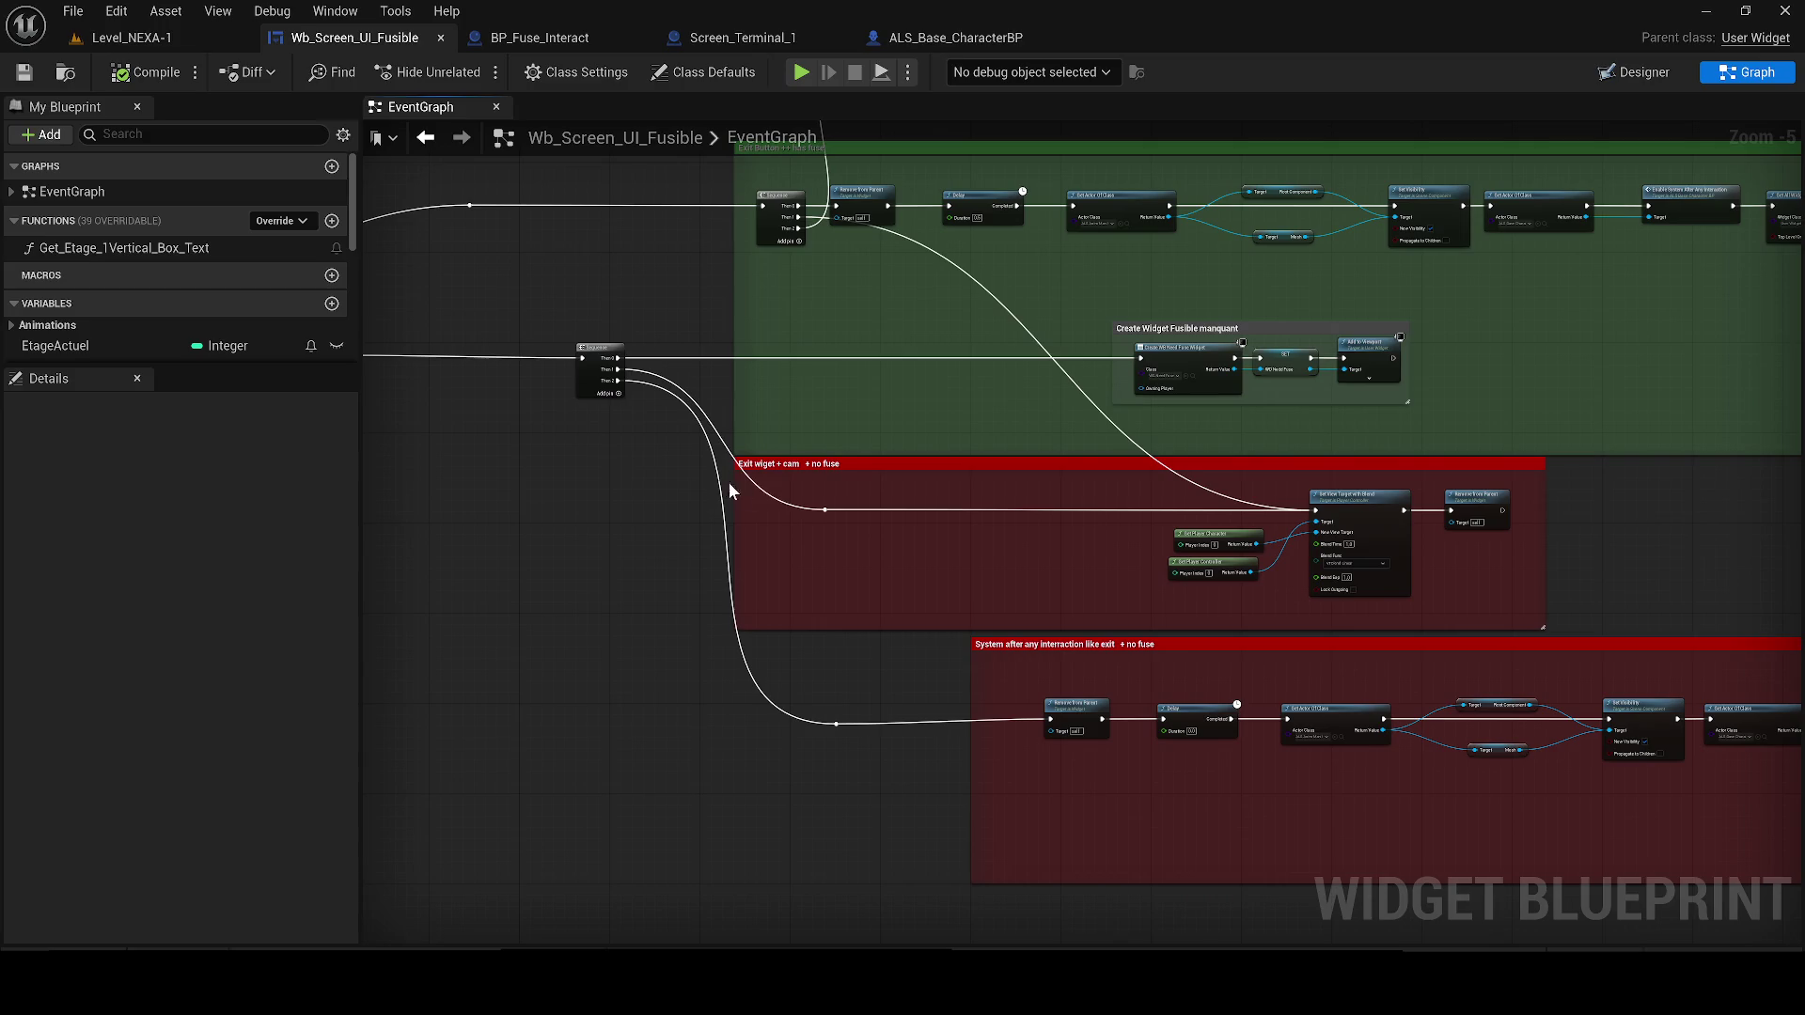
pyautogui.click(1016, 649)
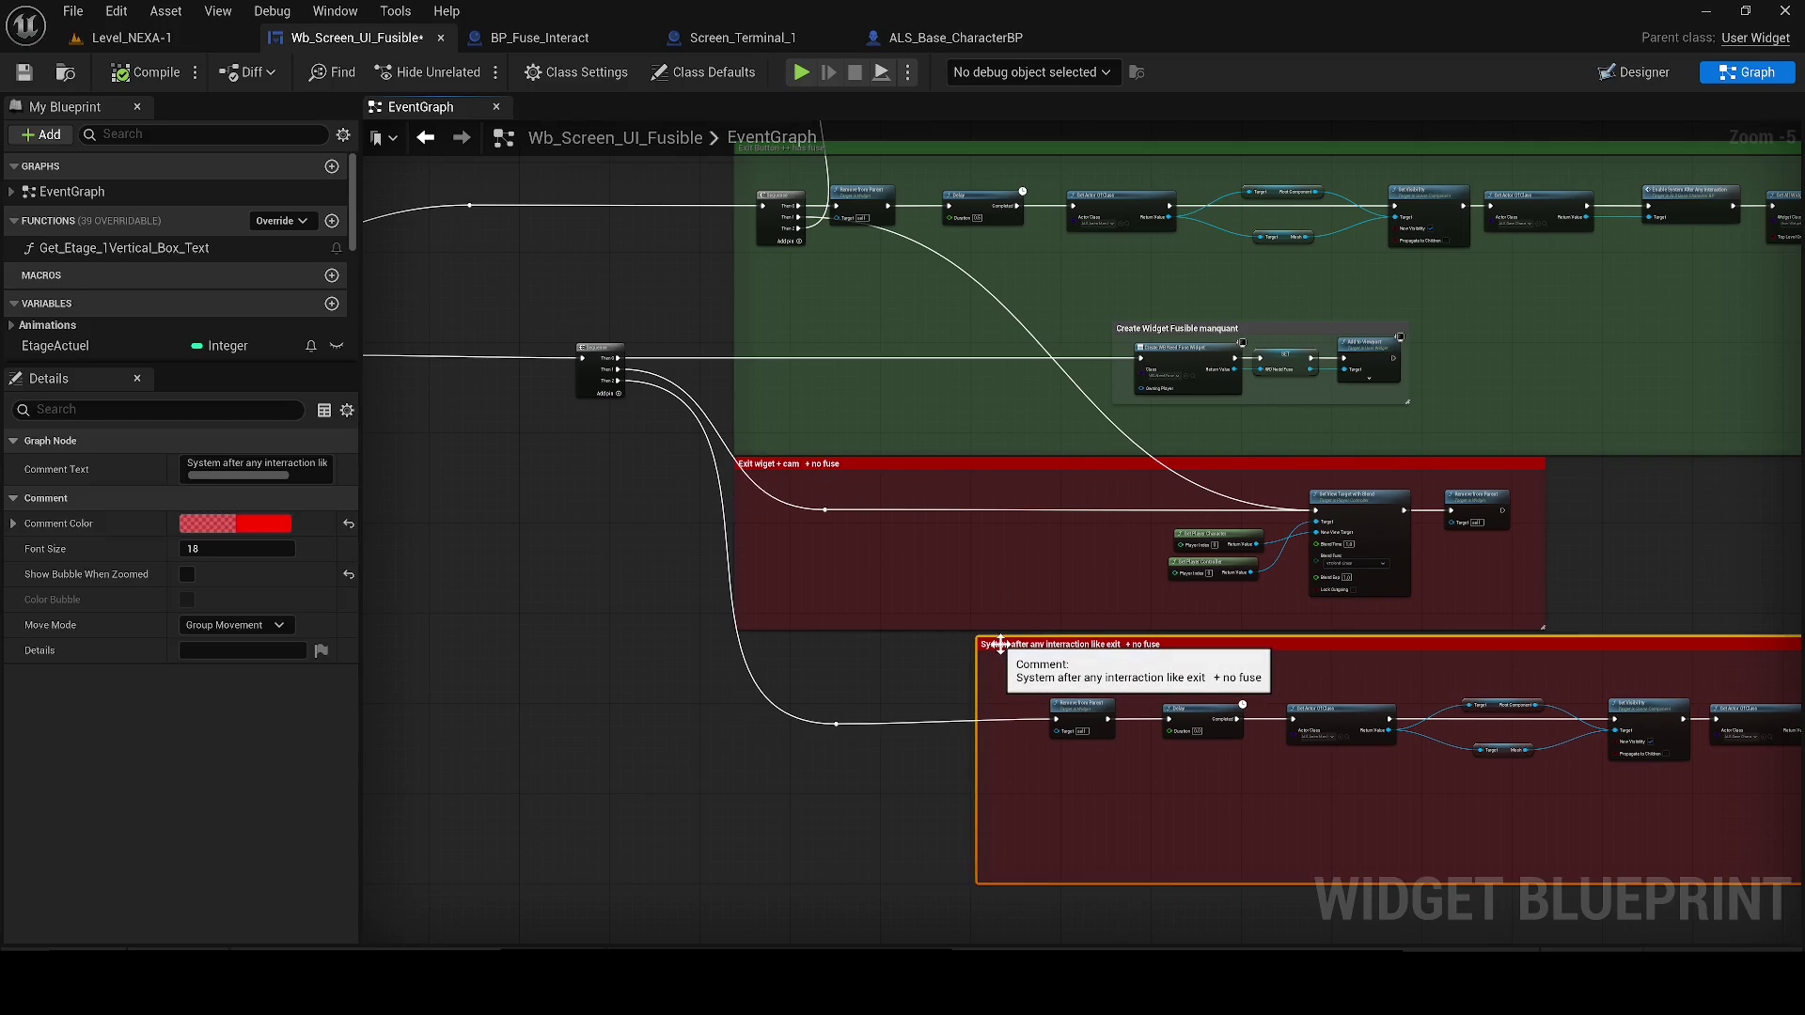
pyautogui.moveTo(935, 664); pyautogui.dragTo(871, 662)
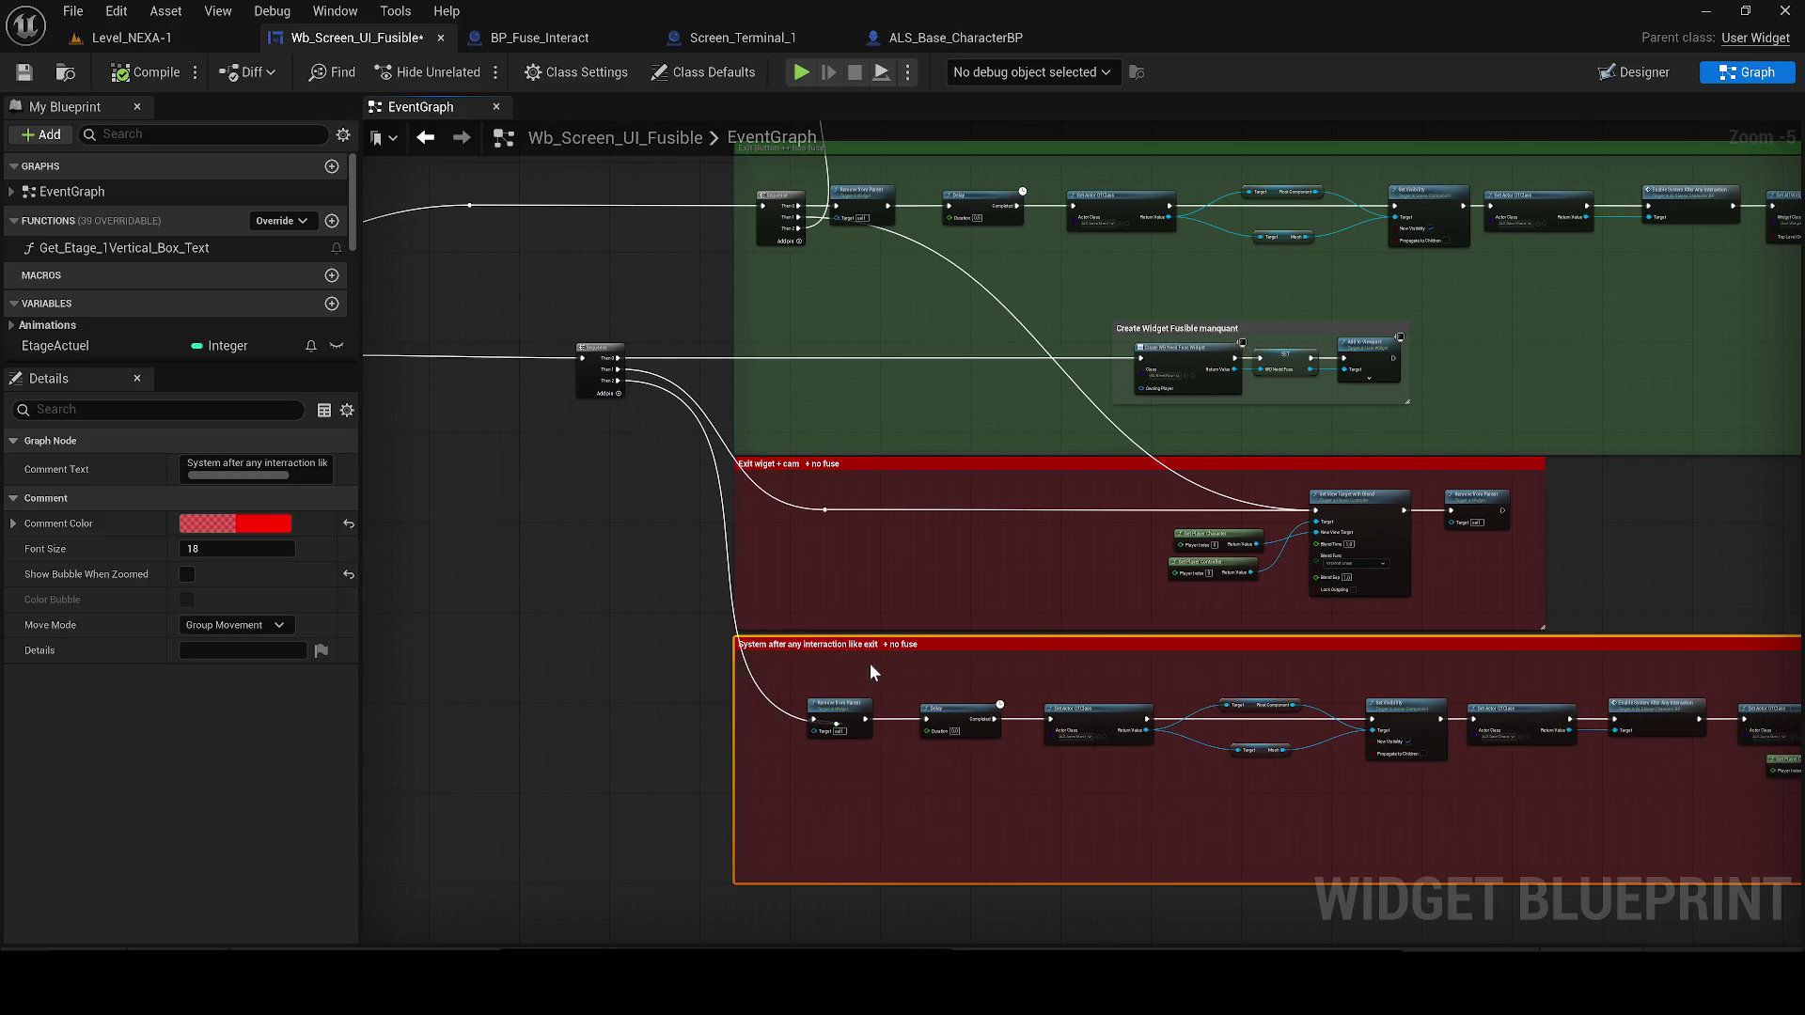
# Tidy the Remove from Parent input wire with a reroute point and realign the node
pyautogui.scroll(2, 795, 666)
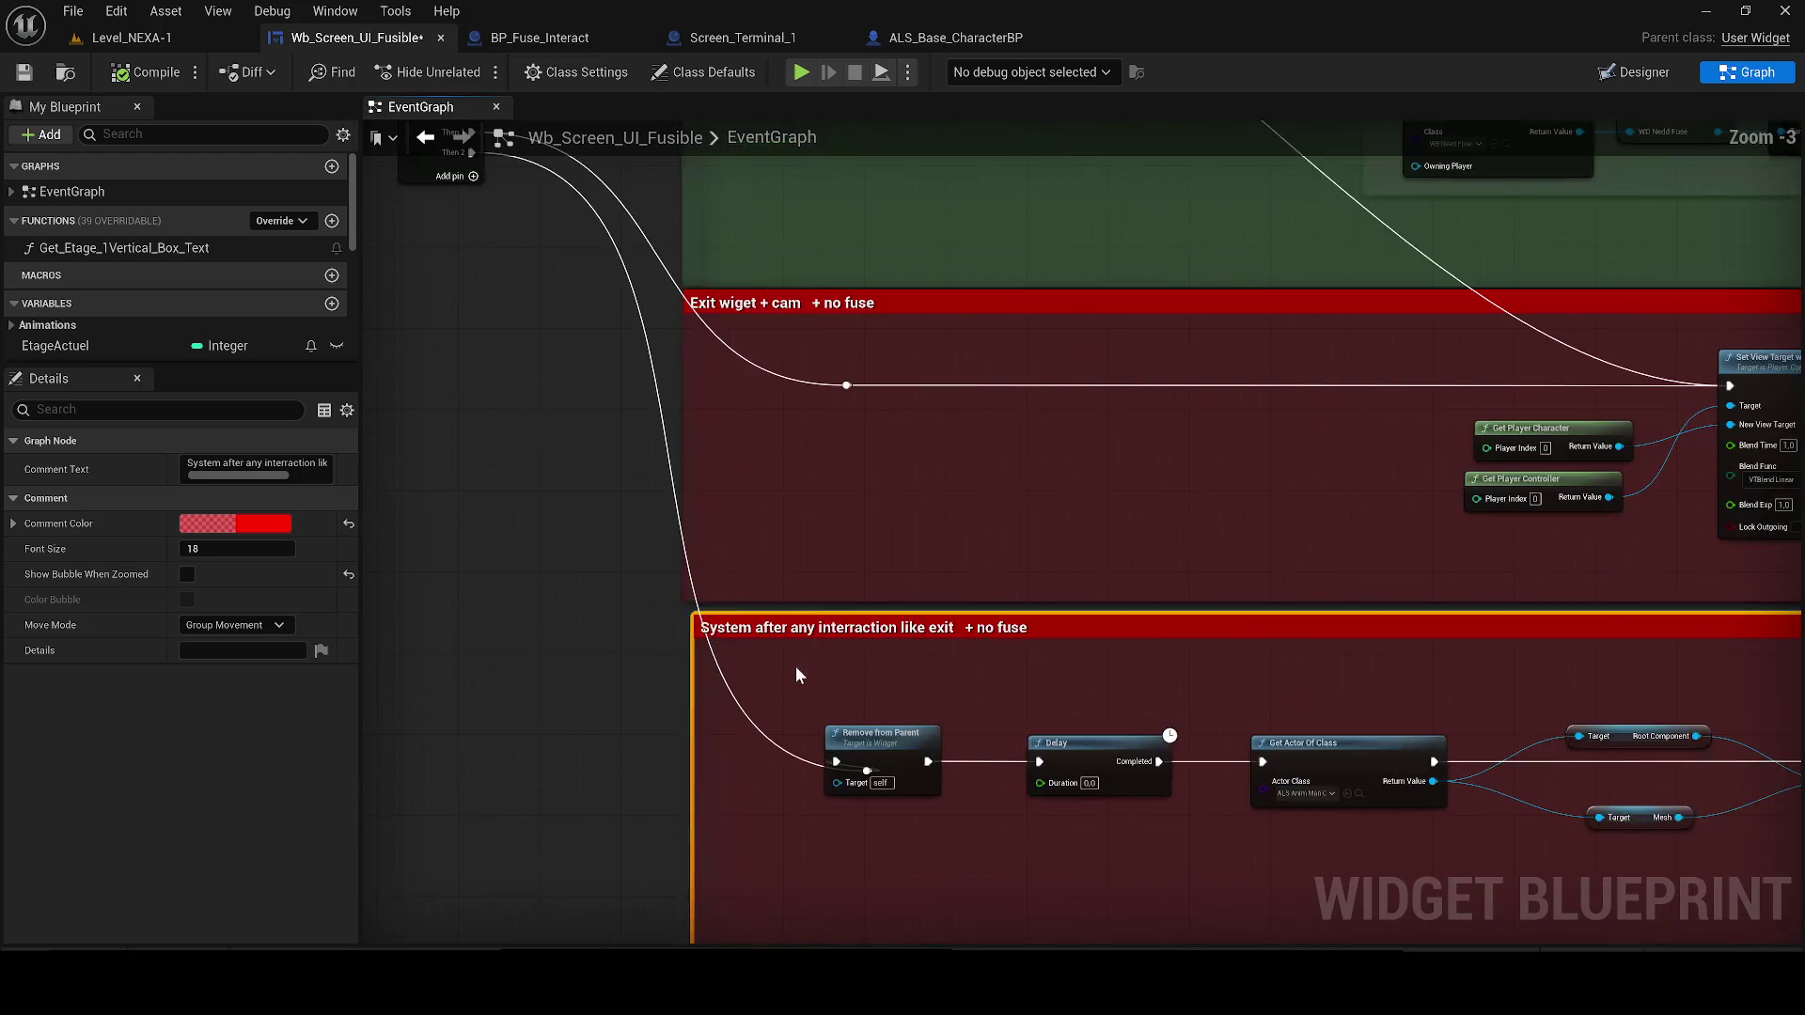
pyautogui.click(783, 743)
pyautogui.moveTo(885, 745); pyautogui.dragTo(997, 744)
pyautogui.doubleClick(816, 772)
pyautogui.moveTo(815, 772); pyautogui.dragTo(734, 761)
pyautogui.moveTo(1002, 759); pyautogui.dragTo(939, 759)
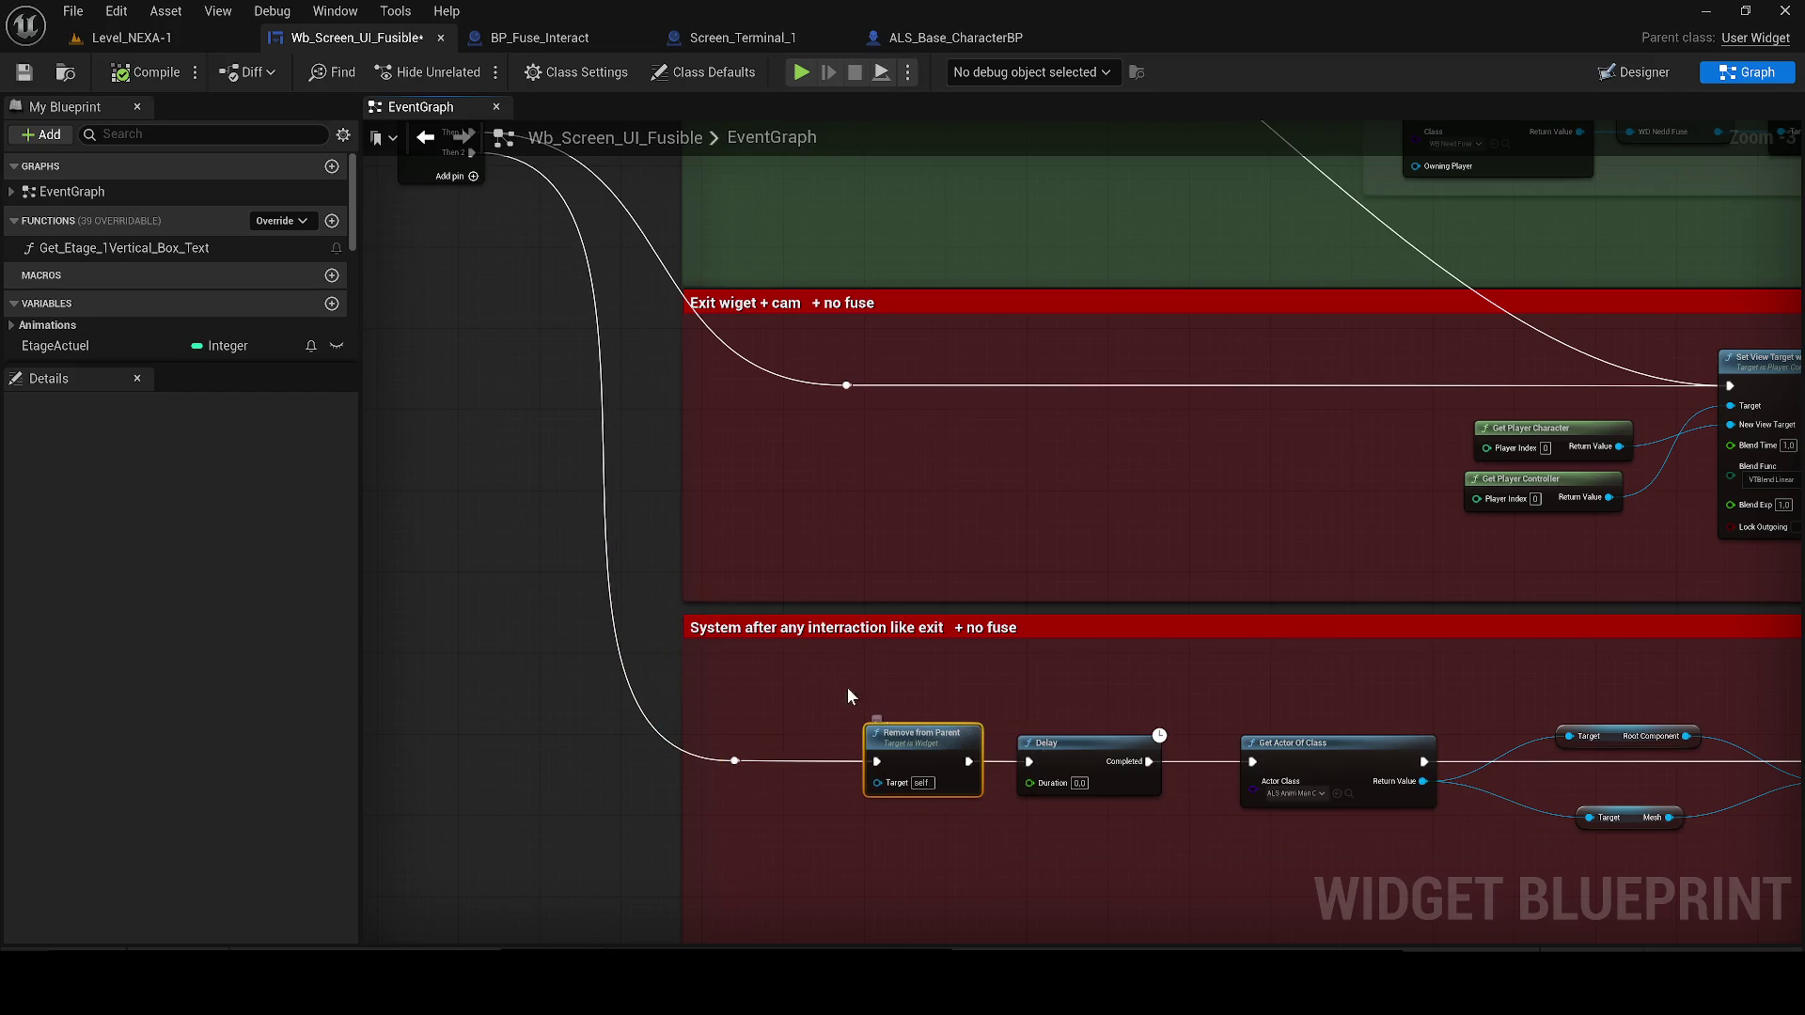
# Shift the top group's nodes right and save the widget blueprint
pyautogui.scroll(-3, 912, 645)
pyautogui.moveTo(911, 645); pyautogui.dragTo(635, 652)
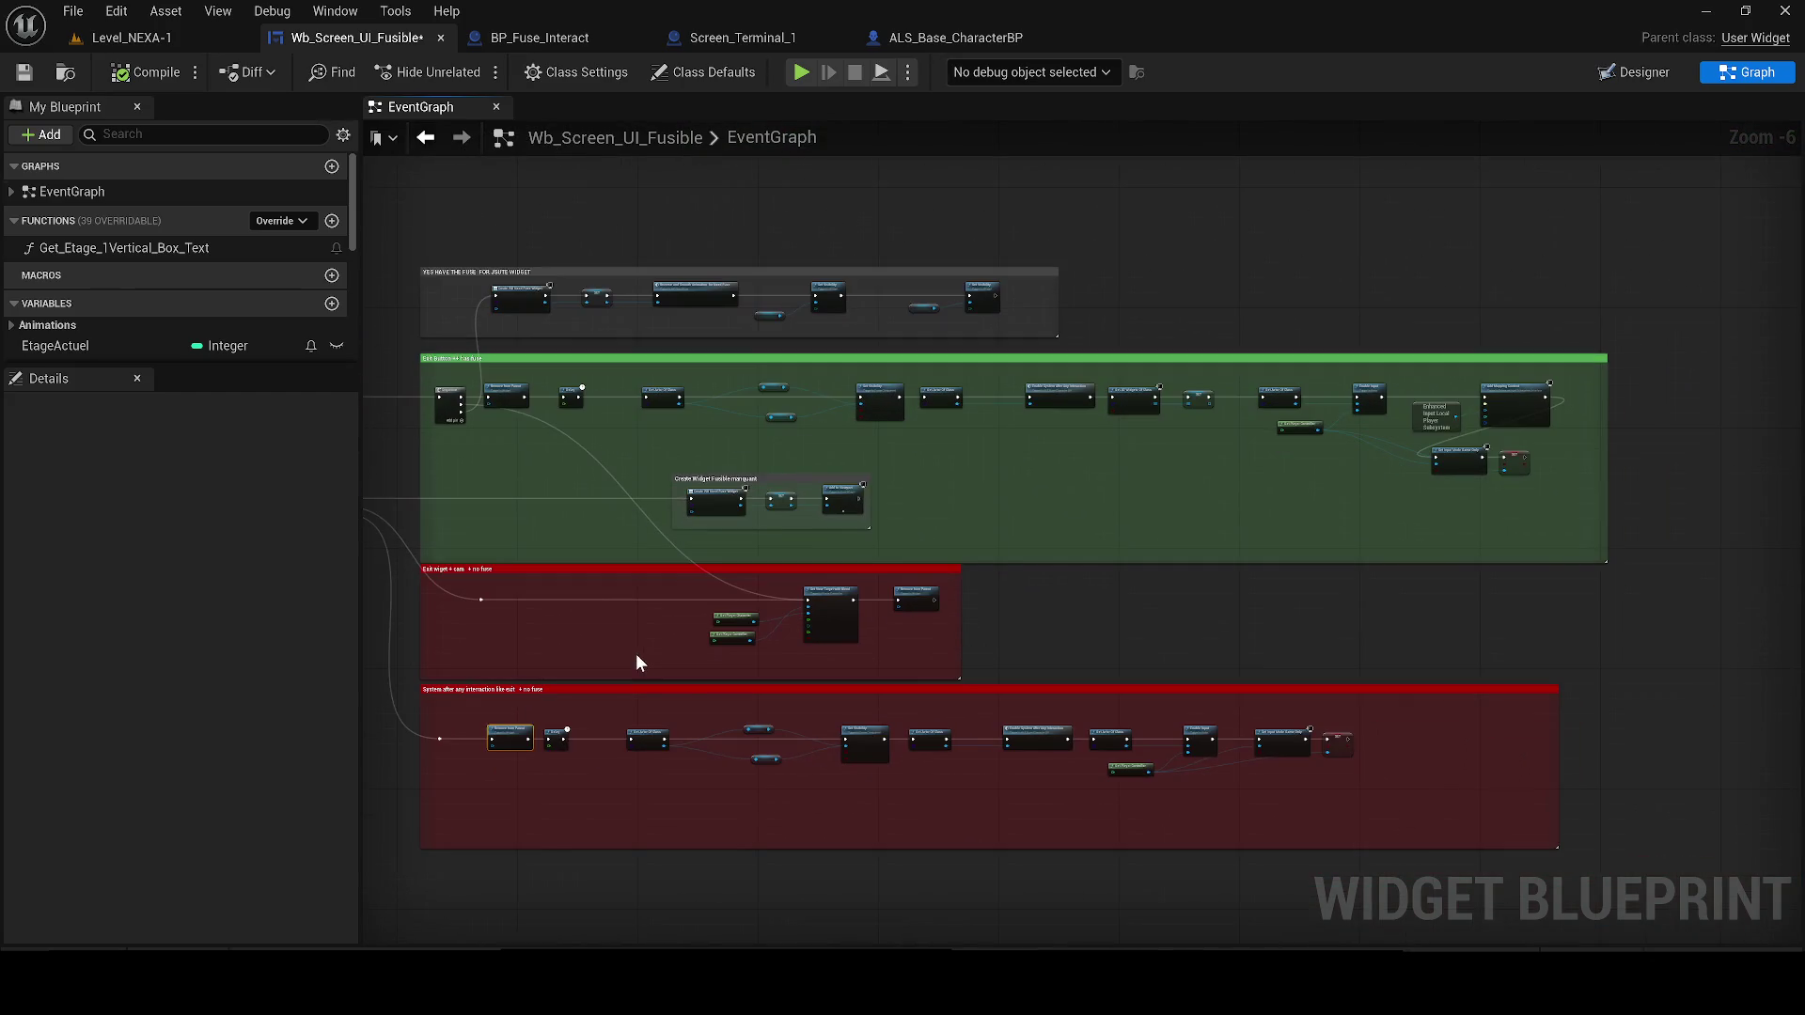
pyautogui.moveTo(1017, 639); pyautogui.dragTo(1100, 342)
pyautogui.moveTo(1669, 635)
pyautogui.mouseDown()
pyautogui.moveTo(435, 294)
pyautogui.moveTo(680, 559)
pyautogui.mouseUp()
pyautogui.click(671, 297)
pyautogui.hotkey('ctrl', 's')
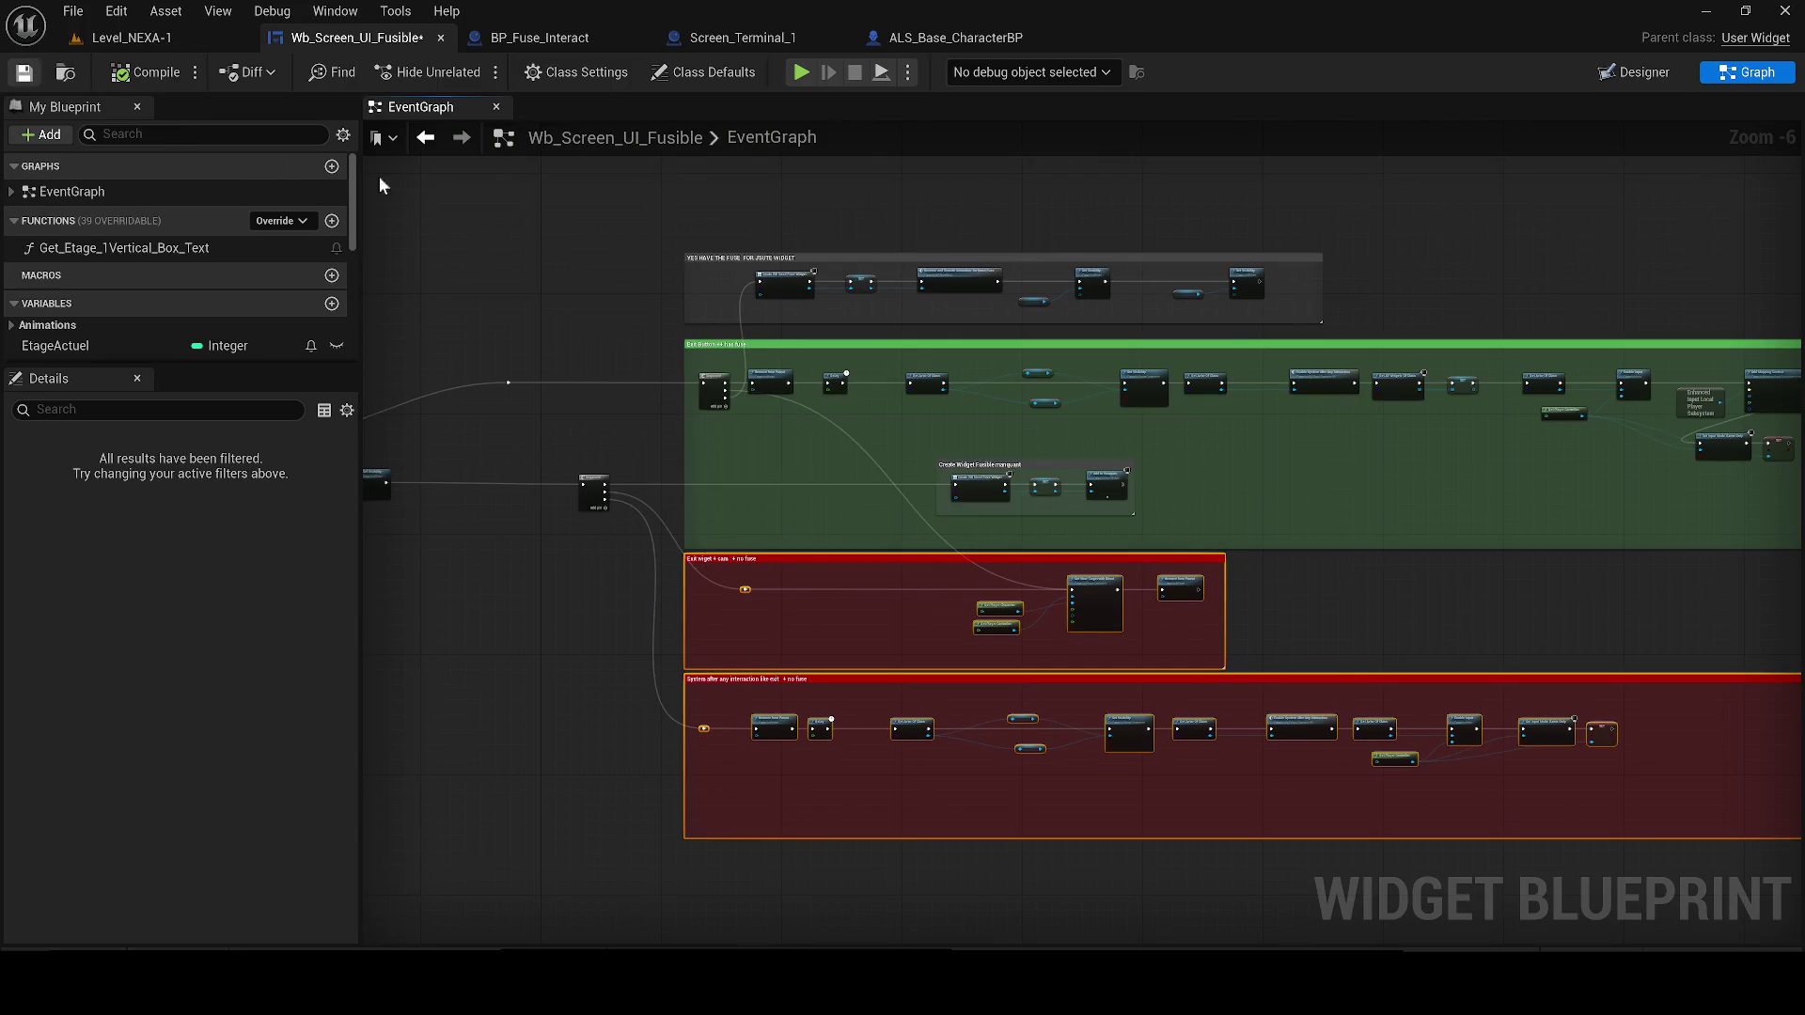
pyautogui.scroll(1, 743, 258)
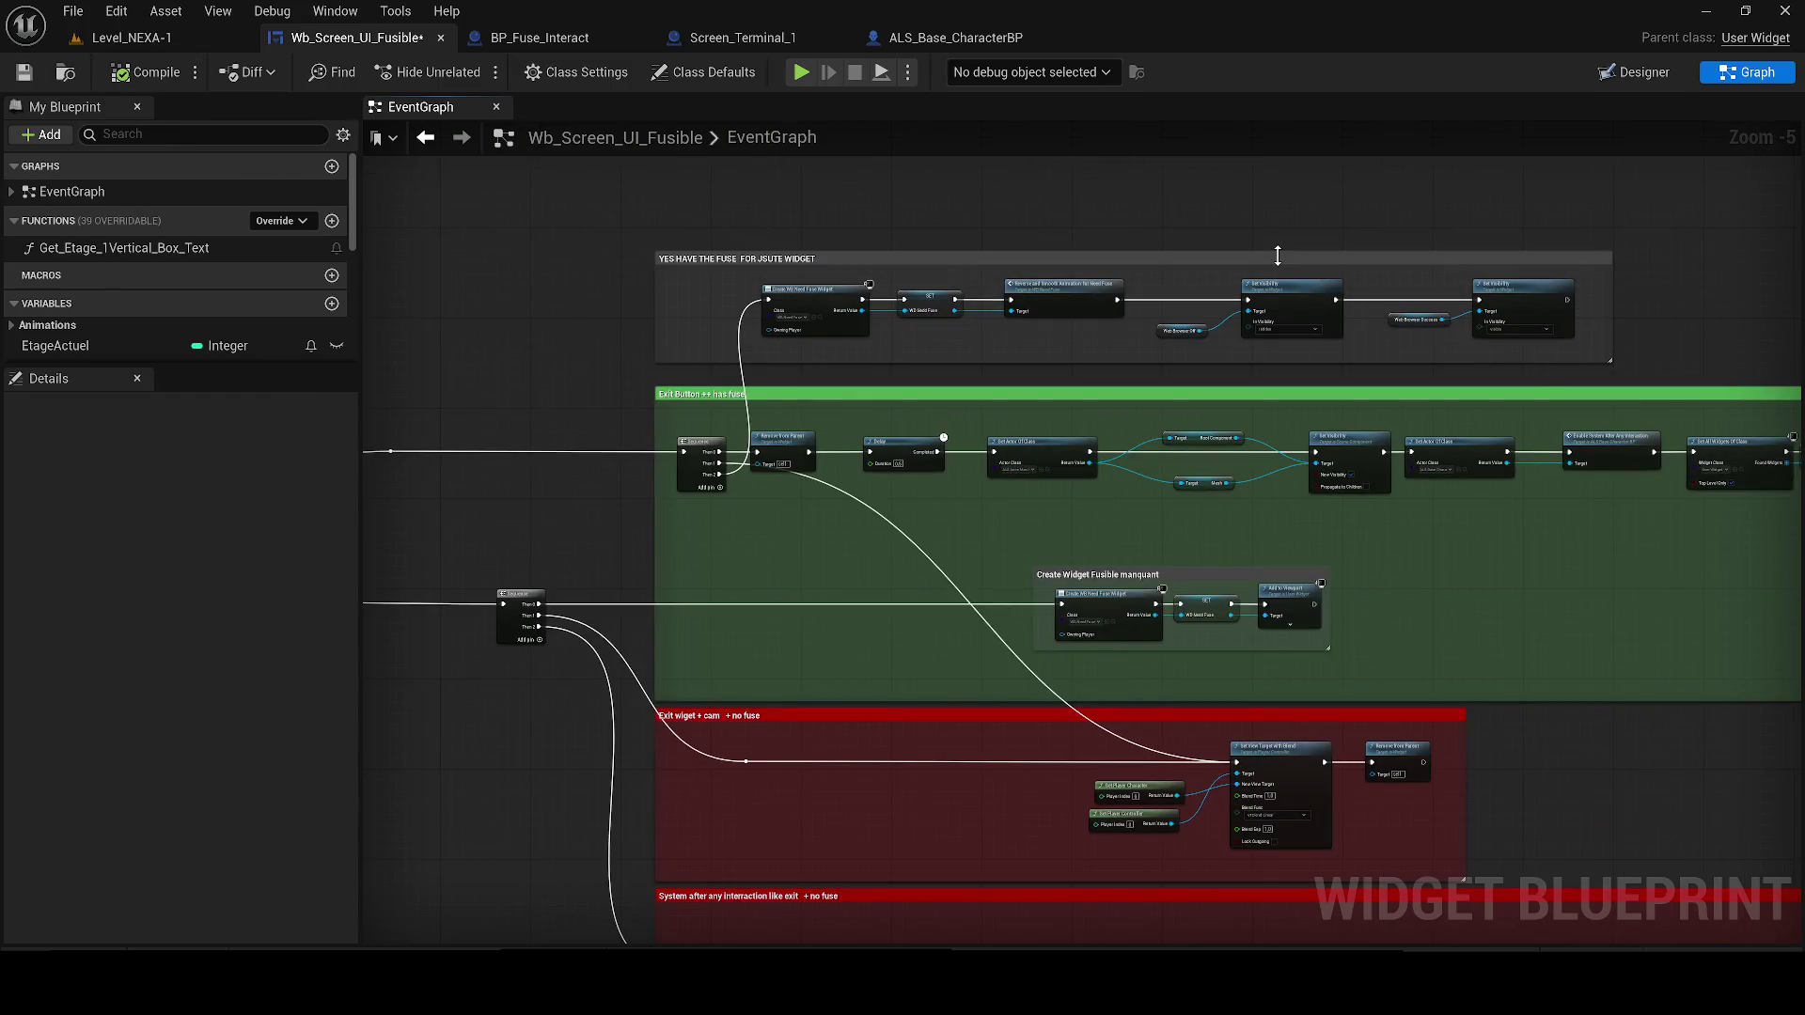
pyautogui.moveTo(1541, 355)
pyautogui.mouseDown()
pyautogui.moveTo(752, 275)
pyautogui.moveTo(826, 289)
pyautogui.mouseUp()
pyautogui.click(23, 73)
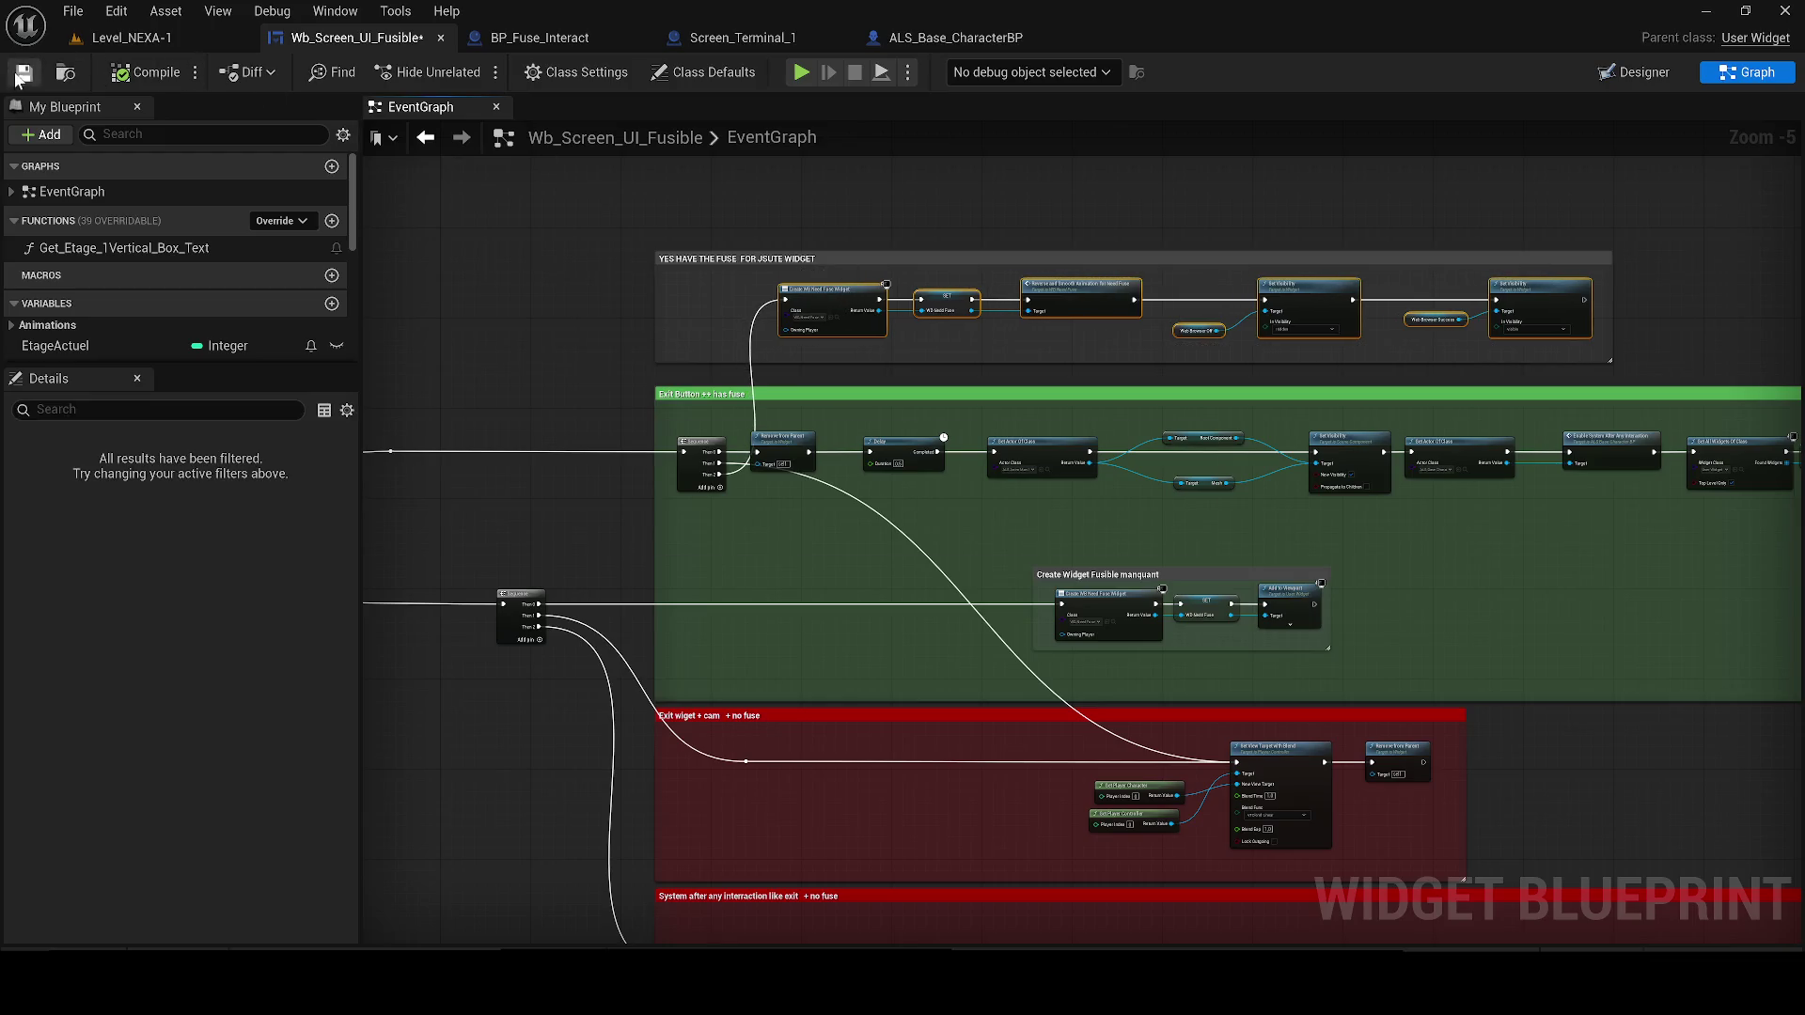
pyautogui.click(533, 384)
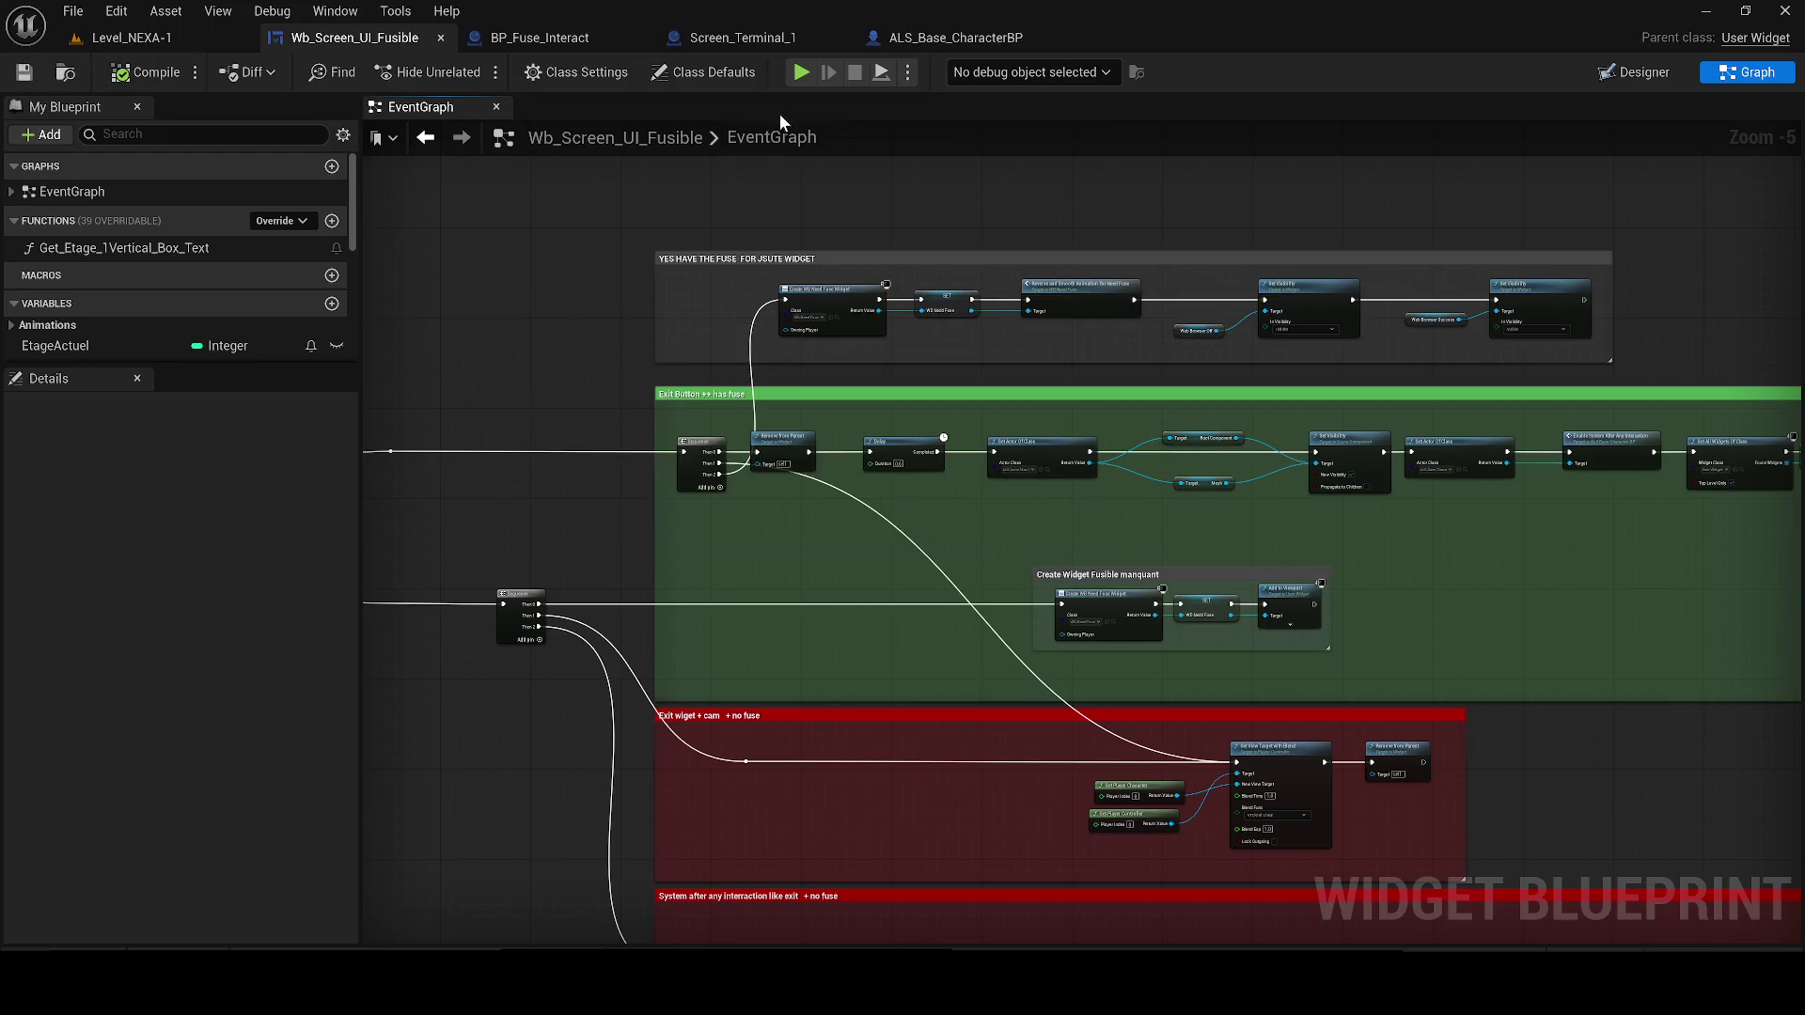
# Play Level_NEXA-1 again, reach the wall terminal, then stop and reopen the Fusible graph
pyautogui.click(127, 38)
pyautogui.moveTo(484, 982)
pyautogui.click(564, 897)
pyautogui.hotkey('alt', 'Tab')
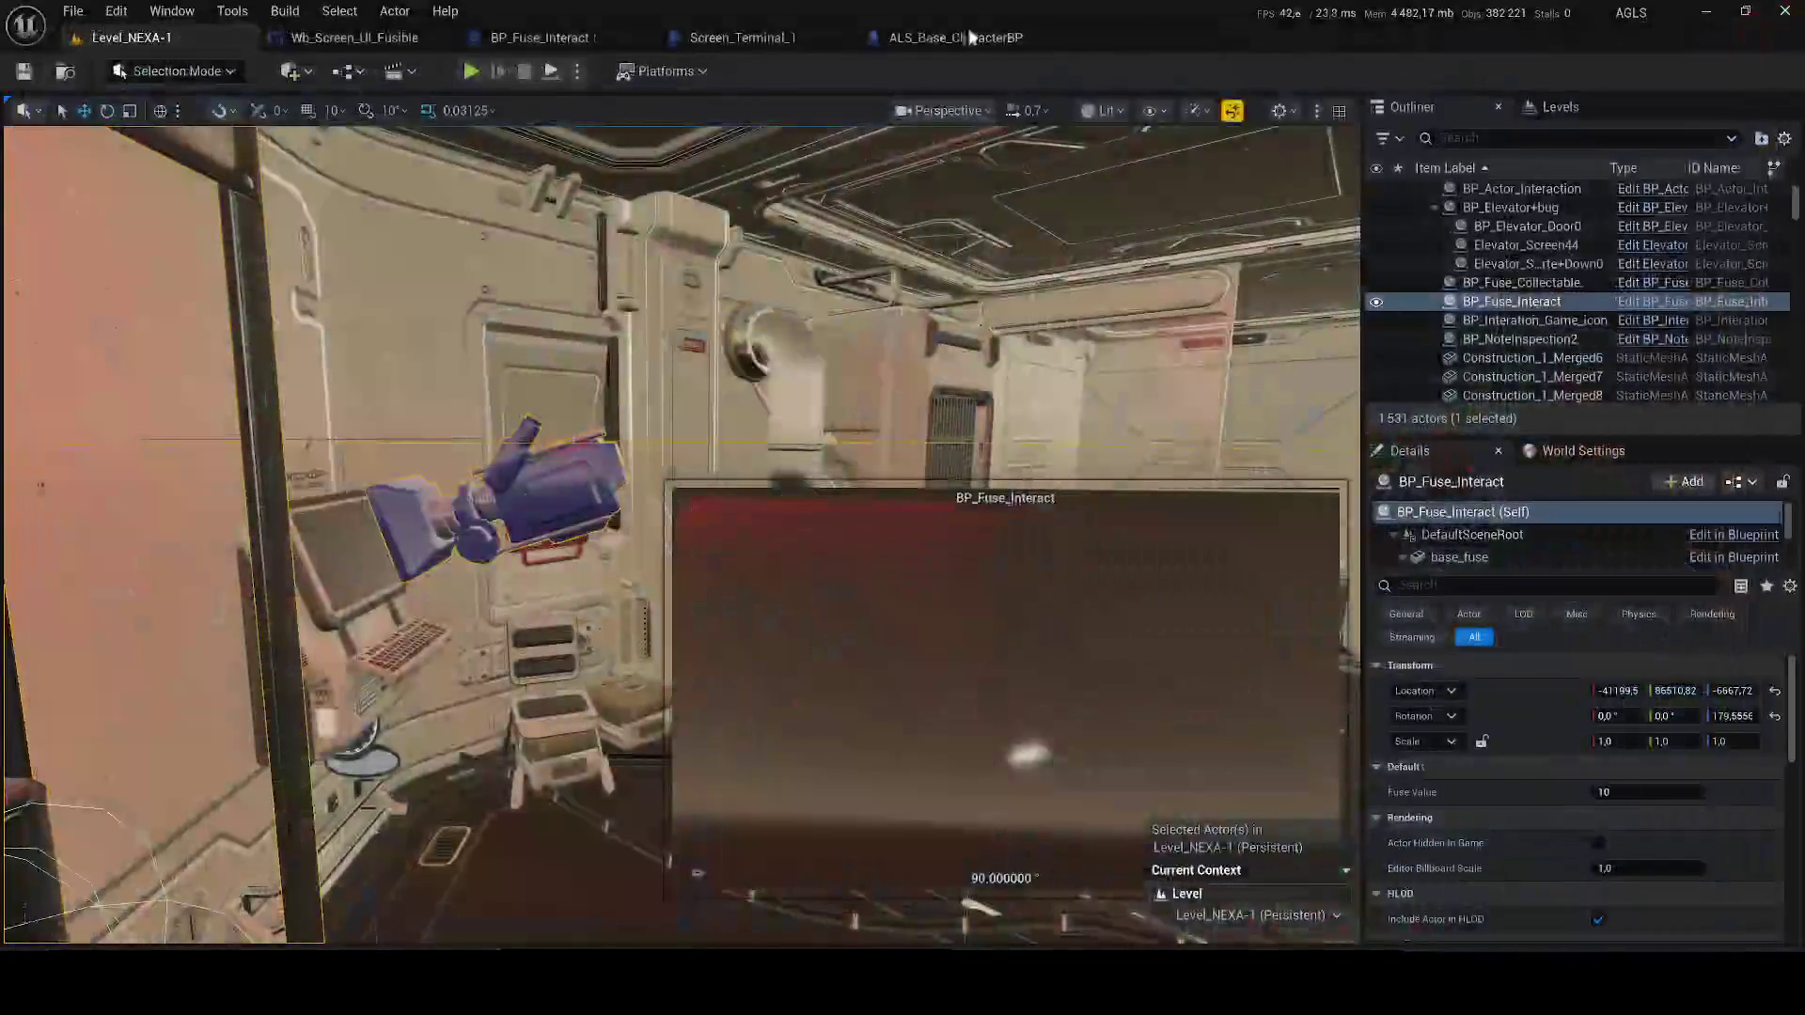
pyautogui.hotkey('alt', 'p')
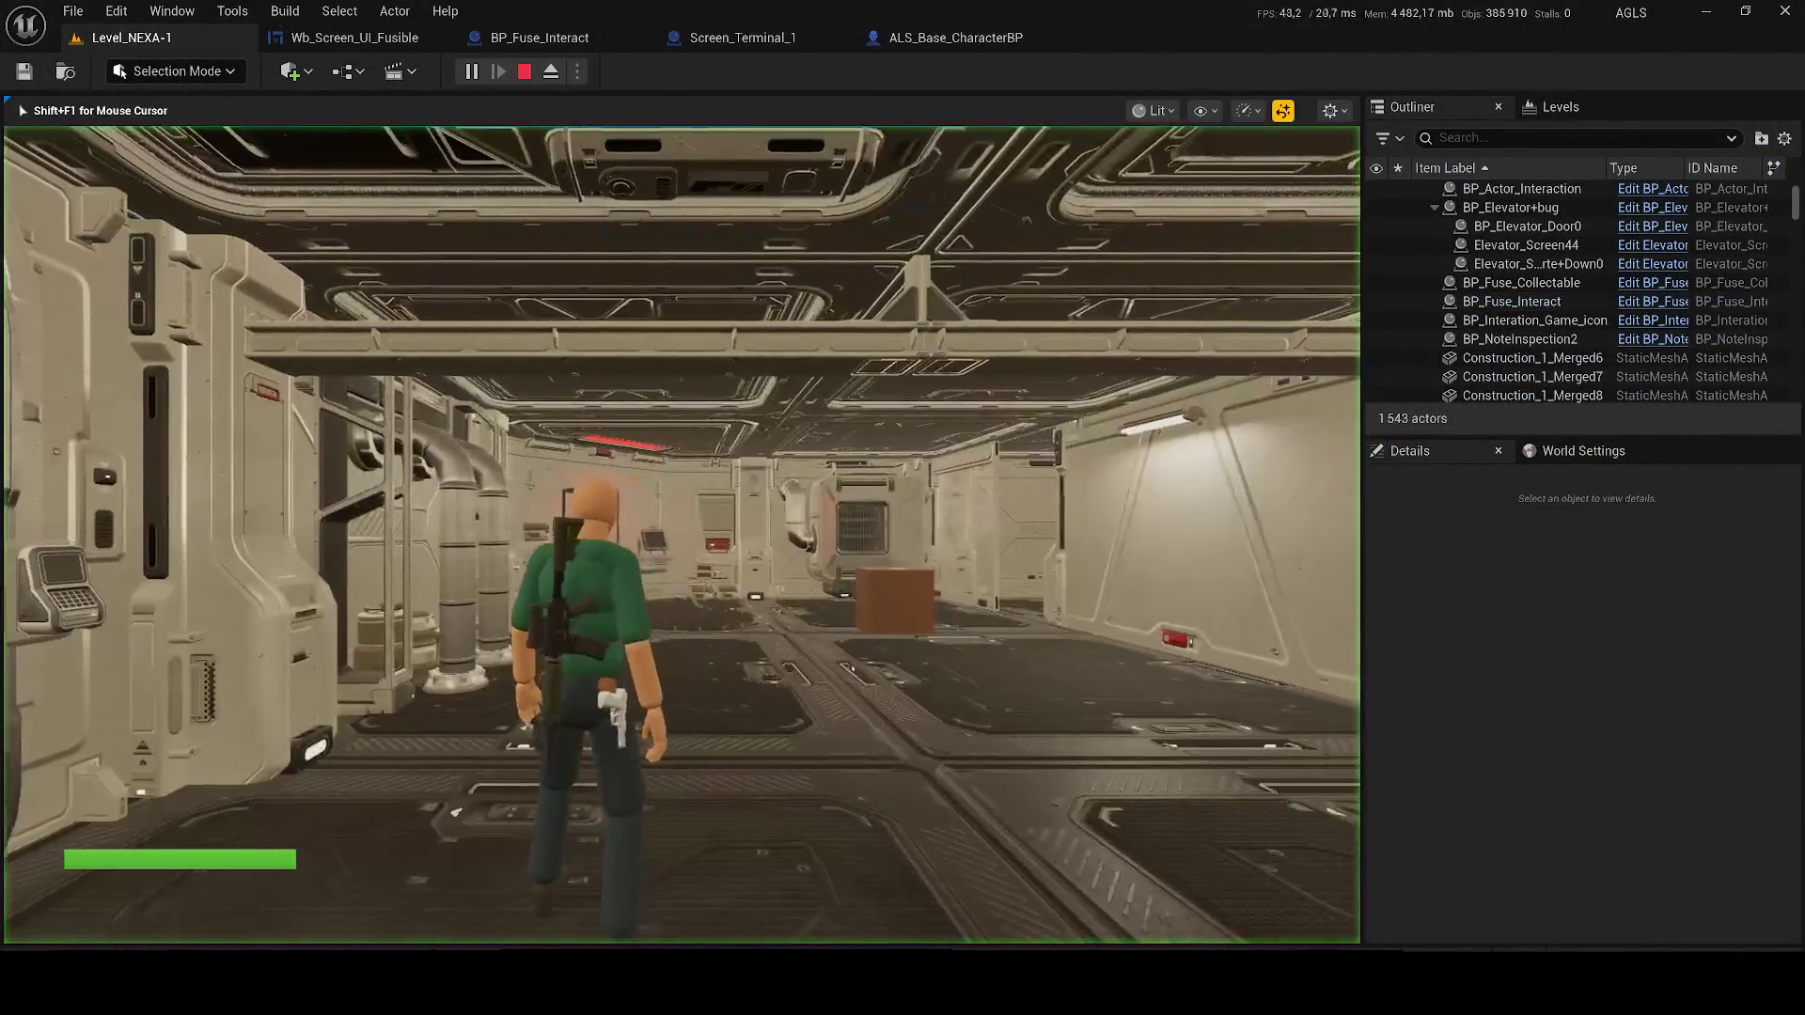
pyautogui.press('w')
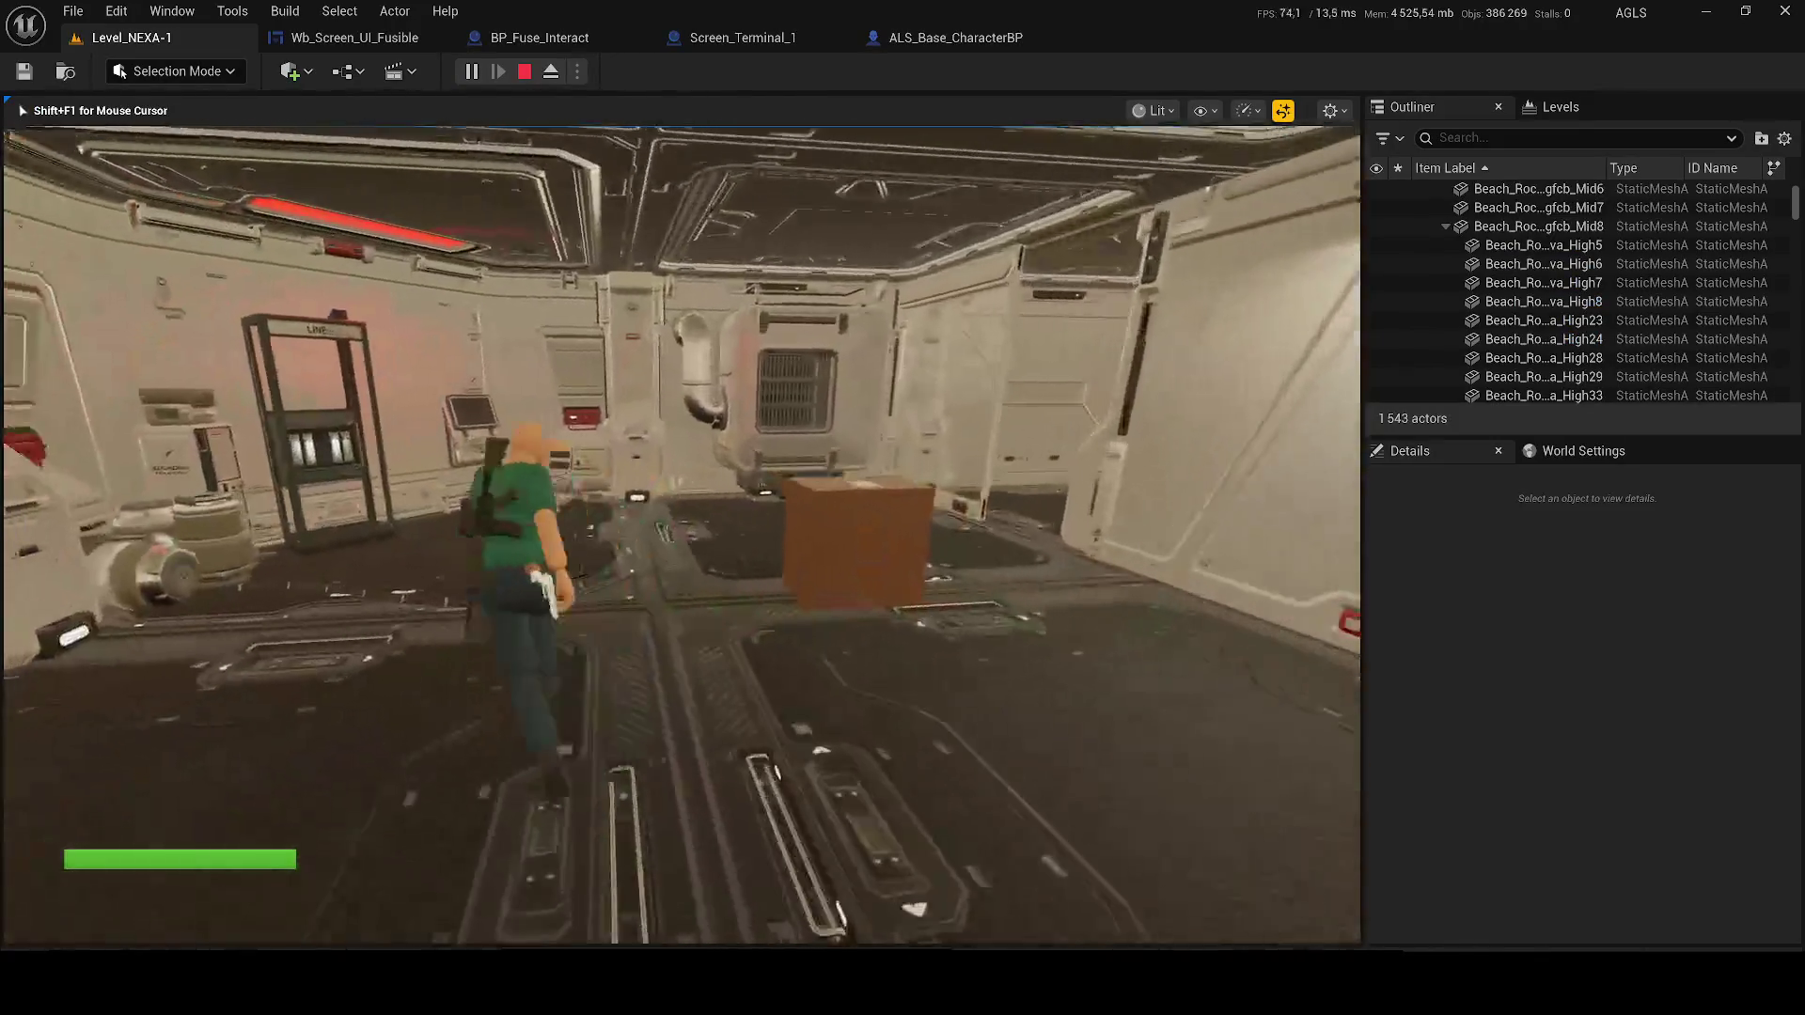
pyautogui.press('e')
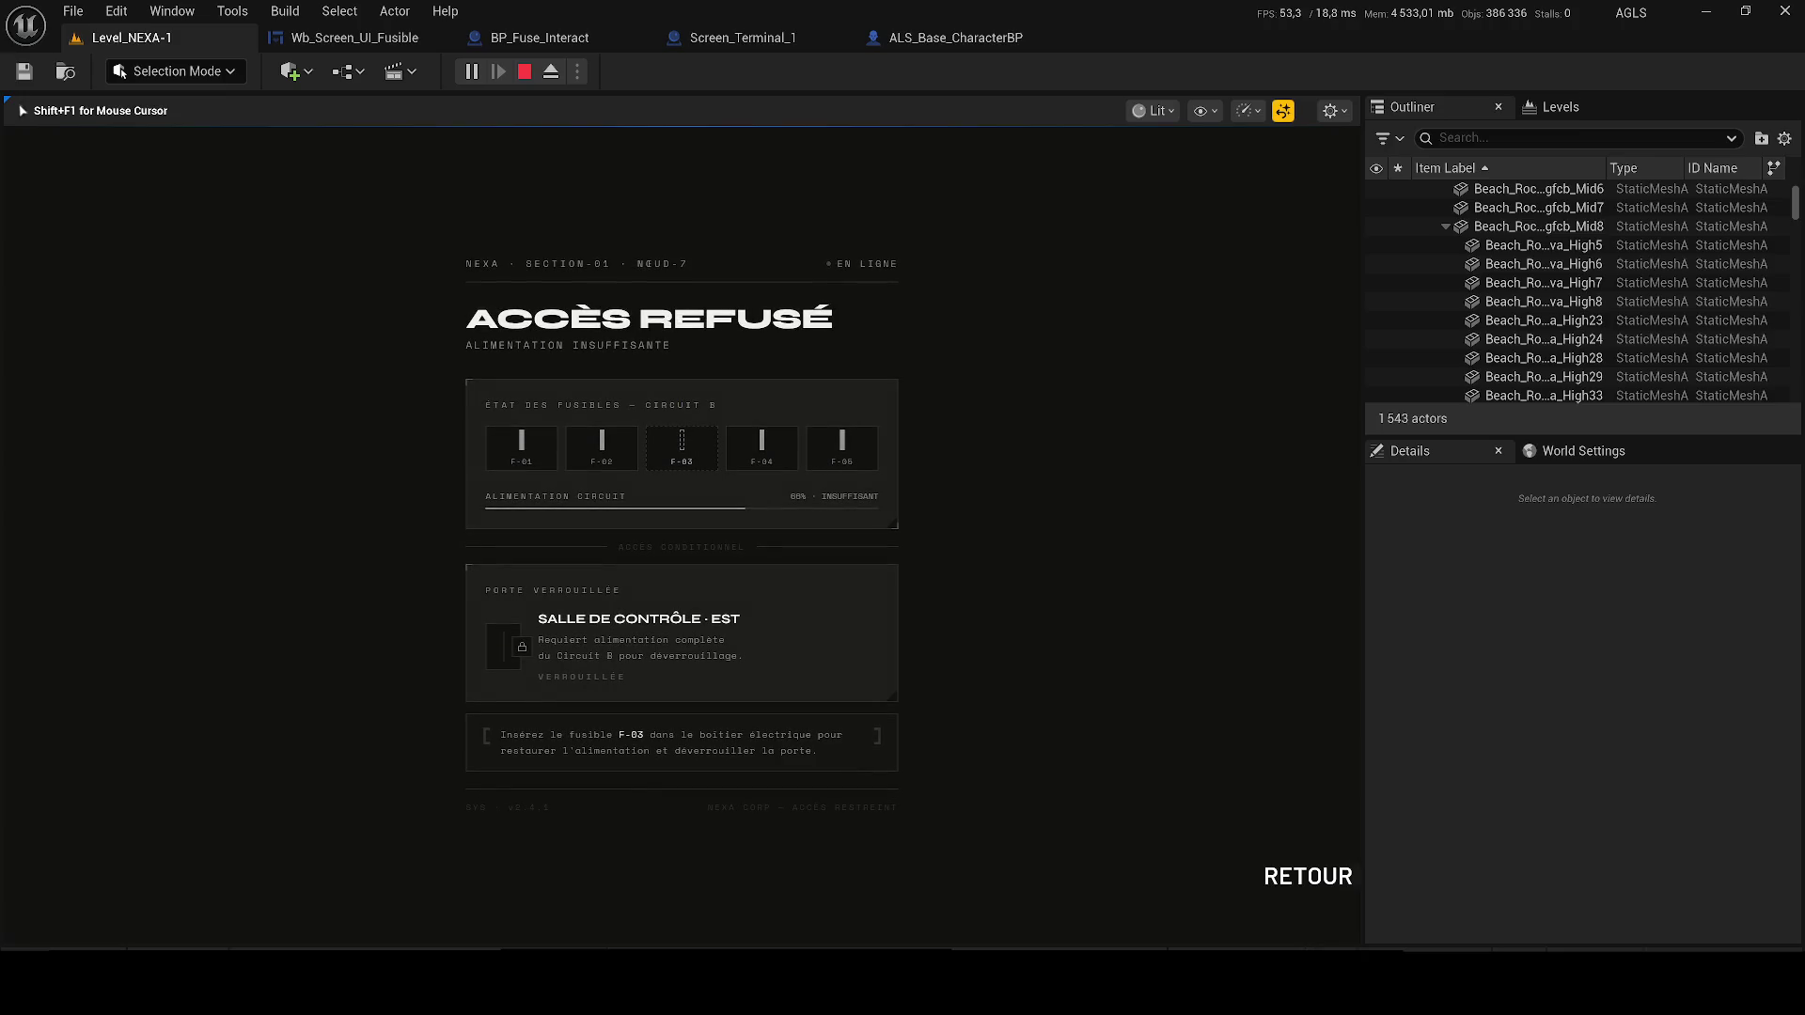
pyautogui.press('Escape')
pyautogui.click(302, 38)
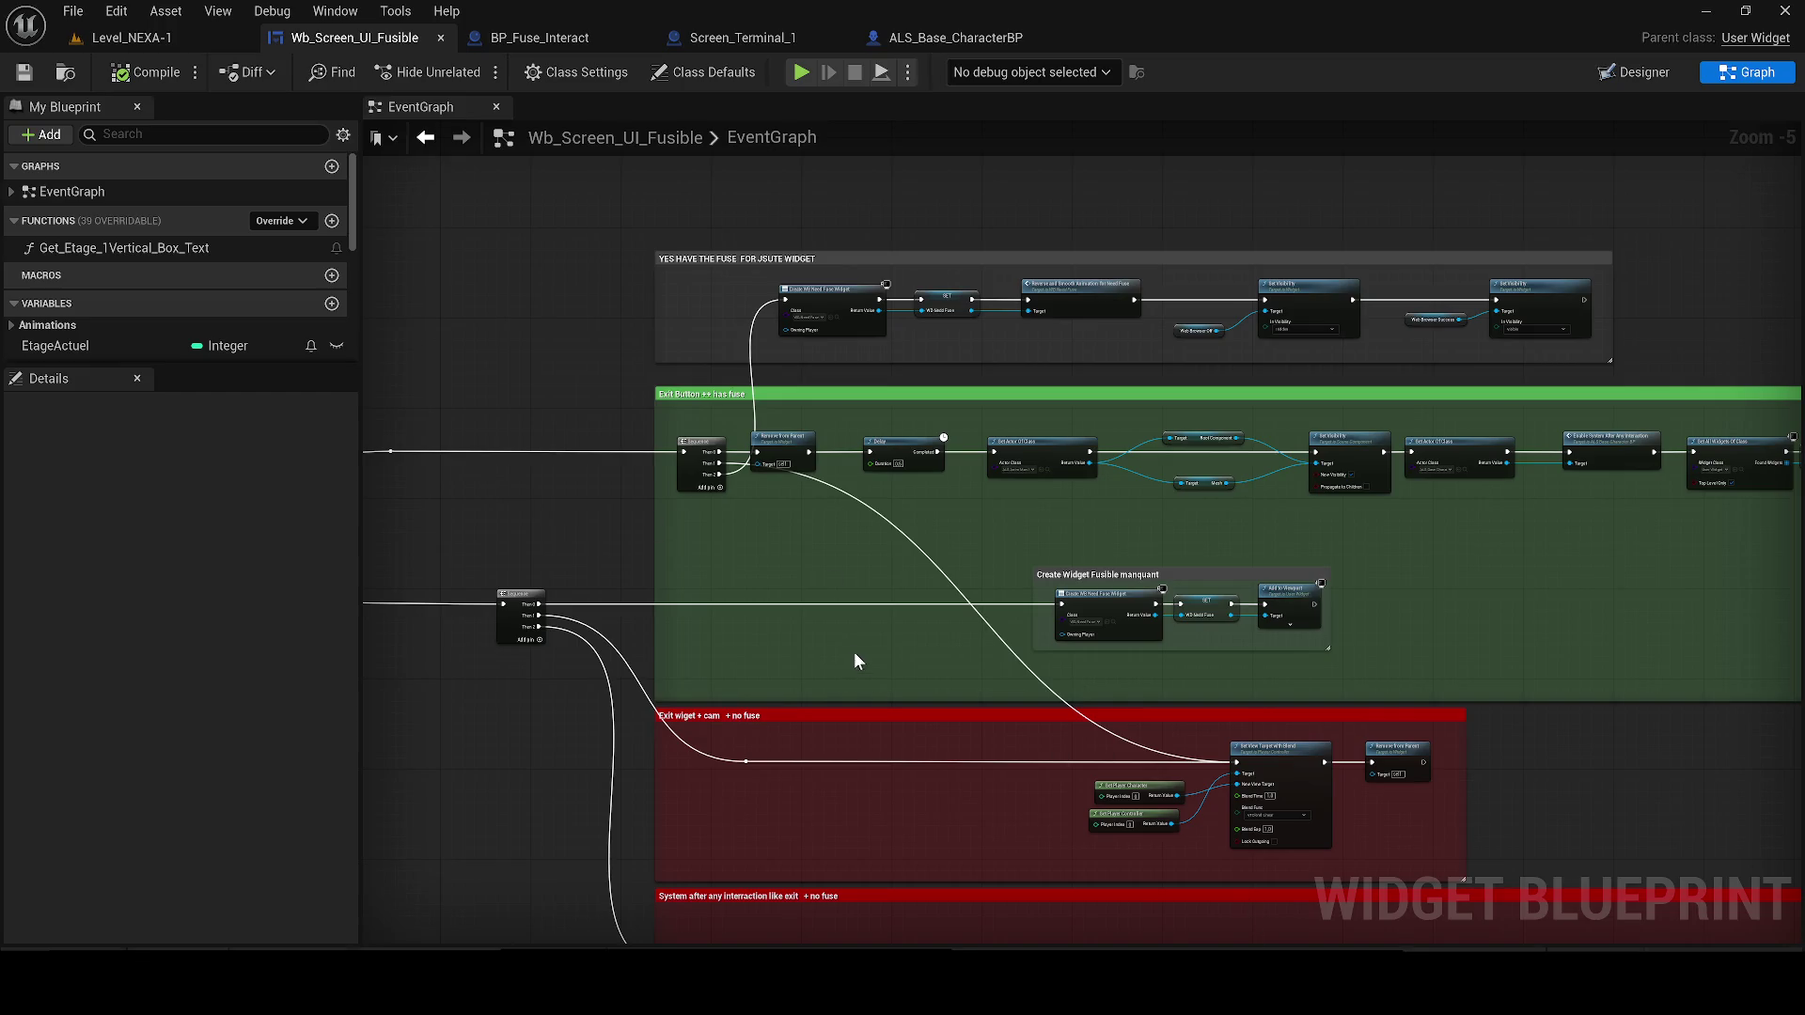
# Move the On Clicked (Button_retour) node left, above the Event Construct chain
pyautogui.scroll(1, 920, 719)
pyautogui.moveTo(920, 718); pyautogui.dragTo(673, 547)
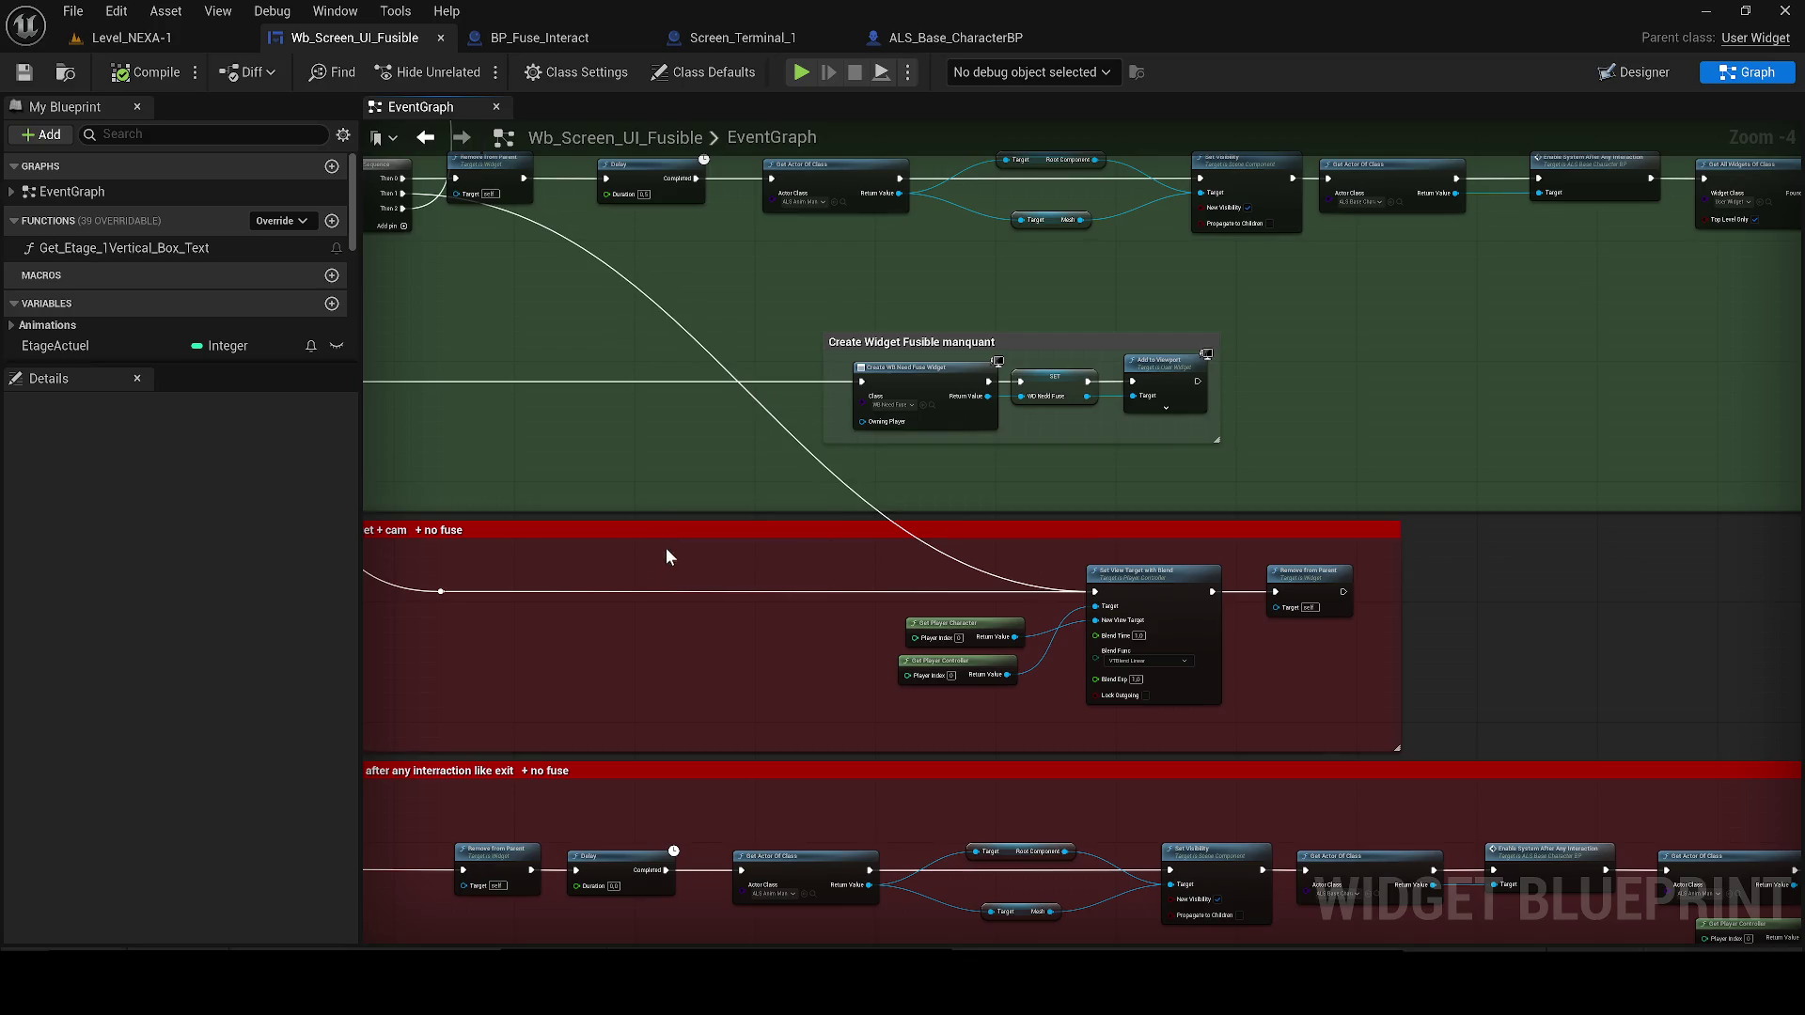
pyautogui.moveTo(675, 543)
pyautogui.mouseDown()
pyautogui.moveTo(1071, 556)
pyautogui.moveTo(1192, 641)
pyautogui.moveTo(1332, 636)
pyautogui.moveTo(691, 575)
pyautogui.mouseUp()
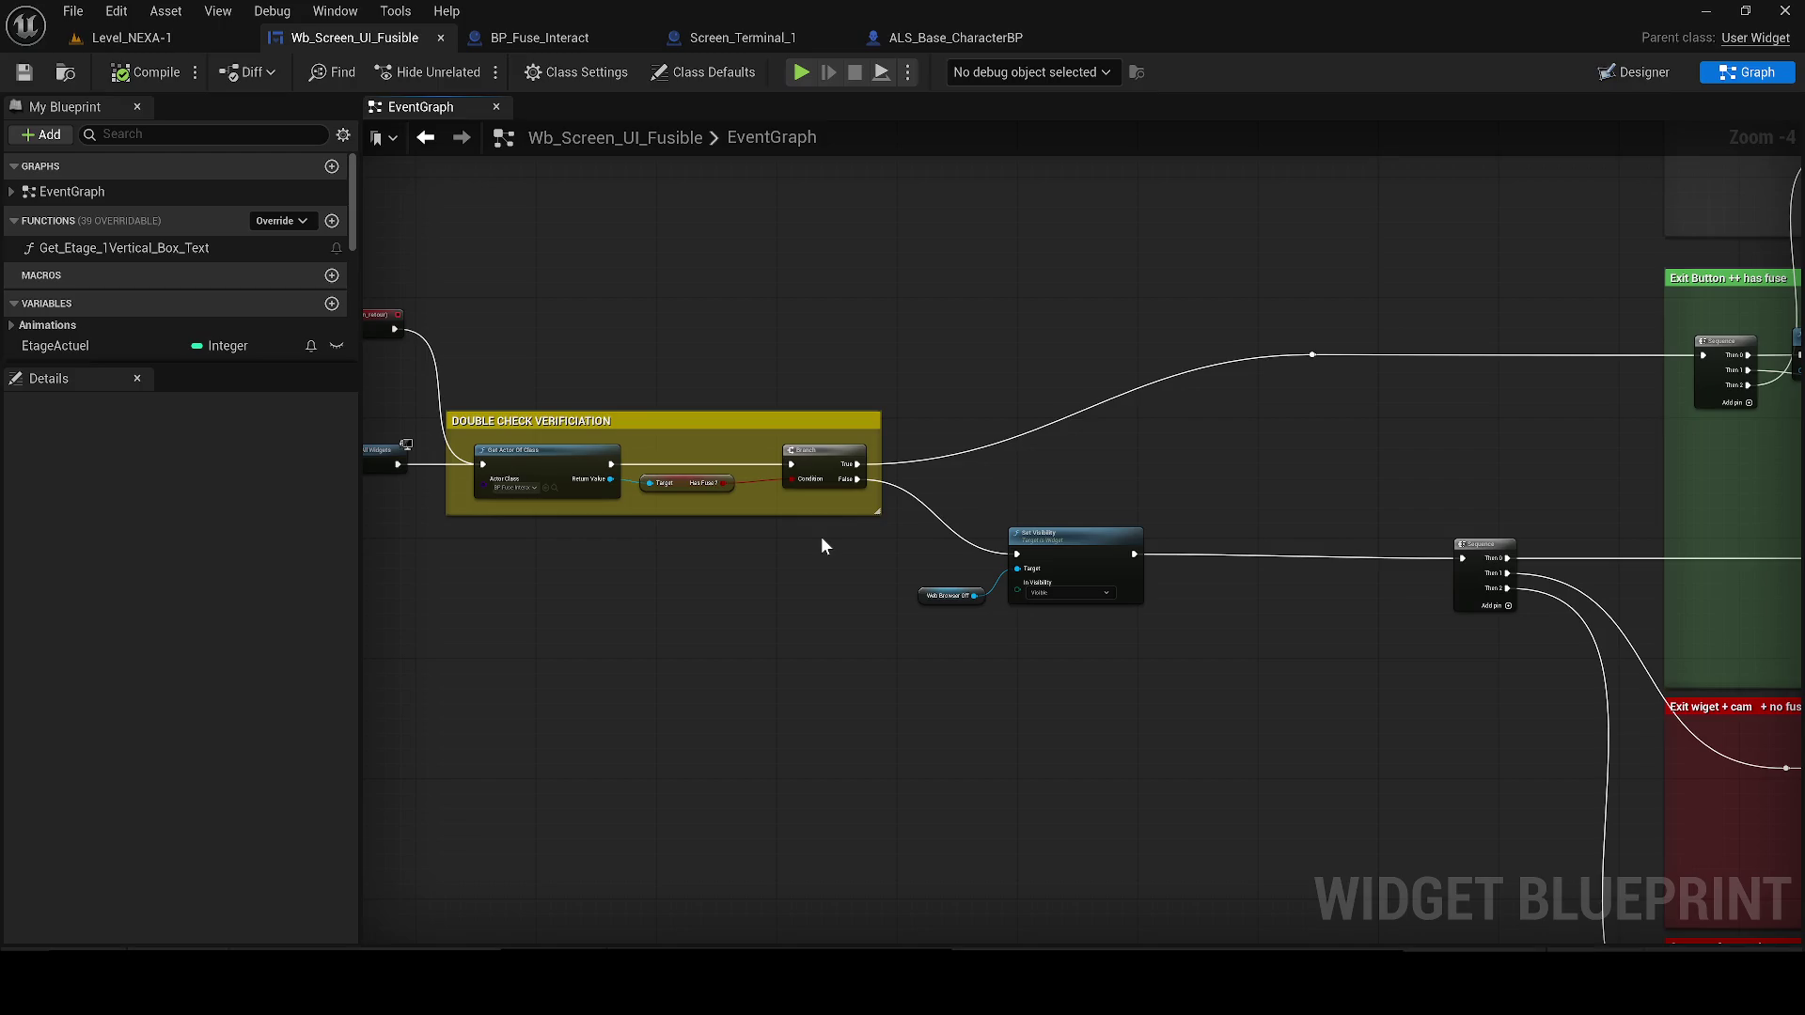
pyautogui.moveTo(432, 316)
pyautogui.mouseDown()
pyautogui.moveTo(805, 252)
pyautogui.moveTo(1028, 250)
pyautogui.moveTo(750, 226)
pyautogui.moveTo(975, 278)
pyautogui.moveTo(470, 262)
pyautogui.moveTo(505, 193)
pyautogui.mouseUp()
pyautogui.scroll(-1, 974, 278)
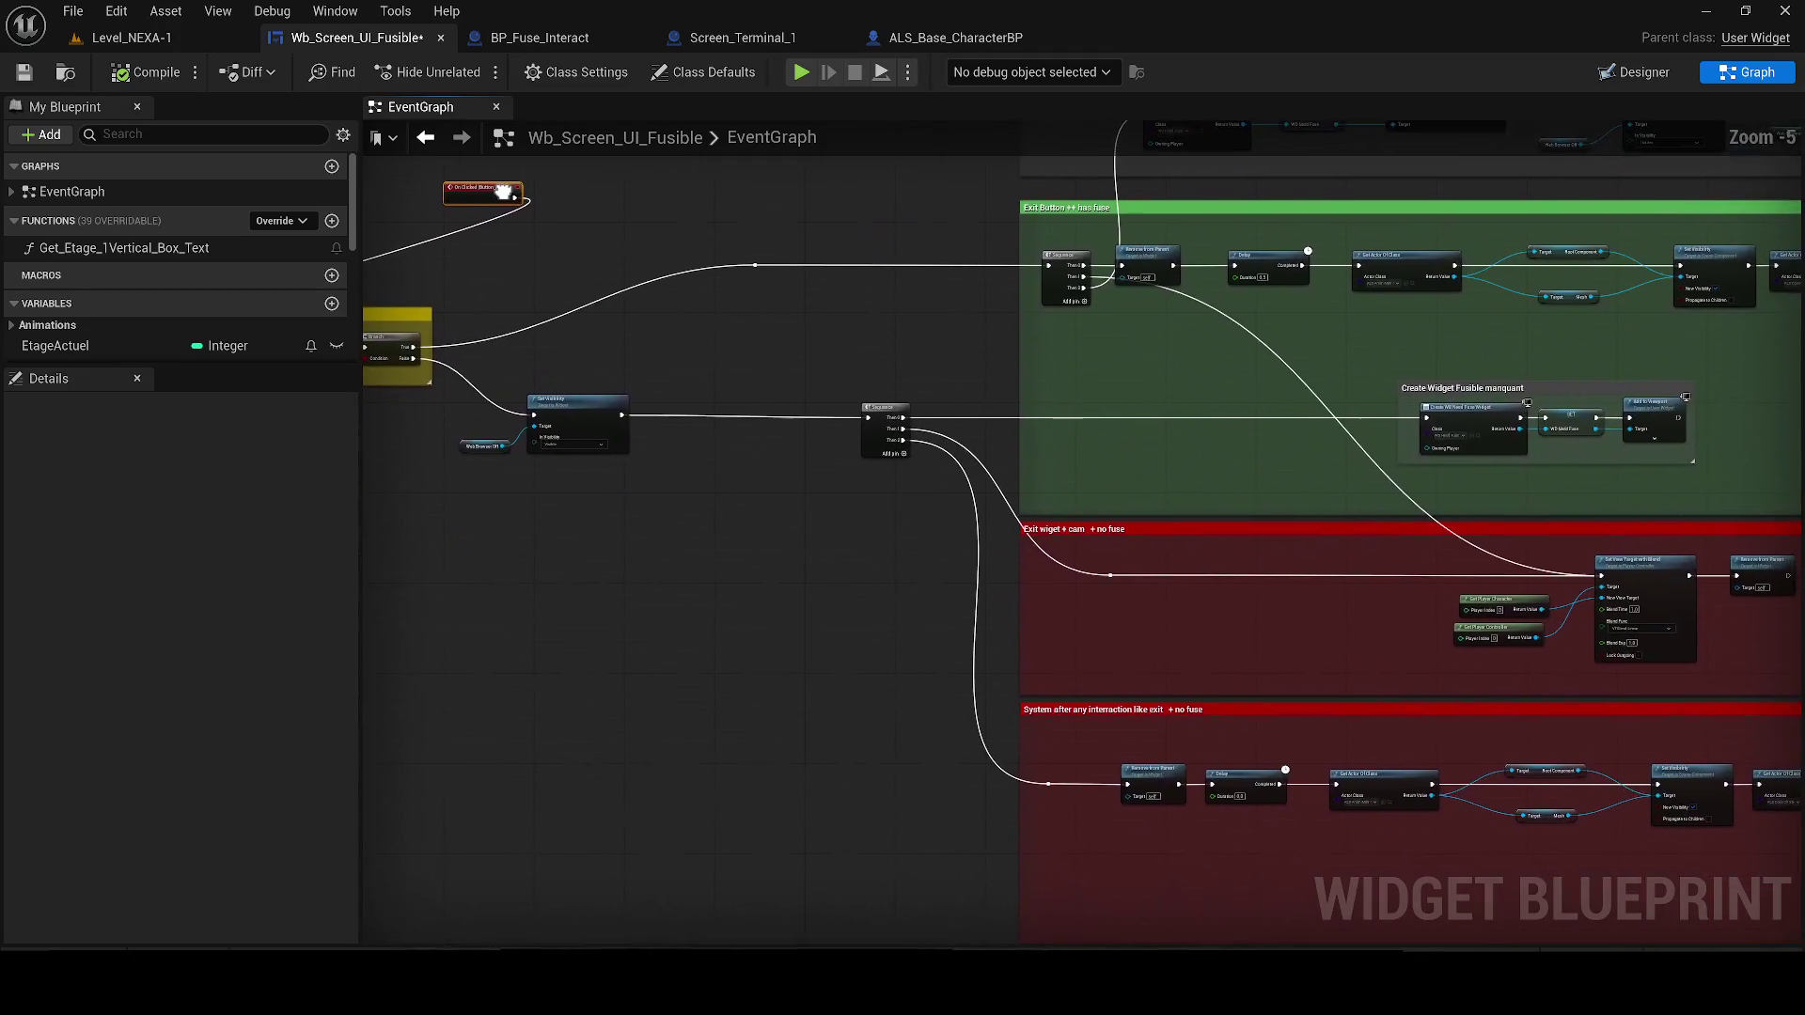
pyautogui.moveTo(656, 243); pyautogui.dragTo(112, 235)
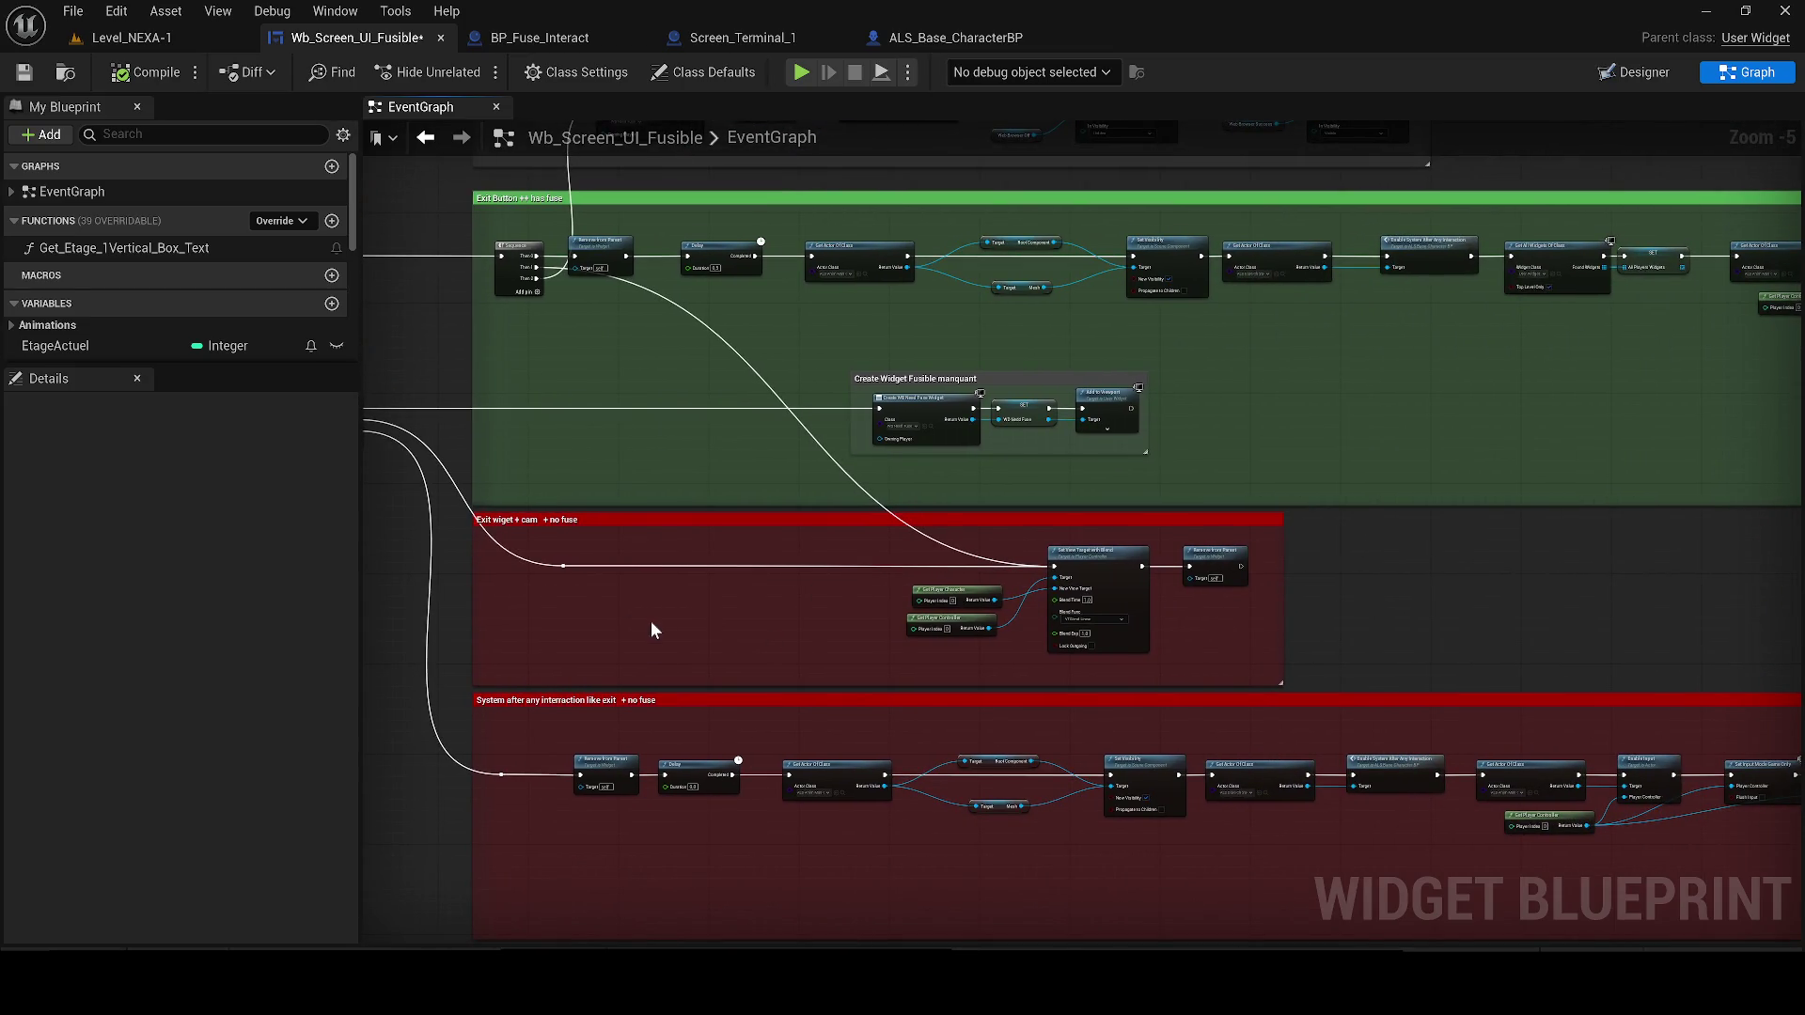
pyautogui.moveTo(622, 596)
pyautogui.mouseDown()
pyautogui.moveTo(1358, 685)
pyautogui.moveTo(1795, 831)
pyautogui.moveTo(959, 564)
pyautogui.mouseUp()
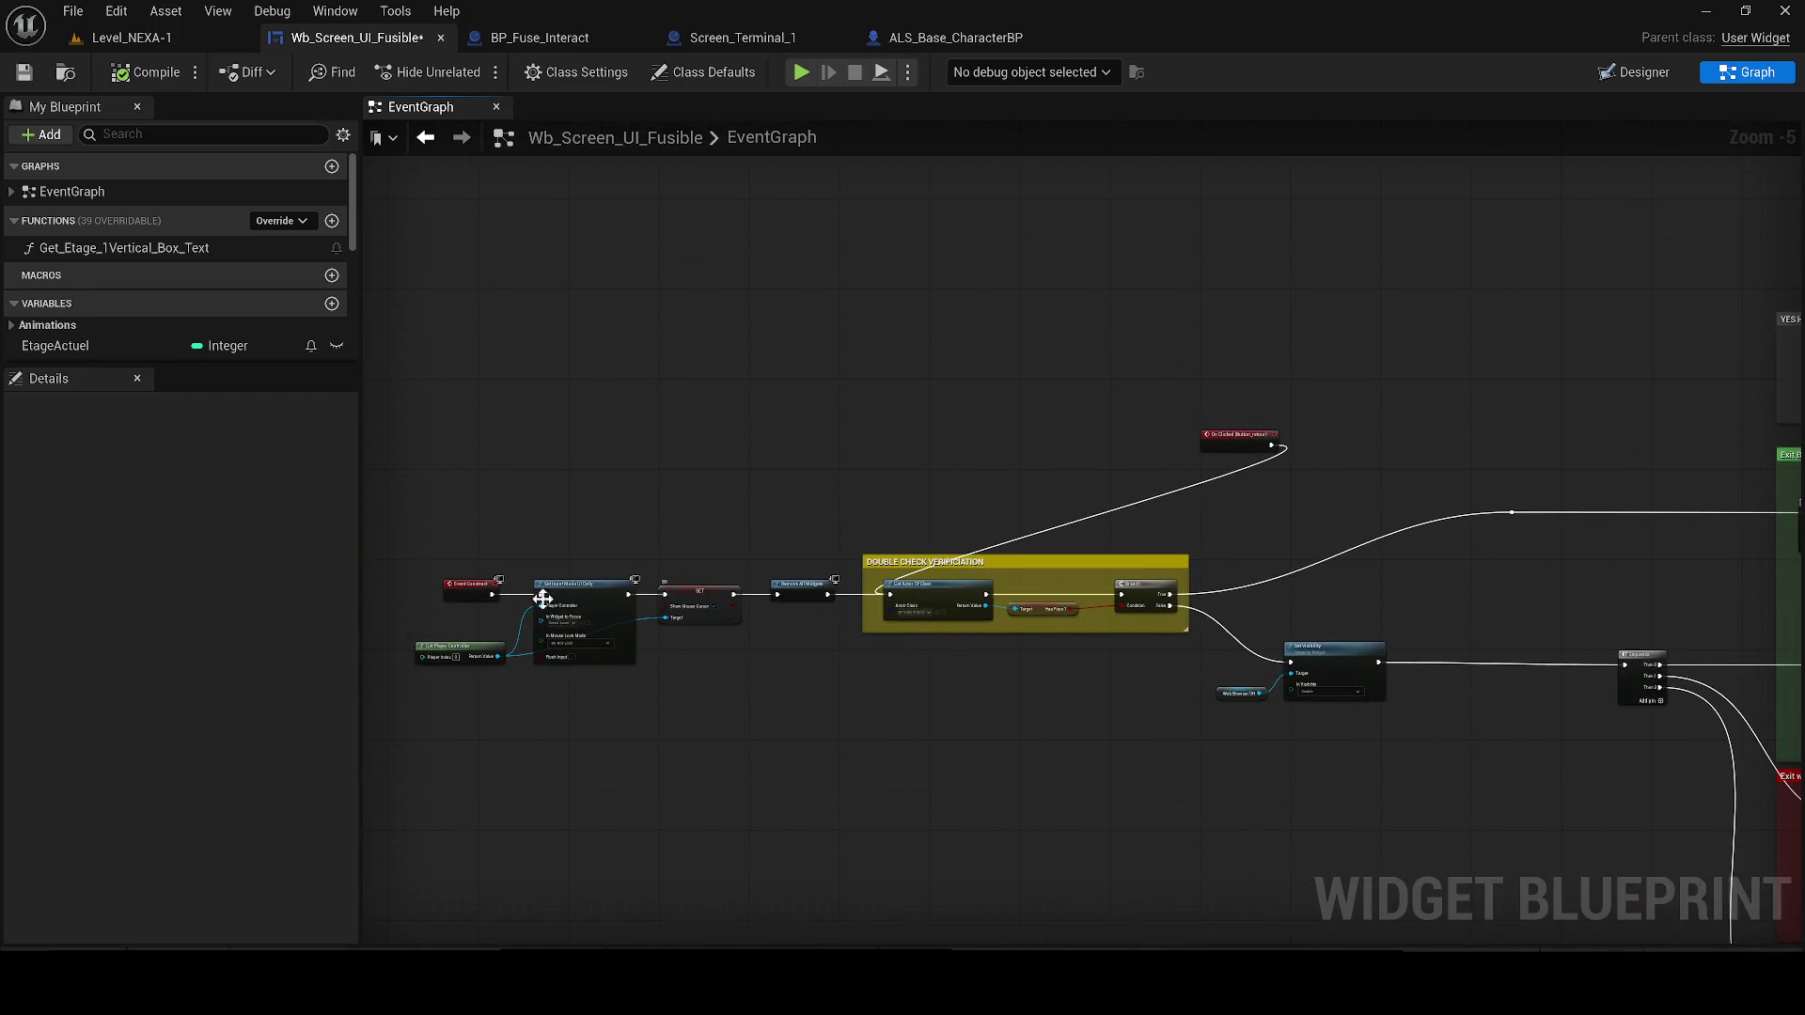
pyautogui.moveTo(1217, 444); pyautogui.dragTo(543, 313)
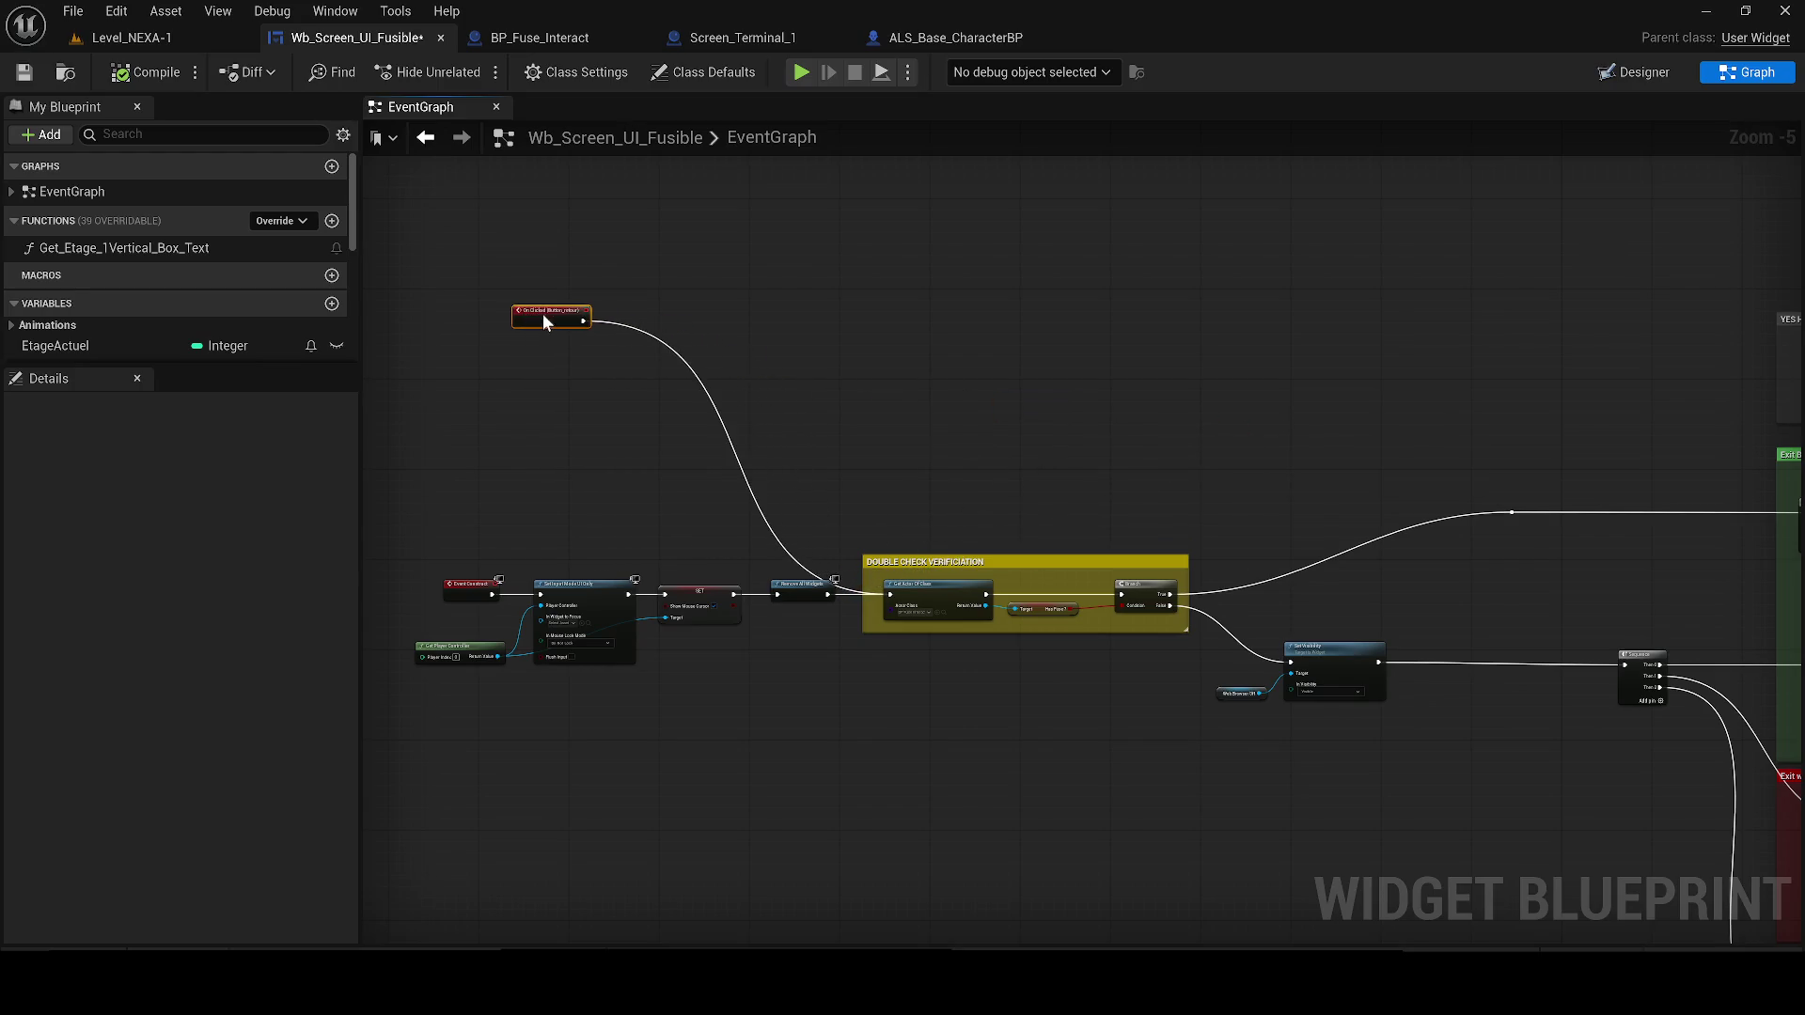
pyautogui.moveTo(728, 602); pyautogui.dragTo(763, 578)
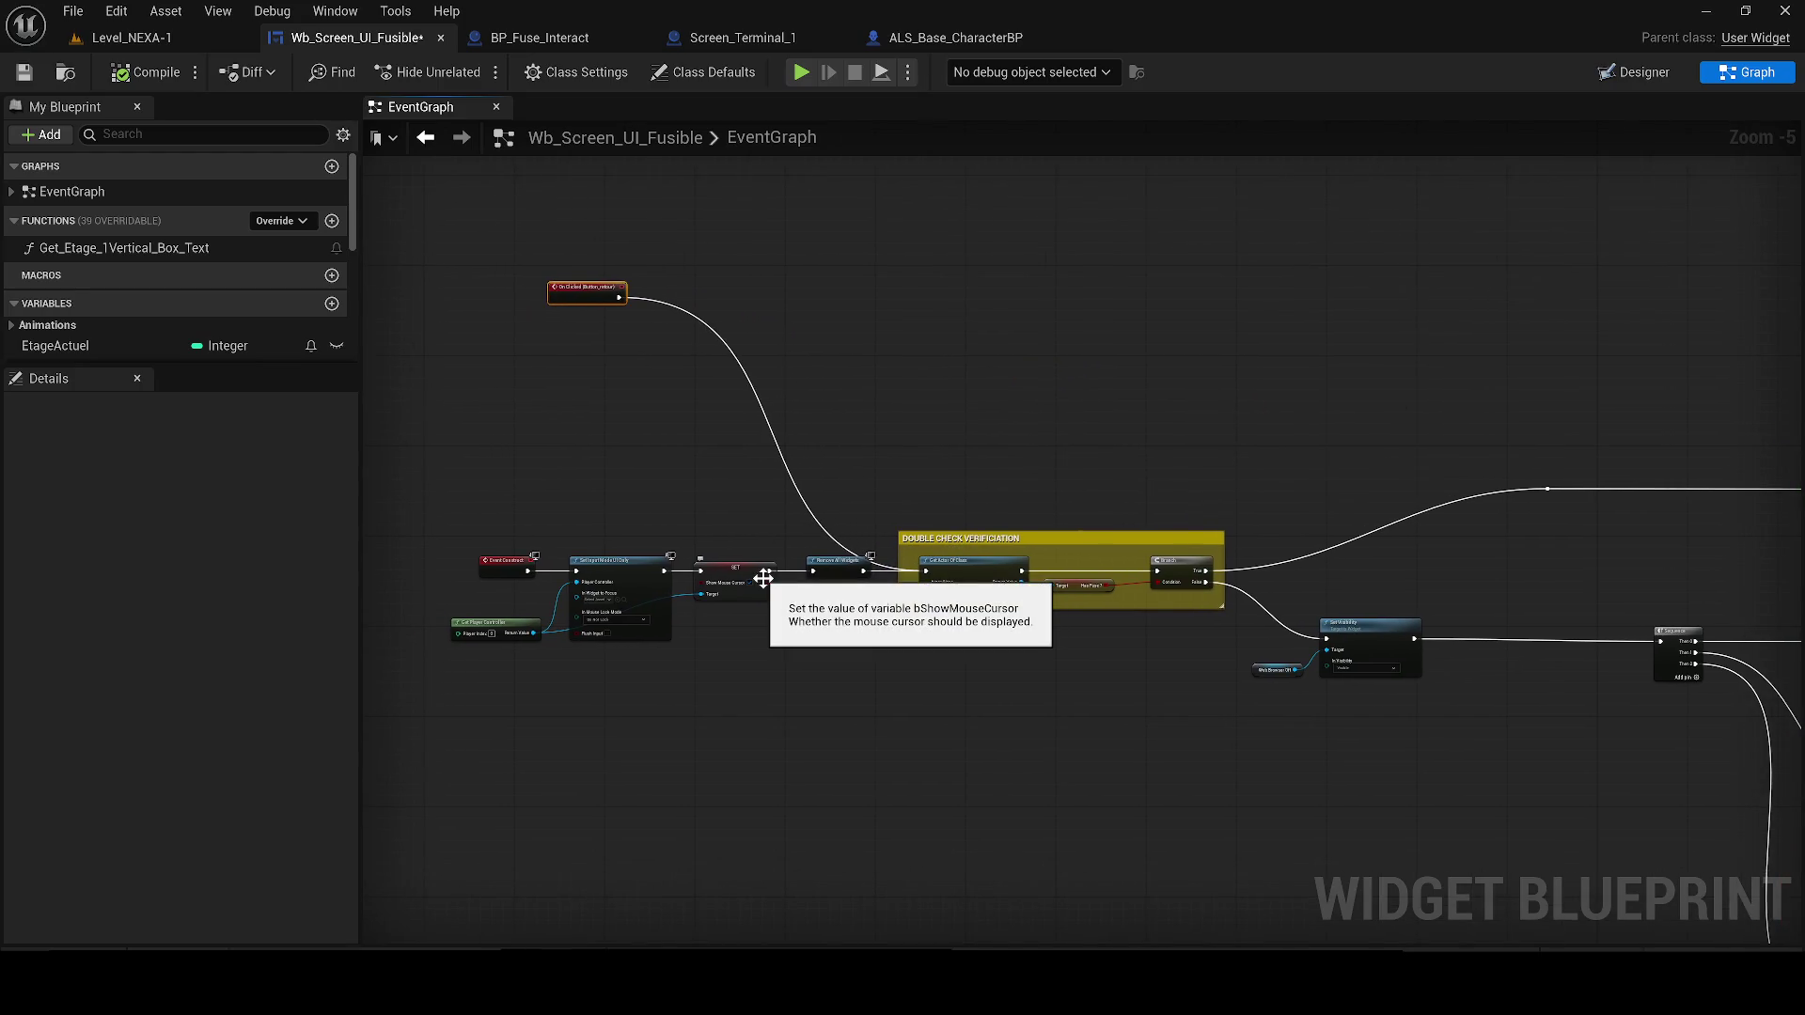
pyautogui.scroll(1, 637, 613)
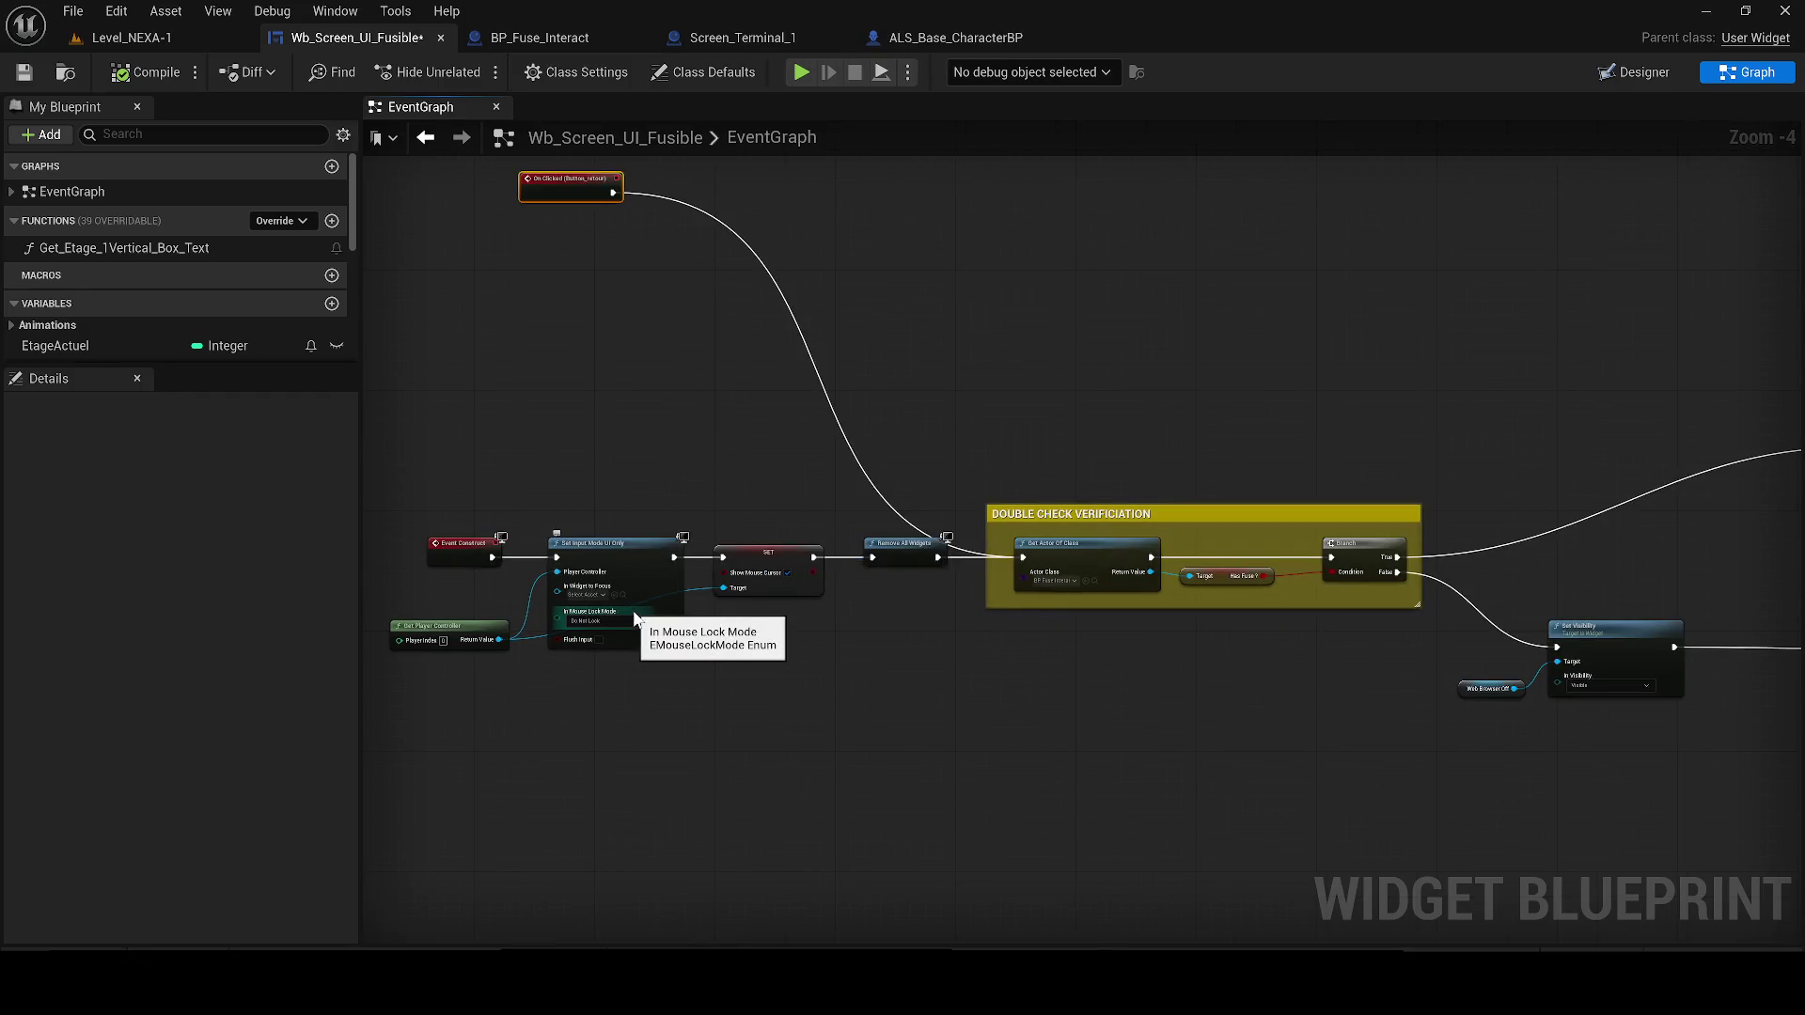
# Paste copies of Set Input Mode UI Only, SET and Get Player Controller below the Branch
pyautogui.moveTo(786, 693)
pyautogui.mouseDown()
pyautogui.moveTo(527, 578)
pyautogui.moveTo(439, 586)
pyautogui.mouseUp()
pyautogui.click(1192, 785)
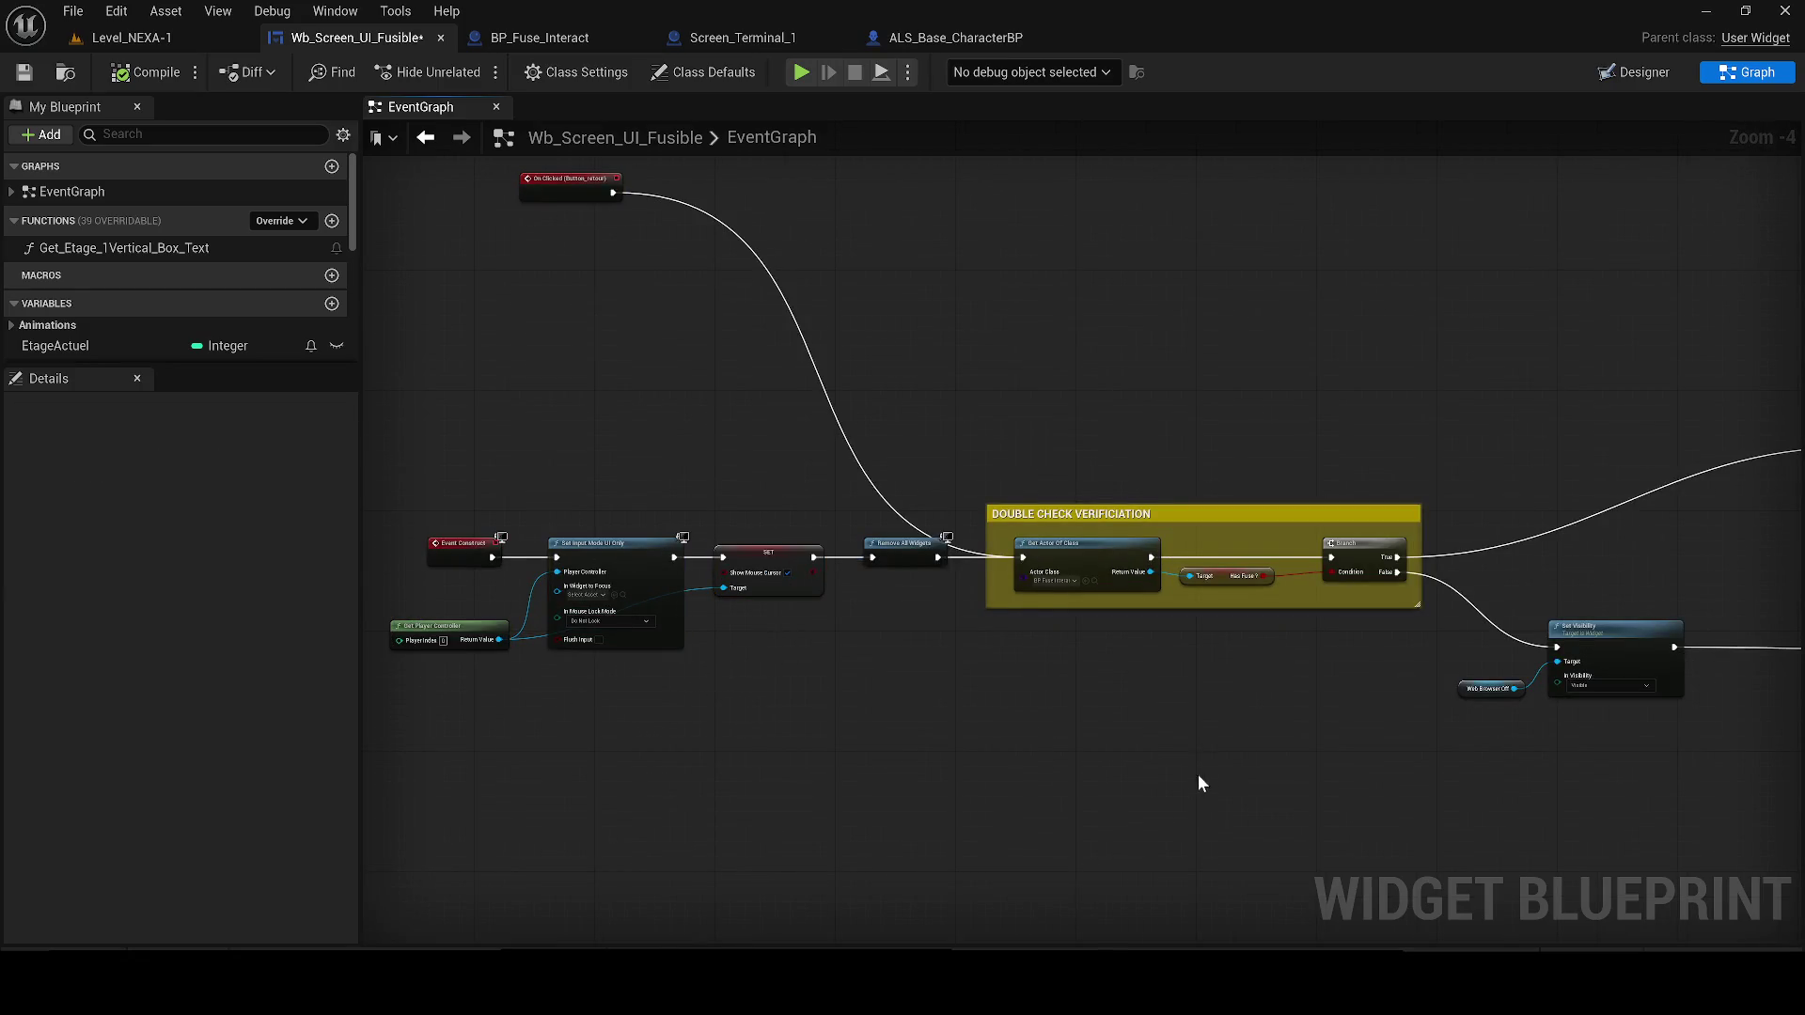
pyautogui.moveTo(1192, 786); pyautogui.dragTo(411, 562)
pyautogui.scroll(-2, 564, 508)
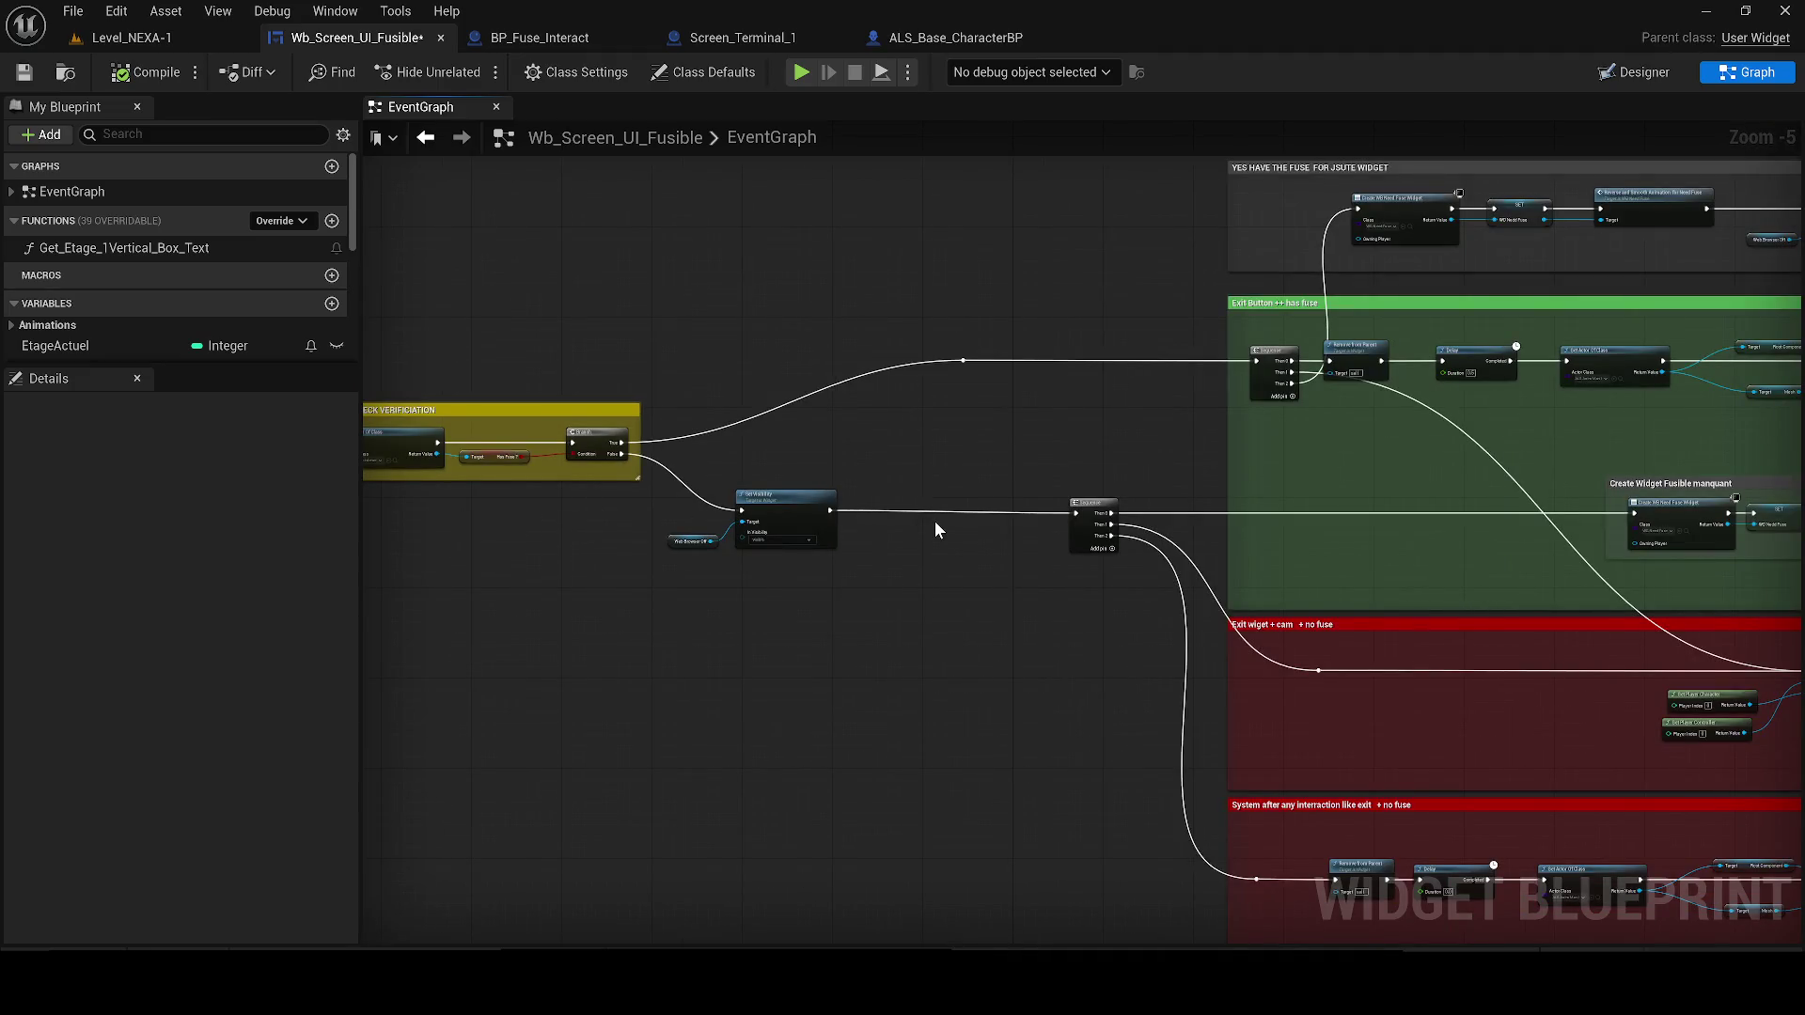
pyautogui.scroll(1, 949, 564)
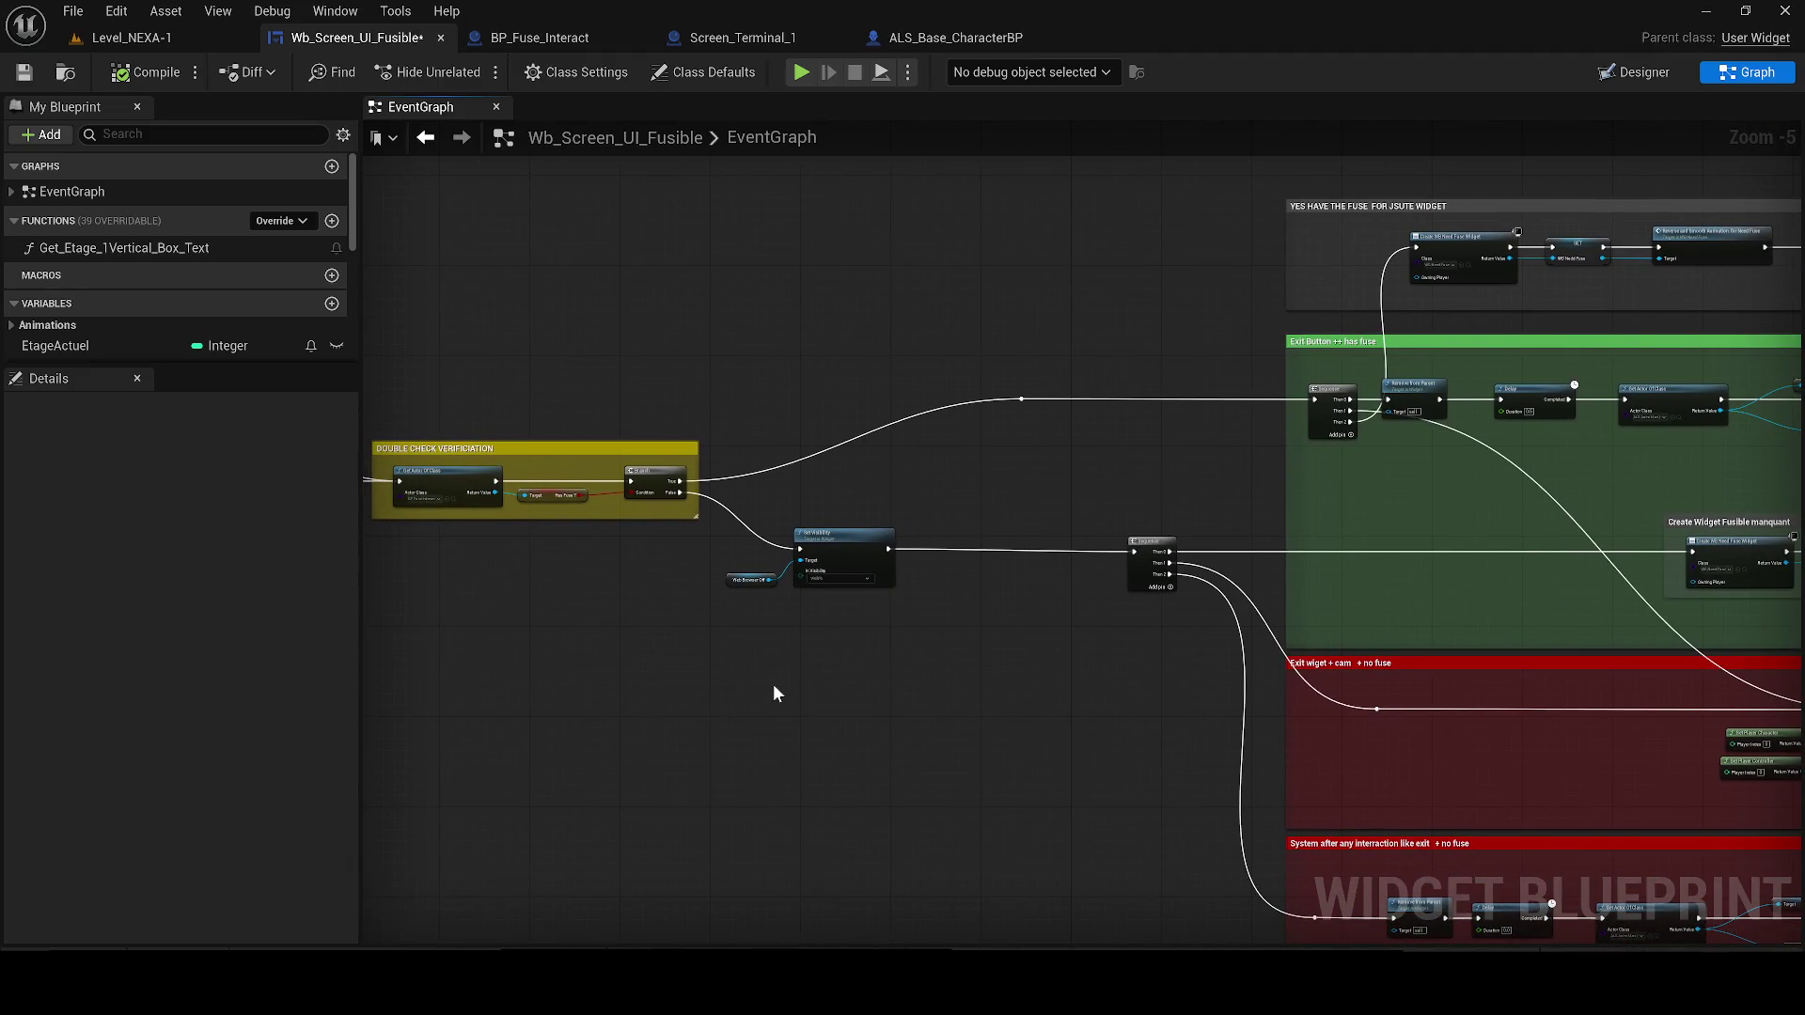
pyautogui.moveTo(773, 693); pyautogui.dragTo(861, 573)
pyautogui.hotkey('ctrl', 'v')
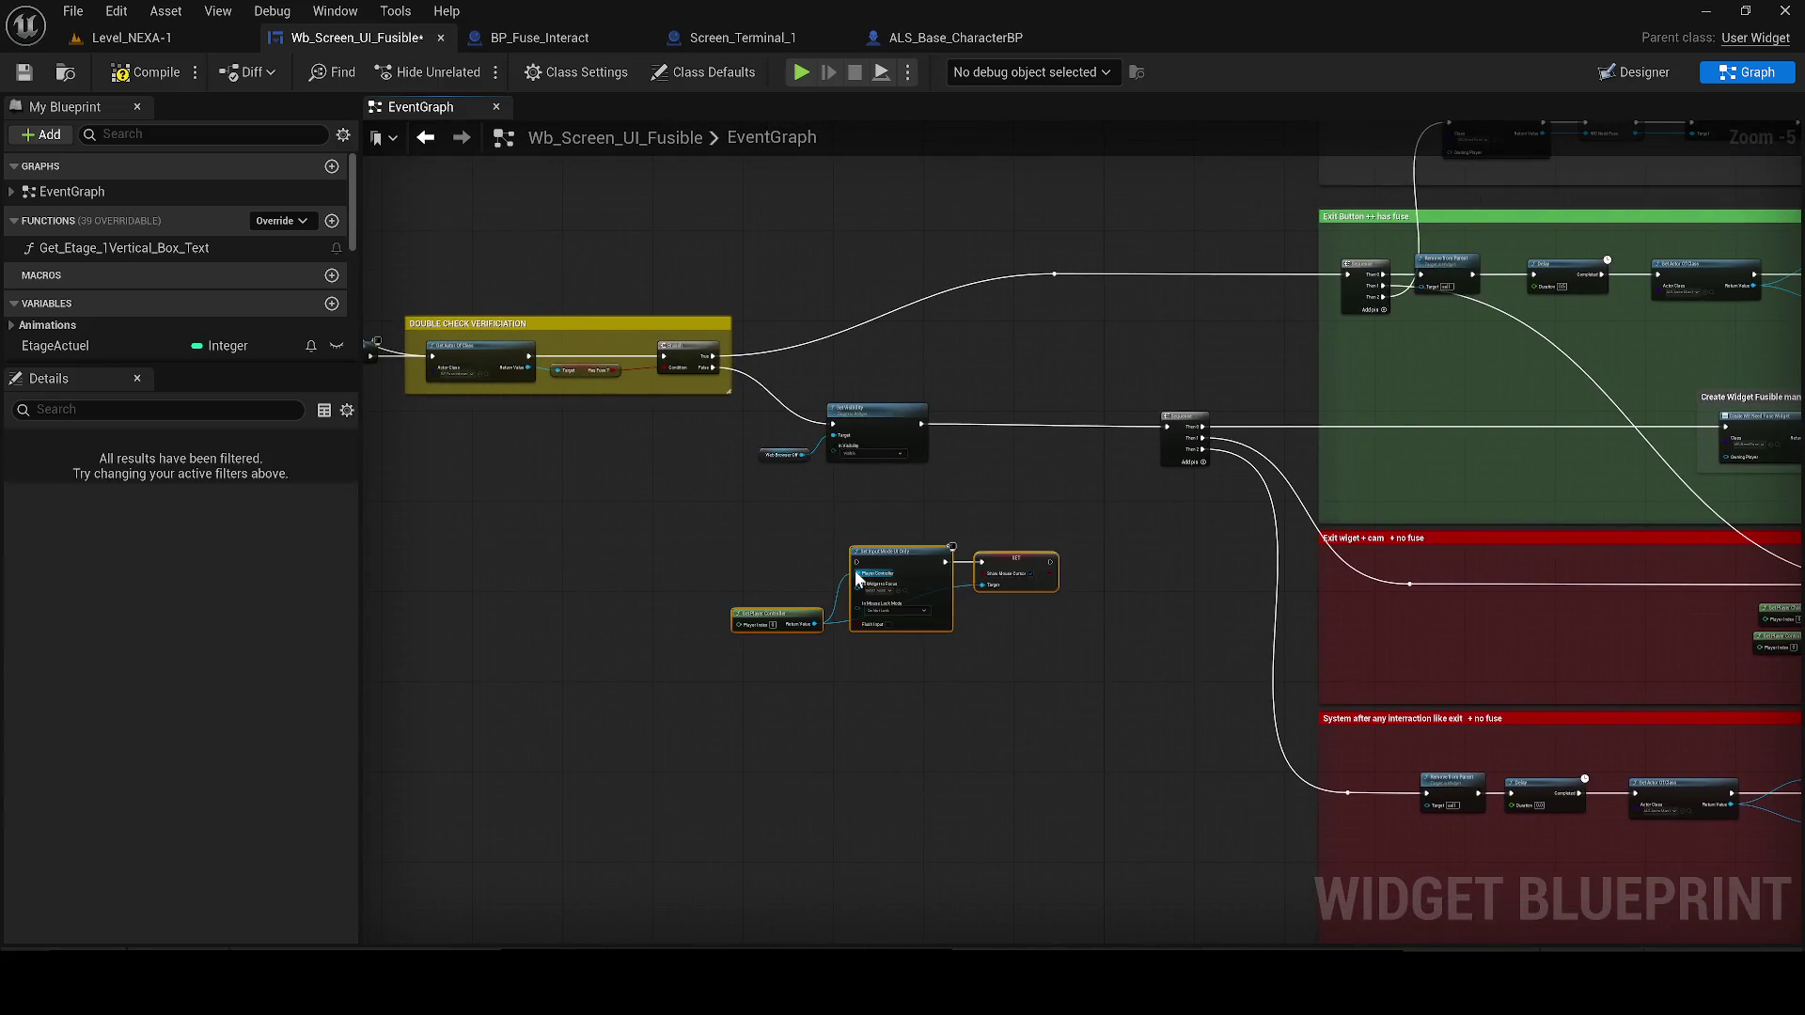
# Wire Set Visibility through the pasted nodes into the Sequence, then return to the level
pyautogui.scroll(1, 987, 583)
pyautogui.moveTo(1124, 419)
pyautogui.mouseDown()
pyautogui.moveTo(966, 702)
pyautogui.moveTo(975, 599)
pyautogui.mouseUp()
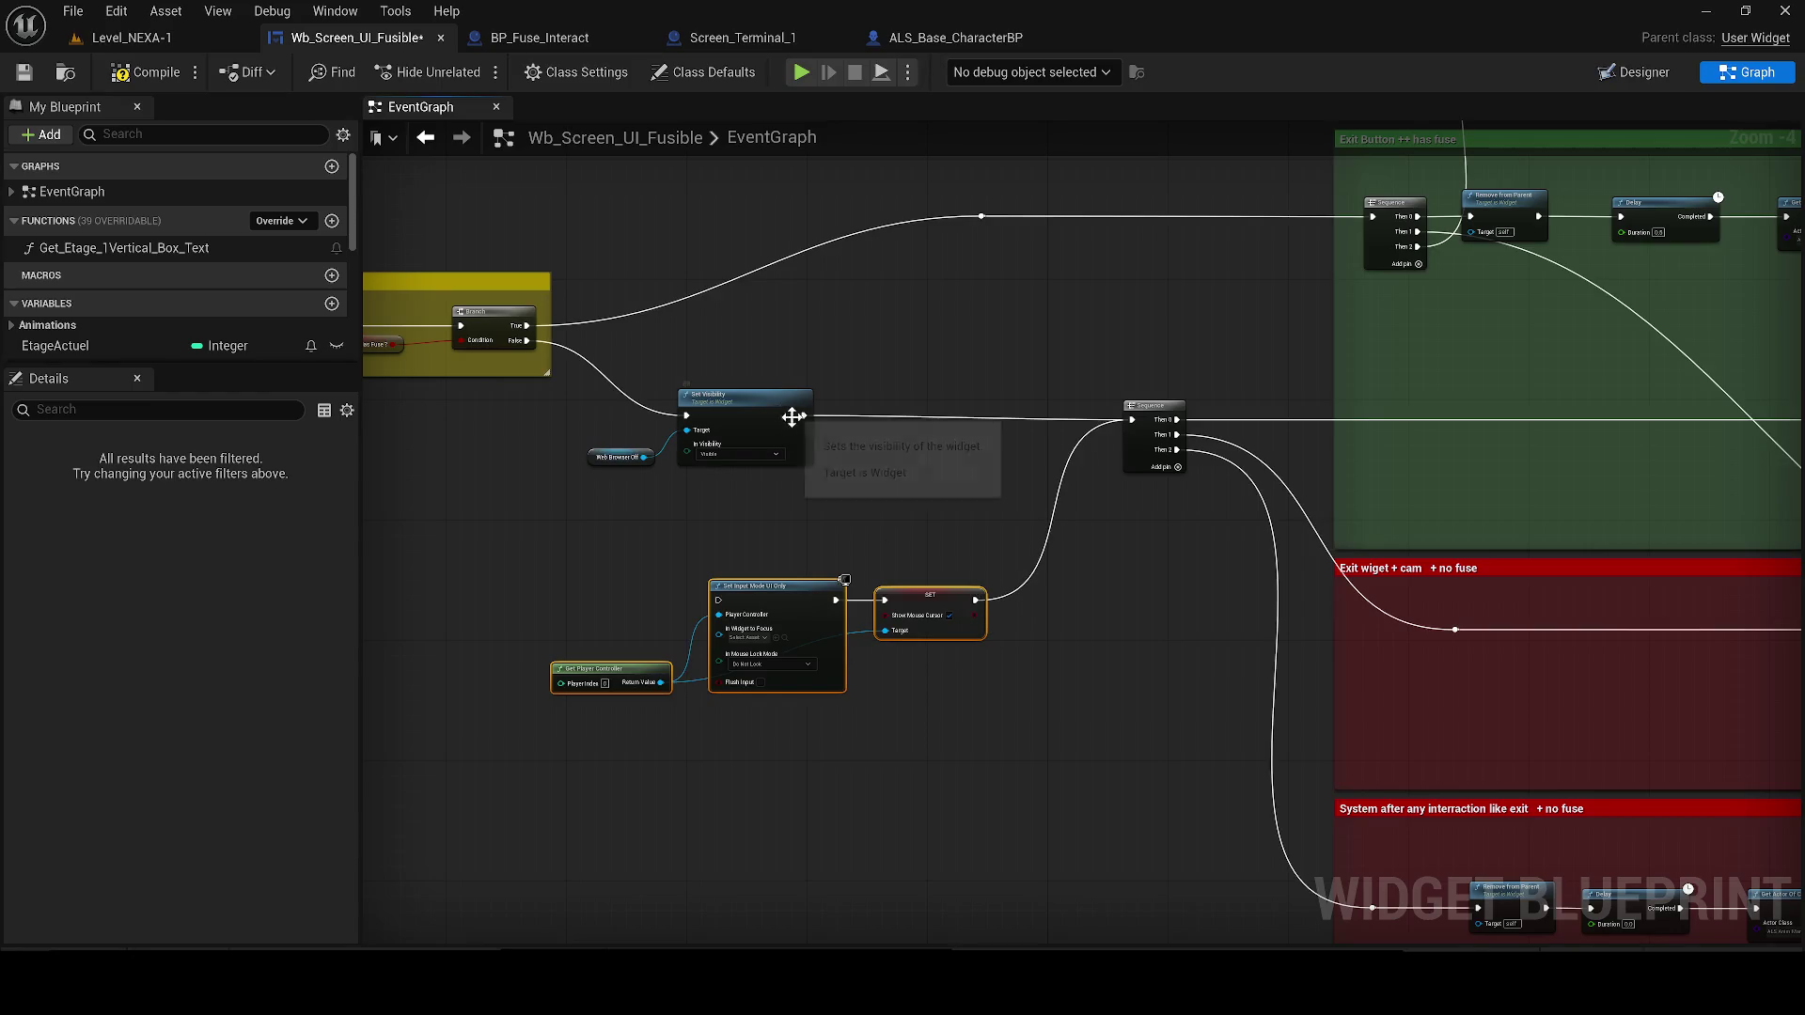
pyautogui.moveTo(804, 416)
pyautogui.mouseDown()
pyautogui.moveTo(724, 600)
pyautogui.moveTo(804, 417)
pyautogui.moveTo(715, 403)
pyautogui.moveTo(487, 578)
pyautogui.mouseUp()
pyautogui.press('Escape')
pyautogui.click(131, 37)
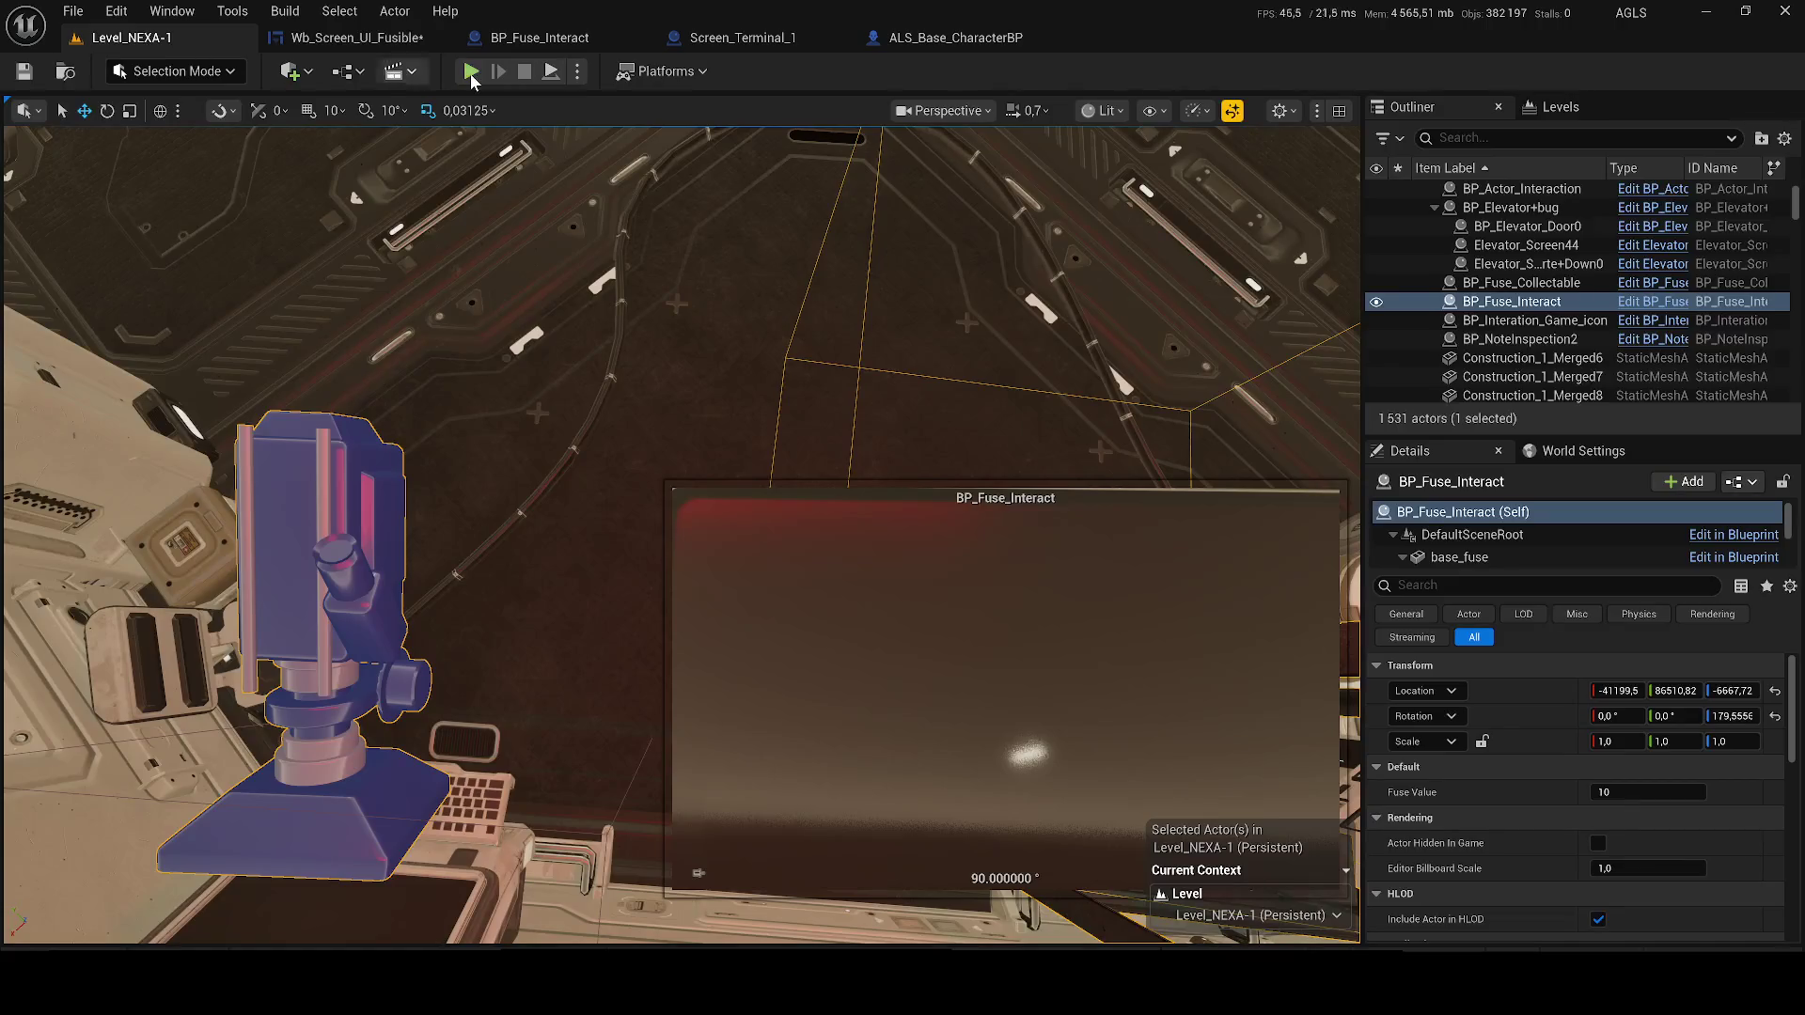
# Play the level, walk to the wall terminal and interact to confirm the Accès Refusé screen appears
pyautogui.hotkey('alt', 'p')
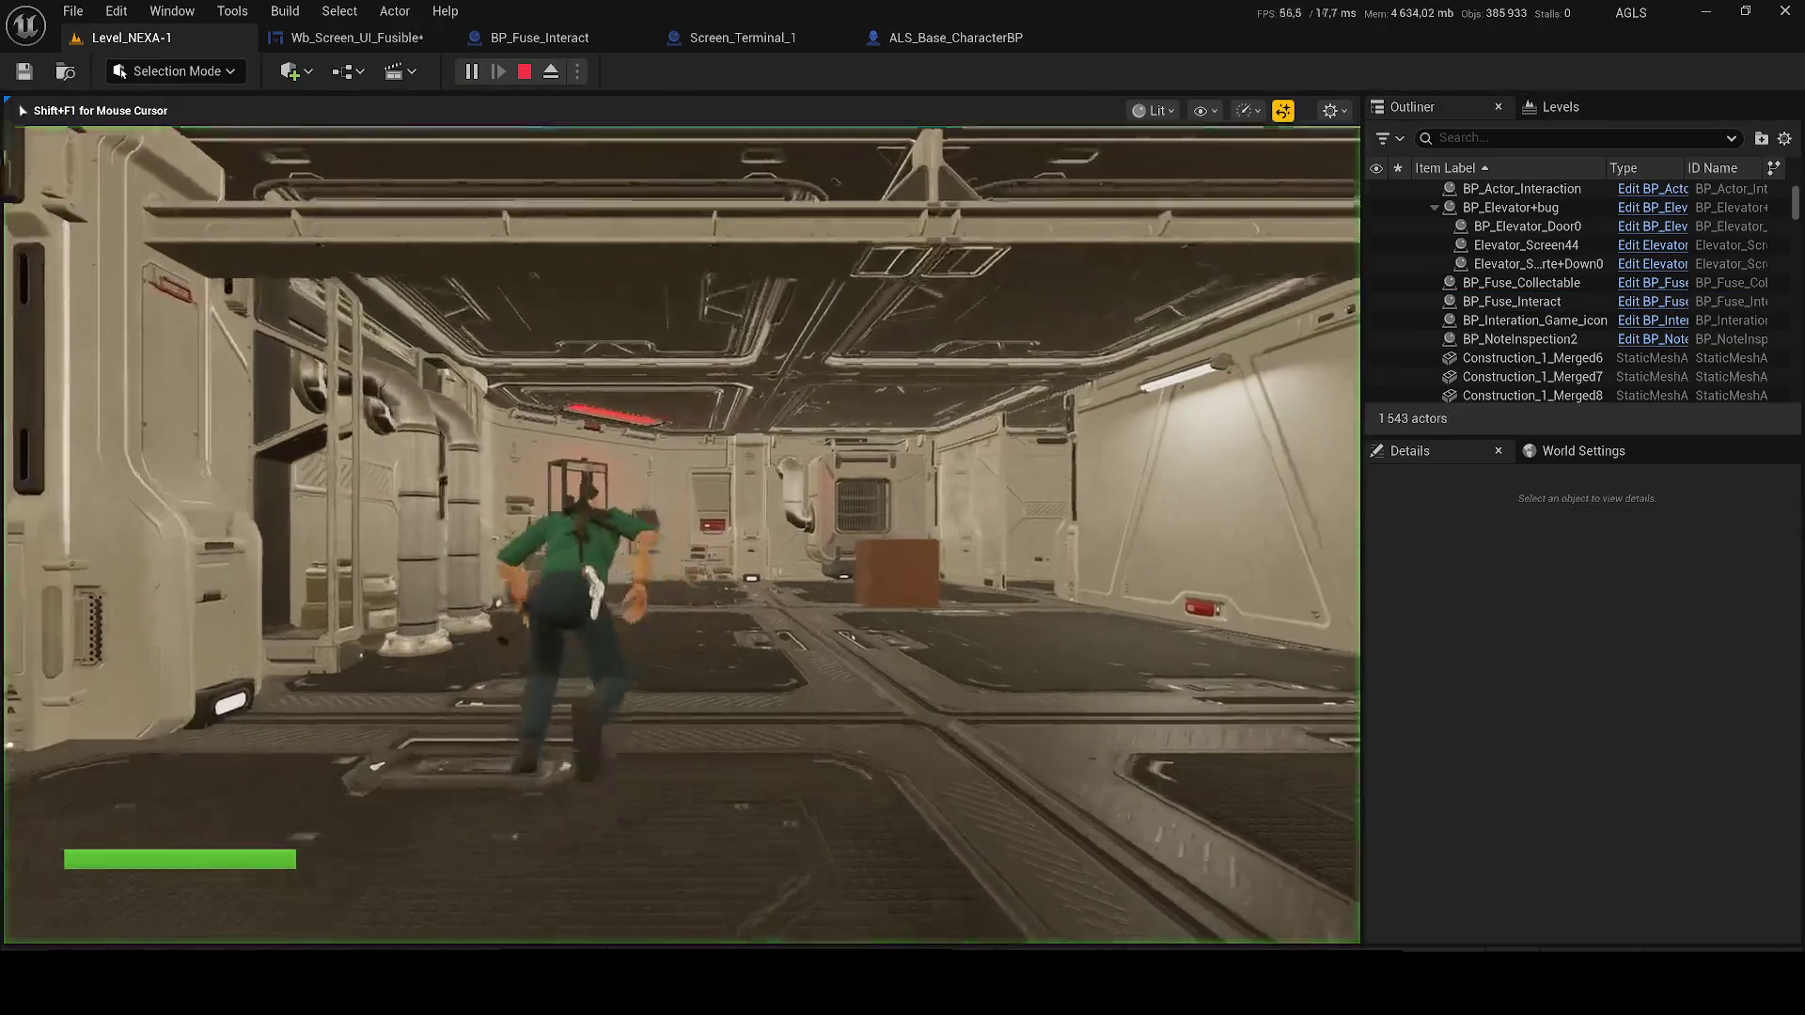
pyautogui.press('w')
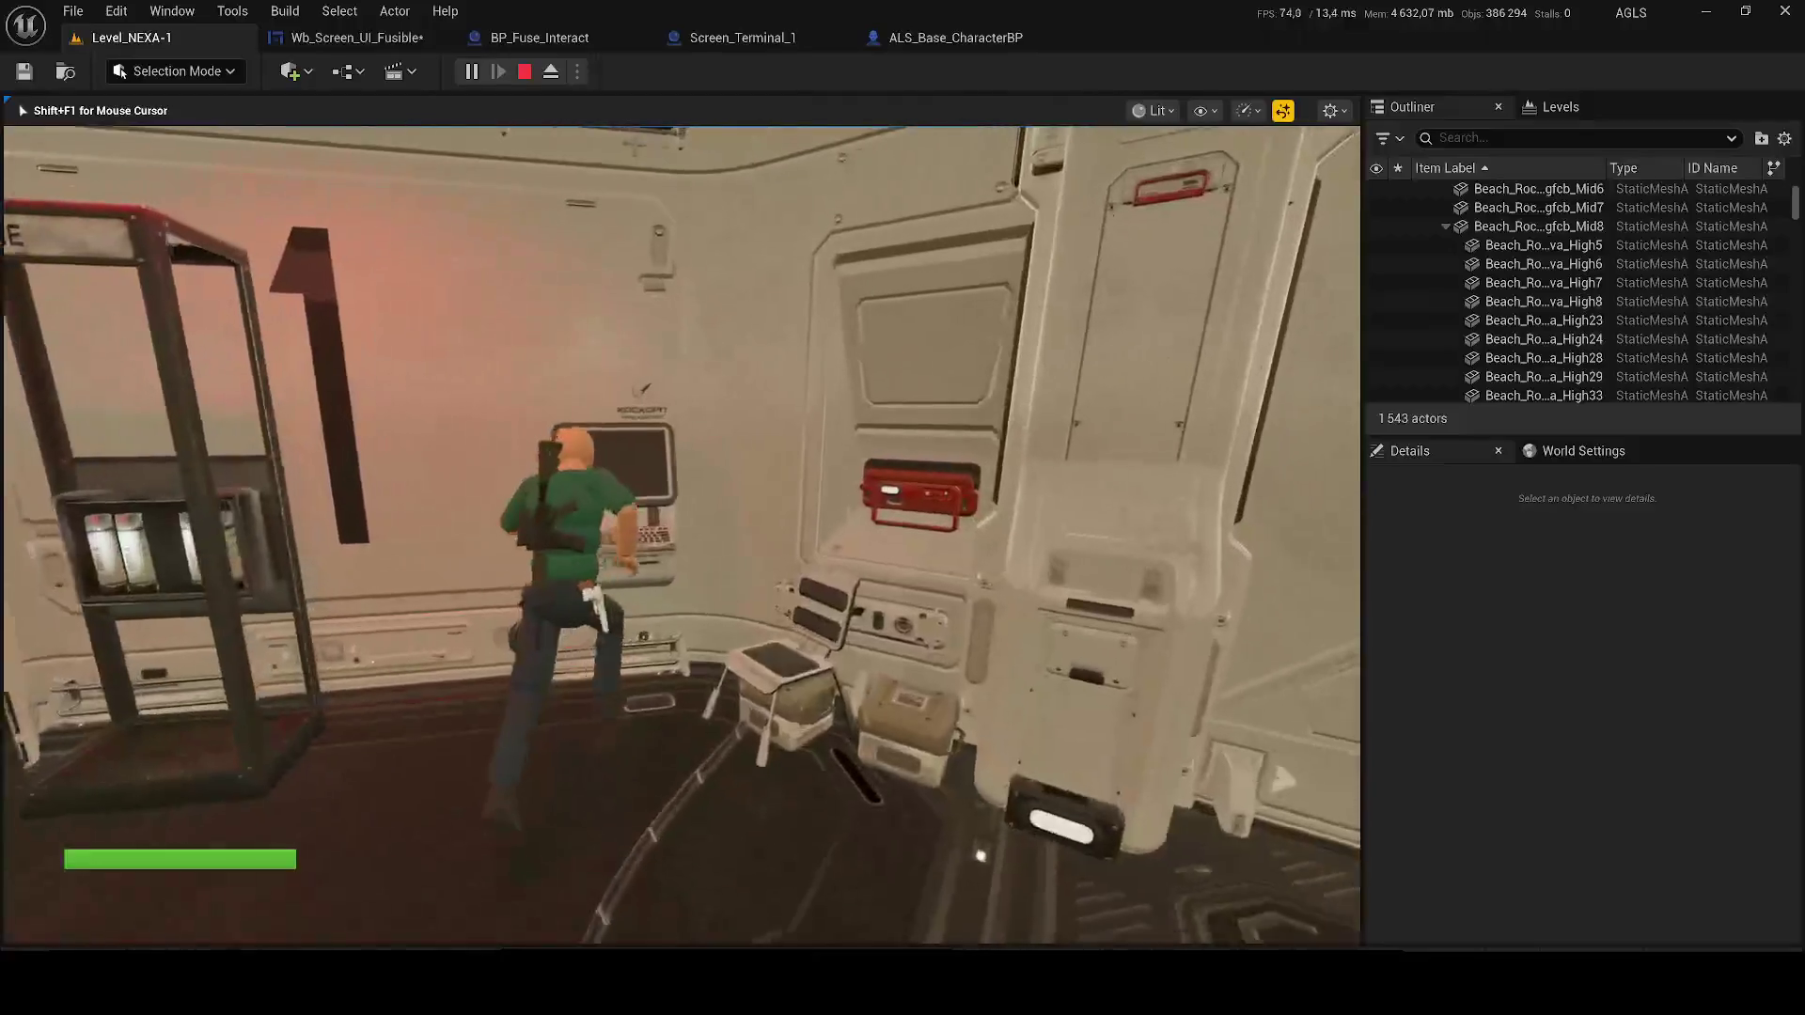
pyautogui.press('e')
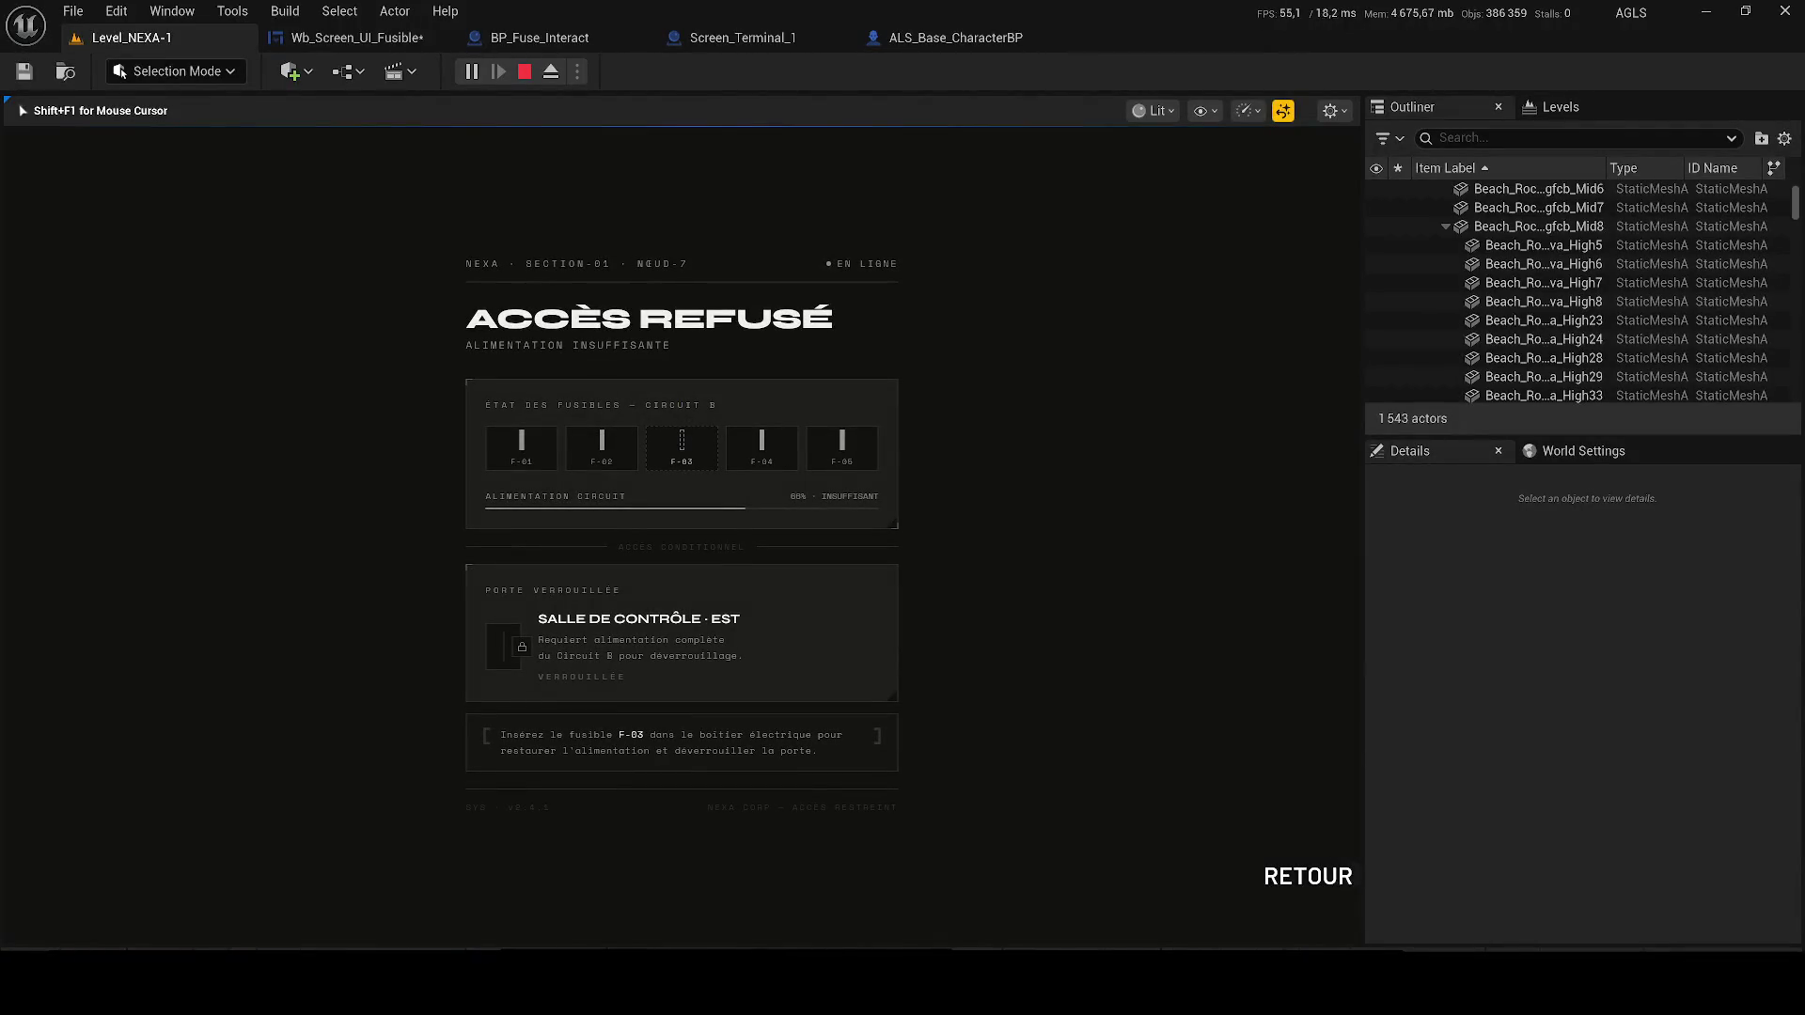
pyautogui.press('F1')
pyautogui.press('F2')
pyautogui.press('F3')
pyautogui.press('F1')
pyautogui.press('F2')
pyautogui.press('F3')
# Stop the play session and save the Wb_Screen_UI_Fusible widget blueprint
pyautogui.press('Escape')
pyautogui.click(319, 37)
pyautogui.hotkey('ctrl', 's')
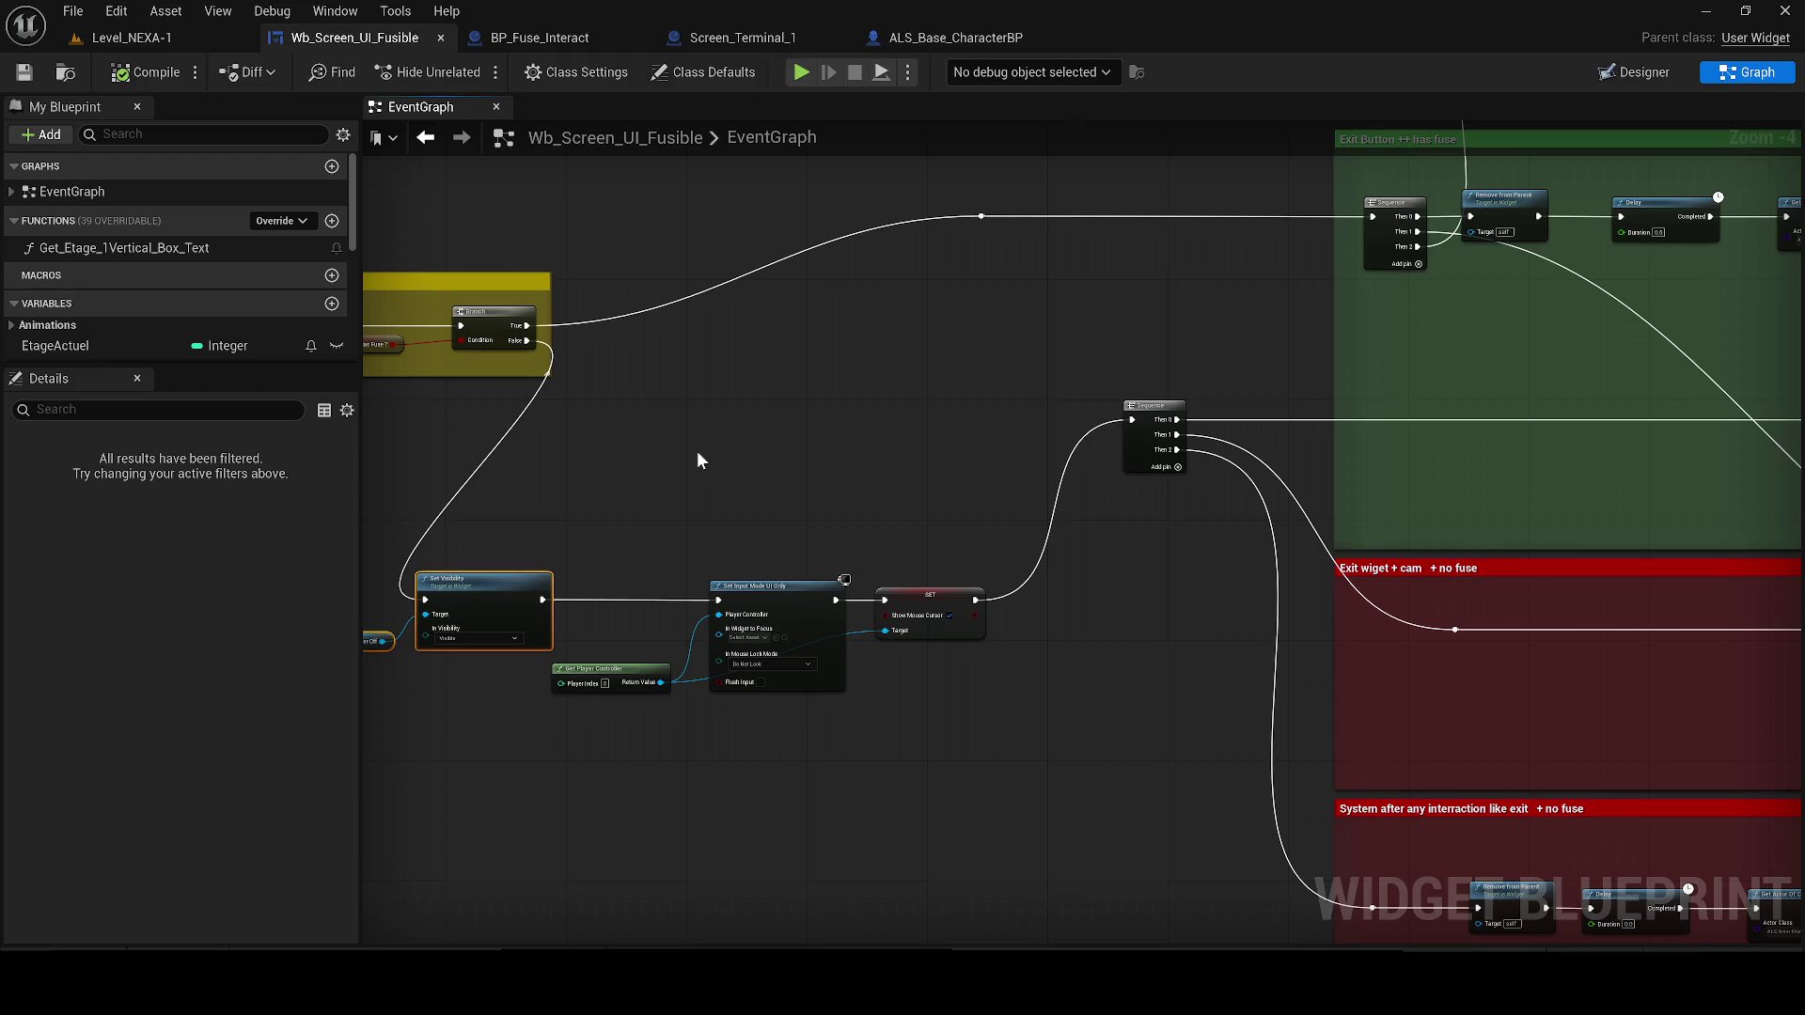
# Select the Get Player Controller, Set Input Mode UI Only and Show Mouse Cursor nodes in the Event Construct chain
pyautogui.moveTo(742, 440); pyautogui.dragTo(1228, 525)
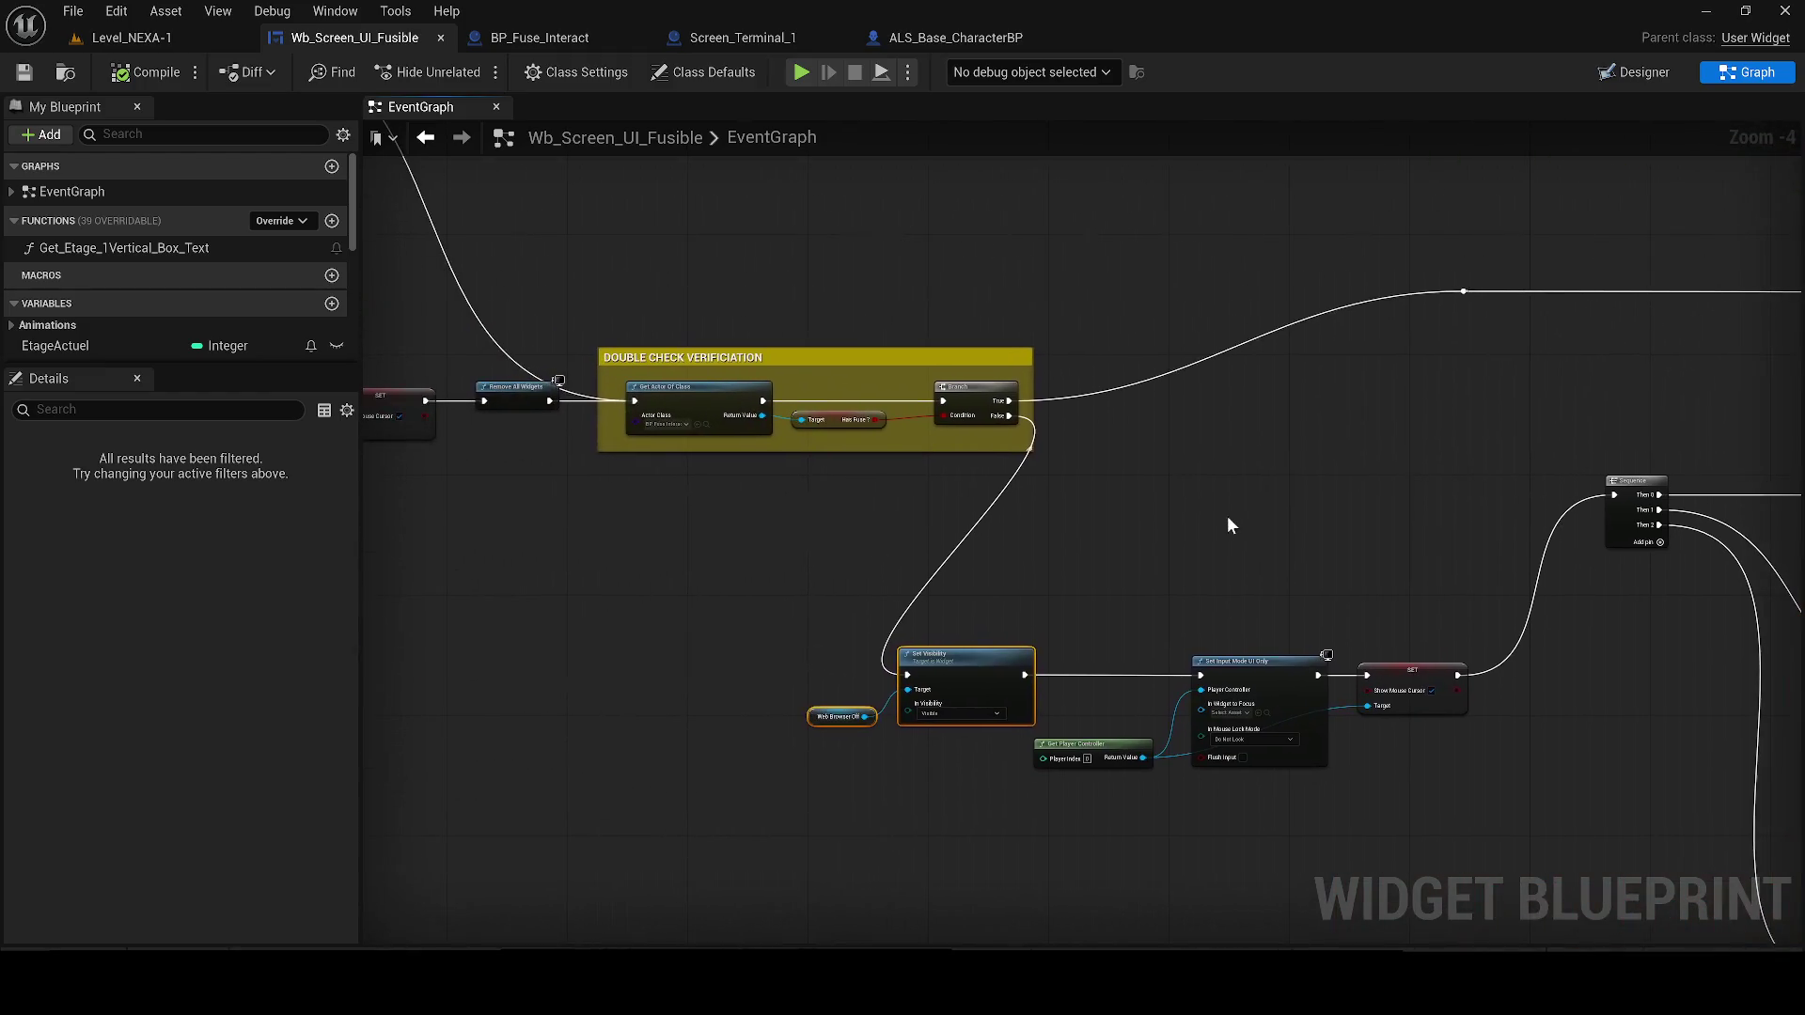
pyautogui.moveTo(1296, 582); pyautogui.dragTo(1406, 629)
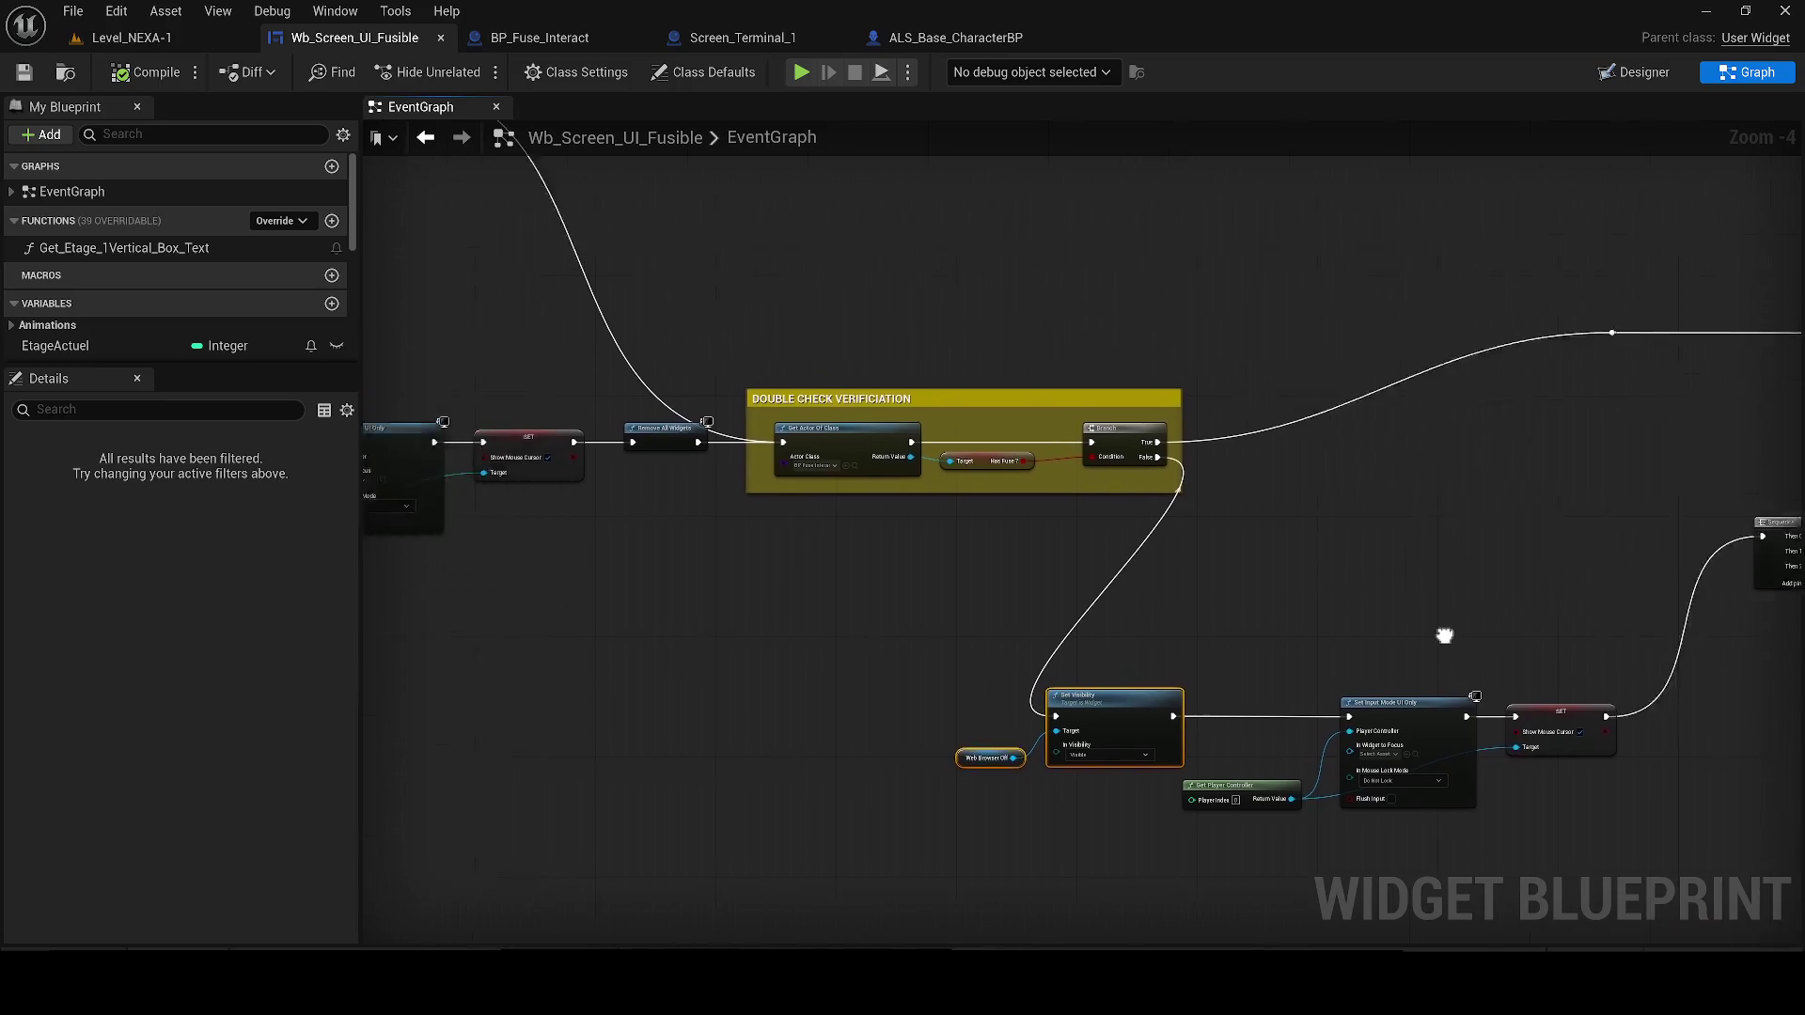
pyautogui.moveTo(376, 451); pyautogui.dragTo(819, 451)
pyautogui.scroll(1, 820, 452)
pyautogui.scroll(1, 820, 451)
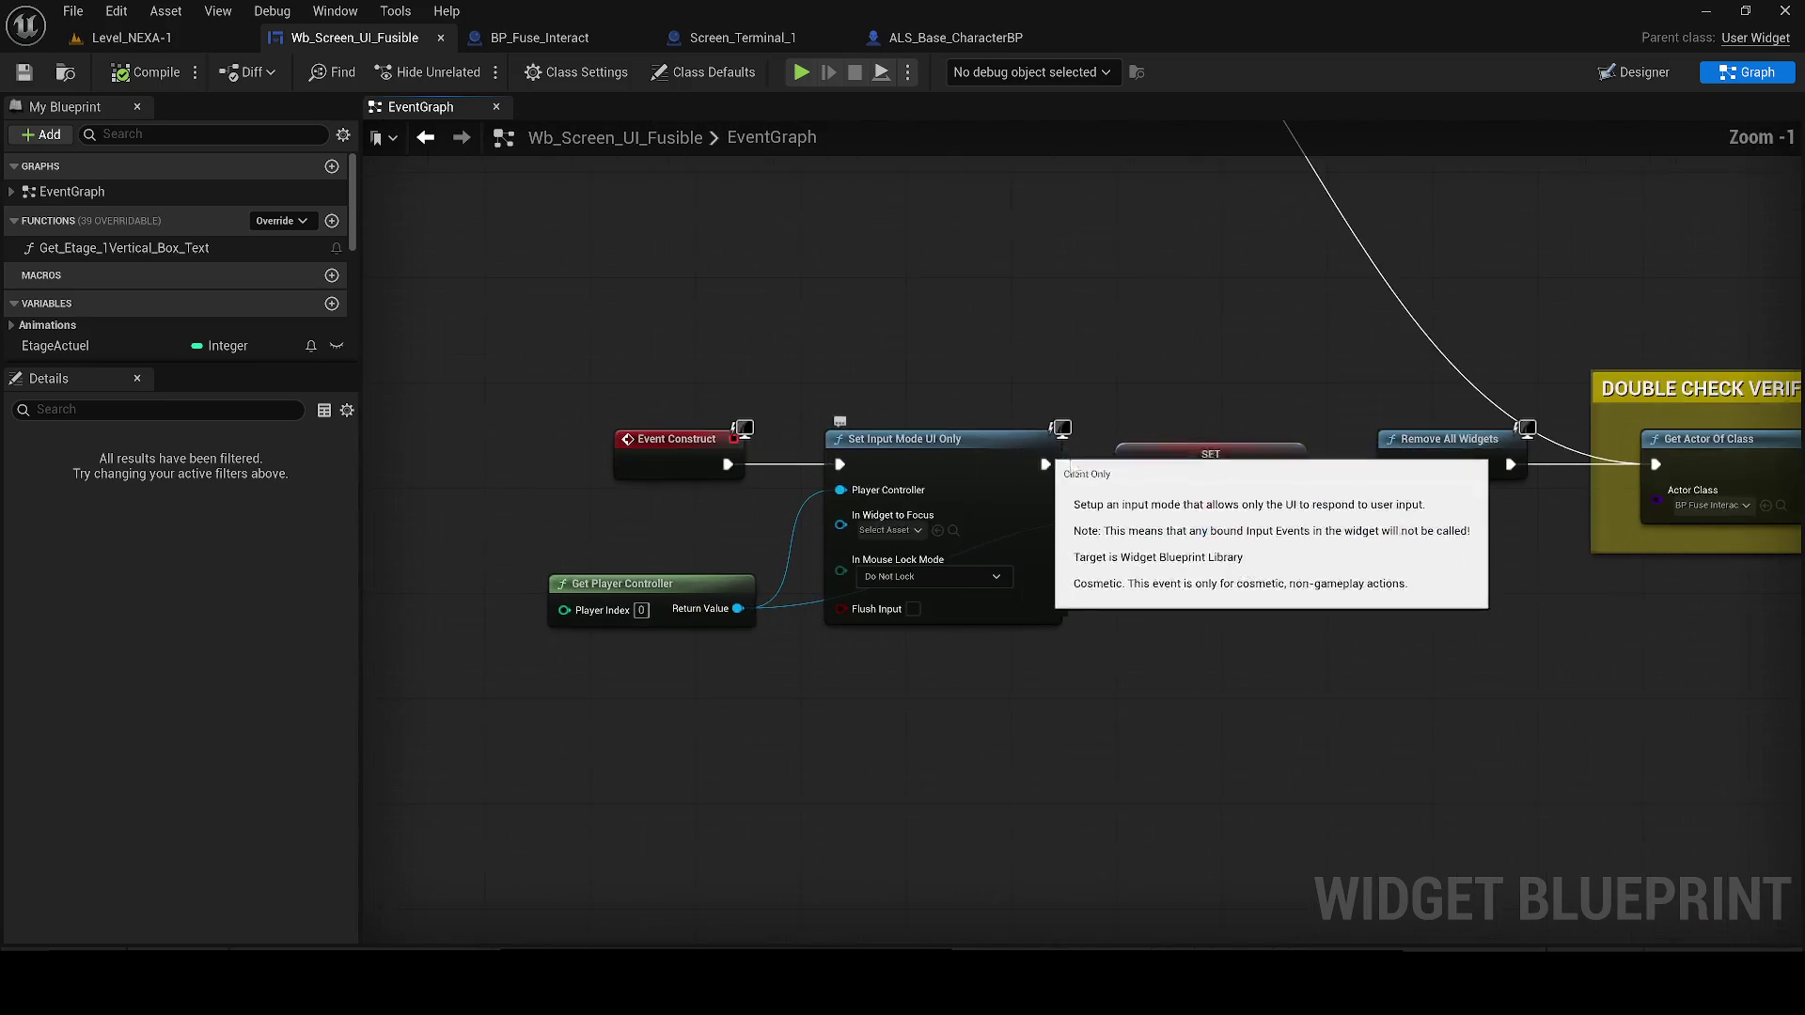
pyautogui.scroll(1, 1178, 564)
pyautogui.scroll(-2, 1011, 579)
pyautogui.moveTo(1039, 741)
pyautogui.mouseDown()
pyautogui.moveTo(821, 570)
pyautogui.moveTo(624, 747)
pyautogui.moveTo(509, 603)
pyautogui.mouseUp()
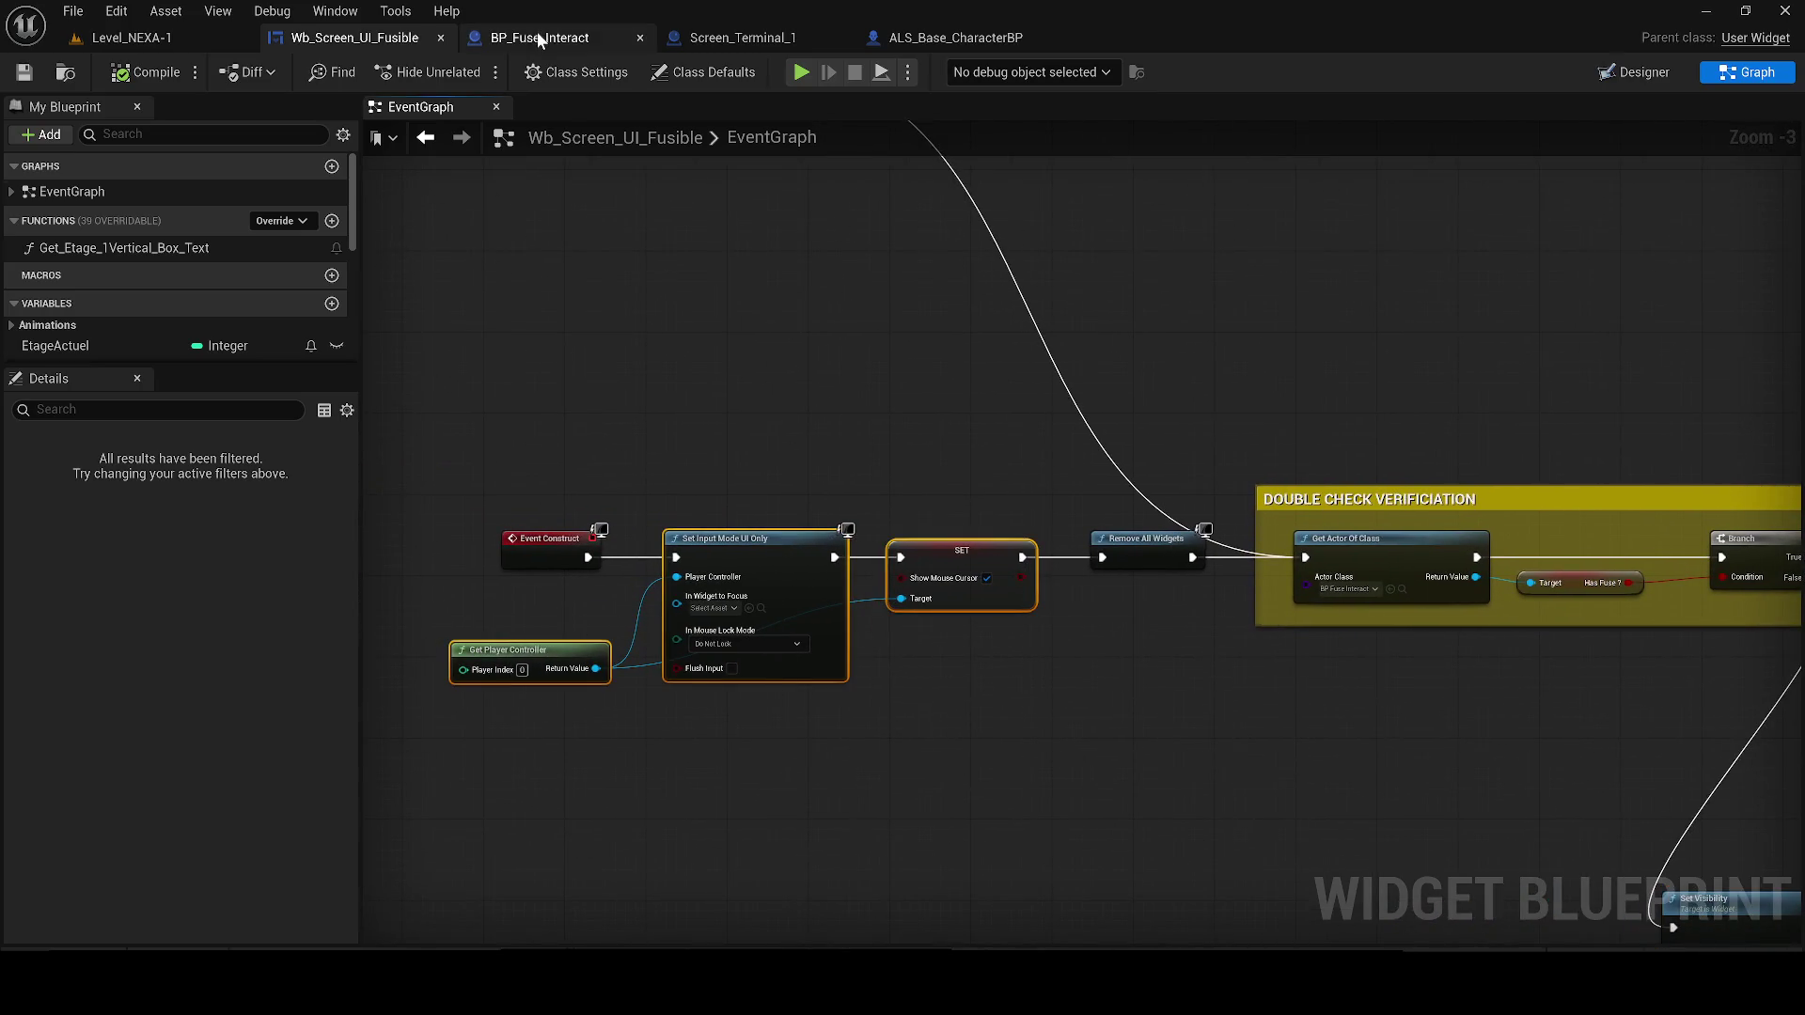
# Close the Screen_Terminal_1 blueprint
pyautogui.click(716, 38)
pyautogui.scroll(-5, 776, 421)
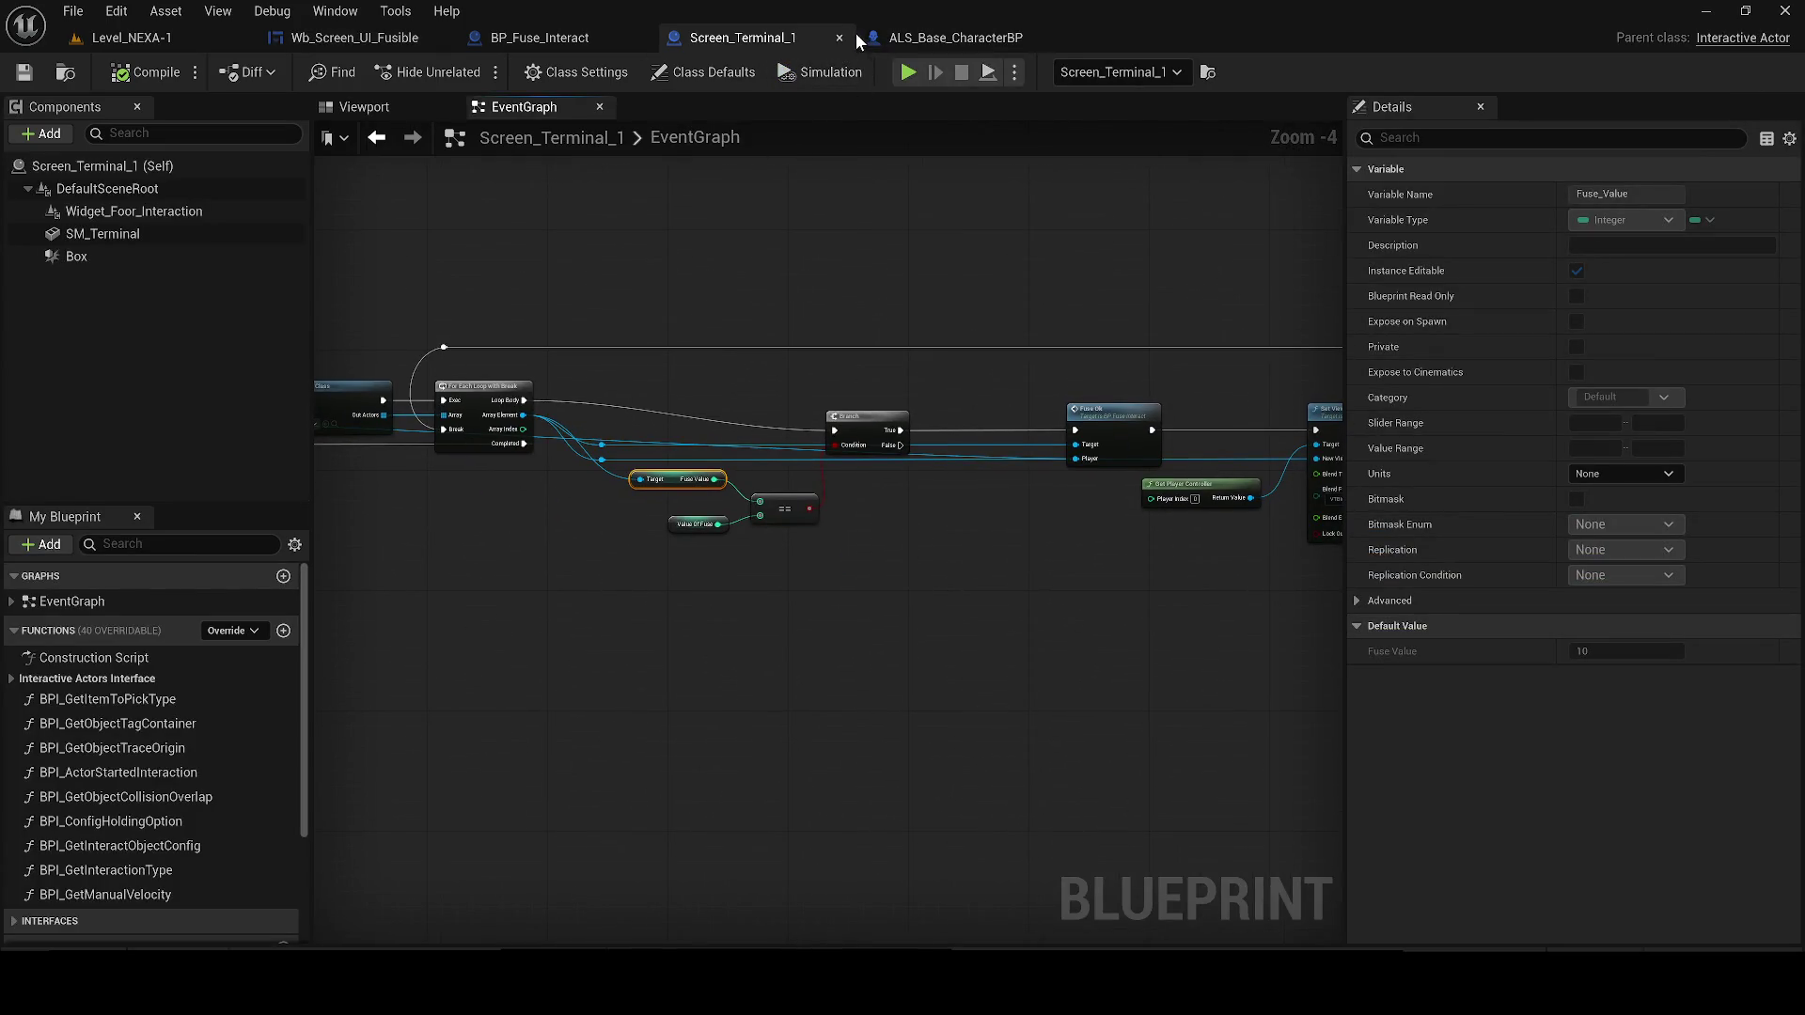
pyautogui.click(538, 36)
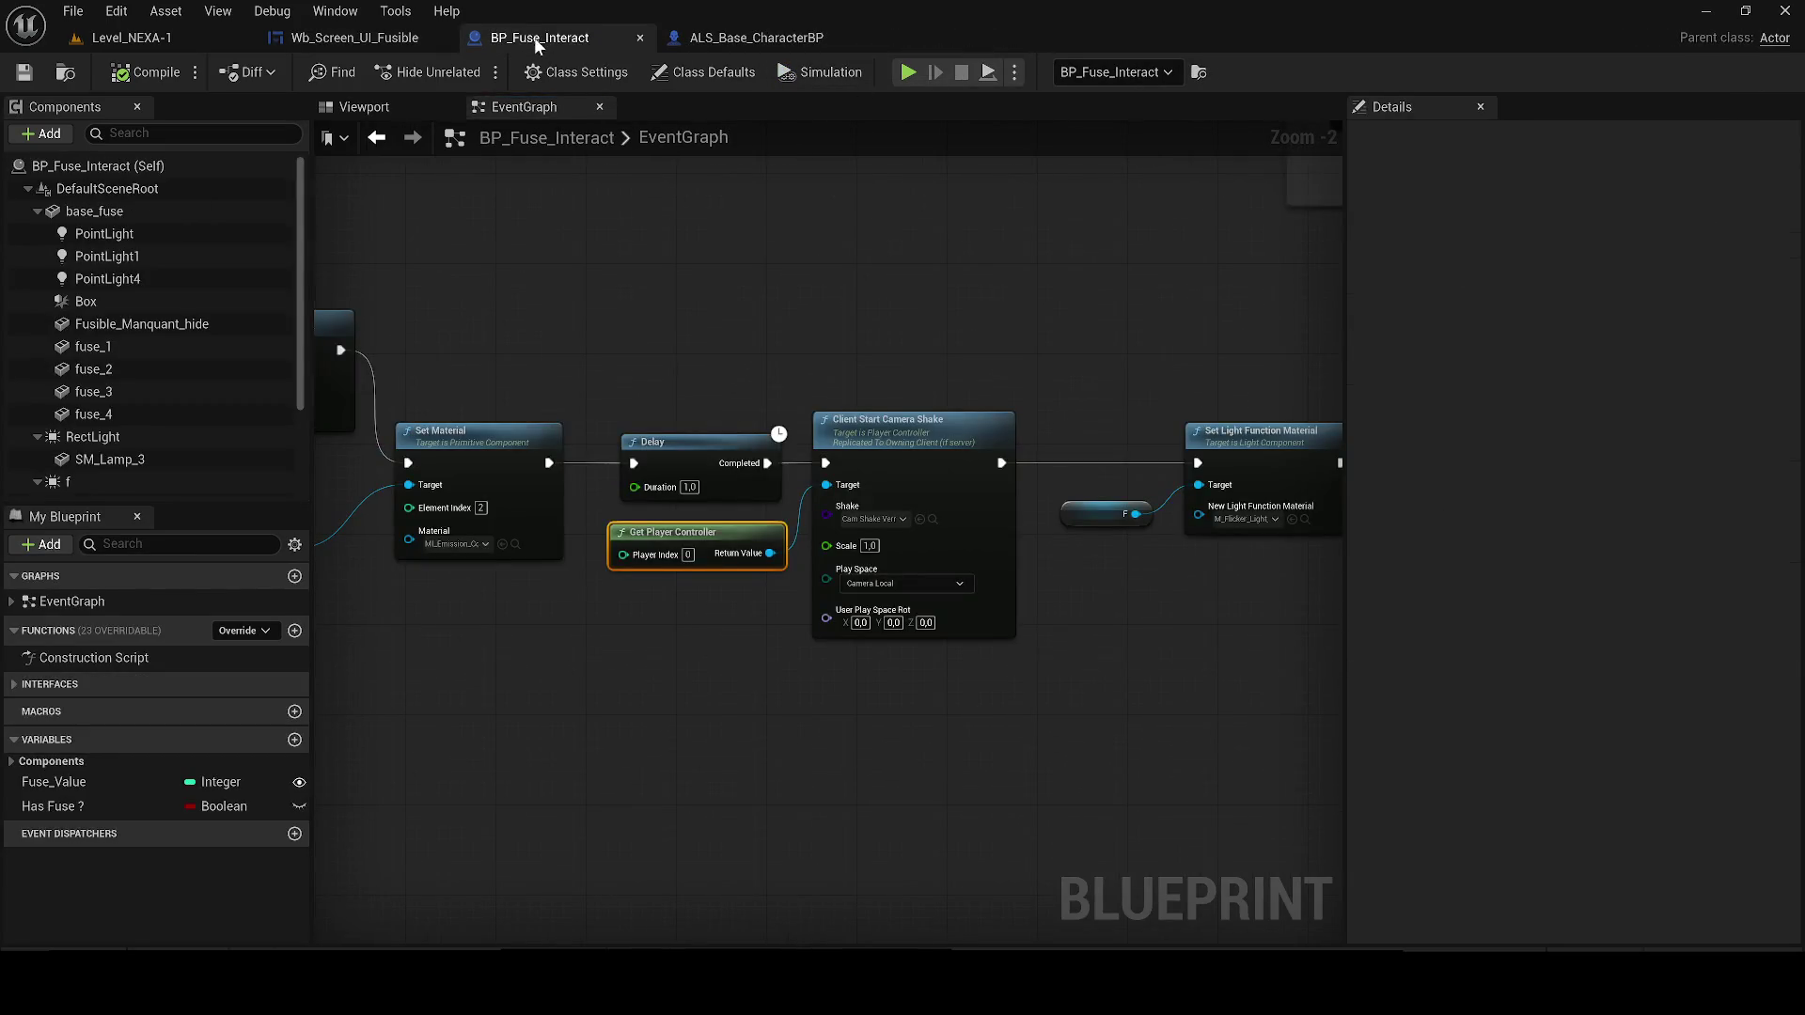
pyautogui.scroll(-2, 697, 327)
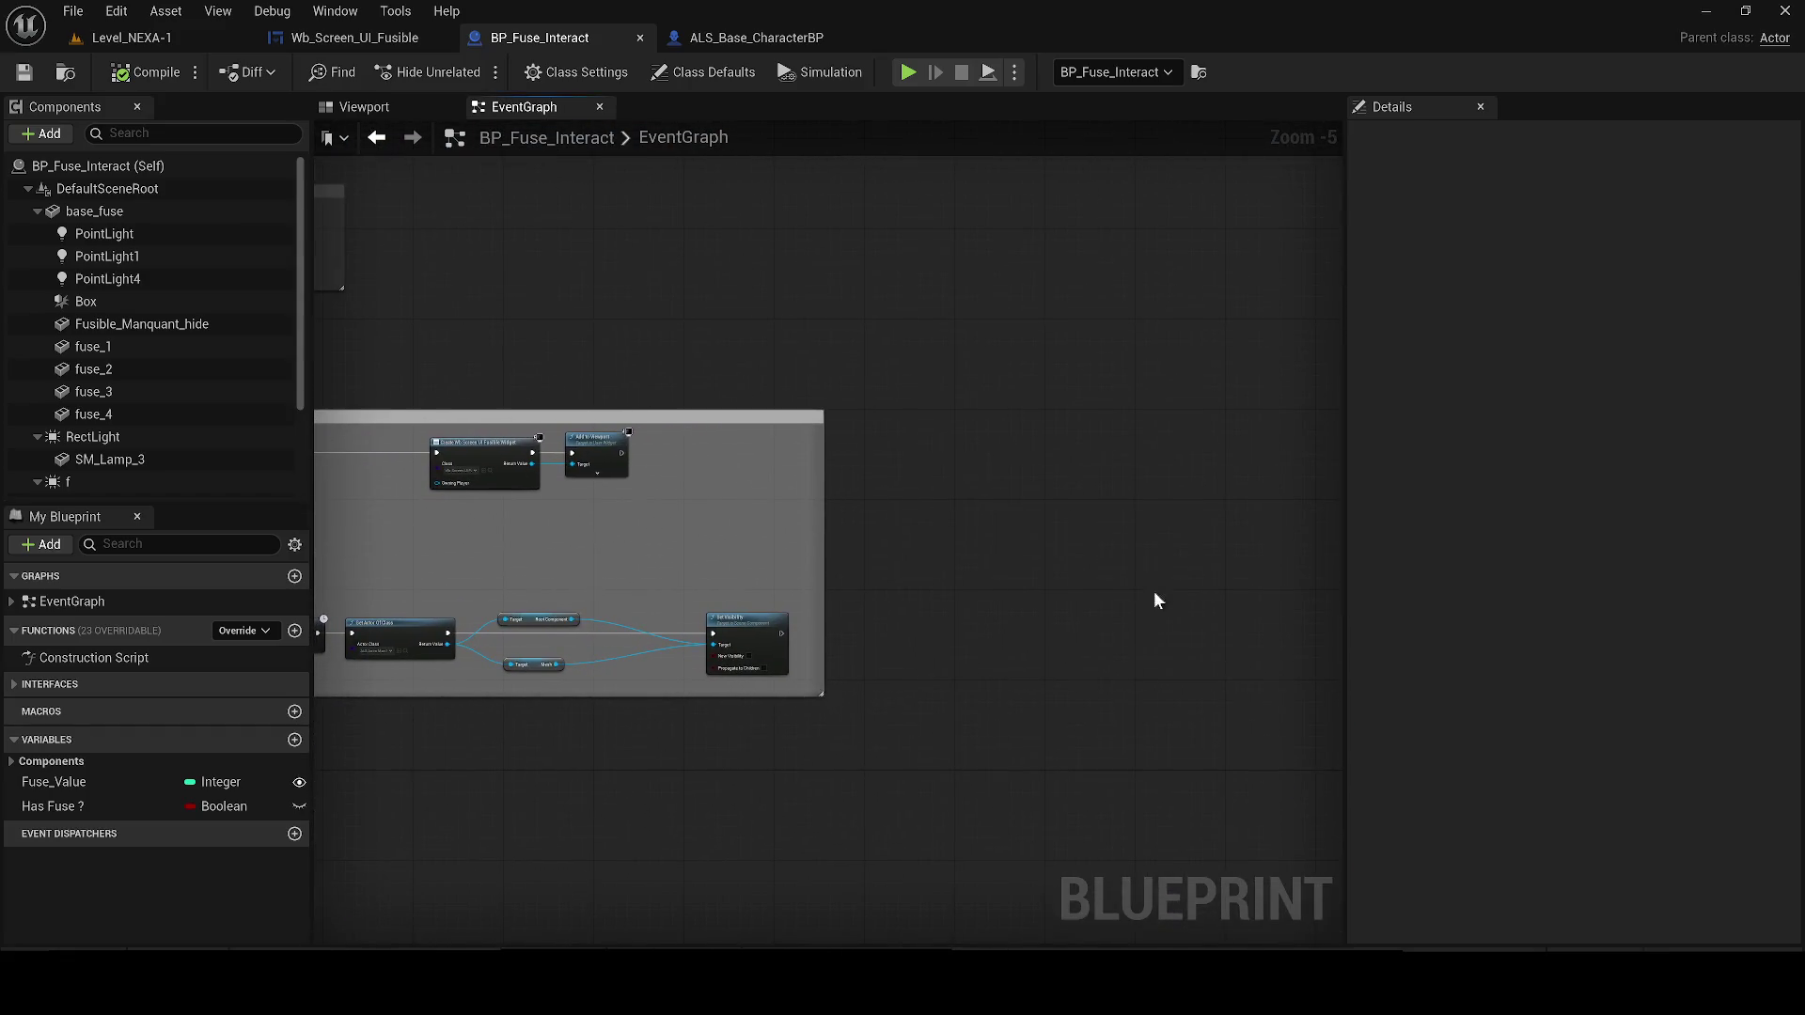
pyautogui.scroll(1, 804, 476)
# Paste the input-mode and cursor nodes into BP_Fuse_Interact after Add to Viewport, then return to Level_NEXA-1
pyautogui.hotkey('ctrl', 'v')
pyautogui.moveTo(558, 446); pyautogui.dragTo(1061, 457)
pyautogui.click(115, 11)
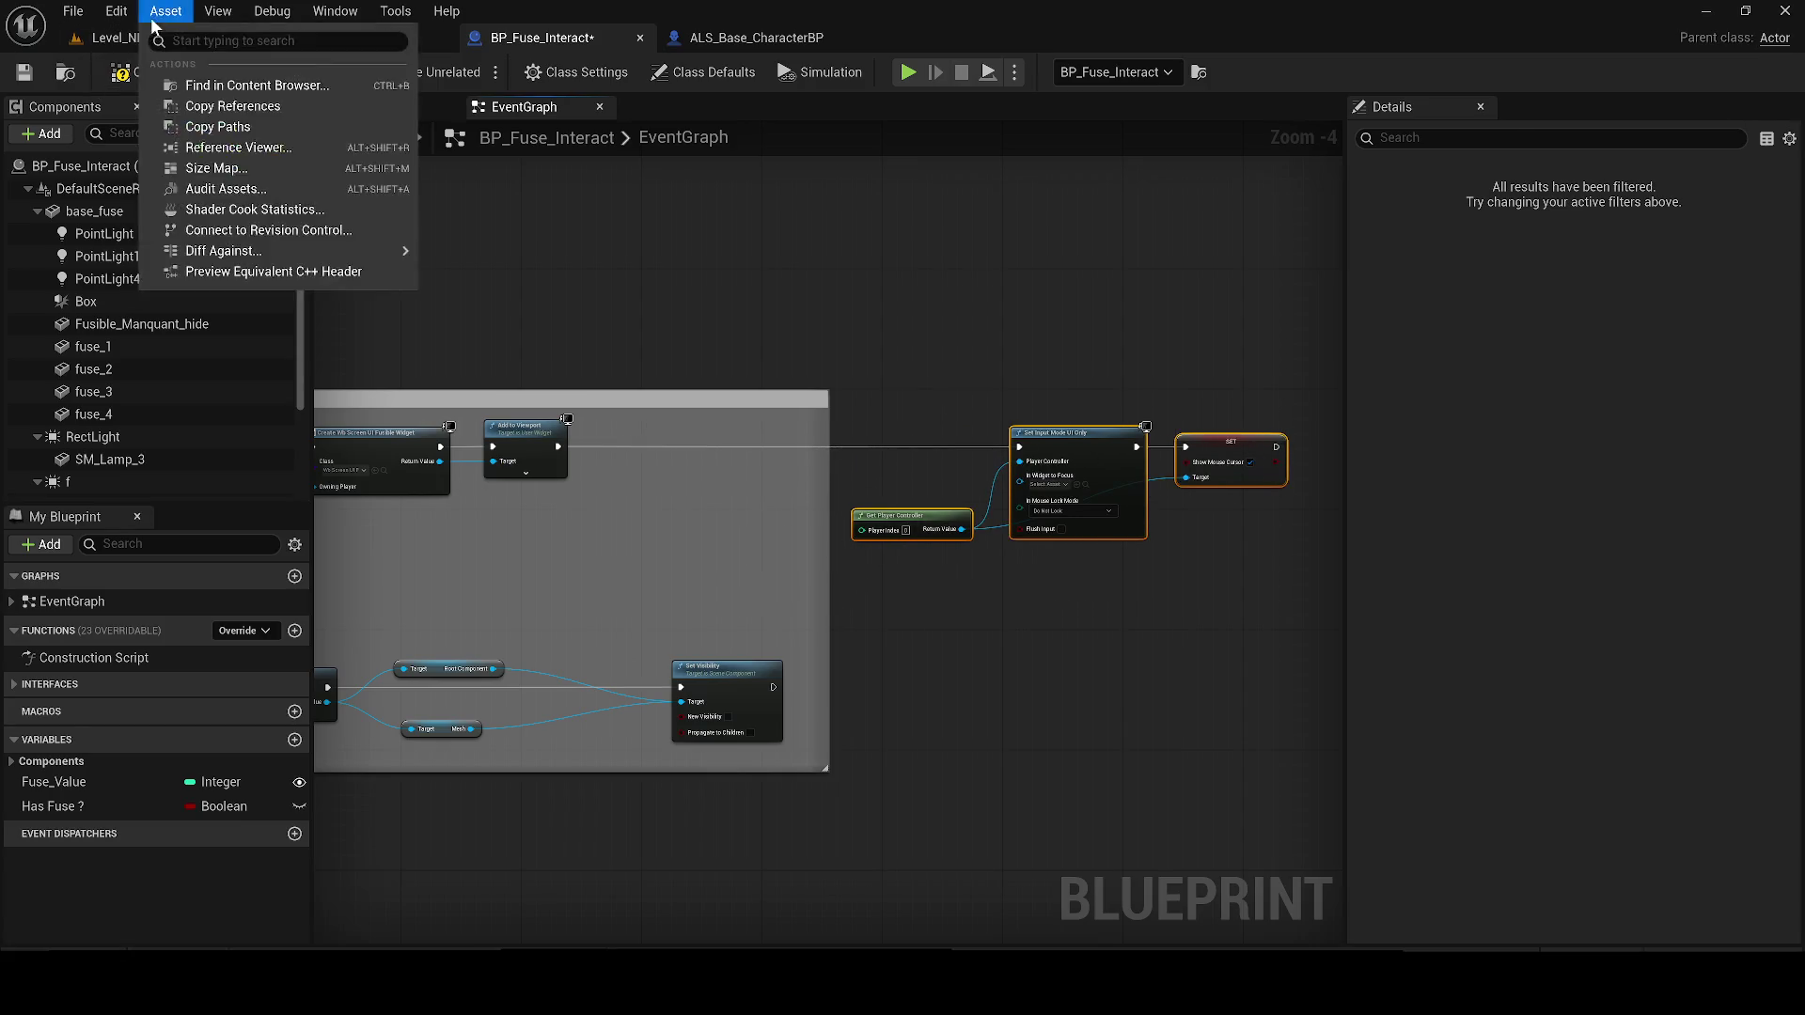
pyautogui.click(131, 38)
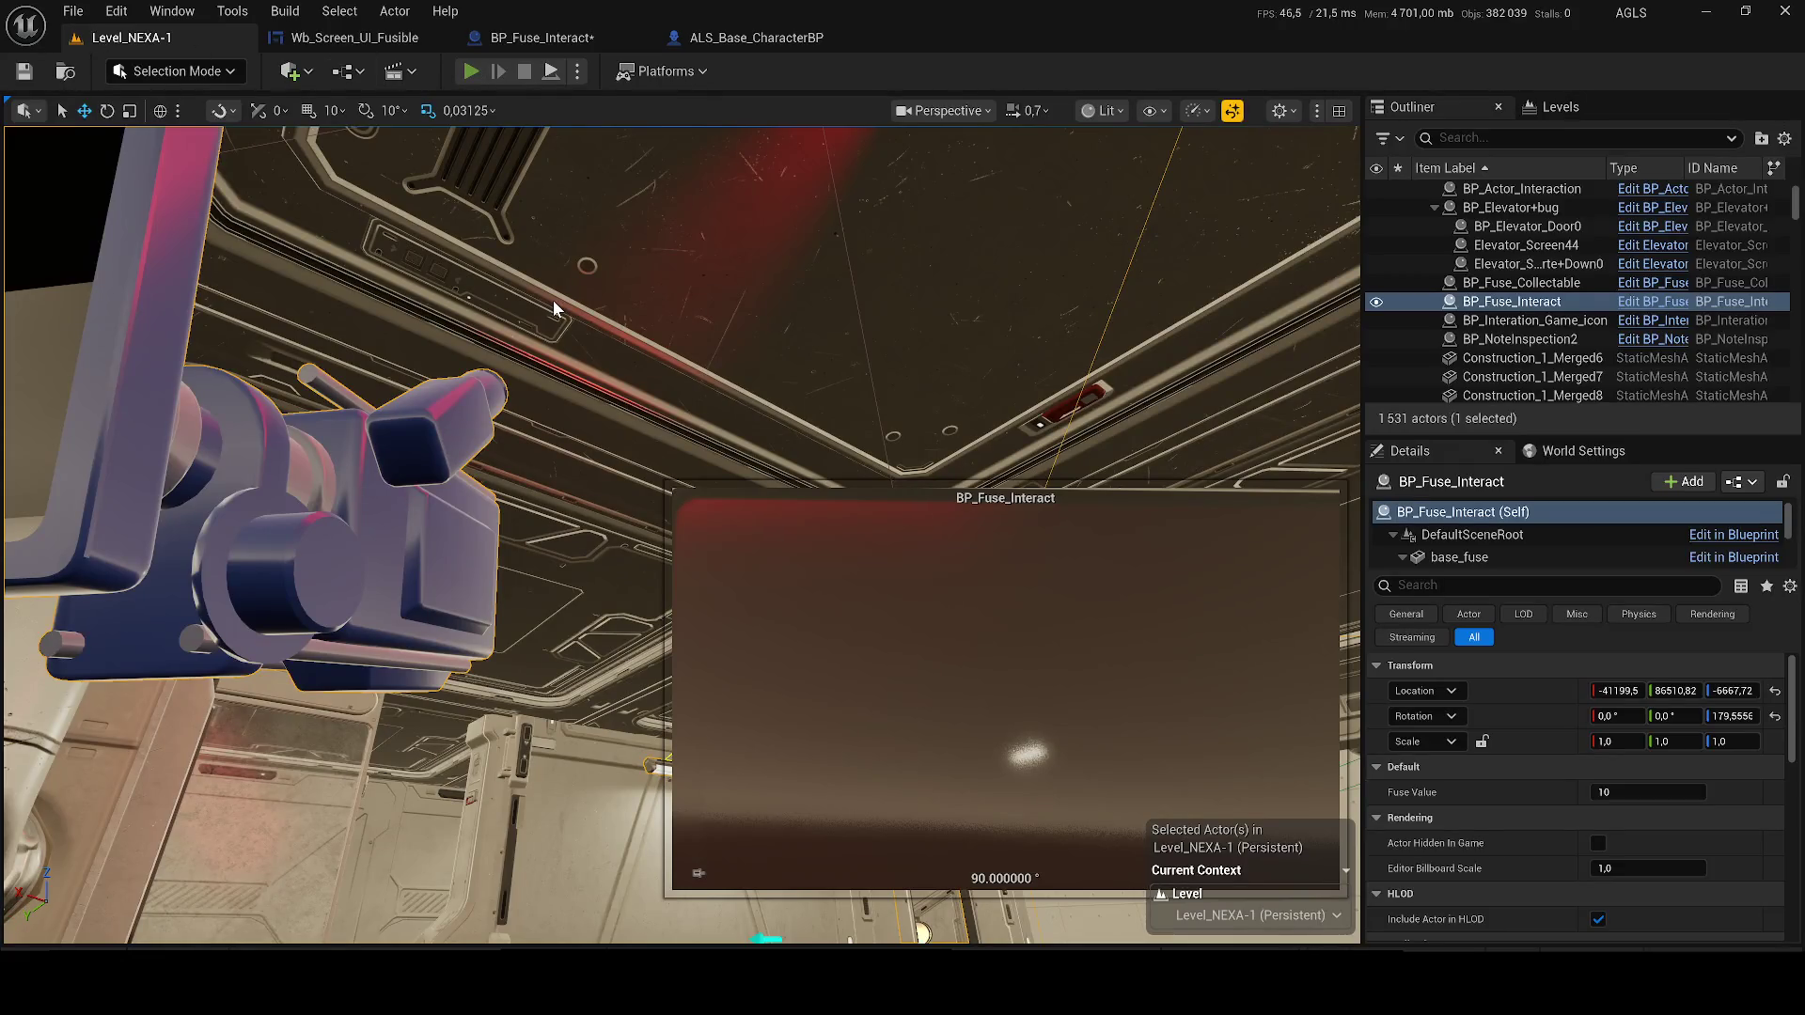
# Play the level, reach the terminal and confirm the Accès Refusé fuse screen, then stop playing
pyautogui.hotkey('alt', 'p')
pyautogui.press('w')
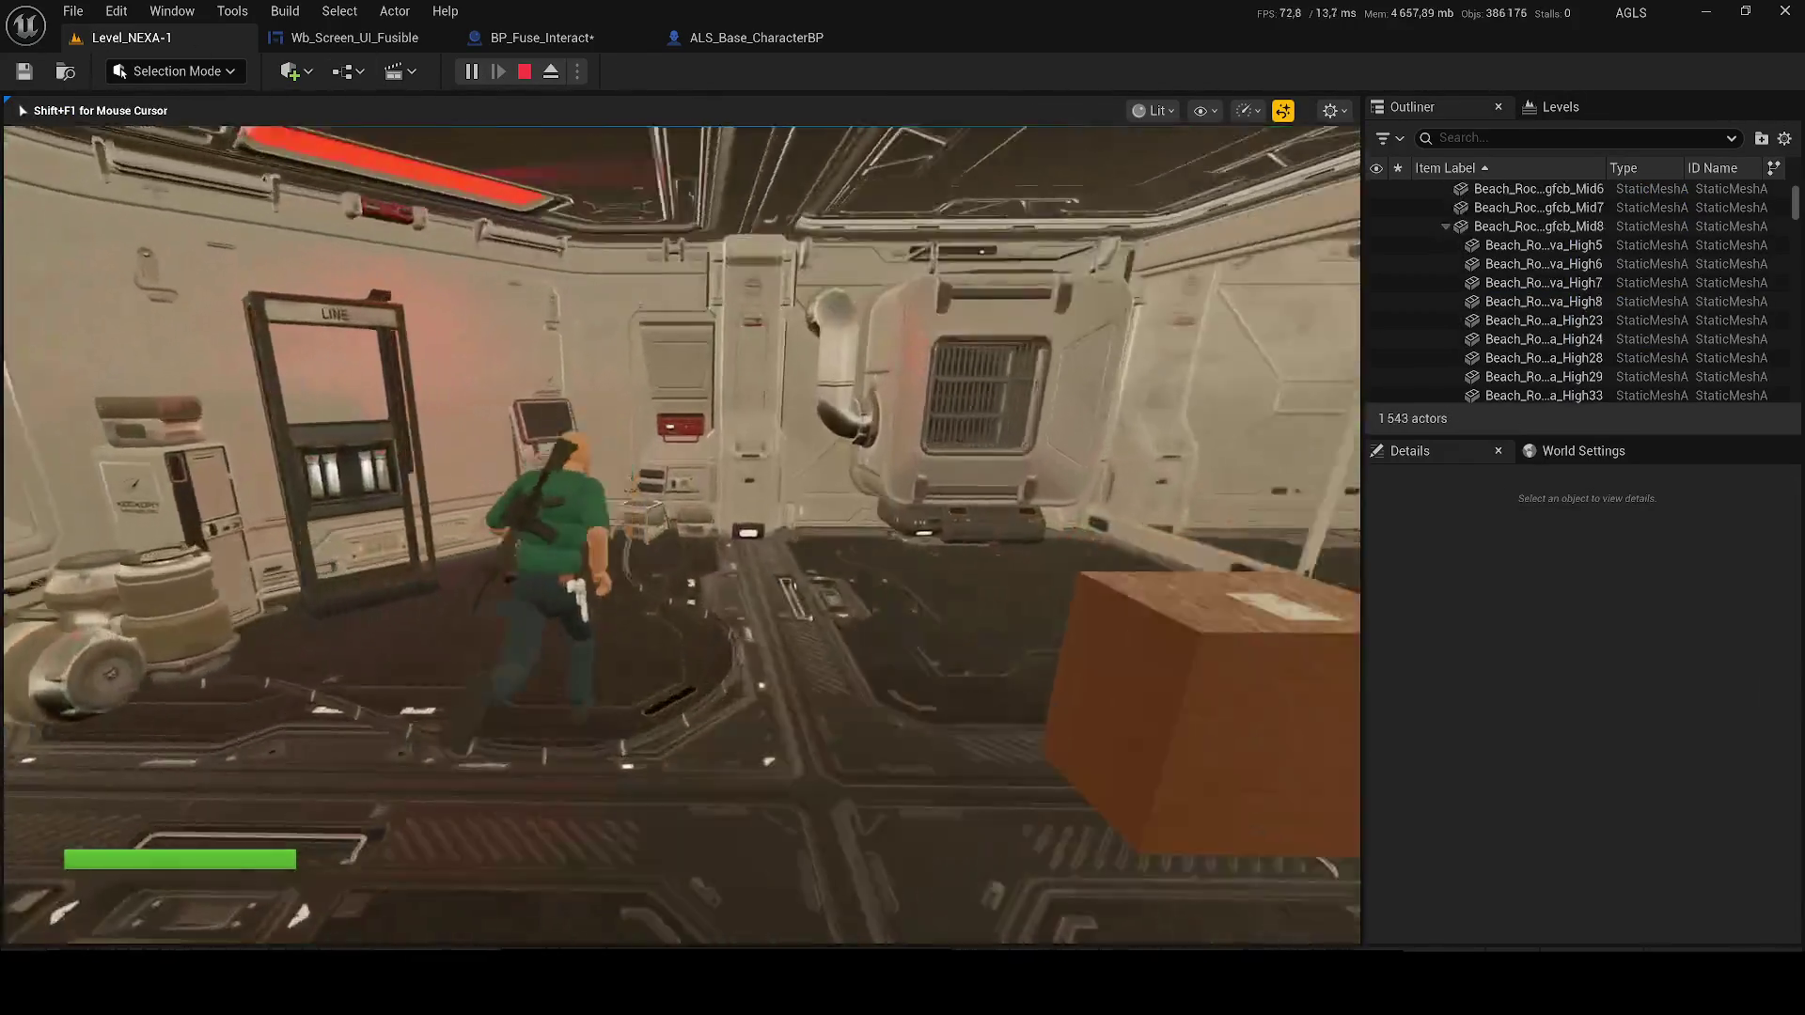
pyautogui.press('e')
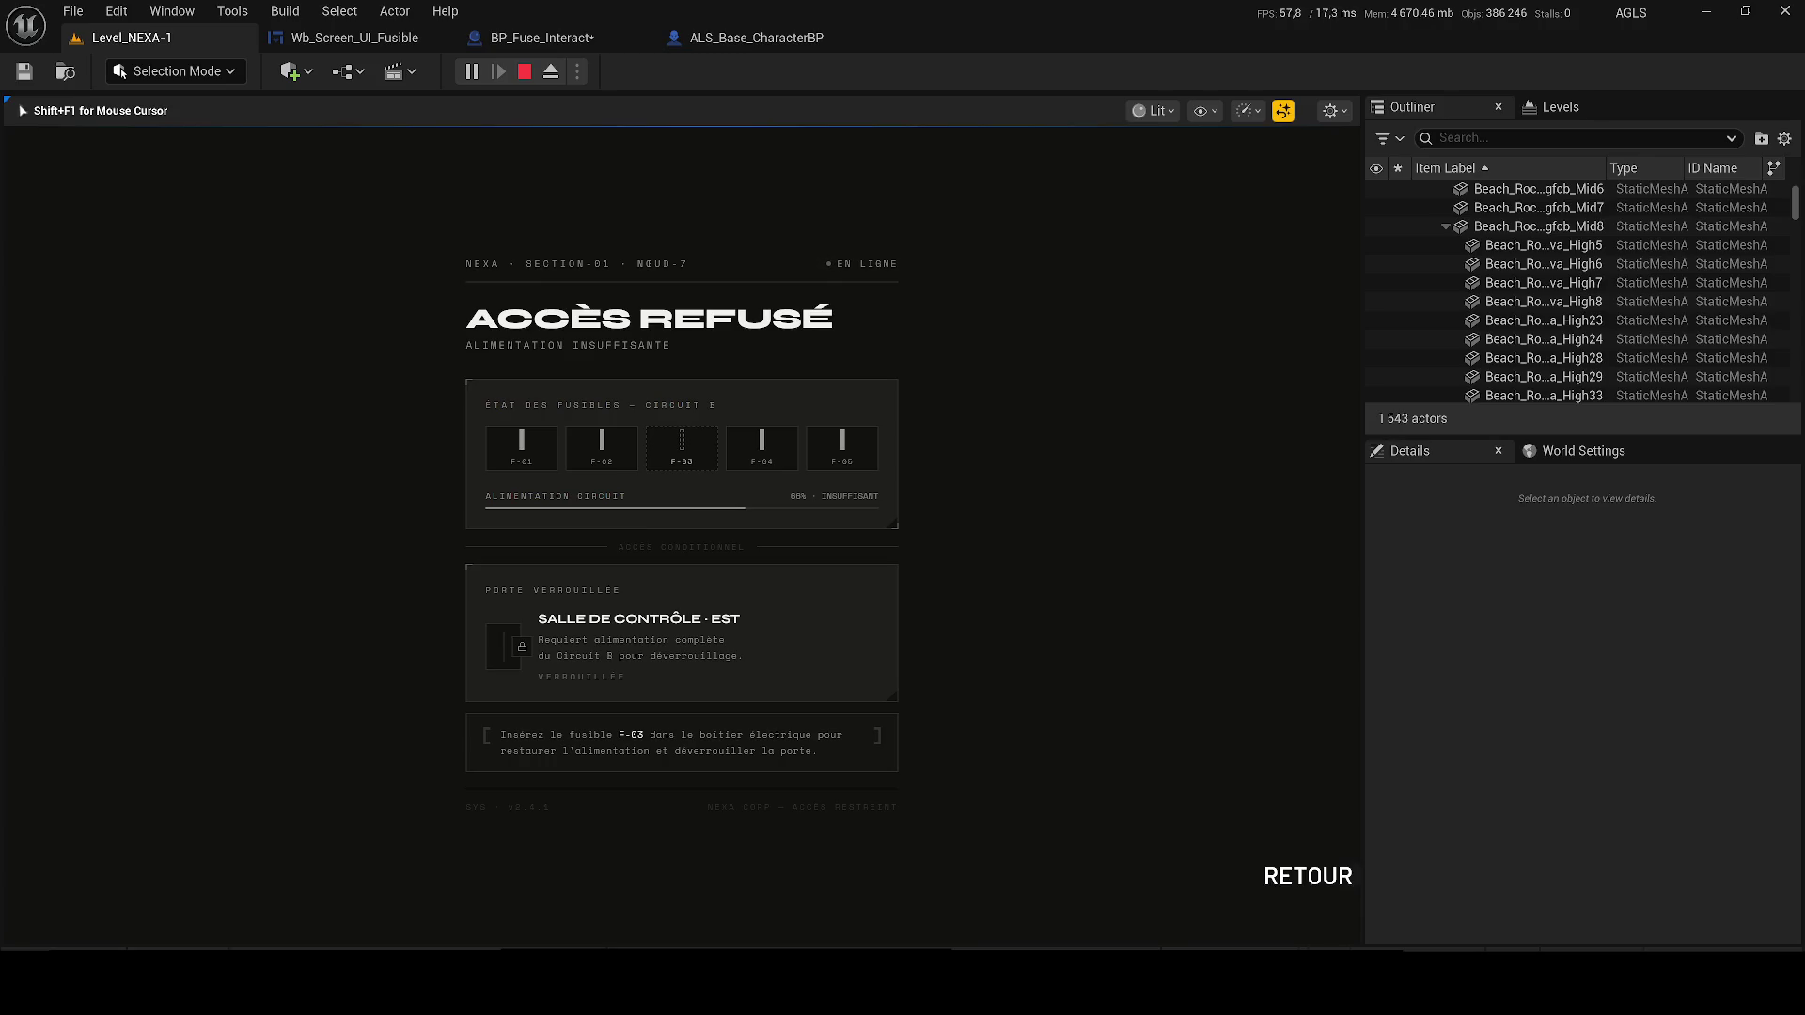
pyautogui.press('Escape')
# In Wb_Screen_UI_Fusible's EventGraph, inspect the Show Mouse Cursor SET and Get Player Controller nodes
pyautogui.click(355, 38)
pyautogui.click(983, 668)
pyautogui.click(938, 547)
pyautogui.click(490, 649)
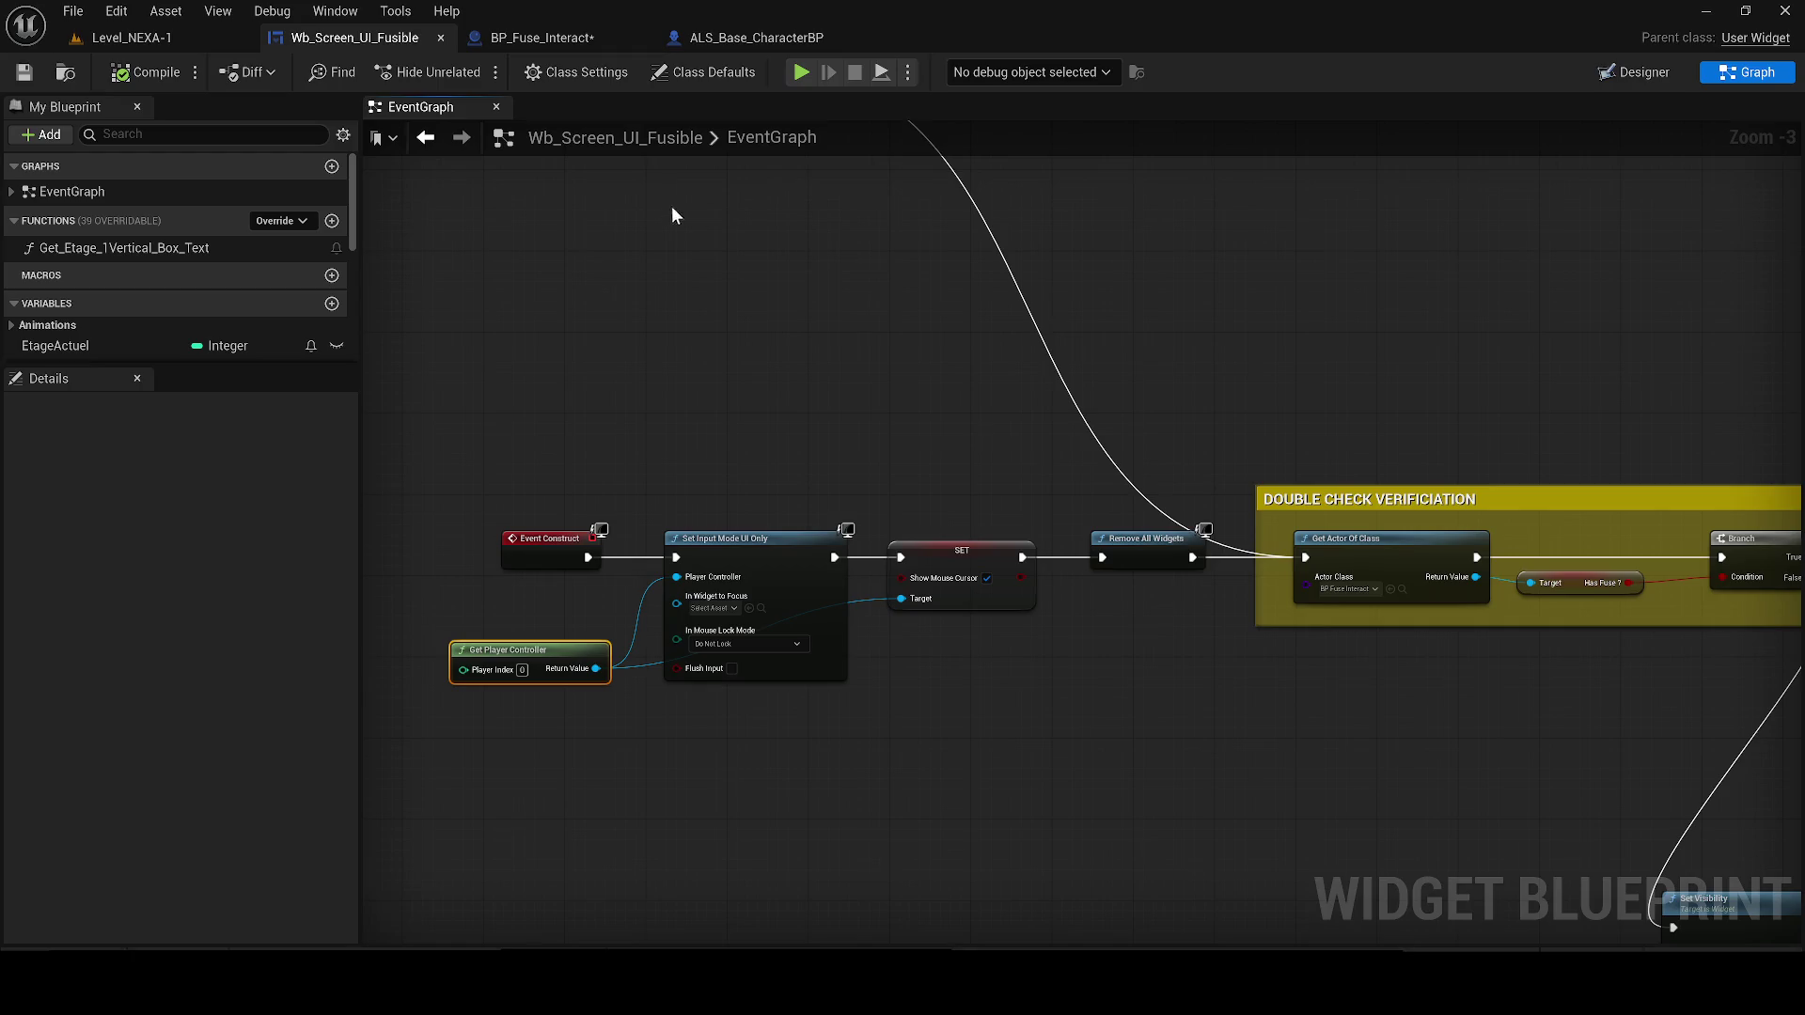
# Rearrange the On Clicked and Remove All Widgets nodes, then delete the old On Clicked event
pyautogui.scroll(-1, 714, 357)
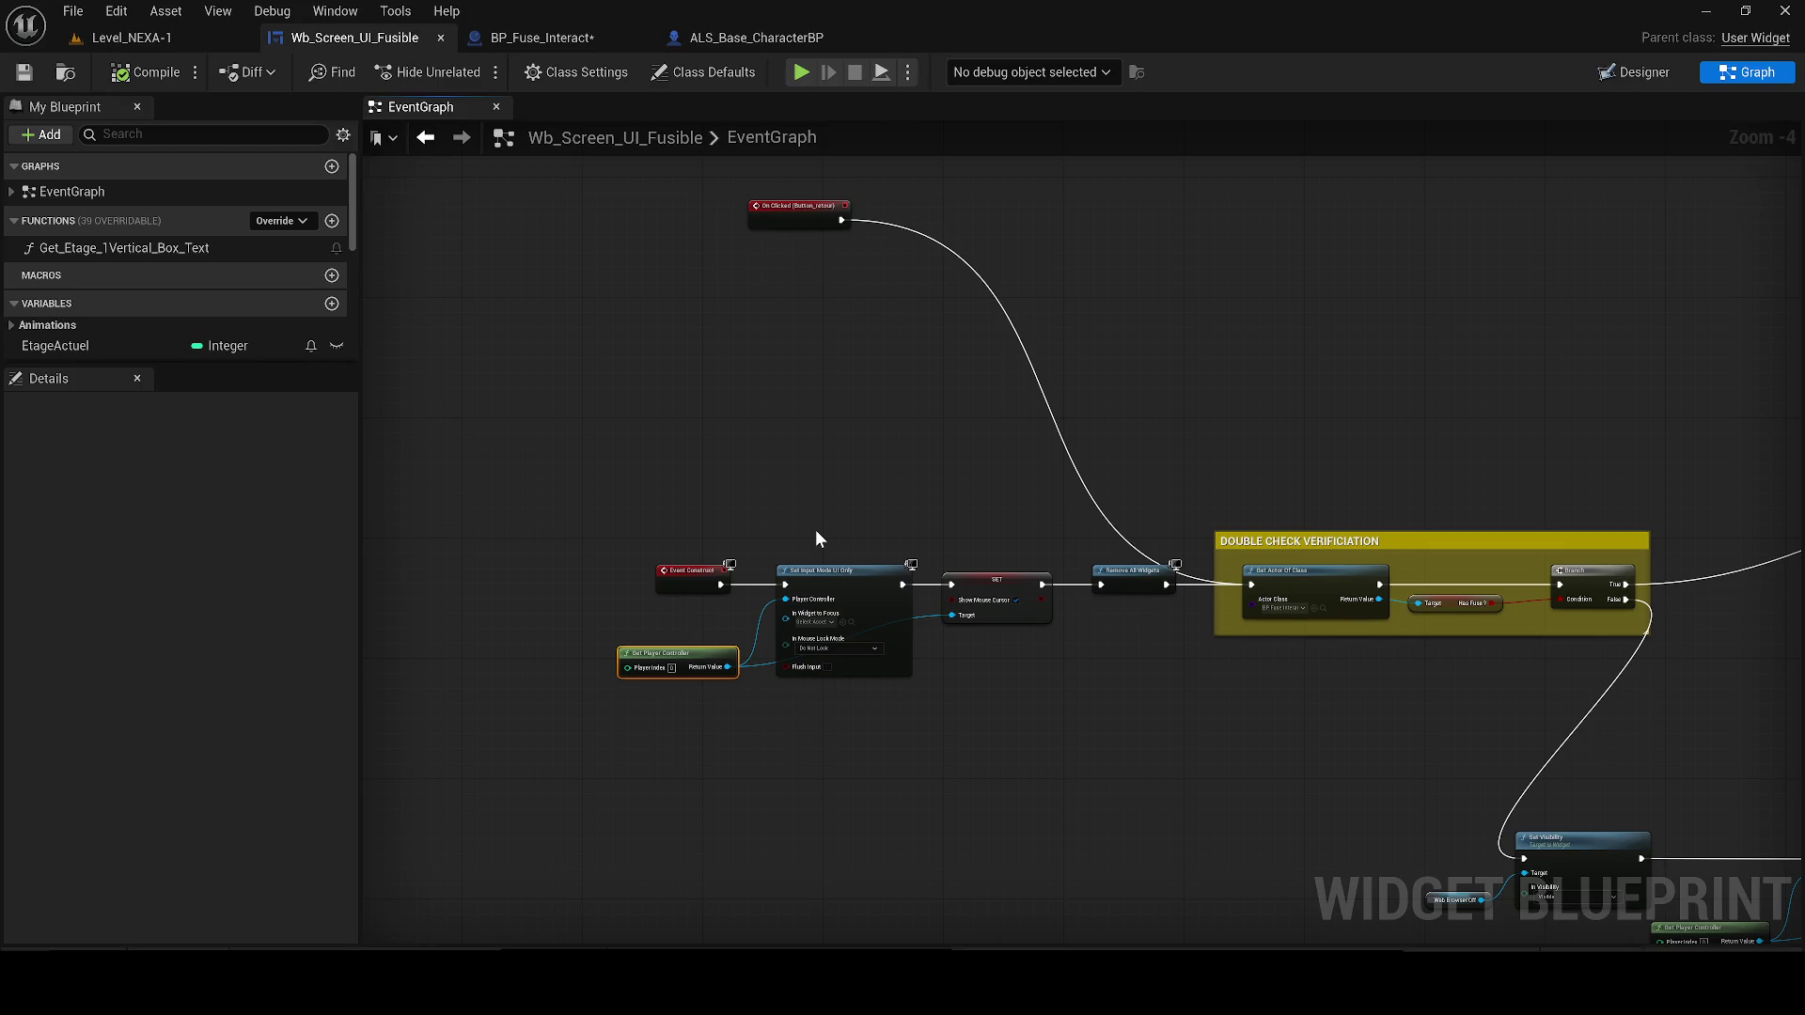
pyautogui.press('XF86AudioLowerVolume')
pyautogui.moveTo(776, 445)
pyautogui.mouseDown()
pyautogui.moveTo(661, 393)
pyautogui.moveTo(605, 301)
pyautogui.moveTo(905, 587)
pyautogui.mouseUp()
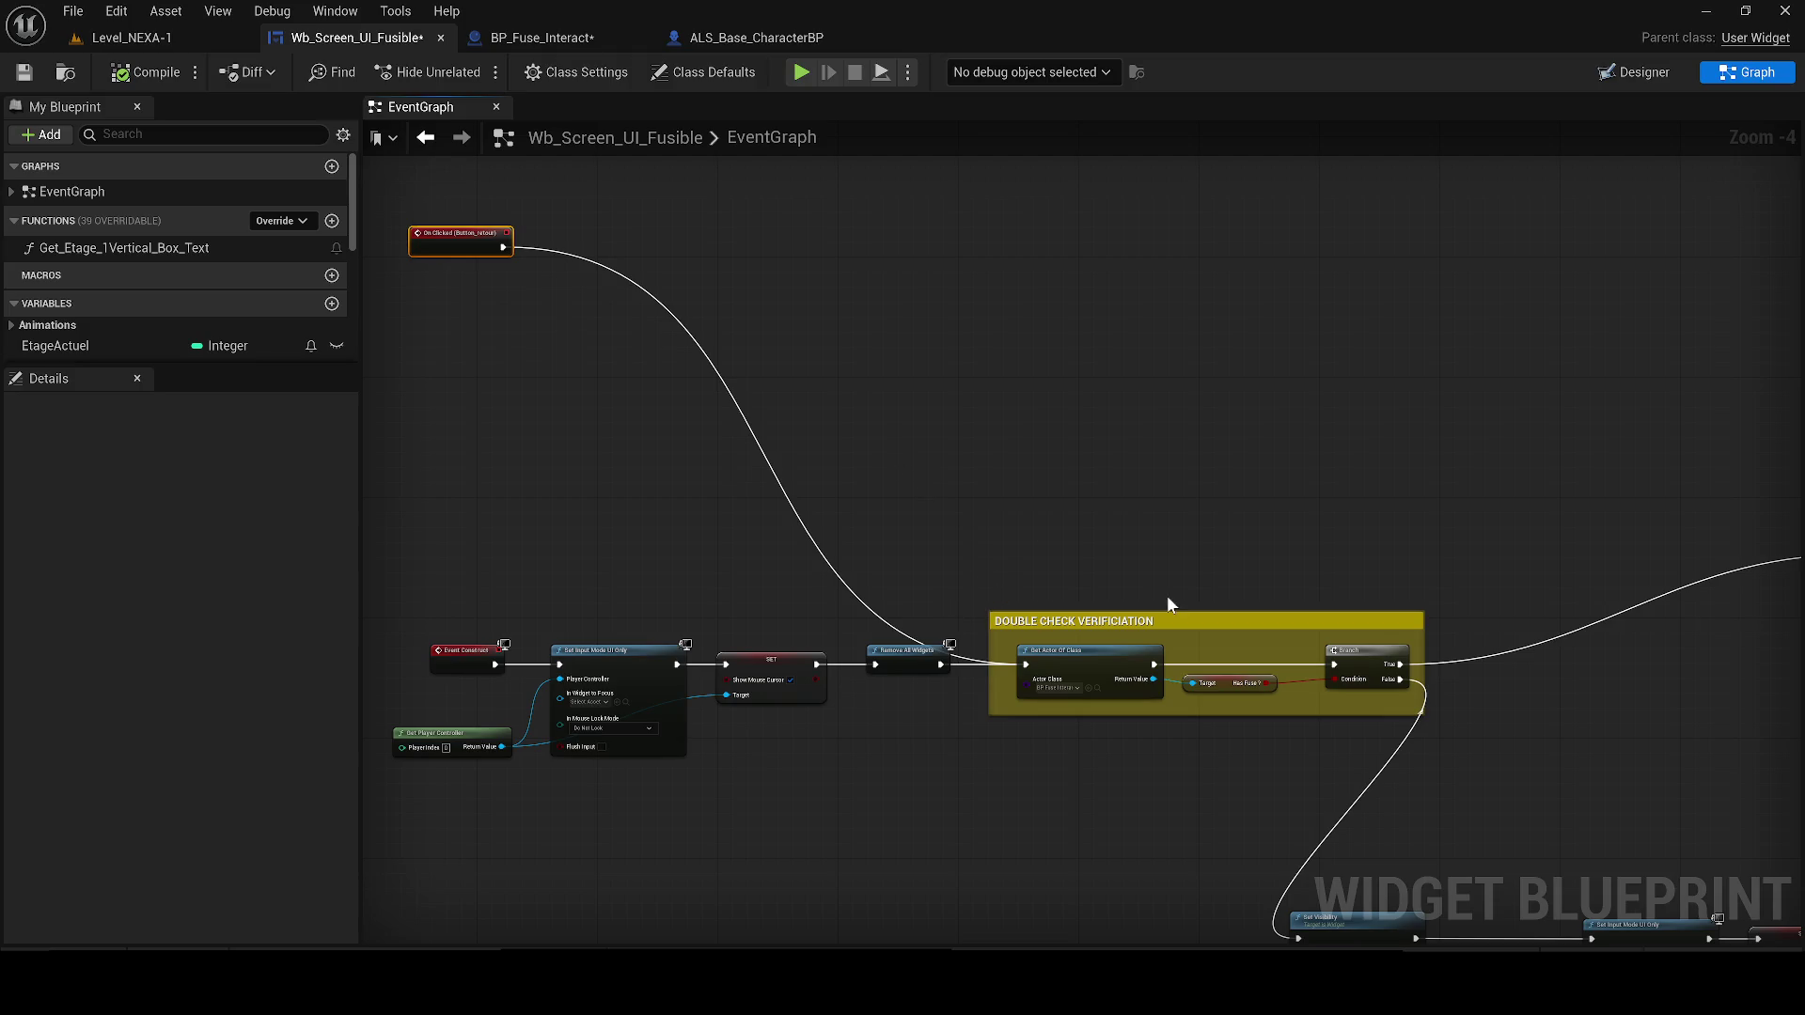
pyautogui.moveTo(882, 665)
pyautogui.mouseDown()
pyautogui.moveTo(861, 662)
pyautogui.moveTo(888, 661)
pyautogui.mouseUp()
pyautogui.moveTo(444, 232); pyautogui.dragTo(870, 276)
pyautogui.click(877, 661)
pyautogui.moveTo(1028, 566)
pyautogui.mouseDown()
pyautogui.moveTo(865, 527)
pyautogui.moveTo(562, 374)
pyautogui.mouseUp()
pyautogui.scroll(-1, 562, 374)
pyautogui.click(423, 230)
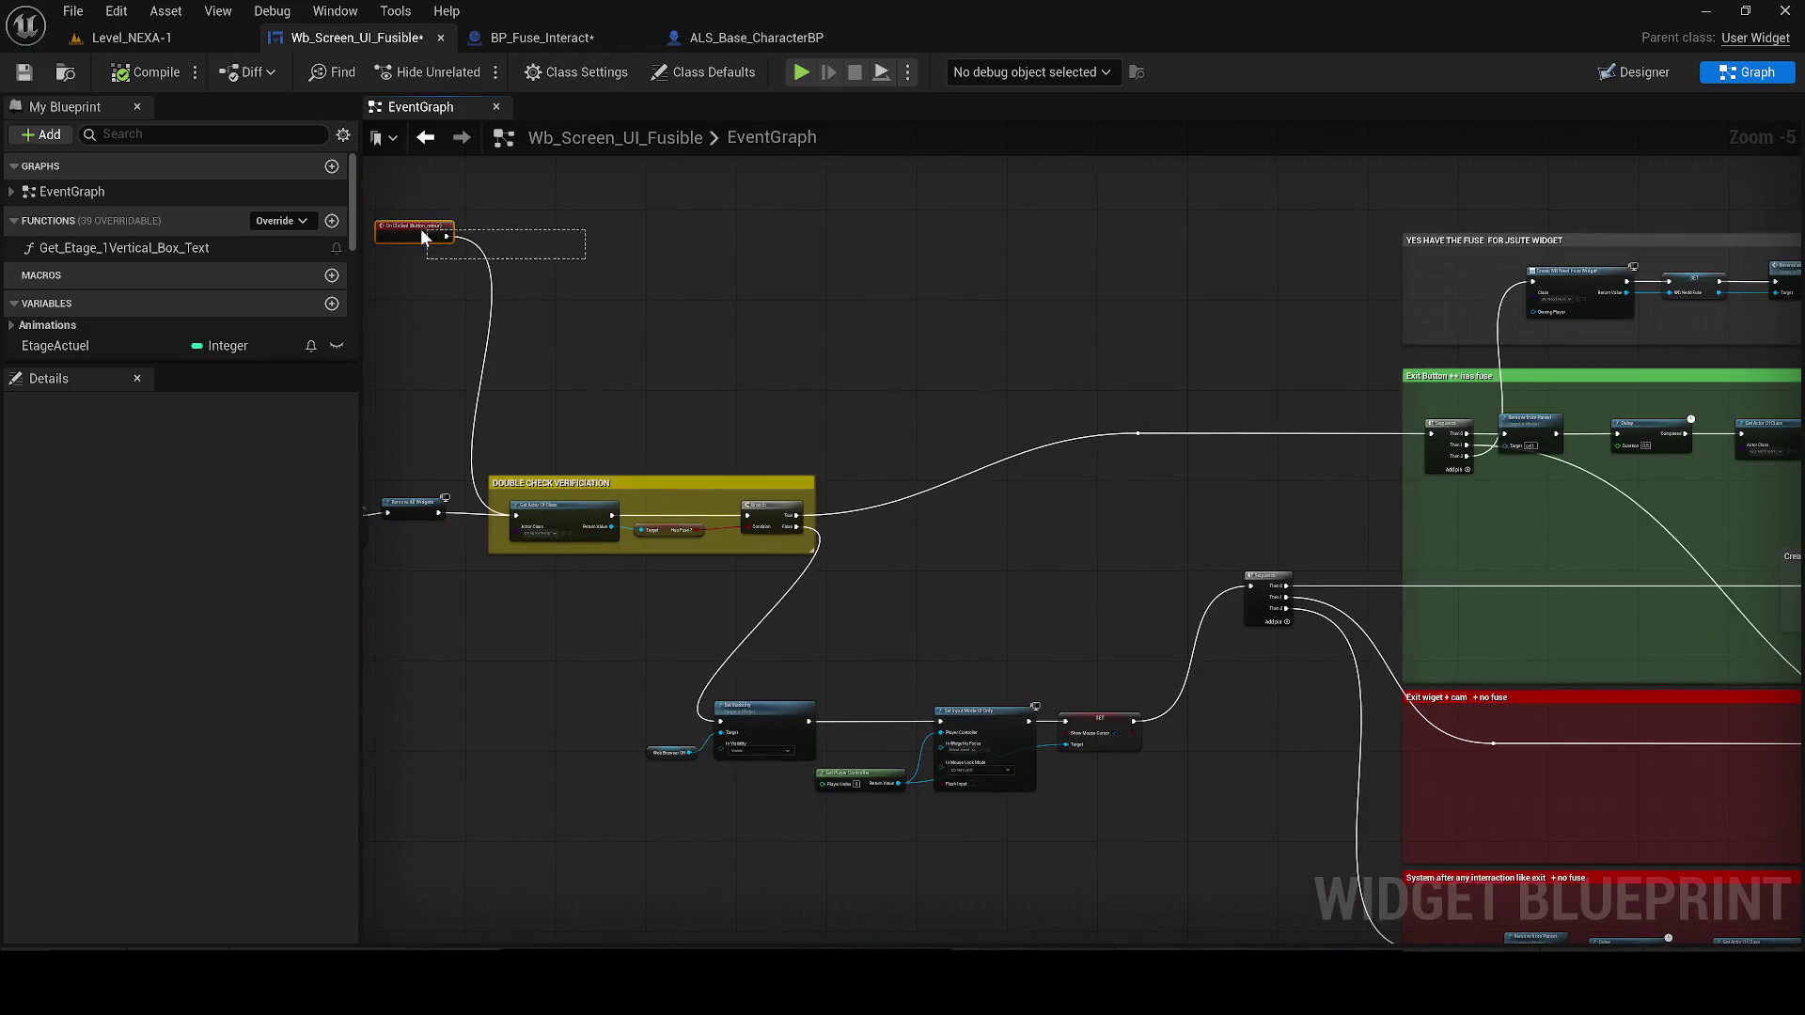
pyautogui.press('Delete')
# Paste an On Clicked (Button_retour) event, wire it into Sequence, and return to Level_NEXA-1
pyautogui.moveTo(958, 278); pyautogui.dragTo(449, 194)
pyautogui.moveTo(592, 374)
pyautogui.mouseDown()
pyautogui.moveTo(492, 272)
pyautogui.moveTo(655, 482)
pyautogui.moveTo(858, 448)
pyautogui.moveTo(992, 470)
pyautogui.mouseUp()
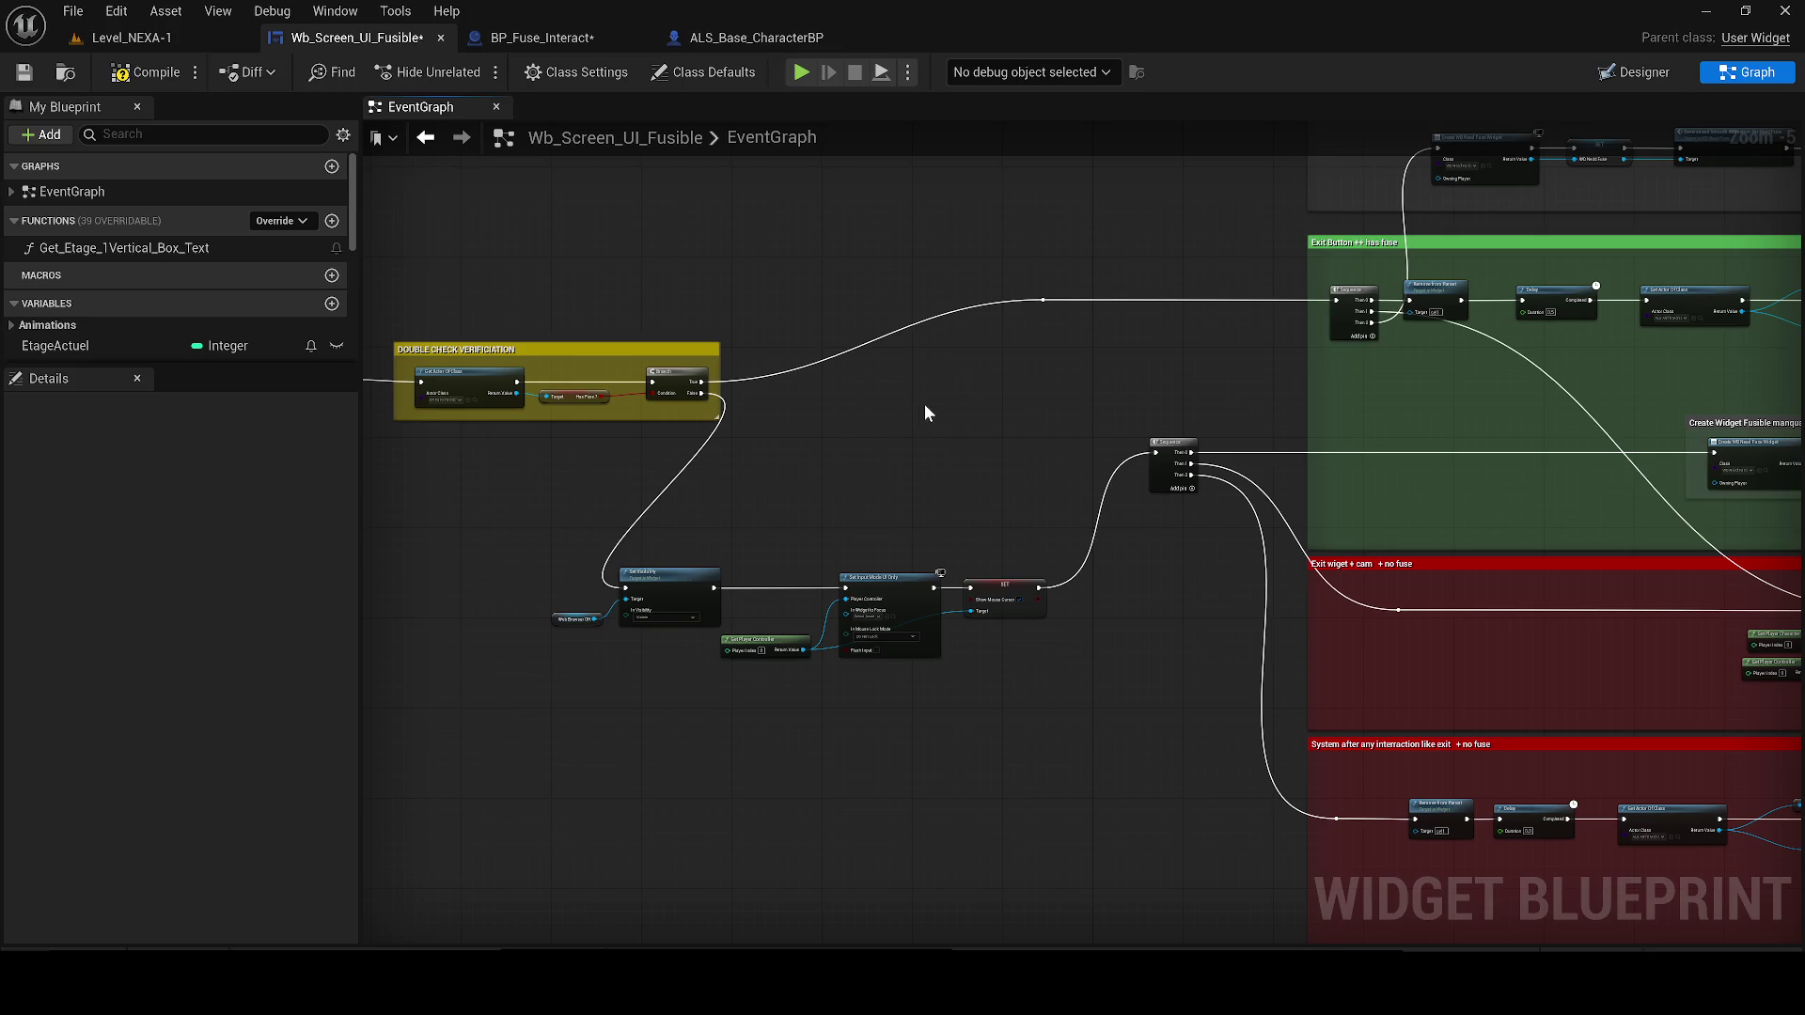
pyautogui.hotkey('ctrl', 'v')
pyautogui.moveTo(1073, 407); pyautogui.dragTo(1154, 449)
pyautogui.click(127, 38)
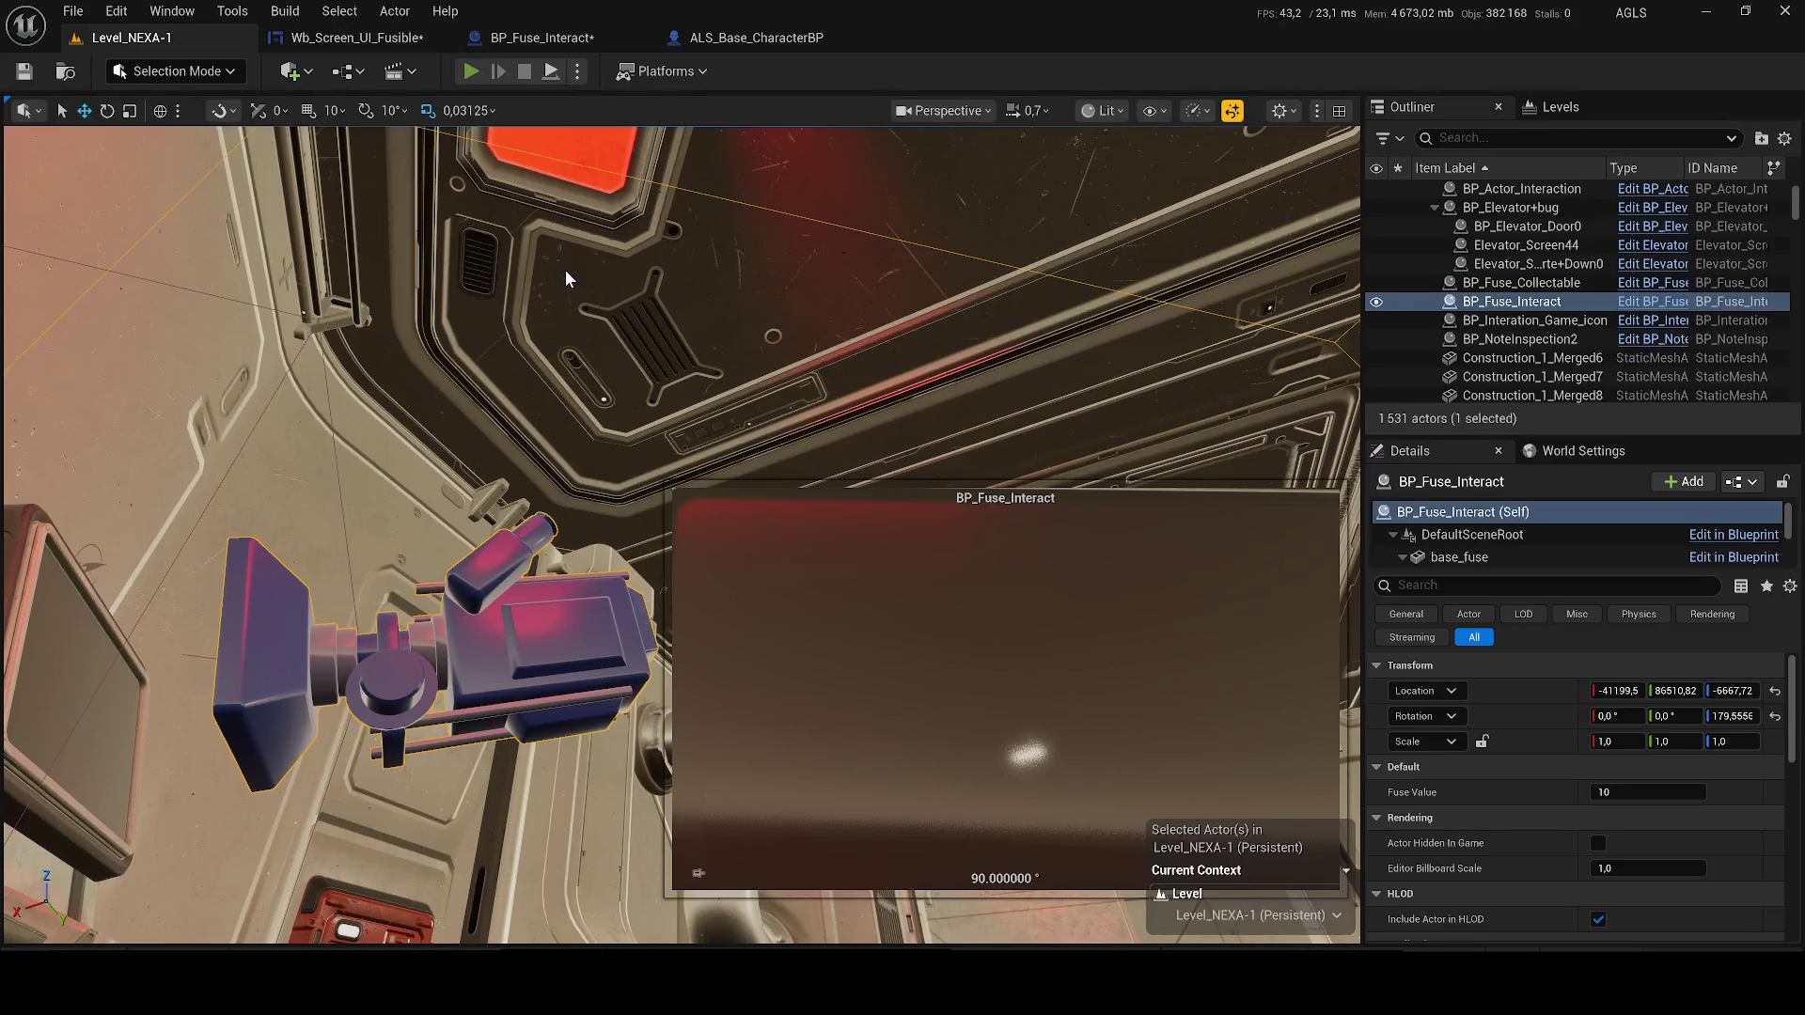
# Play-test the terminal's ACCÈS REFUSÉ screen, then save the Wb_Screen_UI_Fusible blueprint
pyautogui.hotkey('alt', 'p')
pyautogui.press('w')
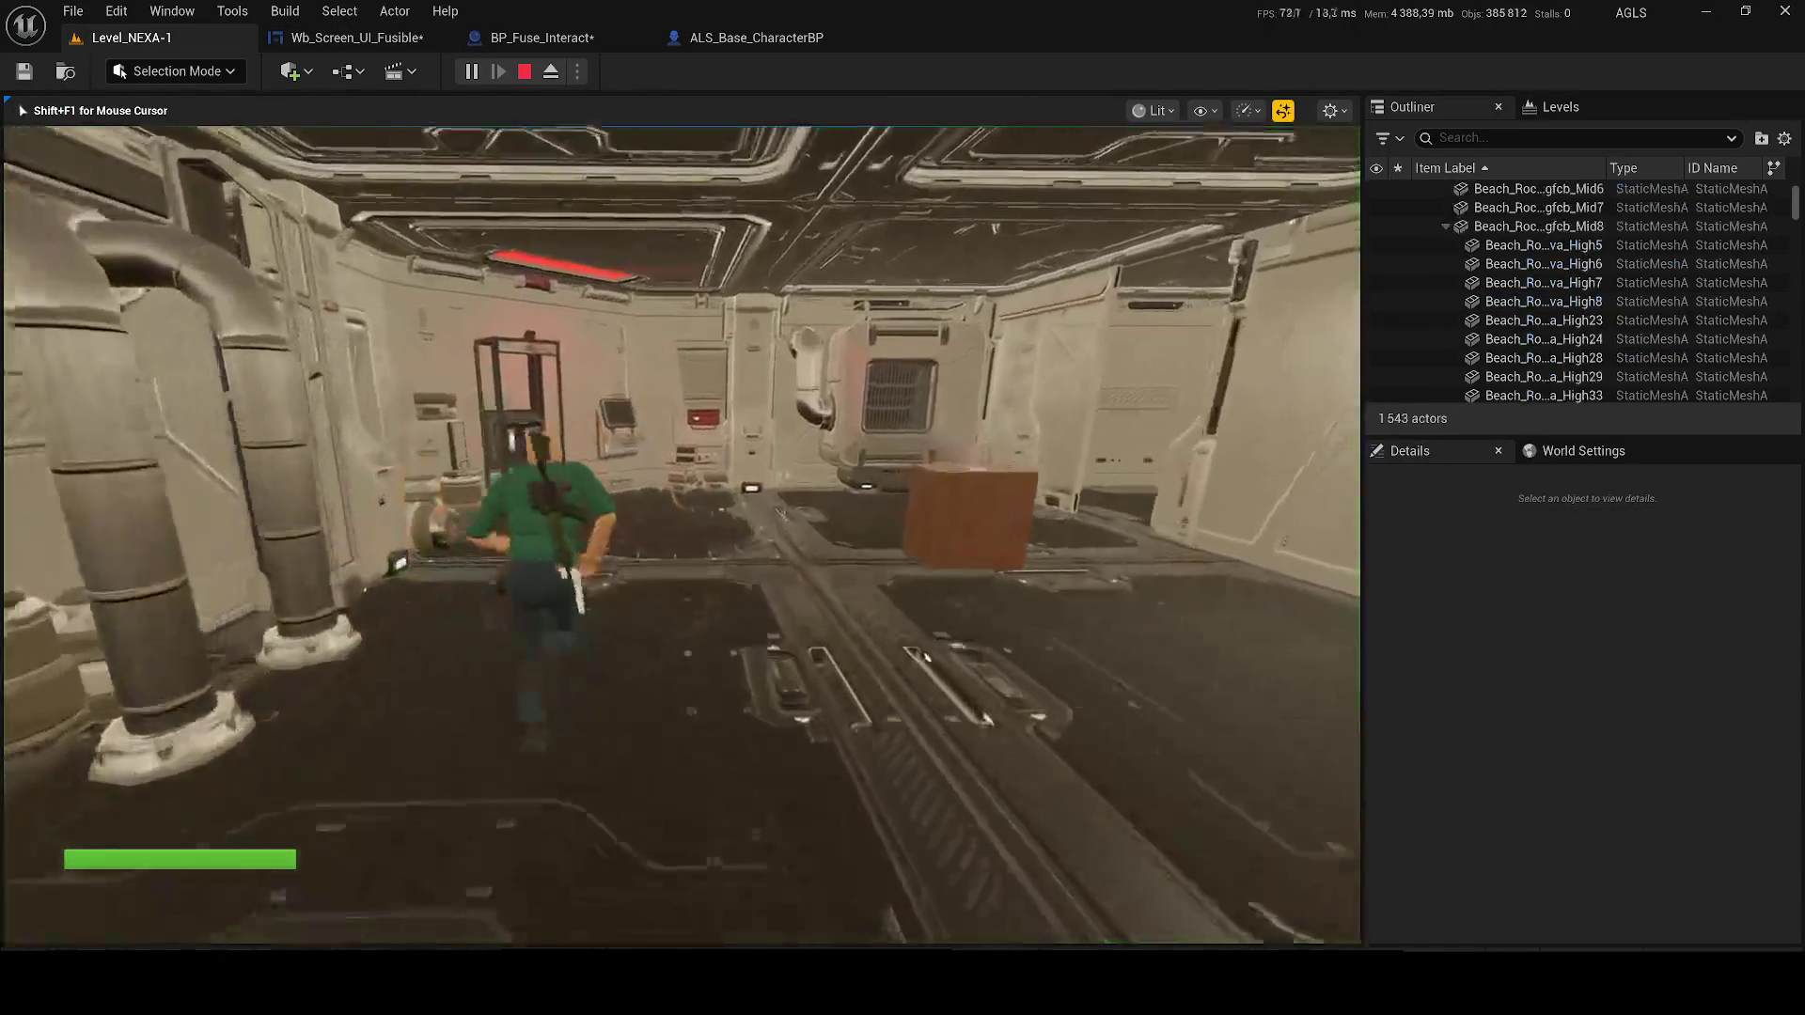
pyautogui.press('e')
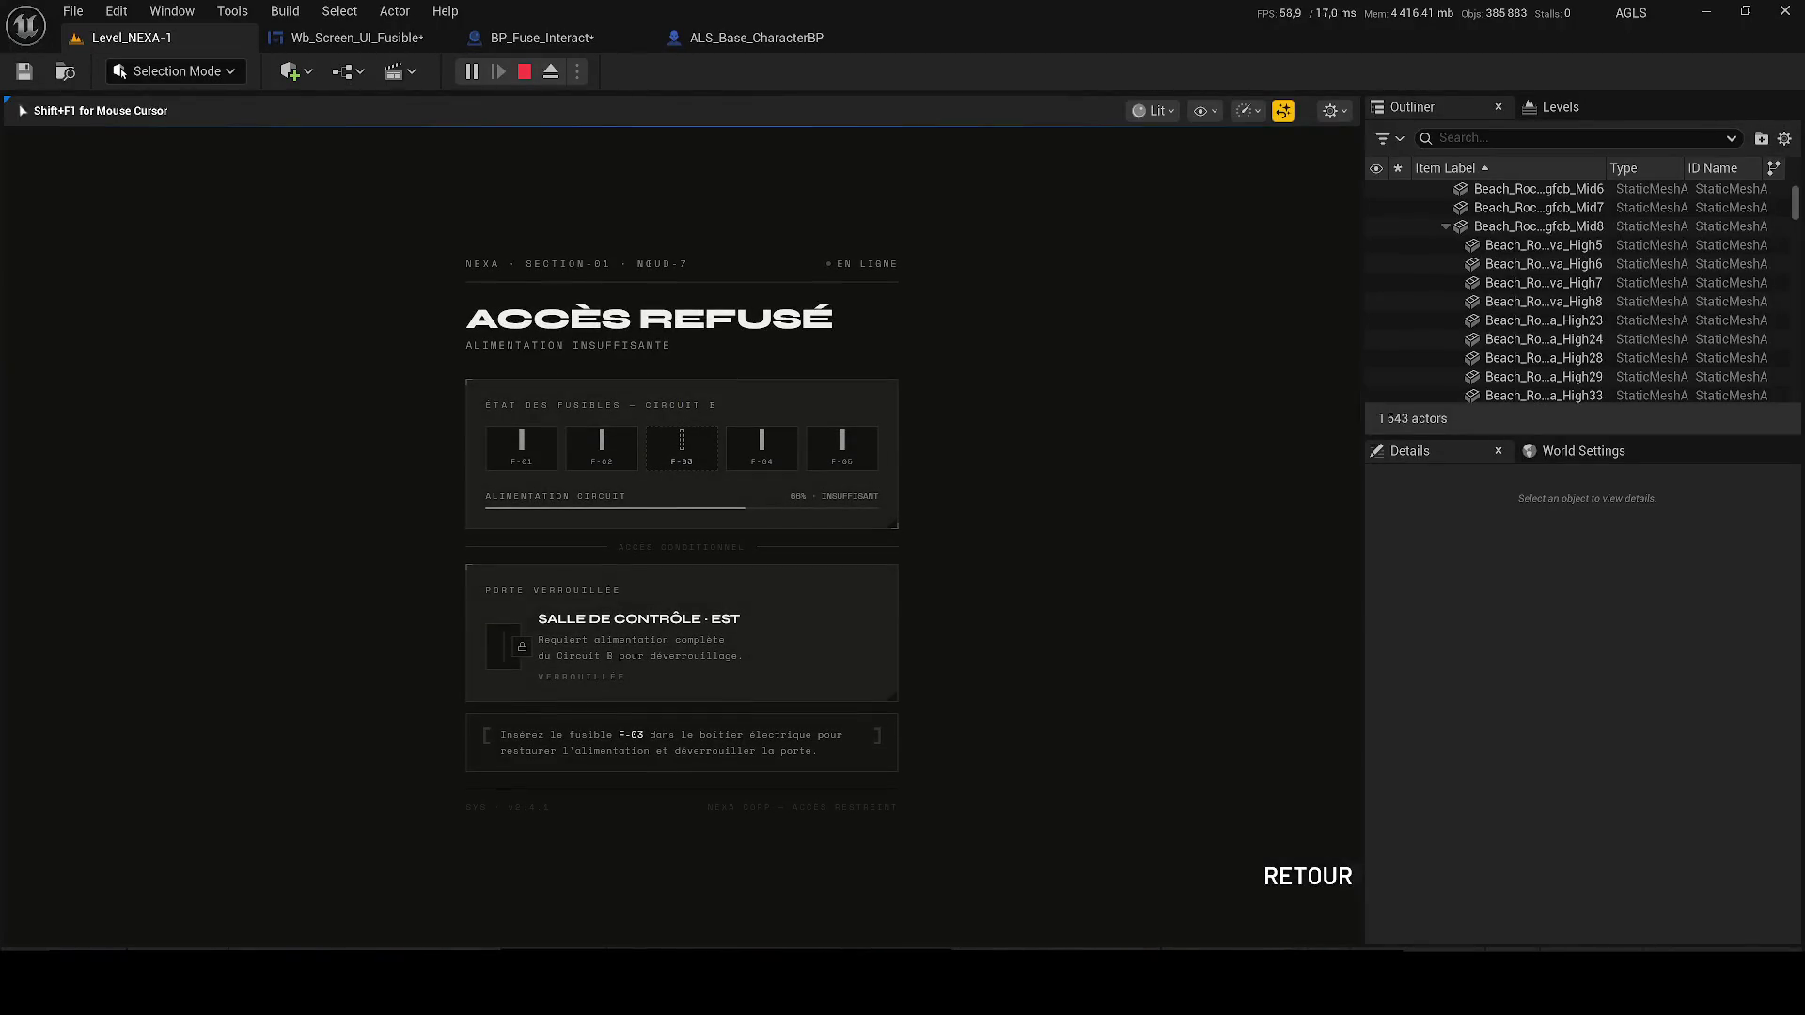
pyautogui.press('Escape')
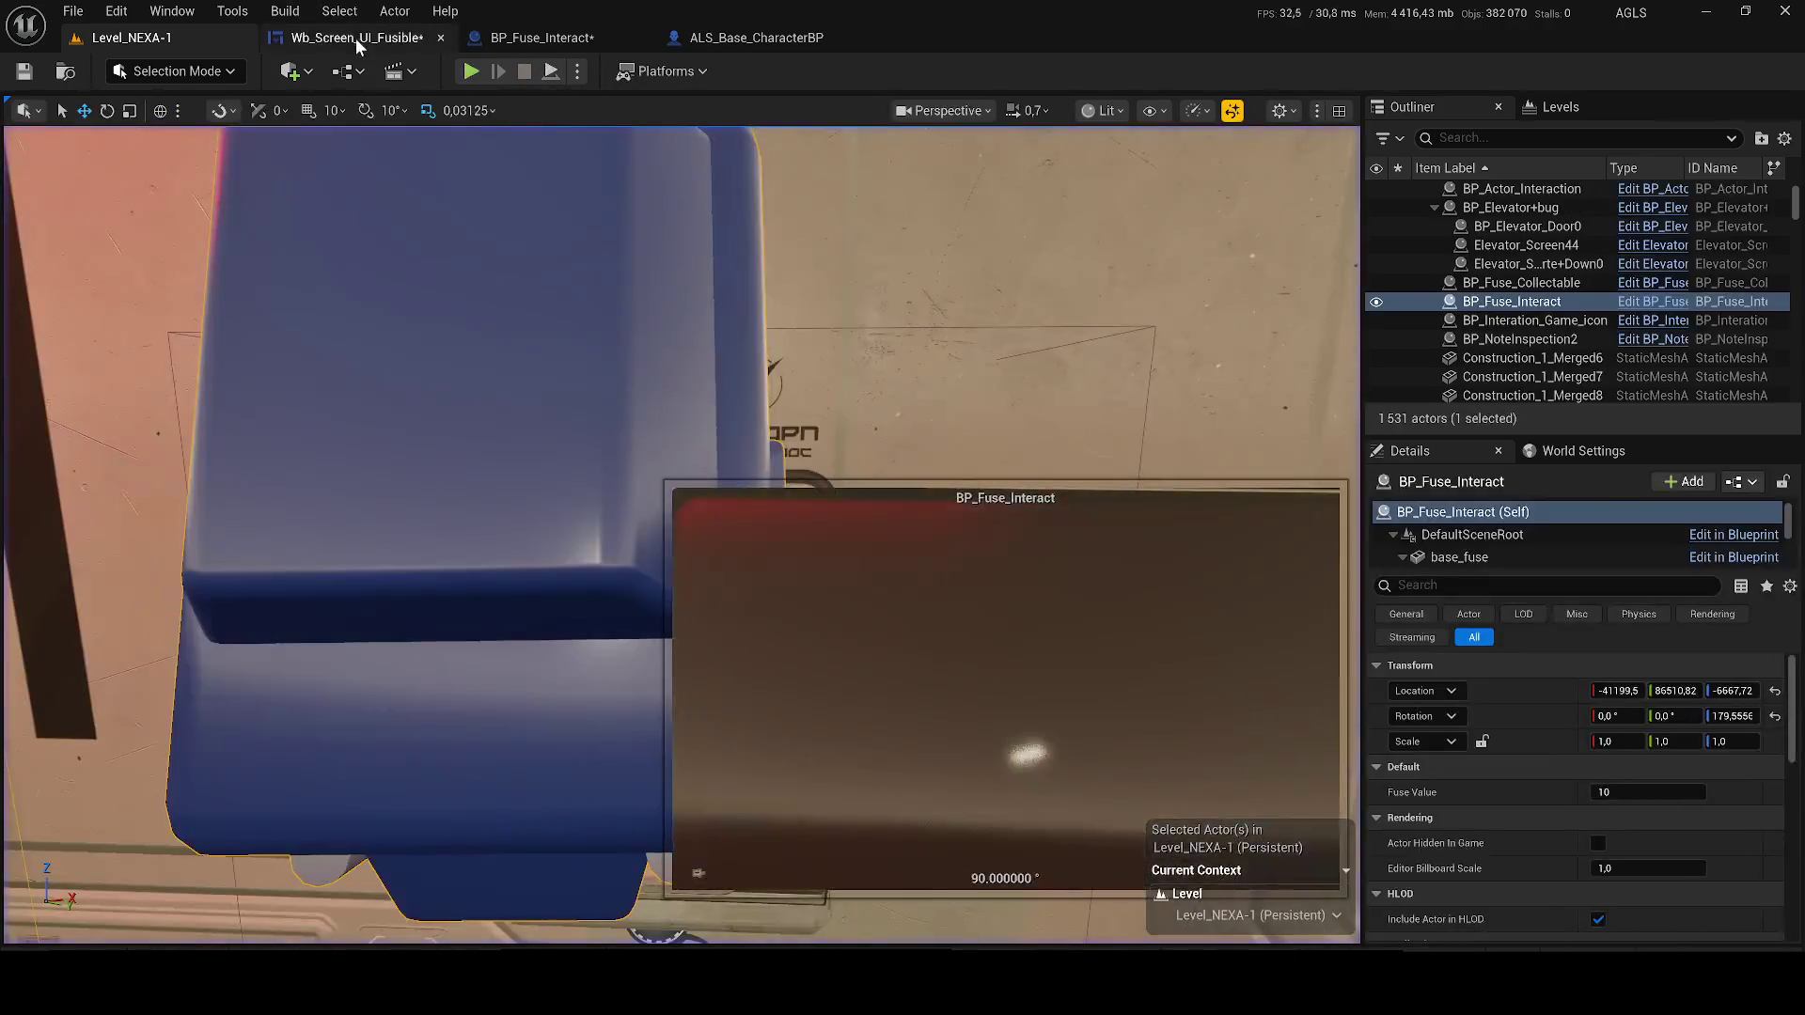
pyautogui.click(355, 38)
pyautogui.hotkey('ctrl', 's')
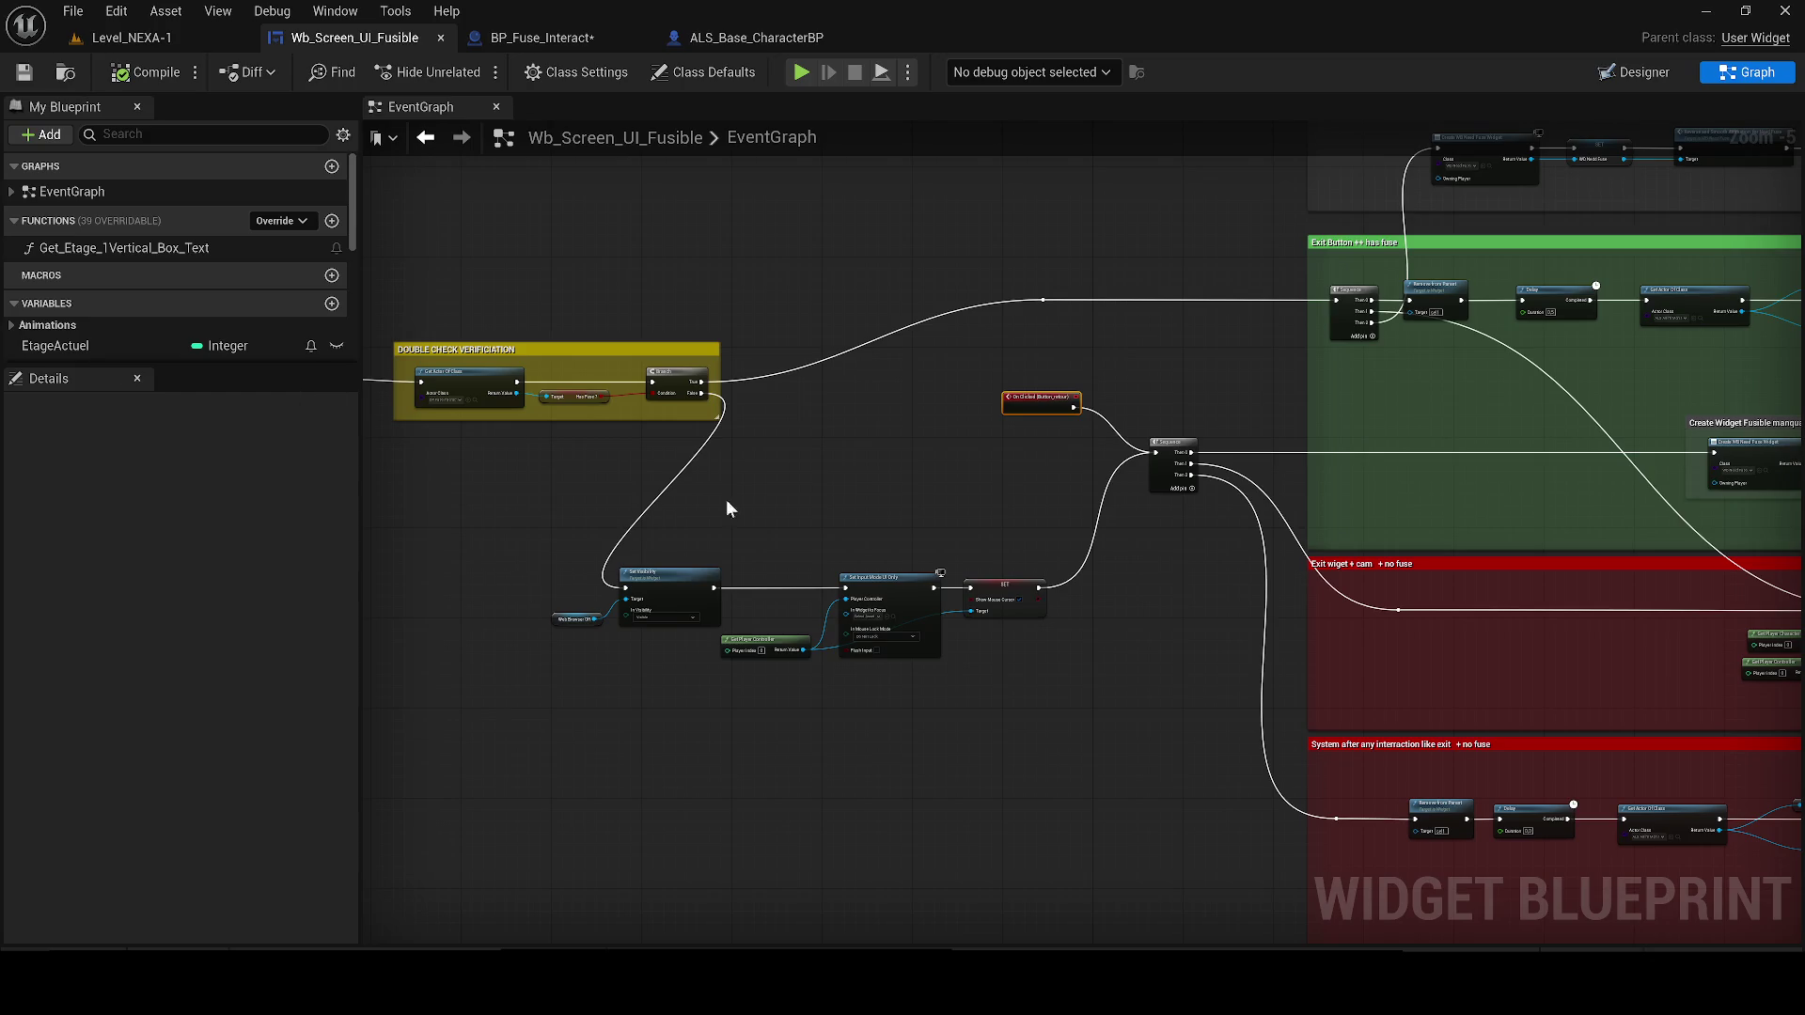
# Undo the node deletion and the node moves in the fuse widget EventGraph
pyautogui.scroll(2, 758, 492)
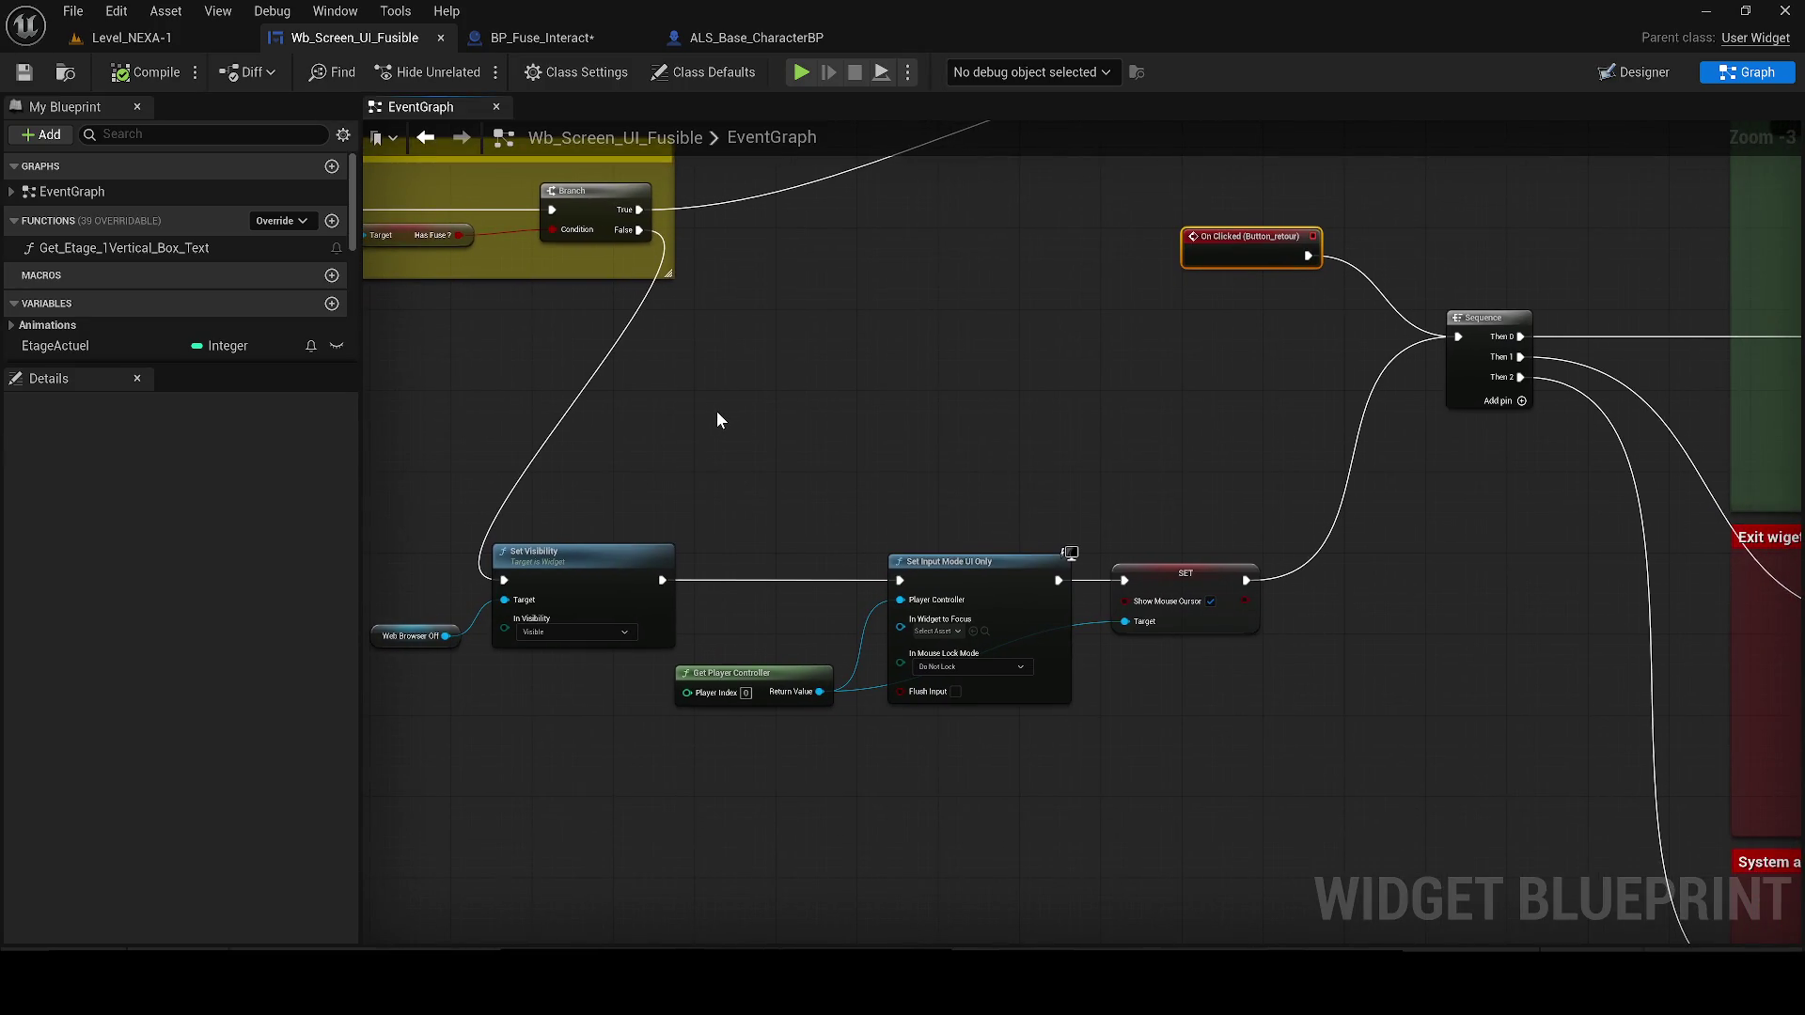
pyautogui.scroll(-7, 718, 420)
pyautogui.scroll(-2, 788, 504)
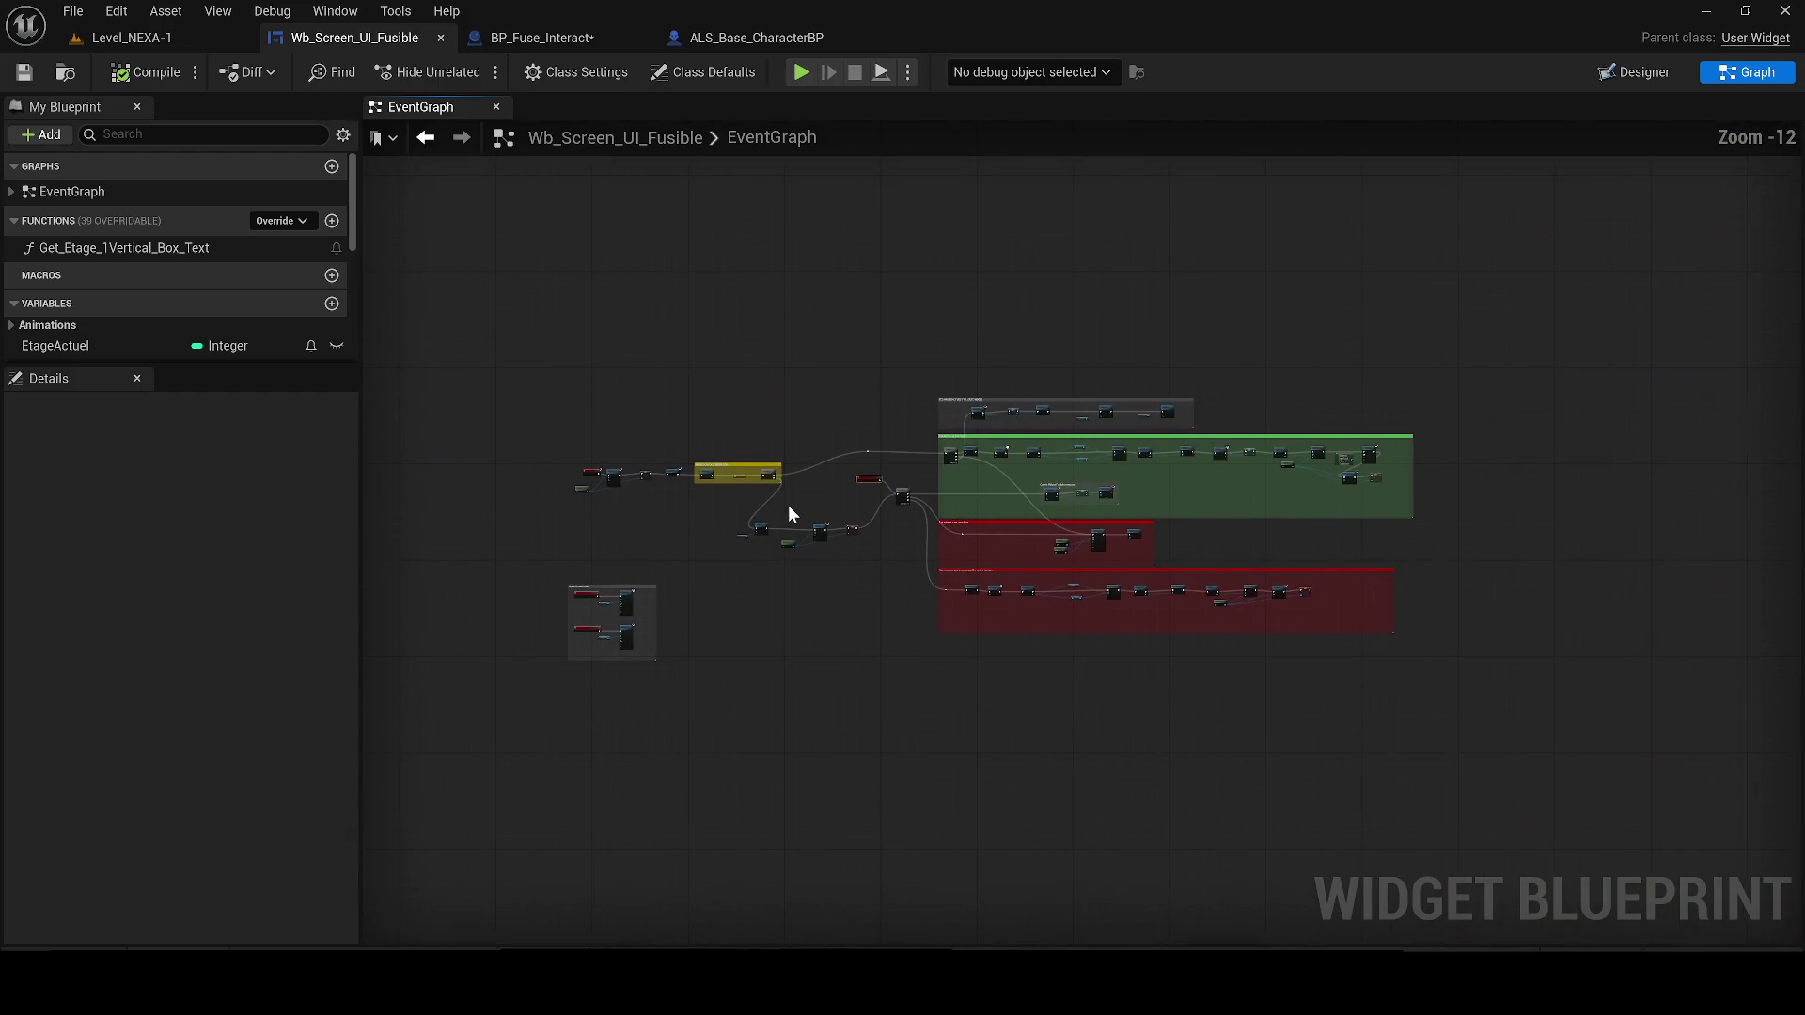
pyautogui.hotkey('ctrl', 'z')
pyautogui.hotkey('ctrl', 'z')
pyautogui.hotkey('ctrl', 'z')
pyautogui.hotkey('ctrl', 'z')
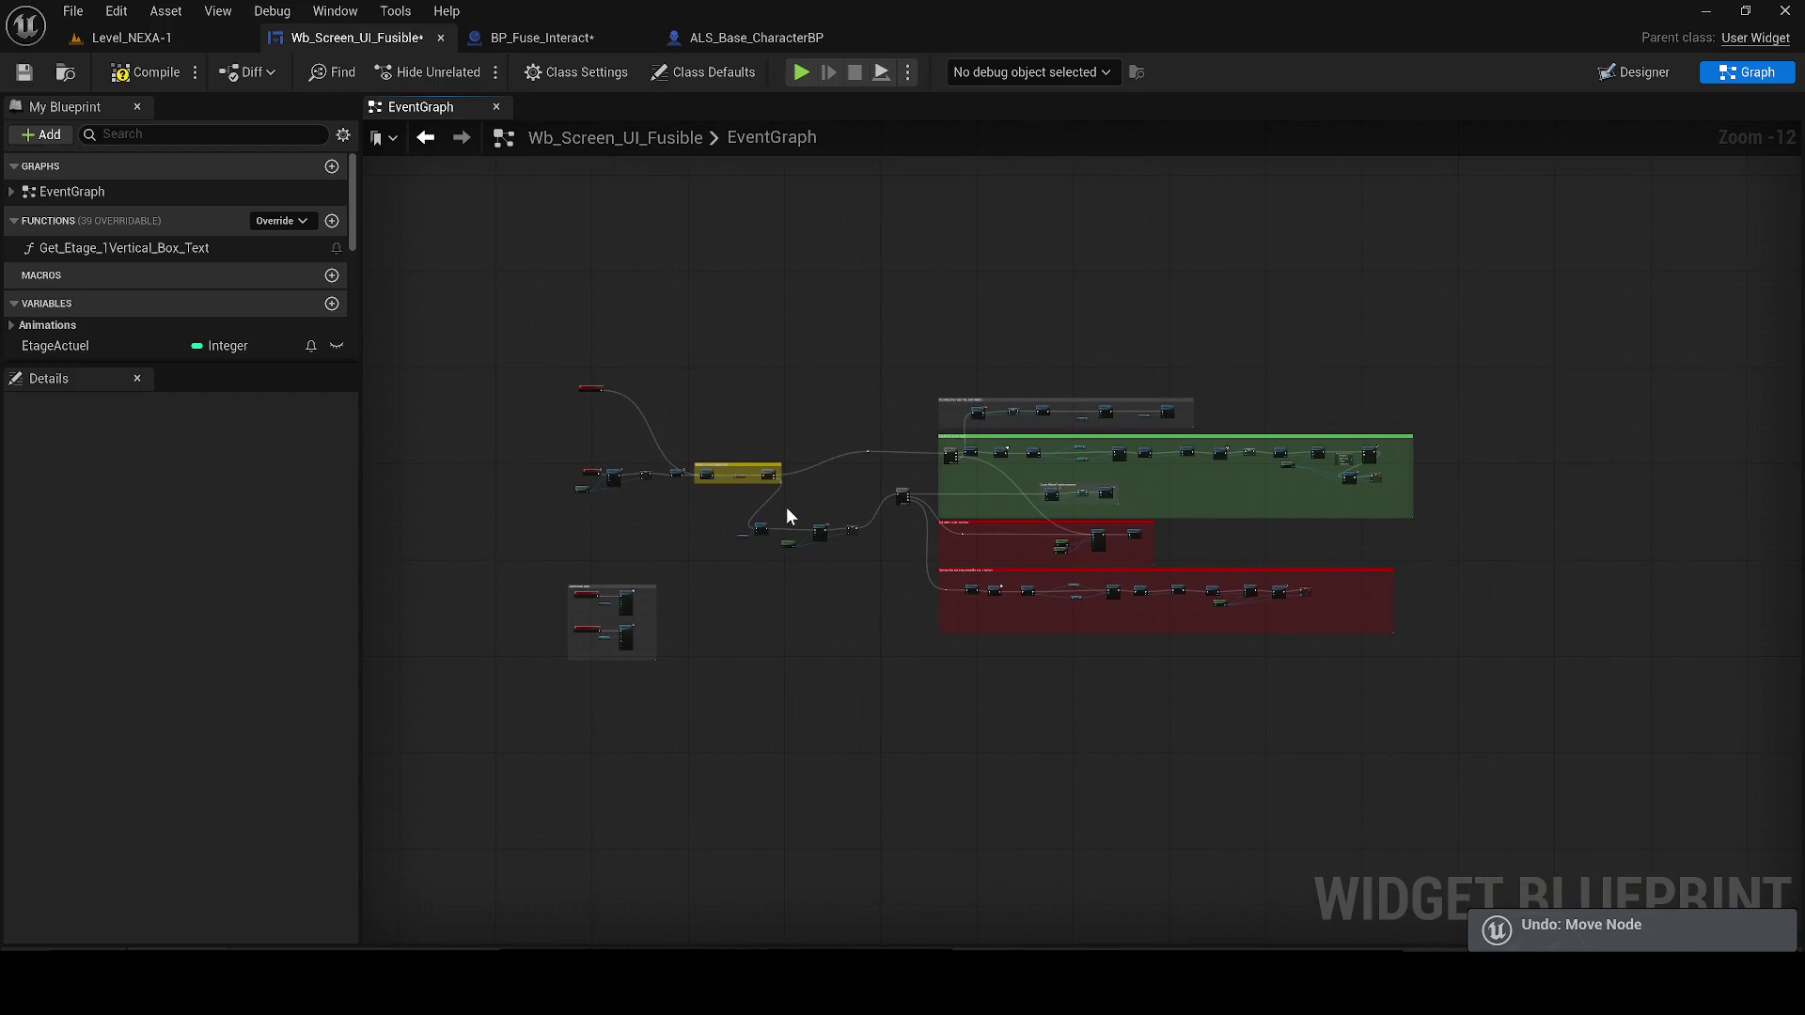
pyautogui.hotkey('ctrl', 'z')
pyautogui.hotkey('ctrl', 'z')
pyautogui.hotkey('ctrl', 'z')
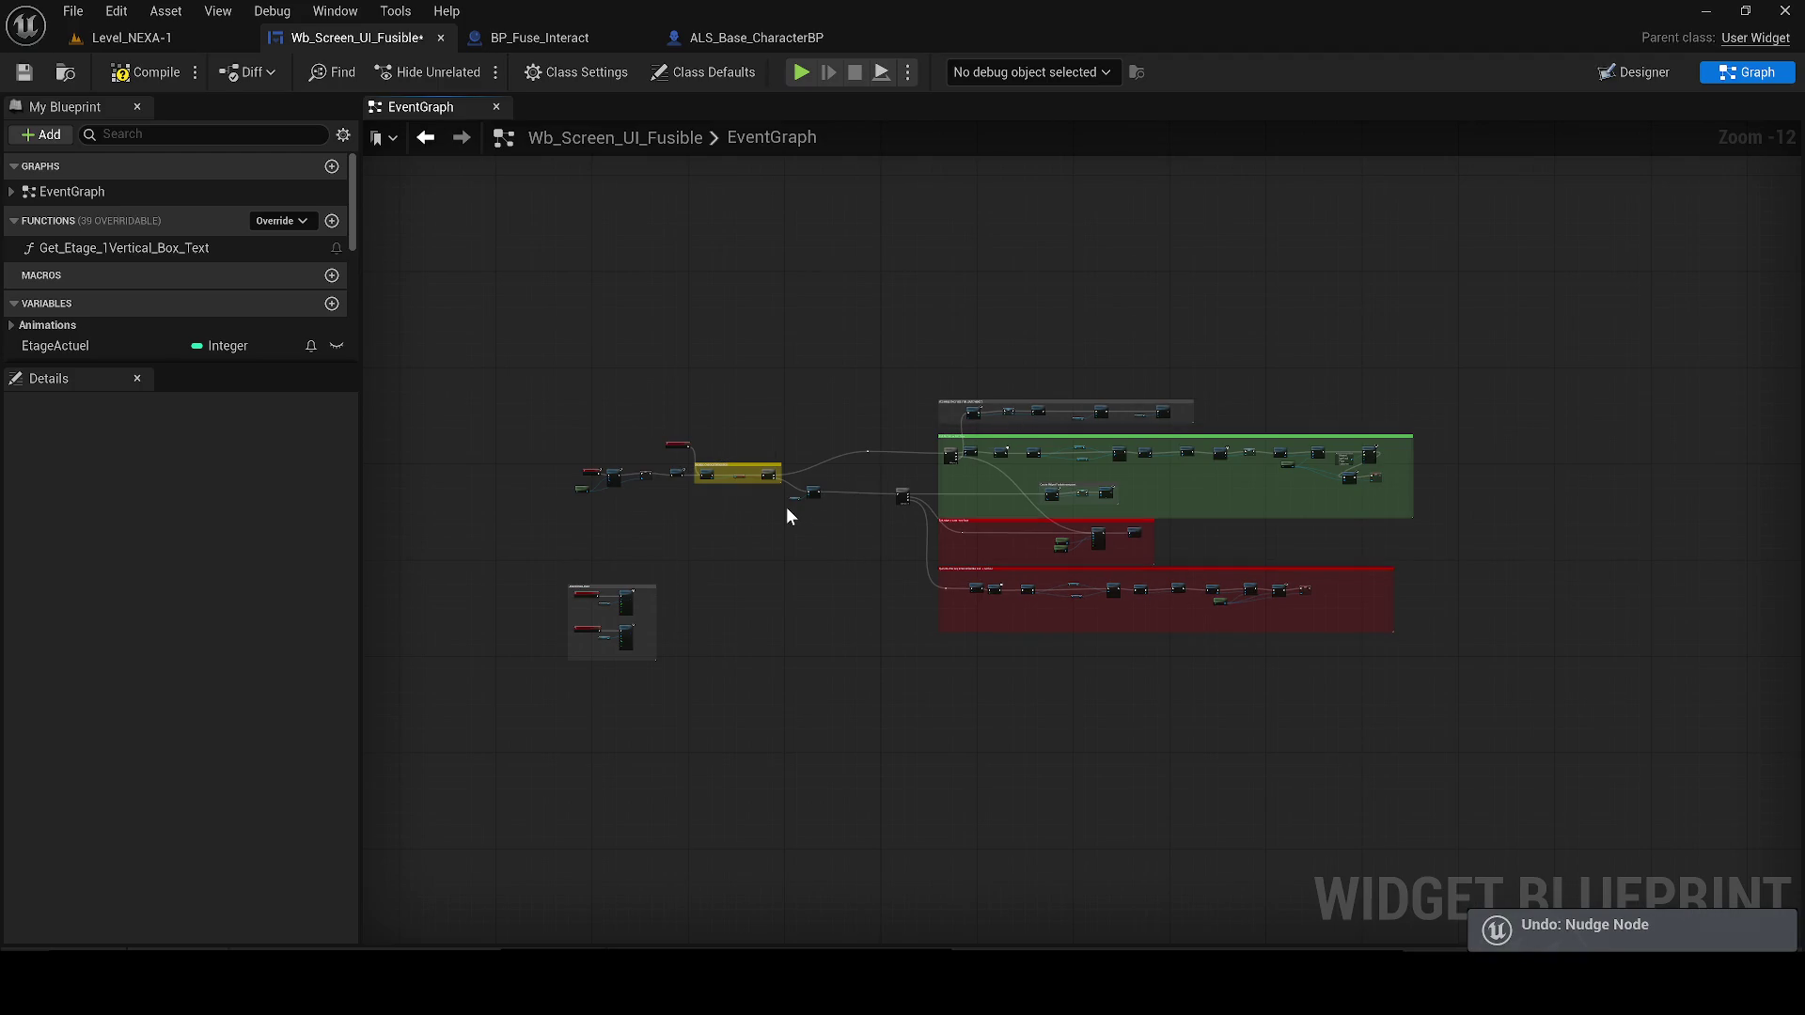
pyautogui.hotkey('ctrl', 'z')
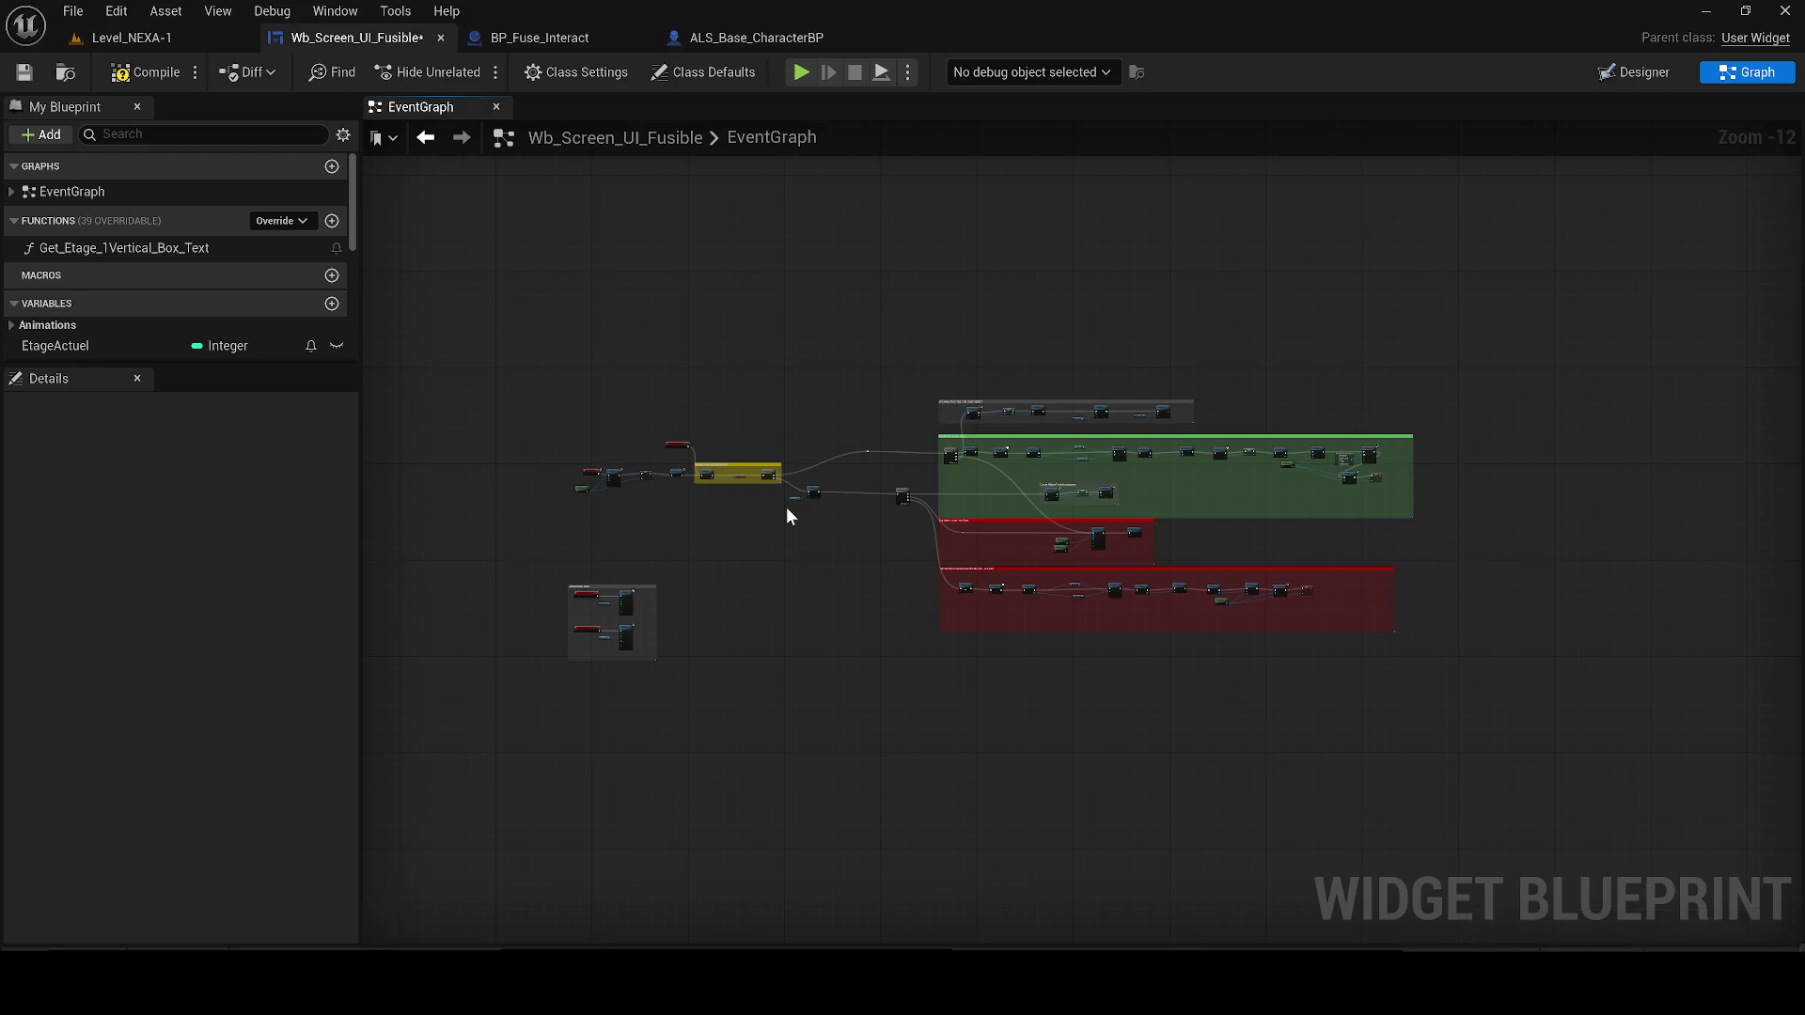
# Undo the comment and reroute node nudges to restore the earlier layout, then return to Level_NEXA-1
pyautogui.hotkey('ctrl', 'z')
pyautogui.hotkey('ctrl', 'z')
pyautogui.hotkey('ctrl', 'z')
pyautogui.hotkey('ctrl', 'z')
pyautogui.hotkey('ctrl', 'z')
pyautogui.hotkey('ctrl', 'z')
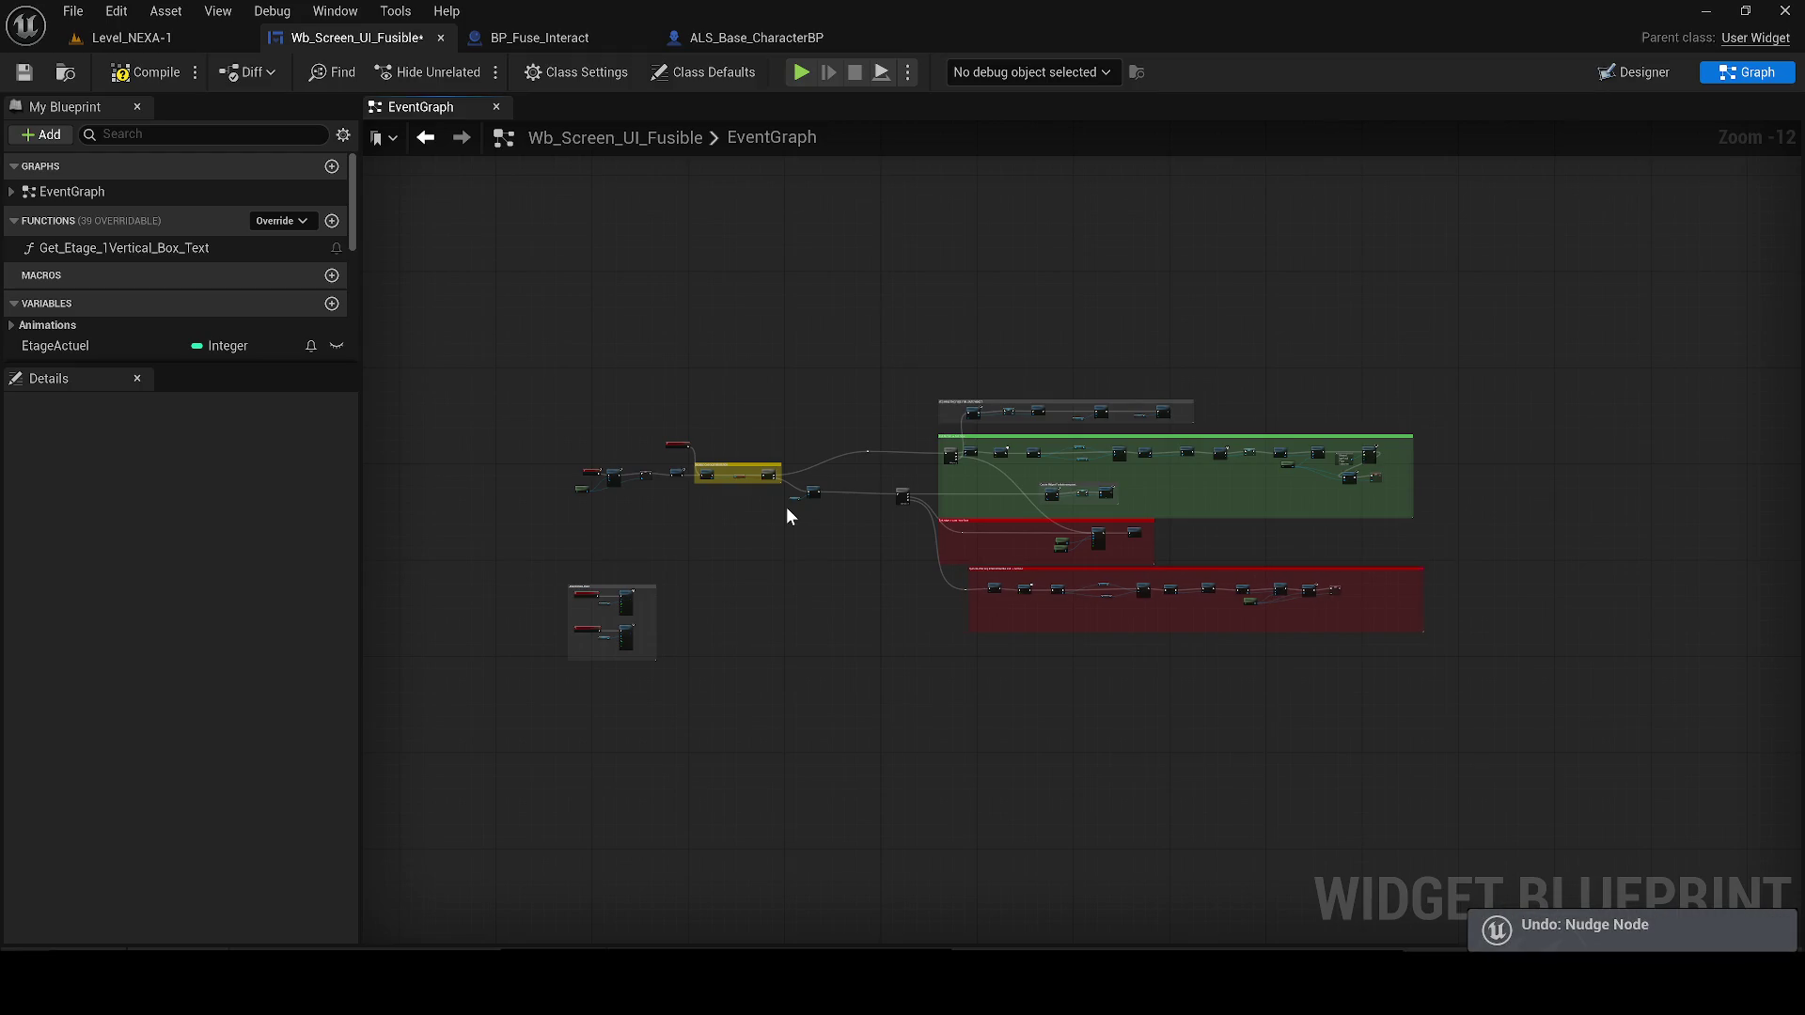
pyautogui.hotkey('ctrl', 'z')
pyautogui.hotkey('ctrl', 'z')
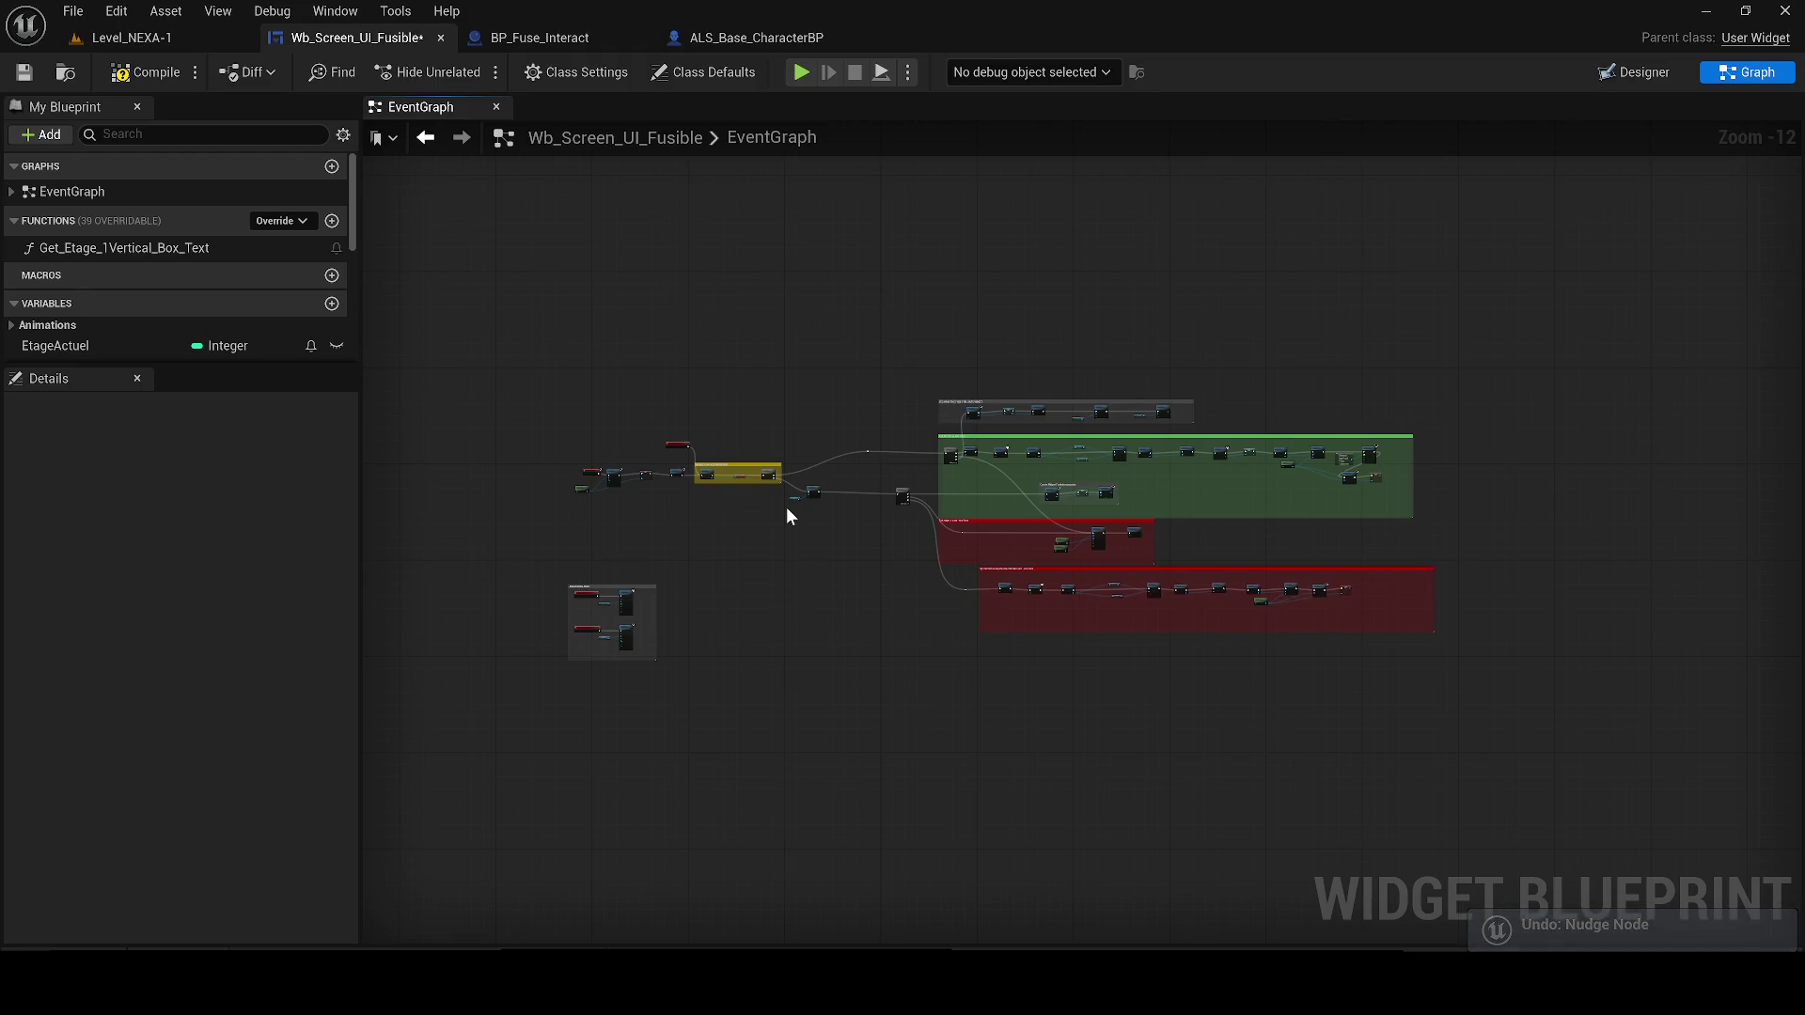
pyautogui.hotkey('ctrl', 'z')
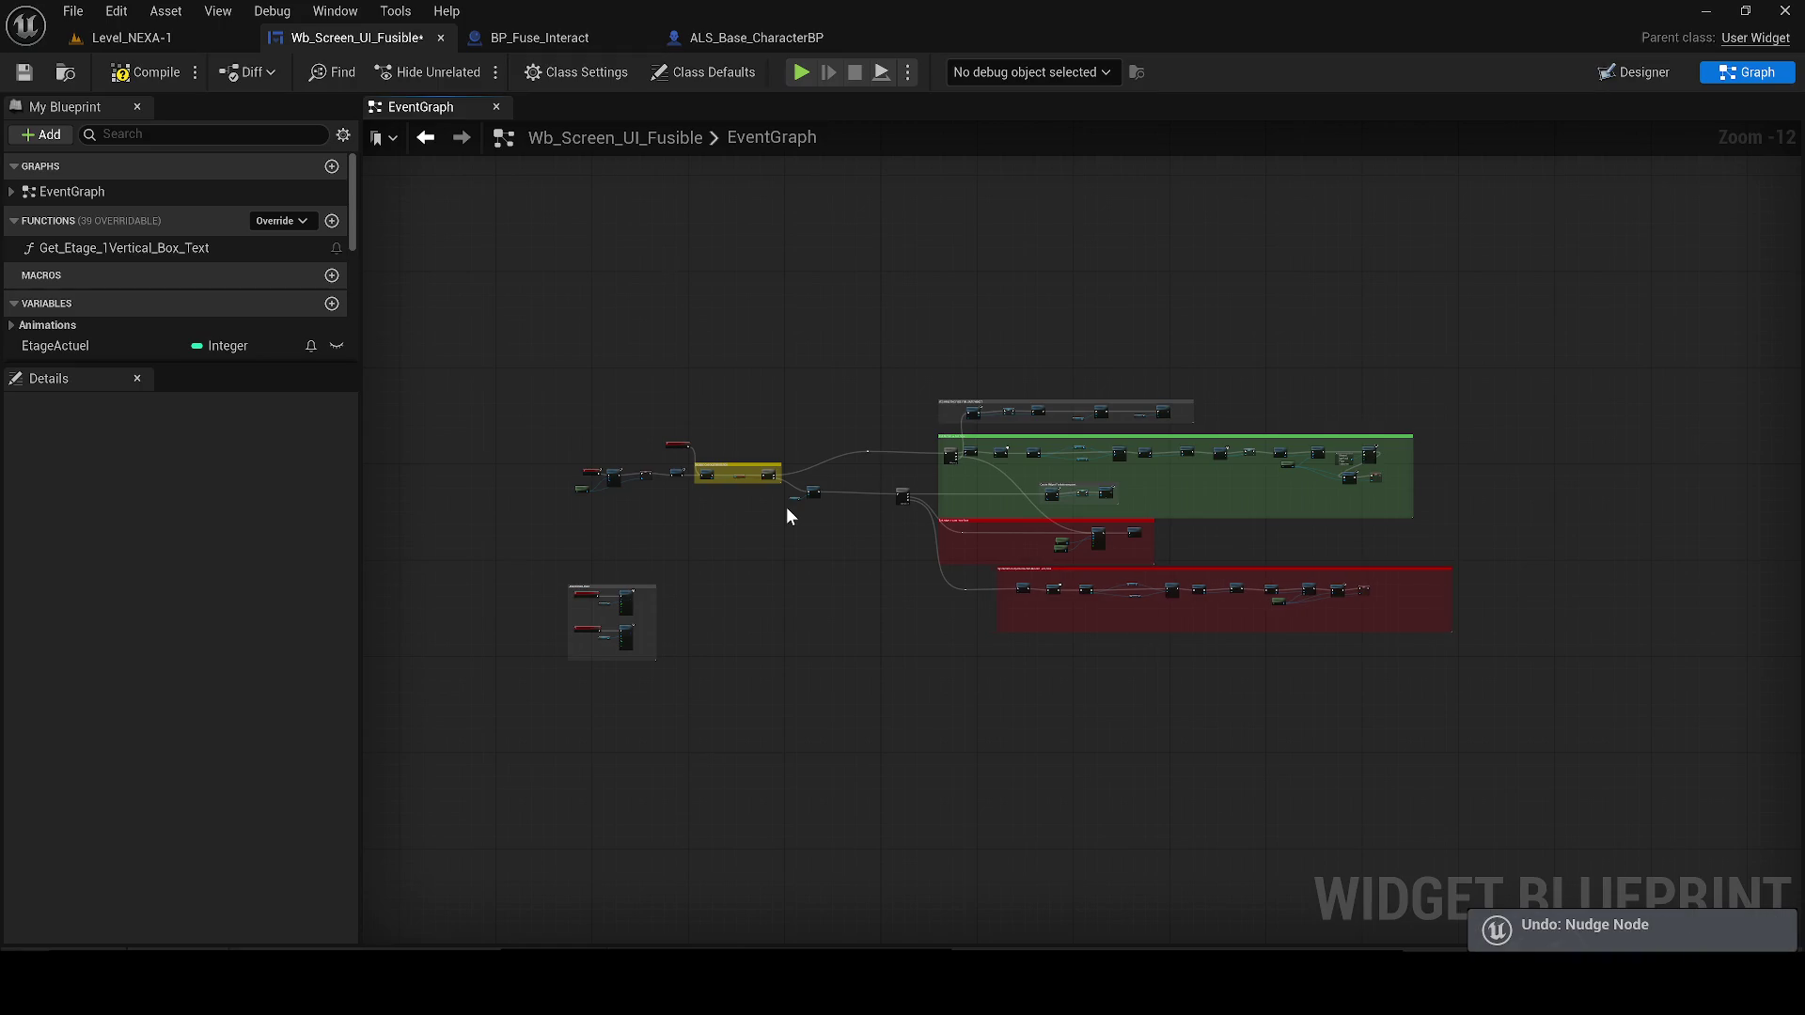
pyautogui.hotkey('ctrl', 'z')
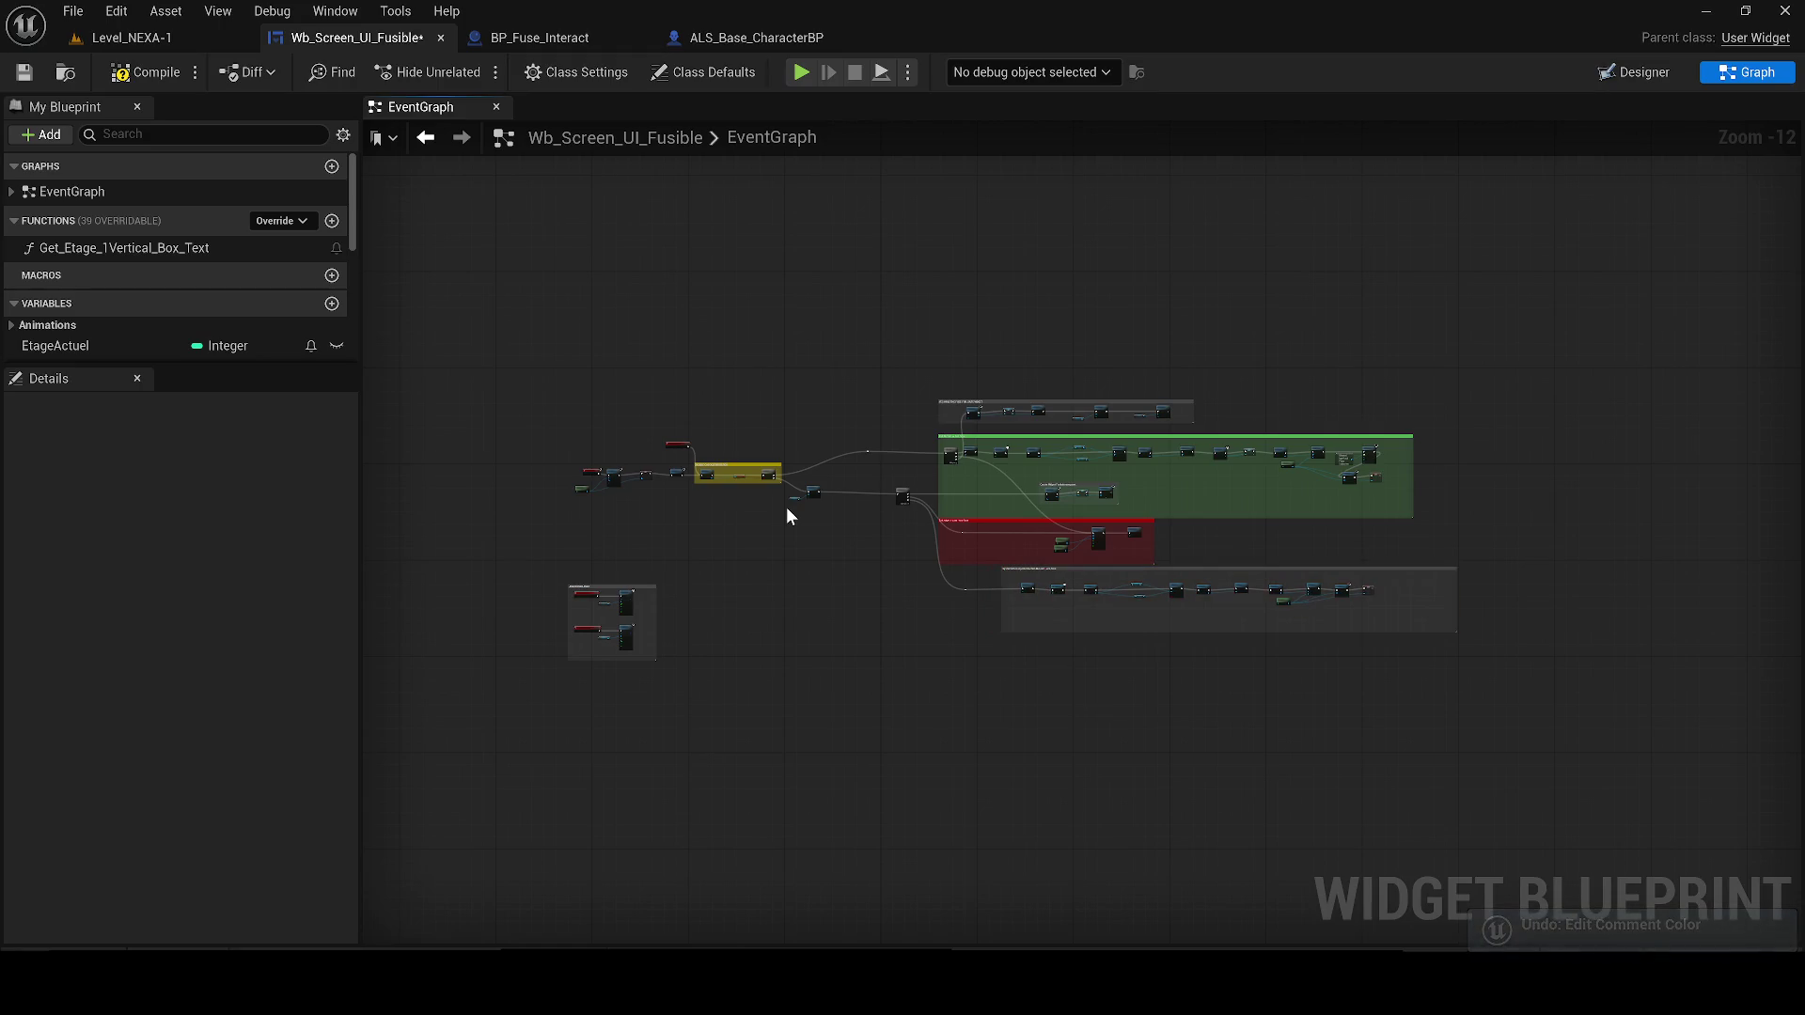
pyautogui.hotkey('ctrl', 'z')
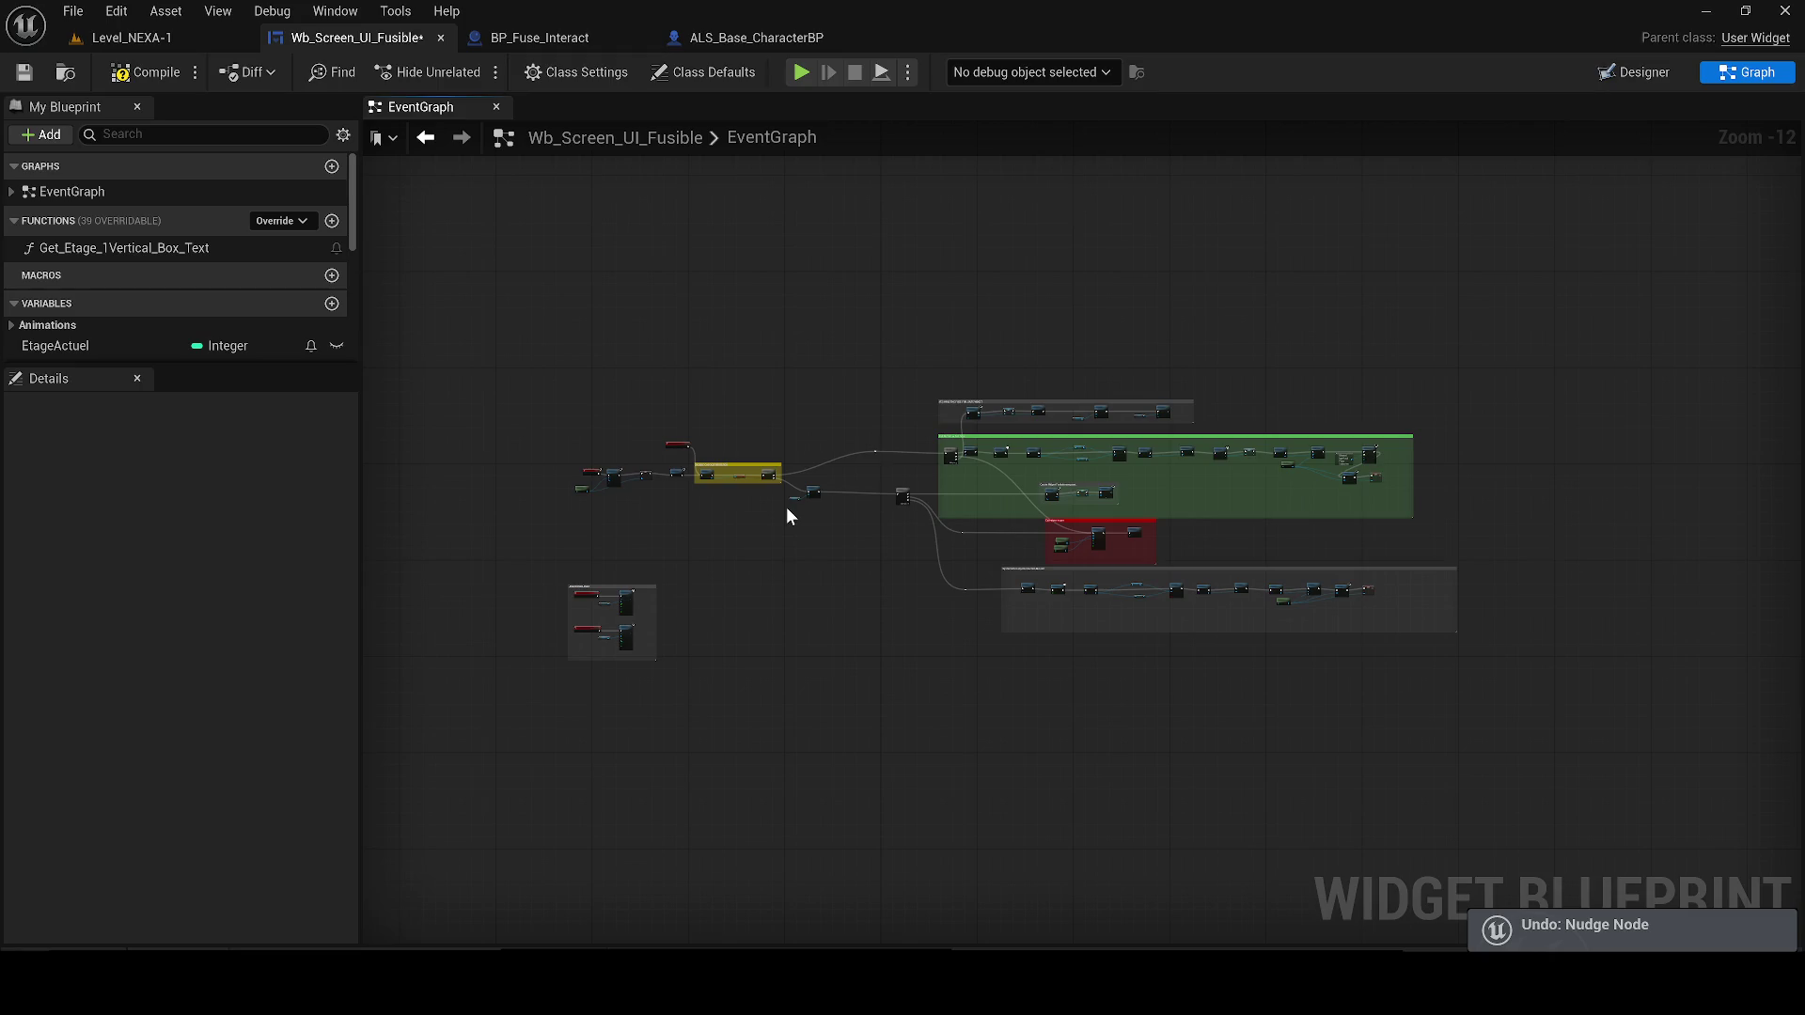
pyautogui.hotkey('ctrl', 'z')
pyautogui.hotkey('ctrl', 'z')
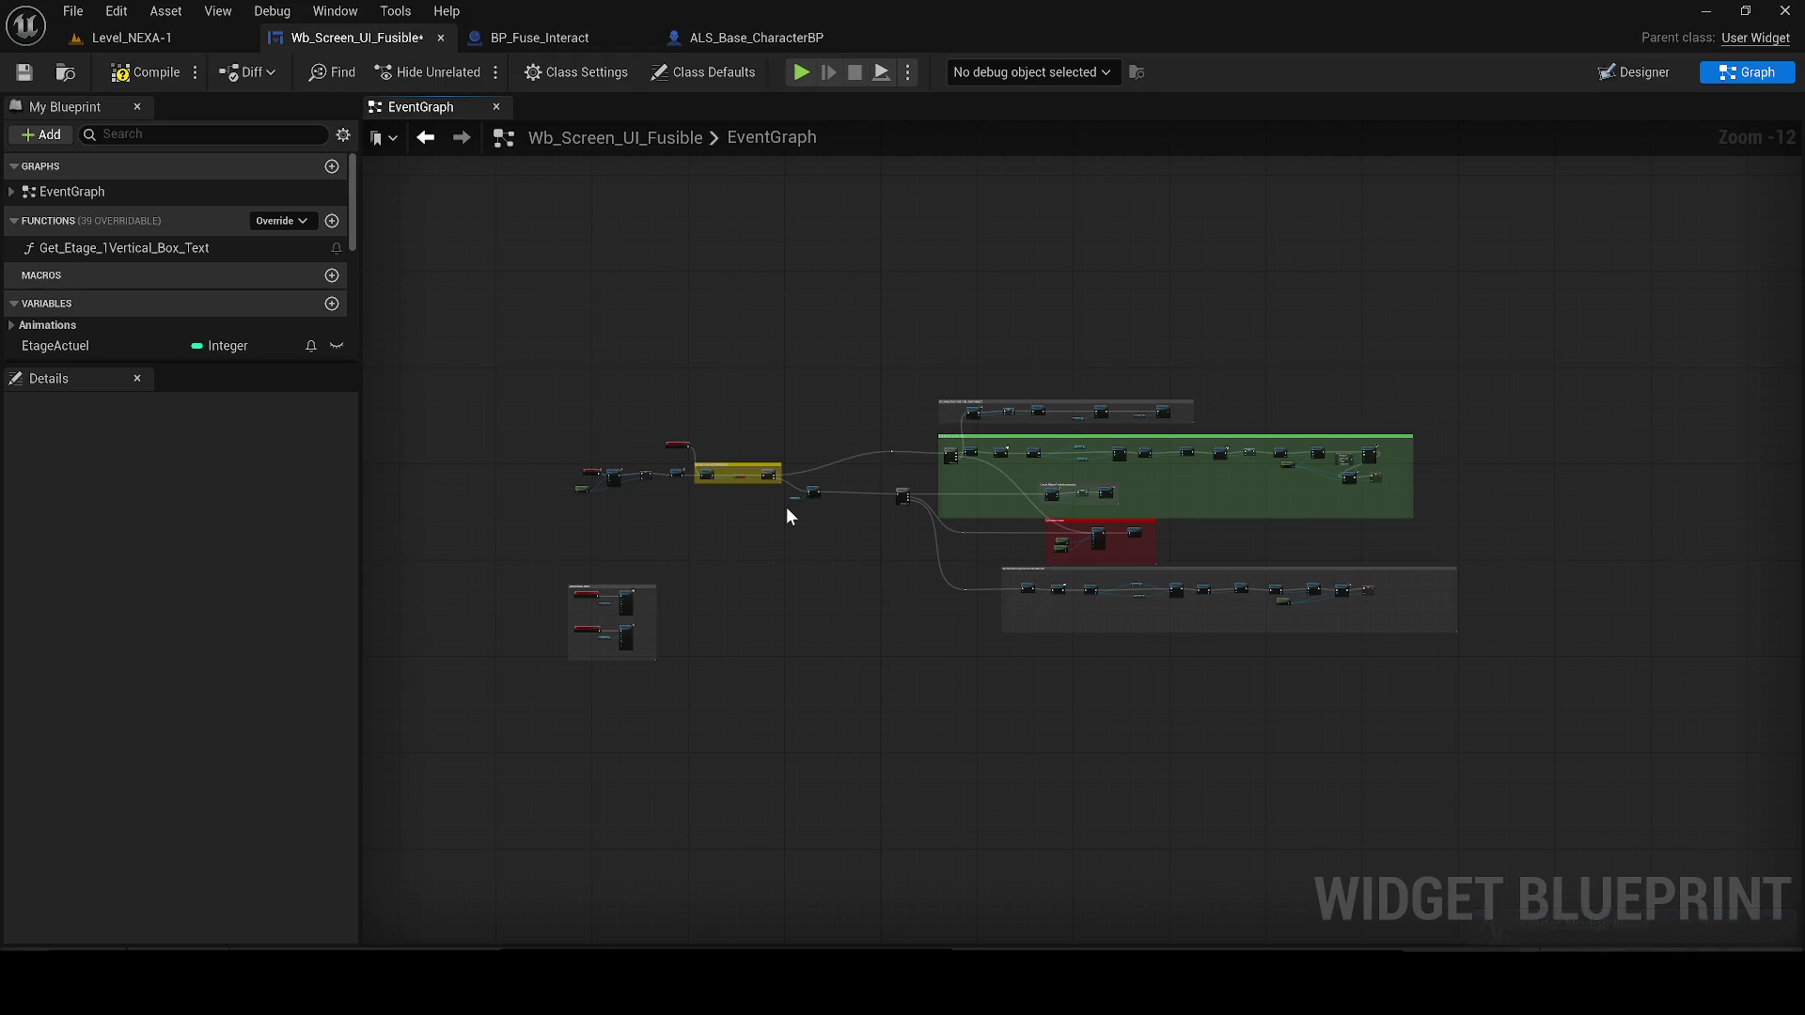
pyautogui.hotkey('ctrl', 'z')
pyautogui.hotkey('ctrl', 'z')
pyautogui.hotkey('ctrl', 'z')
pyautogui.hotkey('ctrl', 'z')
pyautogui.hotkey('ctrl', 'z')
pyautogui.hotkey('ctrl', 'z')
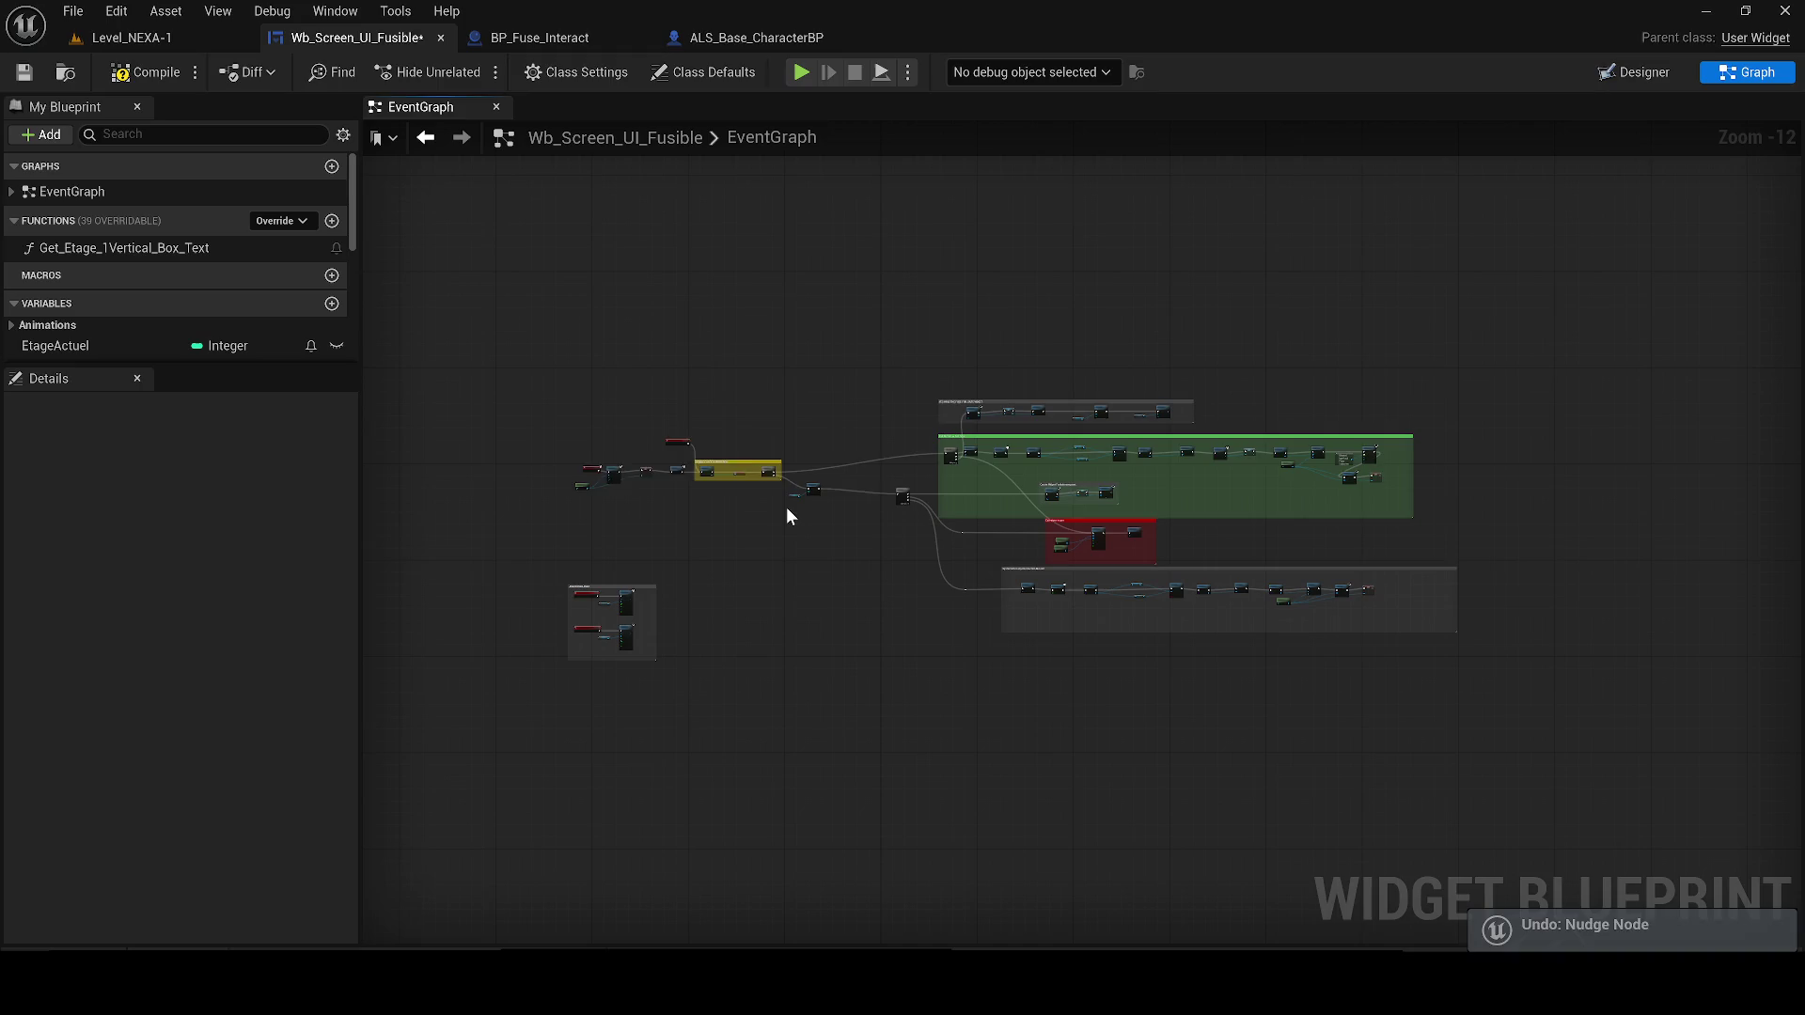
pyautogui.hotkey('ctrl', 'z')
pyautogui.hotkey('ctrl', 'z')
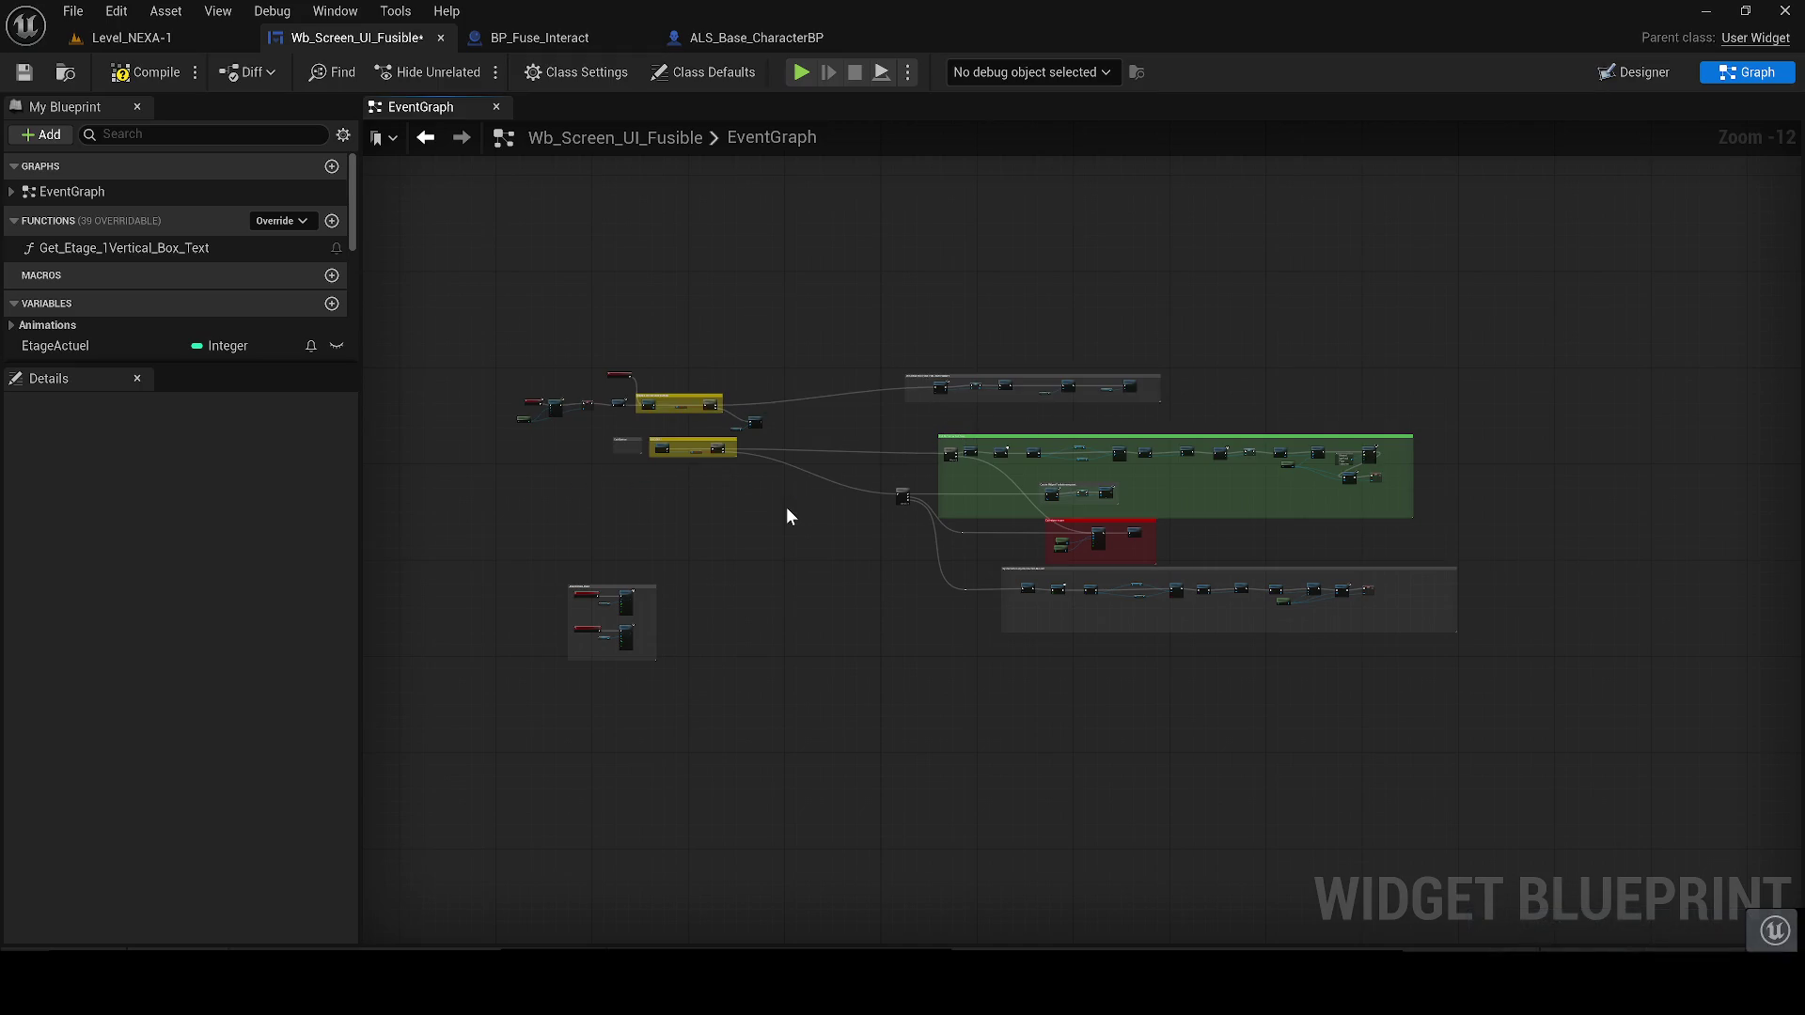
pyautogui.hotkey('ctrl', 'z')
pyautogui.hotkey('ctrl', 'z')
pyautogui.hotkey('ctrl', 'z')
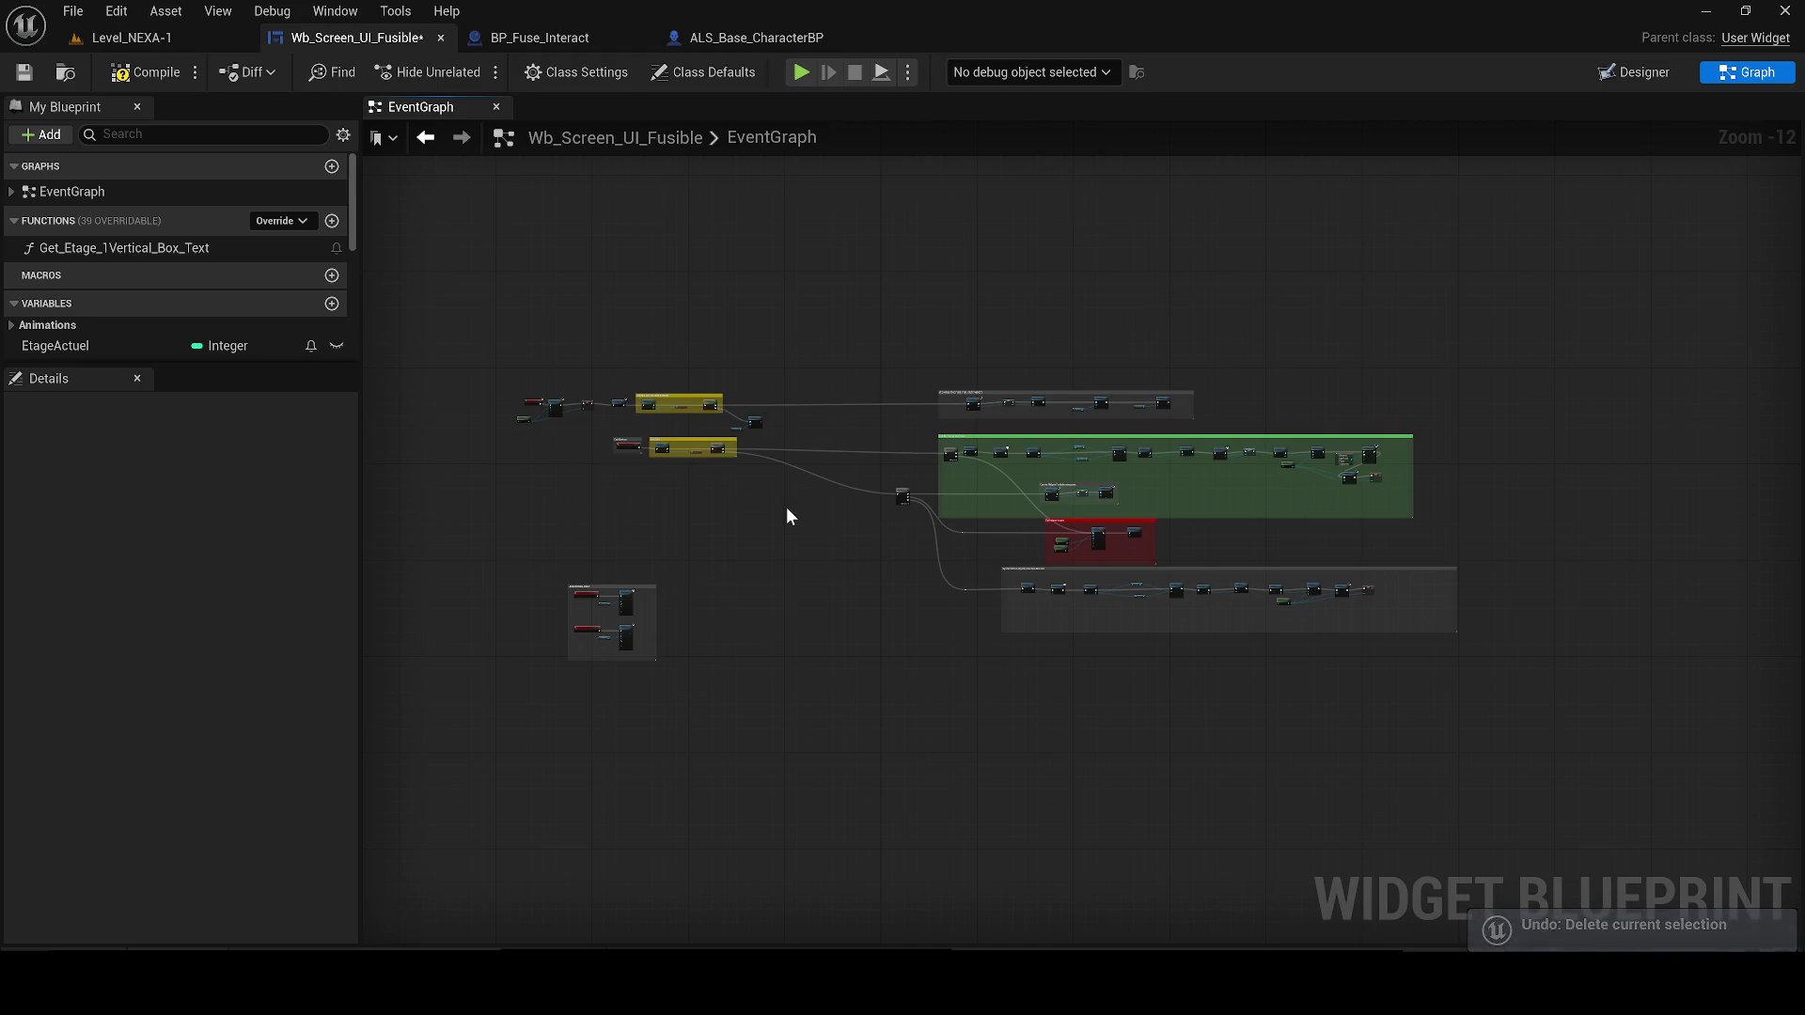
pyautogui.scroll(4, 788, 515)
pyautogui.click(132, 37)
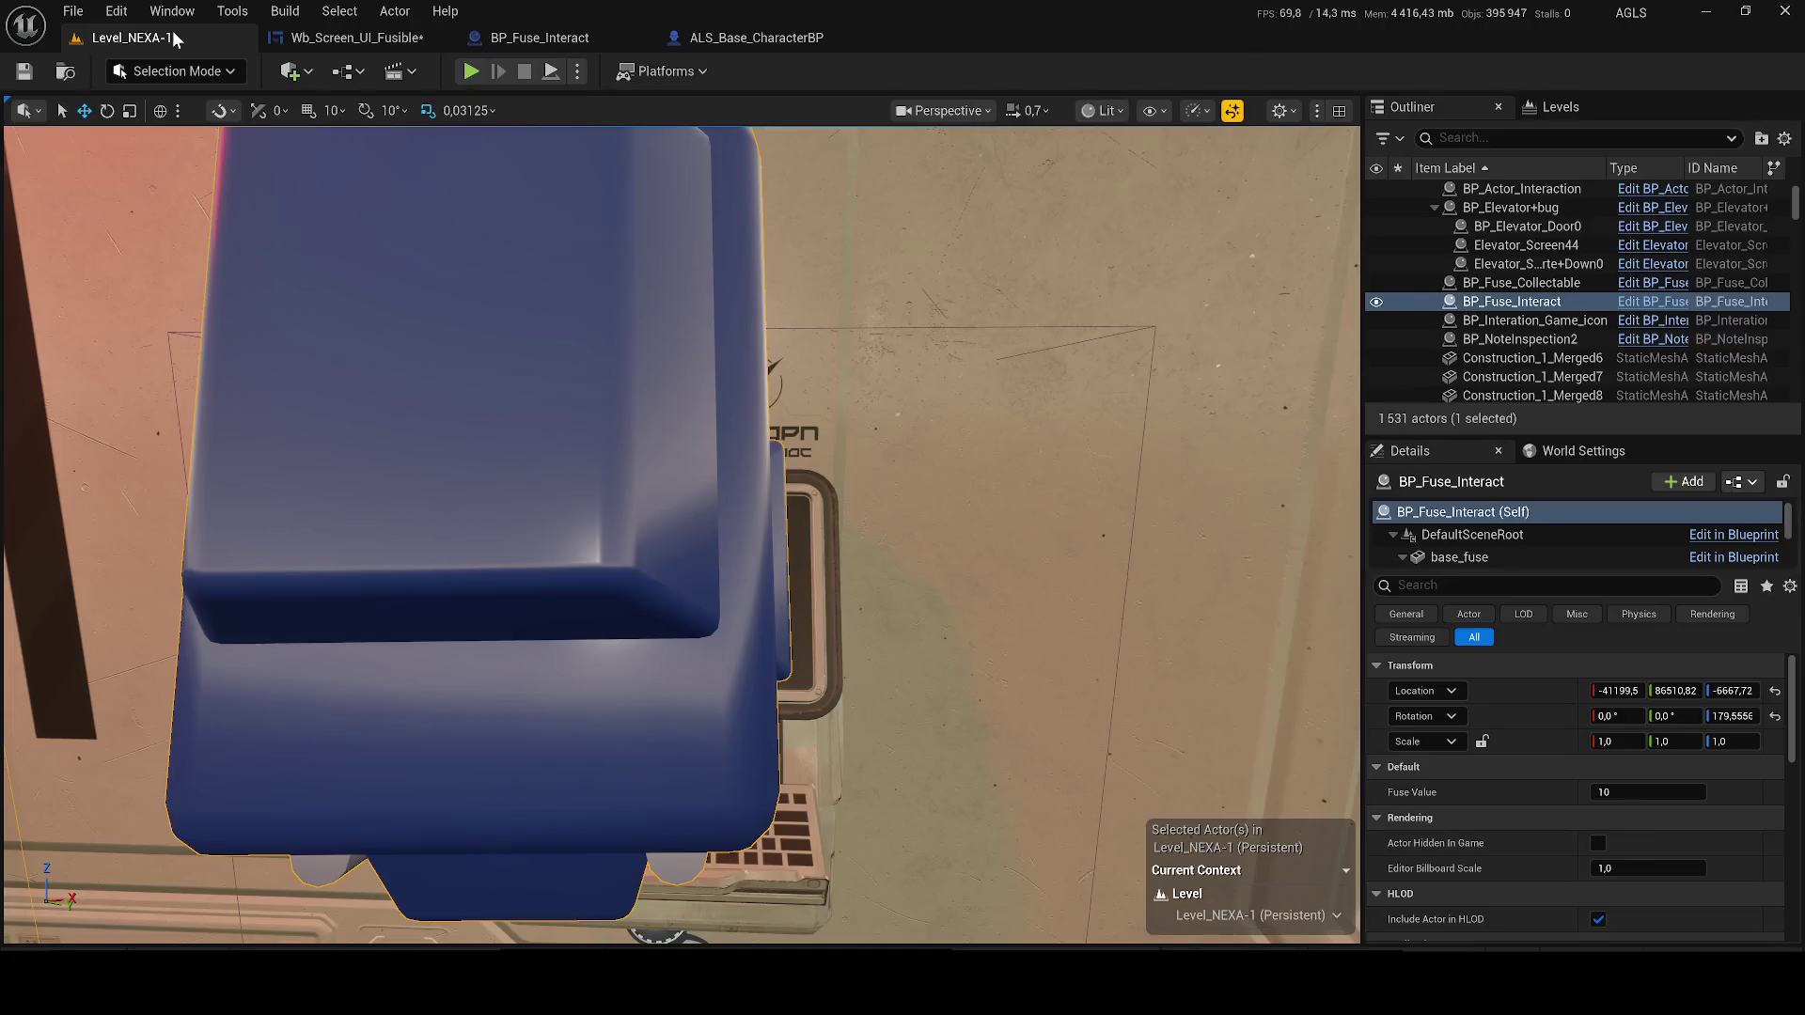
pyautogui.hotkey('alt', 'p')
pyautogui.press('w')
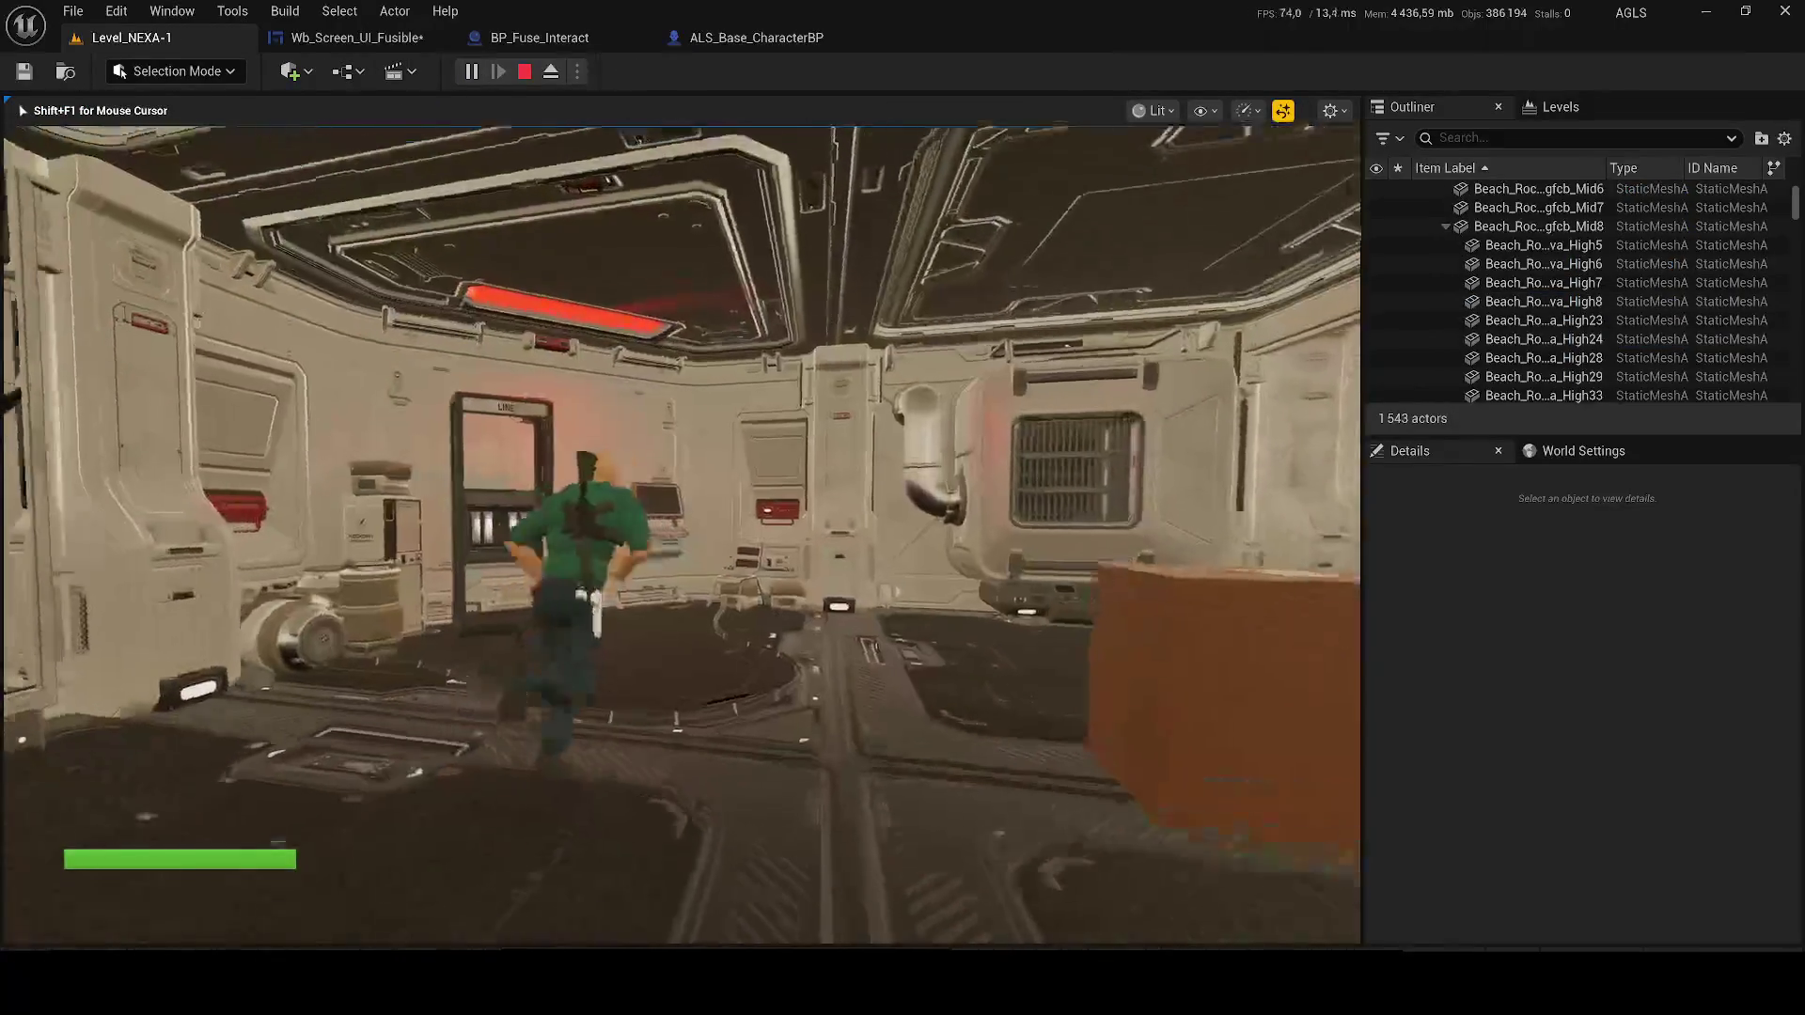
pyautogui.press('e')
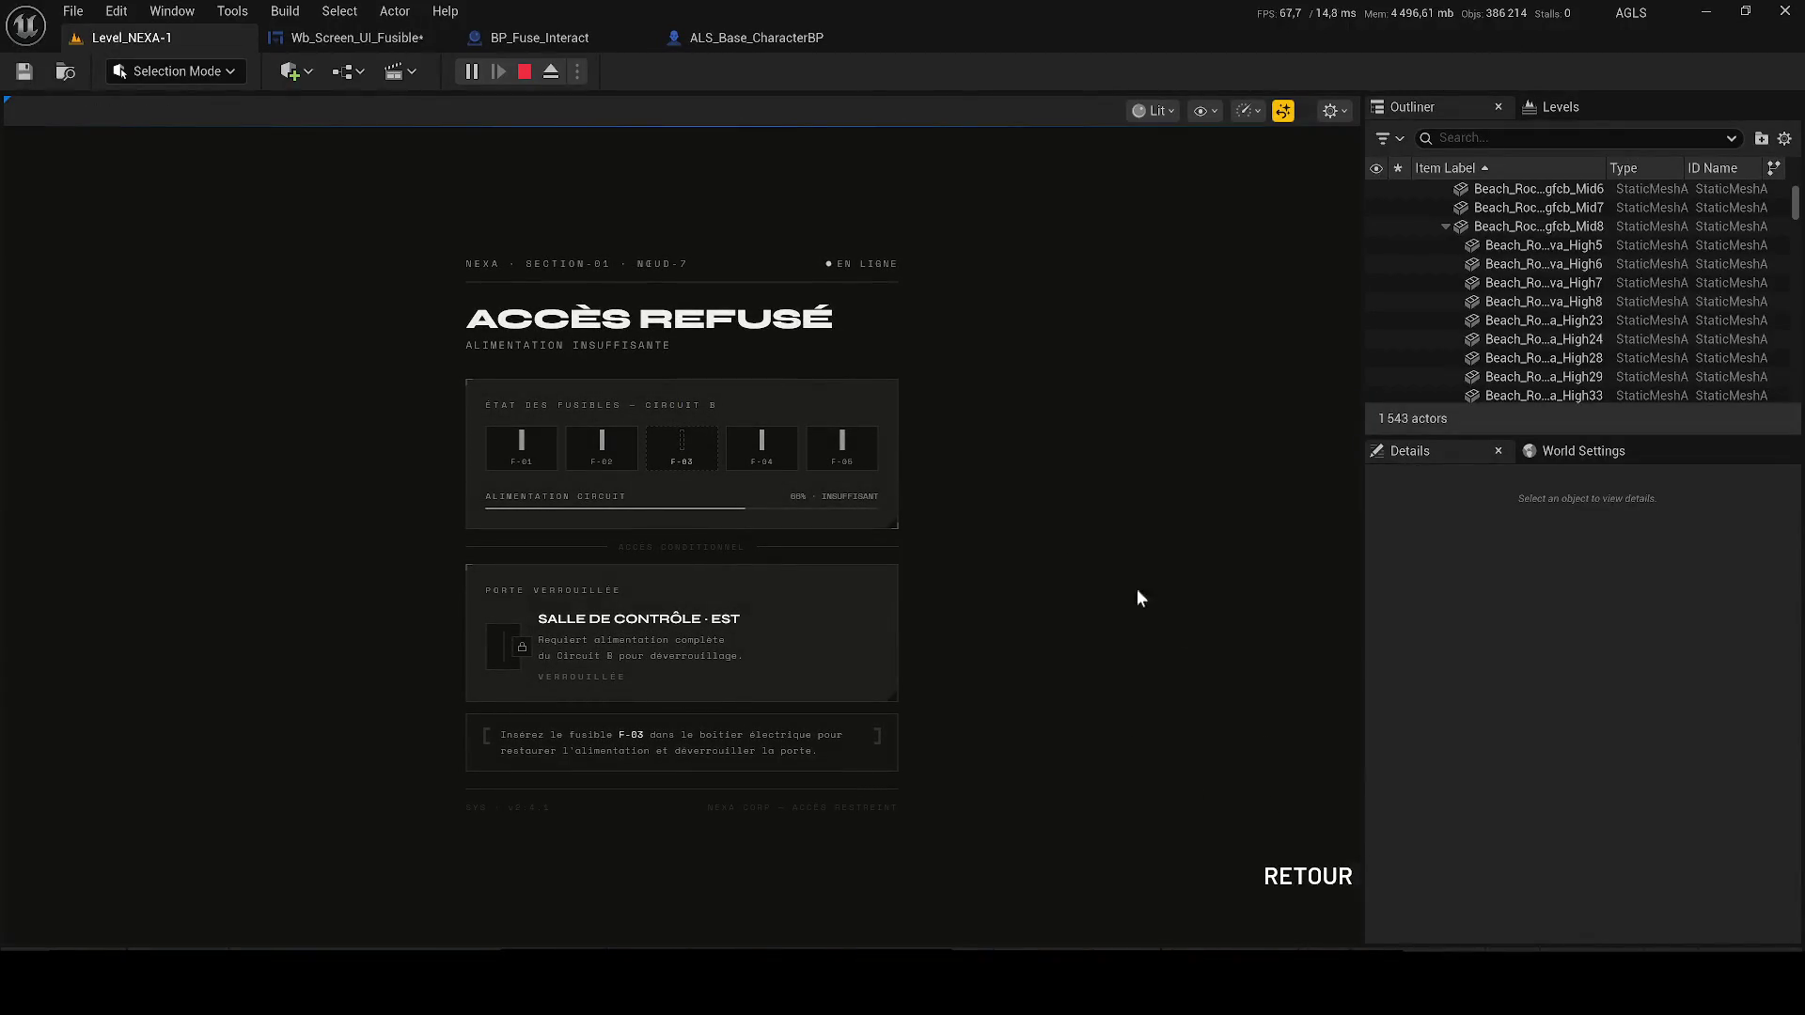
pyautogui.click(1297, 885)
pyautogui.press('w')
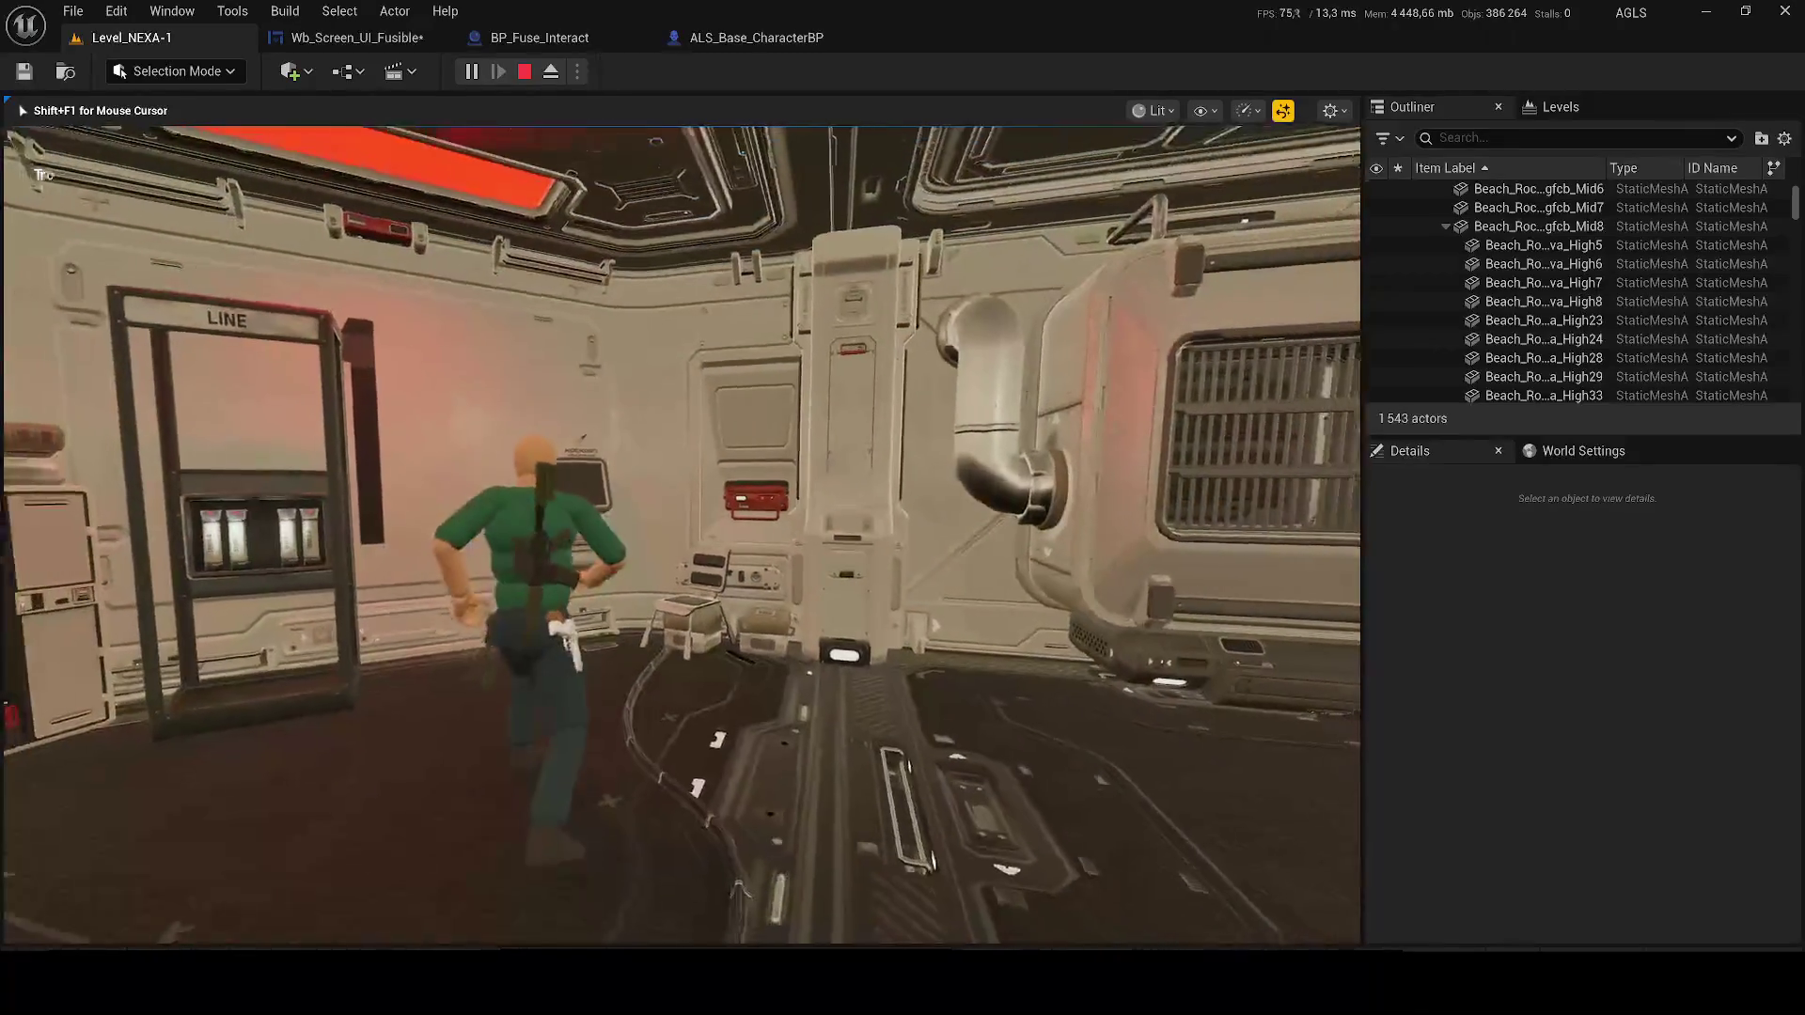
pyautogui.press('Escape')
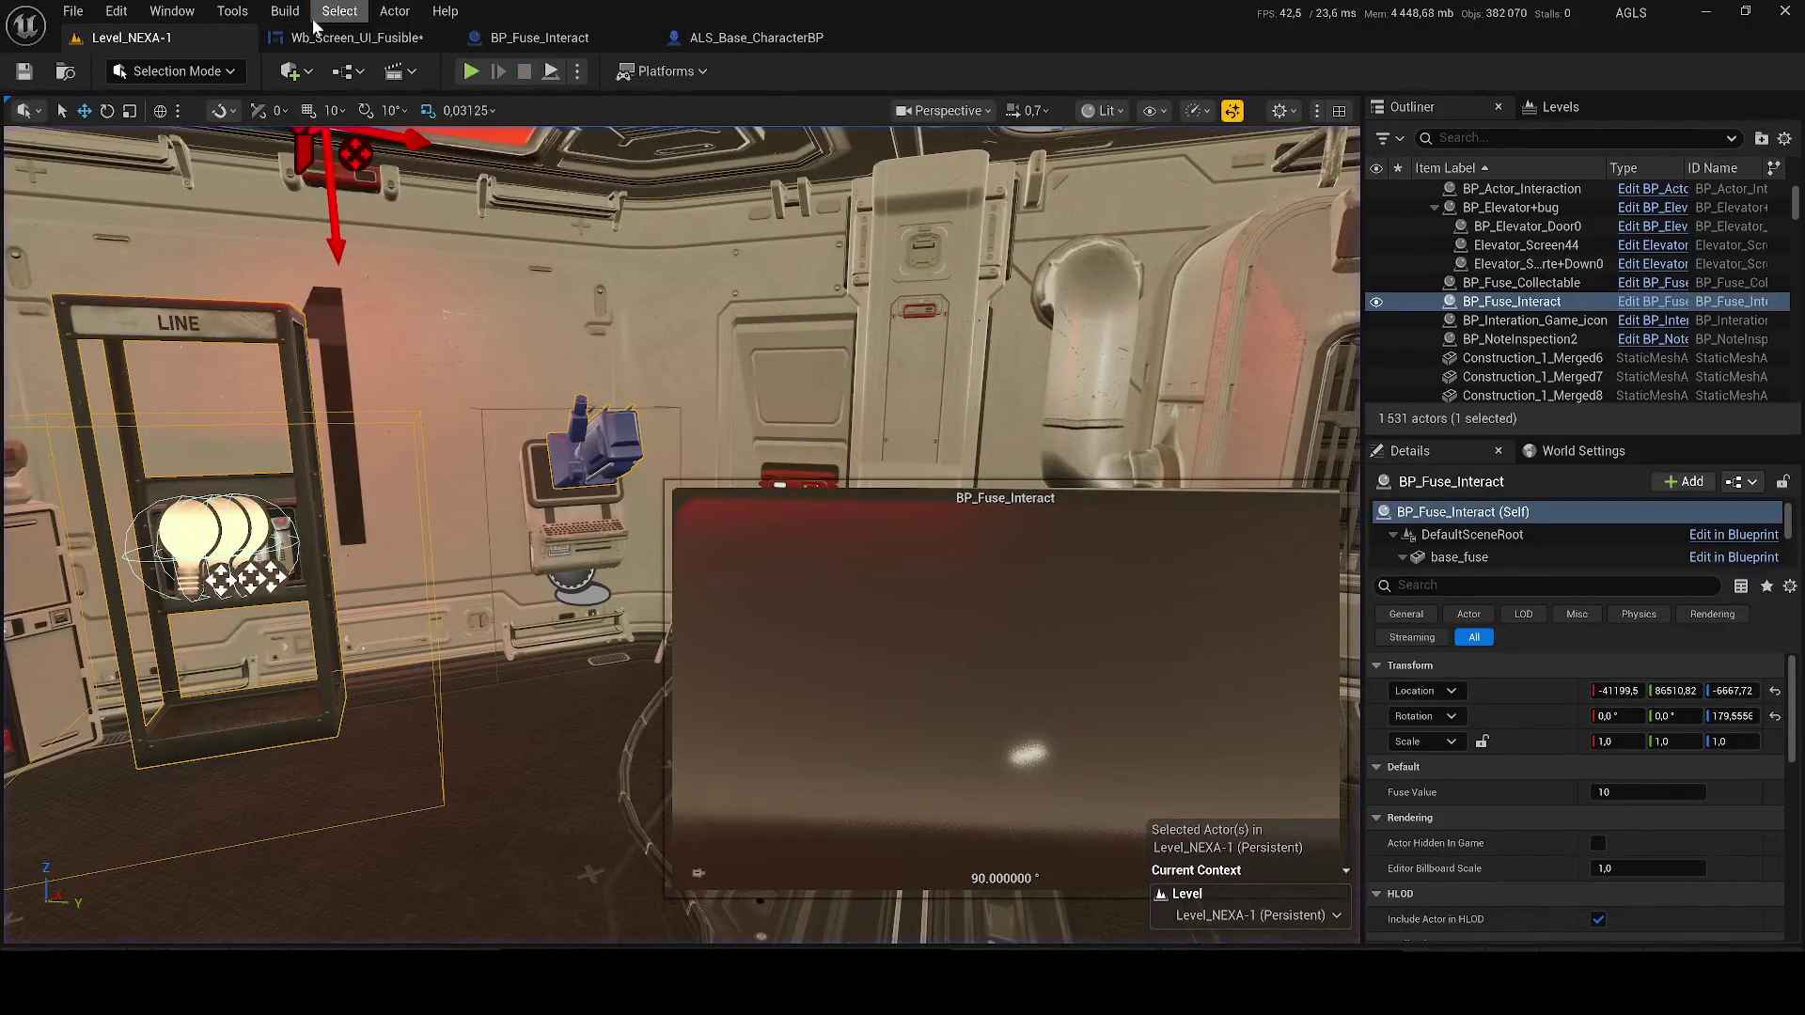
pyautogui.click(292, 38)
pyautogui.moveTo(742, 369); pyautogui.dragTo(653, 677)
pyautogui.scroll(-3, 653, 677)
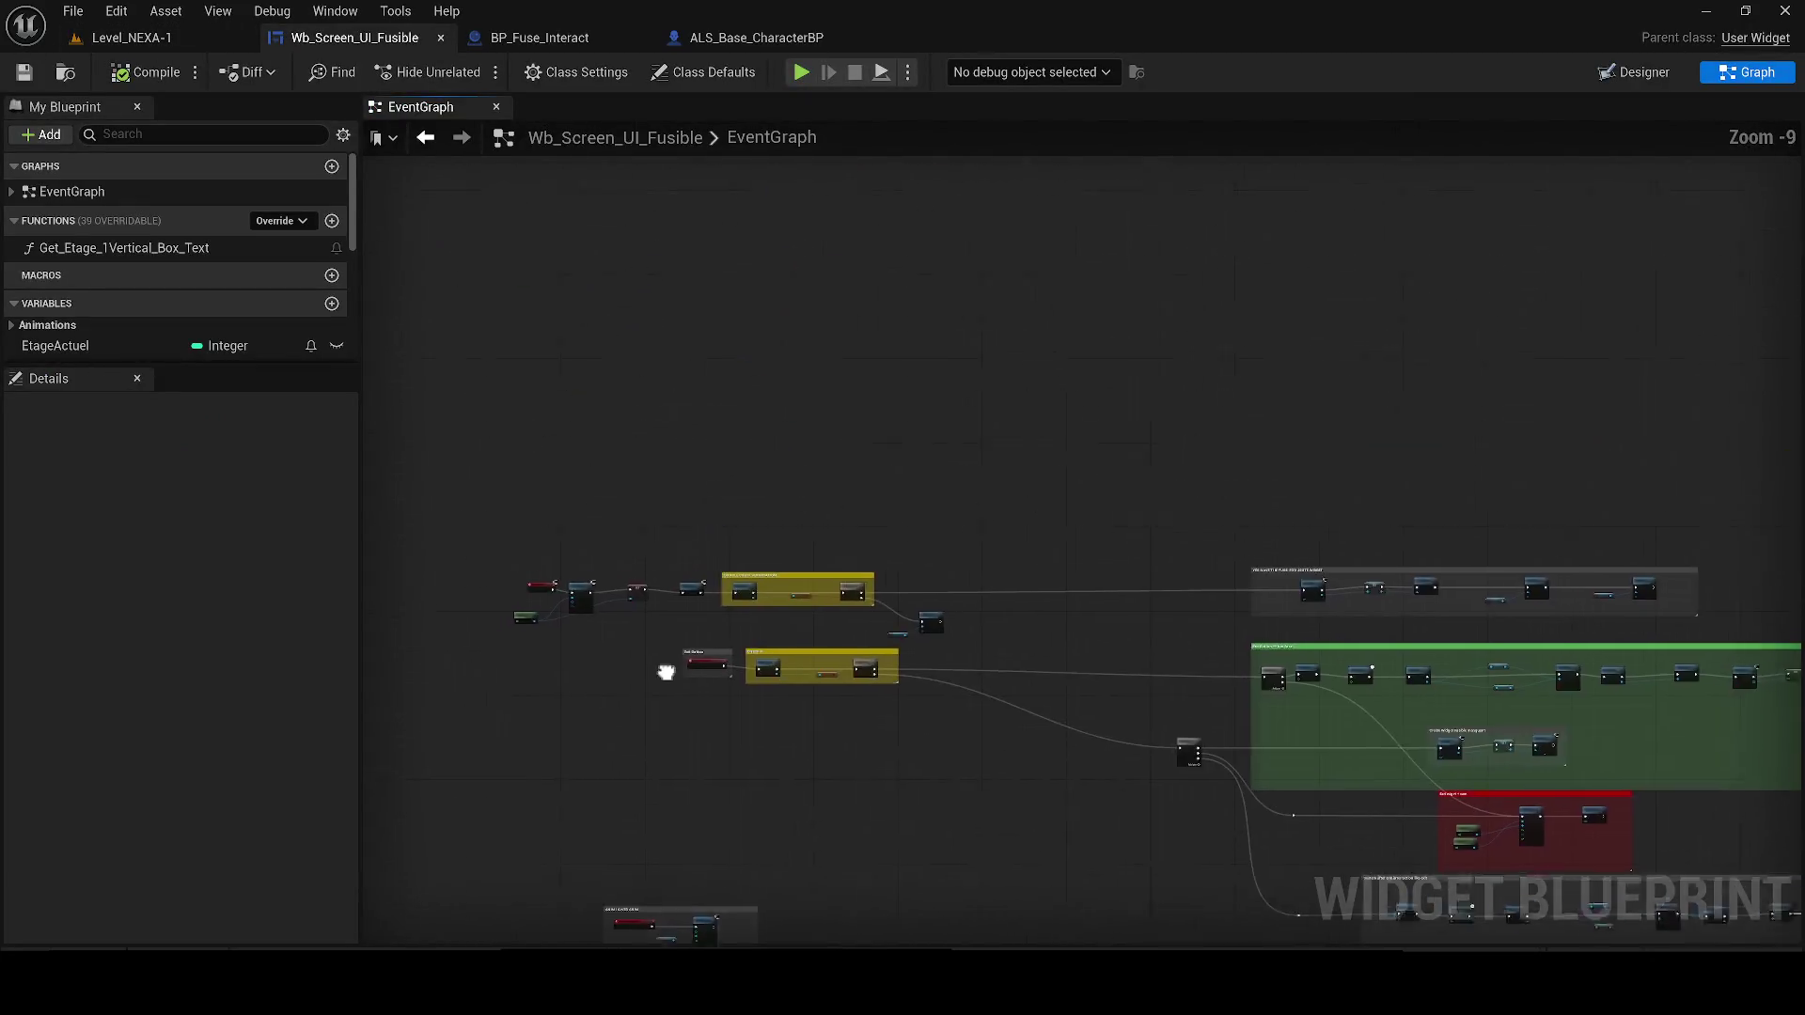
# Nudge the Set Visibility and WebBrowser_off nodes slightly right beside the double-check branch
pyautogui.scroll(3, 729, 615)
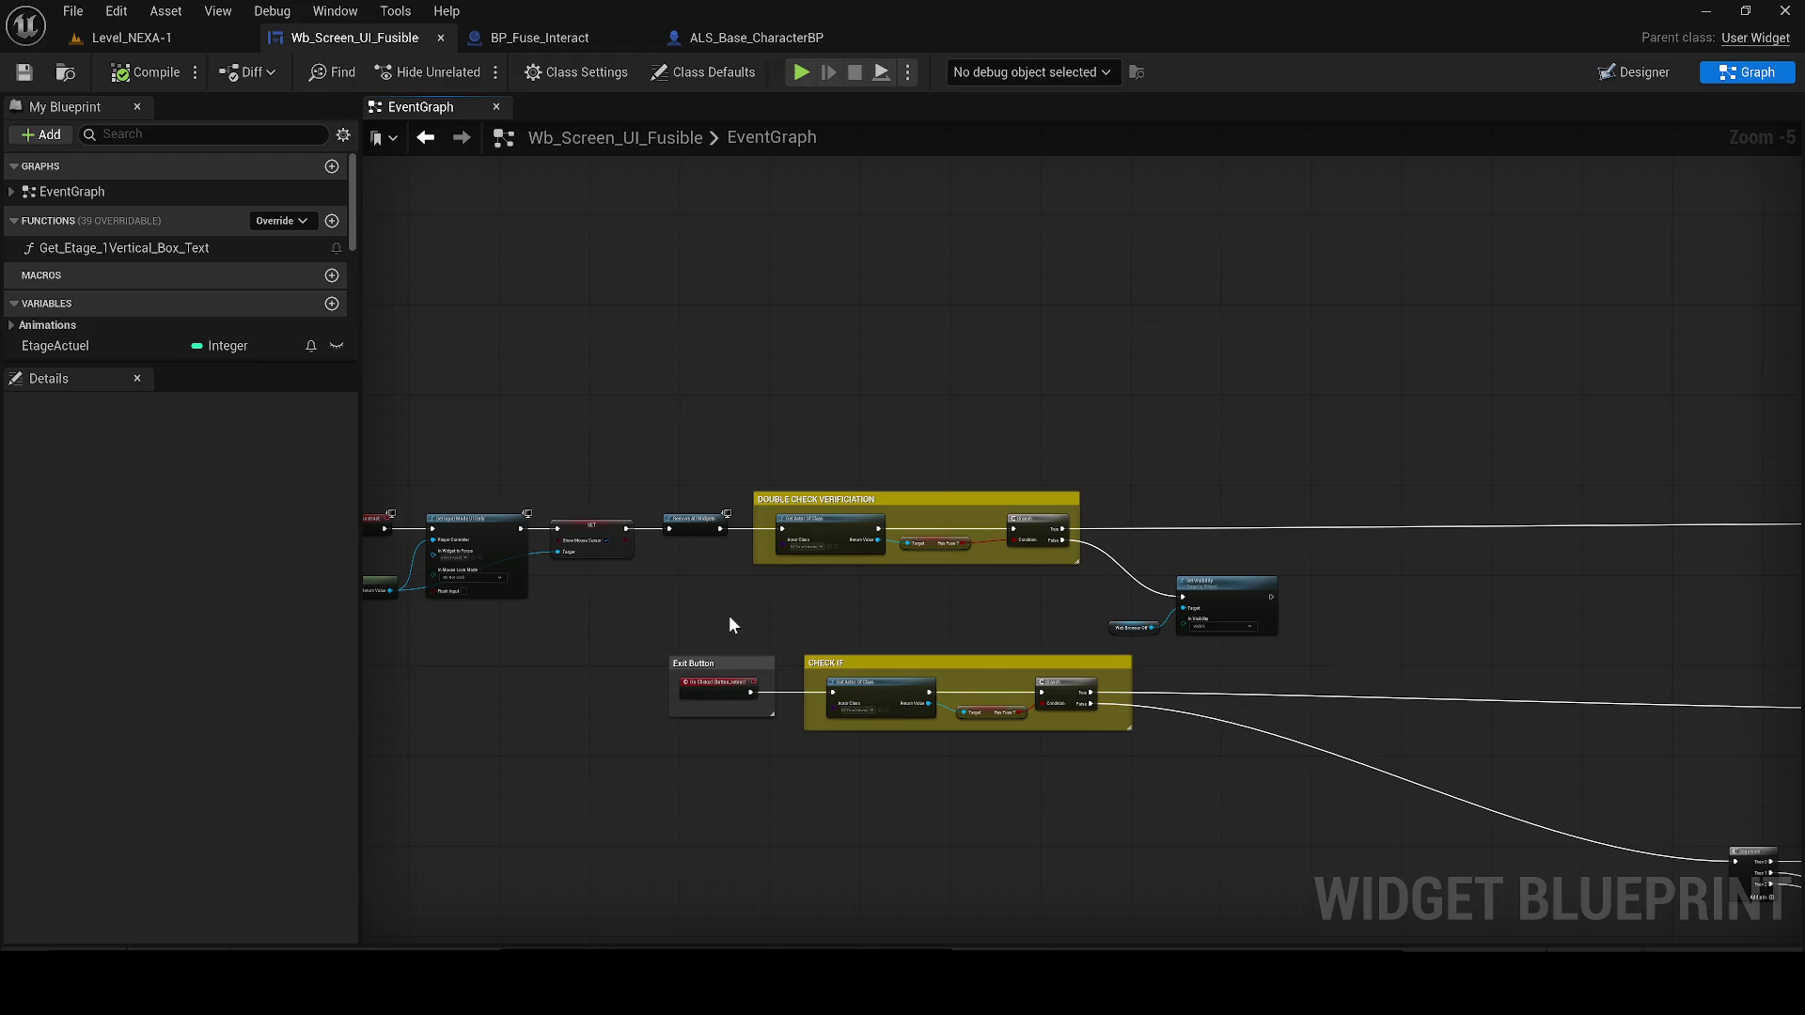
pyautogui.moveTo(730, 615)
pyautogui.mouseDown()
pyautogui.moveTo(470, 507)
pyautogui.moveTo(764, 506)
pyautogui.mouseUp()
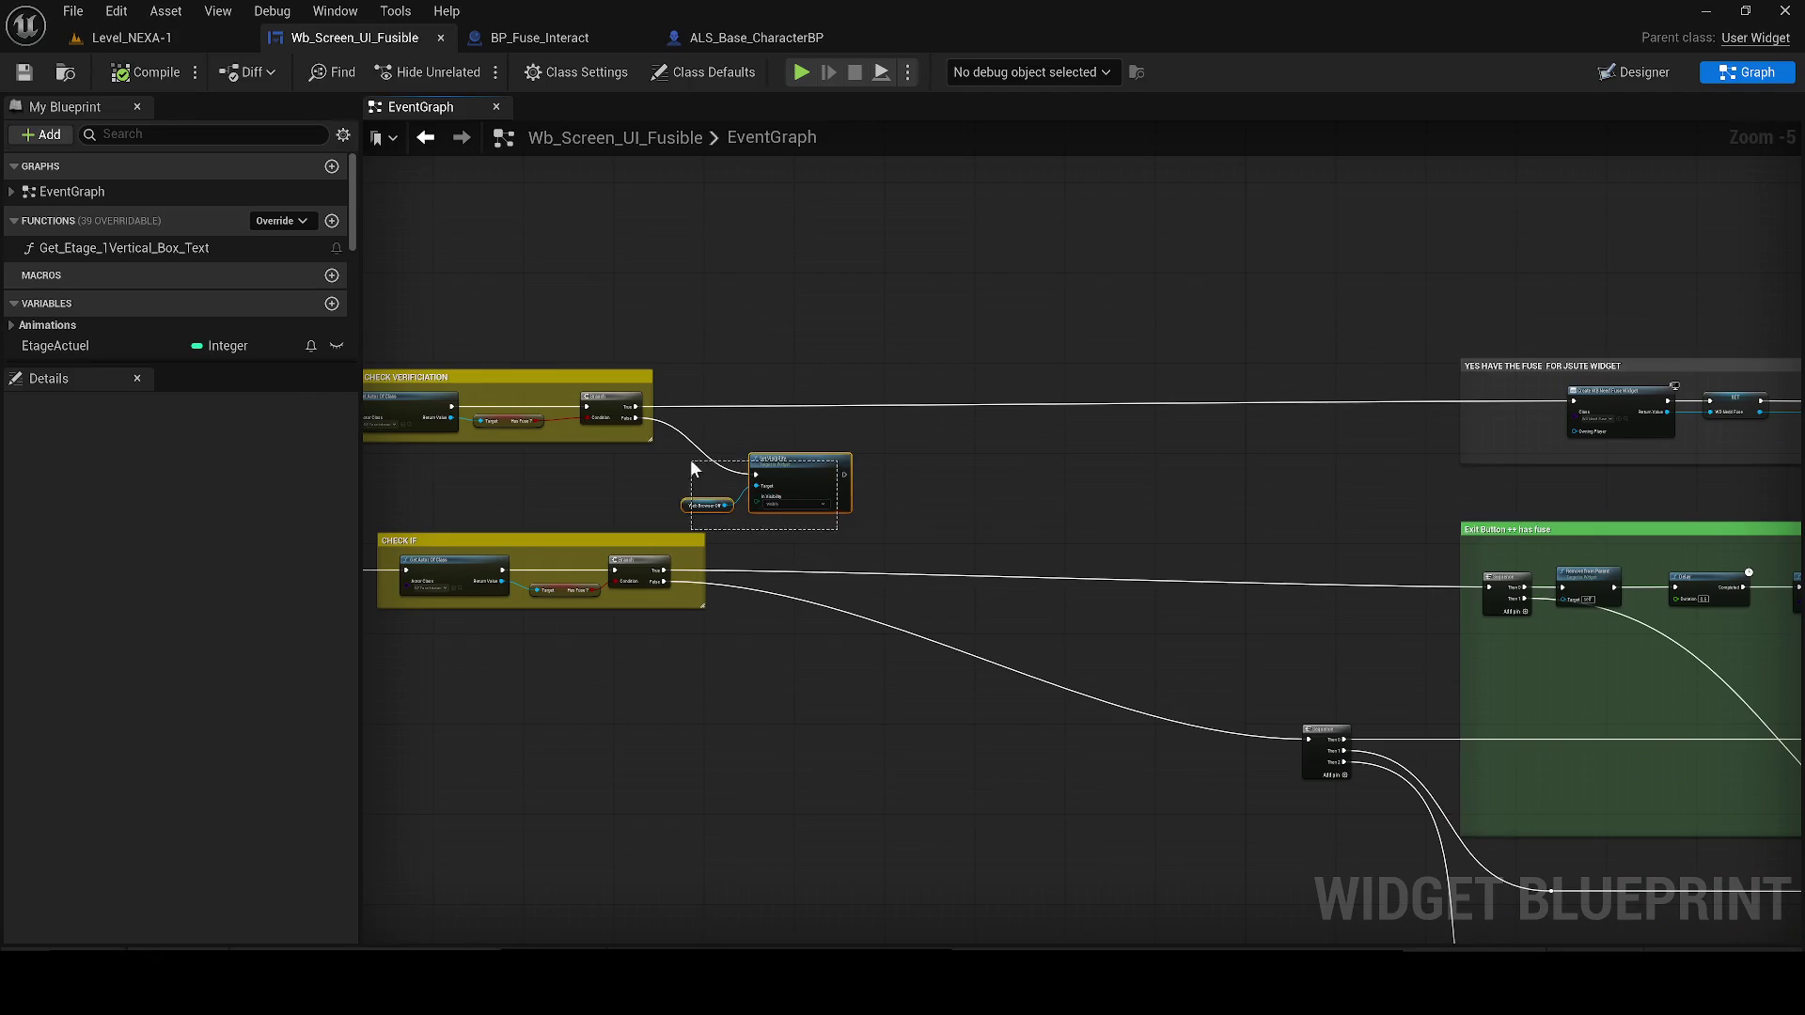
pyautogui.rightClick(762, 506)
pyautogui.moveTo(692, 470)
pyautogui.mouseDown()
pyautogui.moveTo(779, 500)
pyautogui.moveTo(851, 477)
pyautogui.mouseUp()
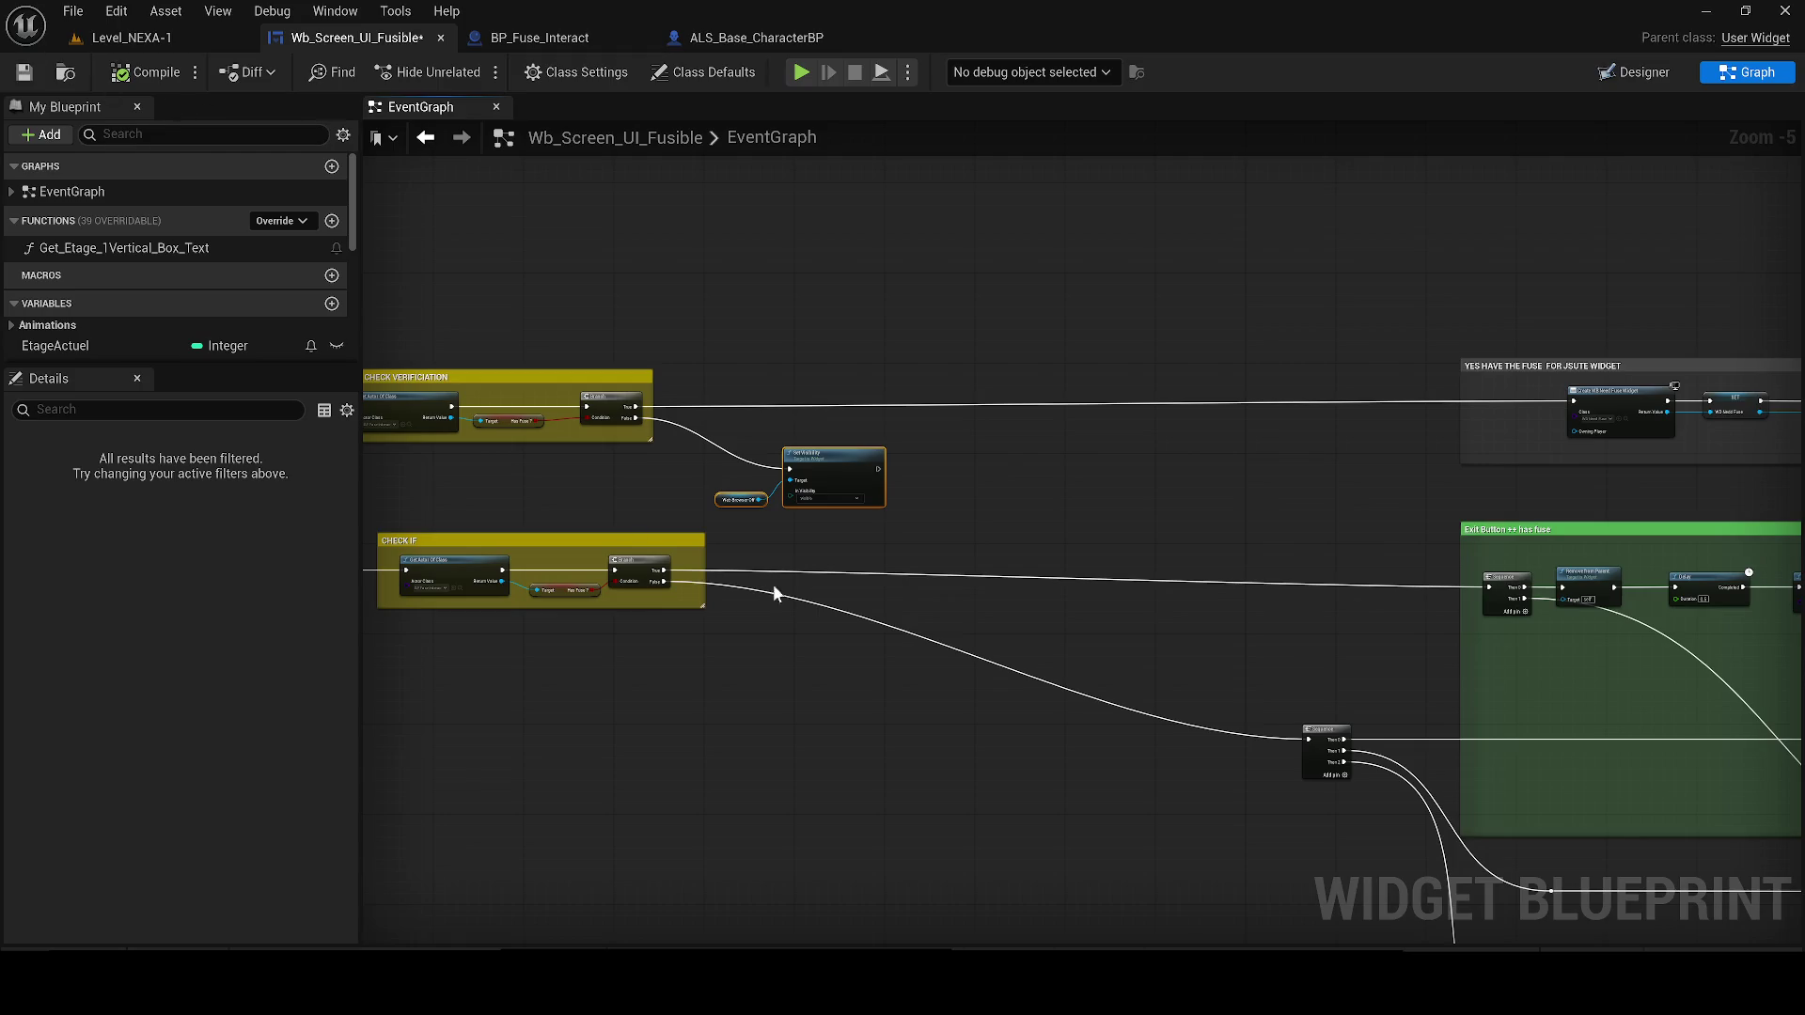
pyautogui.moveTo(1061, 513); pyautogui.dragTo(1147, 522)
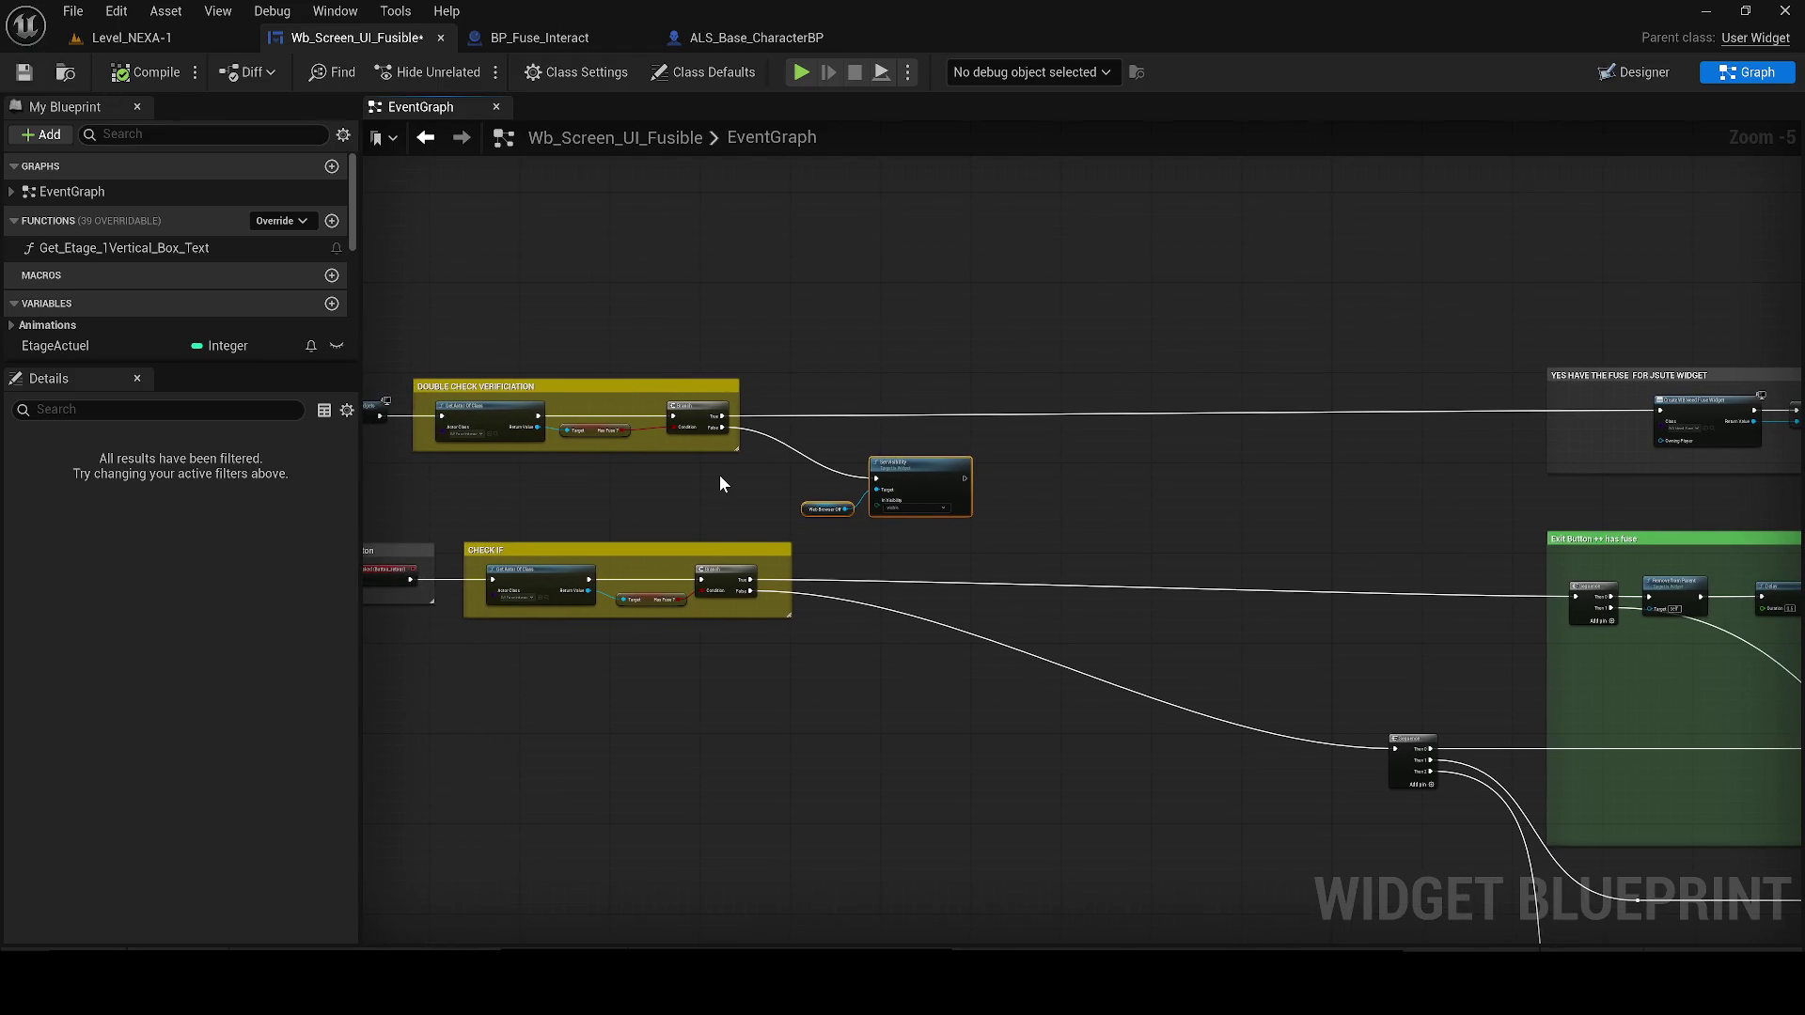
# Check WebBrowser_off's settings in the Designer, then review the graph's verification branches
pyautogui.click(1655, 72)
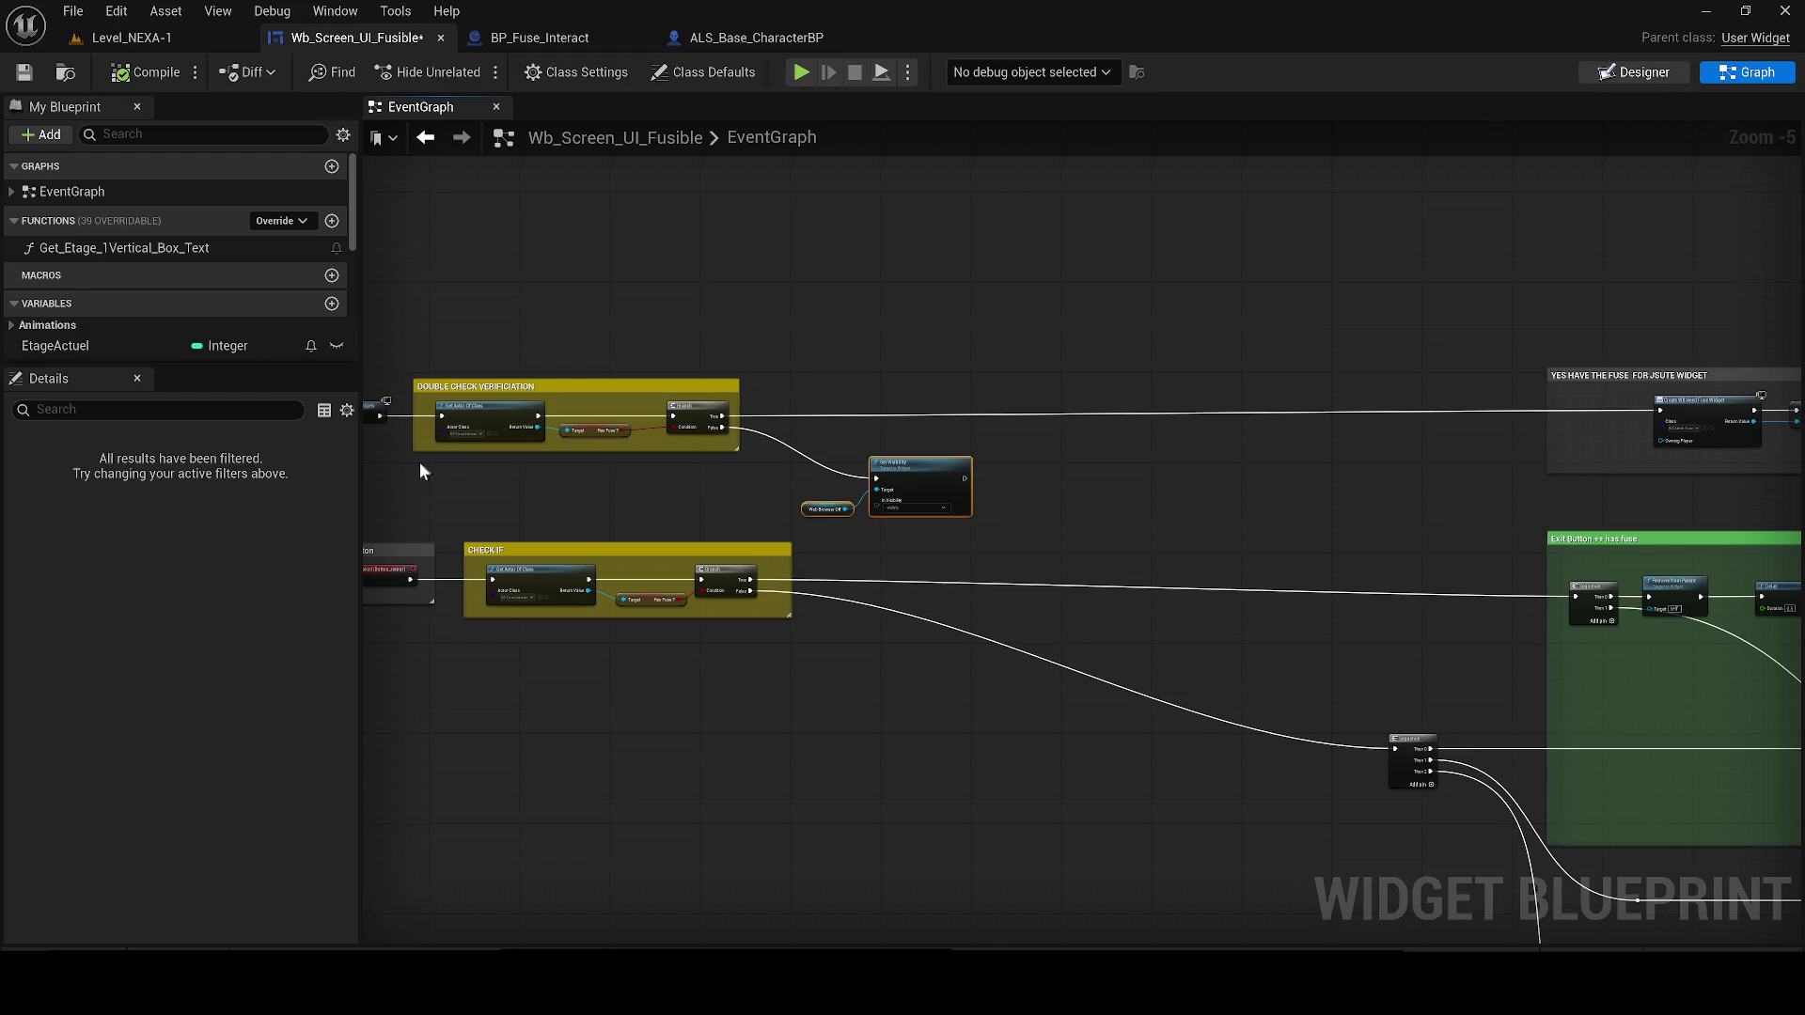
pyautogui.click(103, 503)
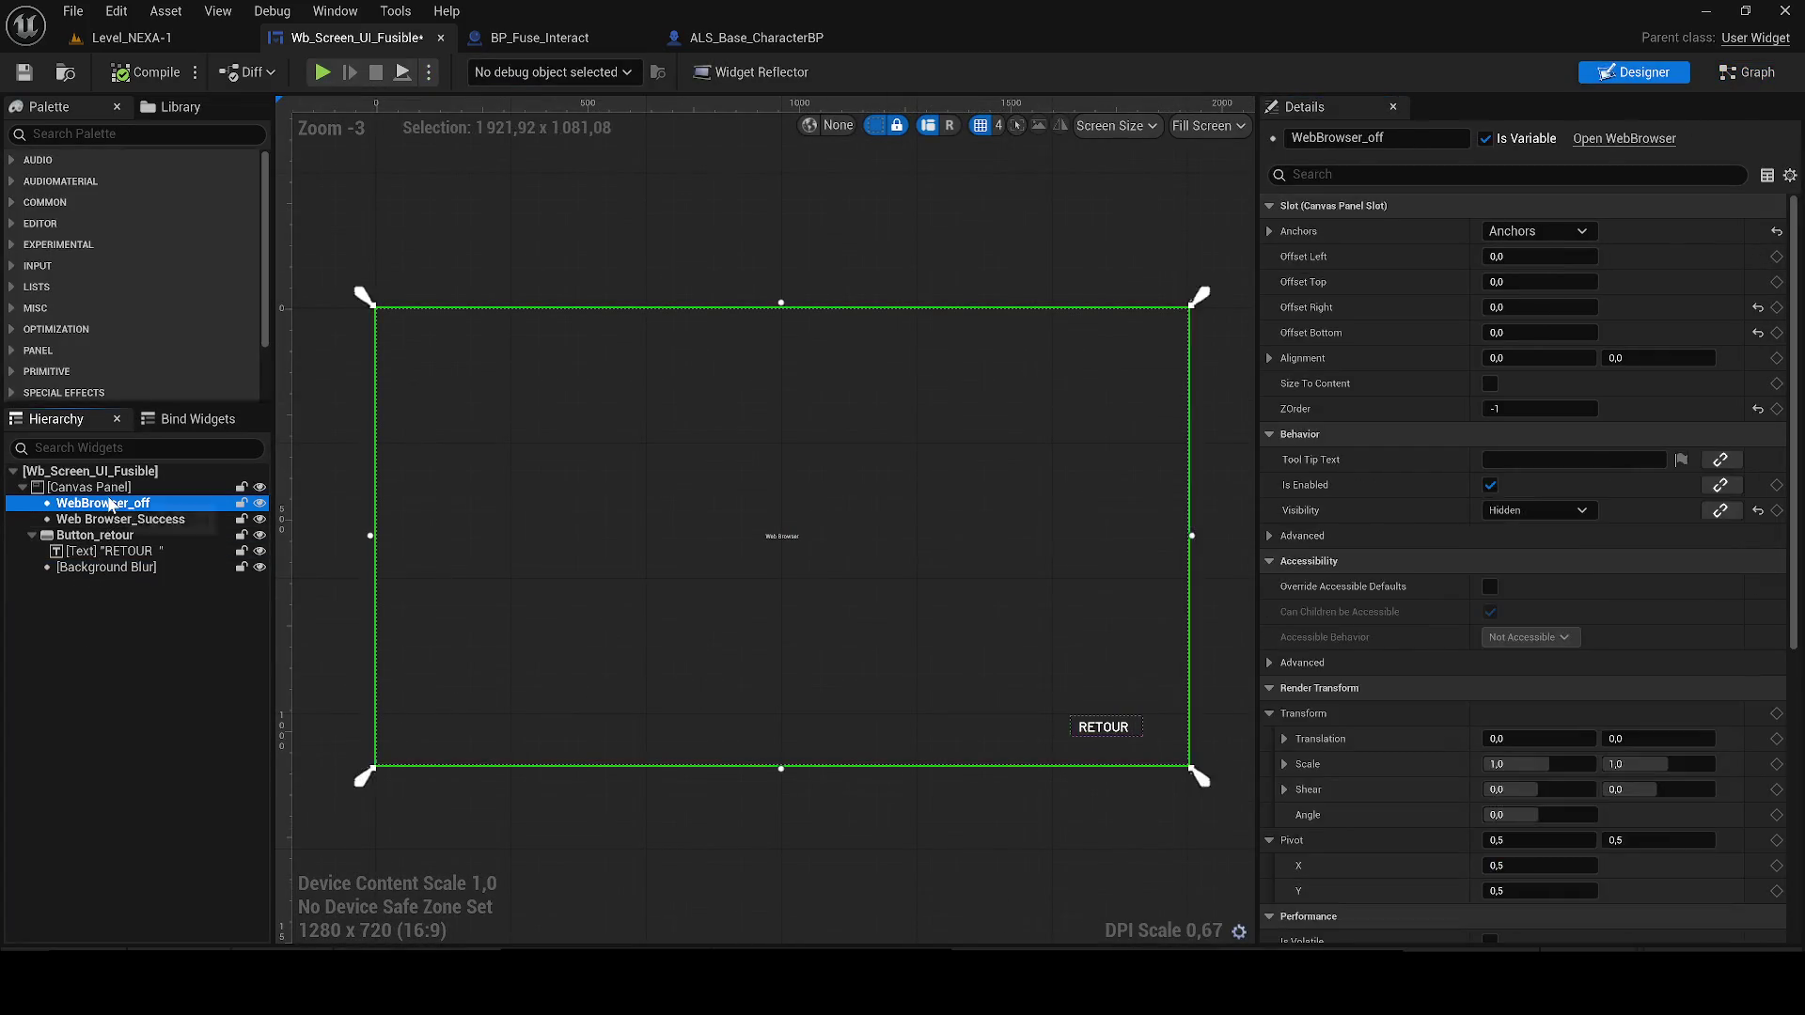
pyautogui.click(1739, 72)
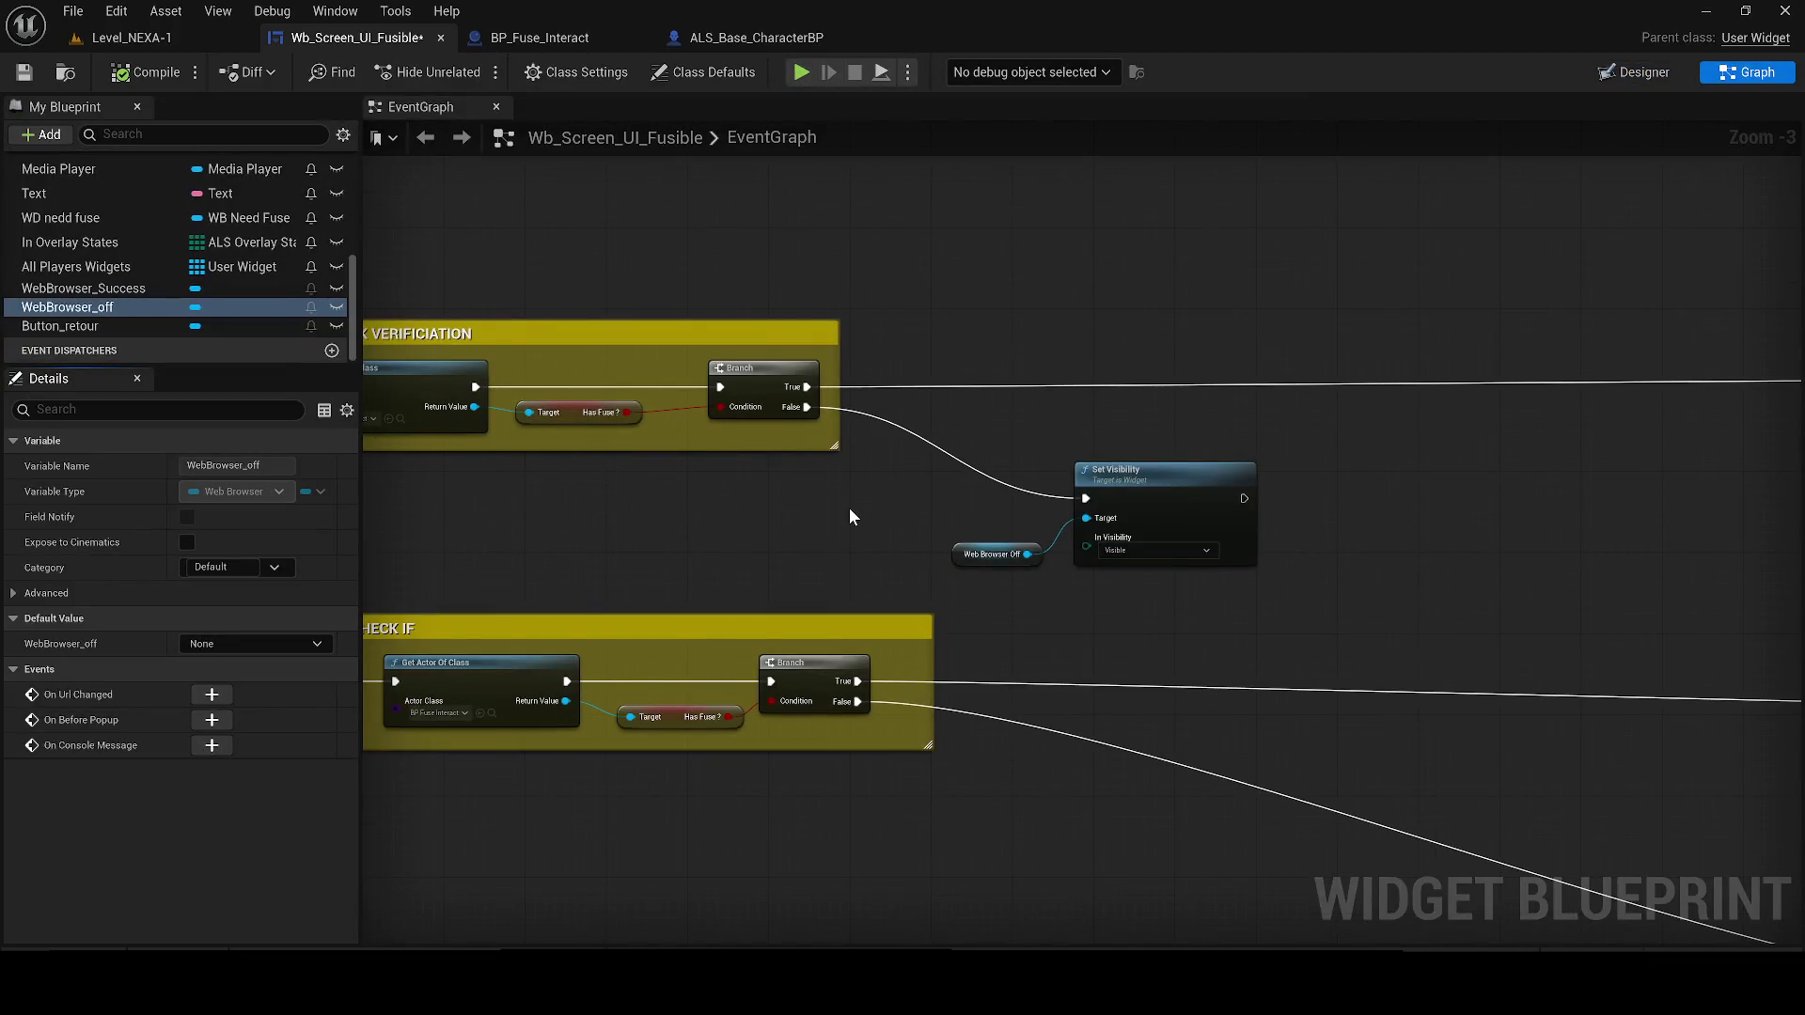
pyautogui.scroll(-1, 703, 517)
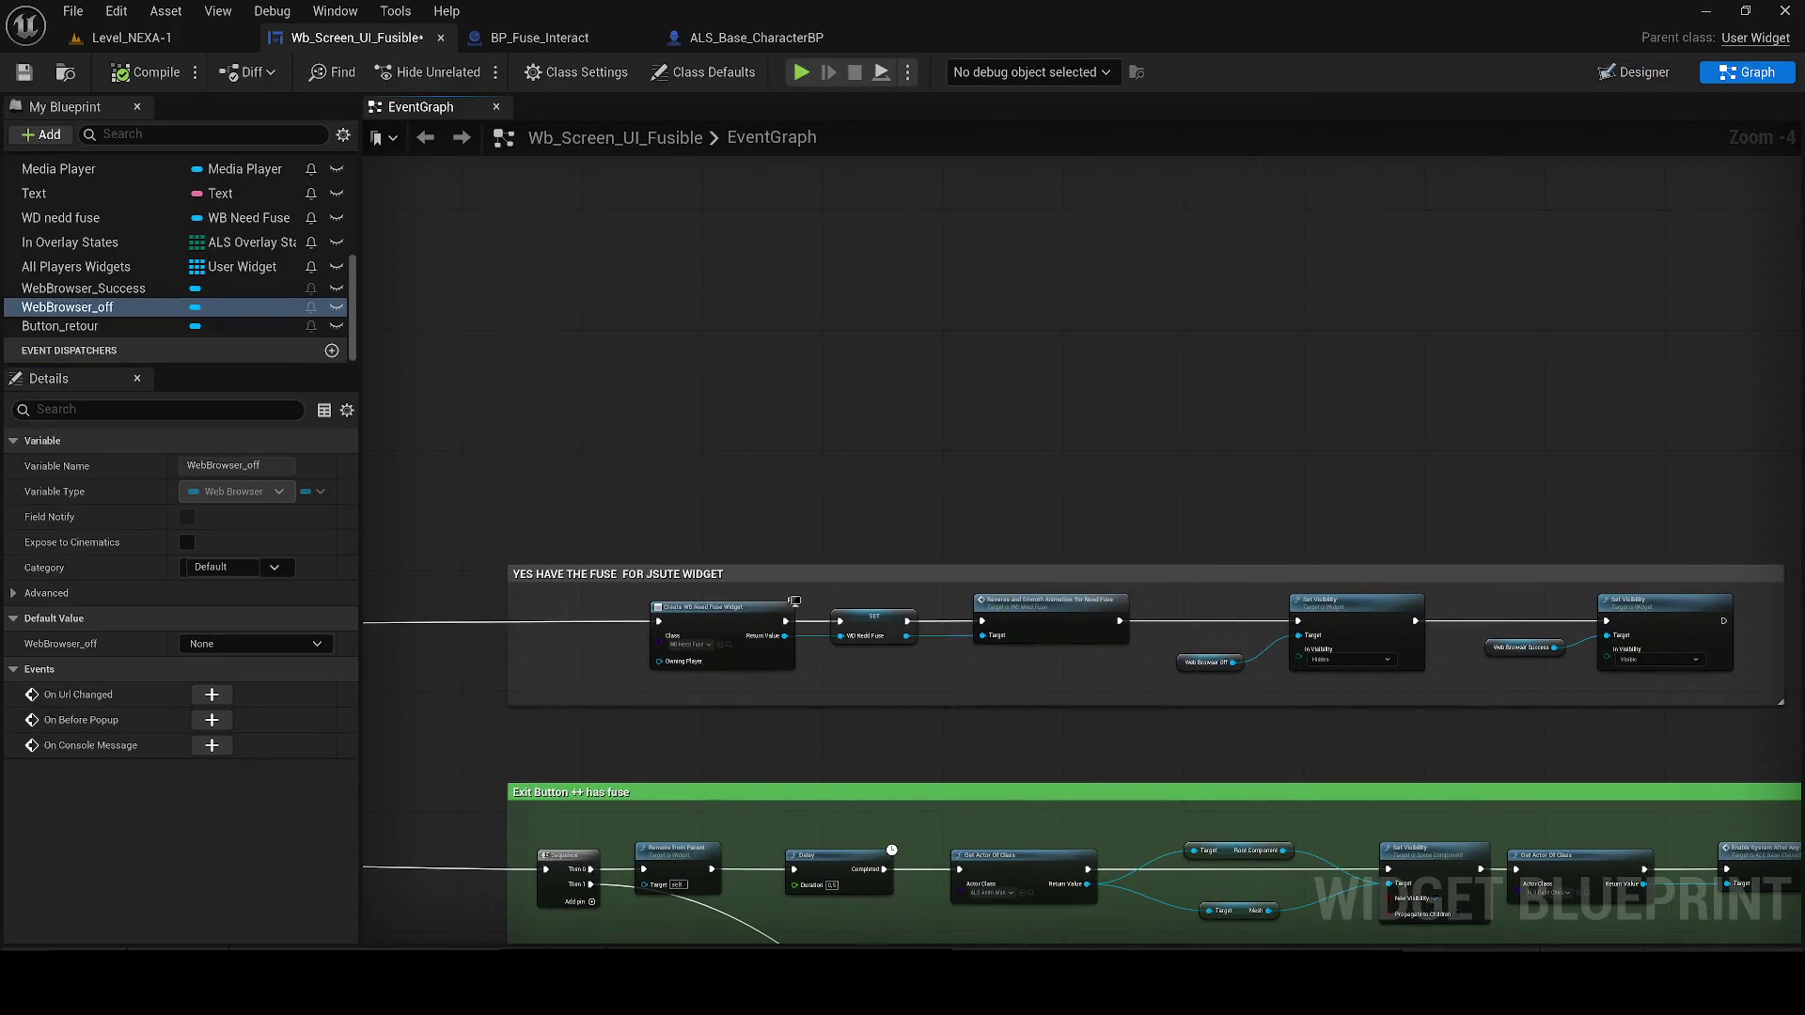
pyautogui.moveTo(899, 669); pyautogui.dragTo(483, 655)
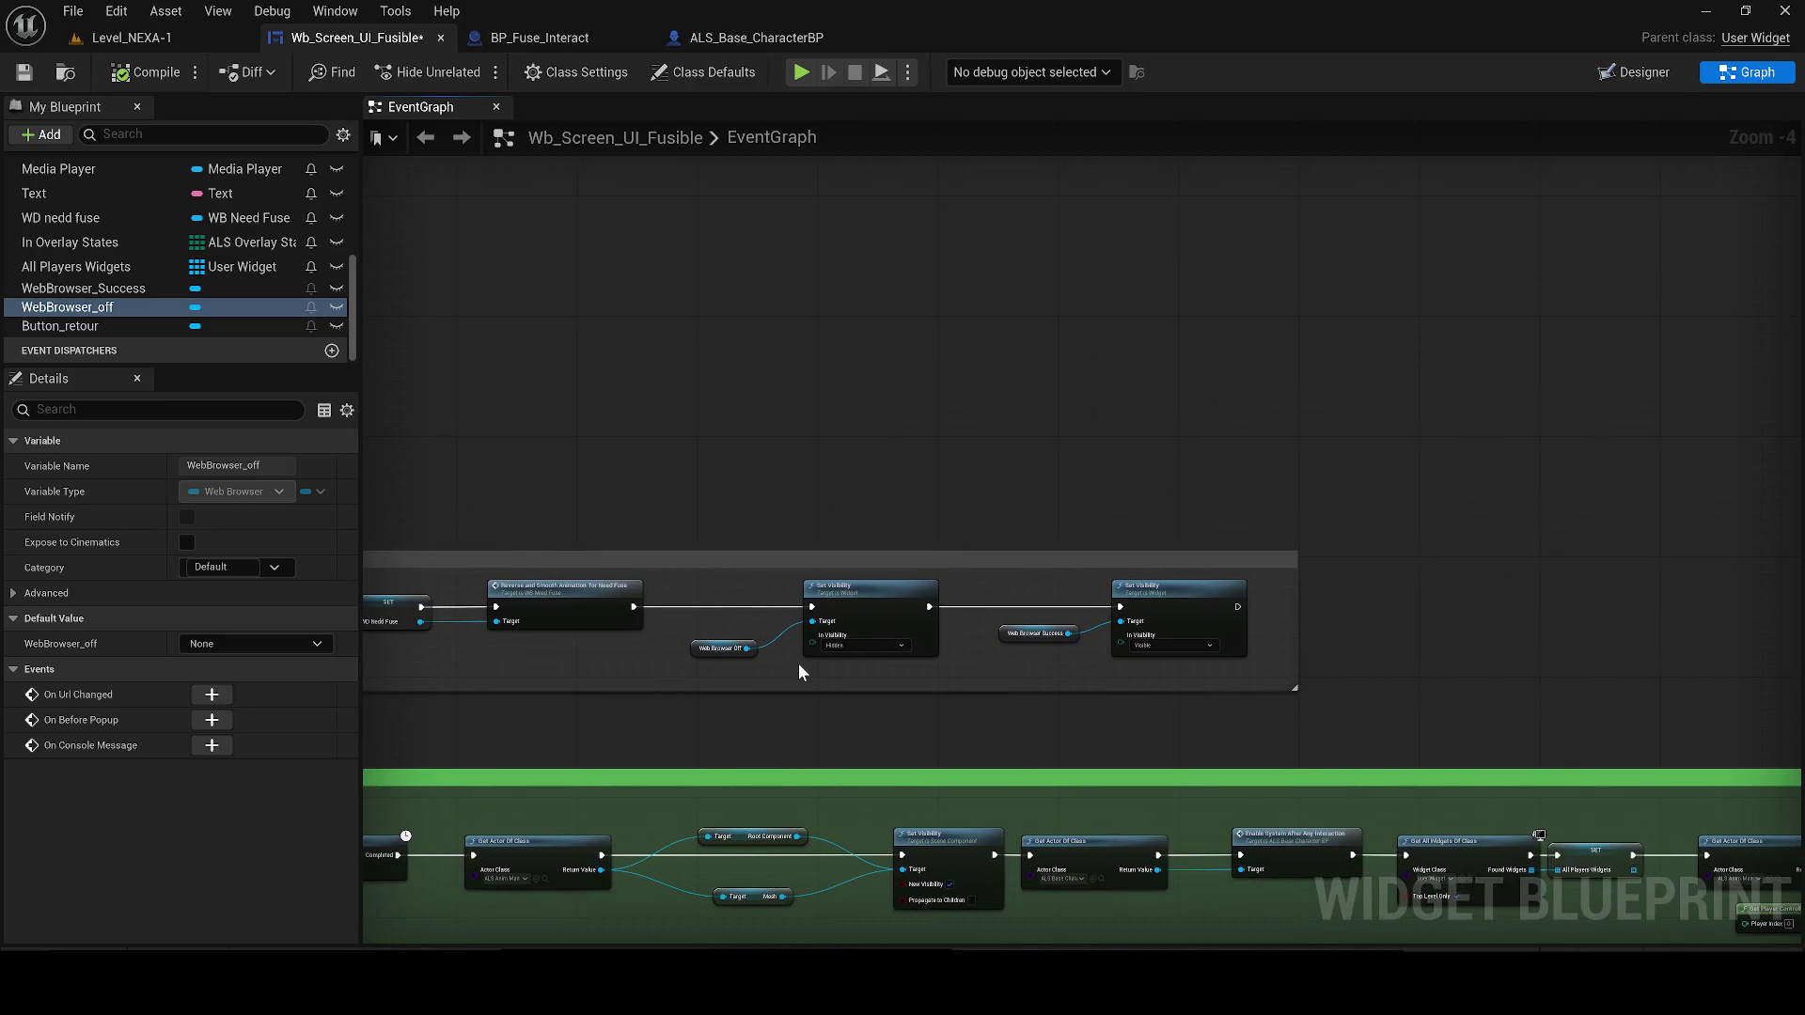
pyautogui.scroll(-2, 798, 663)
pyautogui.moveTo(738, 500); pyautogui.dragTo(1003, 439)
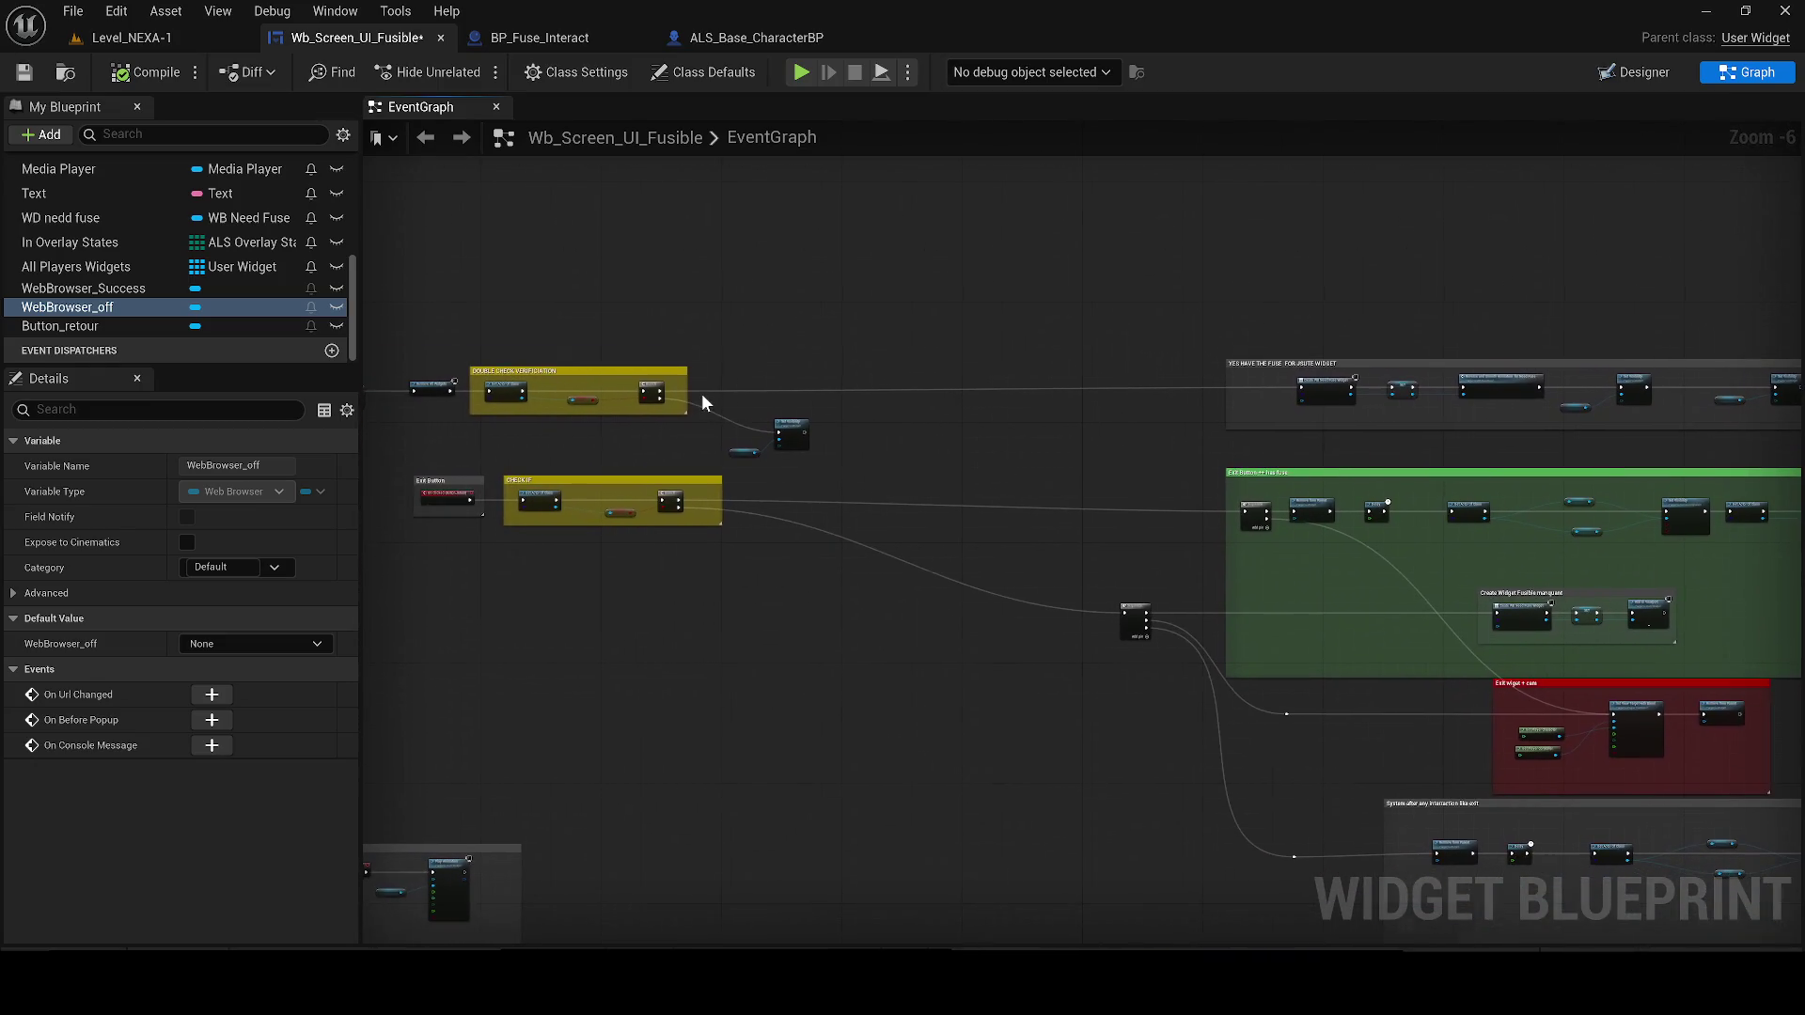
pyautogui.scroll(1, 737, 393)
pyautogui.moveTo(528, 406); pyautogui.dragTo(978, 417)
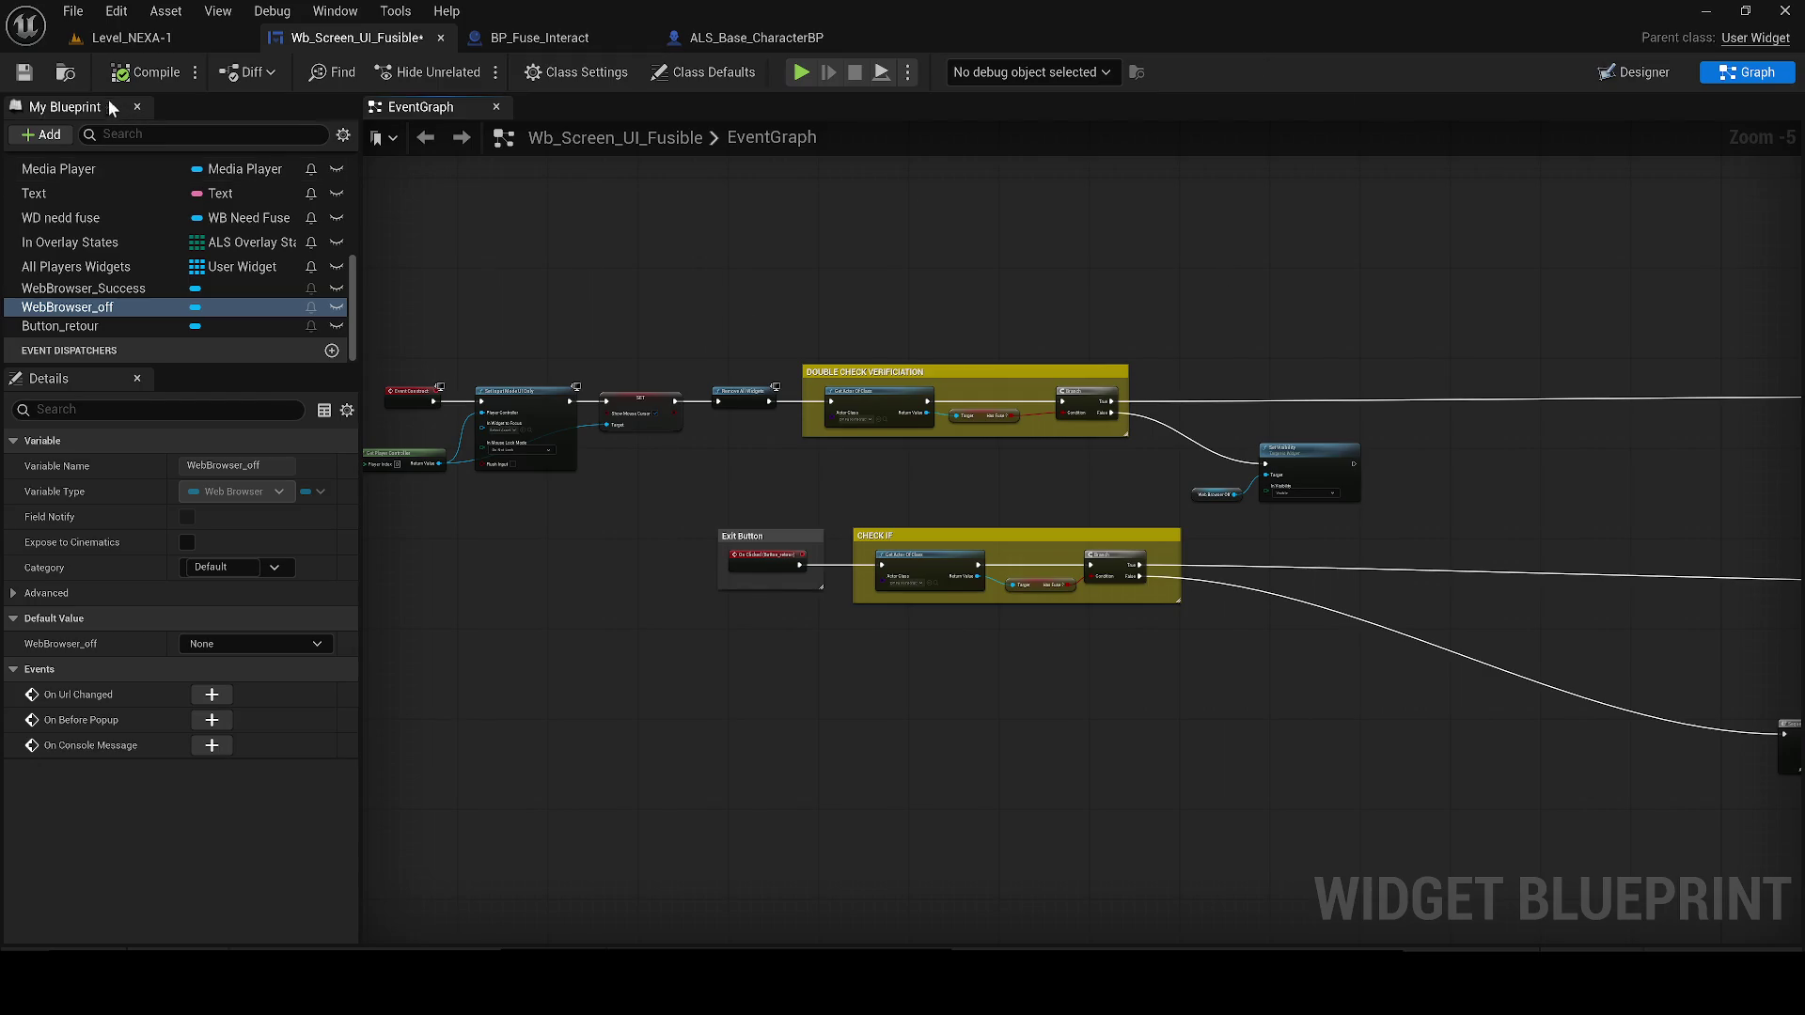
# Save, cut Remove All Widgets out of the chain, and connect SET directly to Get Actor Of Class
pyautogui.click(24, 73)
pyautogui.moveTo(742, 374)
pyautogui.mouseDown()
pyautogui.moveTo(739, 414)
pyautogui.moveTo(707, 414)
pyautogui.mouseUp()
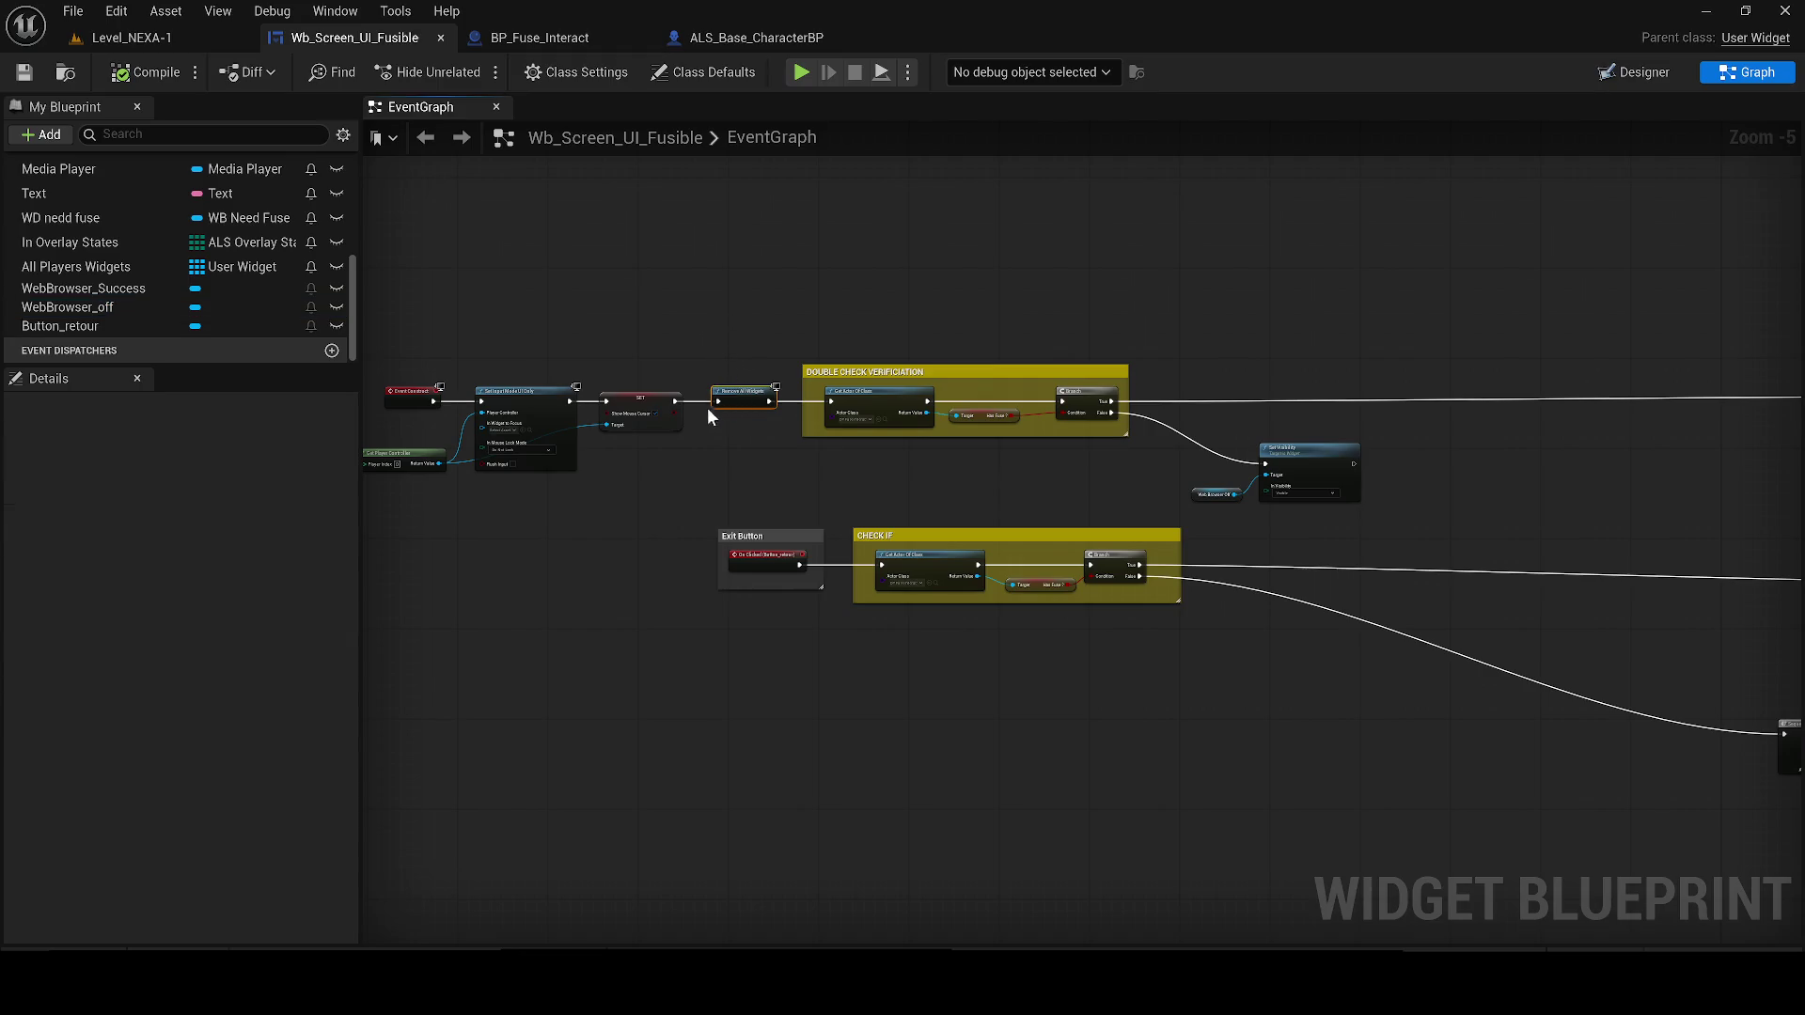
pyautogui.hotkey('ctrl', 'x')
pyautogui.hotkey('ctrl', 'v')
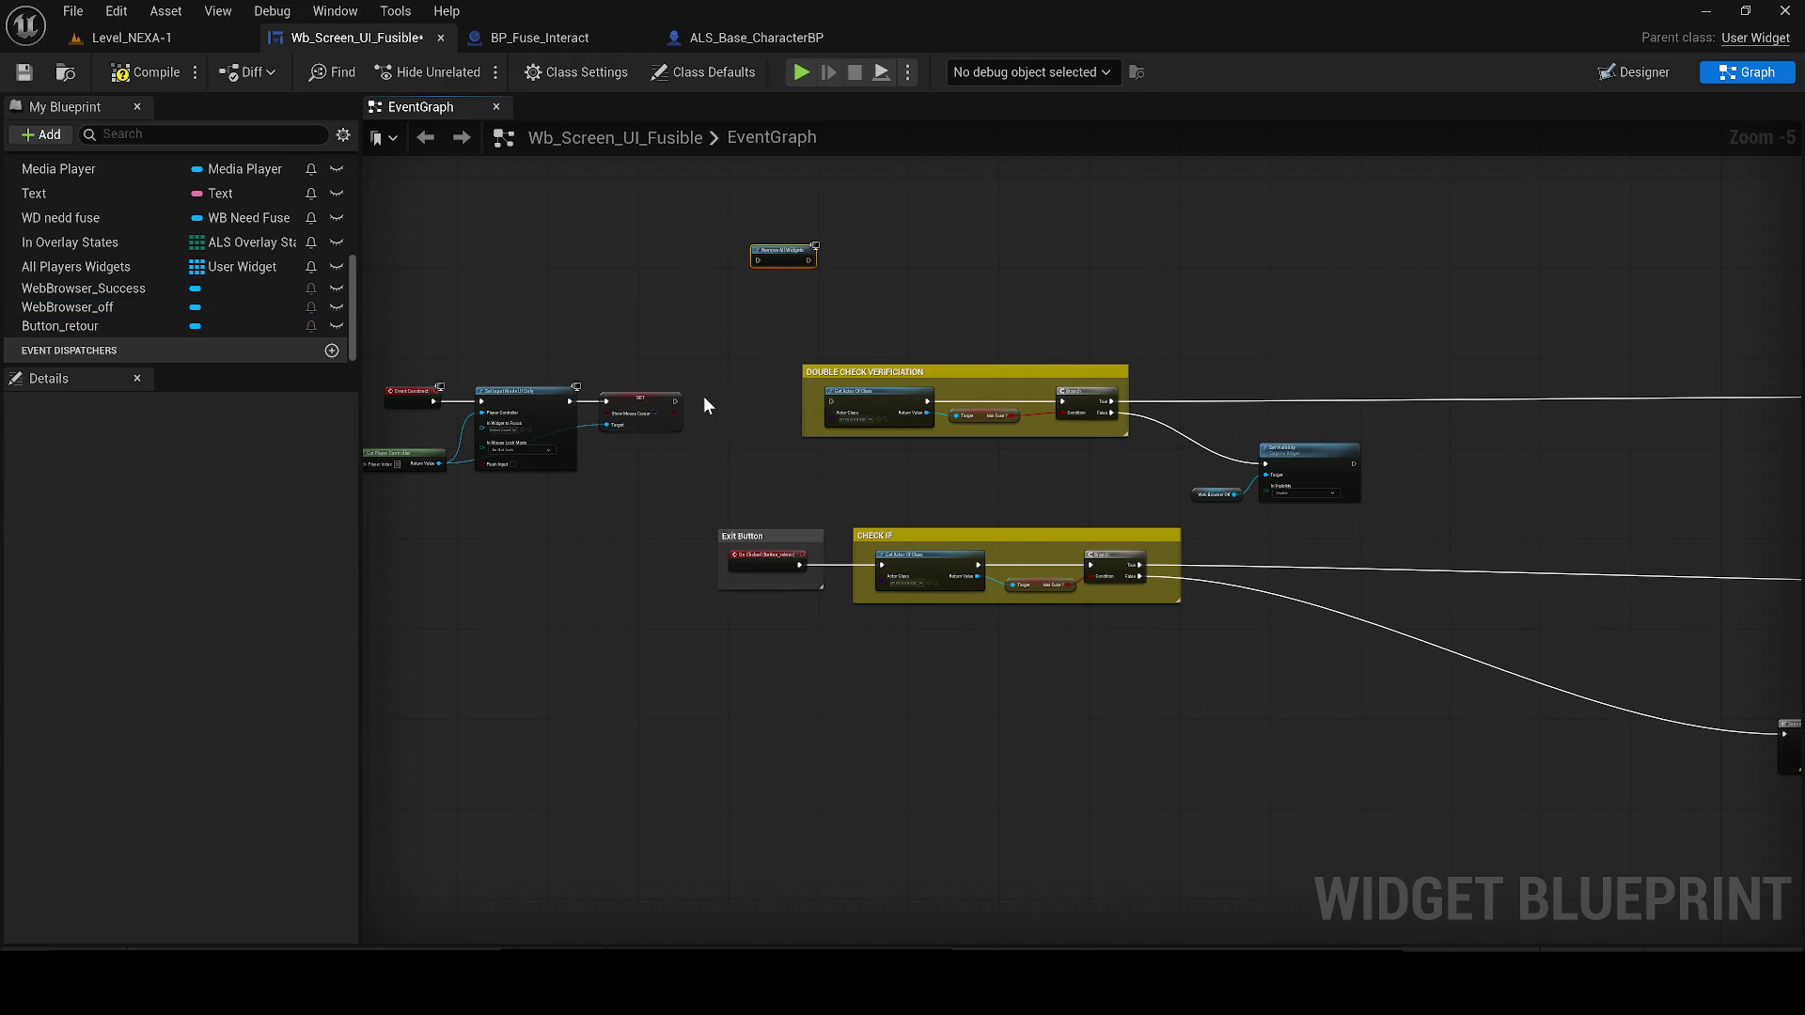
pyautogui.moveTo(674, 401)
pyautogui.mouseDown()
pyautogui.moveTo(891, 424)
pyautogui.moveTo(837, 401)
pyautogui.mouseUp()
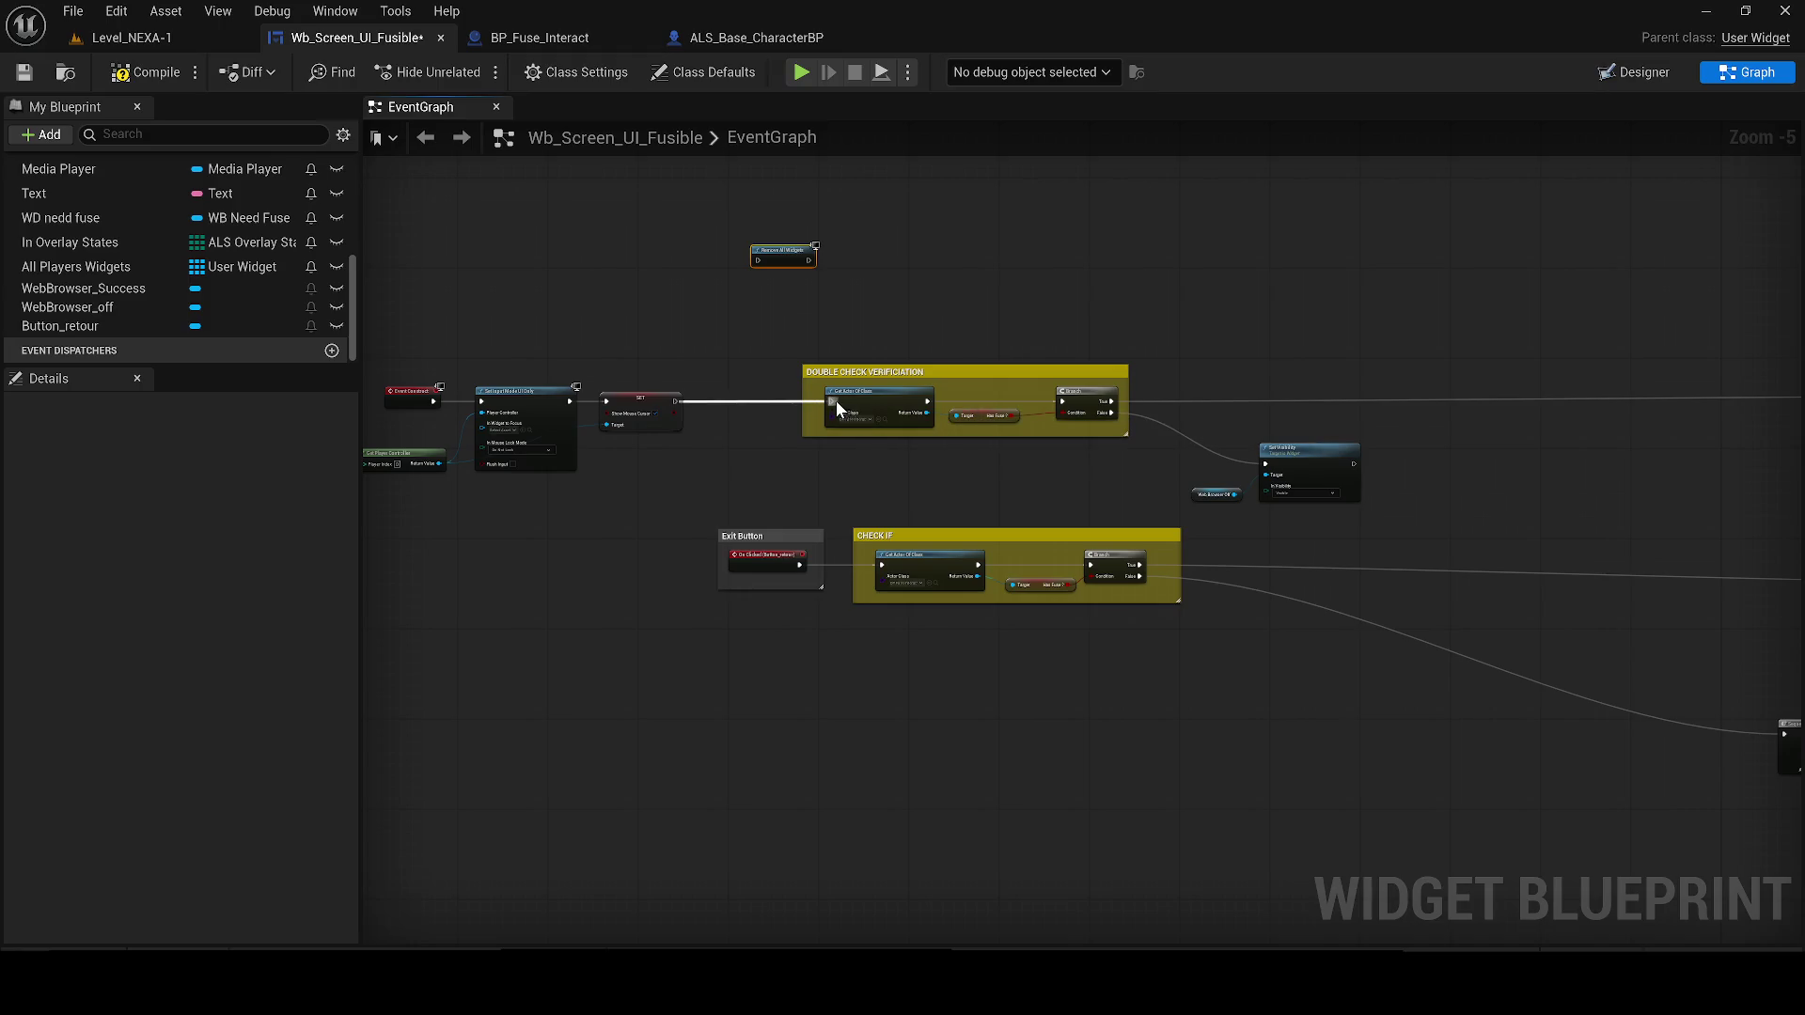
pyautogui.press('Delete')
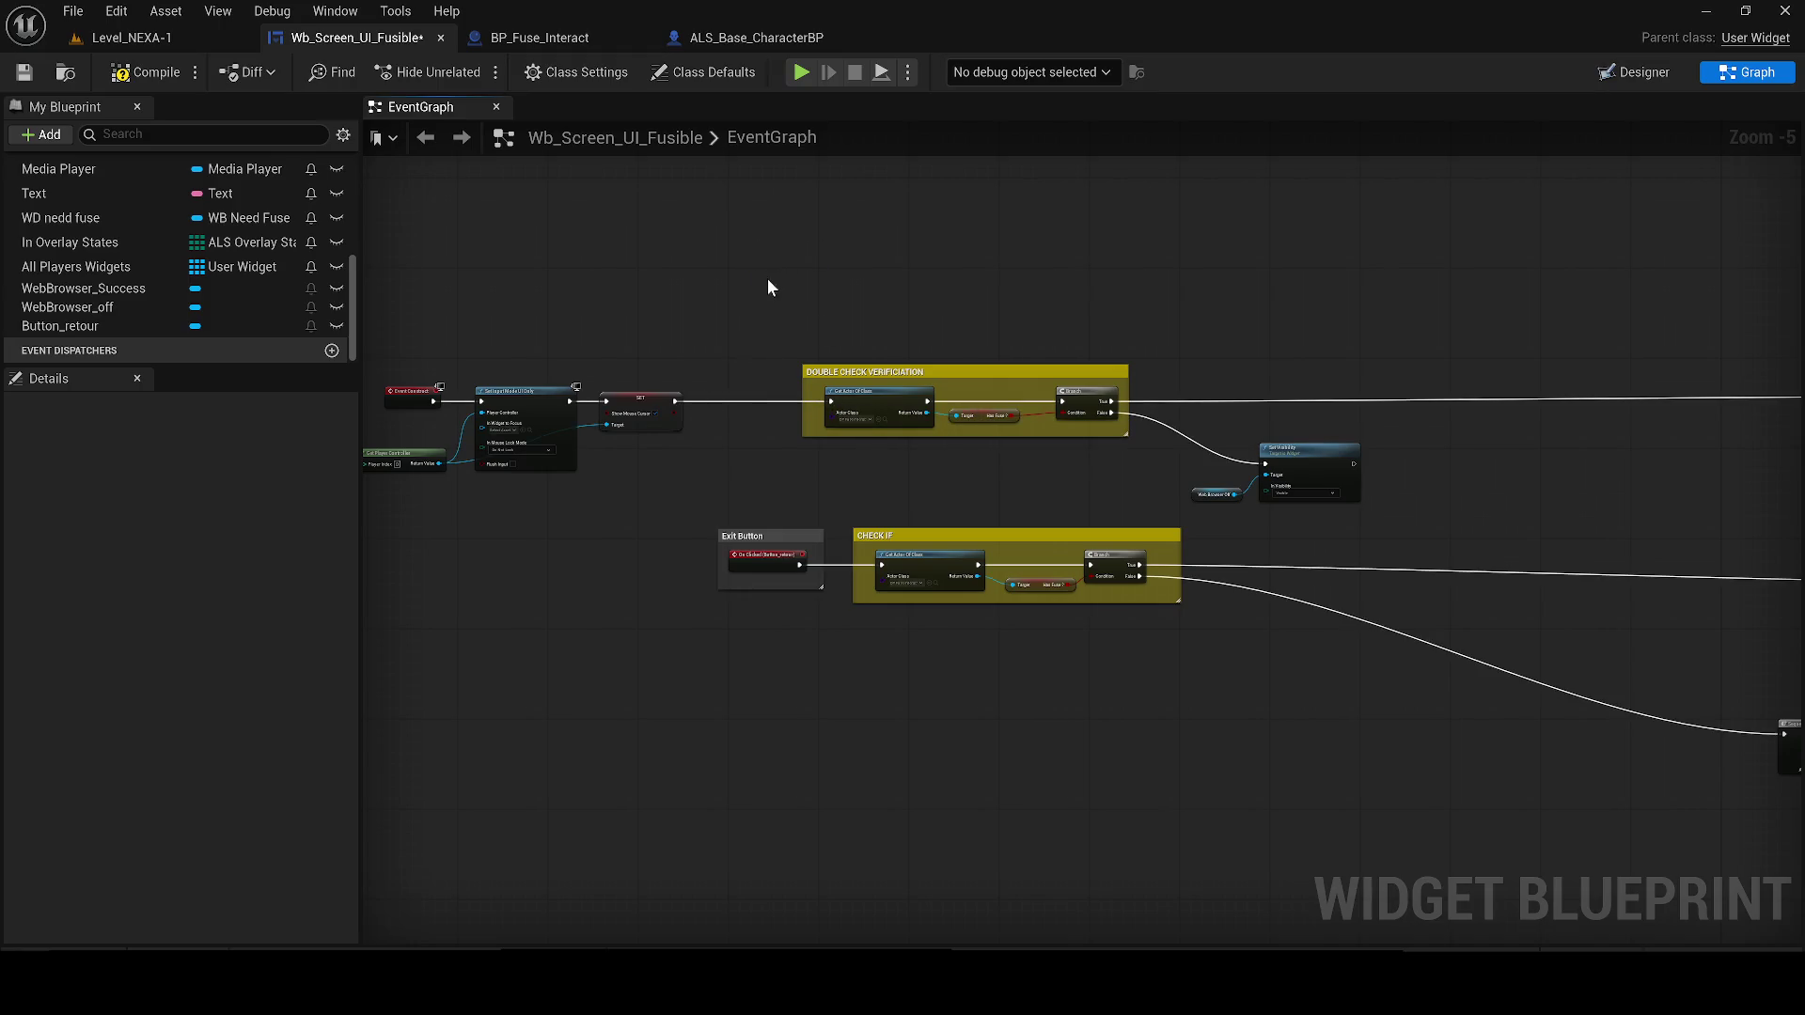
# Insert pasted Remove All Widgets nodes after the Exit Button event and between SET and double check
pyautogui.hotkey('ctrl', 'v')
pyautogui.hotkey('ctrl', 'v')
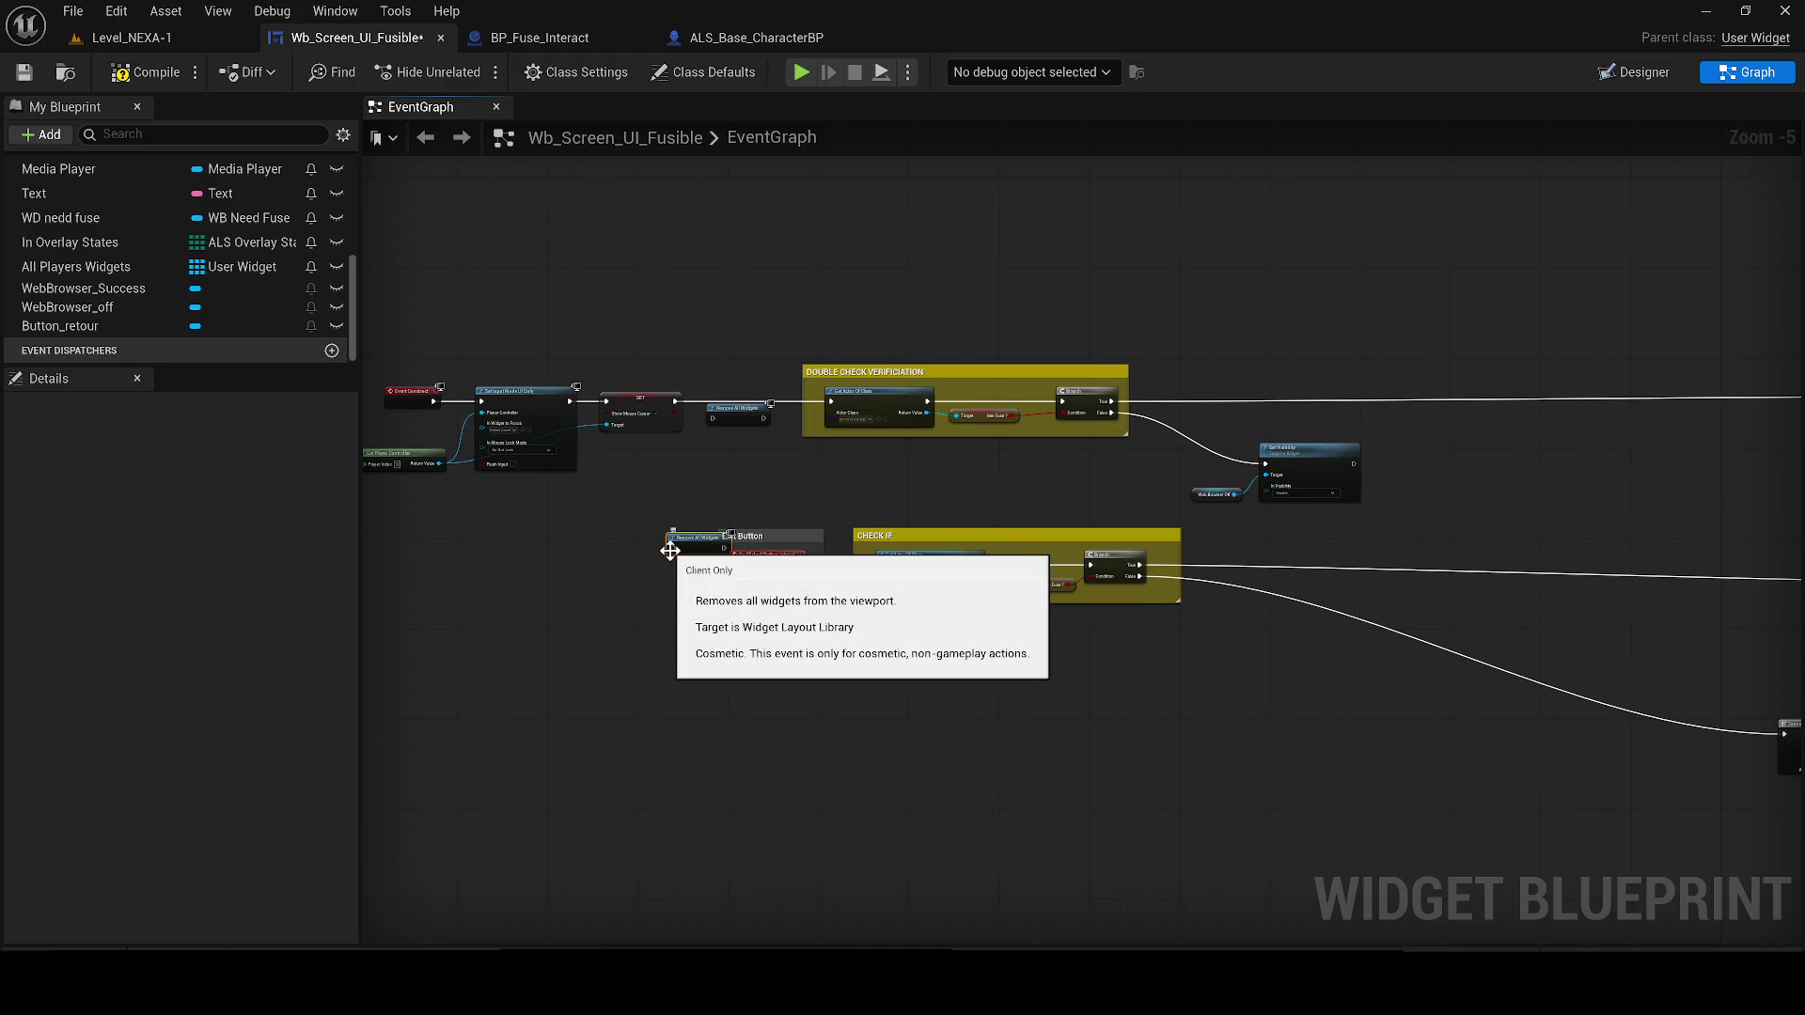
pyautogui.scroll(1, 669, 550)
pyautogui.scroll(2, 696, 553)
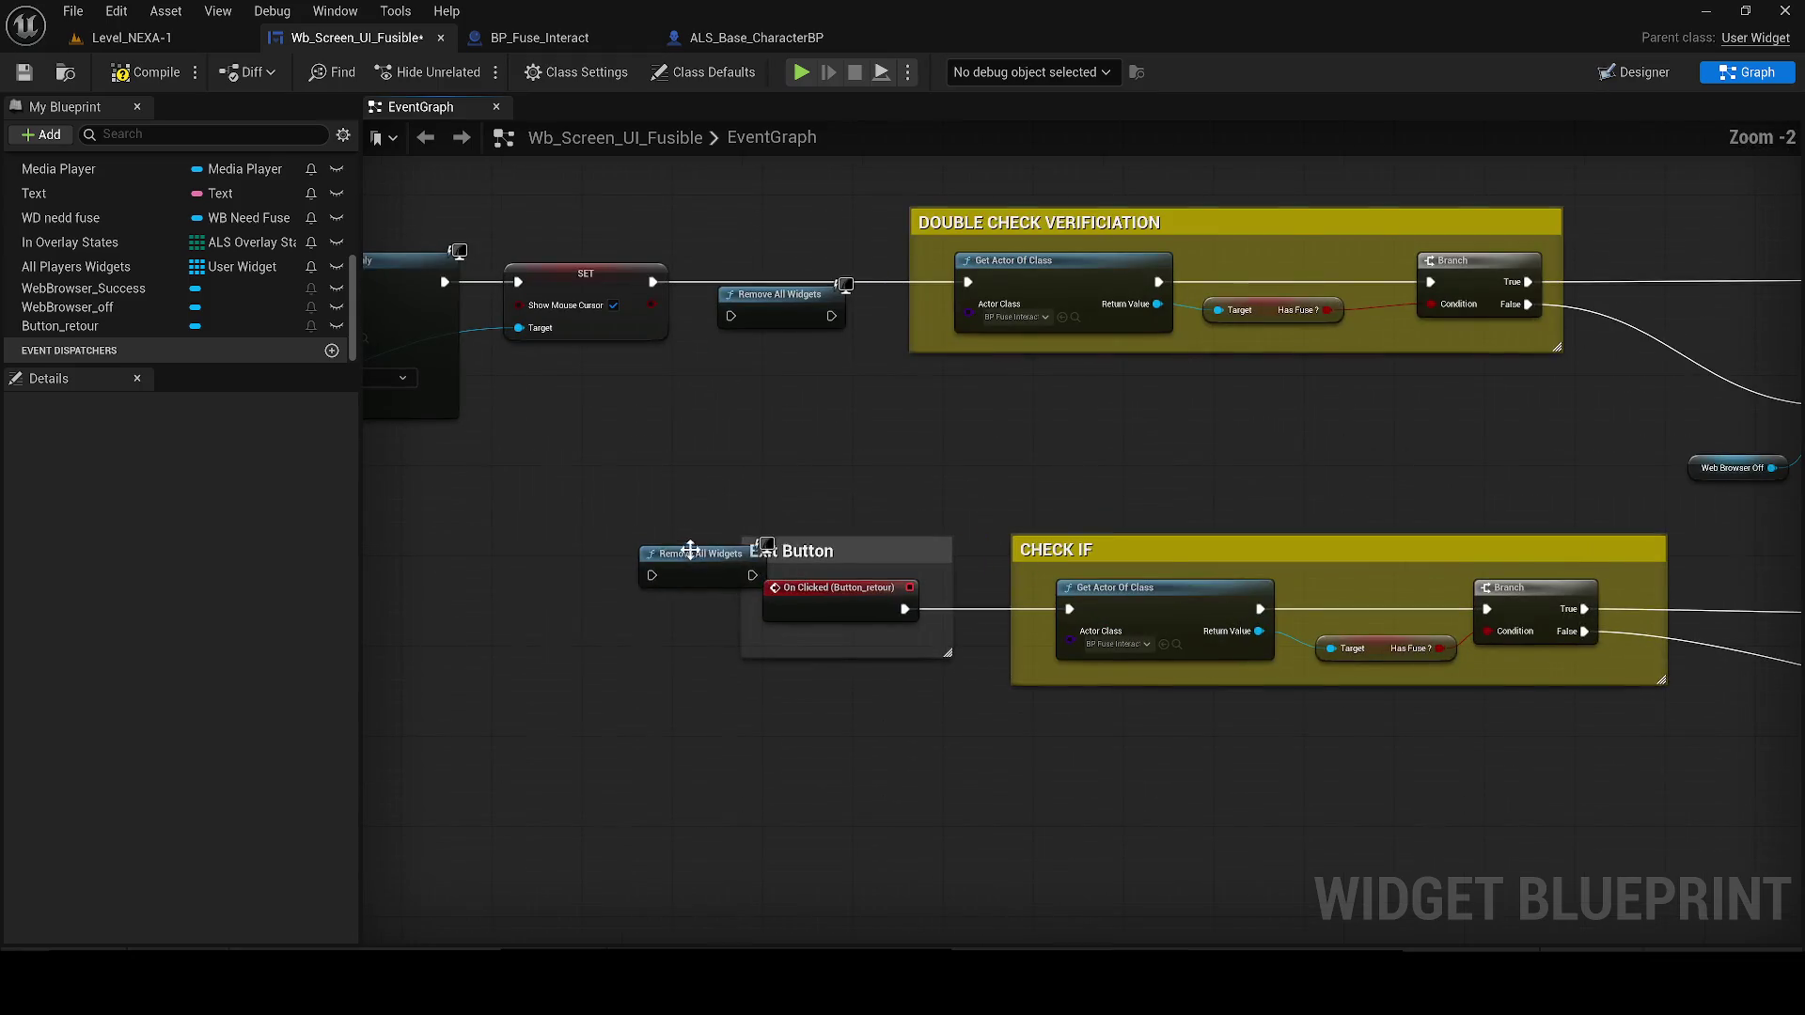
pyautogui.moveTo(696, 553); pyautogui.dragTo(742, 442)
pyautogui.click(827, 551)
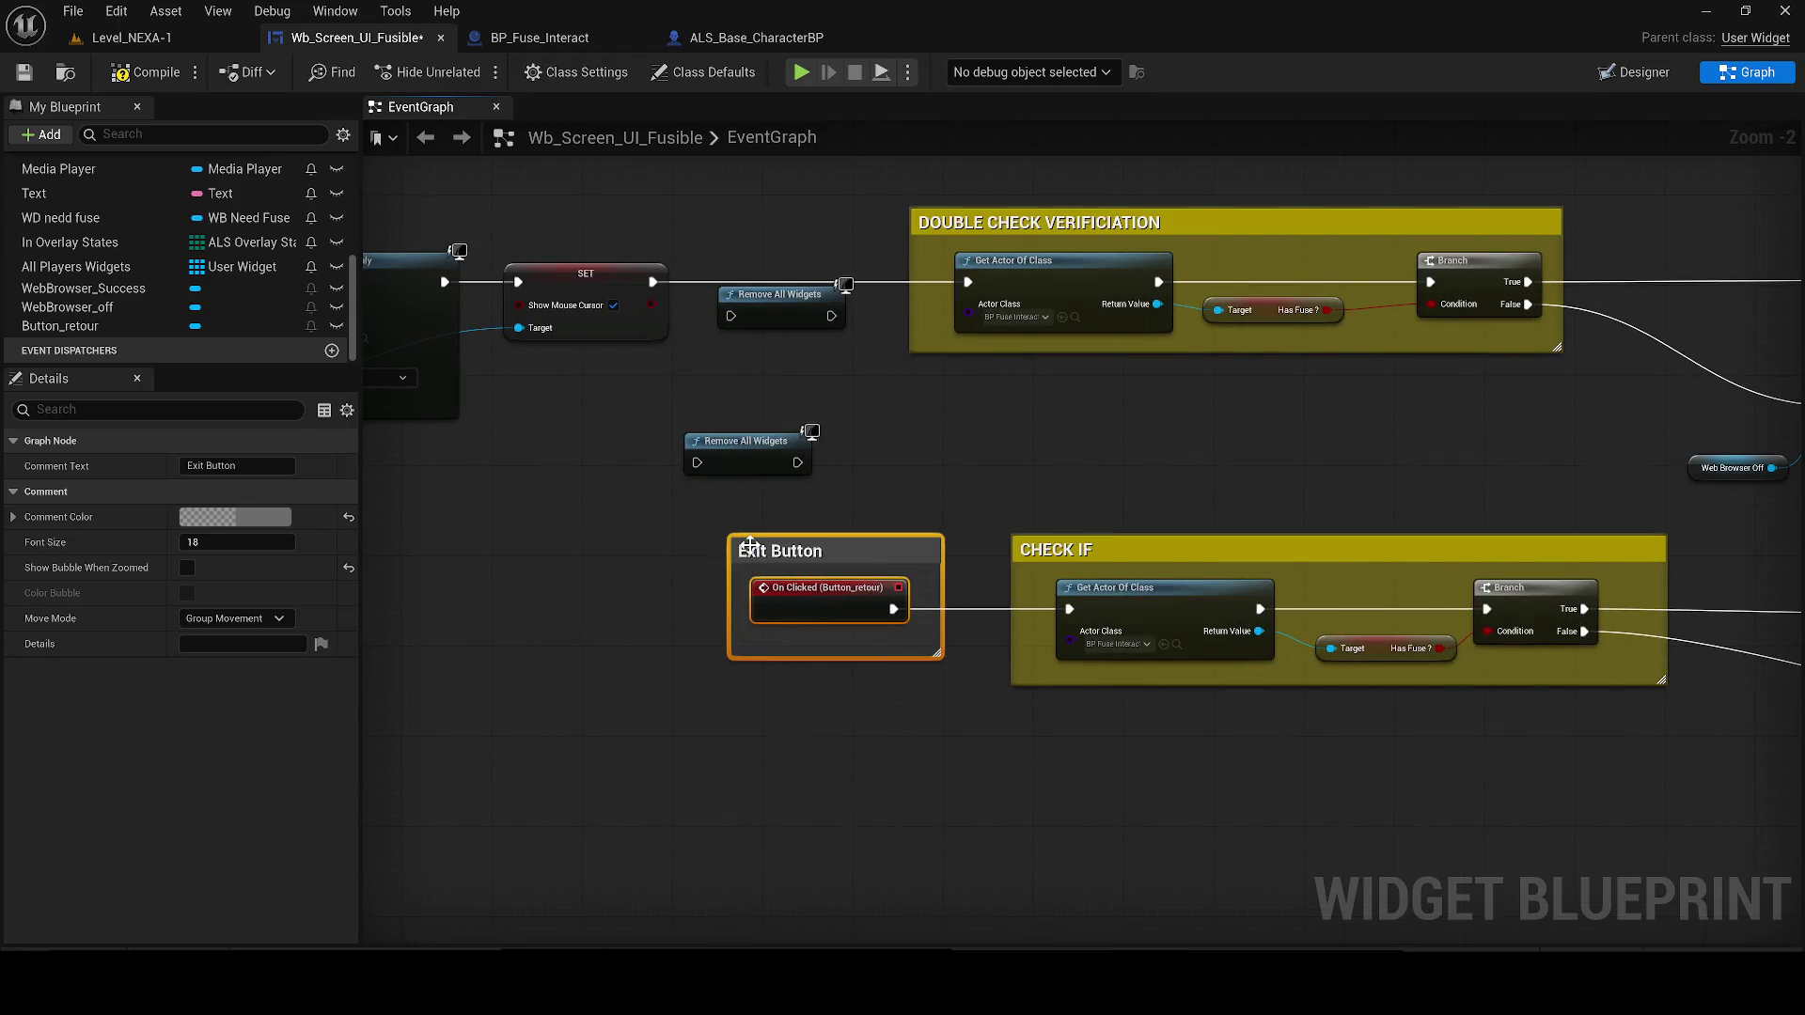
pyautogui.moveTo(827, 551); pyautogui.dragTo(615, 551)
pyautogui.moveTo(740, 442)
pyautogui.mouseDown()
pyautogui.moveTo(842, 600)
pyautogui.moveTo(1166, 609)
pyautogui.mouseUp()
pyautogui.scroll(2, 779, 604)
pyautogui.scroll(-2, 893, 504)
pyautogui.moveTo(875, 488)
pyautogui.mouseDown()
pyautogui.moveTo(985, 516)
pyautogui.moveTo(1119, 485)
pyautogui.mouseUp()
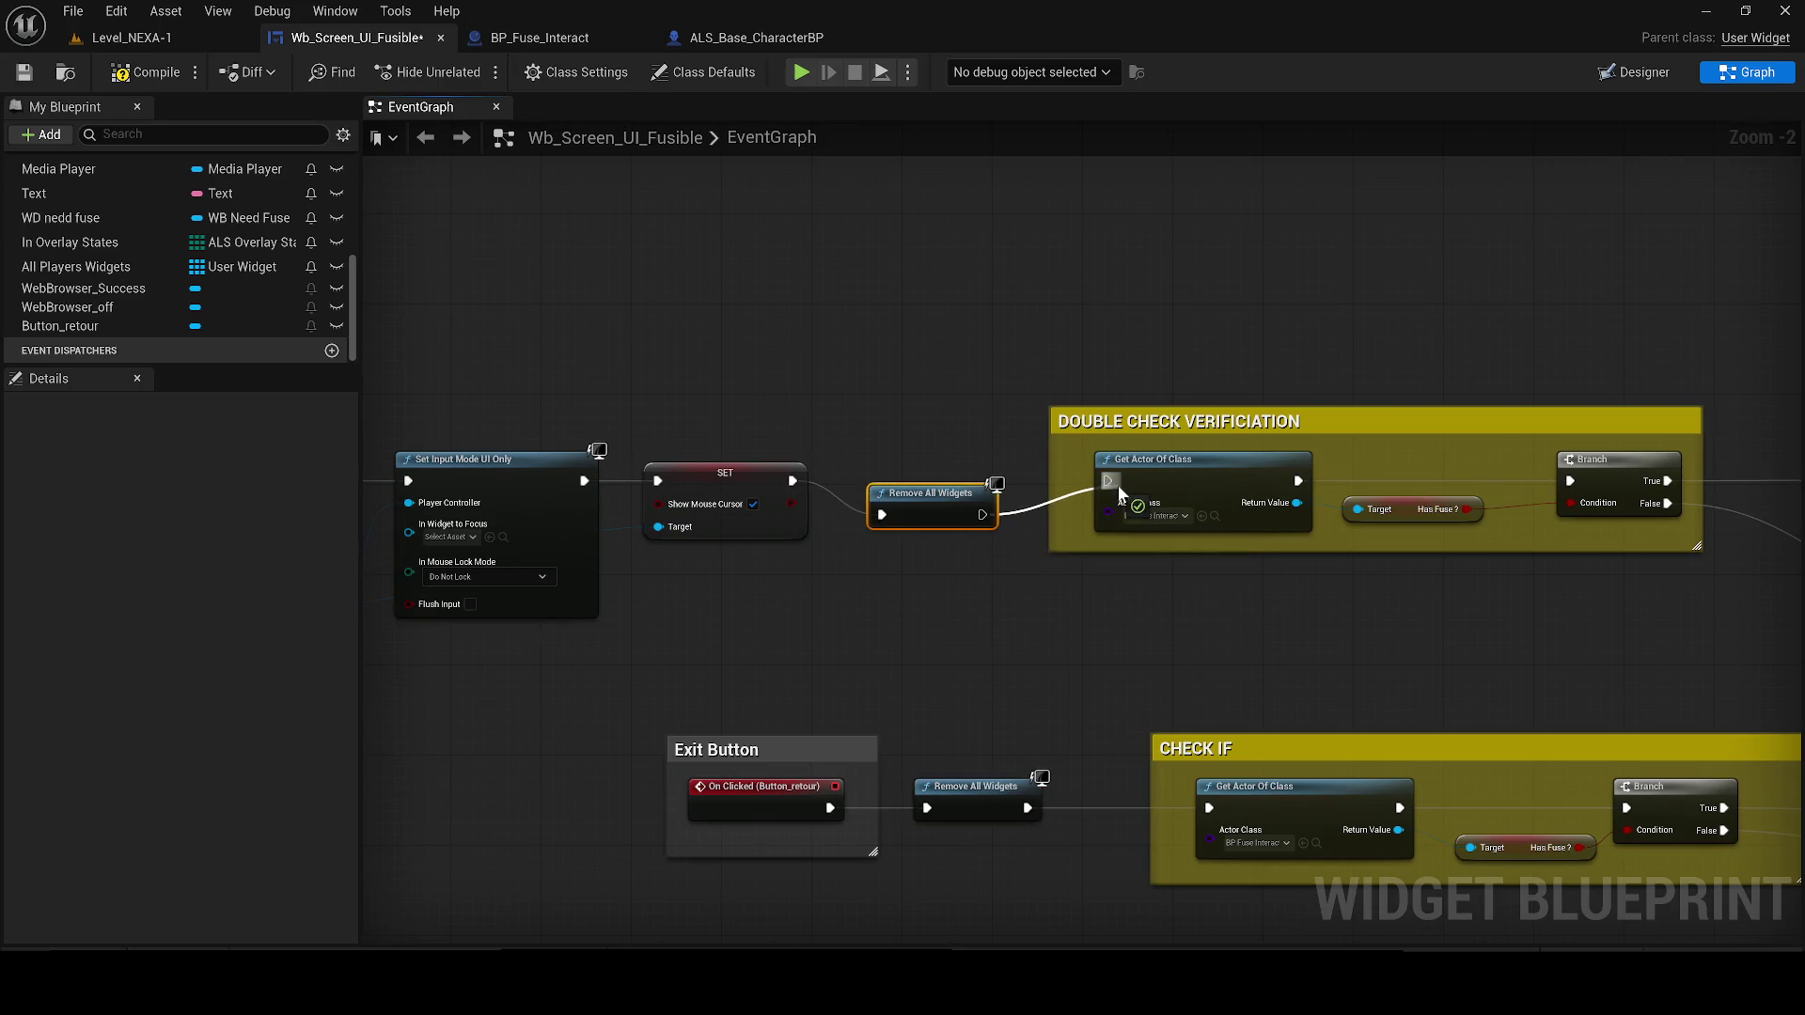
# Play-test the terminal, confirm ACCÈS REFUSÉ appears without a fuse, and close it with RETOUR
pyautogui.press('q')
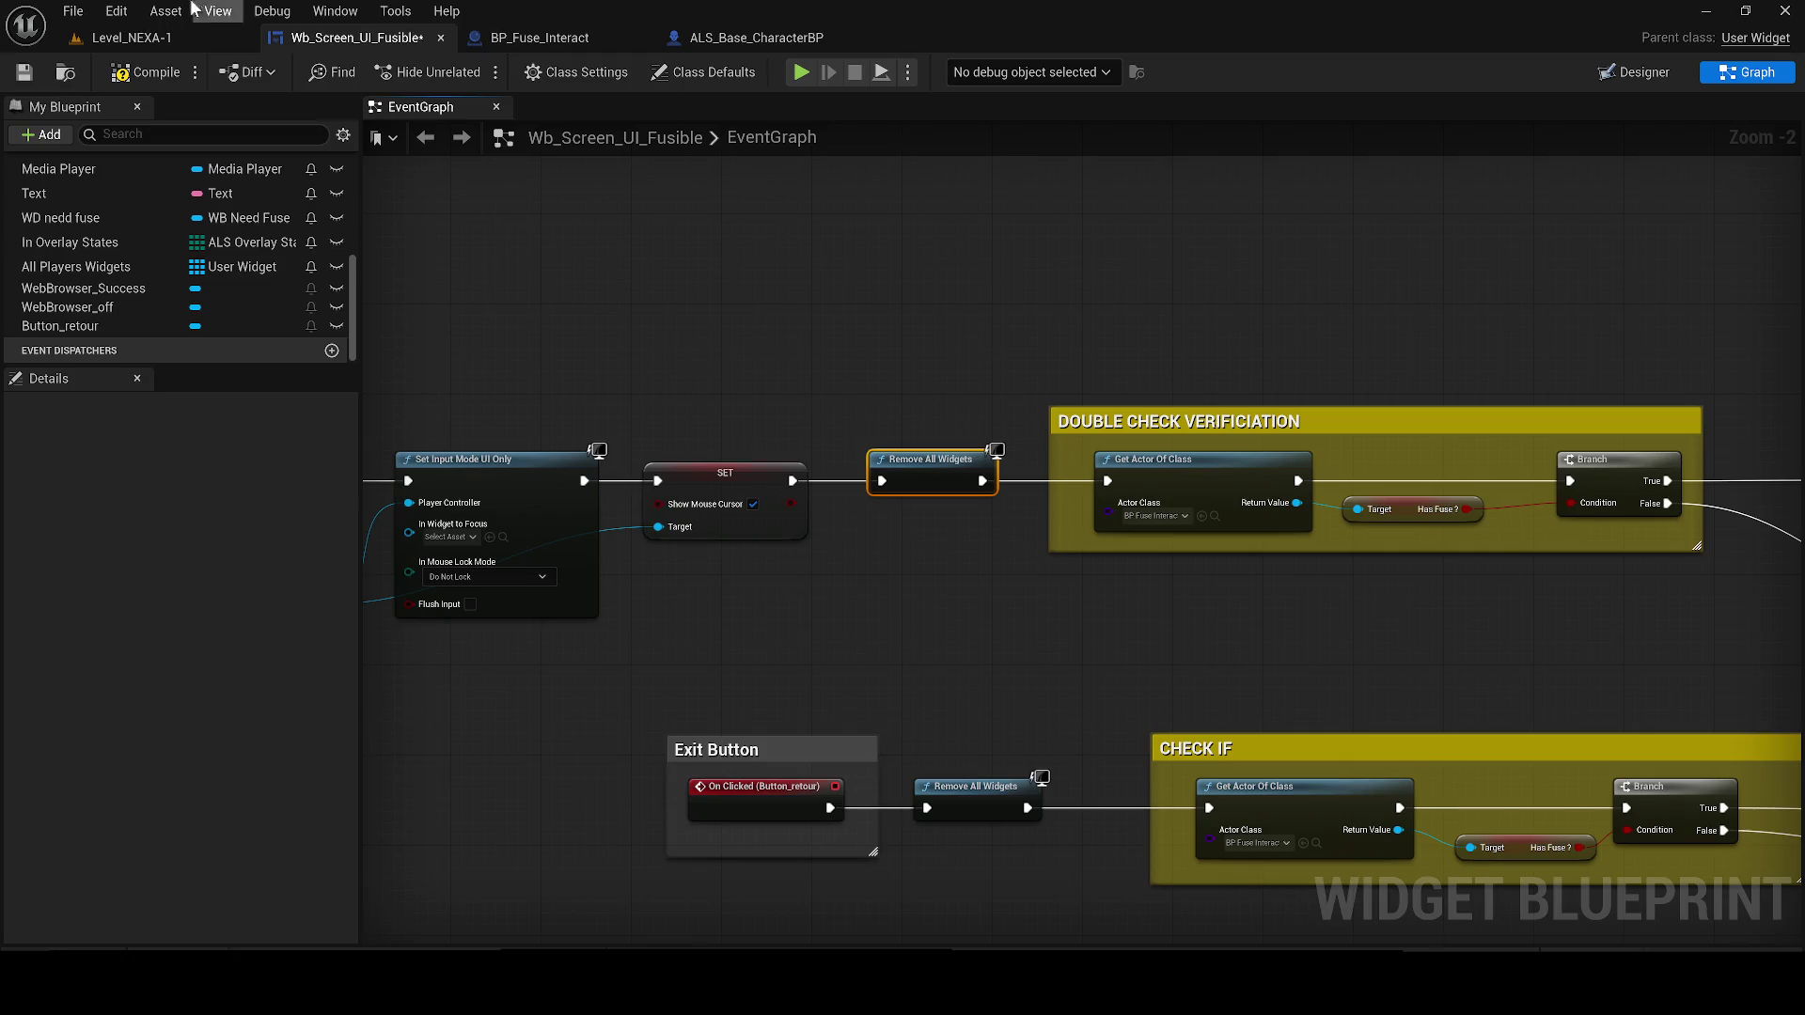
pyautogui.click(132, 37)
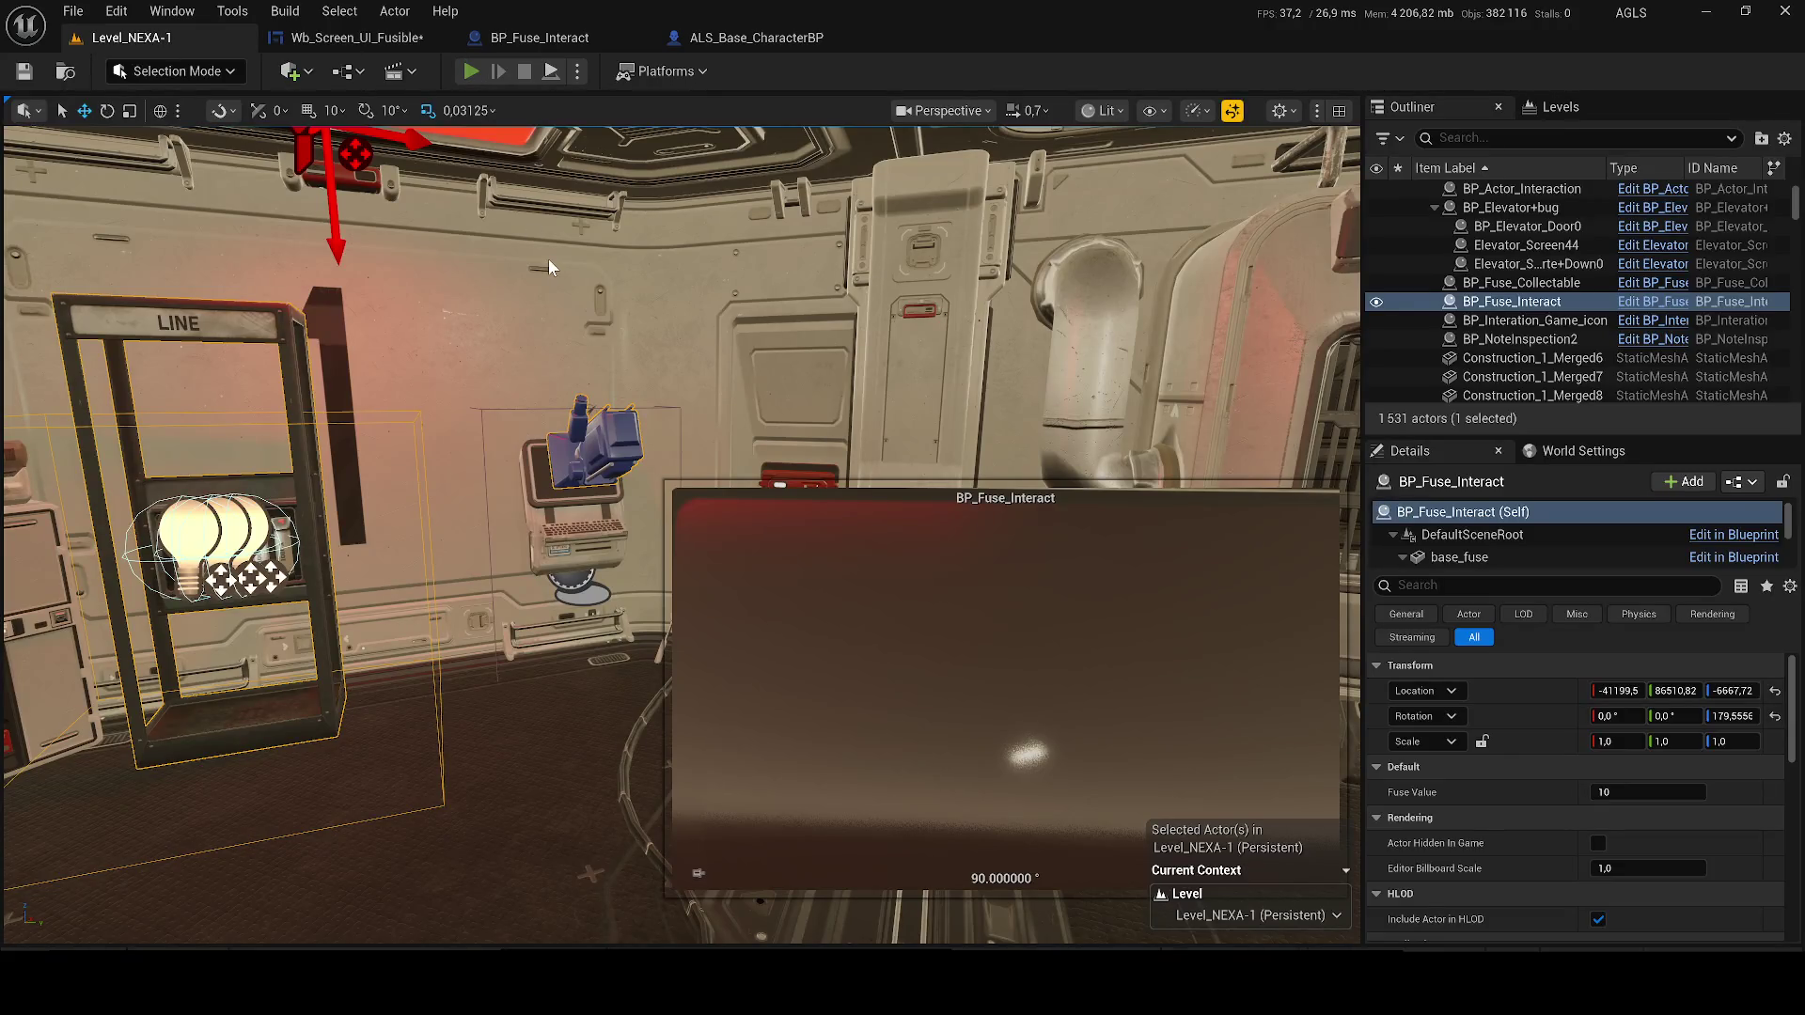
pyautogui.hotkey('alt', 'p')
pyautogui.press('w')
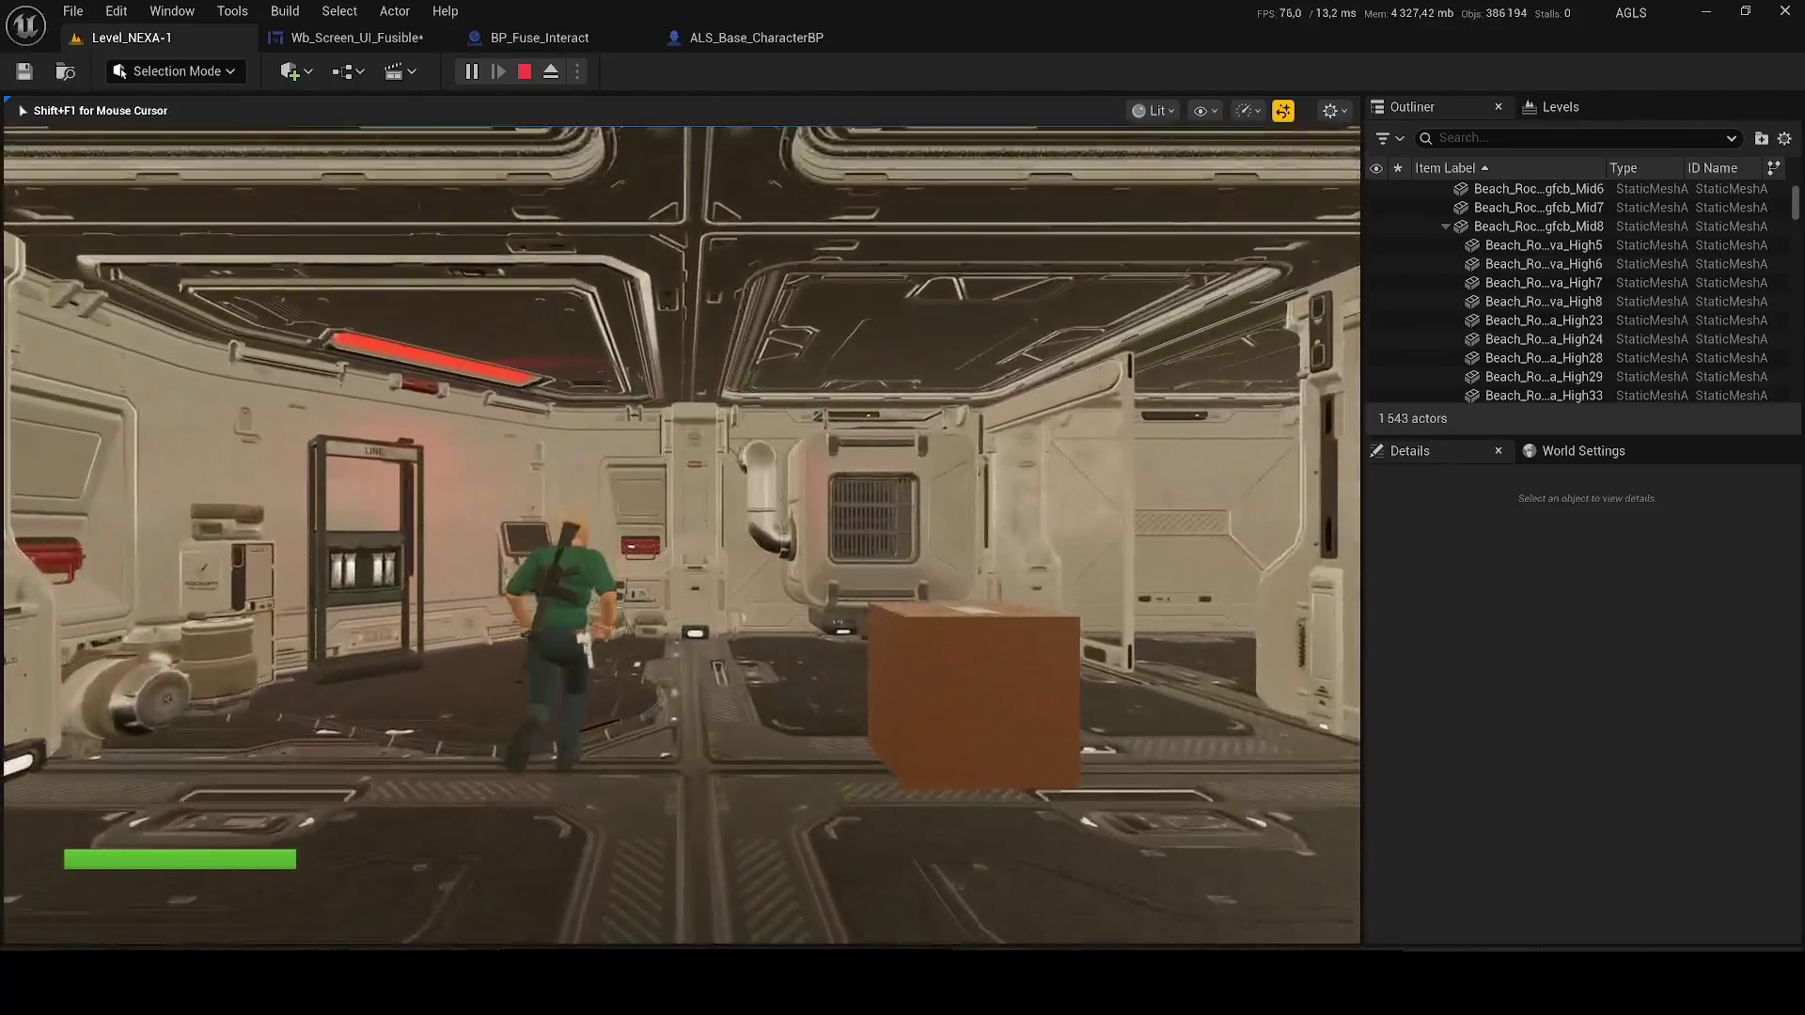
pyautogui.press('a')
pyautogui.press('e')
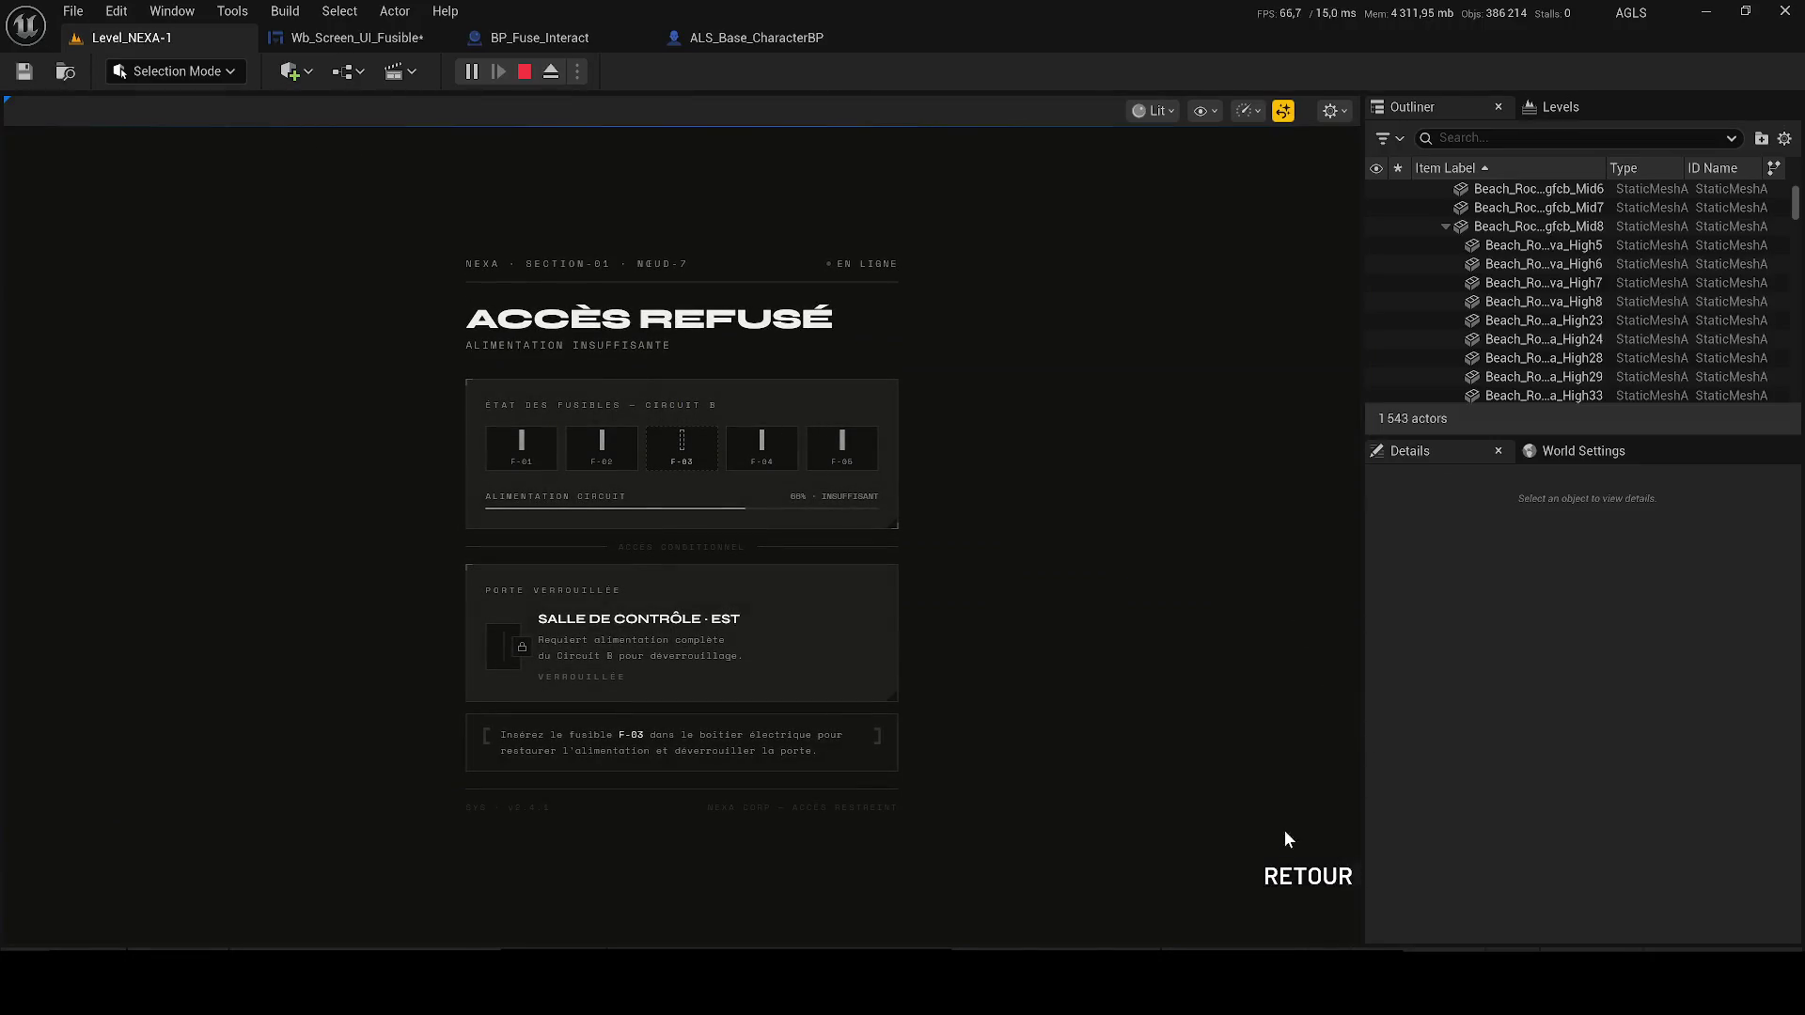
pyautogui.click(1282, 882)
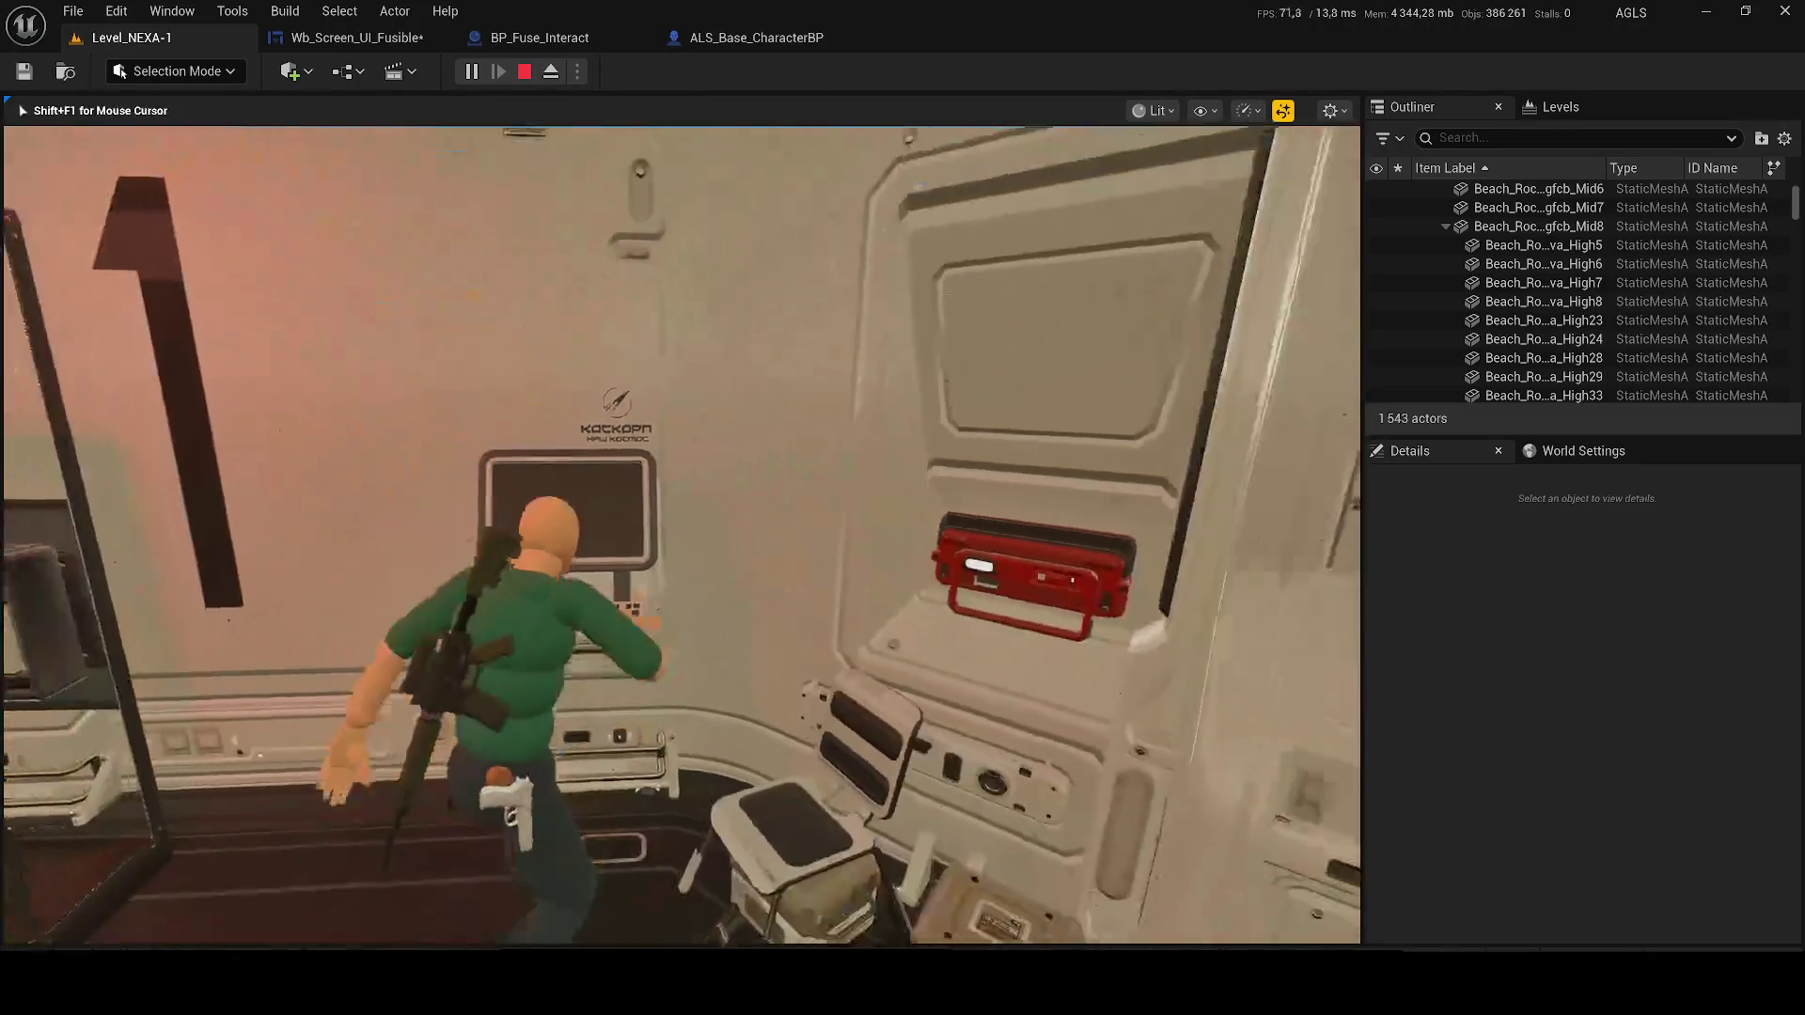
pyautogui.press('w')
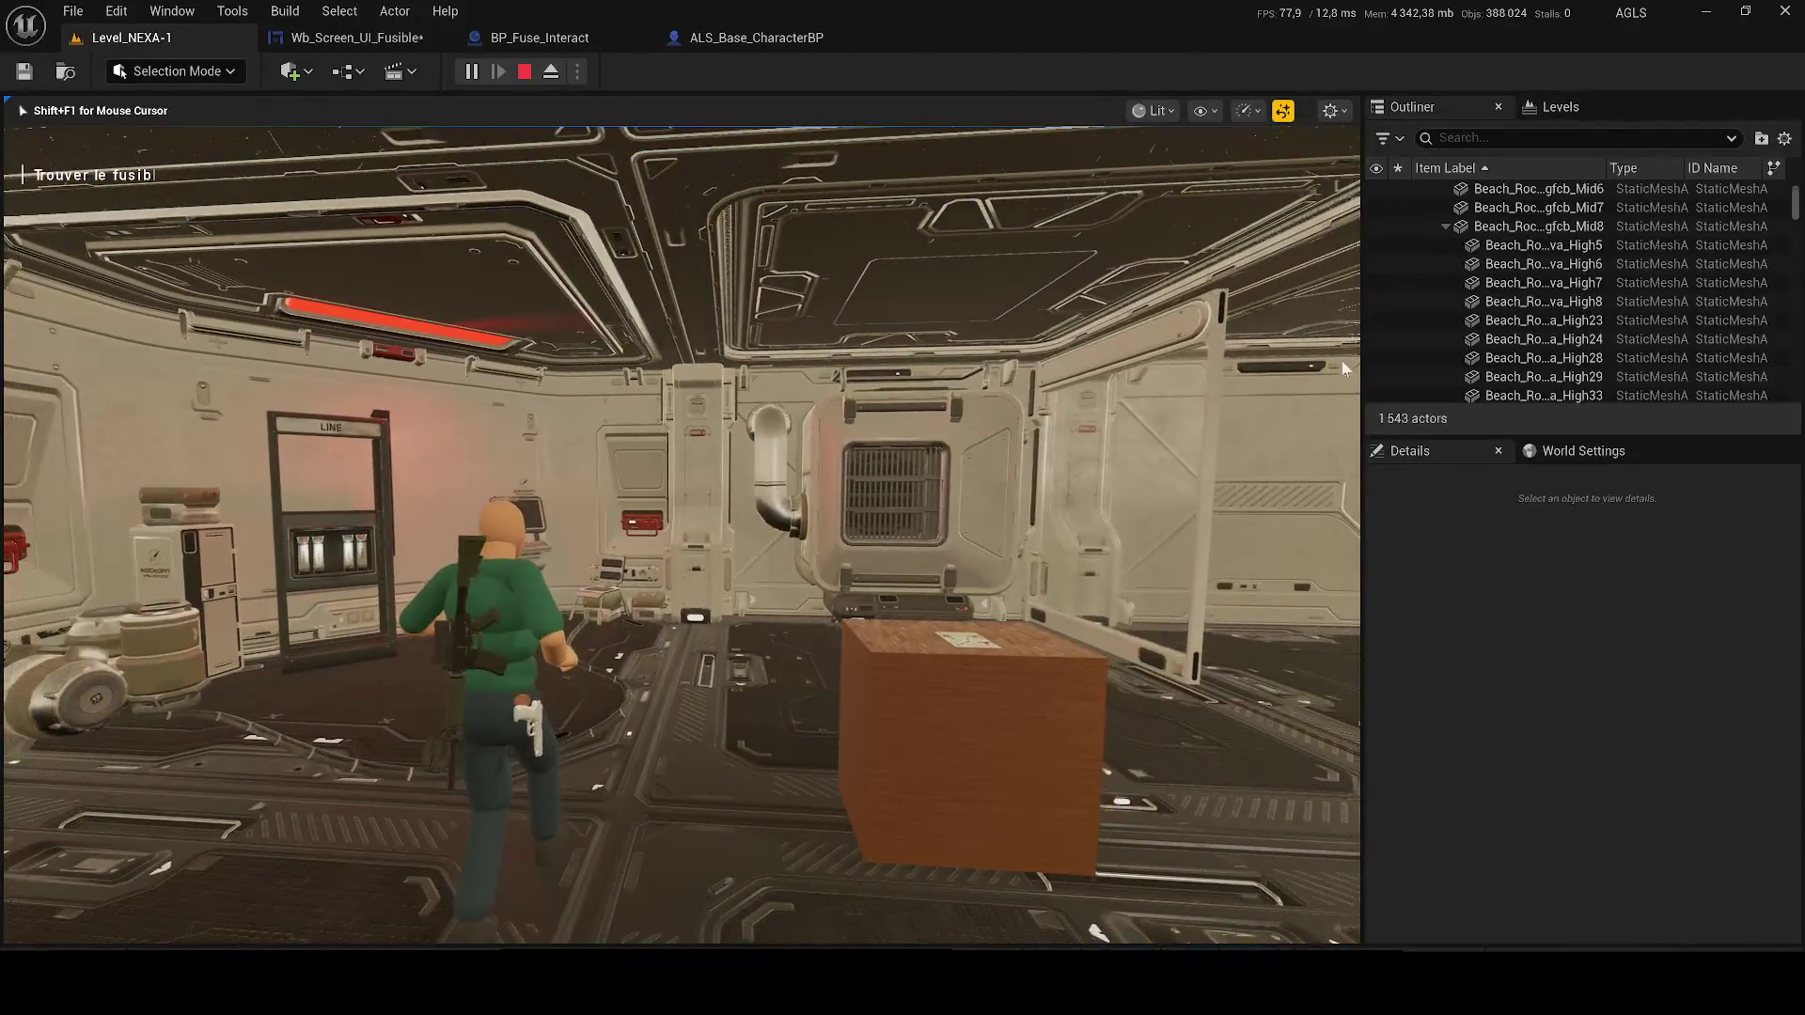
pyautogui.press('Escape')
# Replay the level, use the weapon wheel, and interact with the terminal again
pyautogui.click(469, 73)
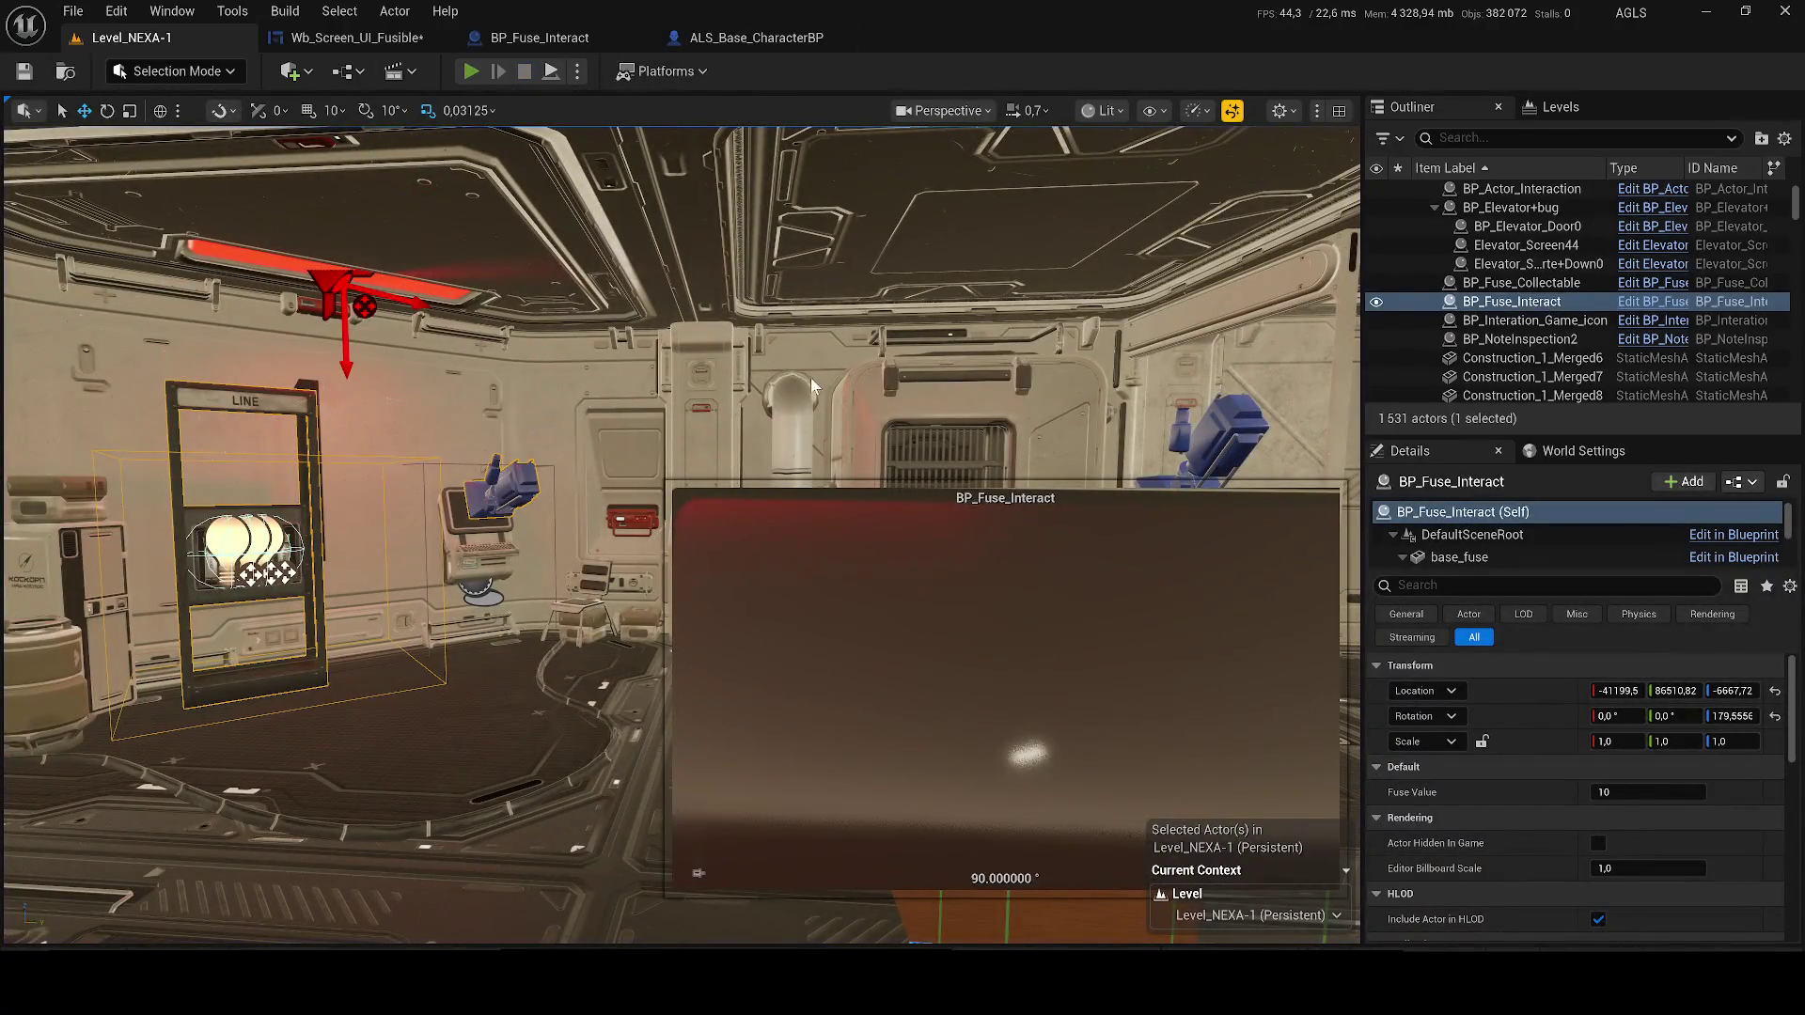
pyautogui.press('Tab')
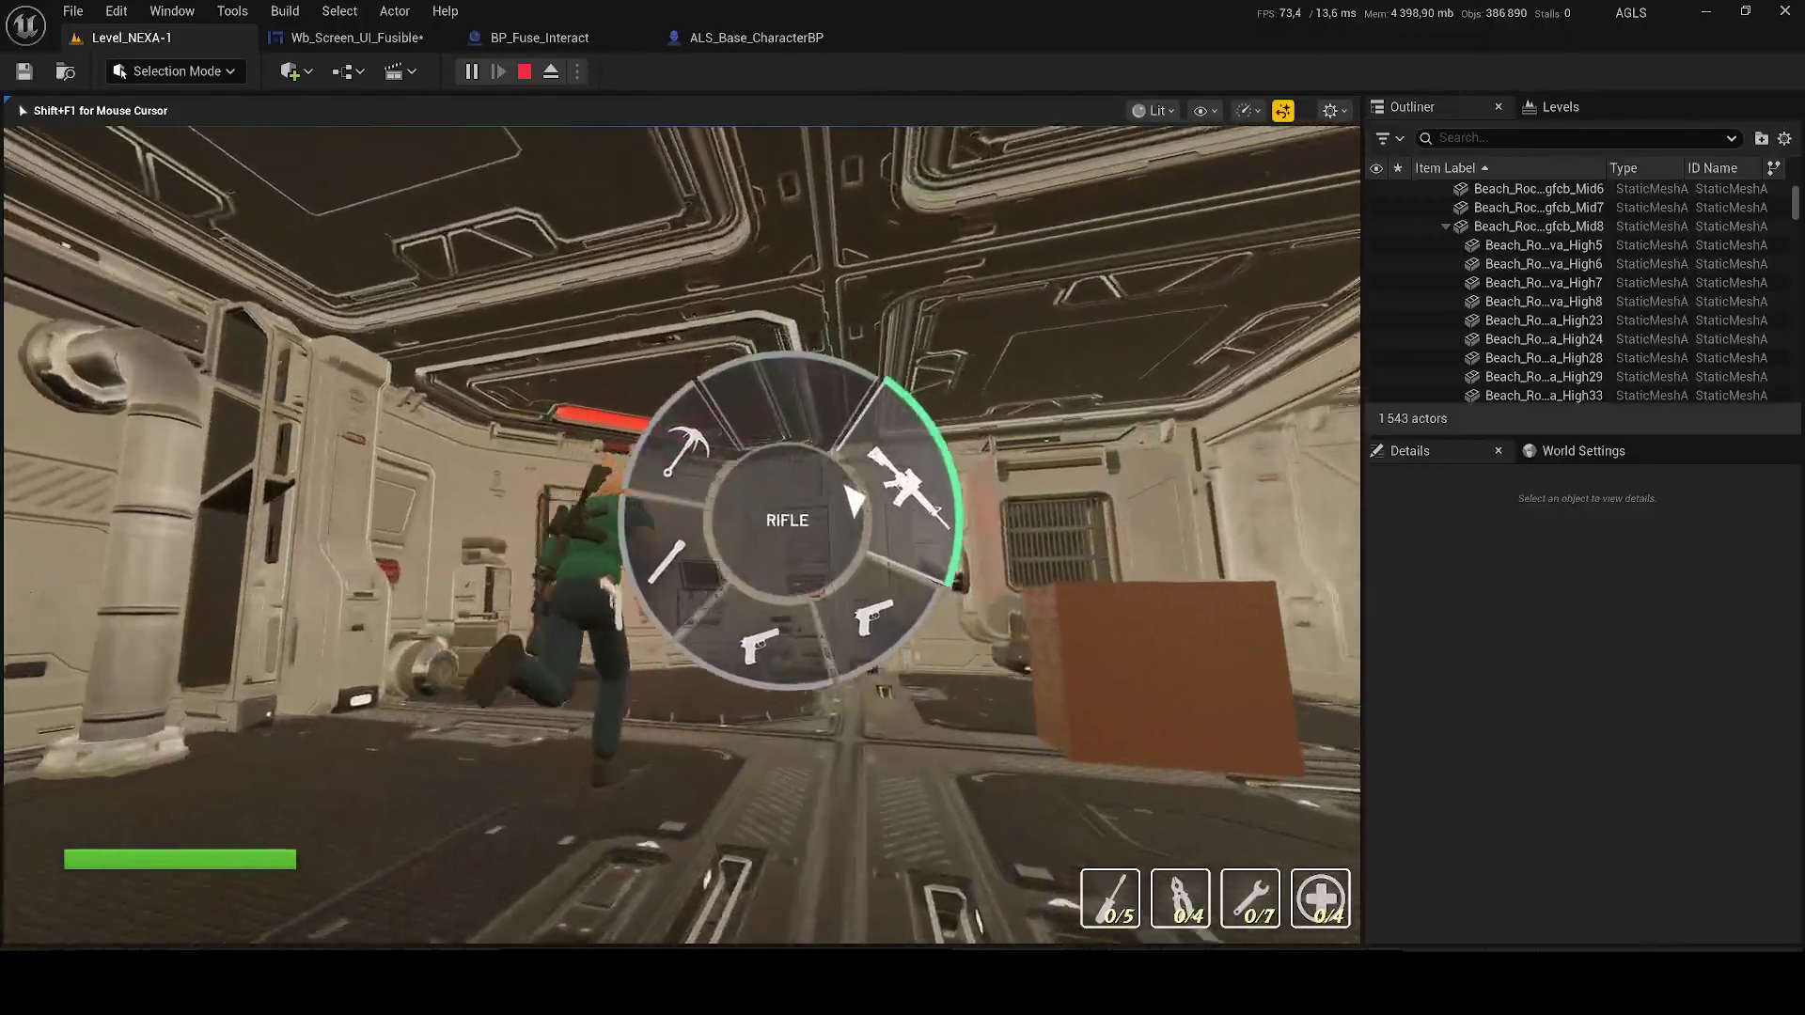
pyautogui.press('Tab')
pyautogui.press('e')
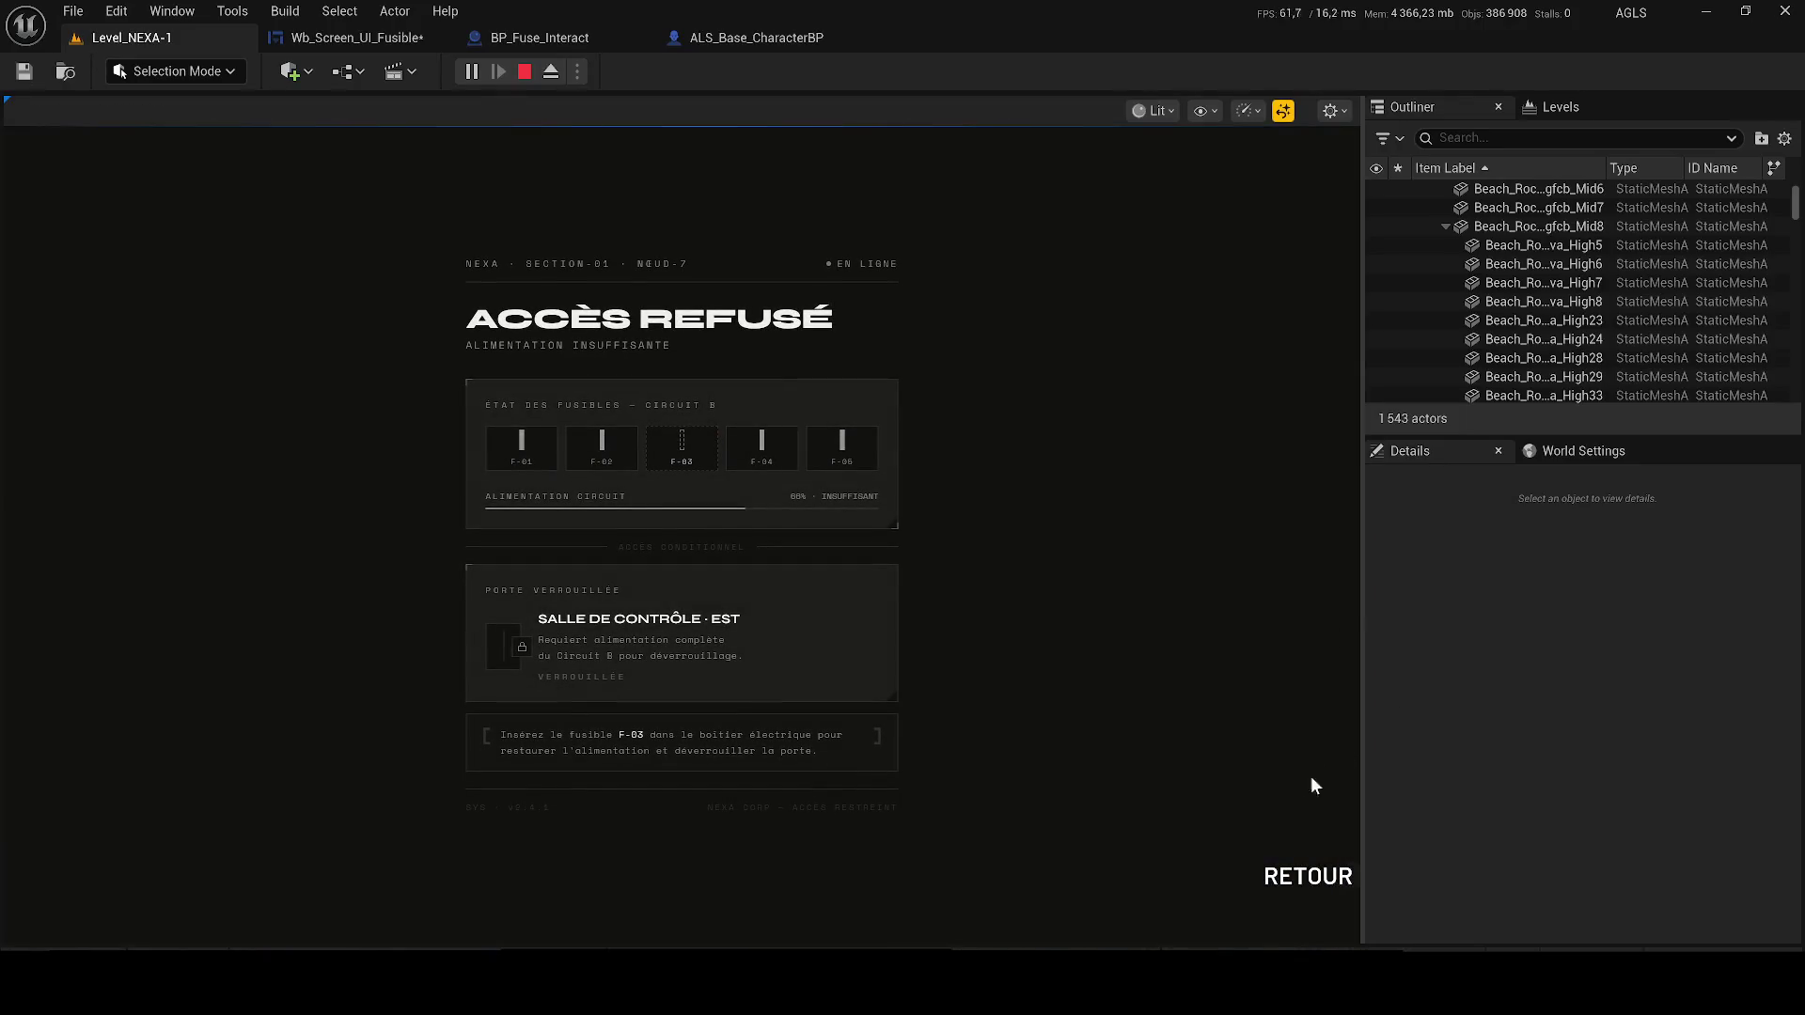
pyautogui.click(1308, 876)
pyautogui.press('Tab')
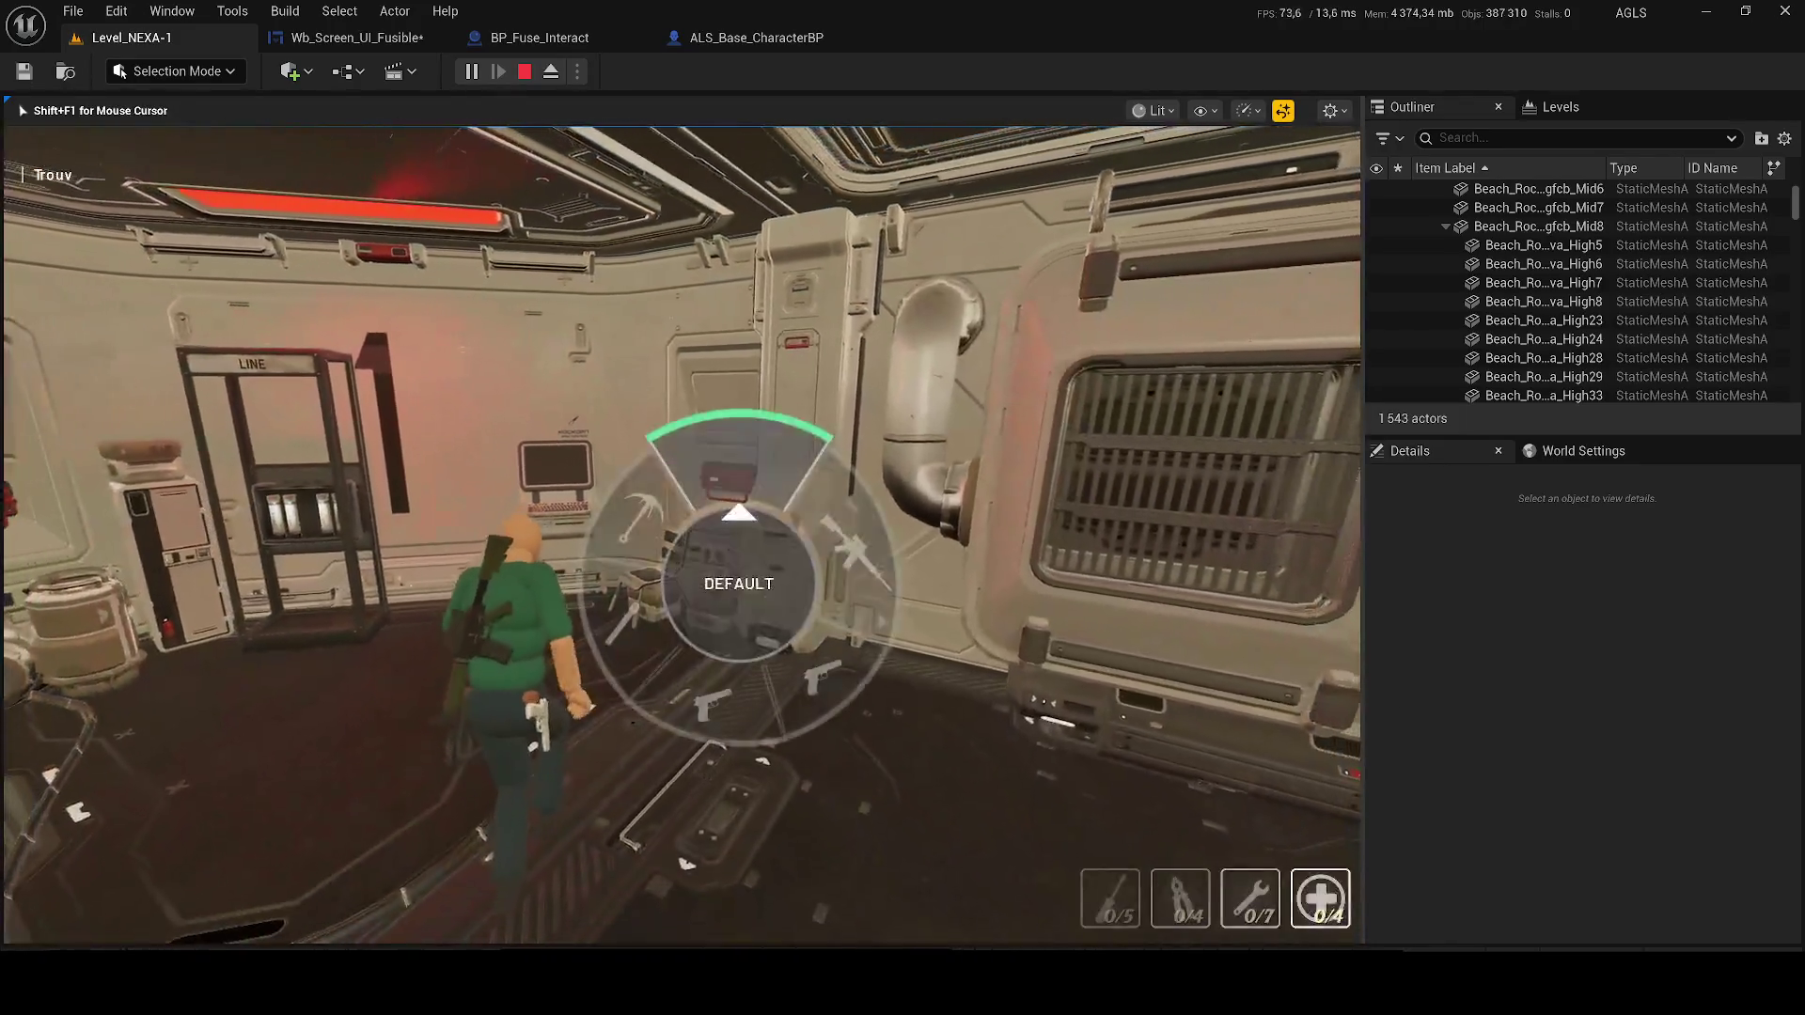
pyautogui.press('Escape')
# Run a third play session, open the fuse screen at the terminal, close it, and stop
pyautogui.click(471, 72)
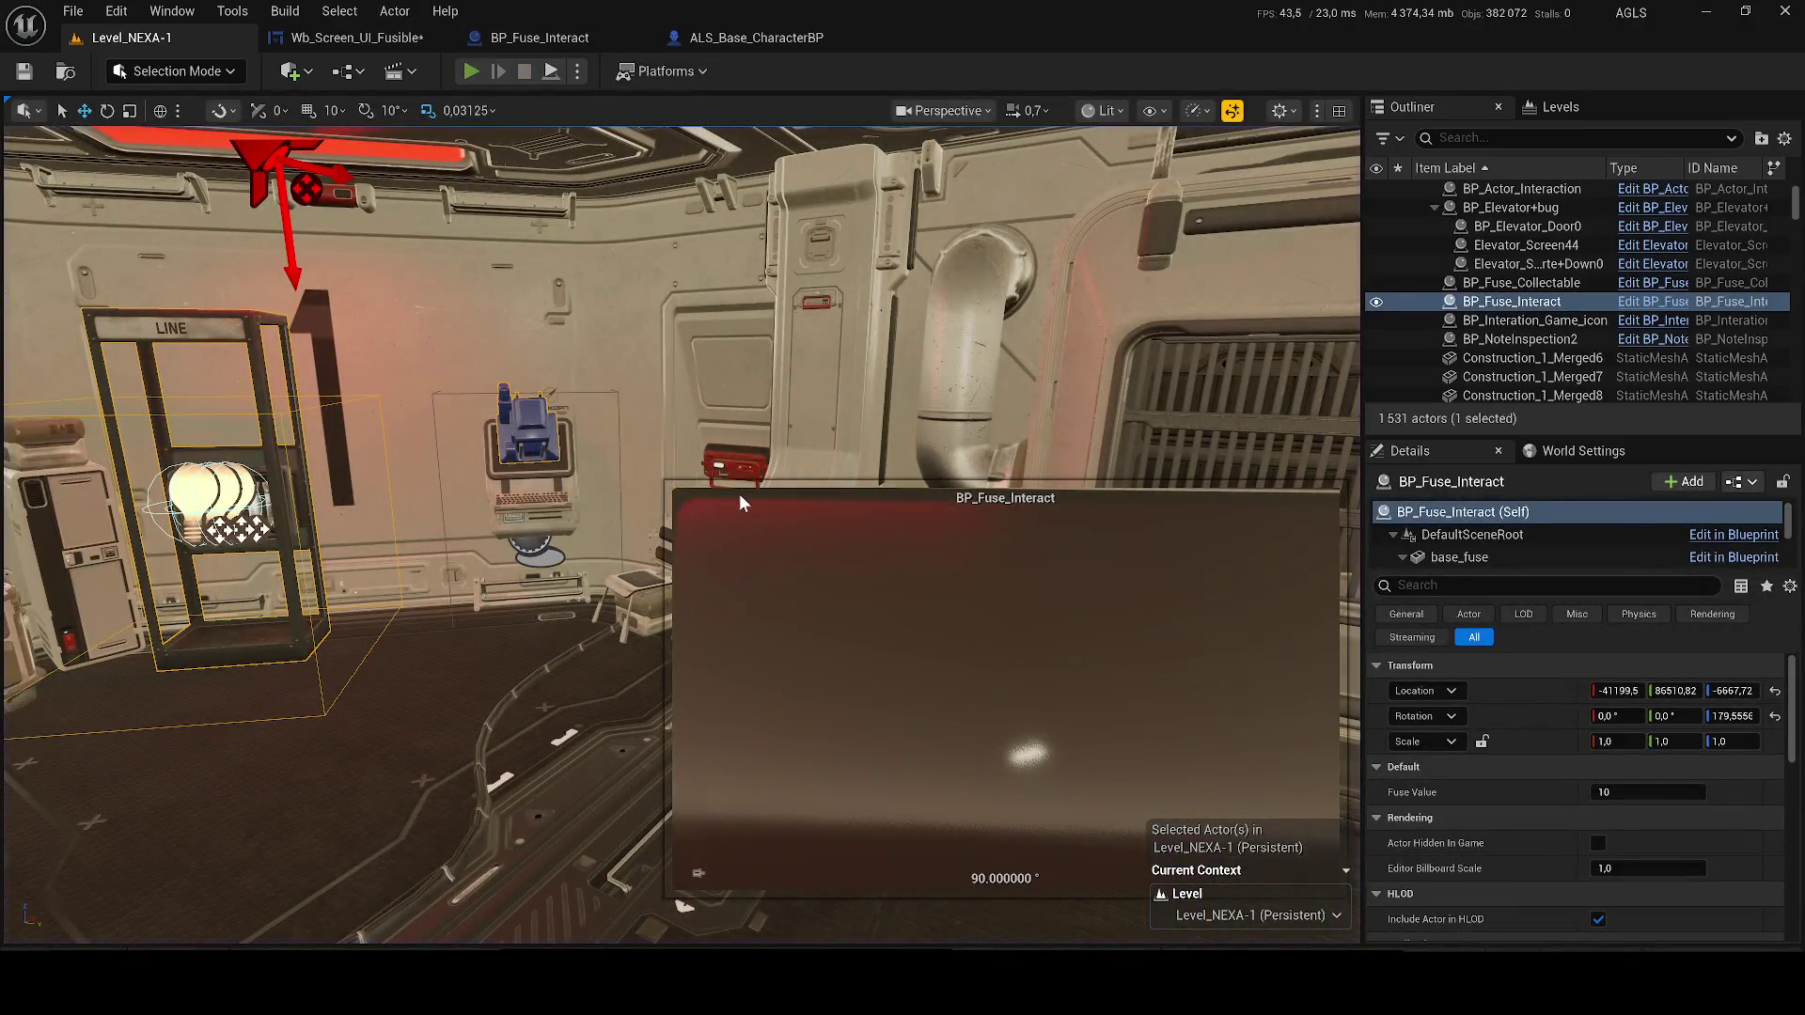
pyautogui.press('w')
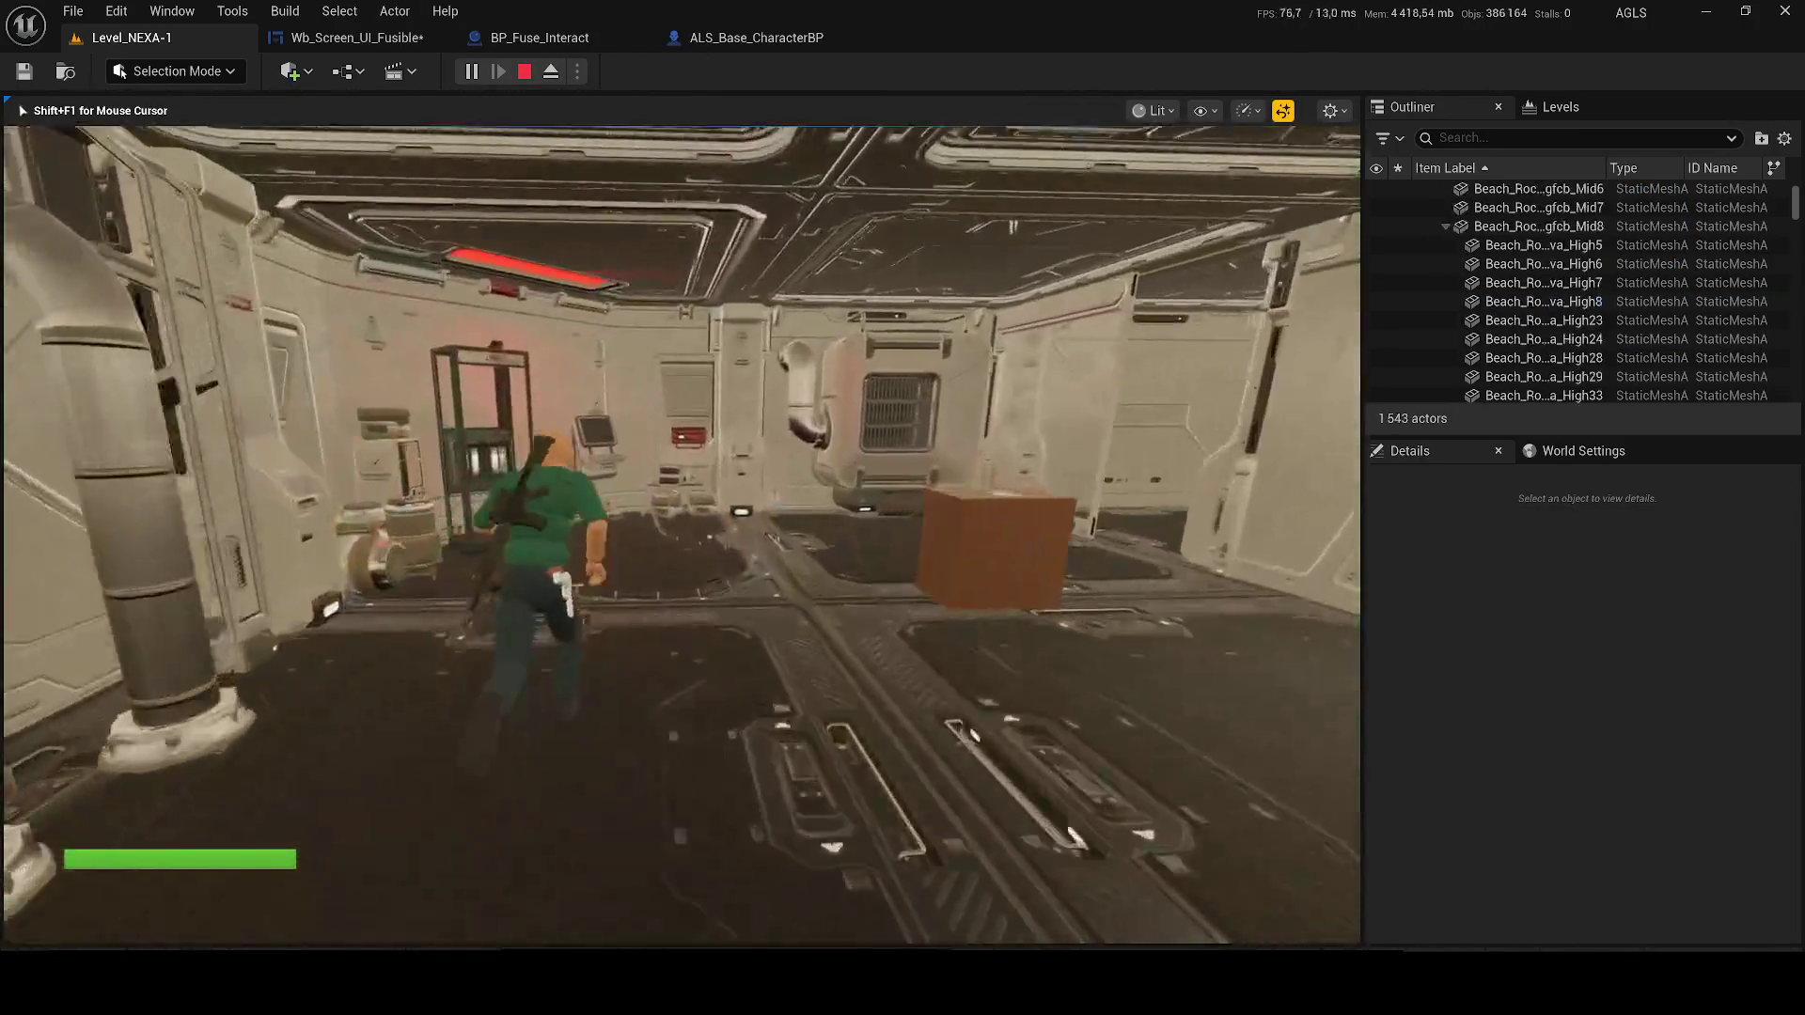
pyautogui.press('e')
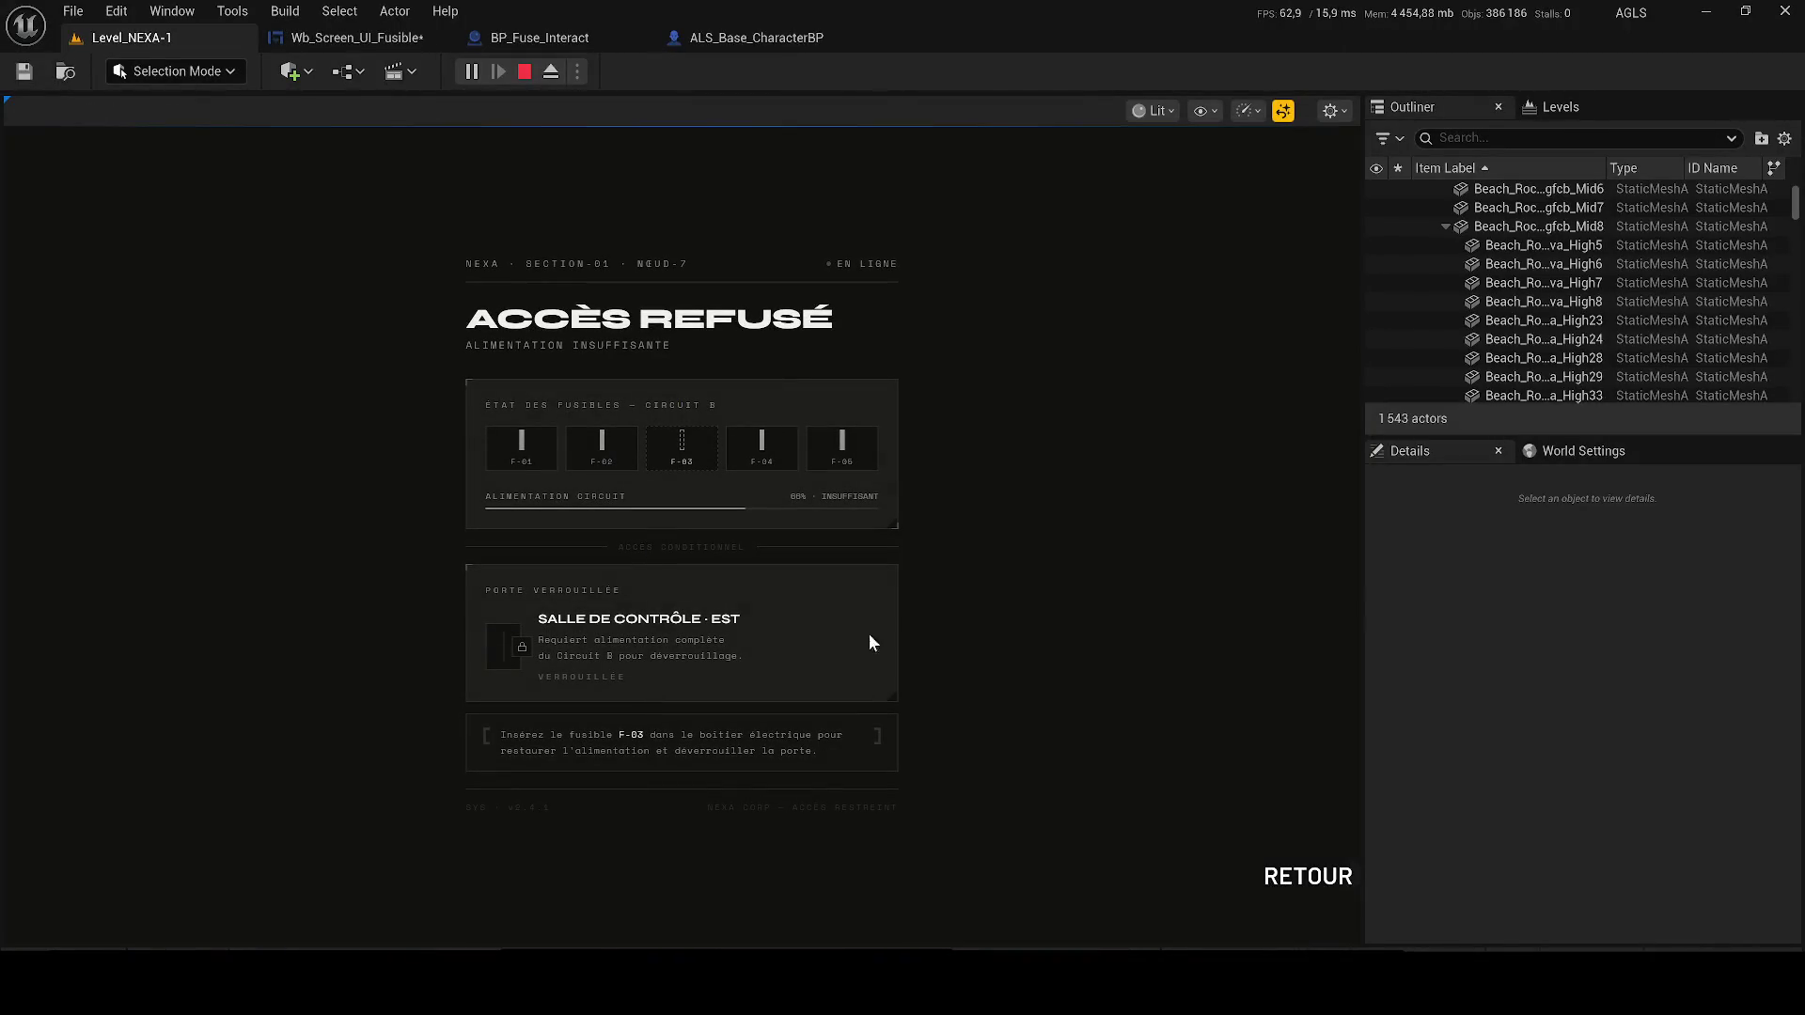
pyautogui.click(1307, 876)
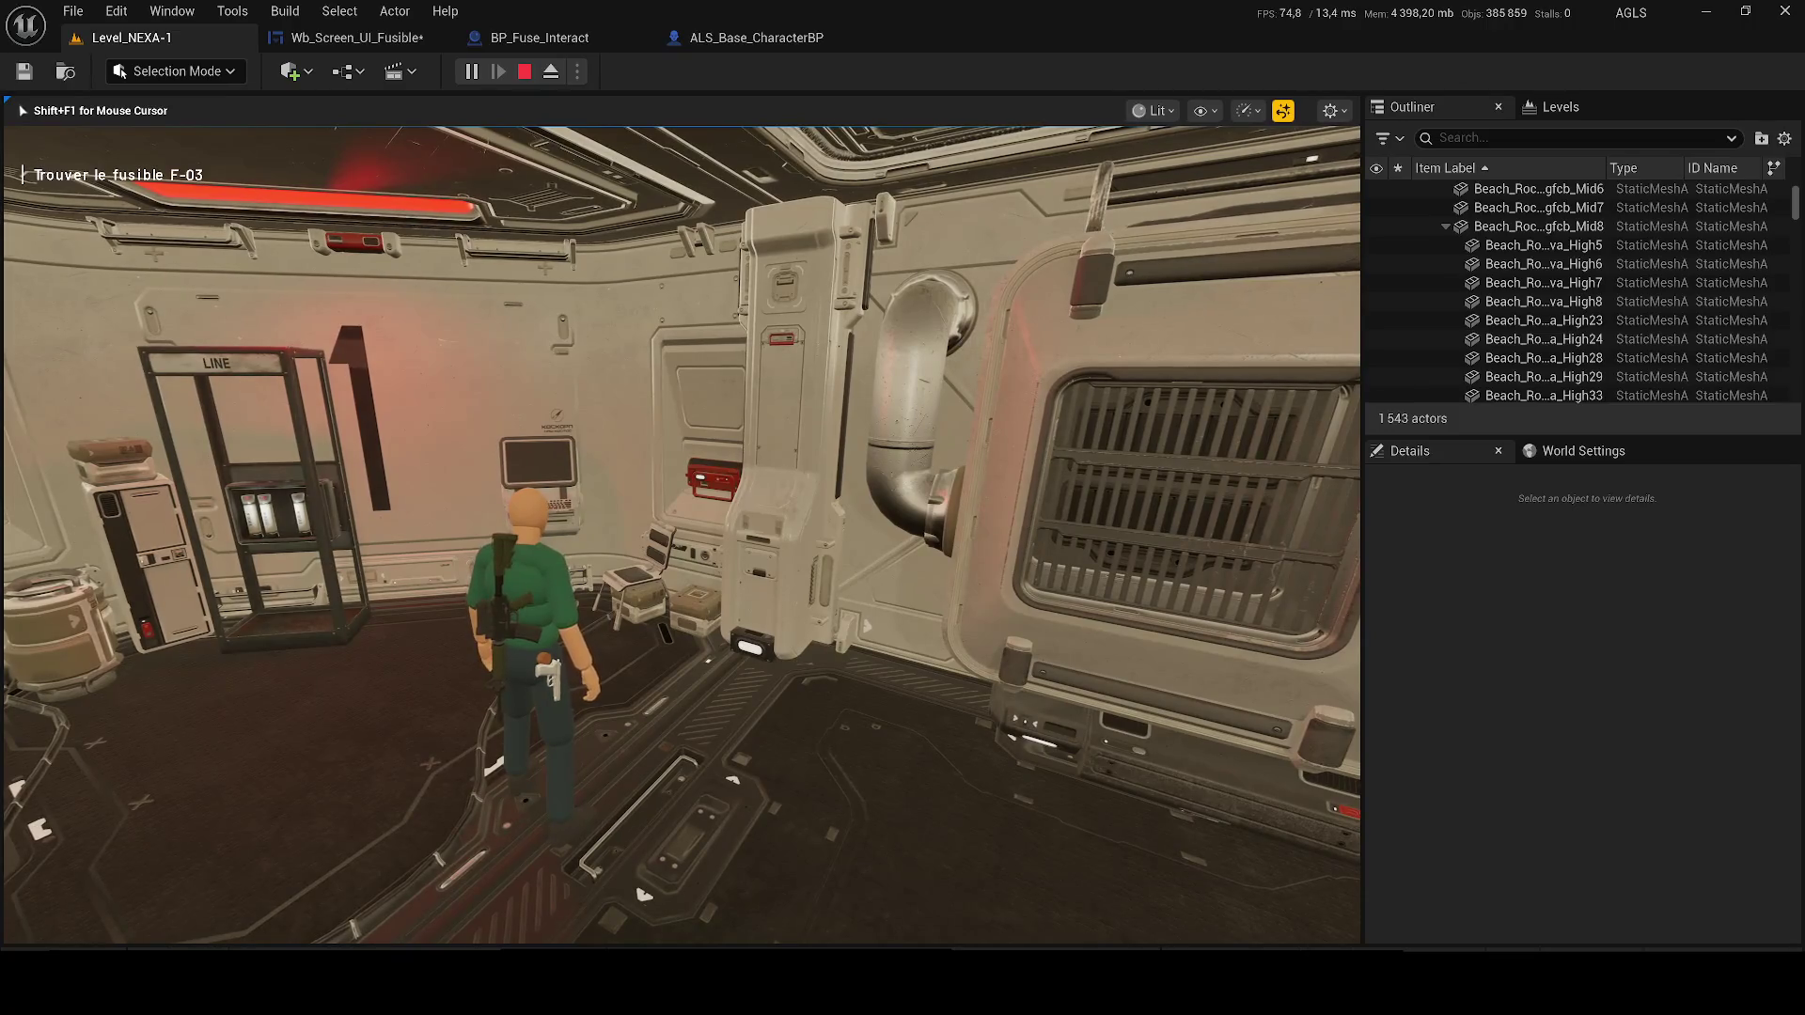
pyautogui.press('Escape')
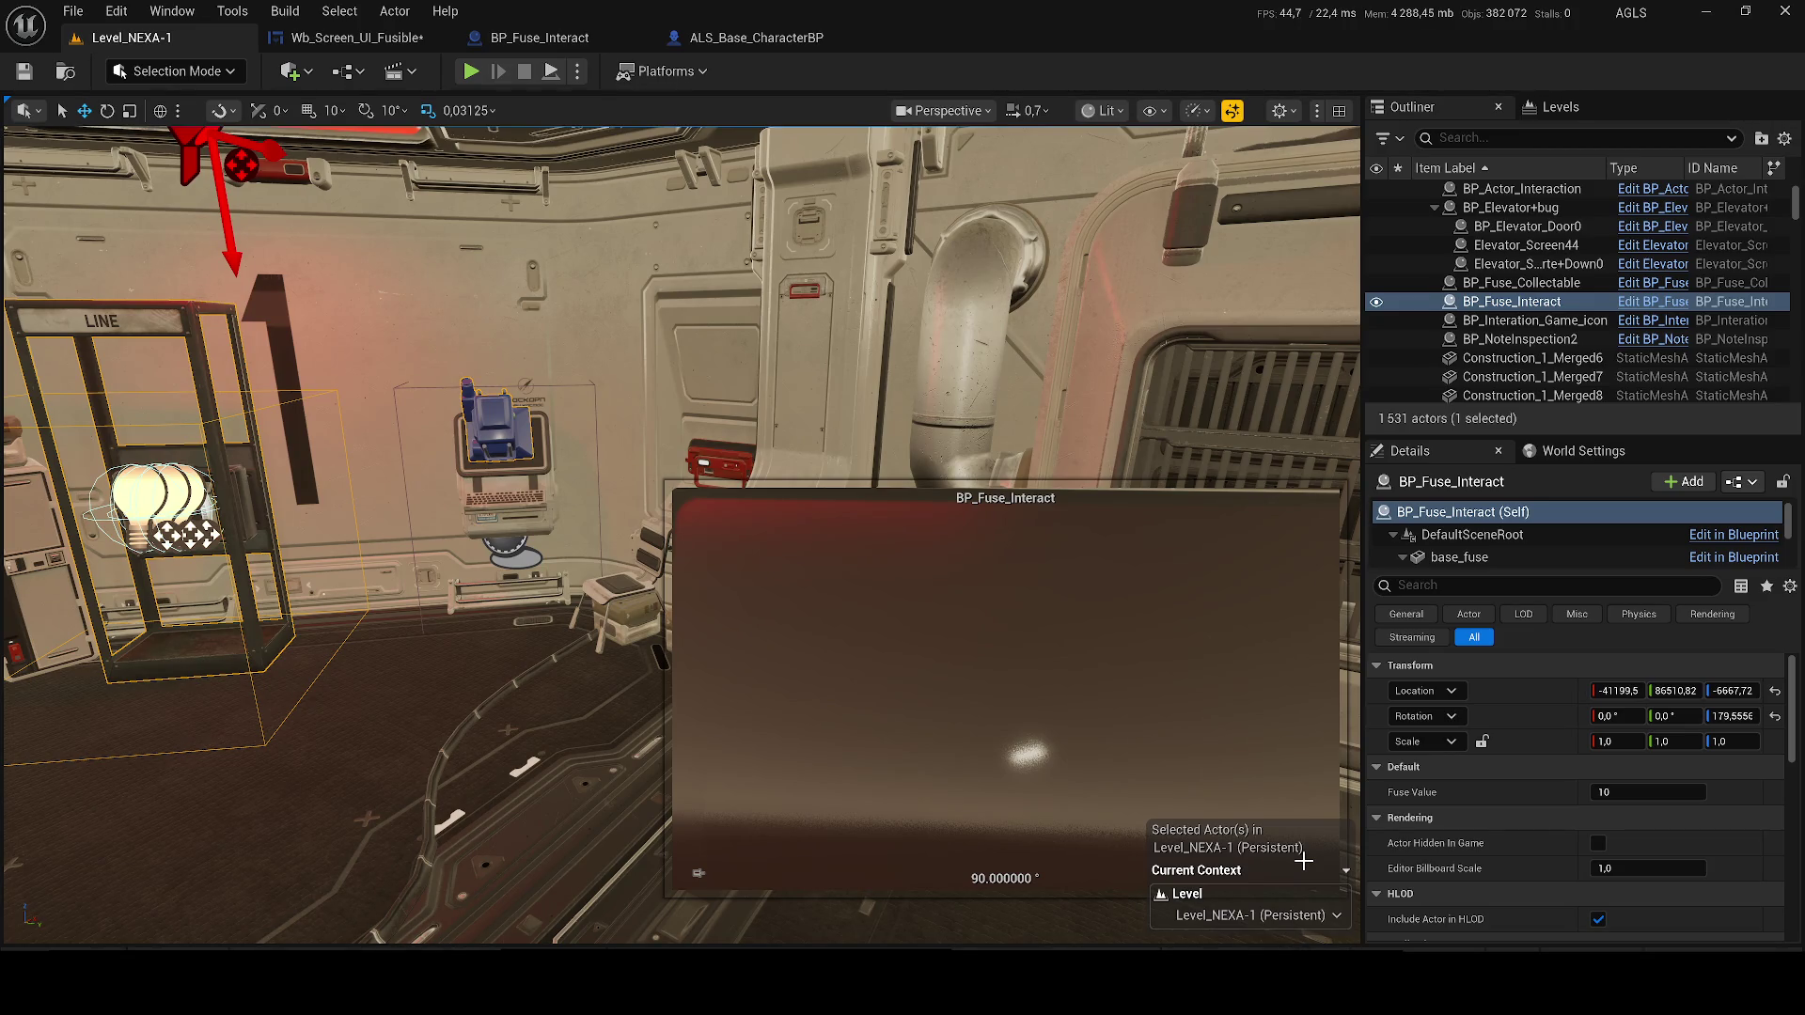
# Start a play session and confirm the terminal first shows the access-denied fuse screen
pyautogui.click(469, 72)
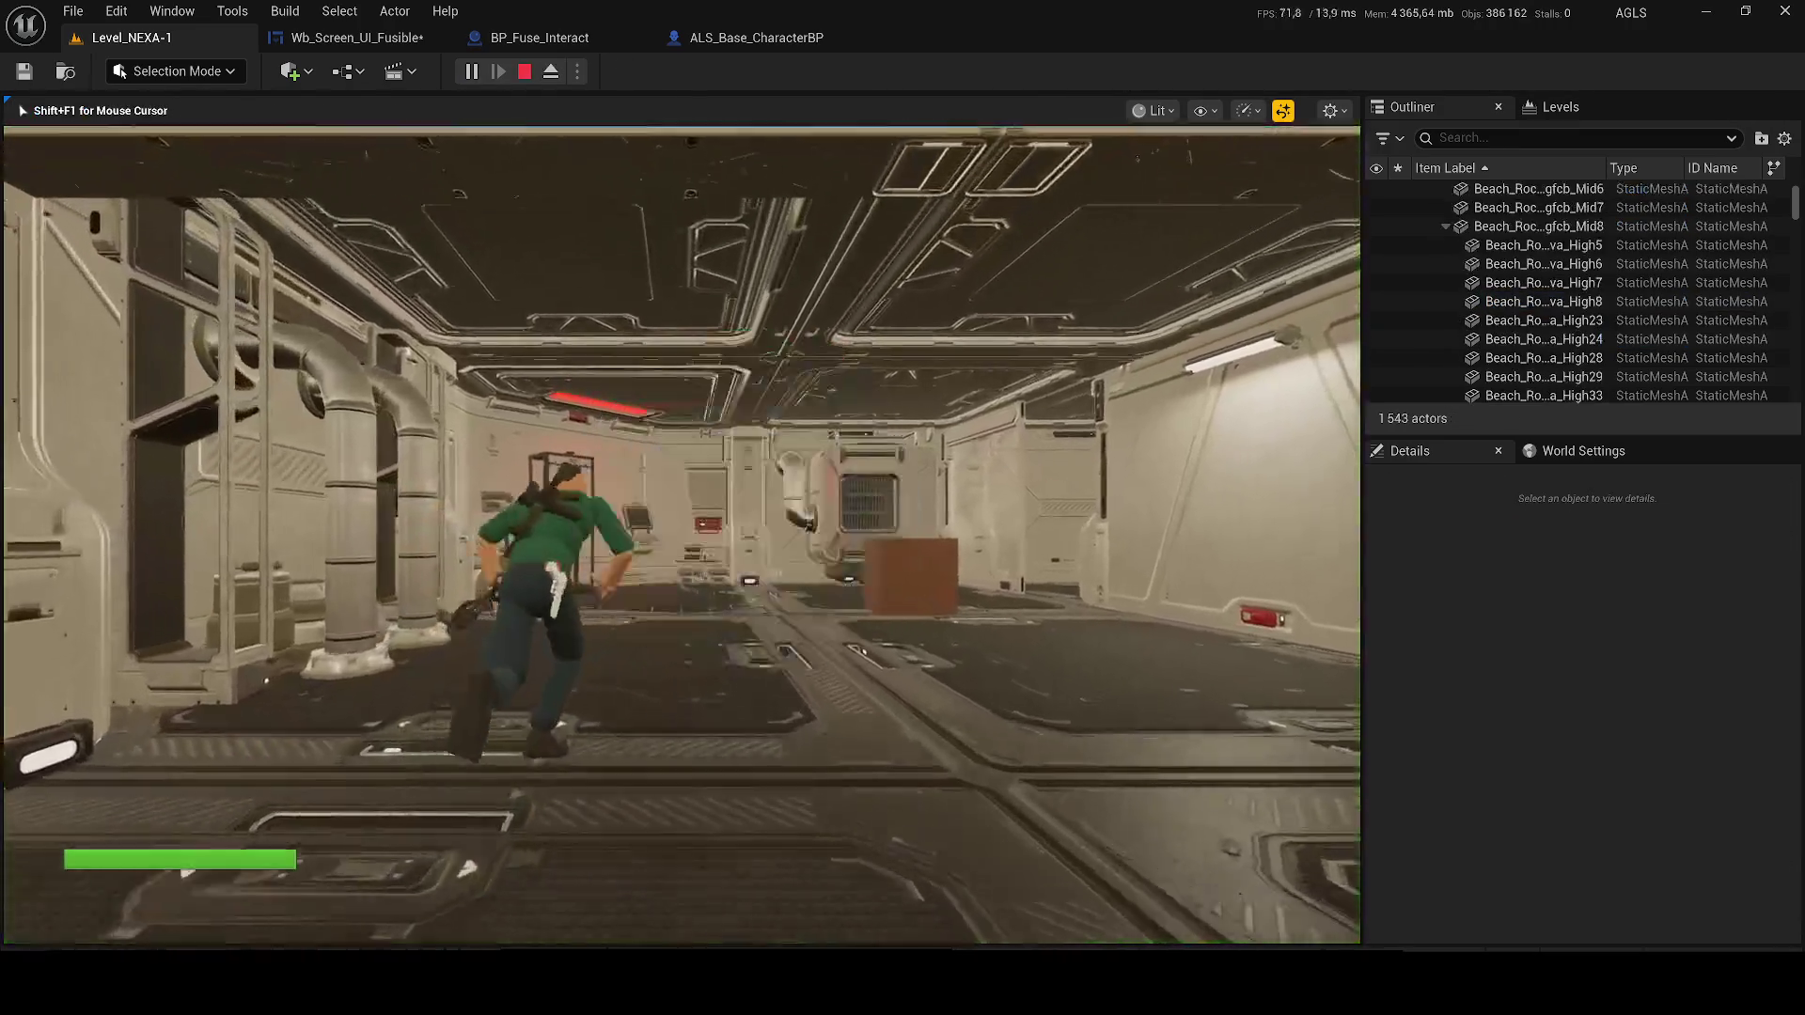
pyautogui.press('w')
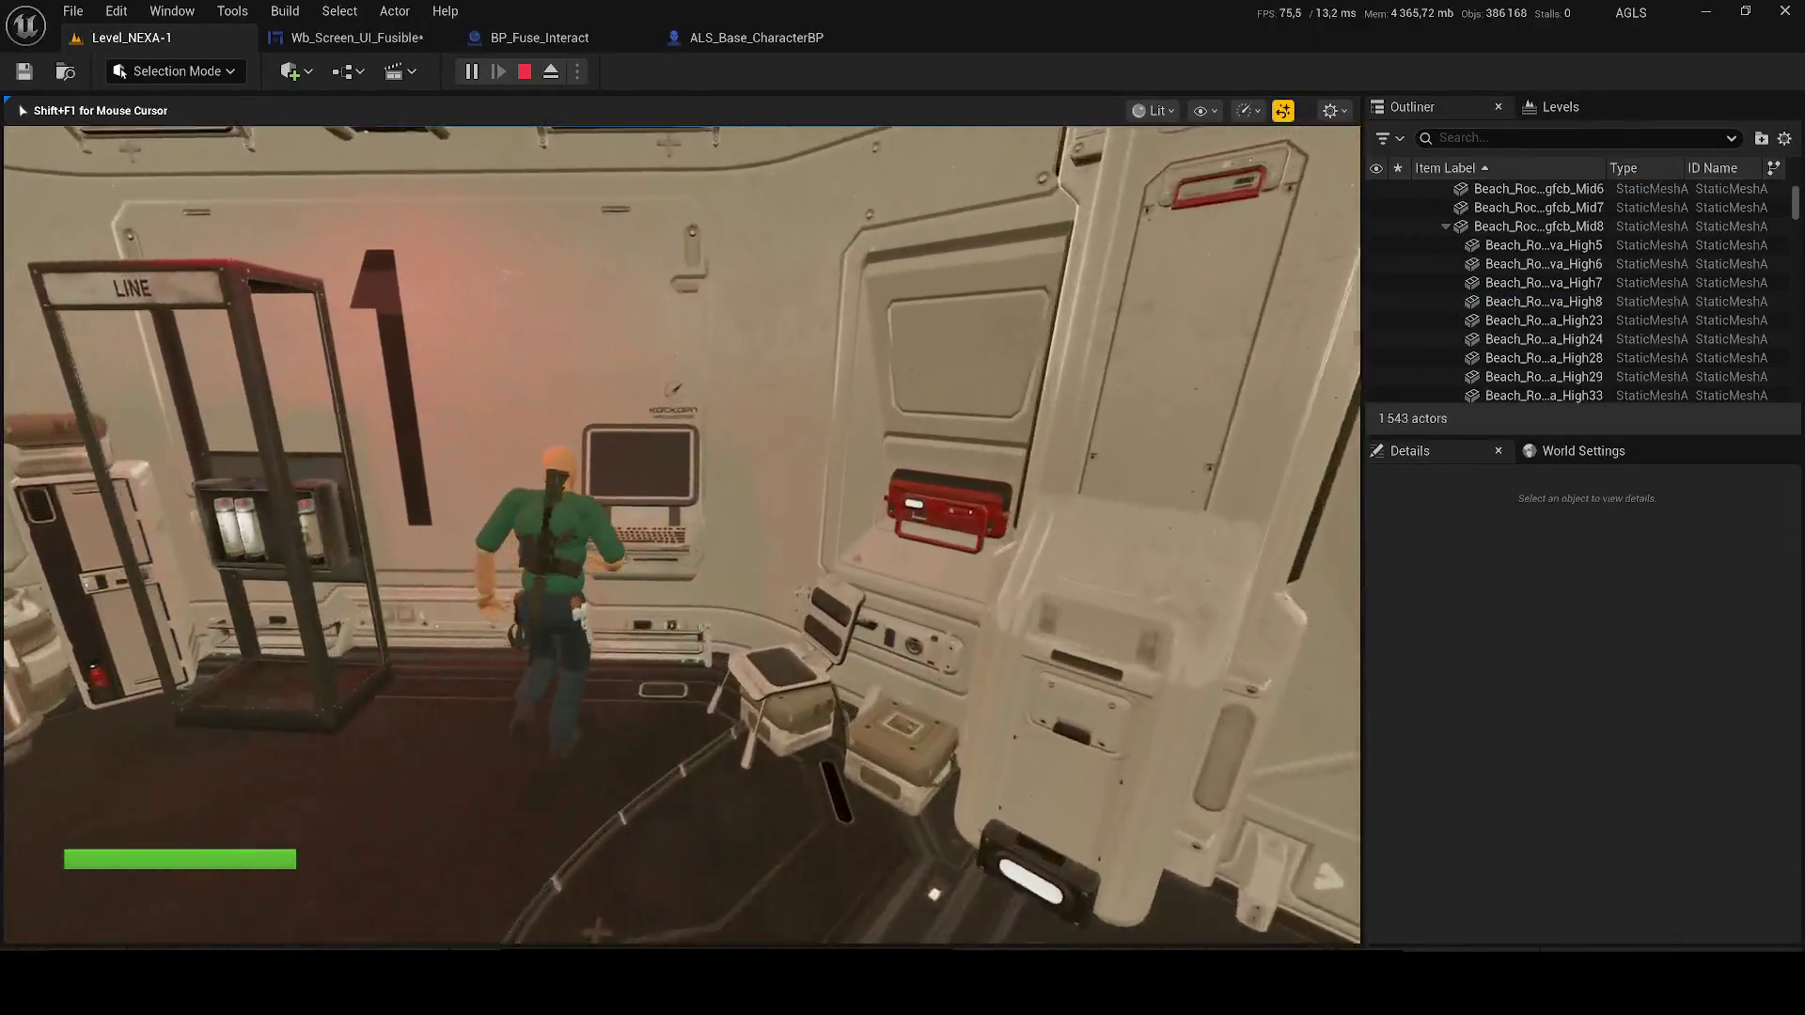
pyautogui.press('e')
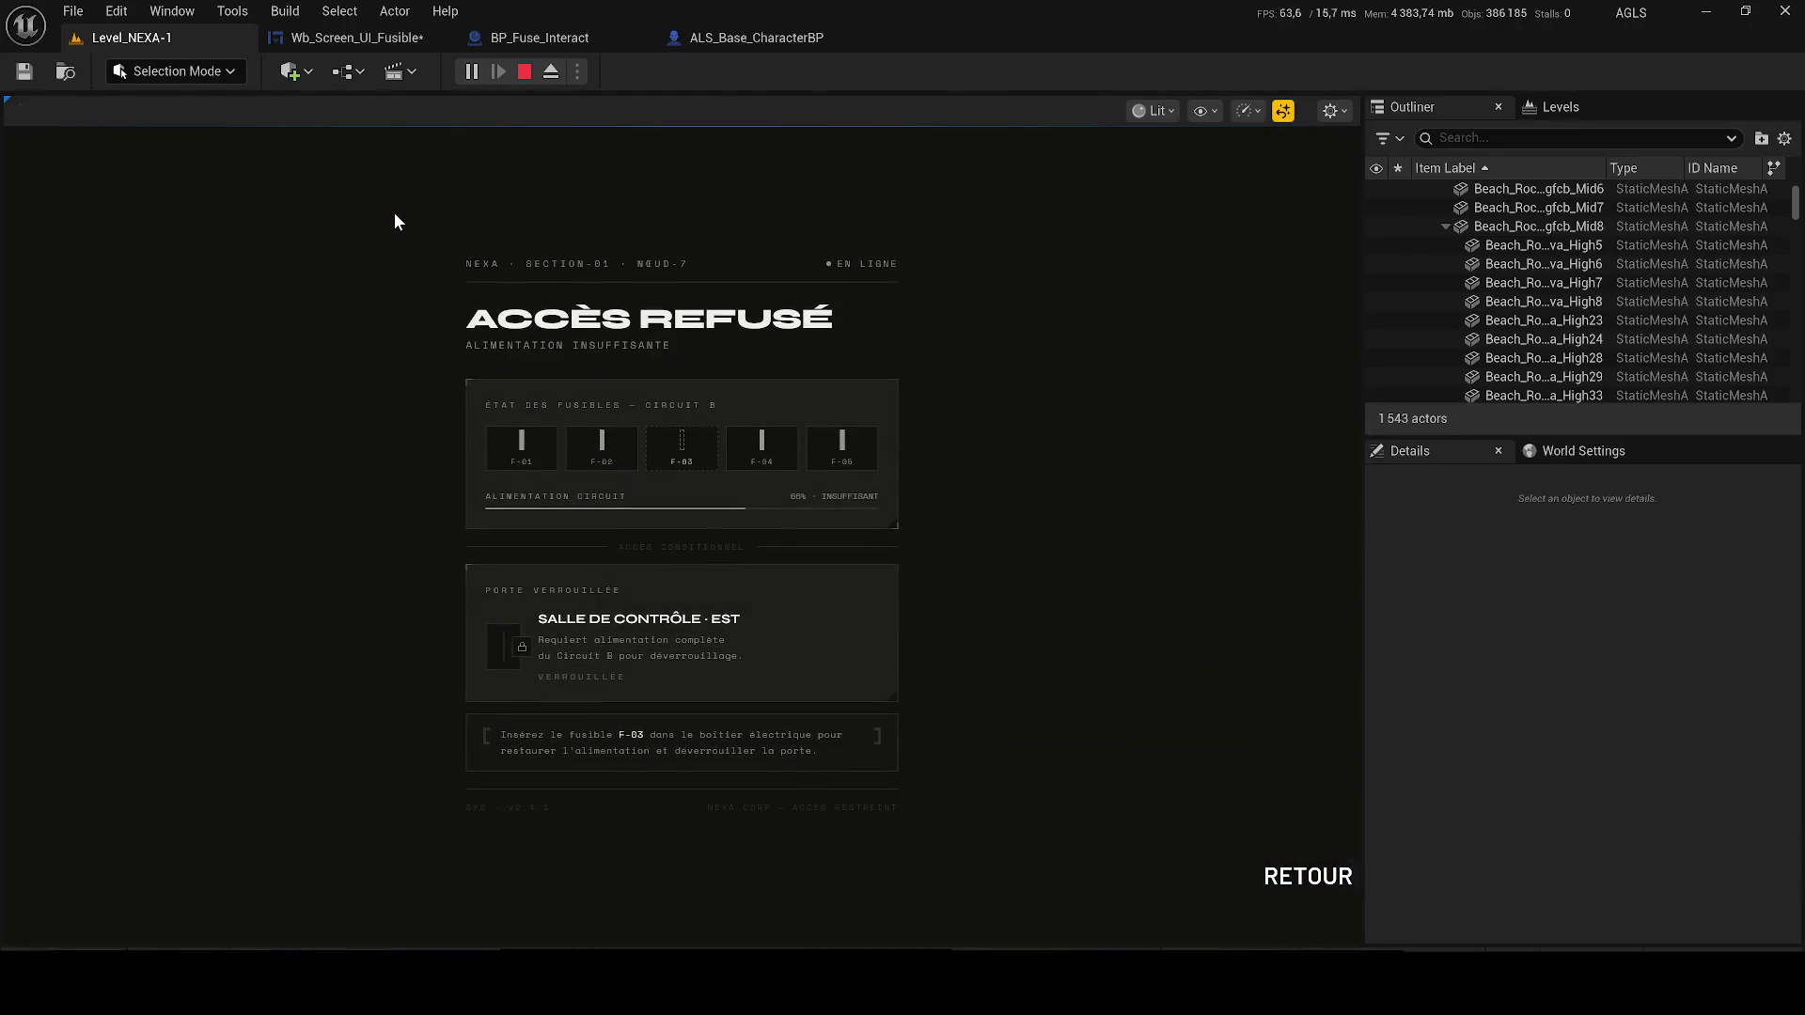
pyautogui.click(1313, 877)
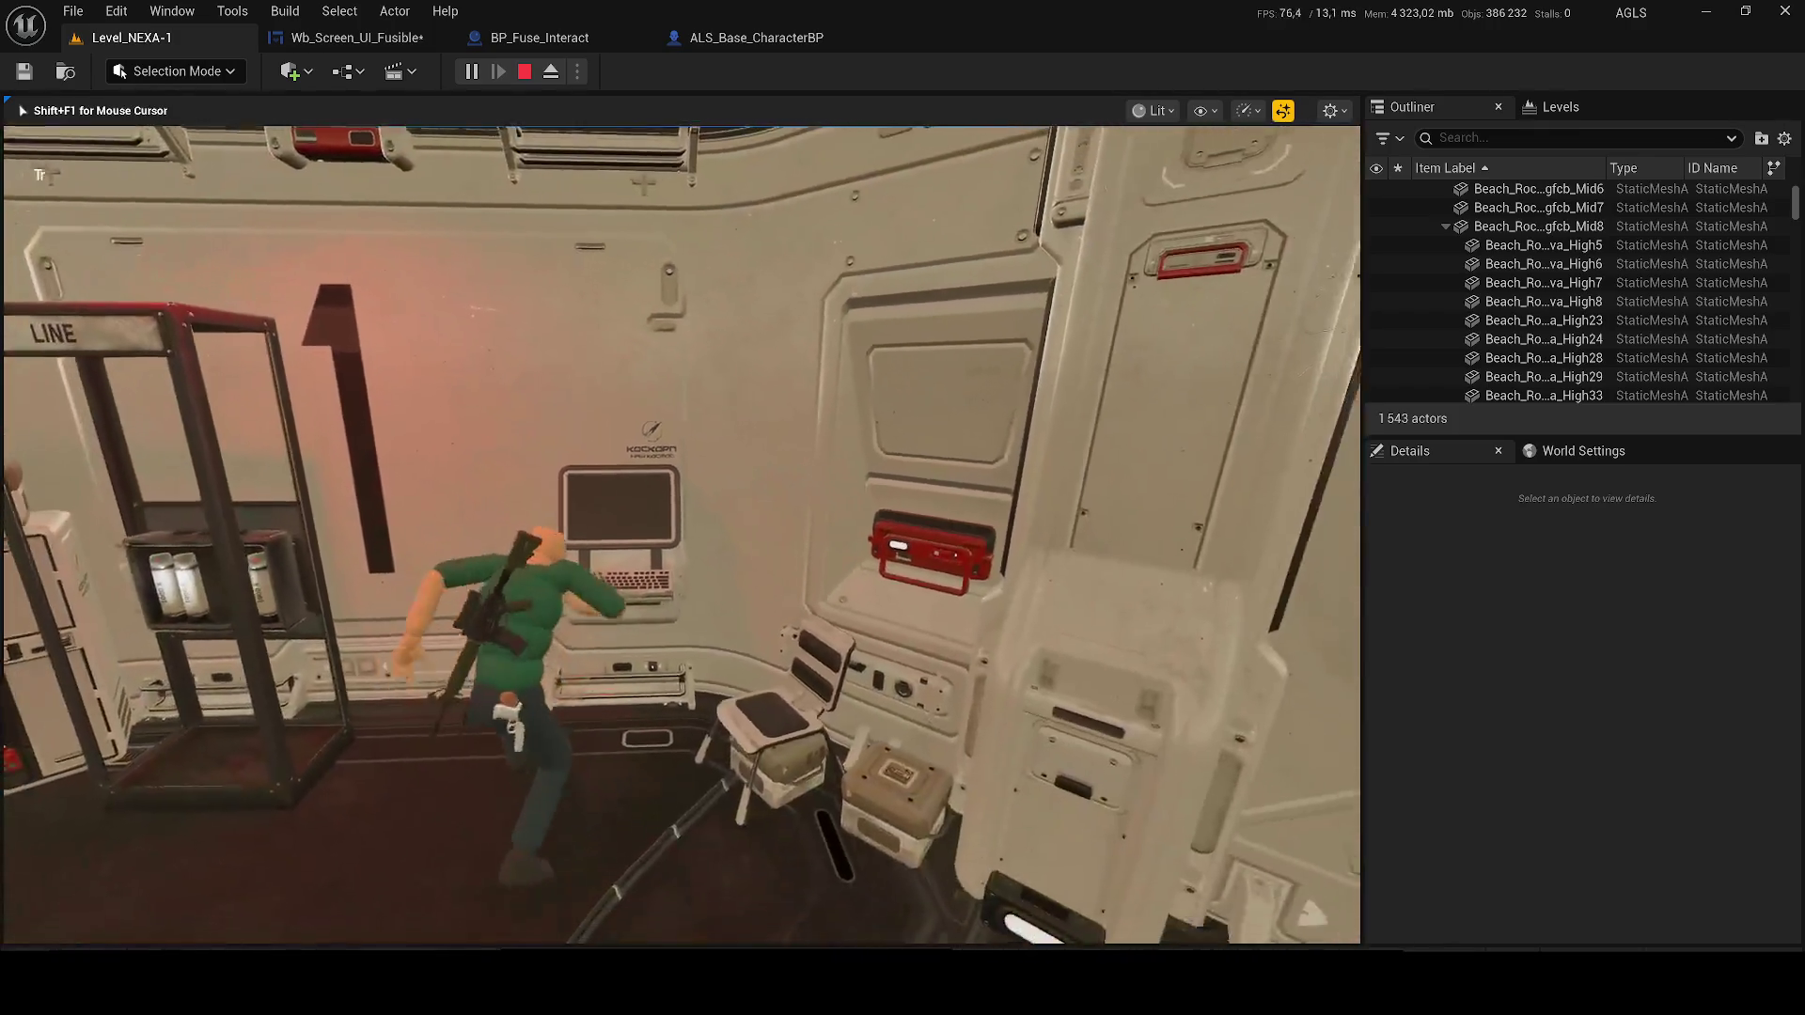
# Fetch fuse F-03 from the crate storage room and return to the terminal
pyautogui.press('q')
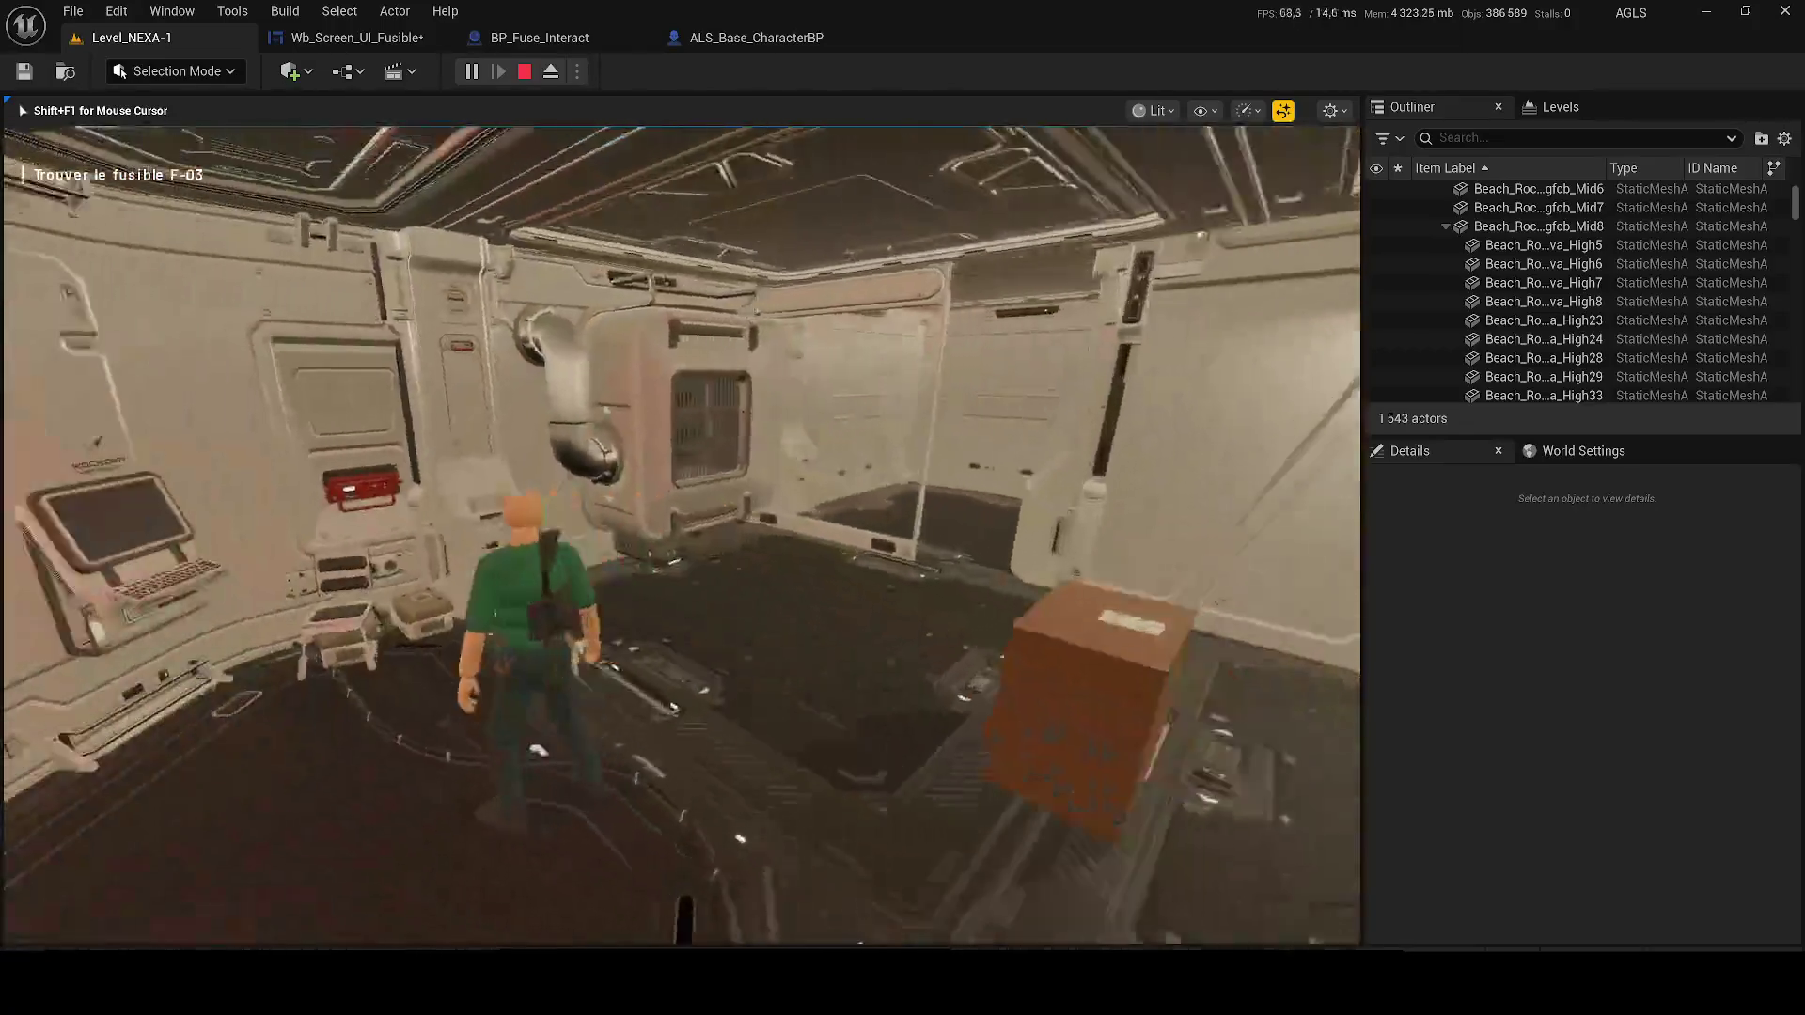
pyautogui.press('w')
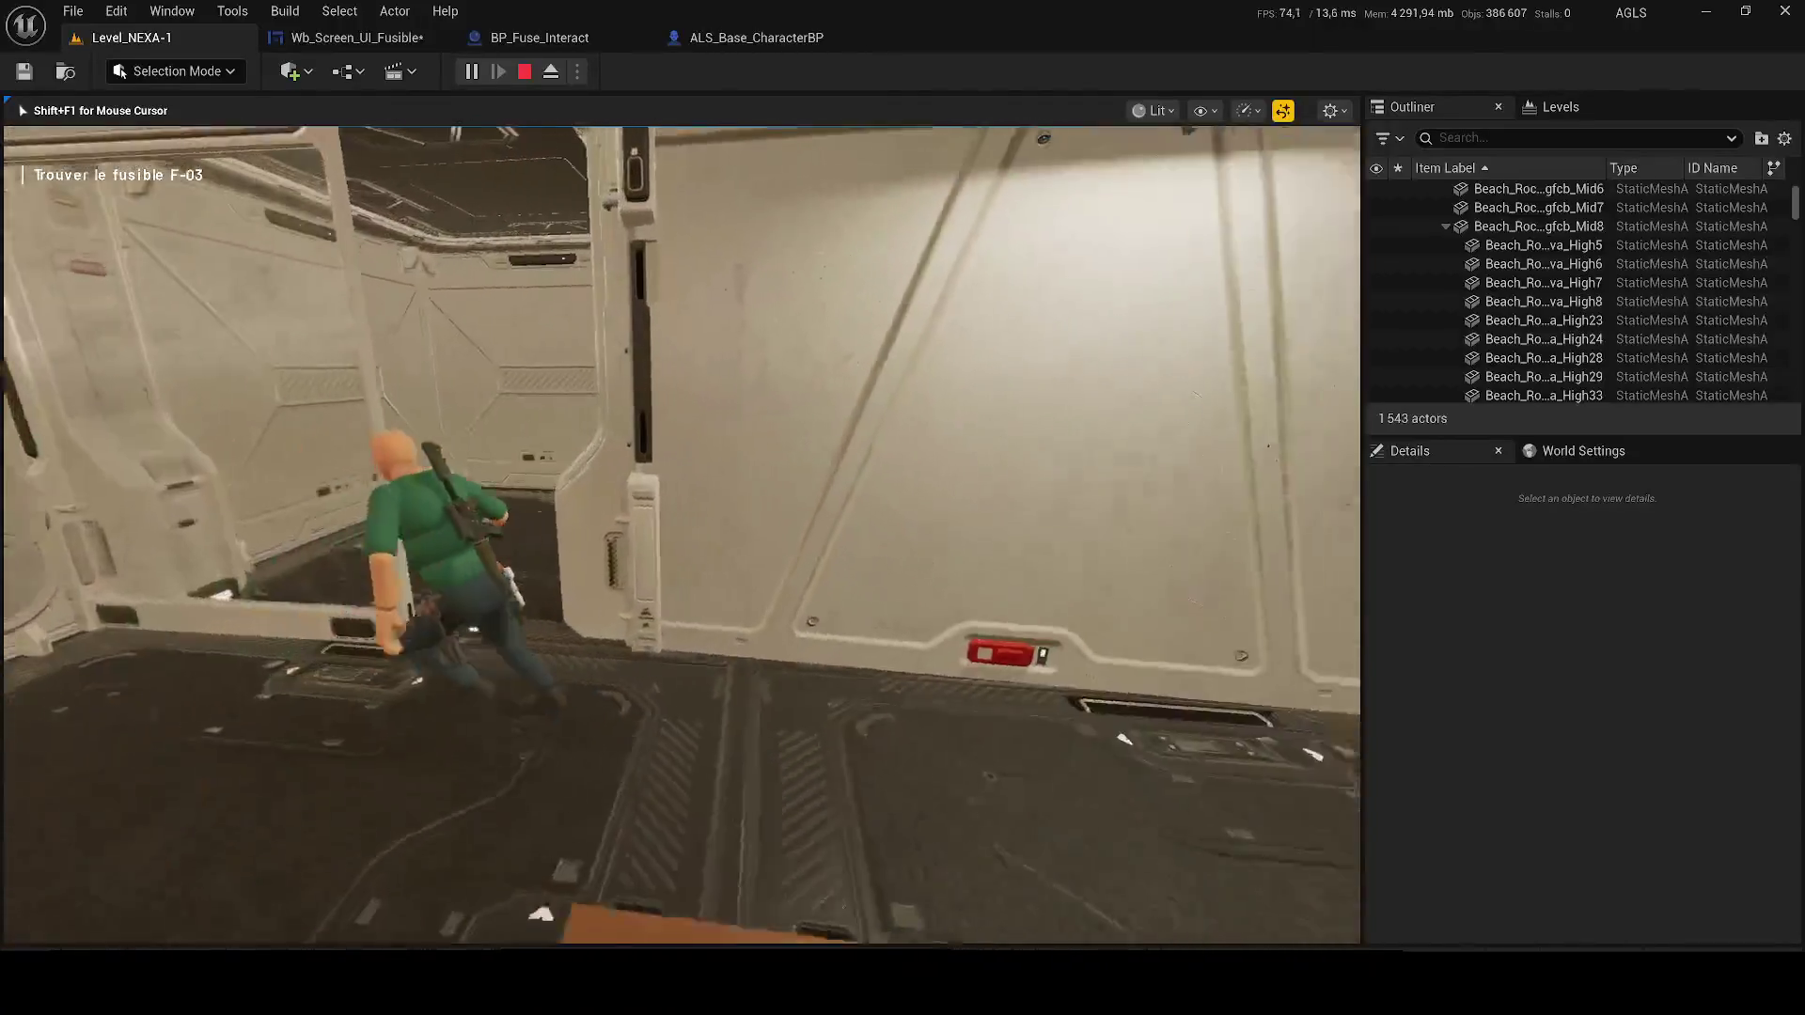
pyautogui.press('w')
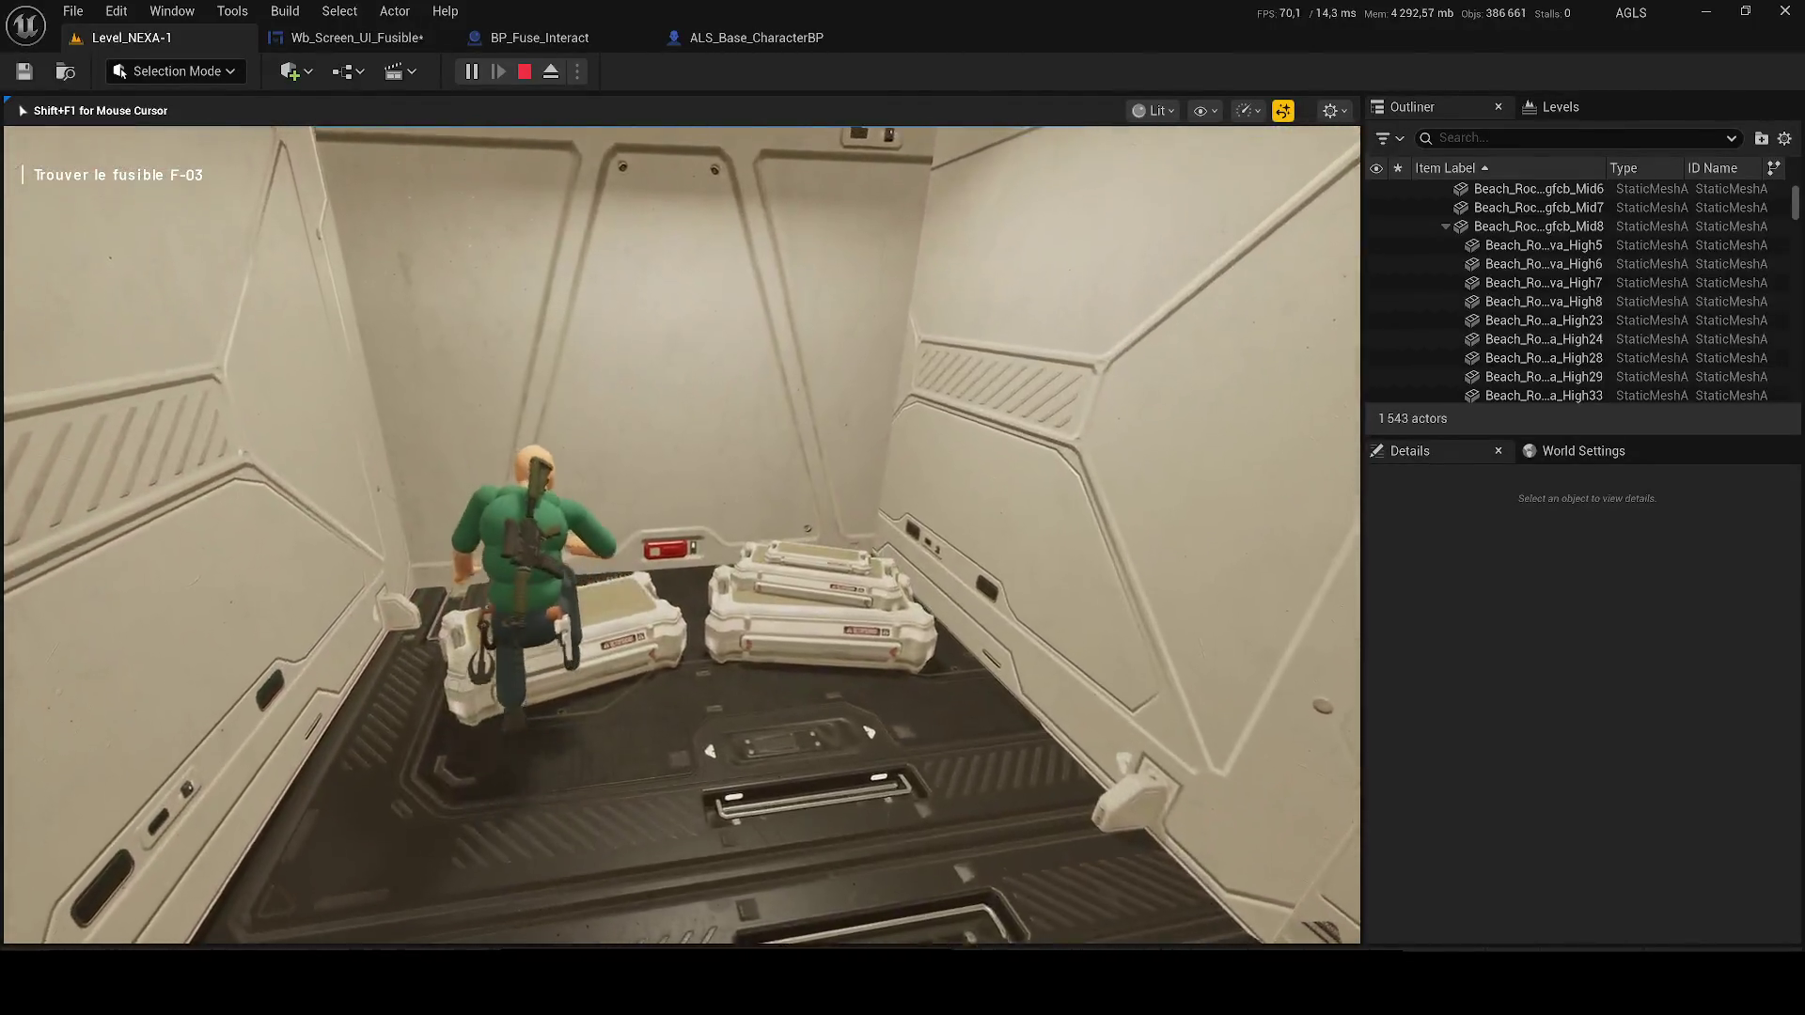
pyautogui.press('w')
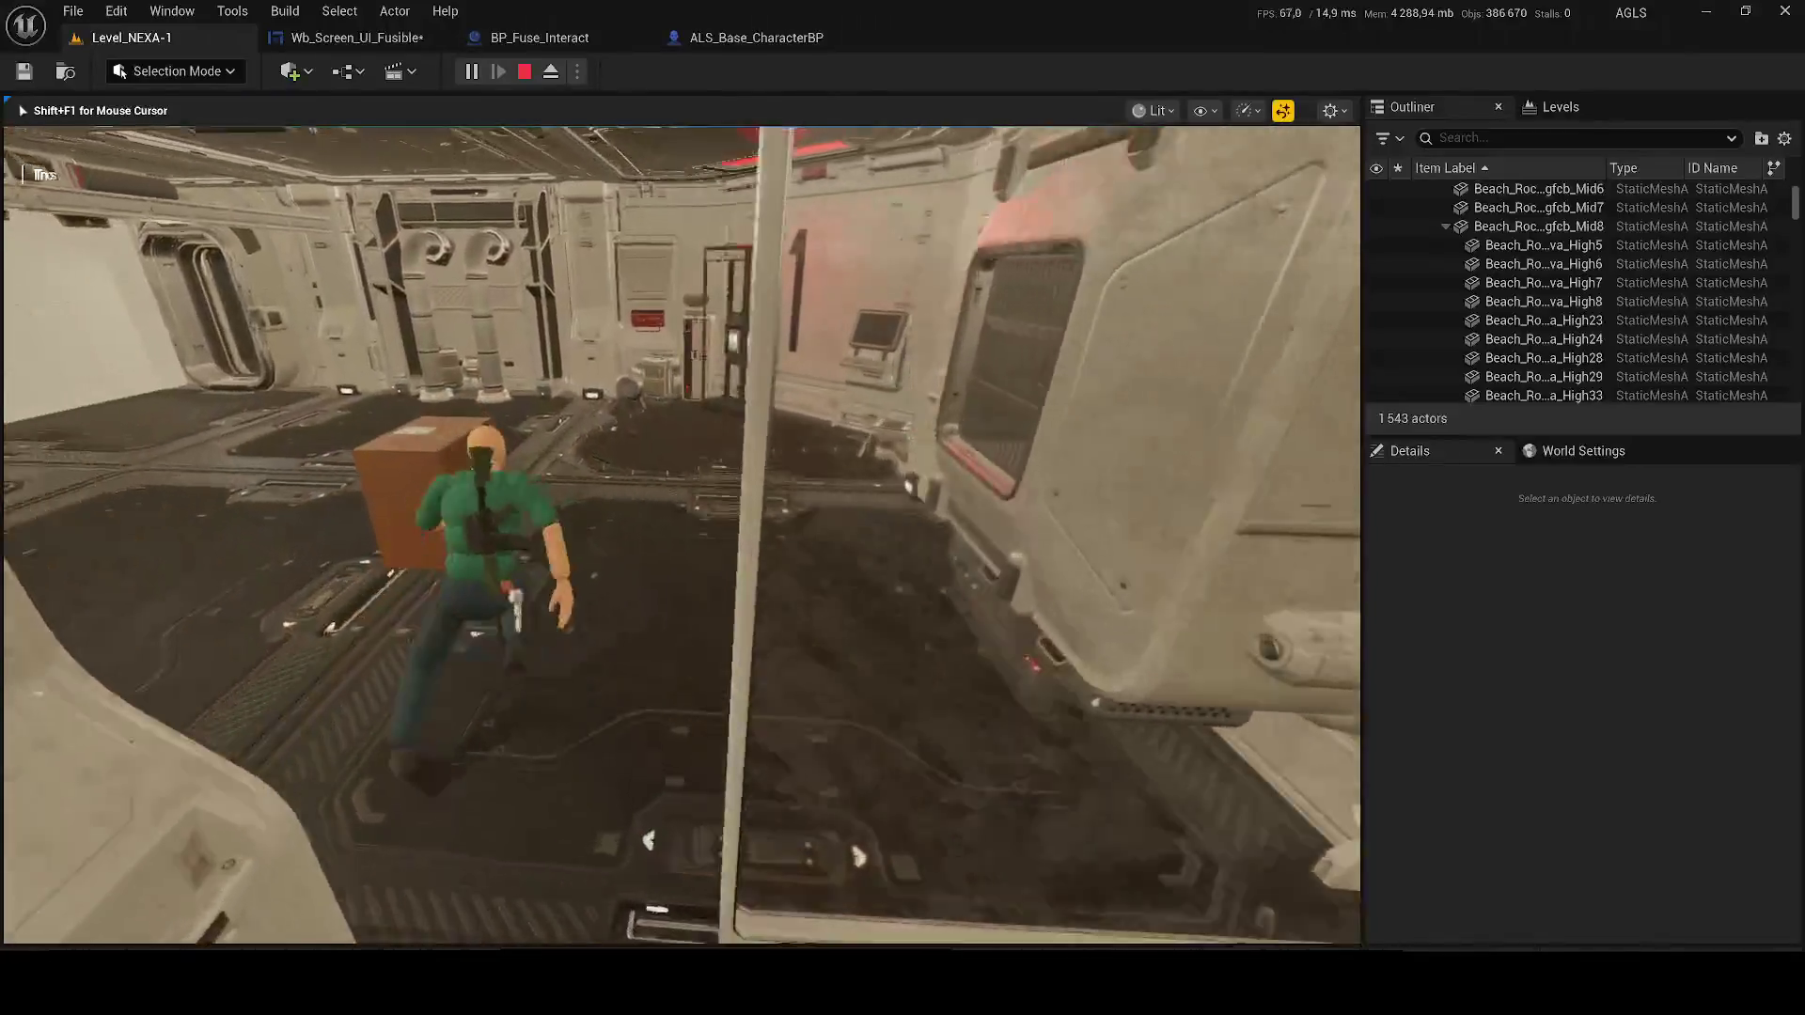
pyautogui.press('w')
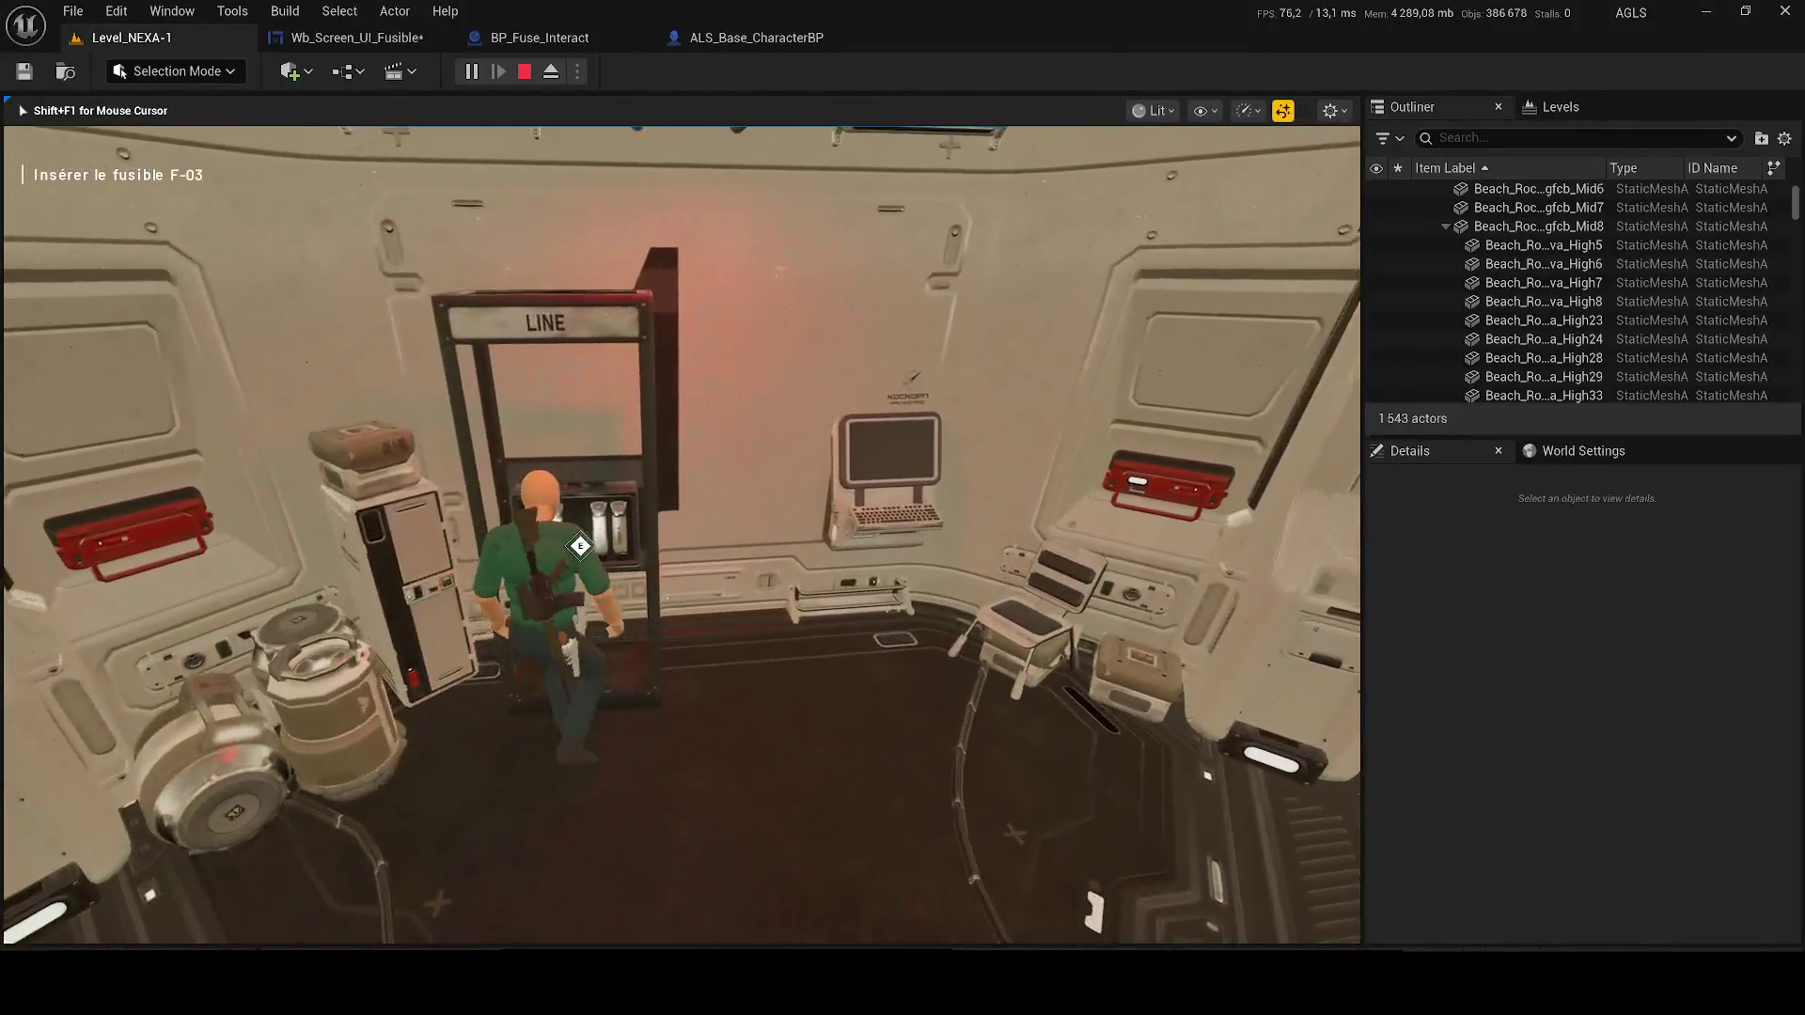
pyautogui.press('w')
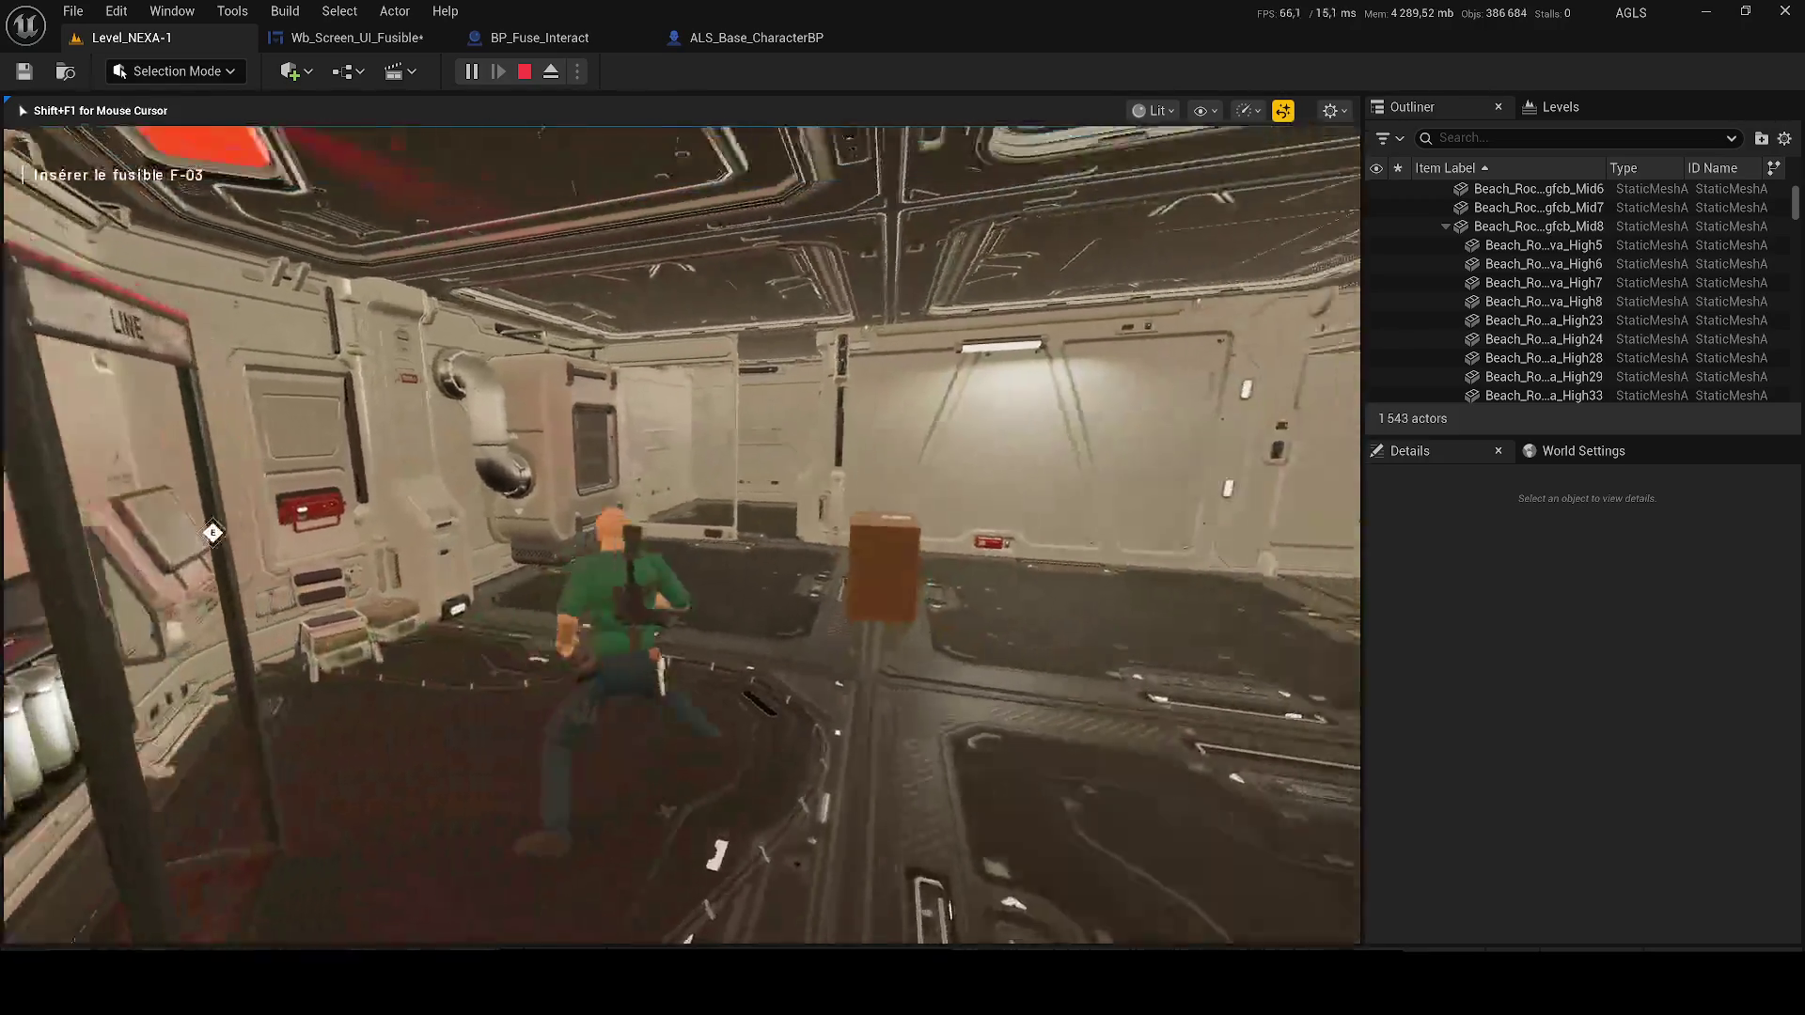
pyautogui.press('w')
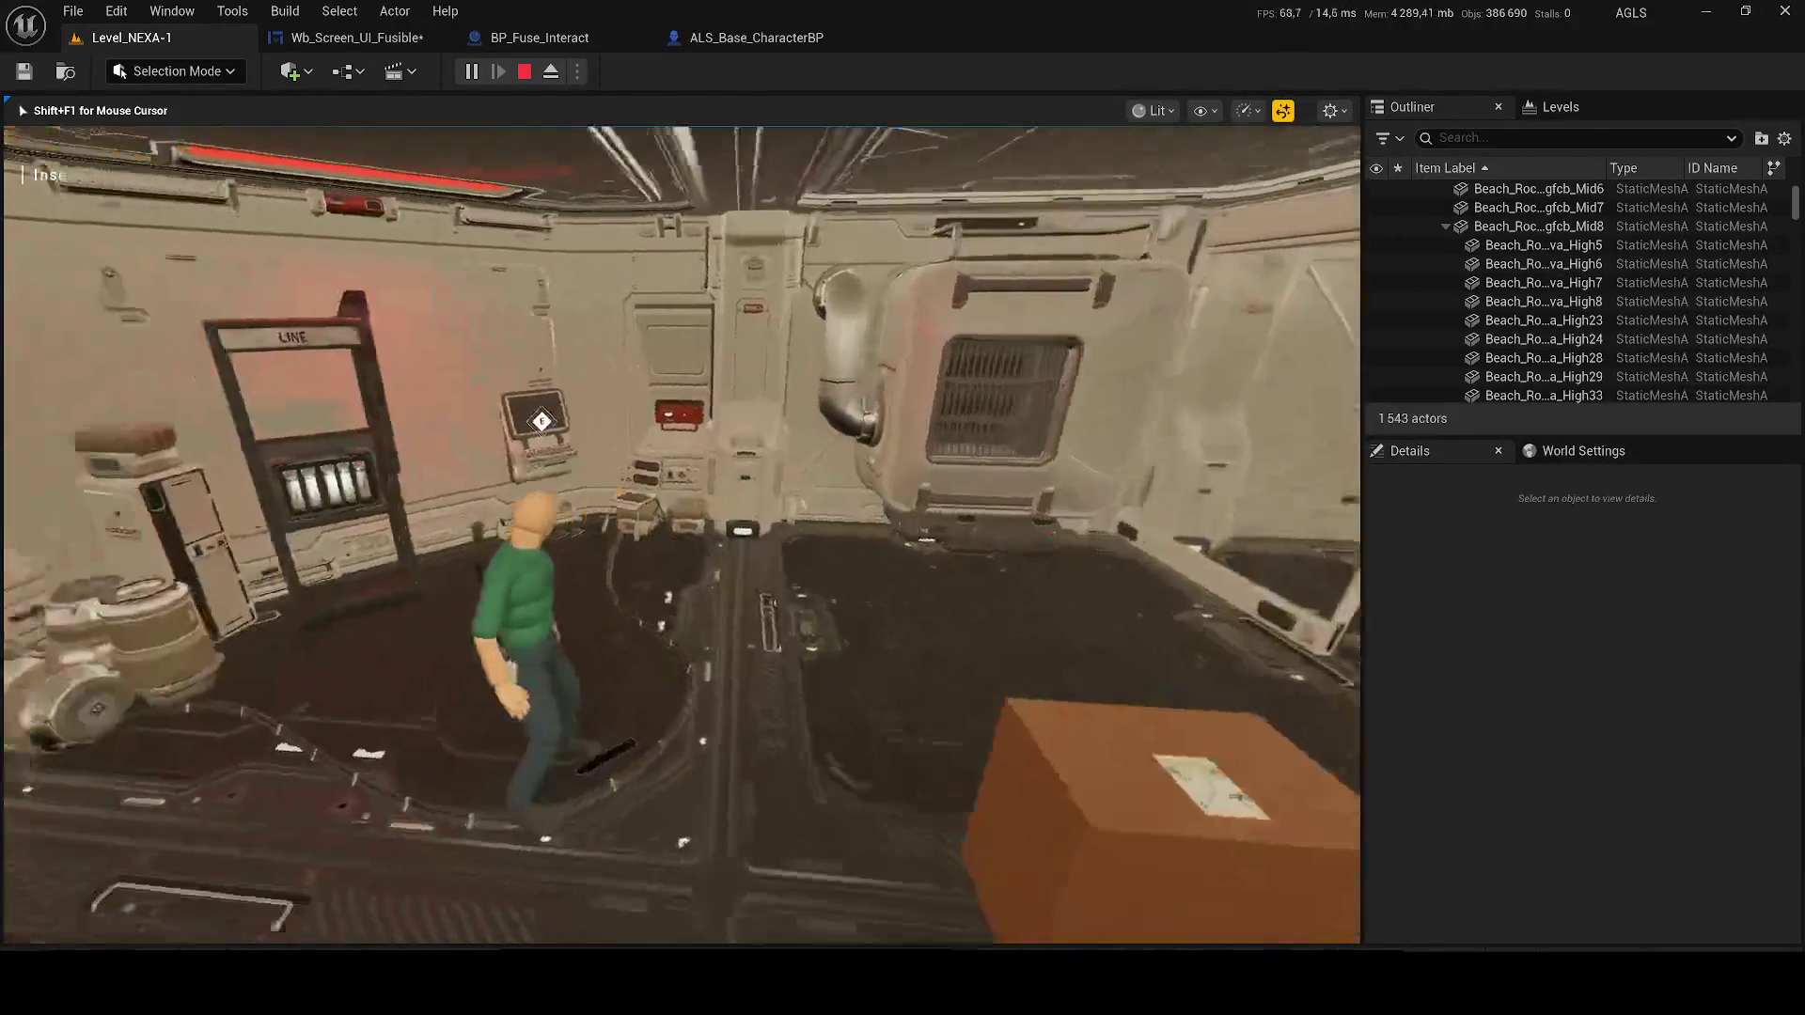
pyautogui.press('w')
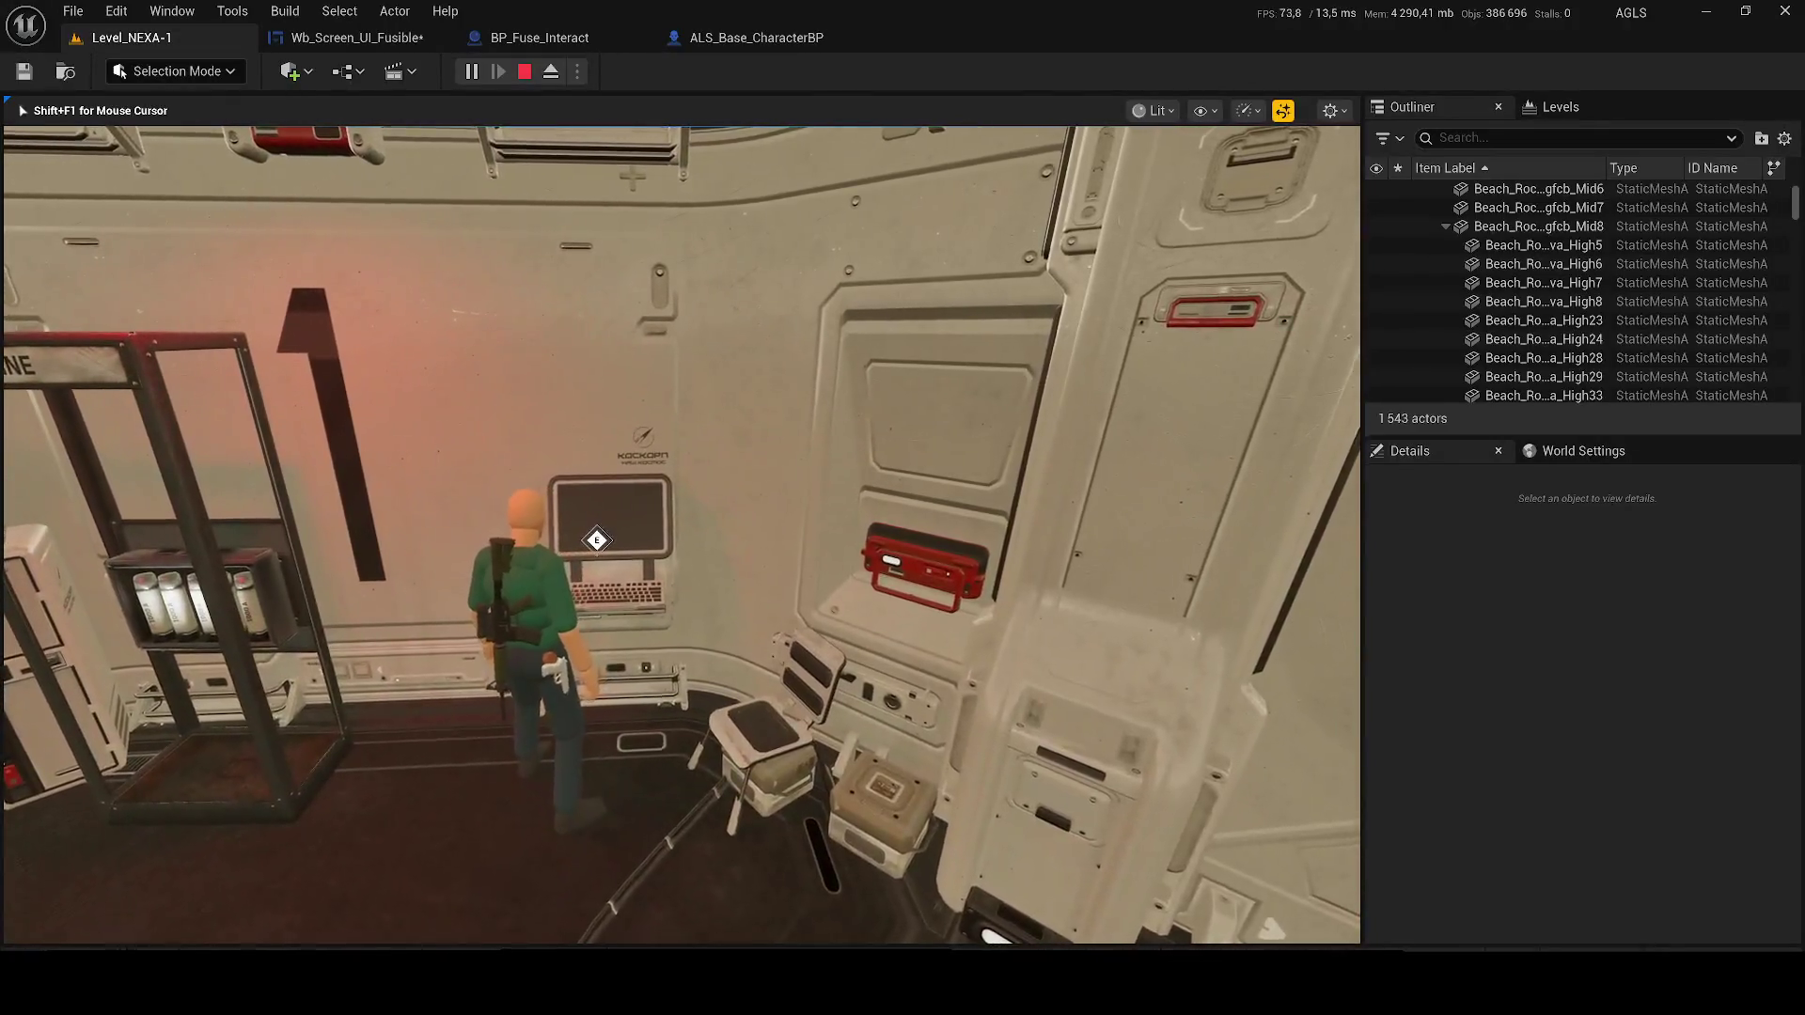
# Insert fuse F-03 to get ACCÈS AUTORISÉ, walk through the opened door, and stop playing
pyautogui.press('e')
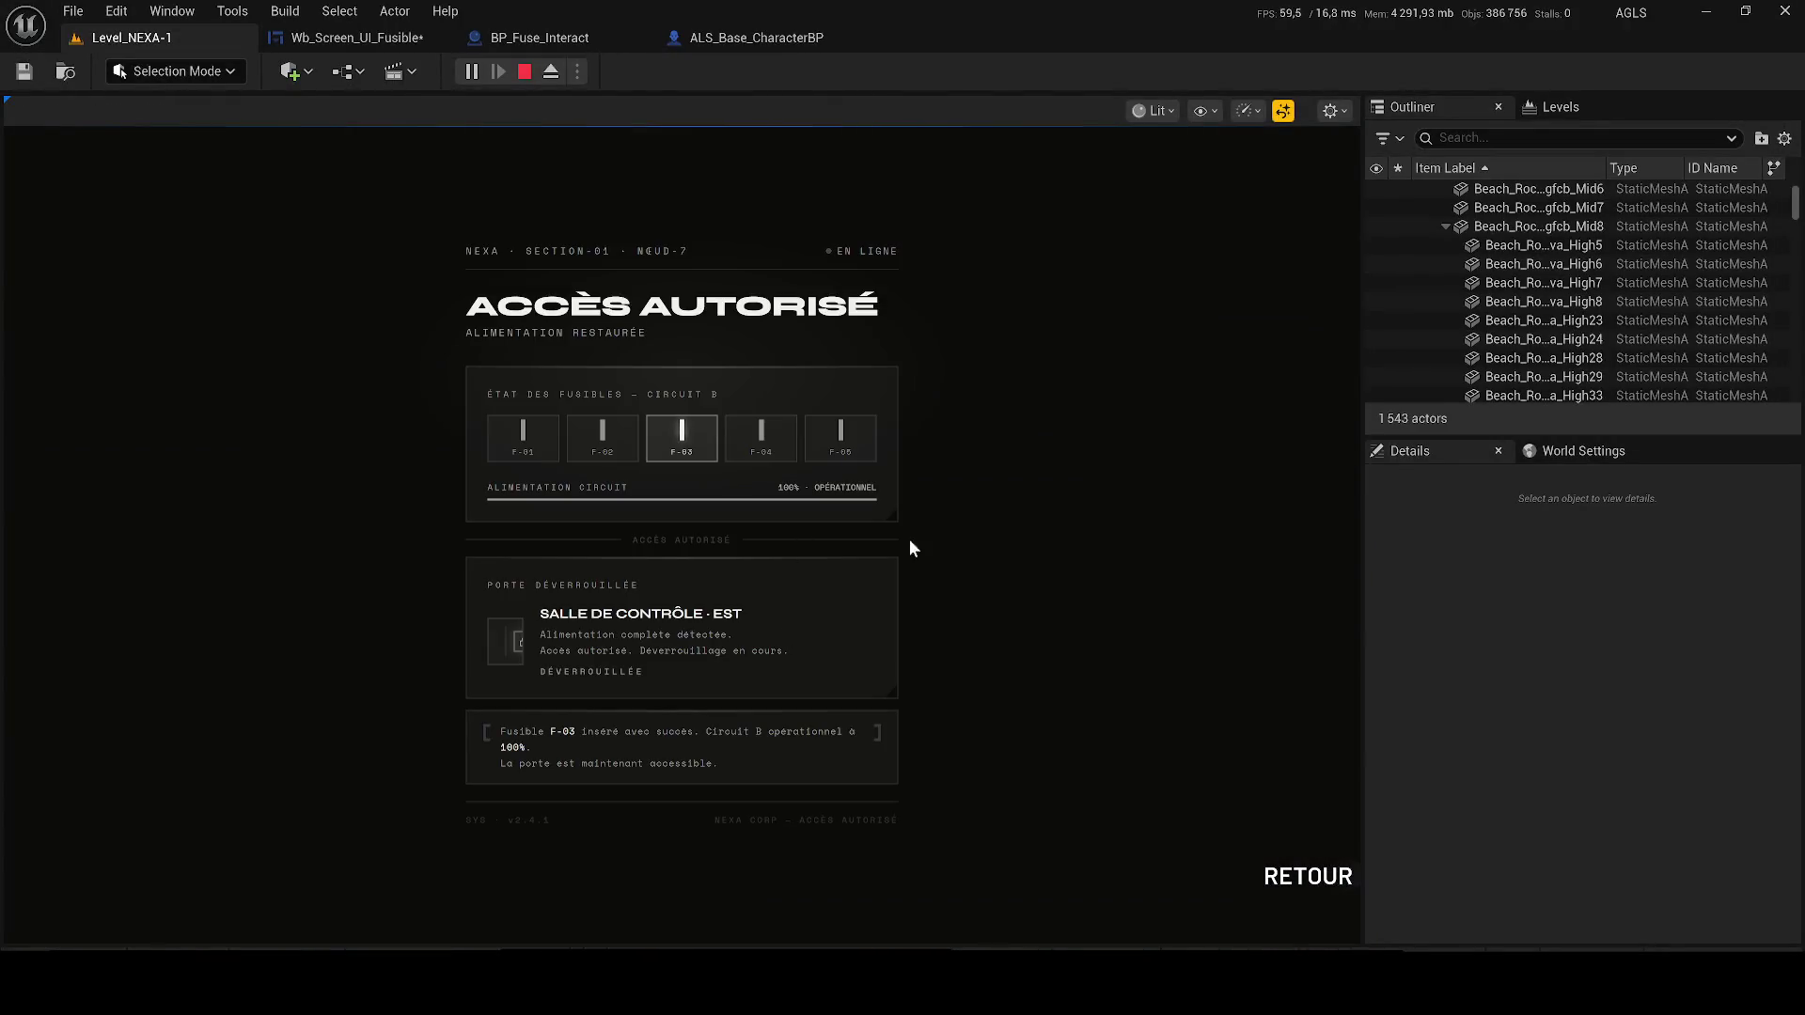
pyautogui.click(1307, 882)
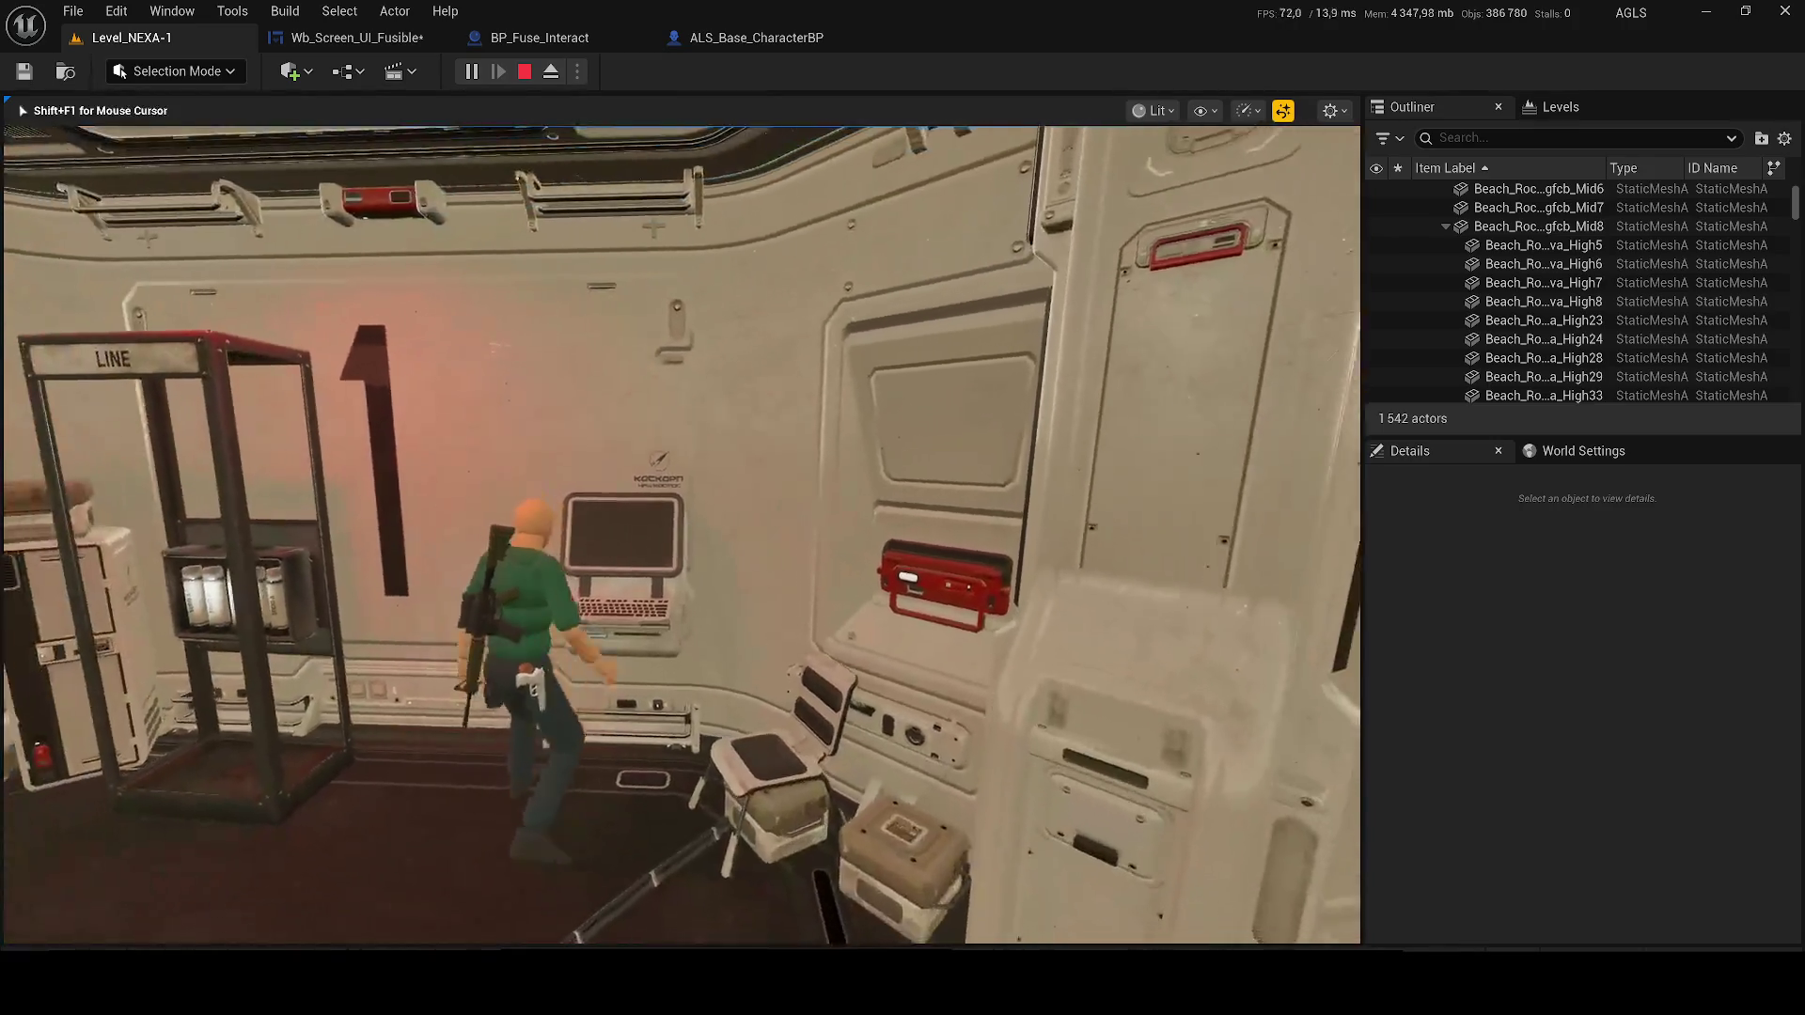
pyautogui.press('w')
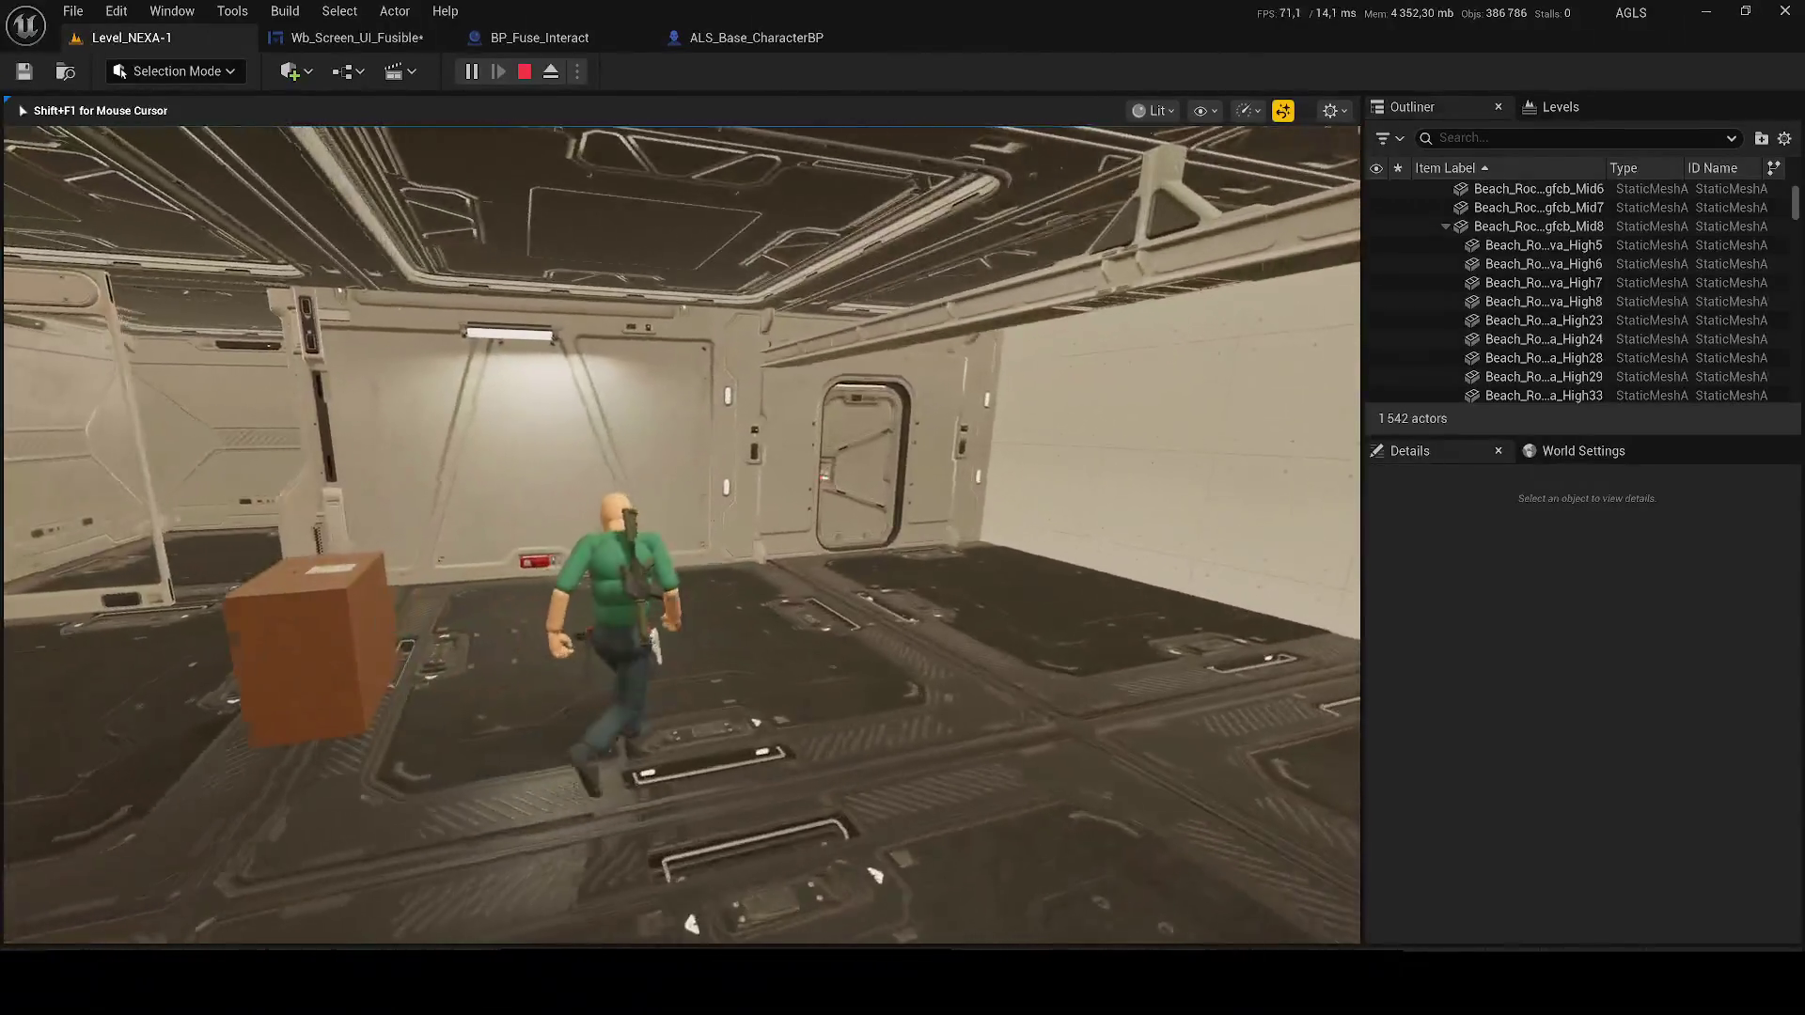
pyautogui.press('w')
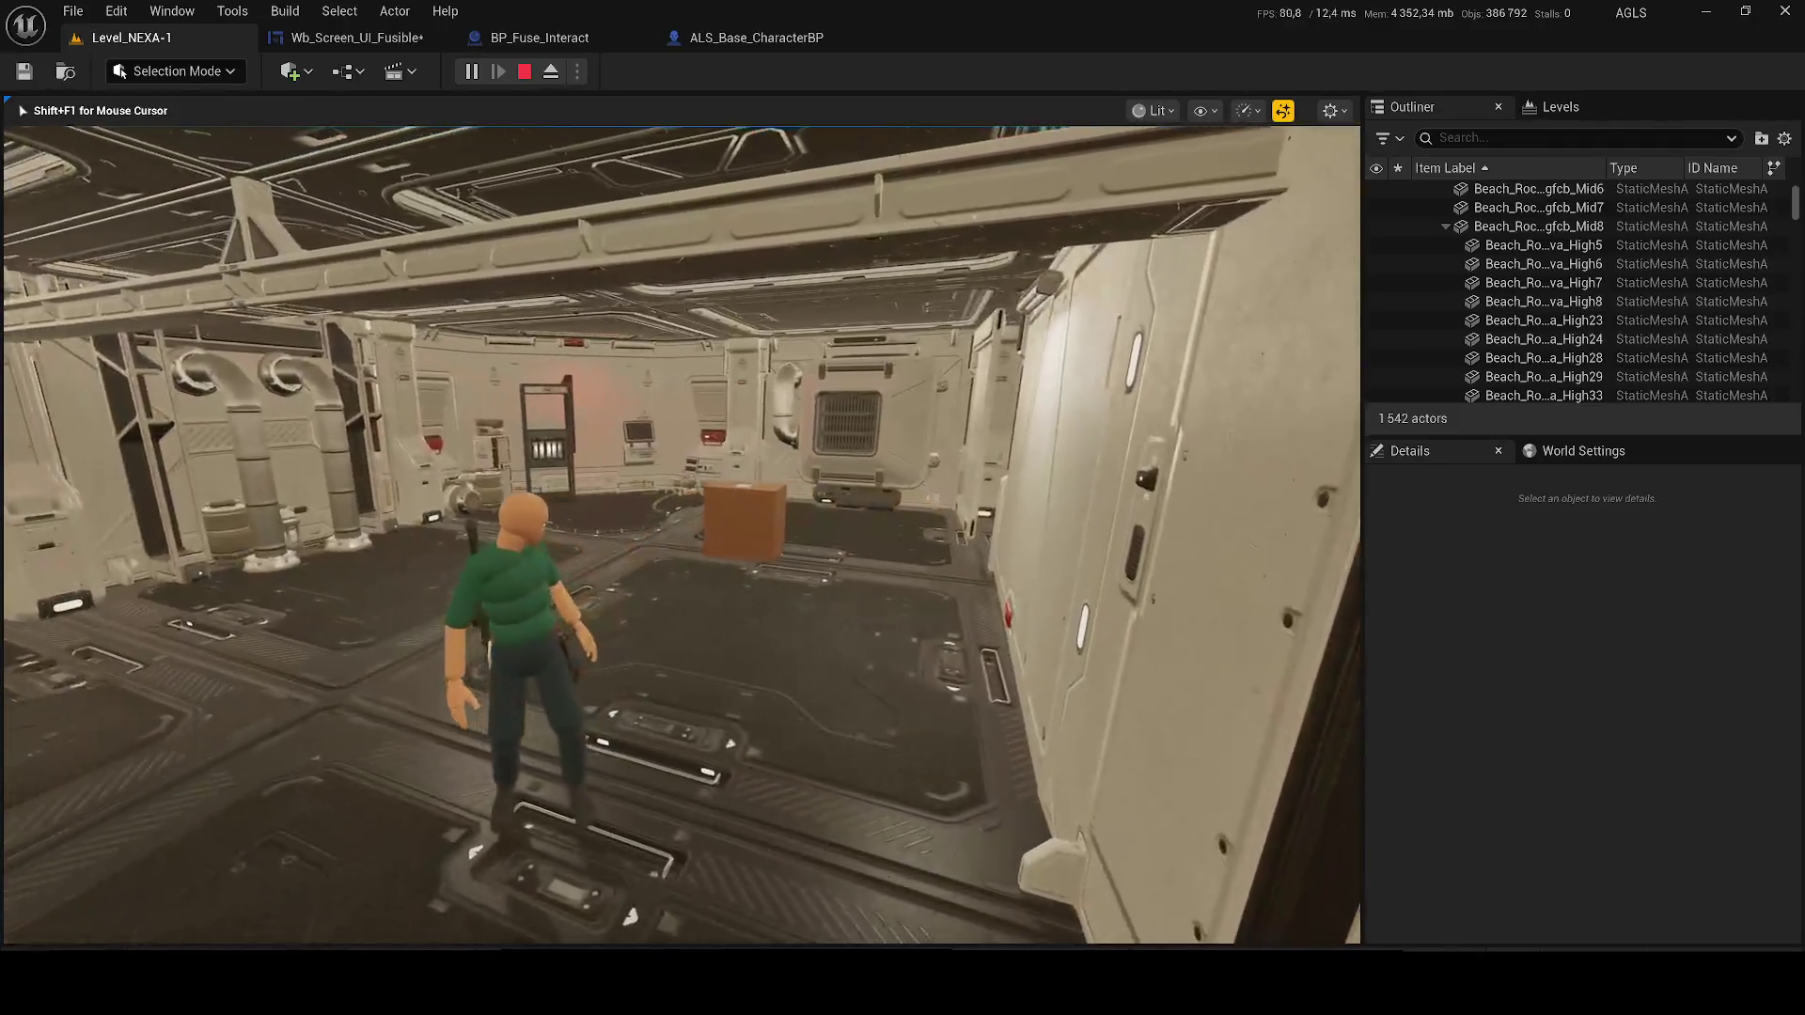
pyautogui.press('F1')
pyautogui.press('F3')
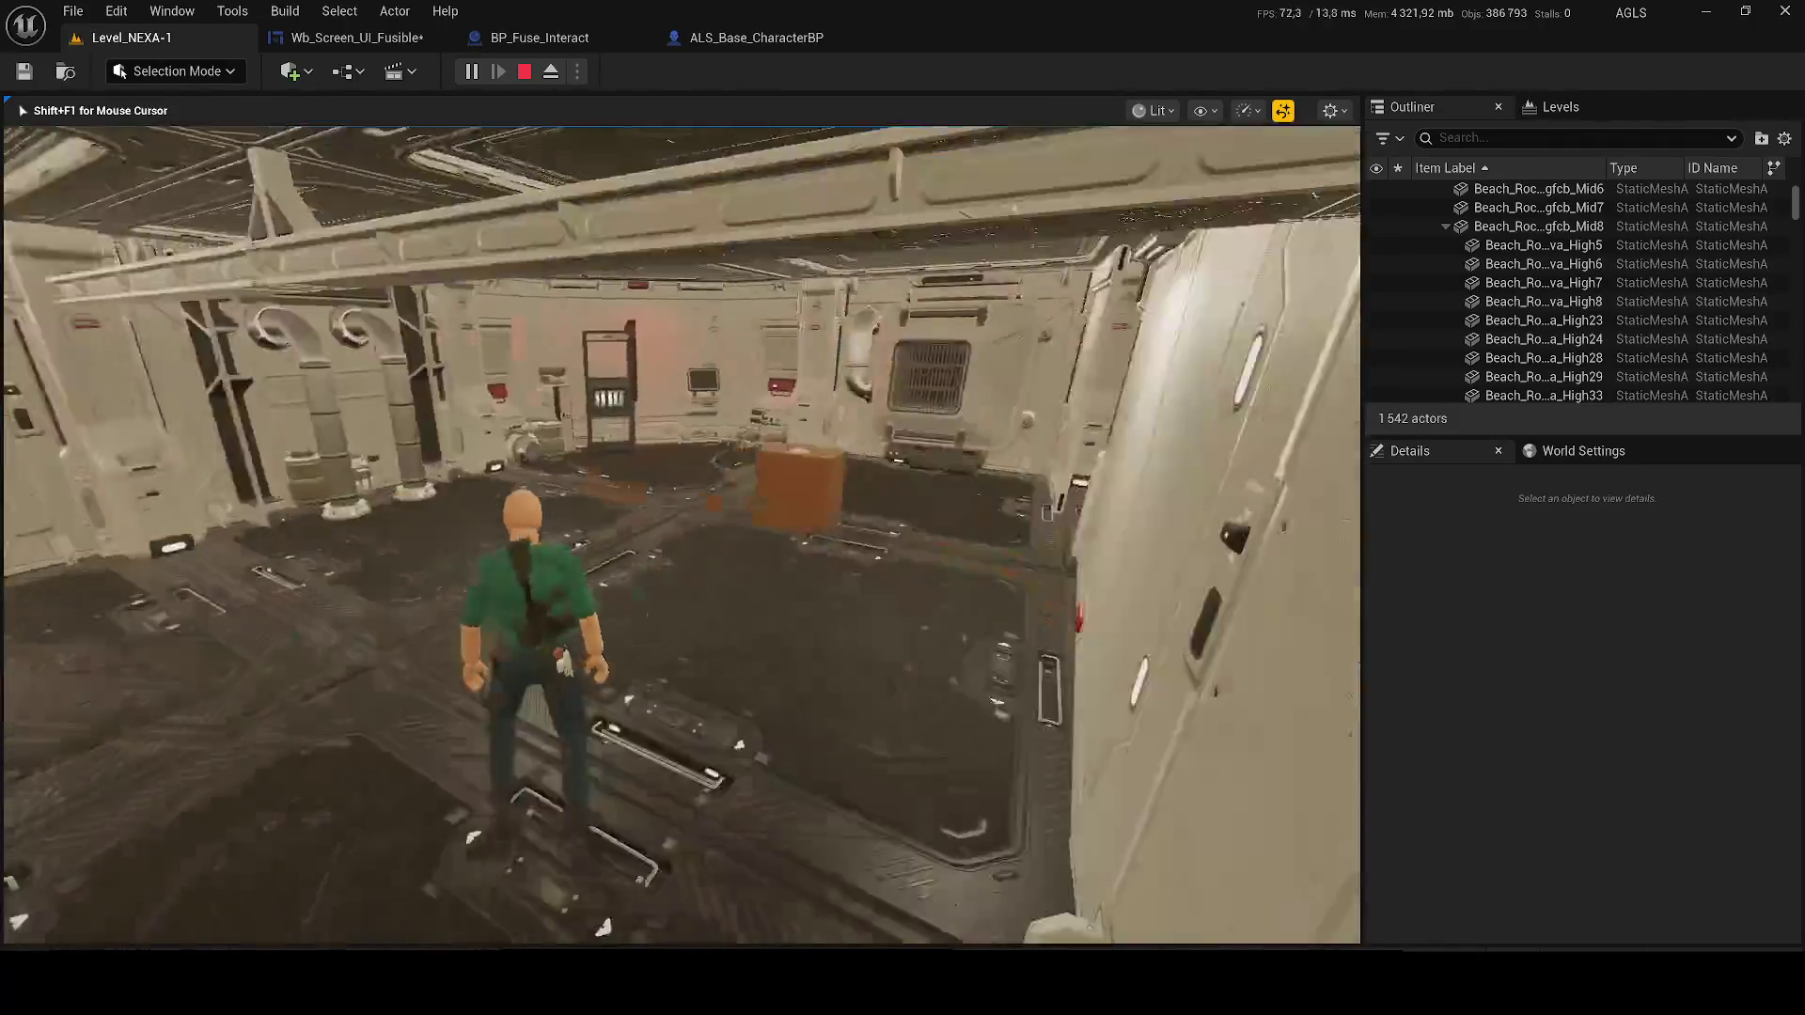
pyautogui.press('Escape')
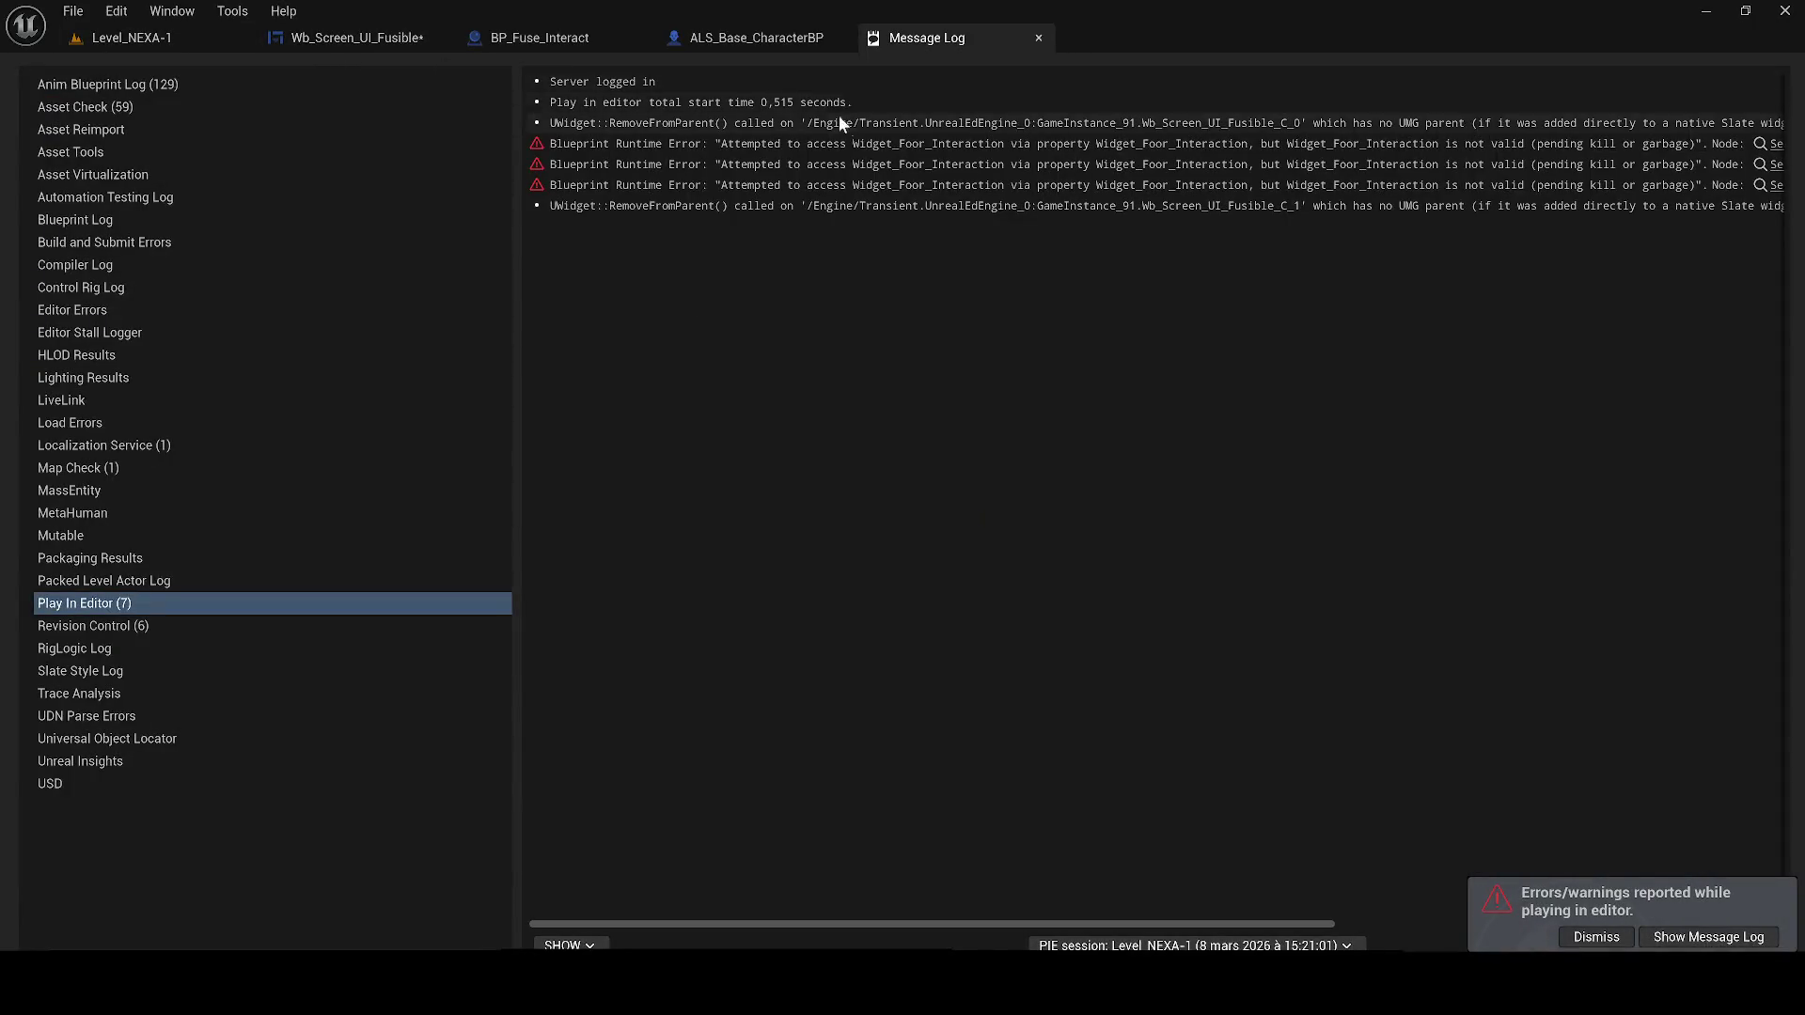
# Save Wb_Screen_UI_Fusible and delete the Get All Widgets Of Class, SET and green-box nodes
pyautogui.click(357, 38)
pyautogui.hotkey('ctrl', 's')
pyautogui.scroll(-5, 1034, 508)
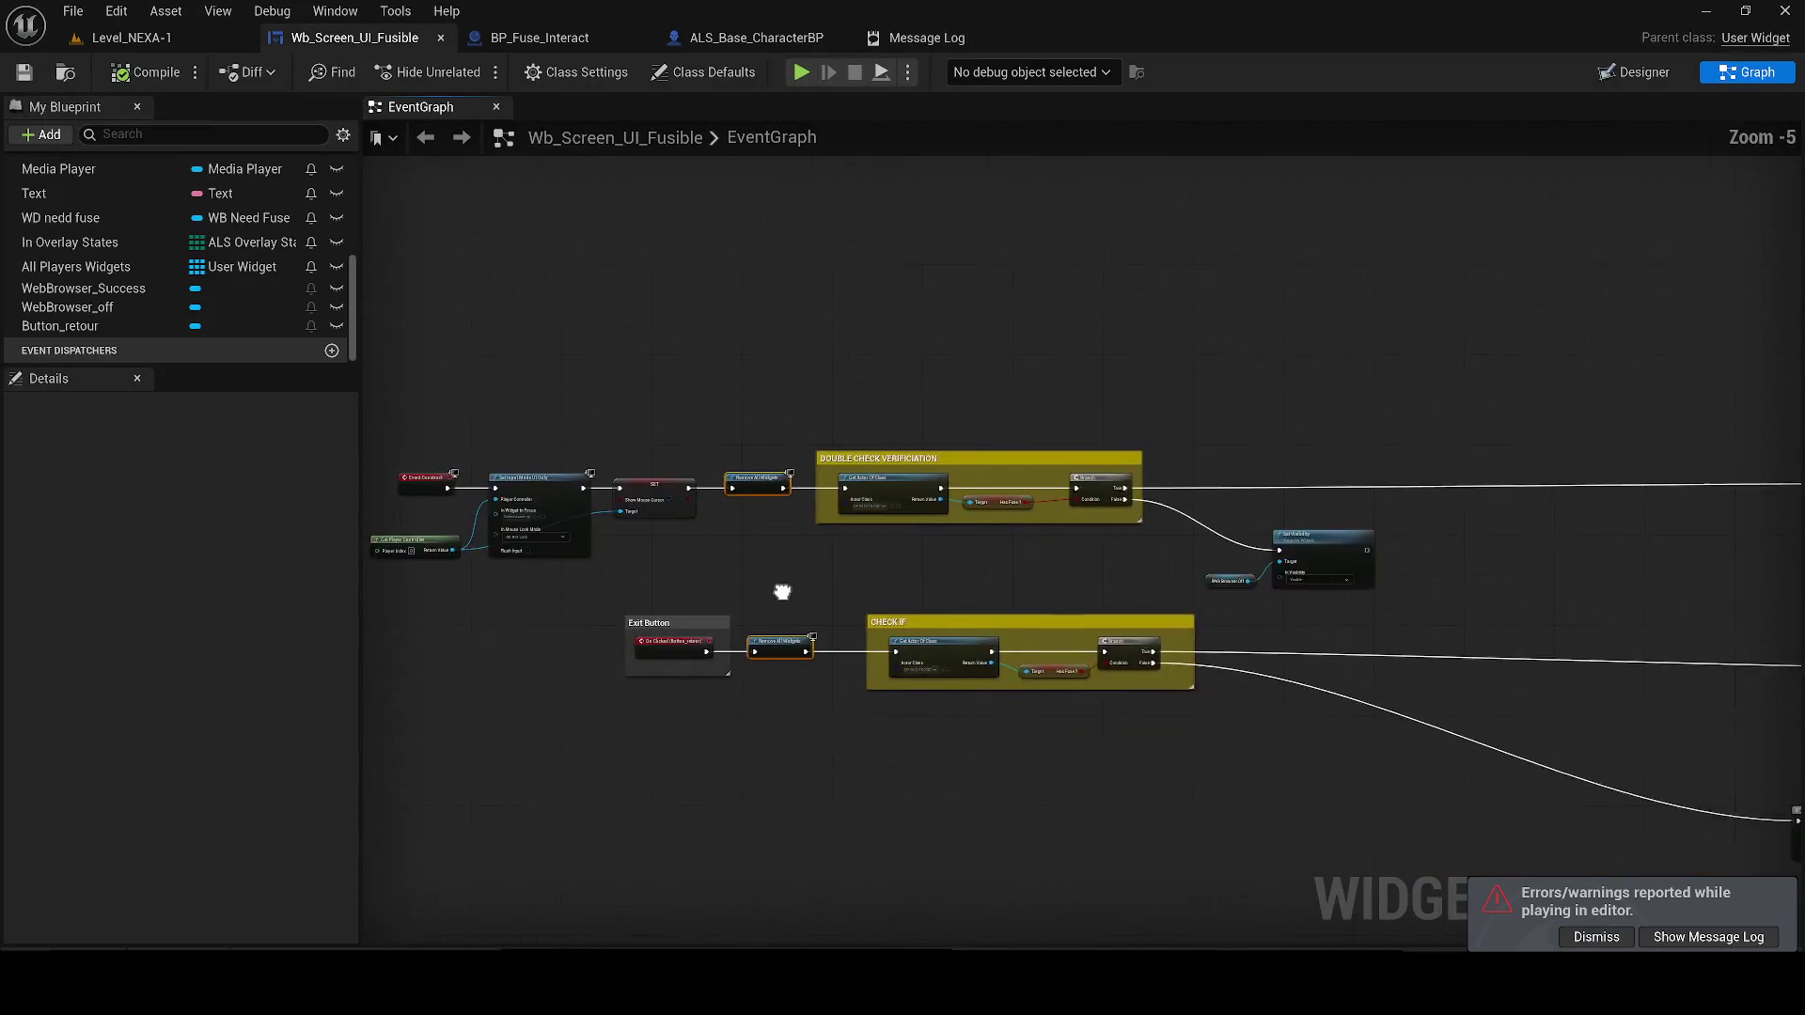
pyautogui.moveTo(1114, 494); pyautogui.dragTo(321, 388)
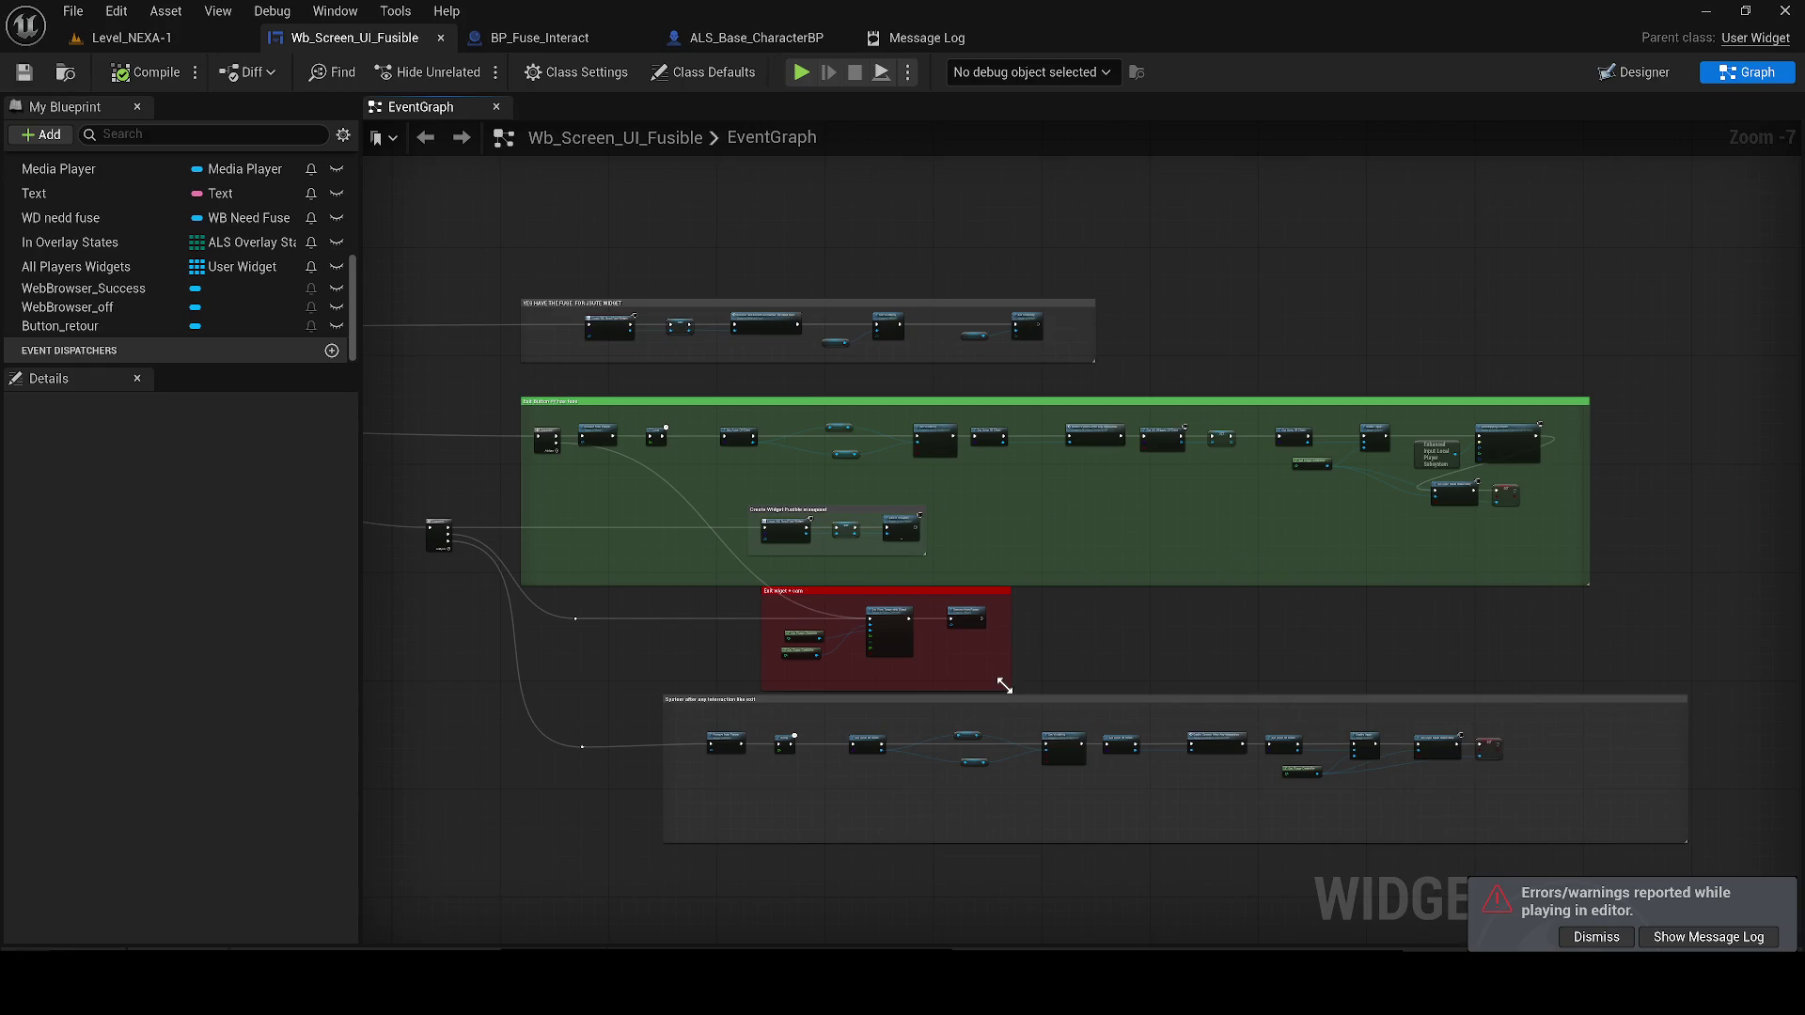
pyautogui.scroll(2, 622, 420)
pyautogui.moveTo(669, 534)
pyautogui.mouseDown()
pyautogui.moveTo(651, 451)
pyautogui.moveTo(461, 453)
pyautogui.mouseUp()
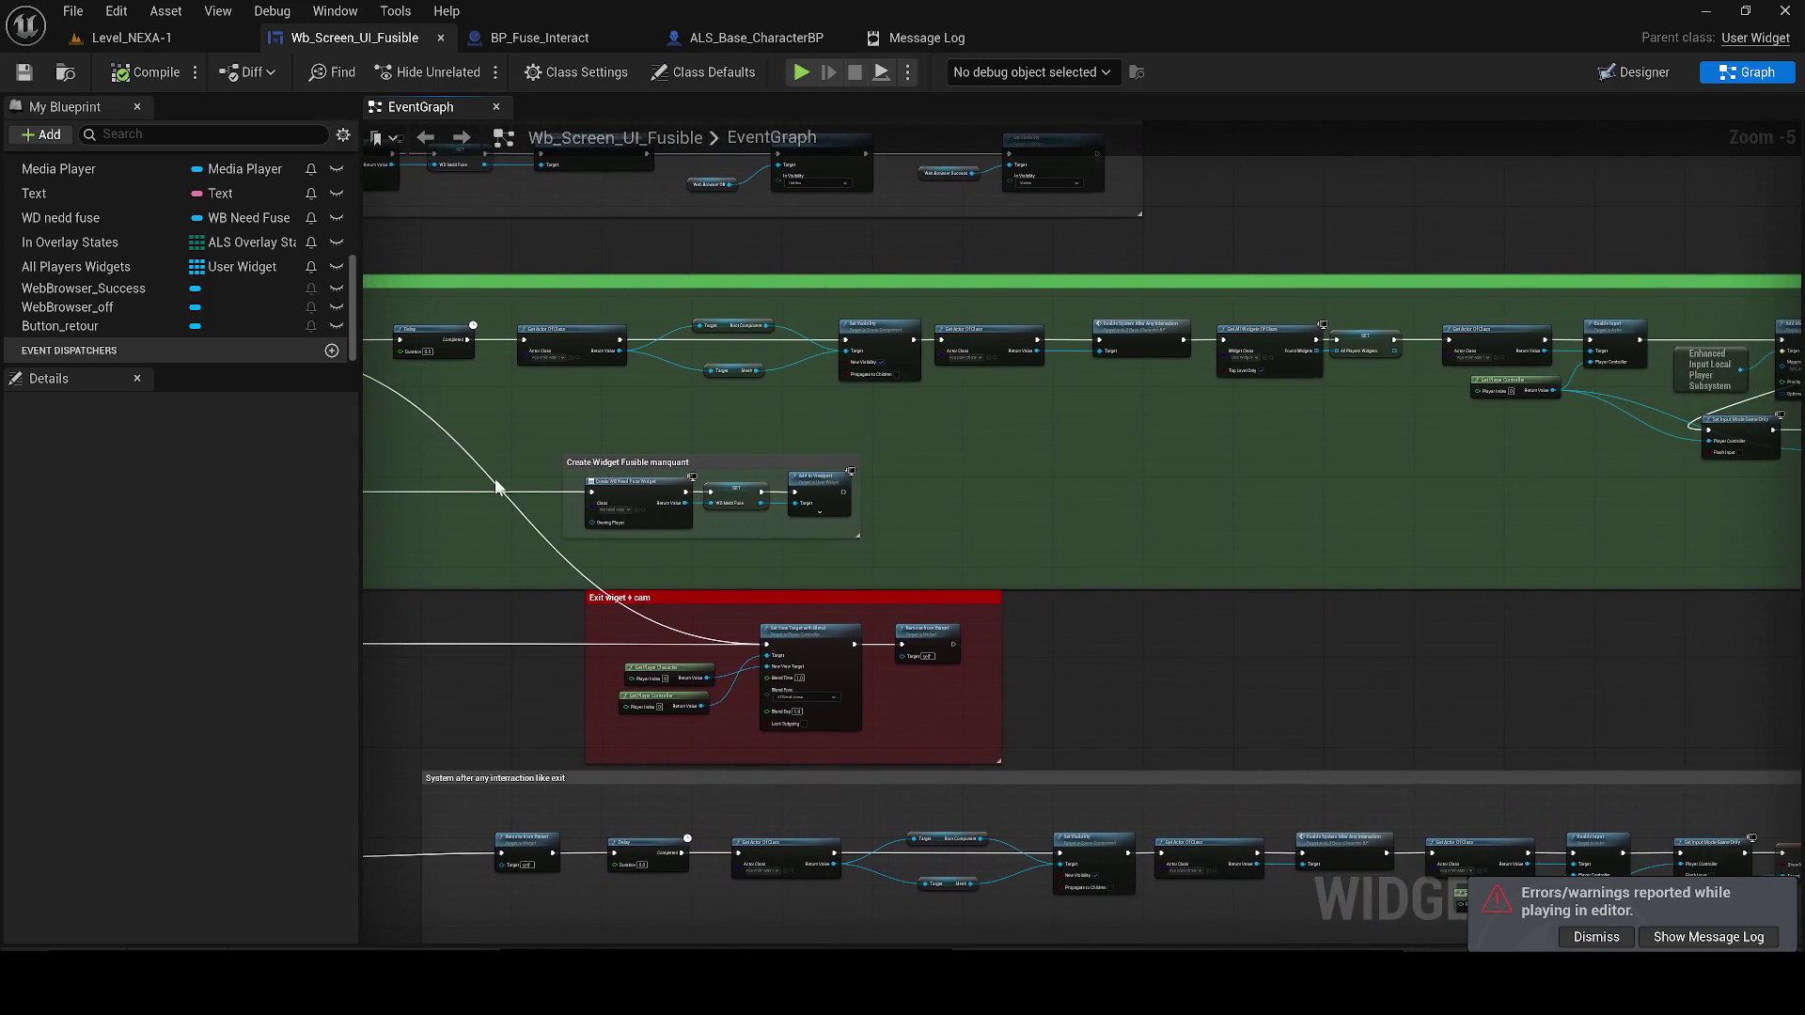
pyautogui.moveTo(1156, 556)
pyautogui.mouseDown()
pyautogui.moveTo(1137, 516)
pyautogui.moveTo(678, 593)
pyautogui.mouseUp()
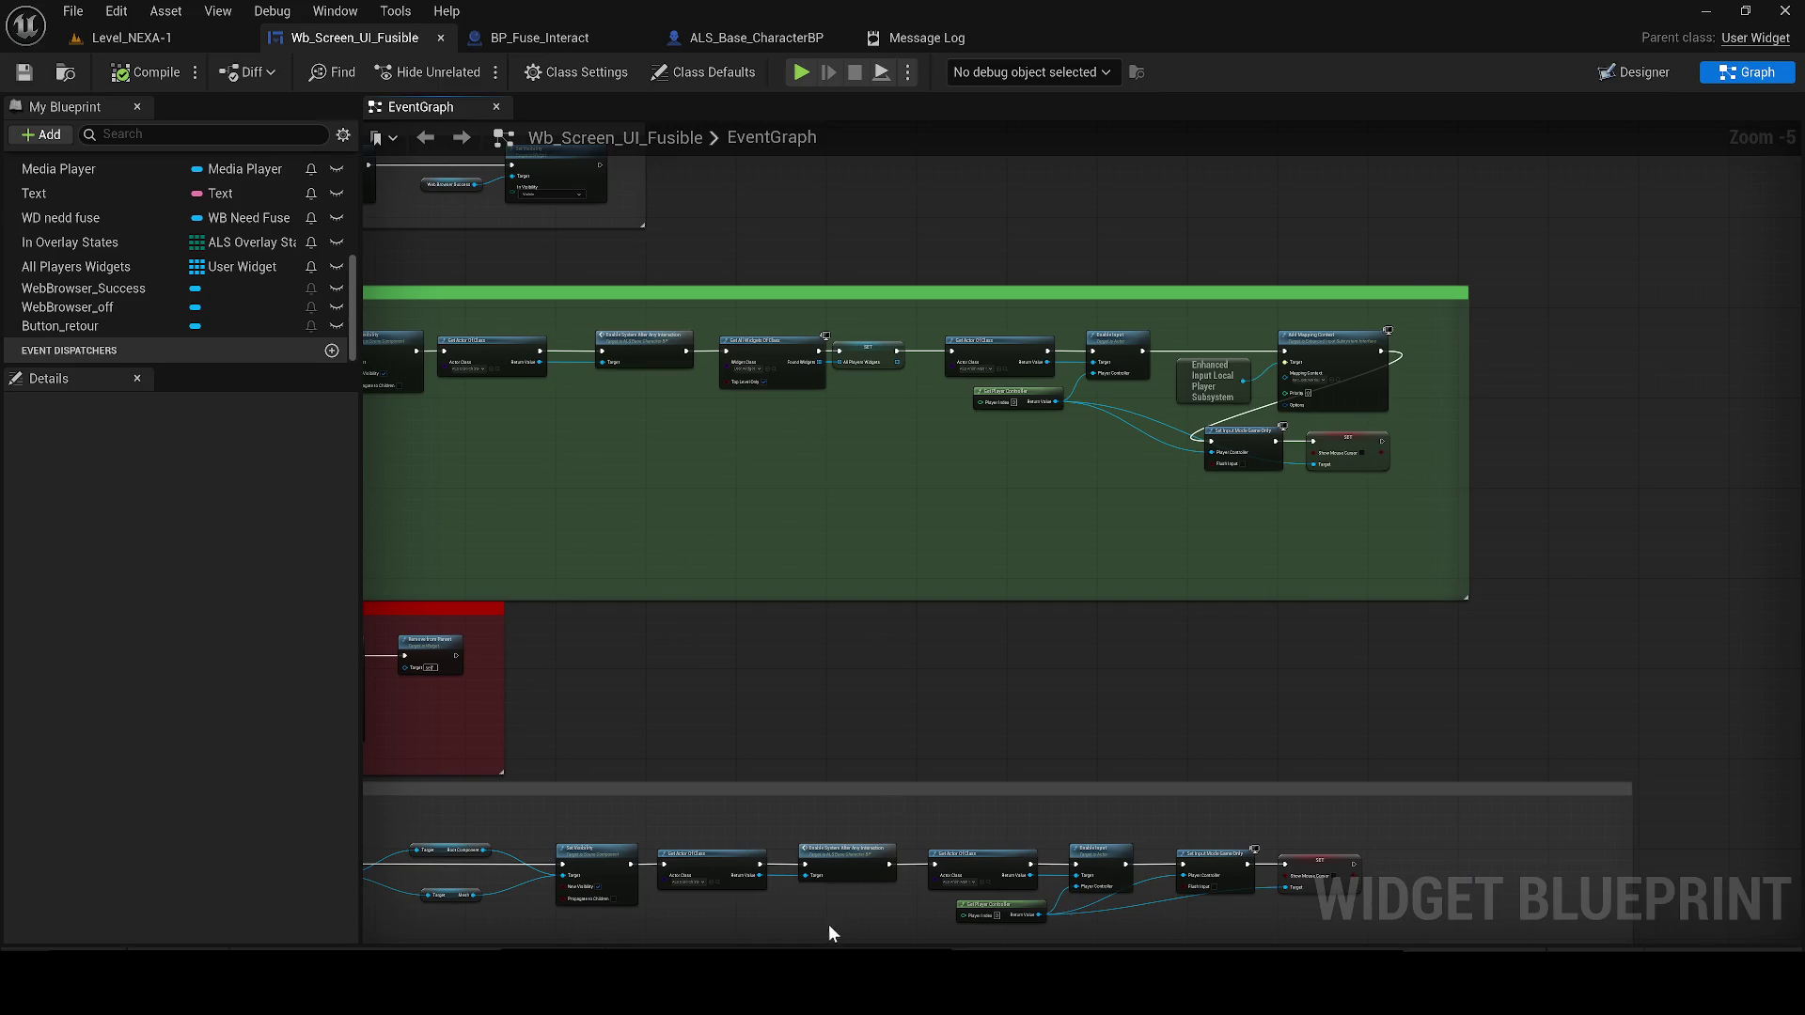
pyautogui.moveTo(786, 664); pyautogui.dragTo(787, 658)
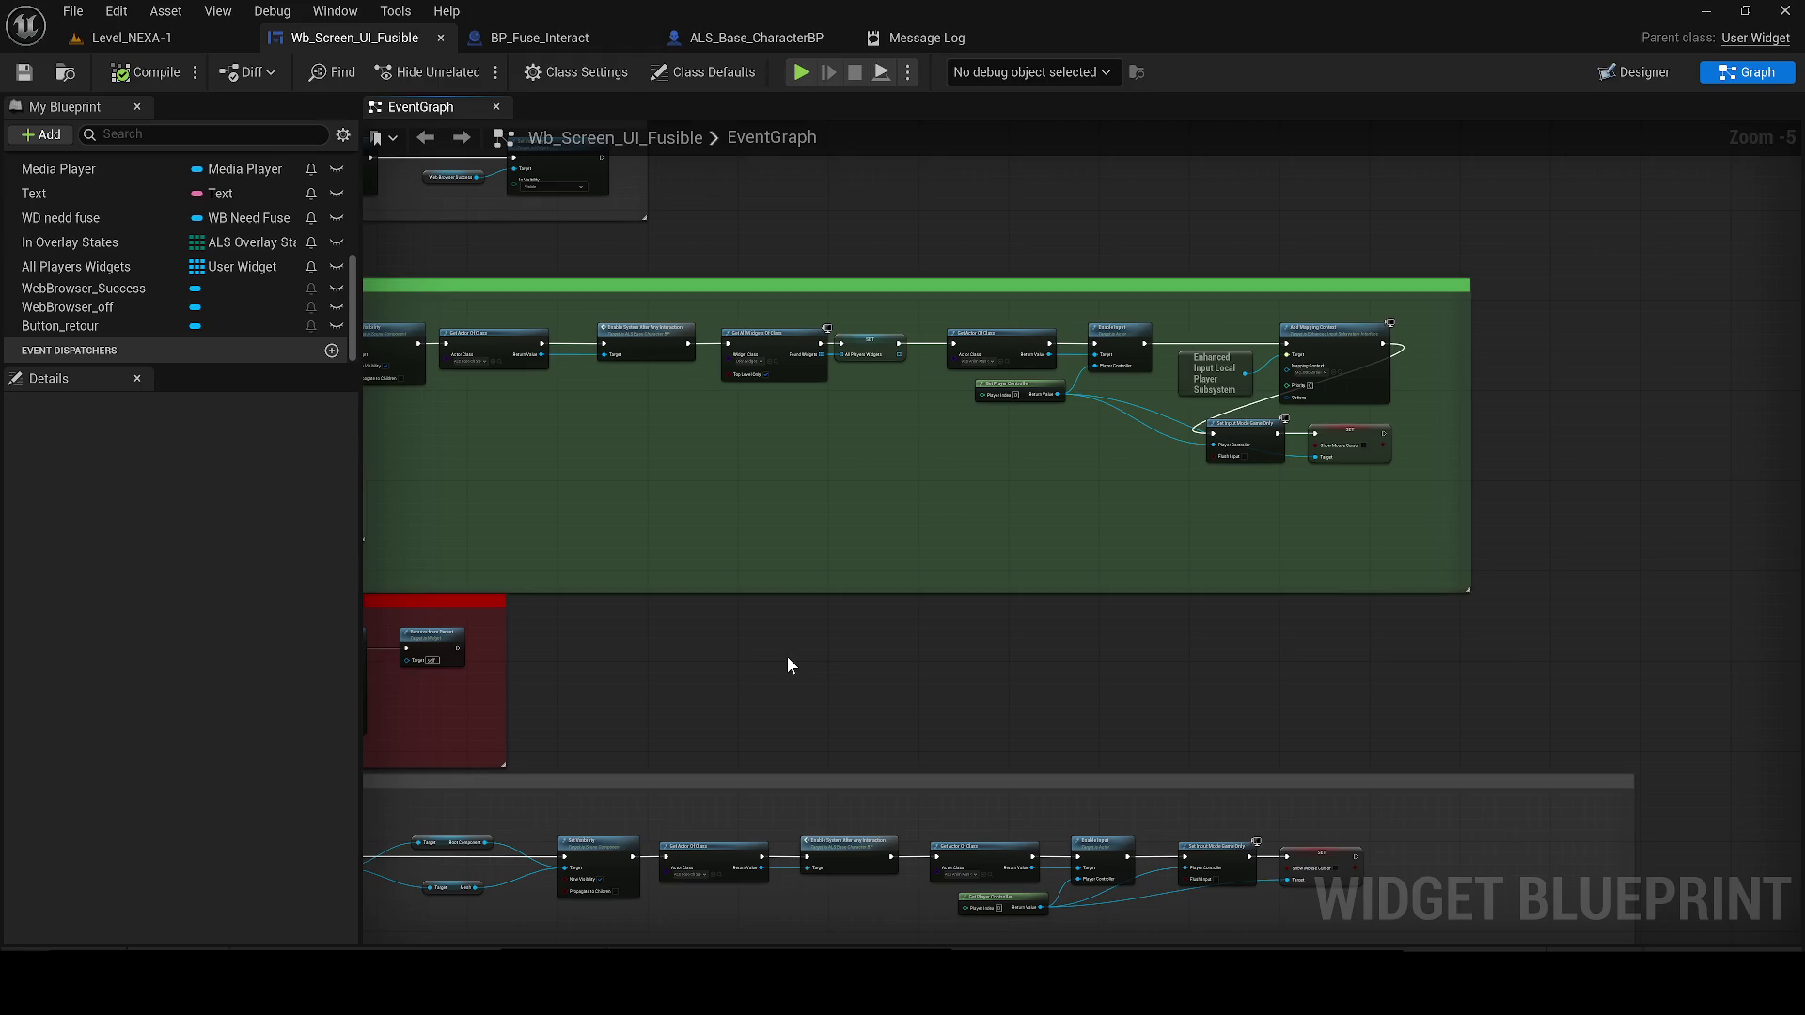
pyautogui.moveTo(767, 391)
pyautogui.mouseDown()
pyautogui.moveTo(838, 351)
pyautogui.moveTo(810, 345)
pyautogui.mouseUp()
pyautogui.press('Delete')
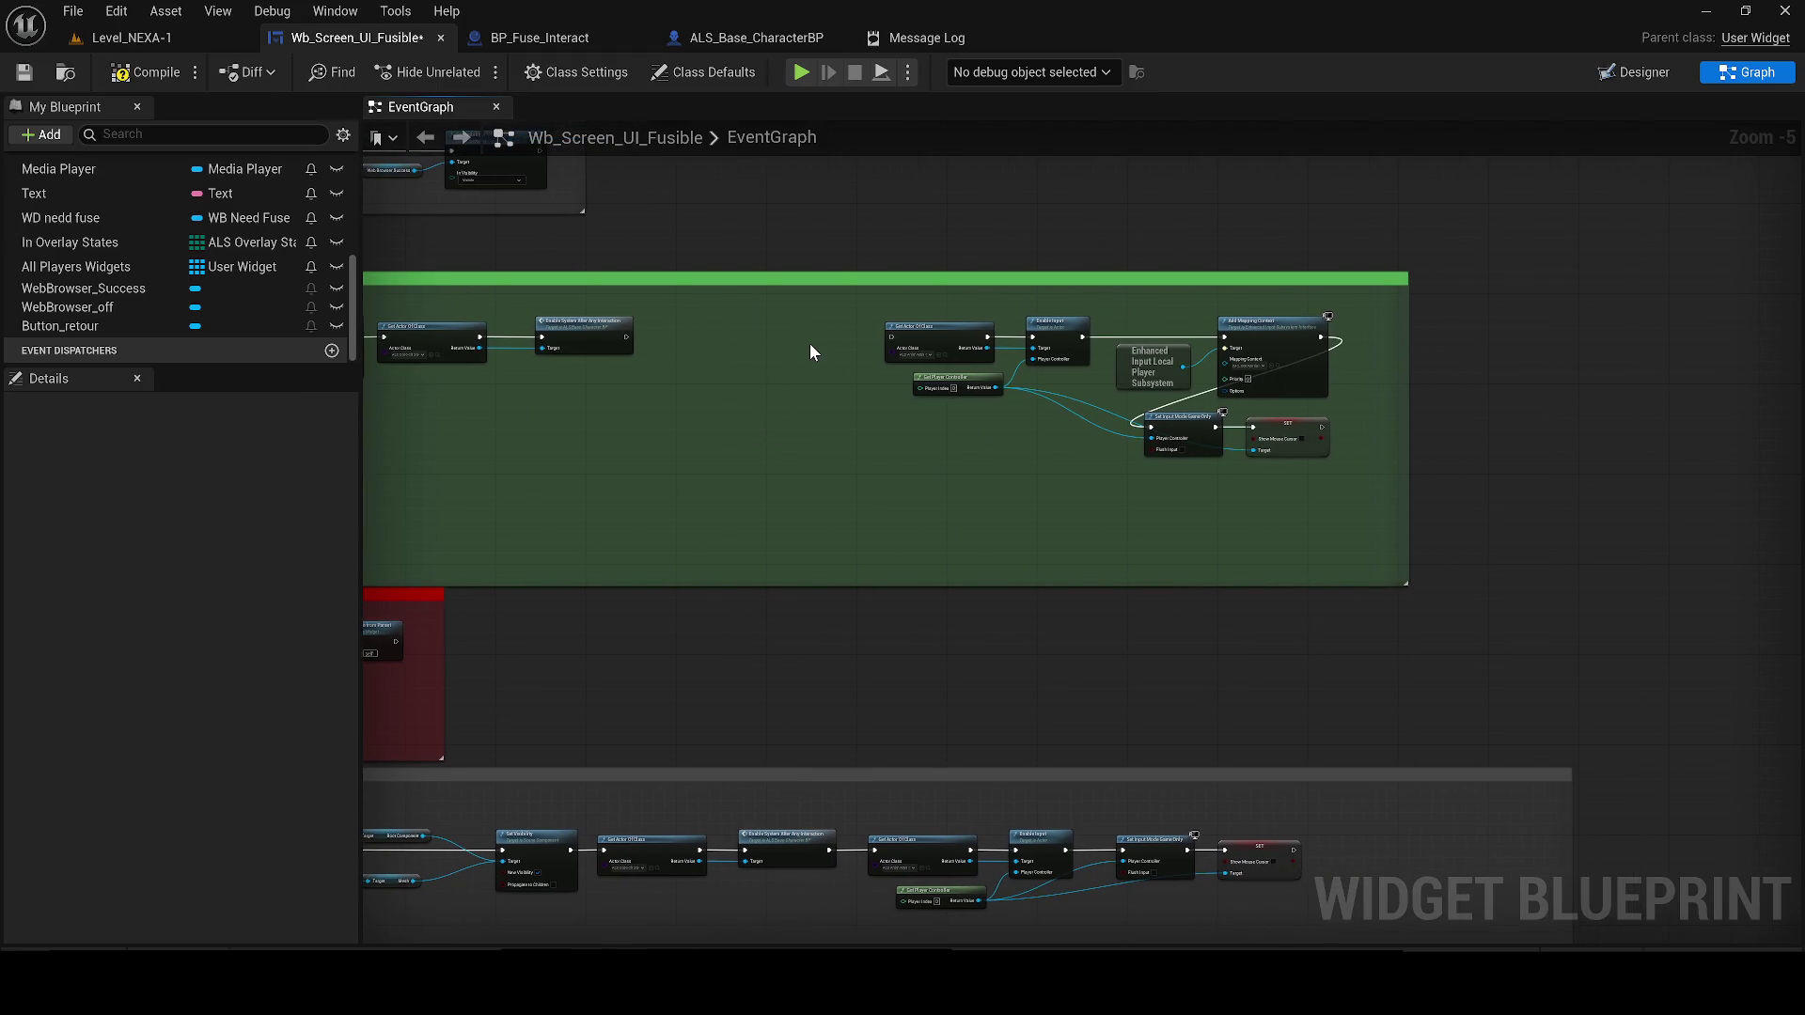
pyautogui.moveTo(1354, 470); pyautogui.dragTo(932, 329)
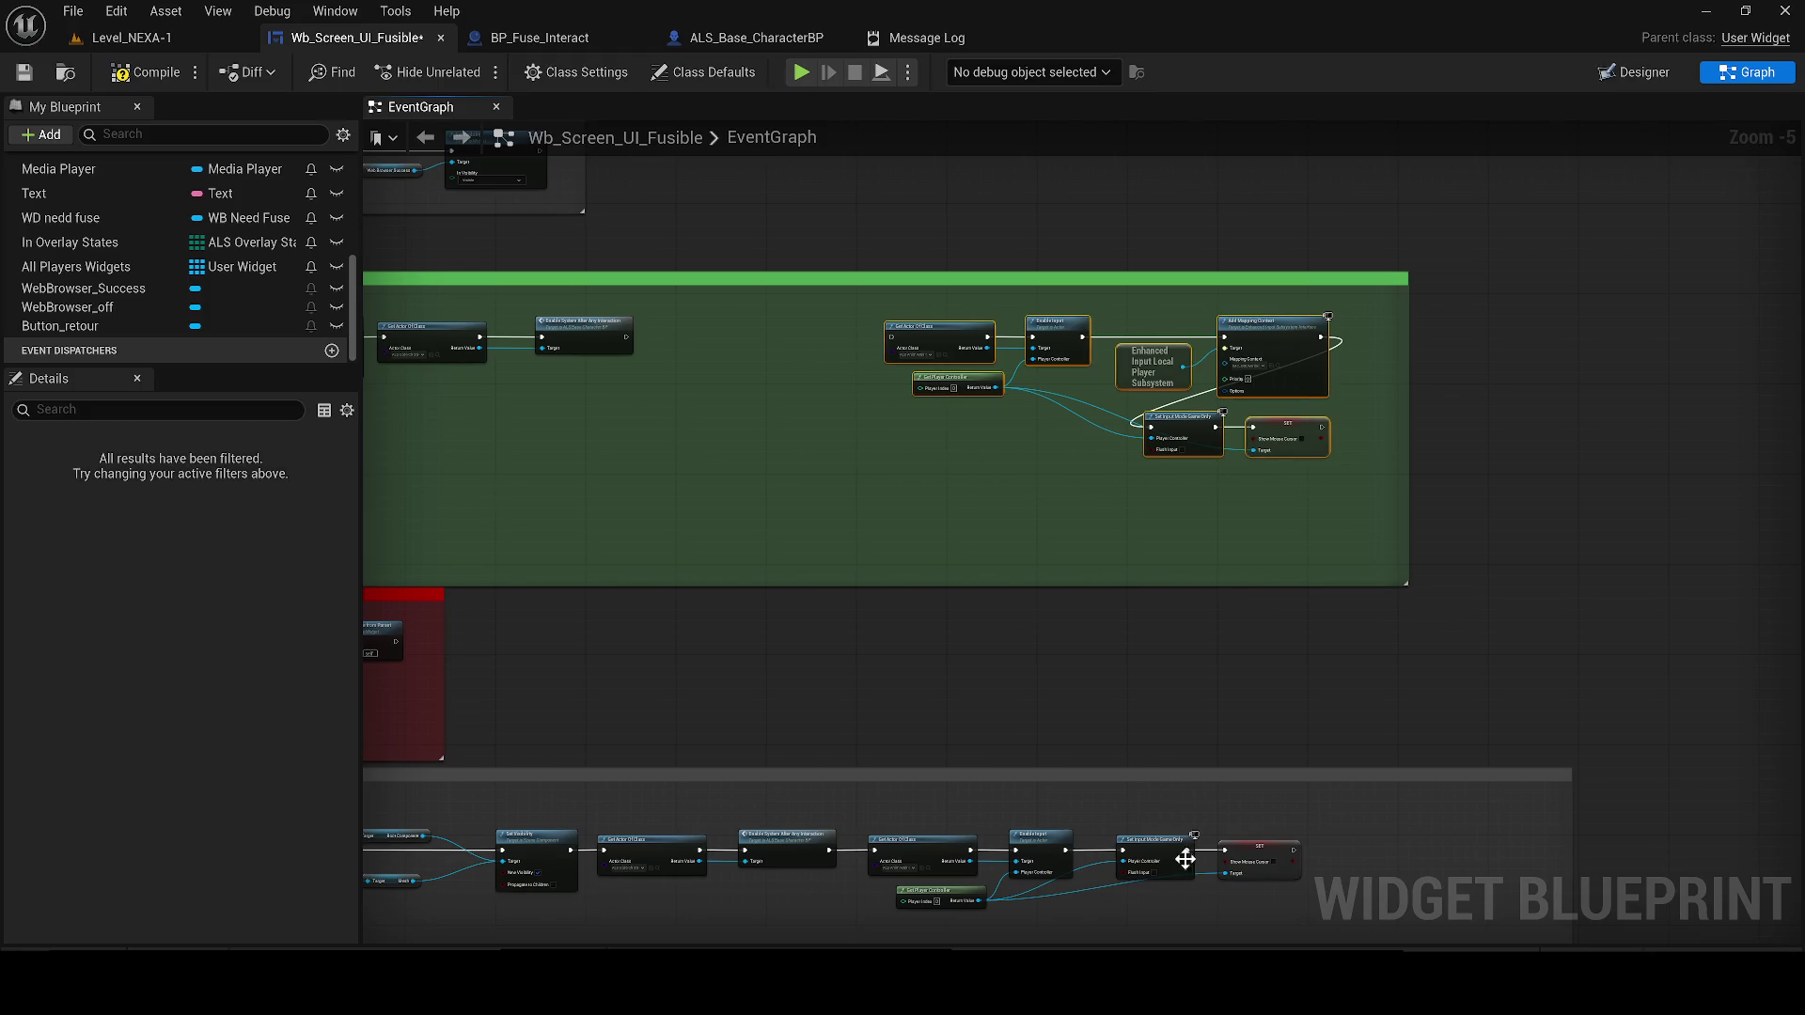
pyautogui.press('Delete')
# Copy the bottom row's Enable Input and Set Input Mode chain into the green box and wire it
pyautogui.moveTo(1314, 787); pyautogui.dragTo(907, 714)
pyautogui.hotkey('ctrl', 'c')
pyautogui.click(956, 280)
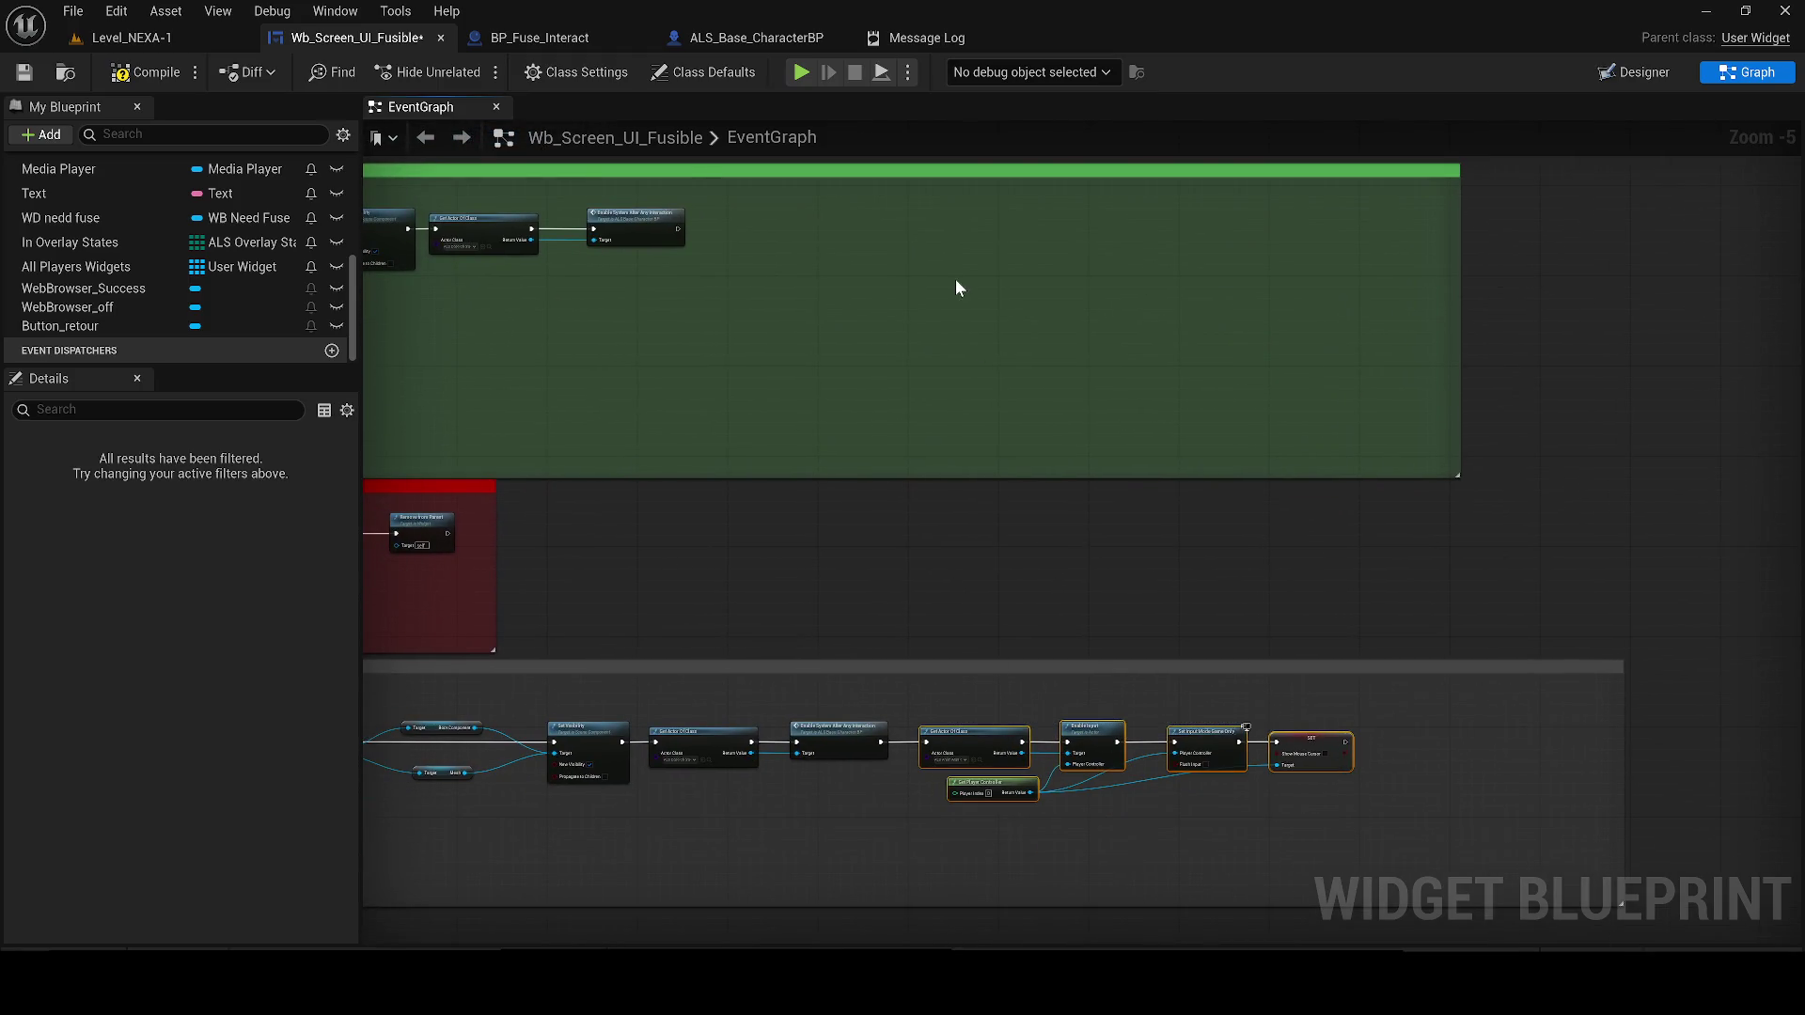
pyautogui.hotkey('ctrl', 'v')
pyautogui.moveTo(675, 228)
pyautogui.mouseDown()
pyautogui.moveTo(810, 282)
pyautogui.moveTo(765, 229)
pyautogui.moveTo(1190, 536)
pyautogui.moveTo(1295, 573)
pyautogui.moveTo(1191, 517)
pyautogui.moveTo(1207, 516)
pyautogui.moveTo(1215, 528)
pyautogui.moveTo(572, 499)
pyautogui.mouseUp()
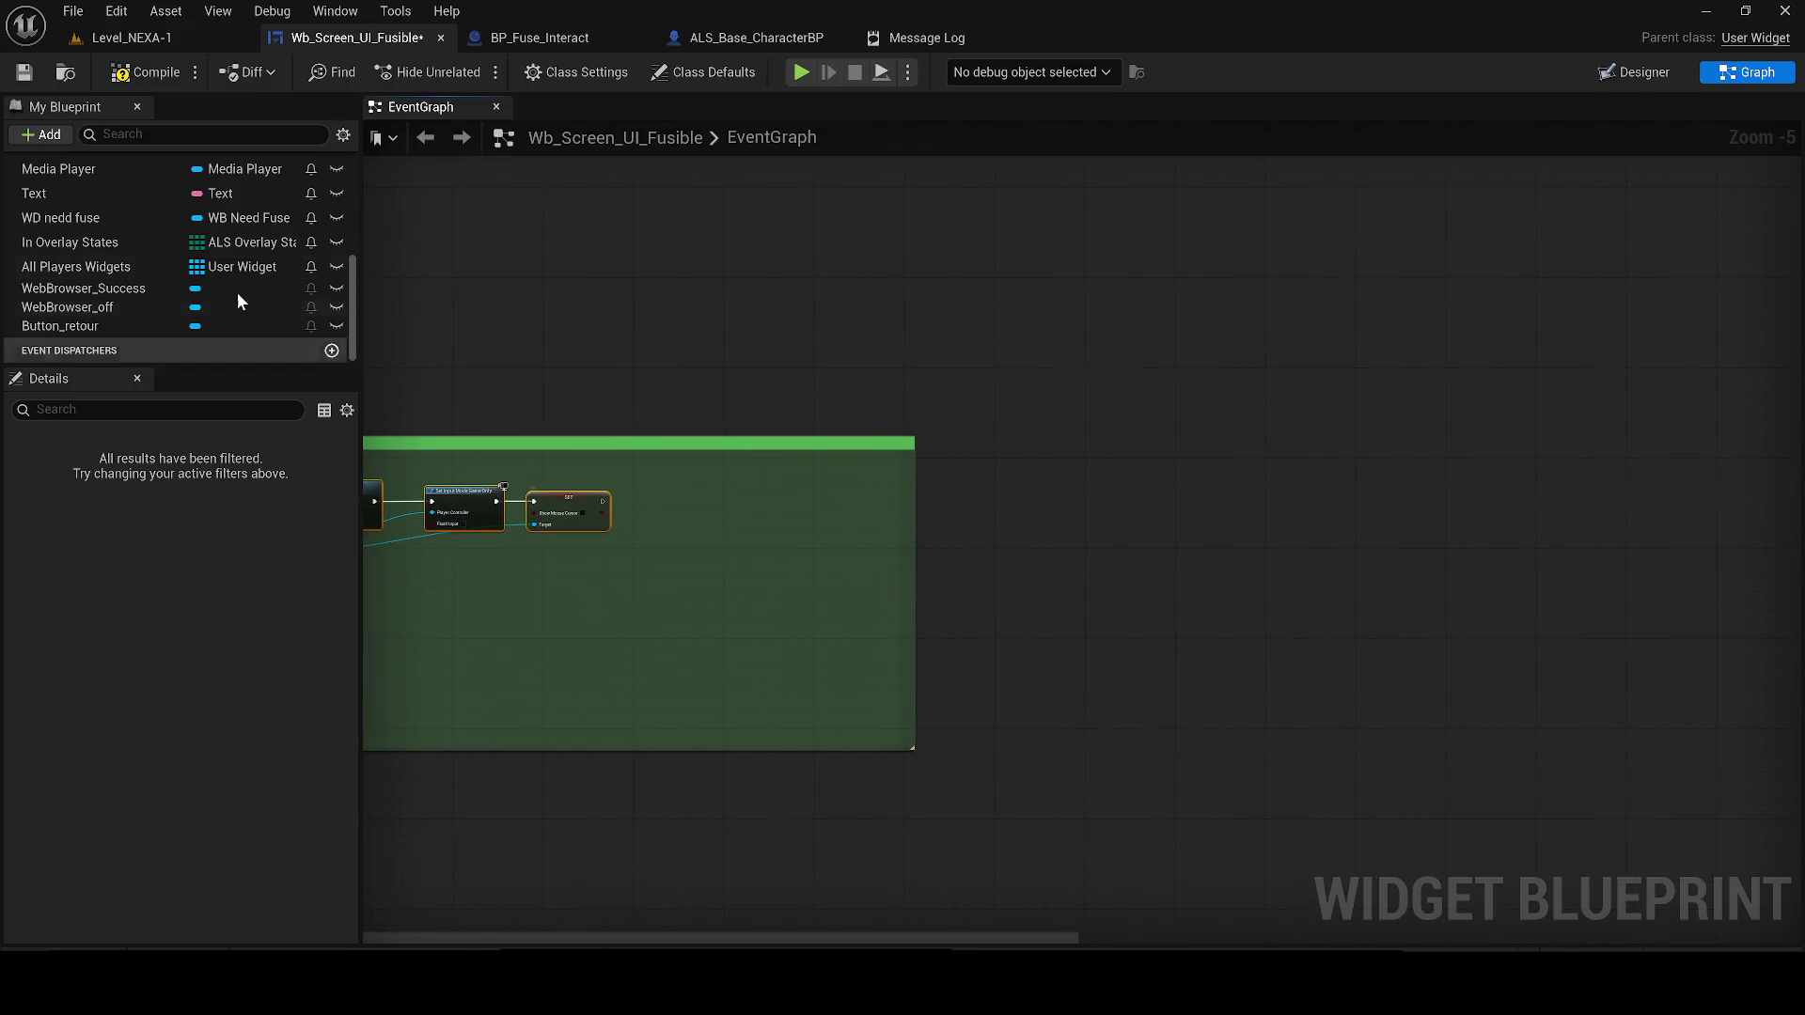
# Compile and save the Wb_Screen_UI_Fusible blueprint, then close the Message Log
pyautogui.click(125, 73)
pyautogui.click(23, 72)
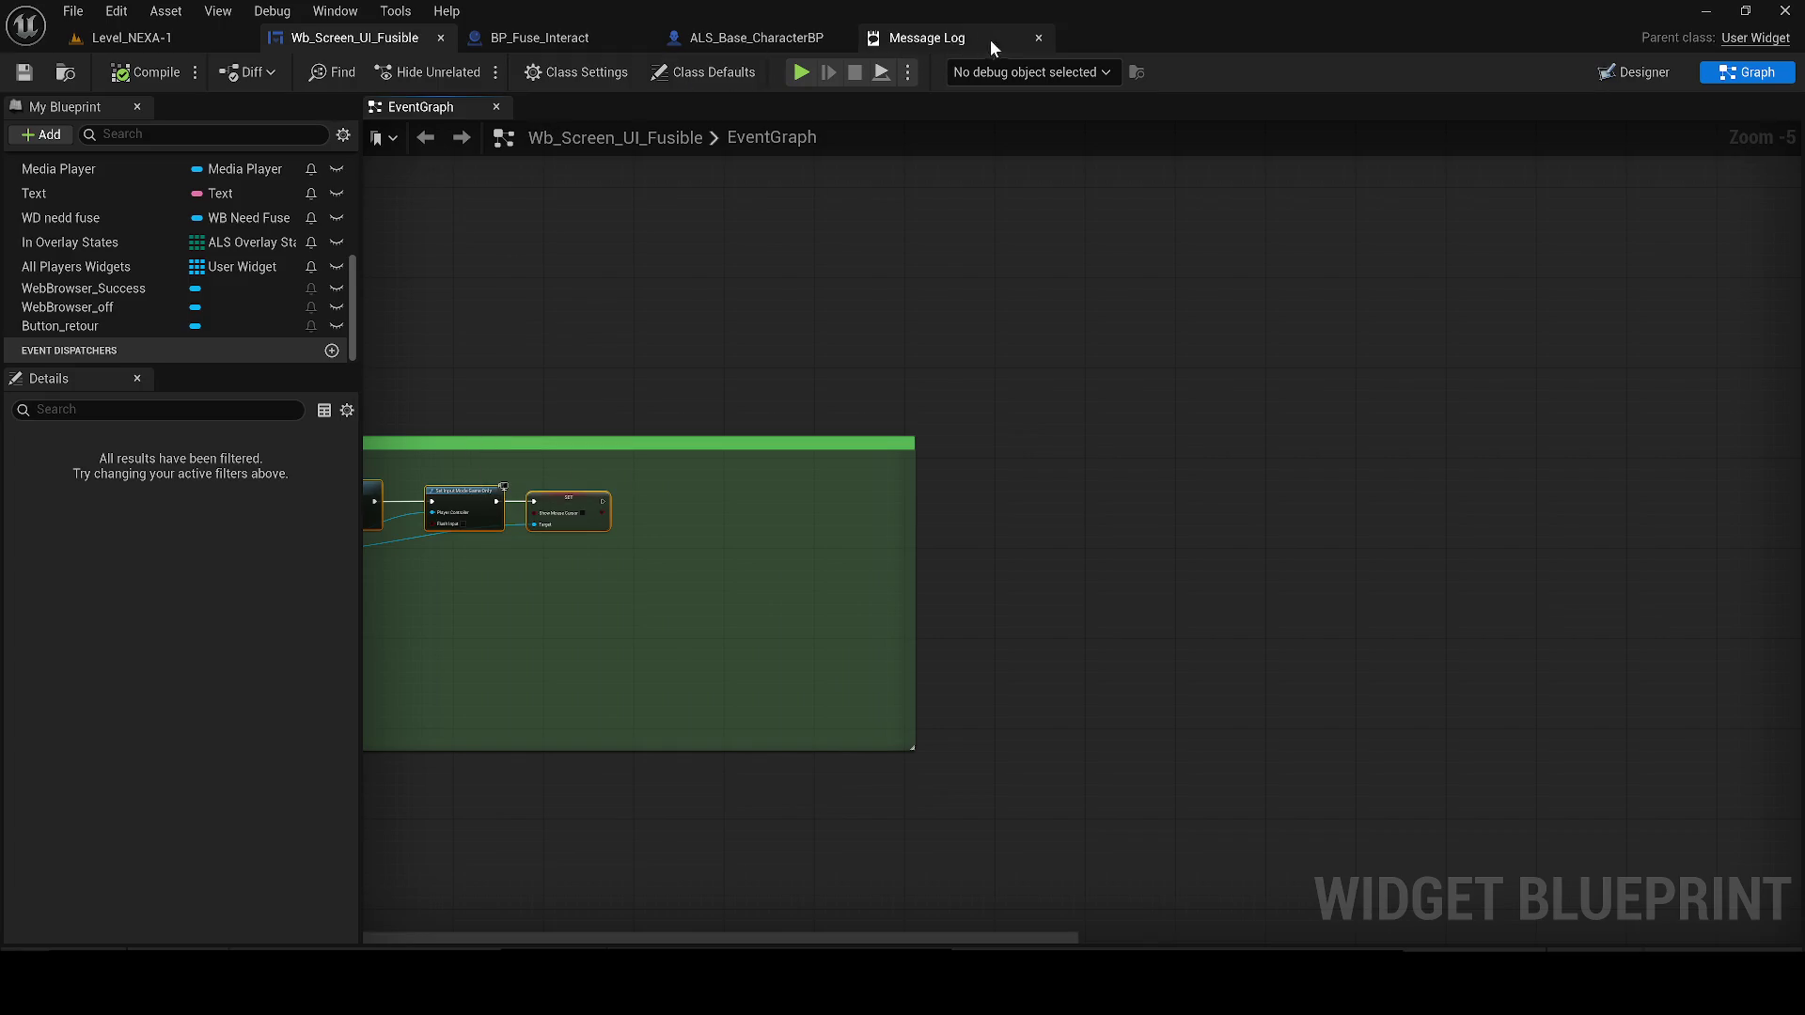
pyautogui.click(1039, 38)
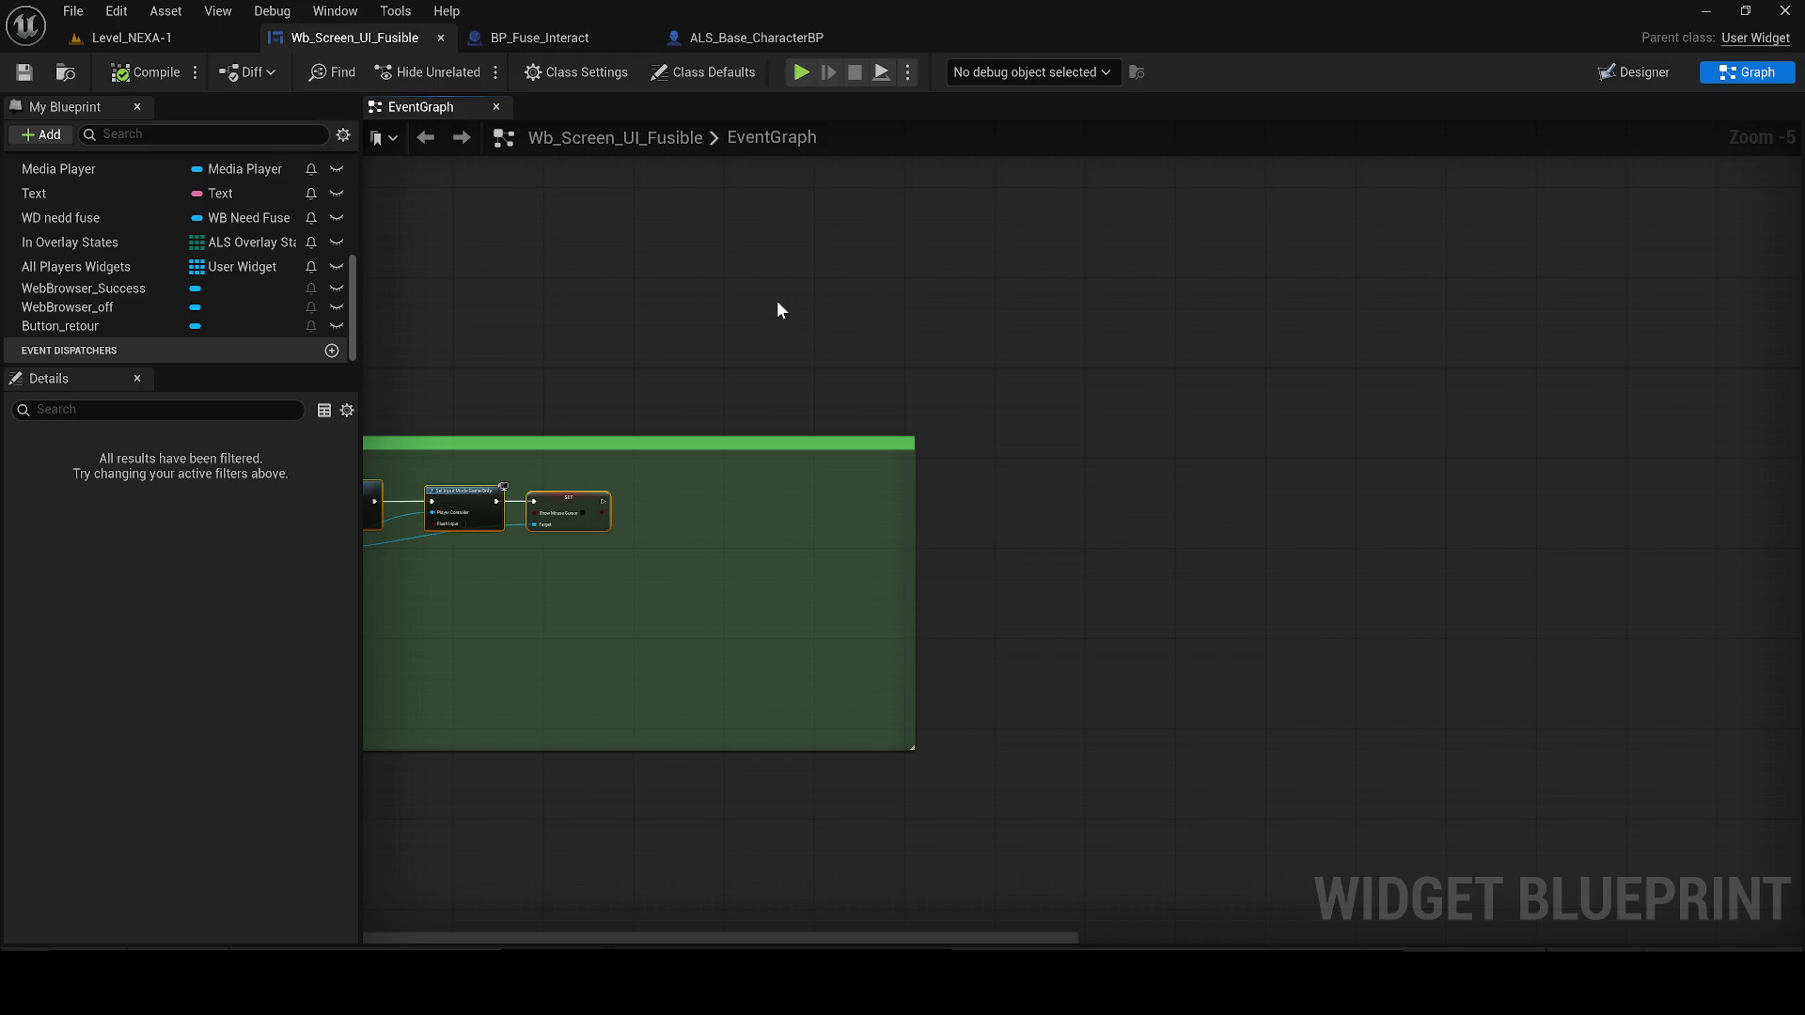
pyautogui.moveTo(777, 310)
pyautogui.mouseDown()
pyautogui.moveTo(1438, 198)
pyautogui.moveTo(1547, 248)
pyautogui.moveTo(940, 386)
pyautogui.mouseUp()
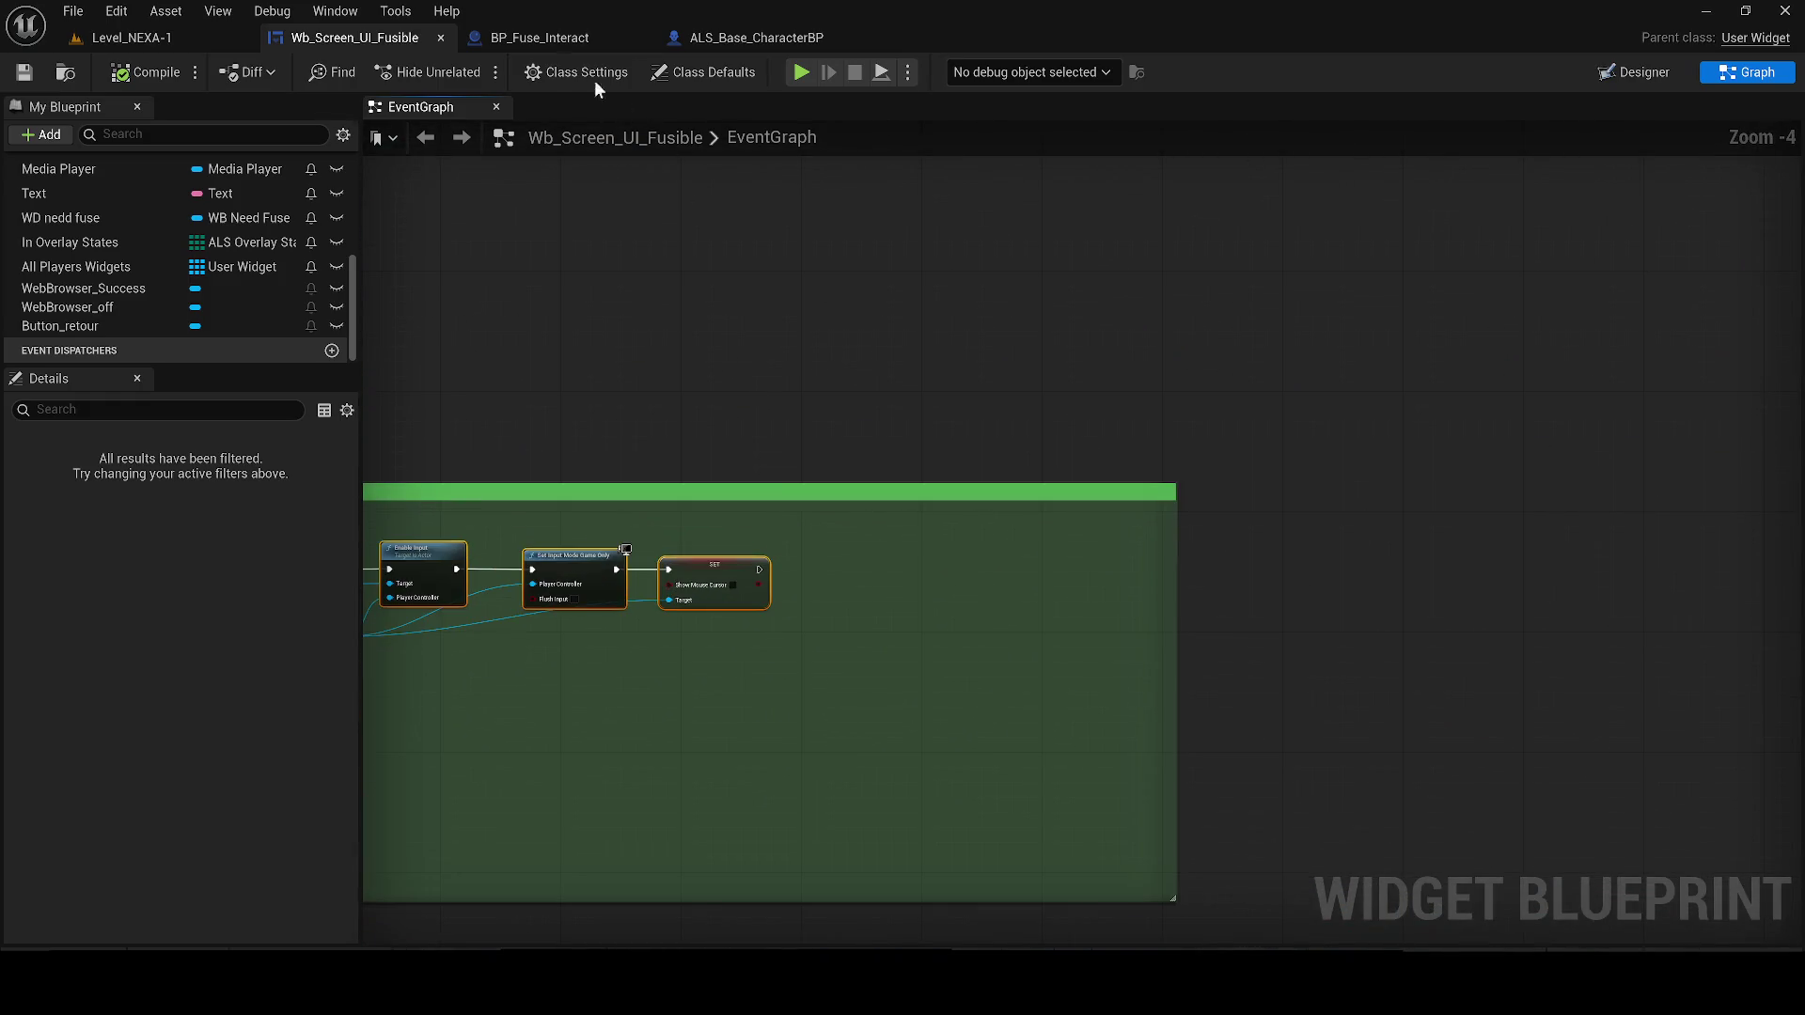
# Copy the open-door custom event's name from the BP_Fuse_Interact blueprint
pyautogui.click(524, 42)
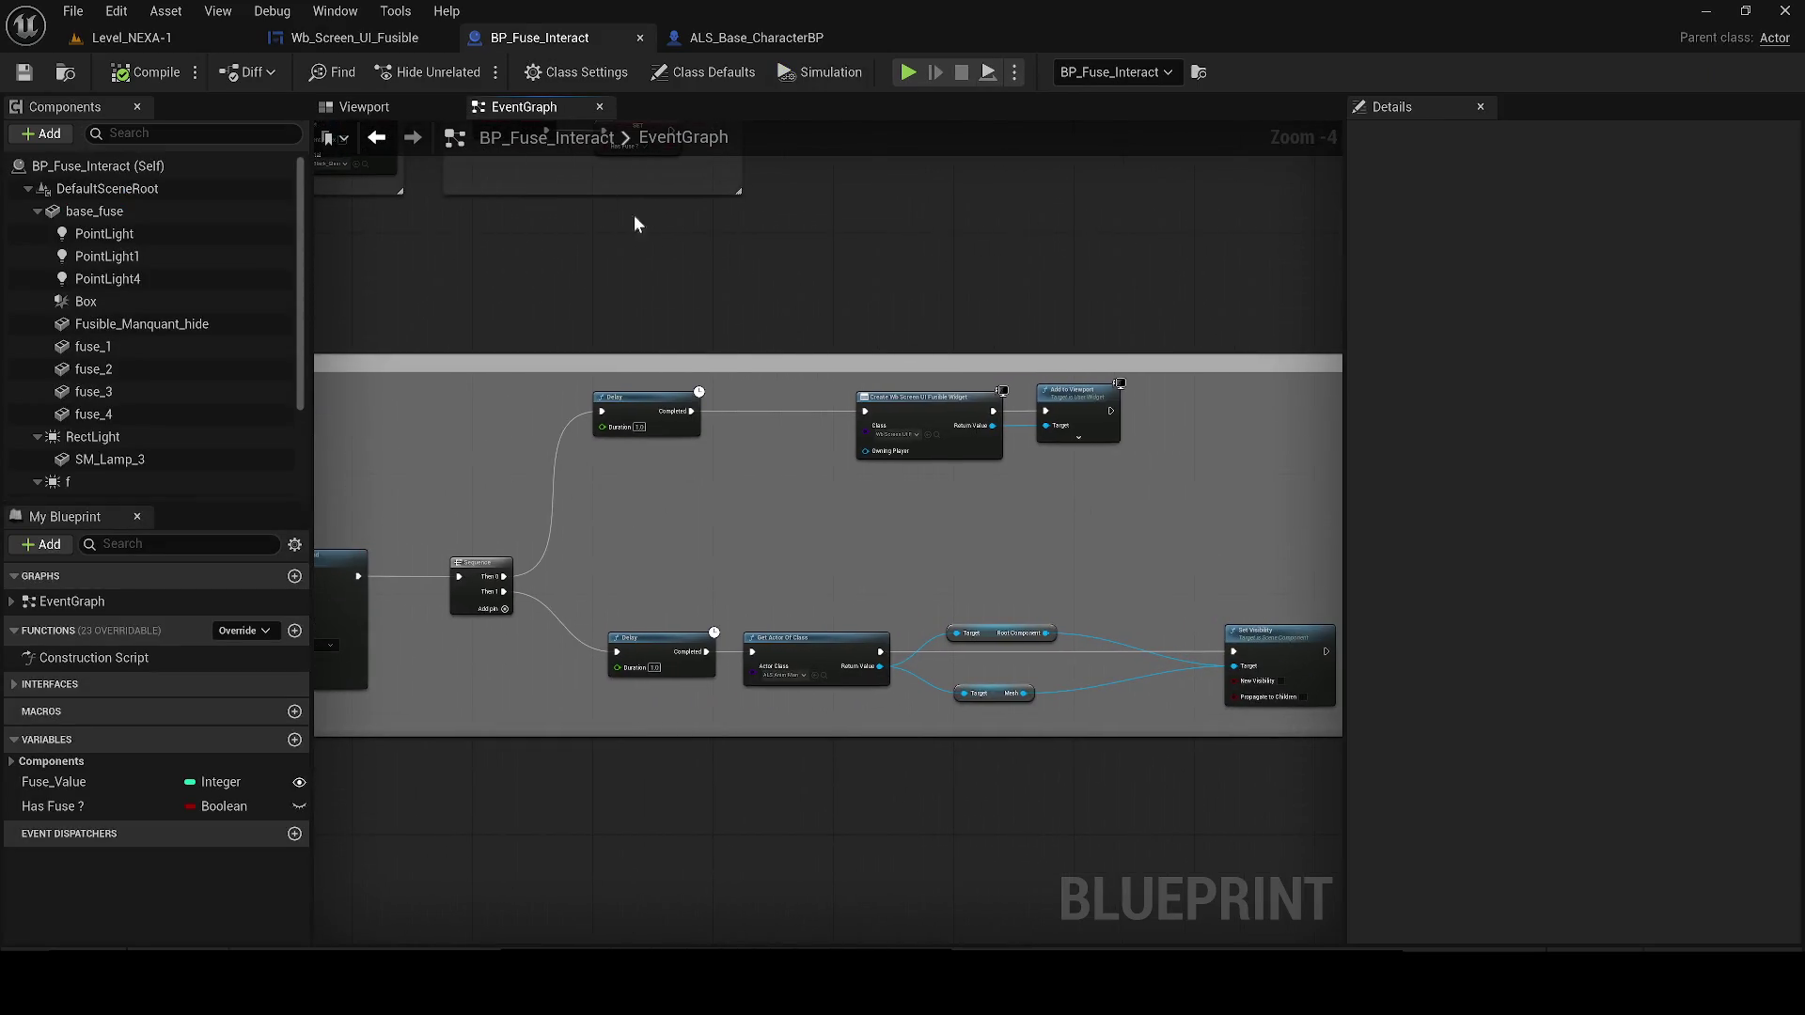
pyautogui.scroll(-4, 599, 194)
pyautogui.scroll(5, 743, 397)
pyautogui.click(519, 429)
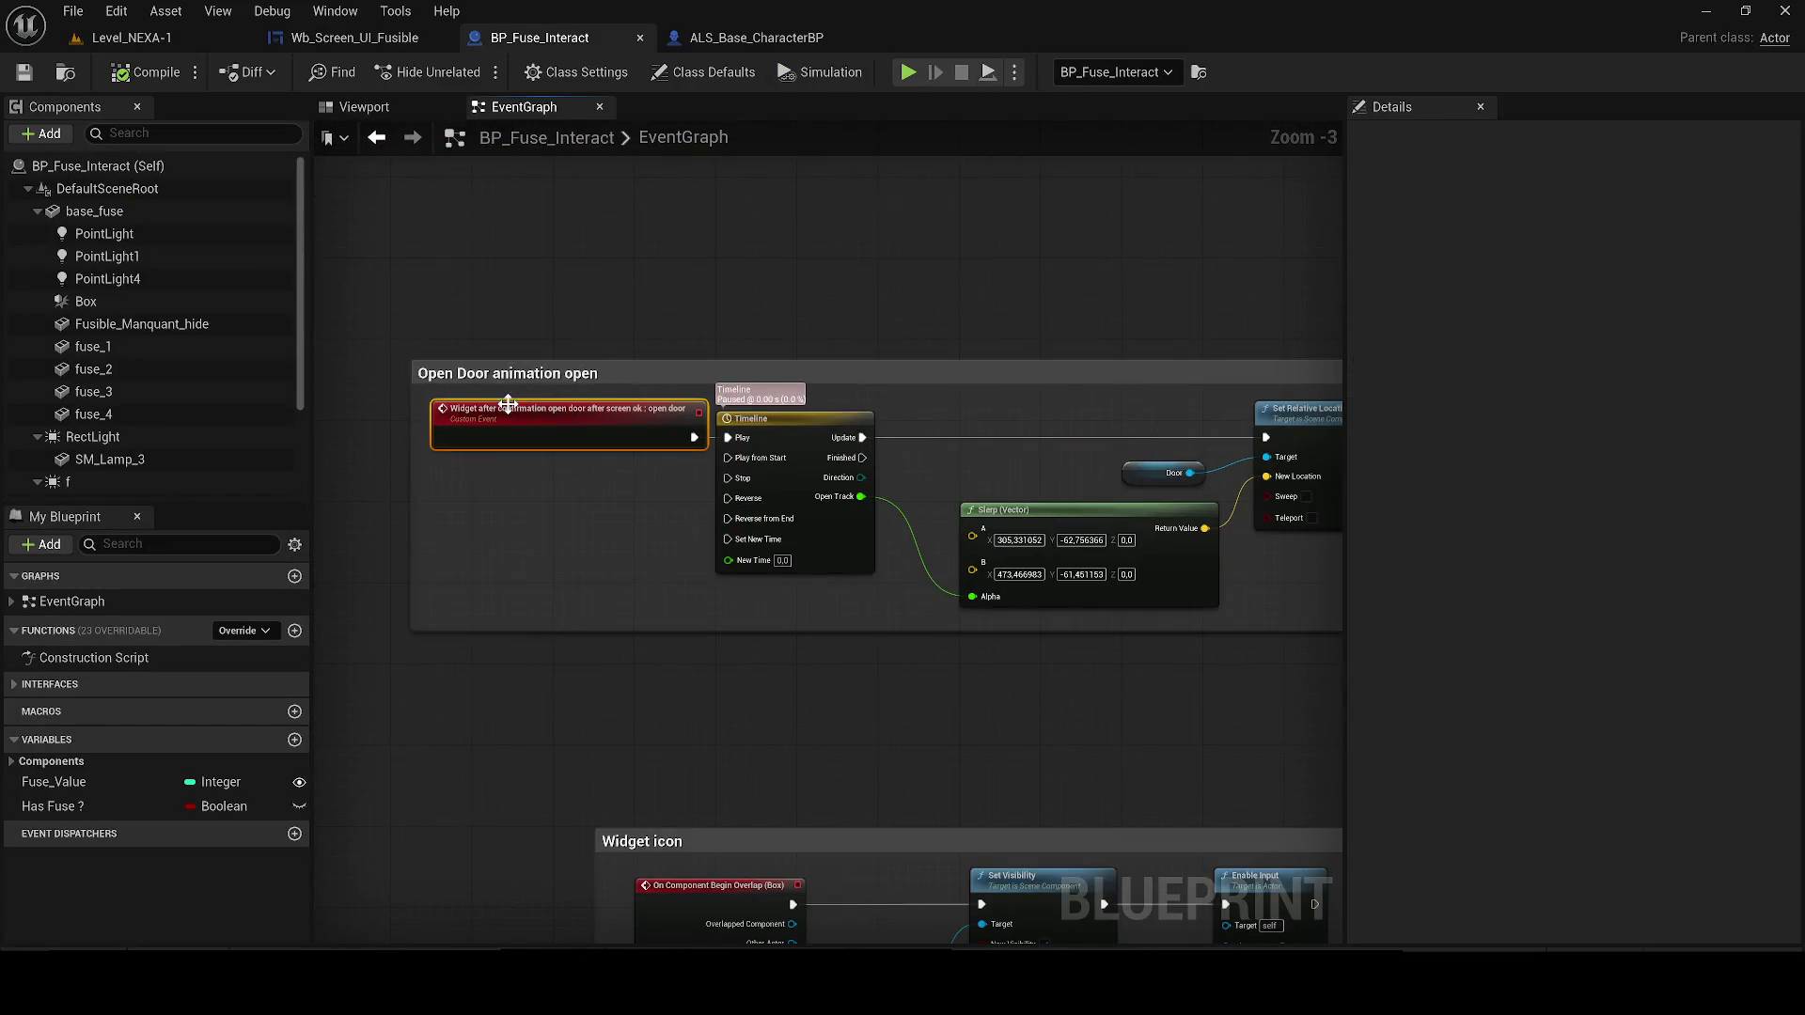
pyautogui.doubleClick(639, 411)
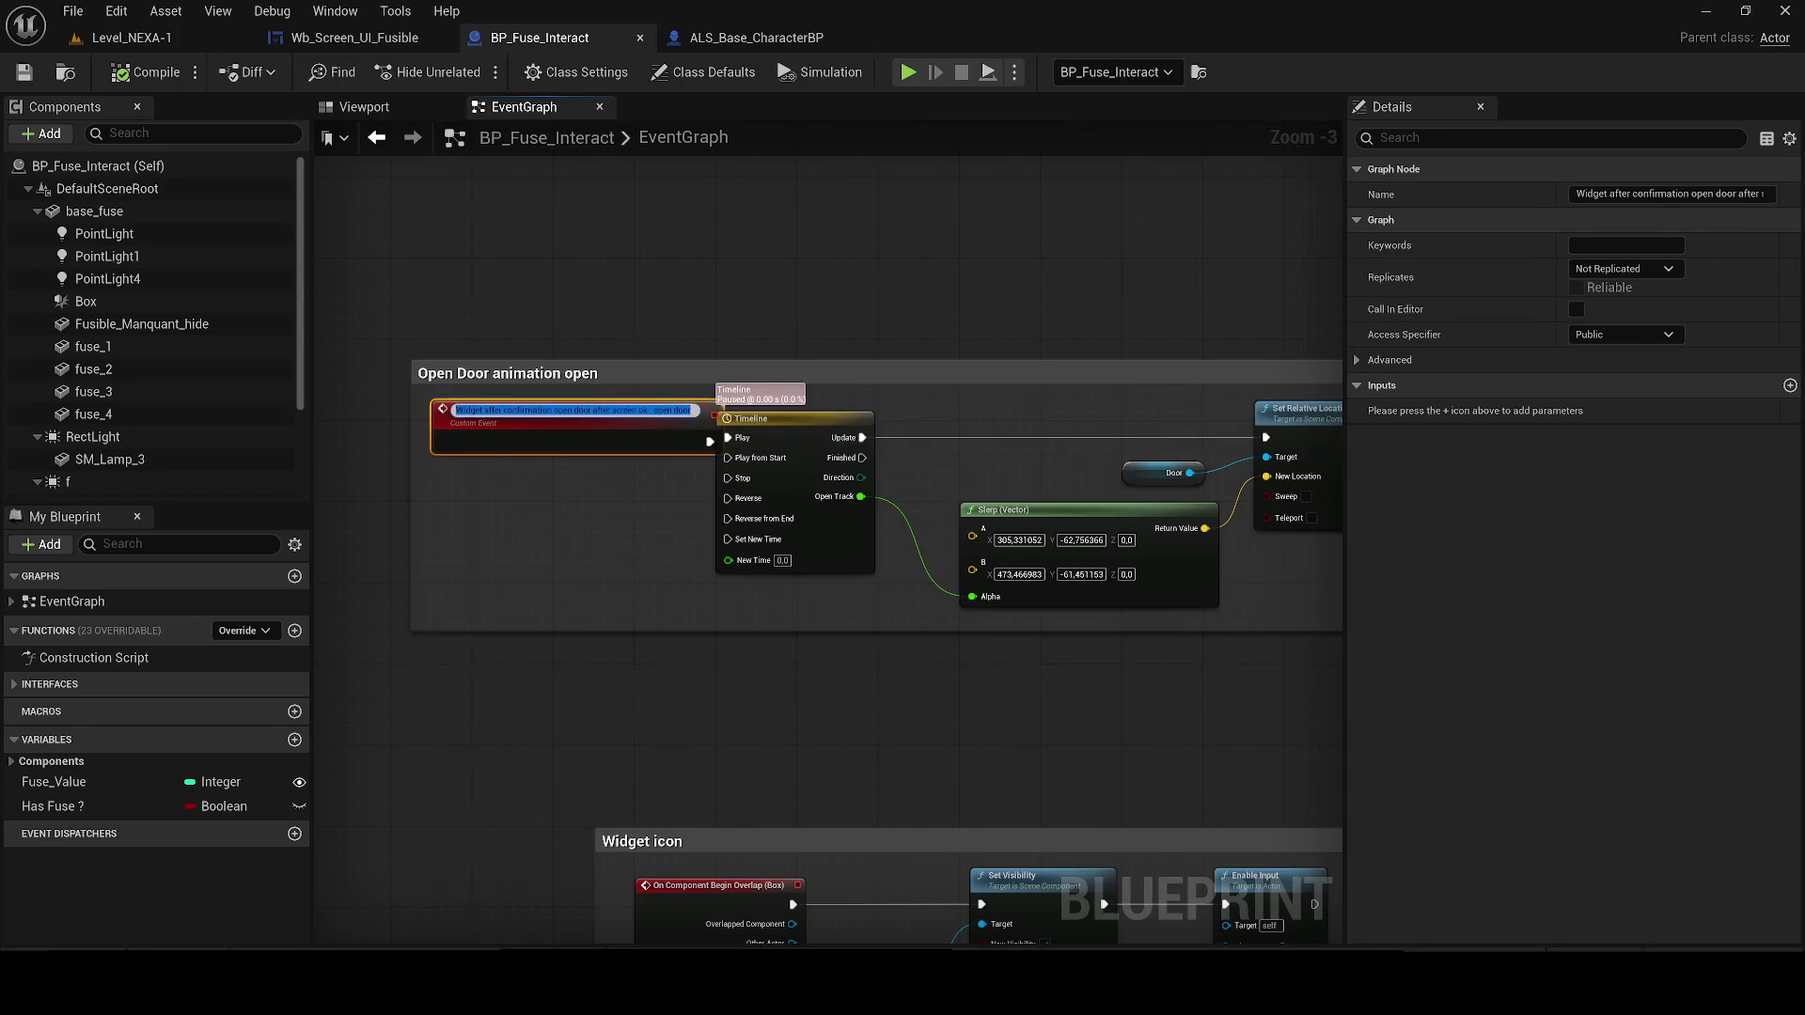
# Add a Get Actor Of Class node set to BP_Fuse_Interact in the fuse widget graph
pyautogui.click(354, 38)
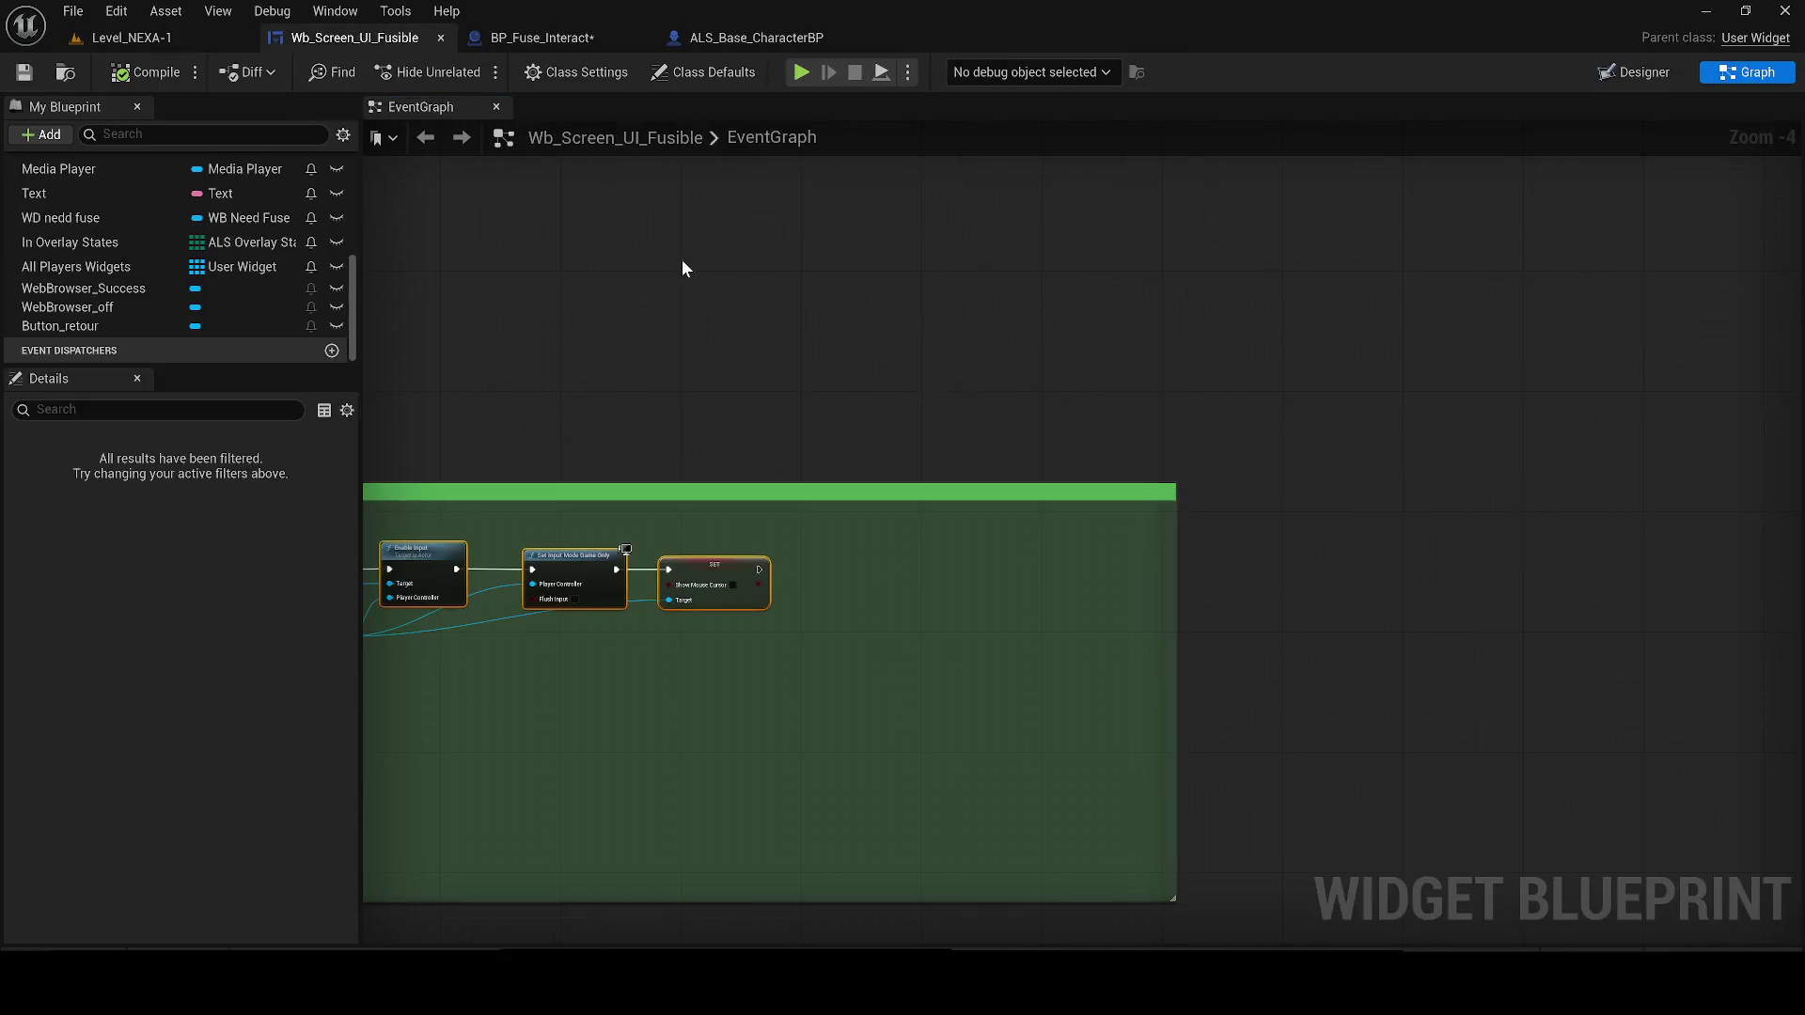
pyautogui.scroll(2, 830, 583)
pyautogui.rightClick(938, 580)
pyautogui.write('GE')
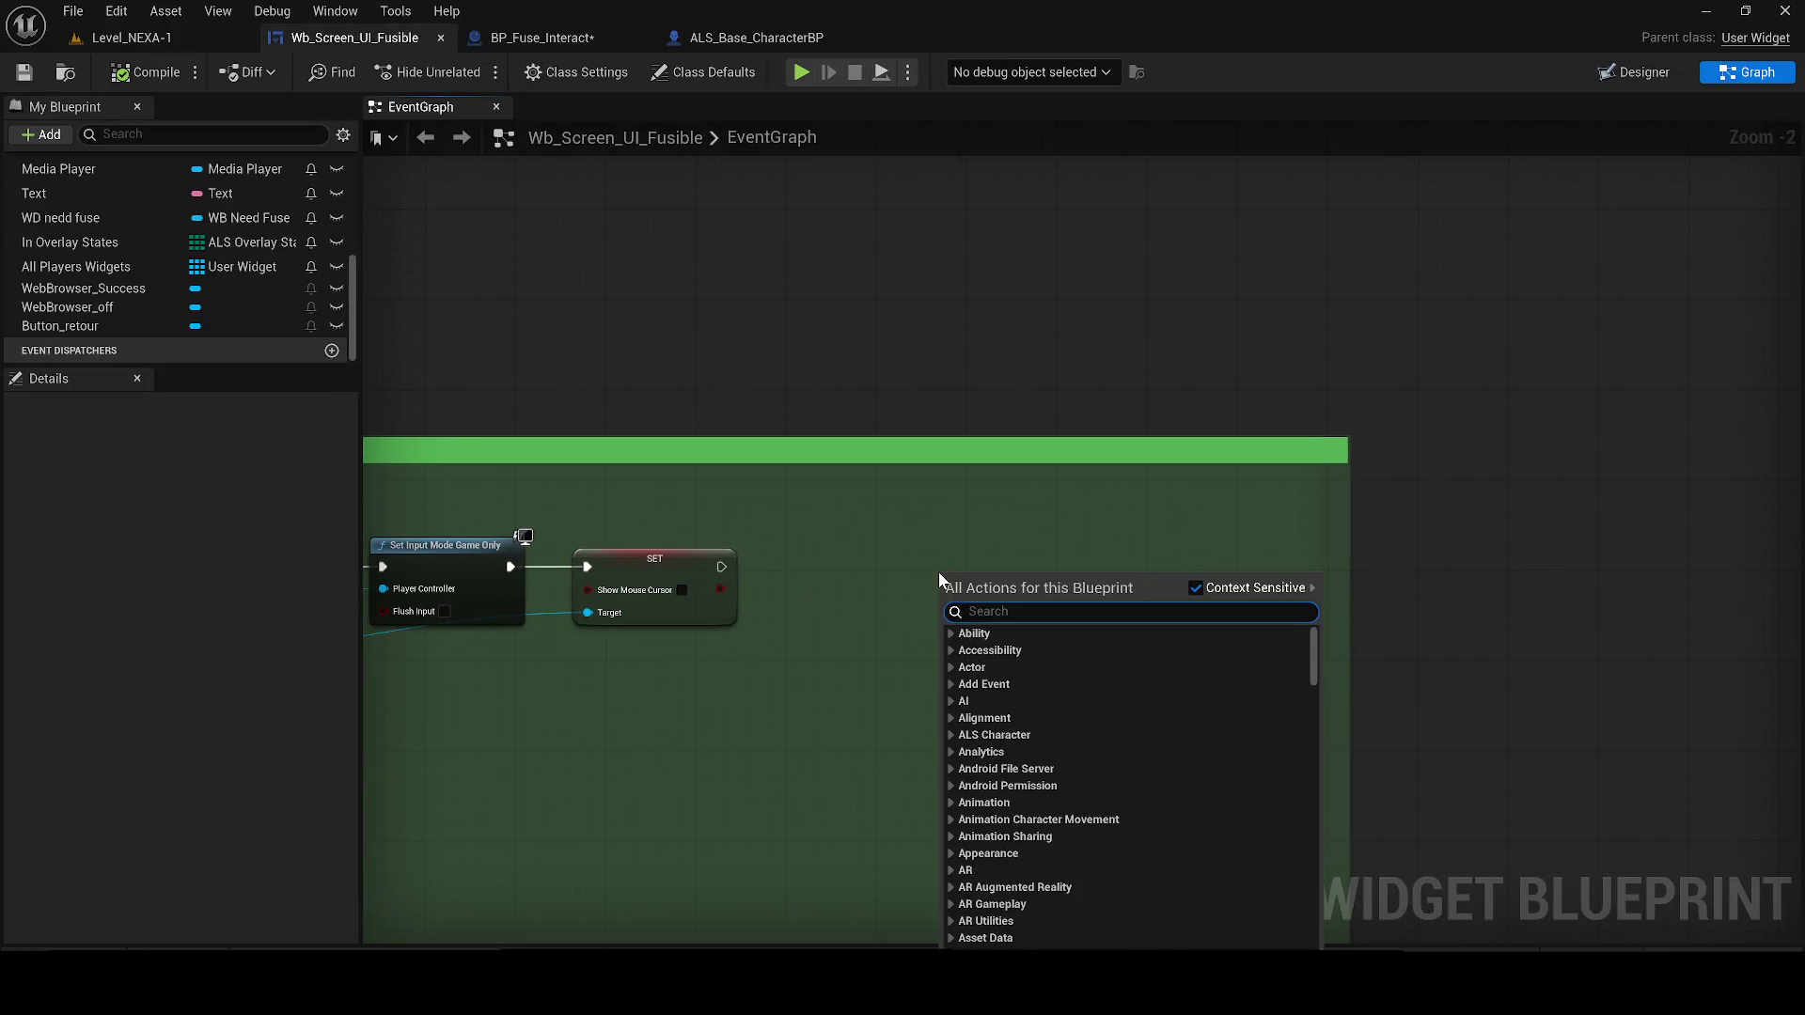
pyautogui.write('T ACTOR OF CL')
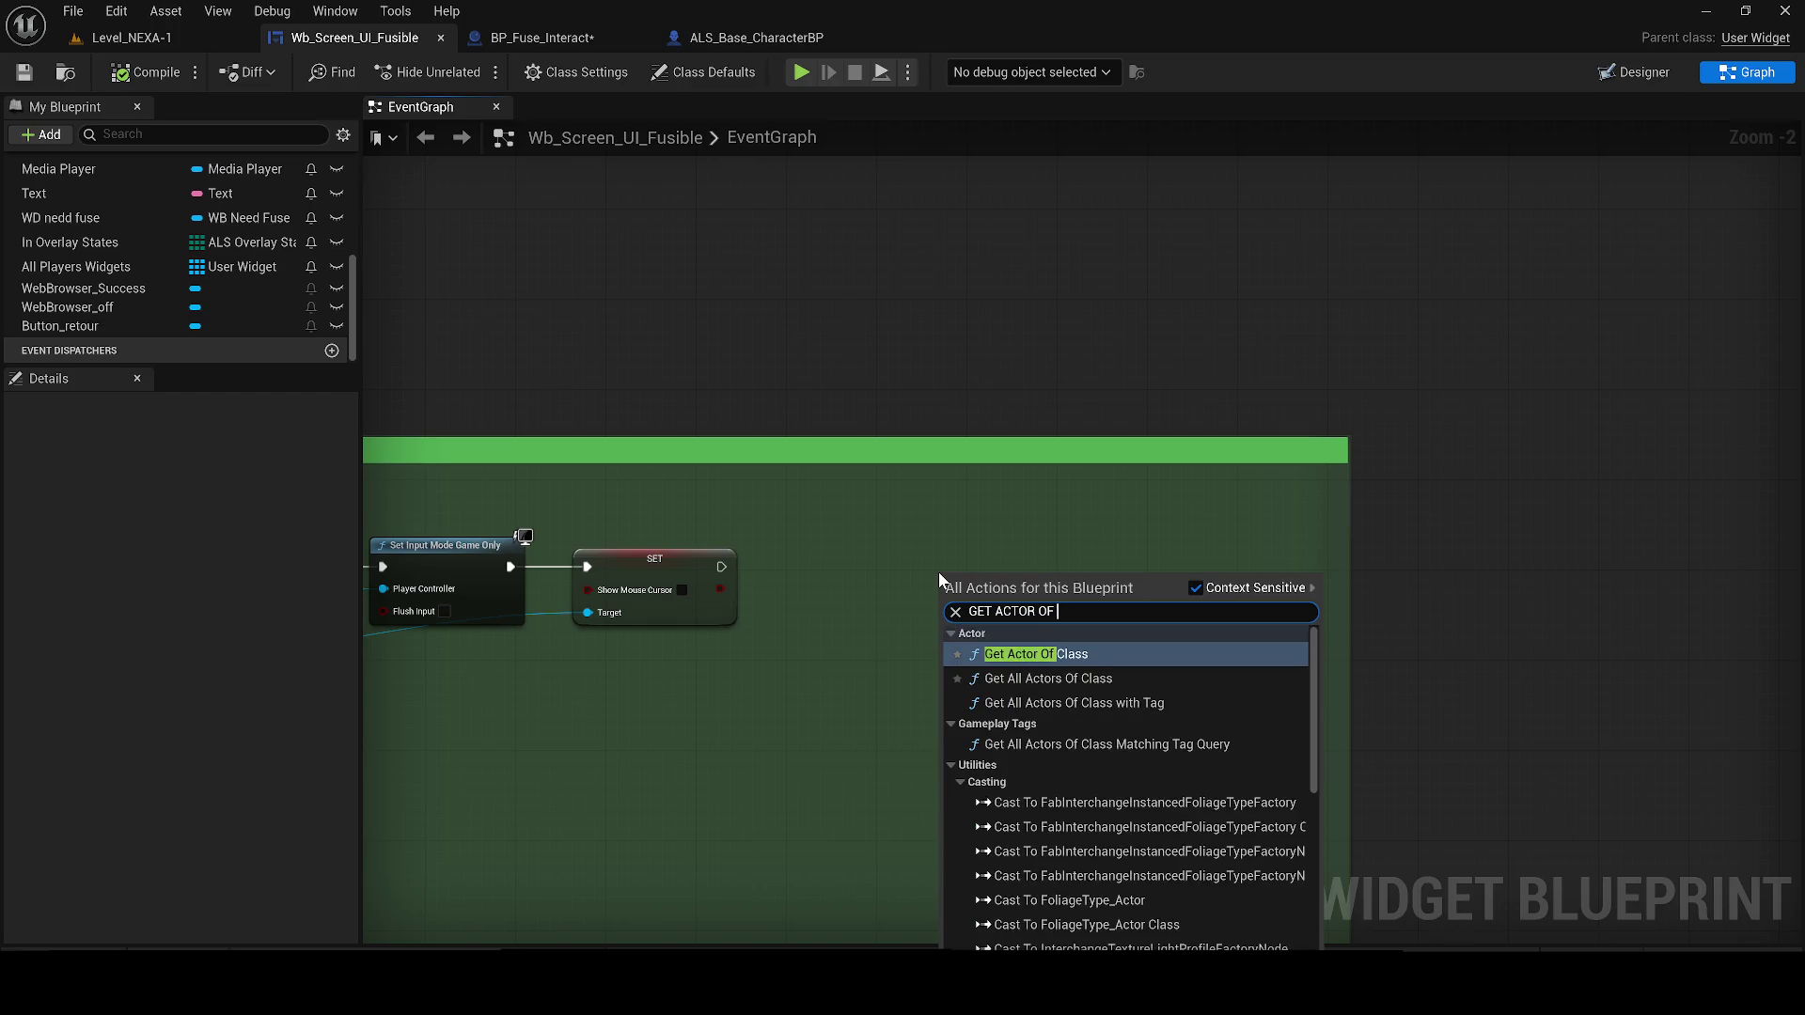
pyautogui.press('Return')
pyautogui.scroll(2, 938, 580)
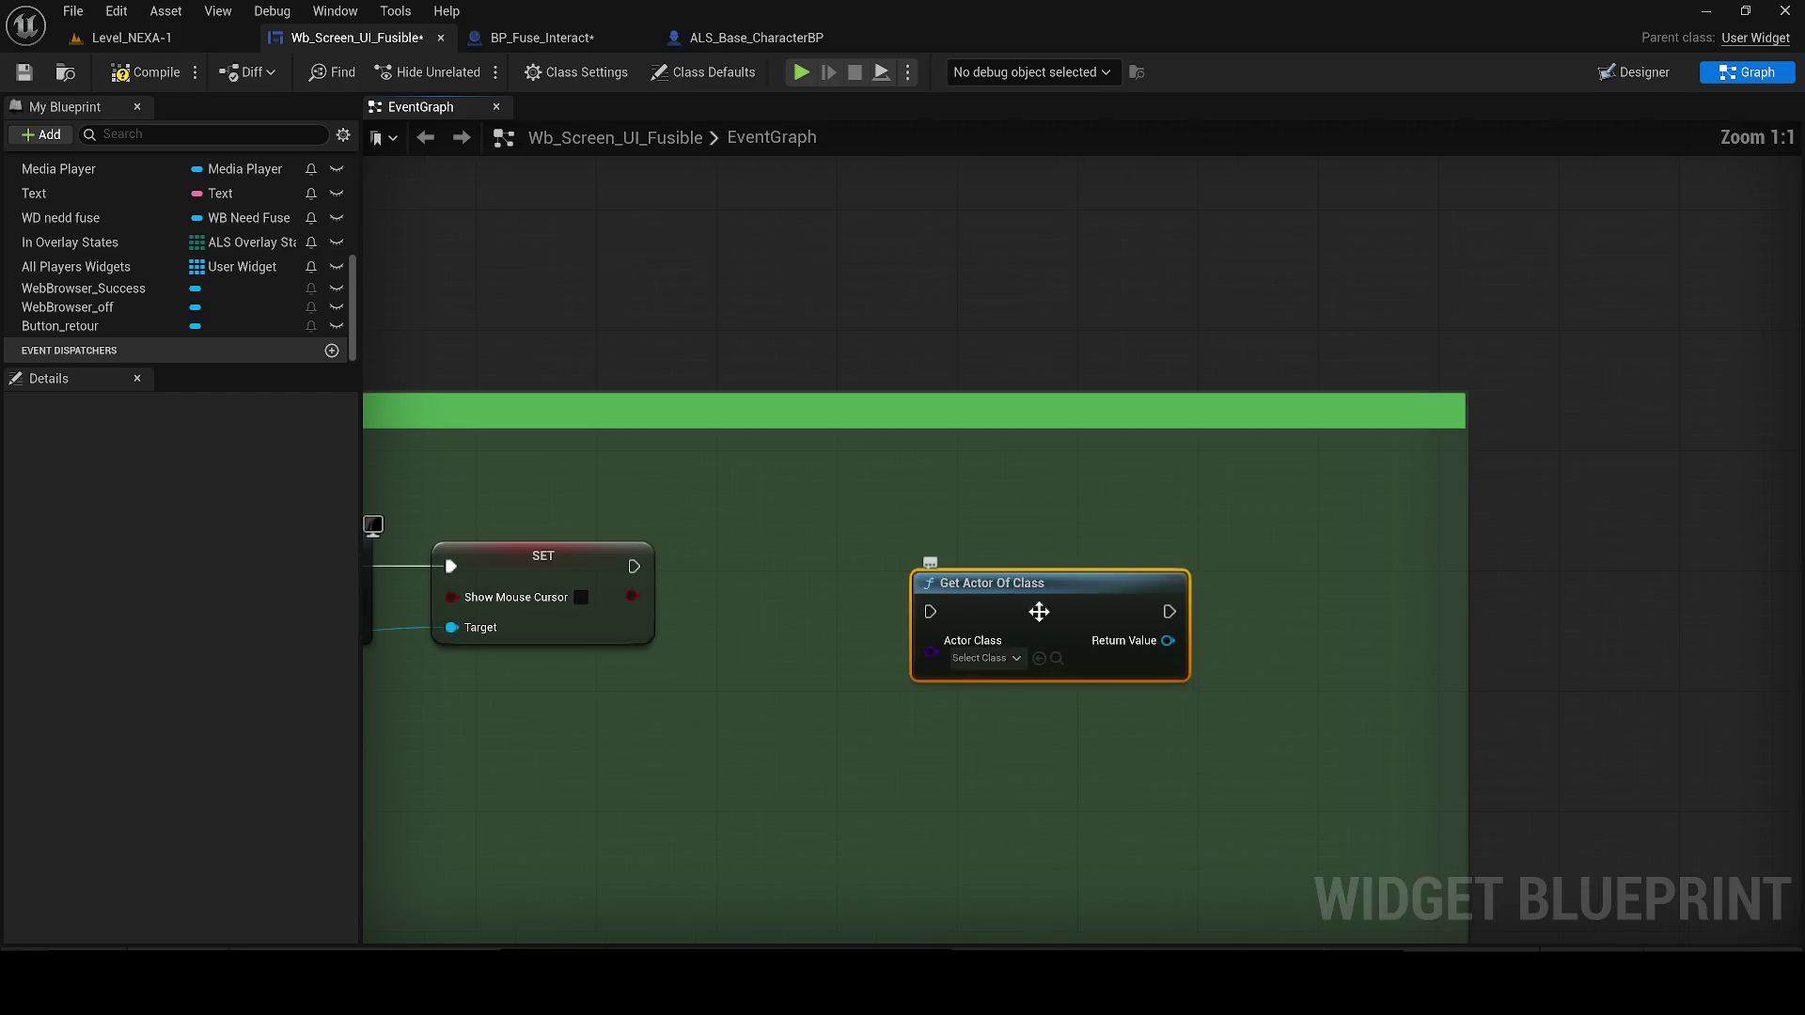
pyautogui.click(1000, 660)
pyautogui.write('FUSE IN')
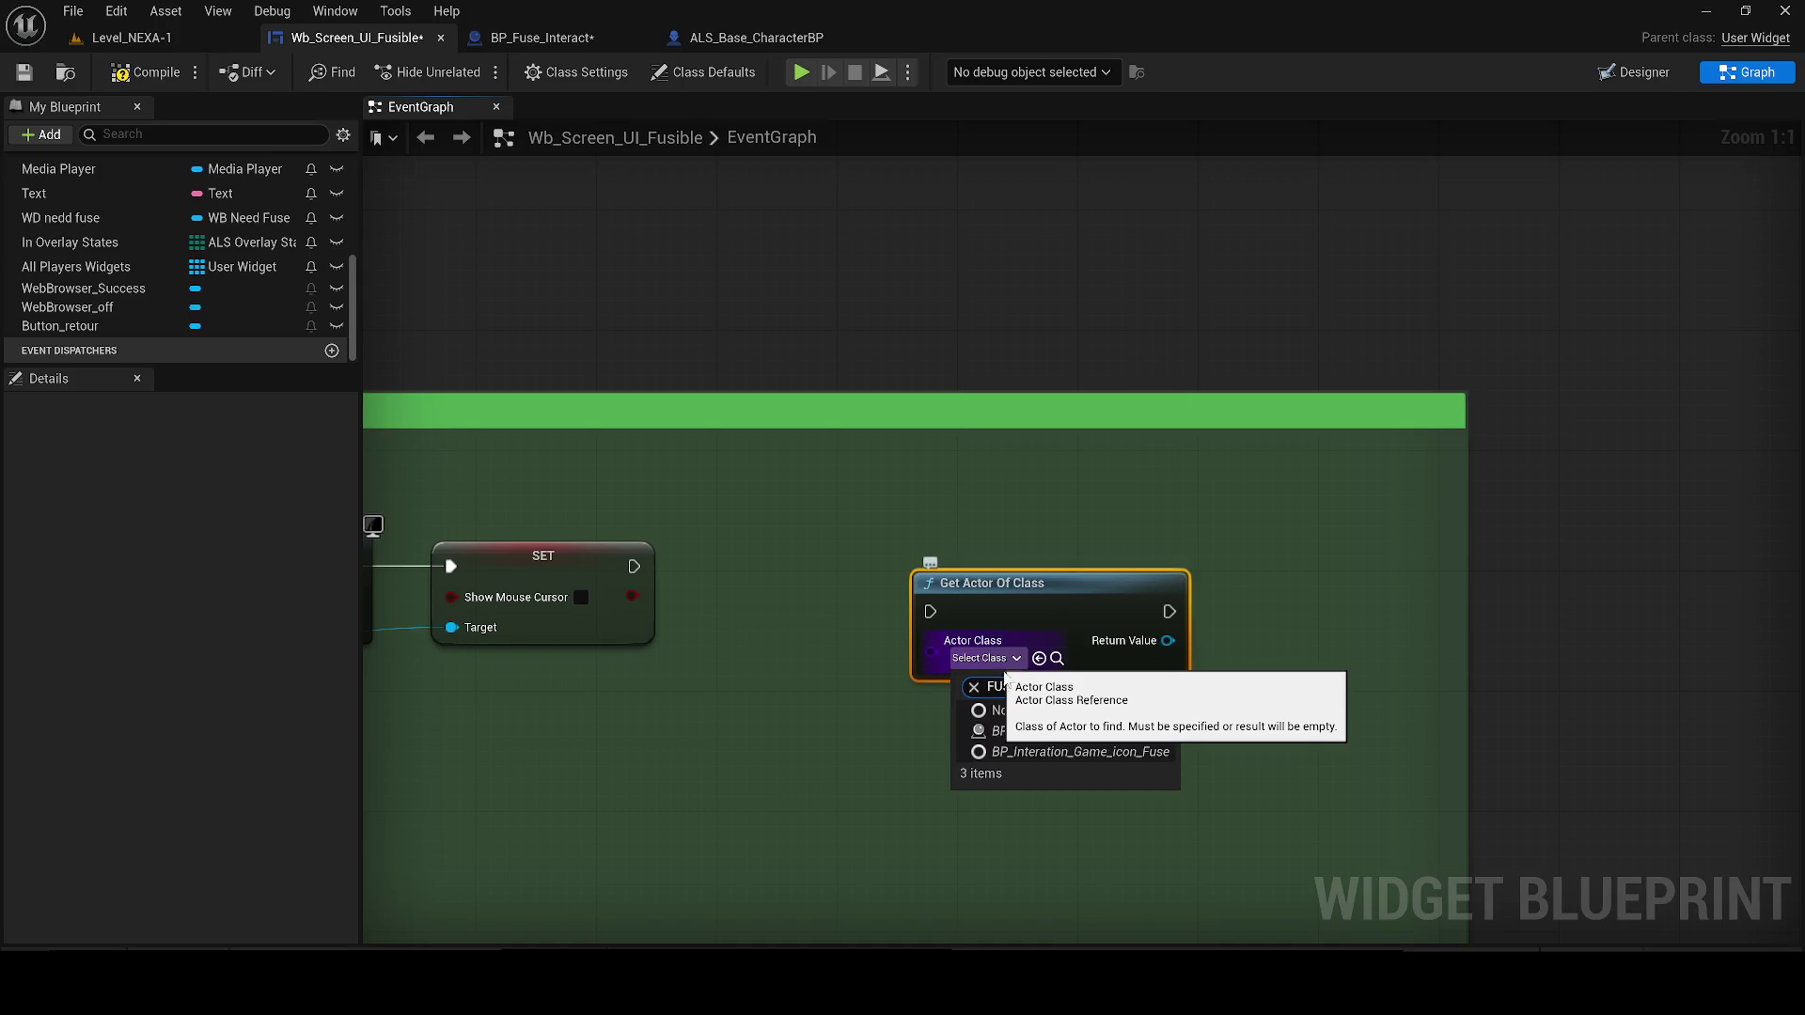
pyautogui.click(1054, 740)
# Call Open Door on the found actor, wire it after the SET node, and align the nodes
pyautogui.moveTo(1184, 640); pyautogui.dragTo(1333, 589)
pyautogui.hotkey('ctrl', 'v')
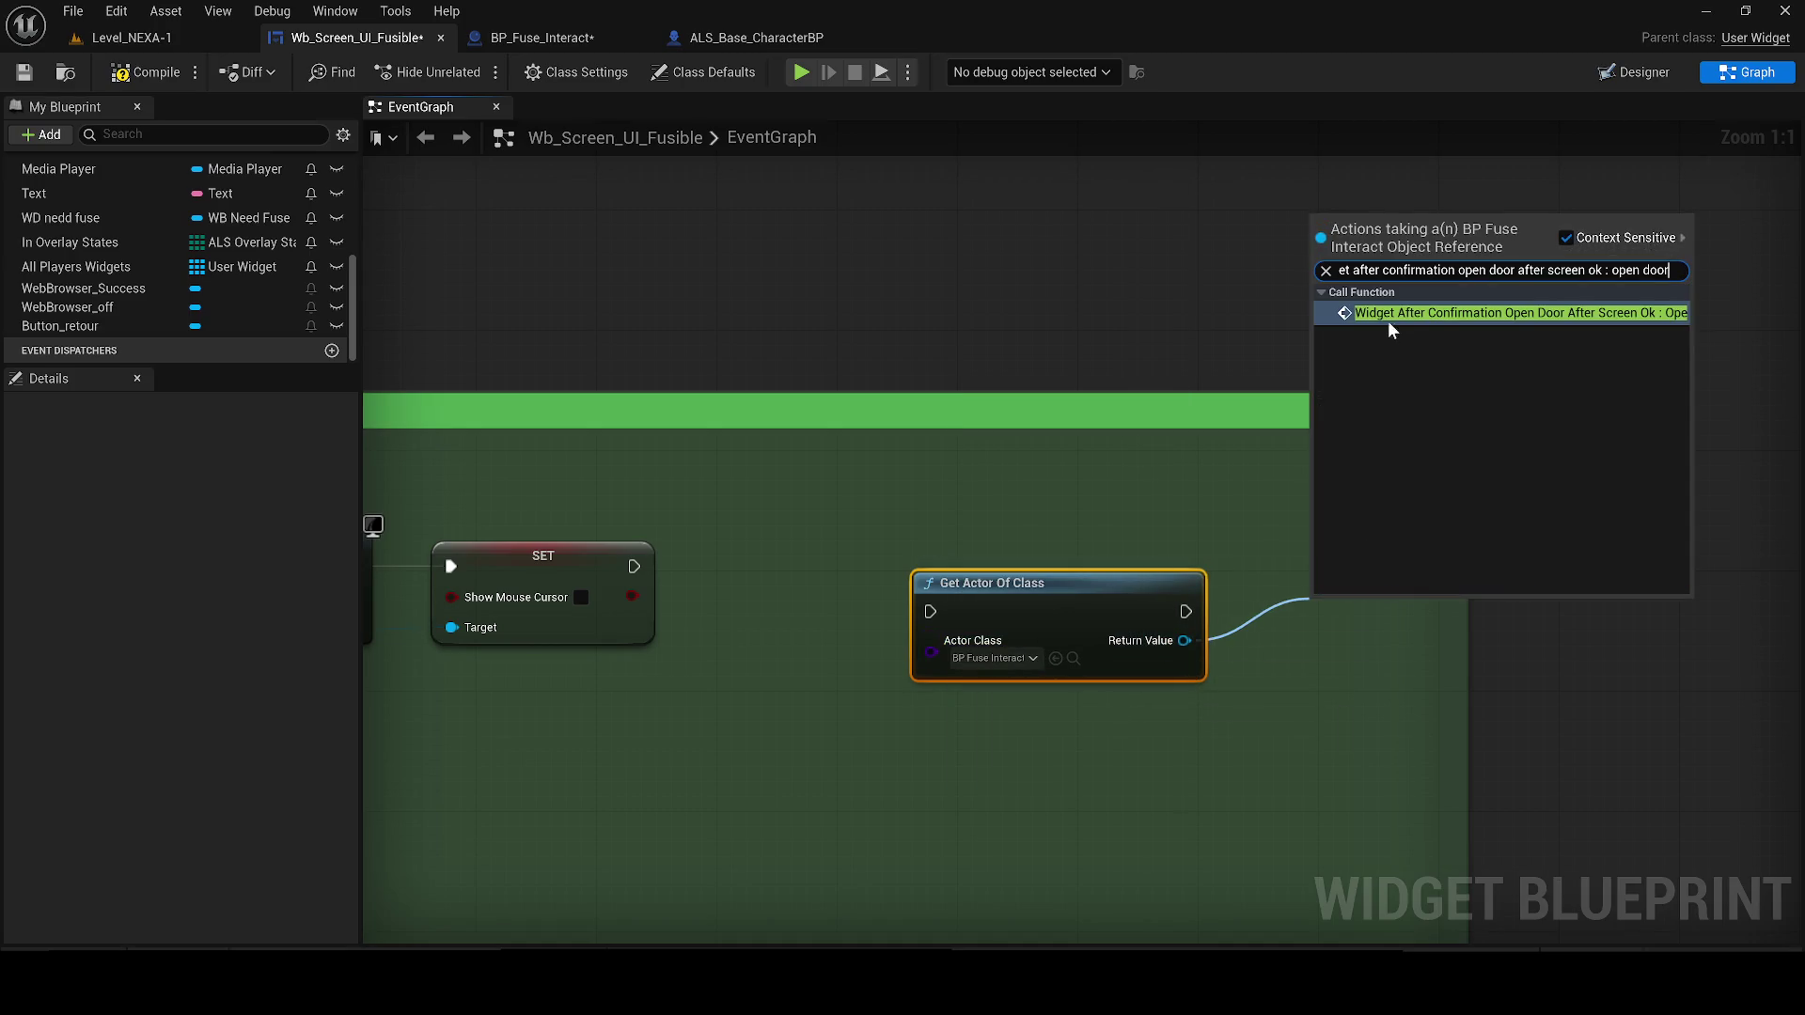
pyautogui.click(1388, 324)
pyautogui.moveTo(1114, 606); pyautogui.dragTo(886, 593)
pyautogui.moveTo(633, 565)
pyautogui.mouseDown()
pyautogui.moveTo(703, 599)
pyautogui.moveTo(904, 560)
pyautogui.moveTo(1102, 562)
pyautogui.mouseUp()
pyautogui.moveTo(1450, 628); pyautogui.dragTo(1526, 554)
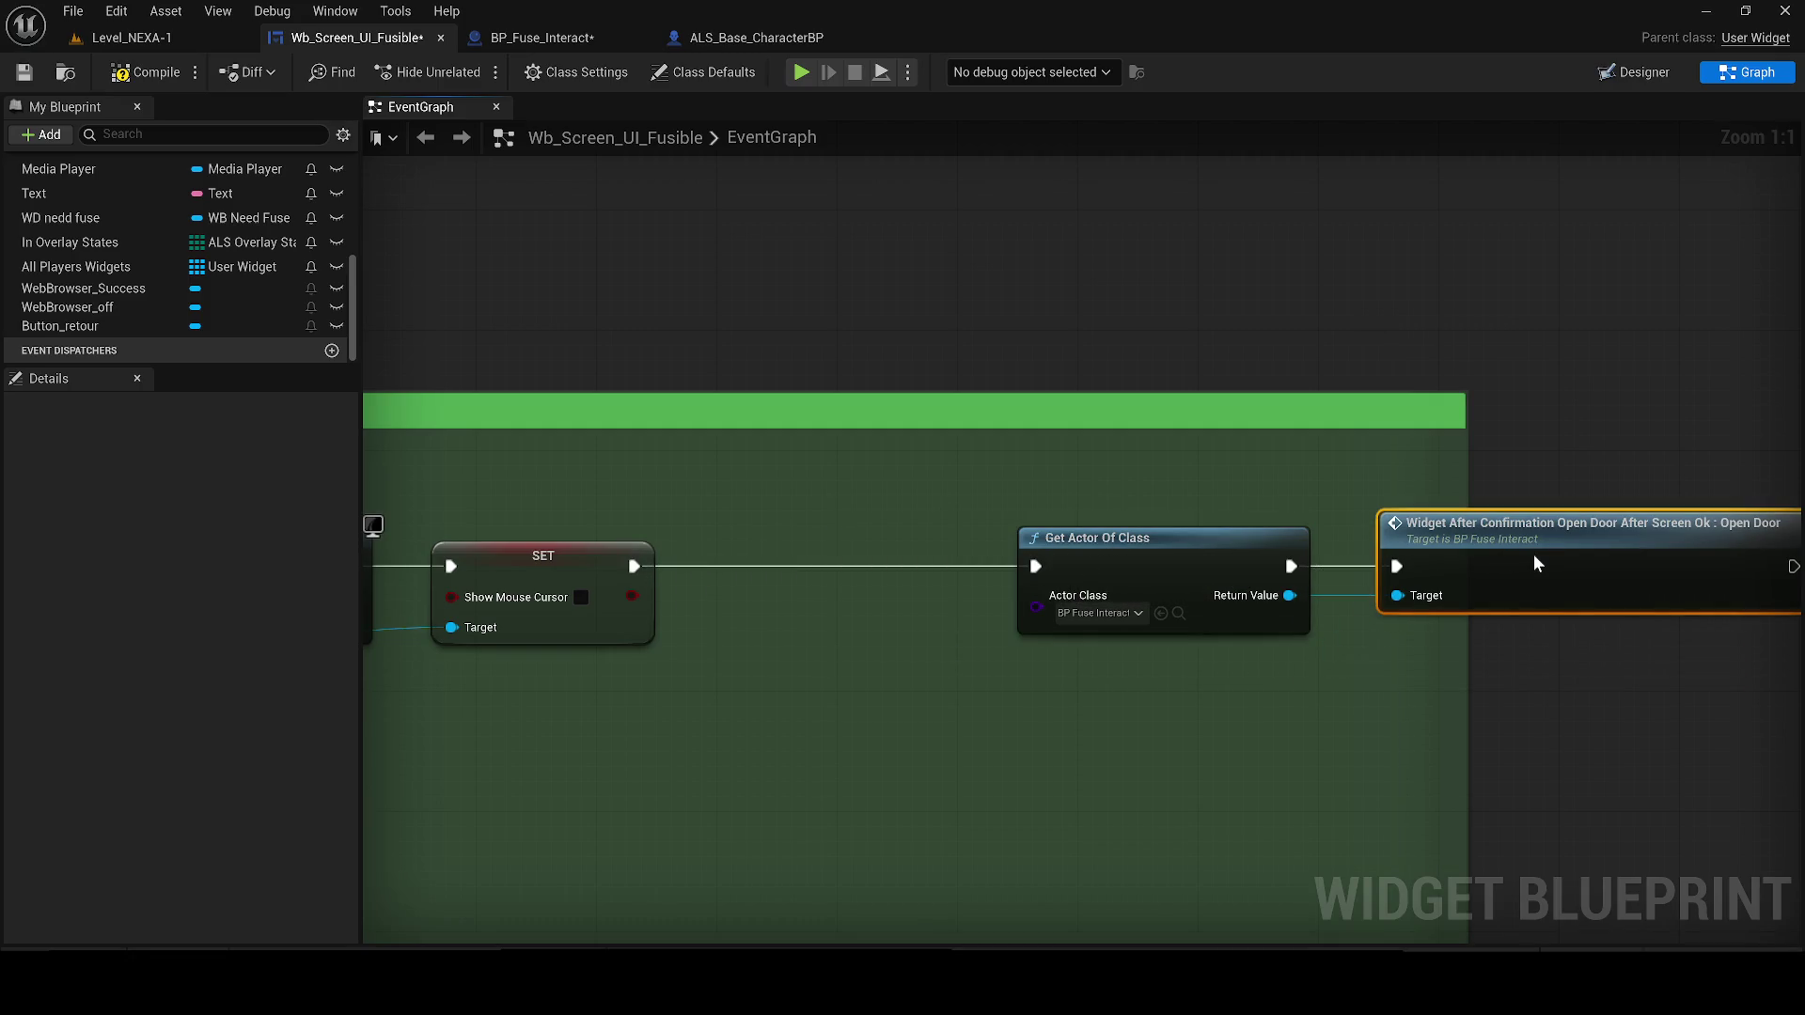
# Wrap the new nodes in a comment titled 'Open door if player insert fuse in place'
pyautogui.press('c')
pyautogui.click(1317, 487)
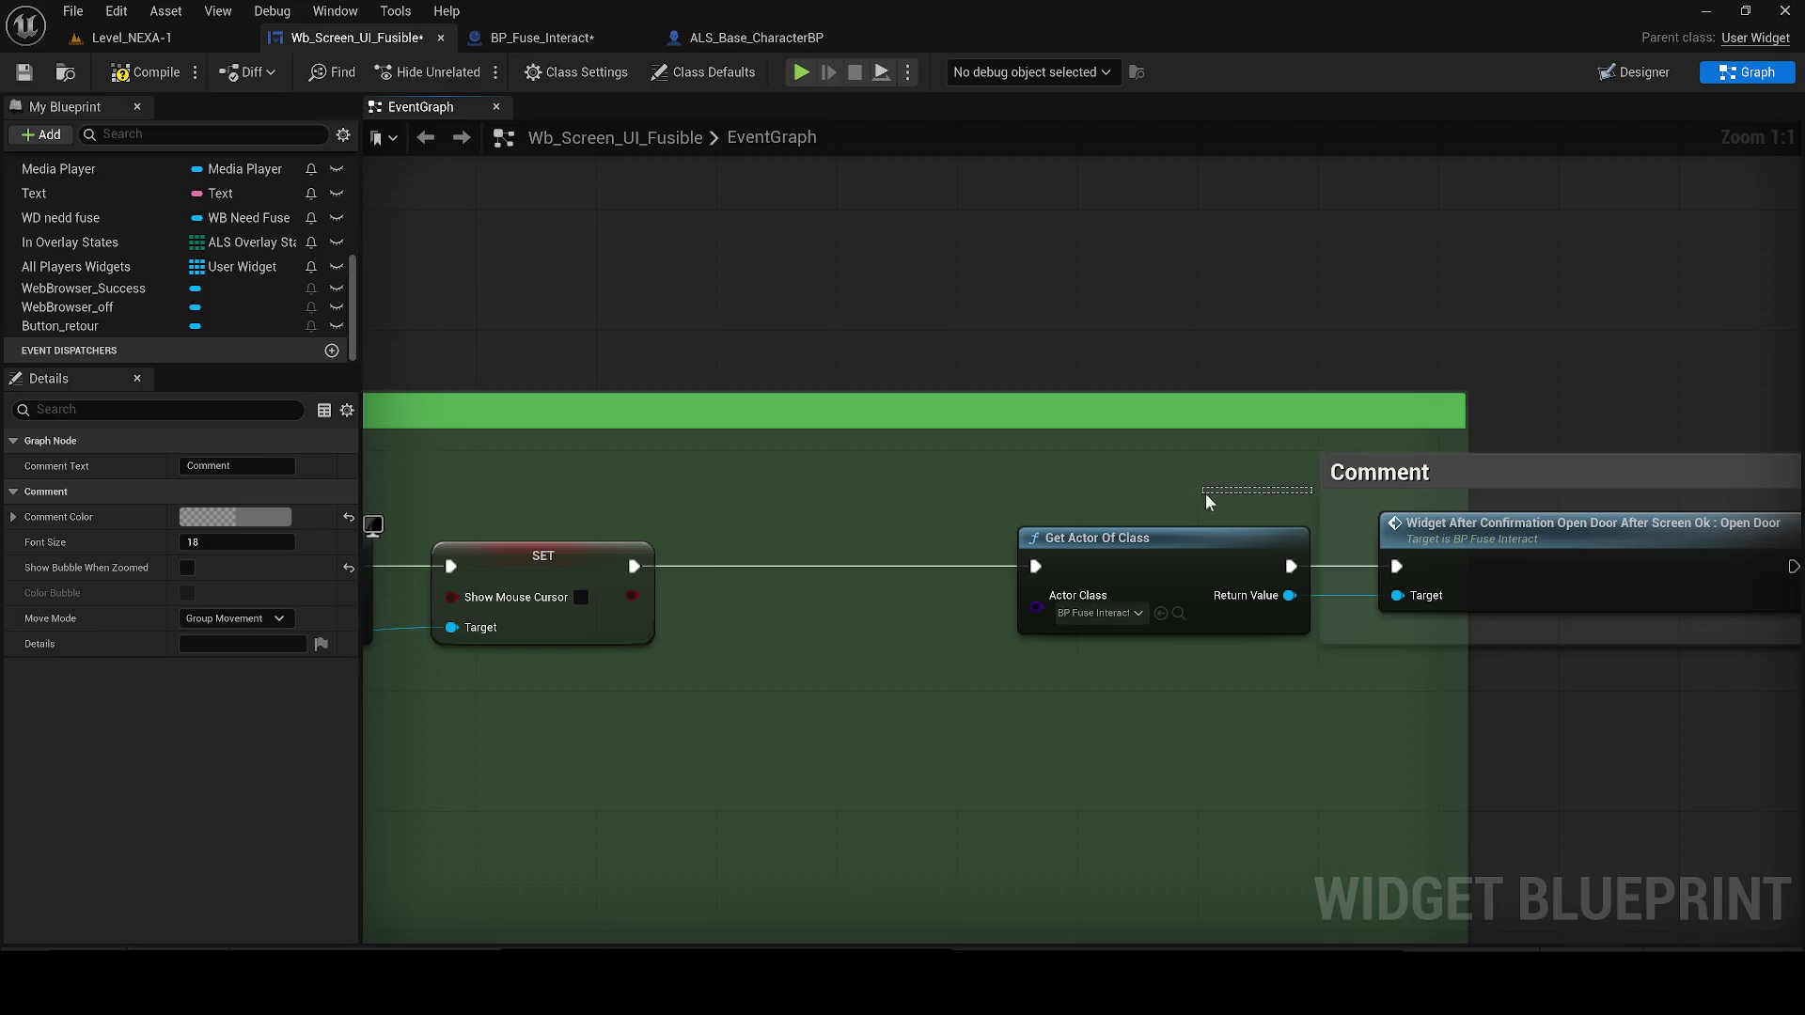
pyautogui.moveTo(1317, 488); pyautogui.dragTo(980, 495)
pyautogui.doubleClick(1013, 473)
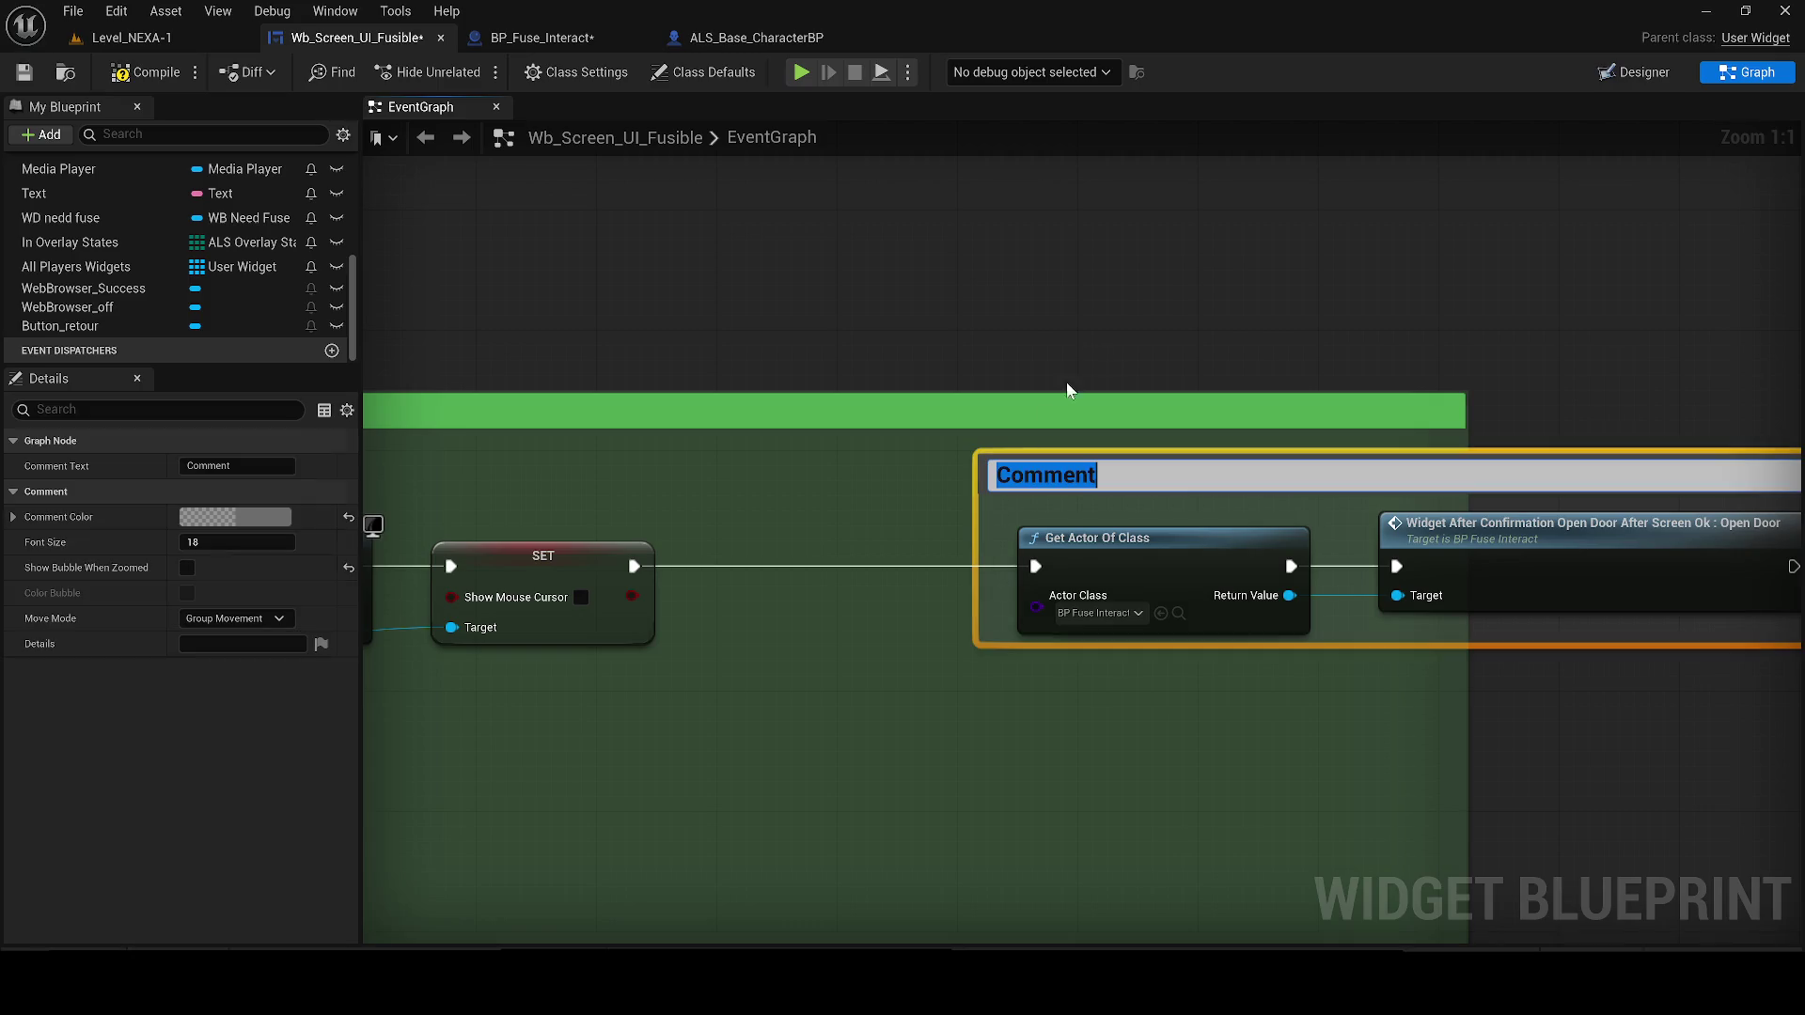
pyautogui.write('o')
pyautogui.press('BackSpace')
pyautogui.press('BackSpace')
pyautogui.press('BackSpace')
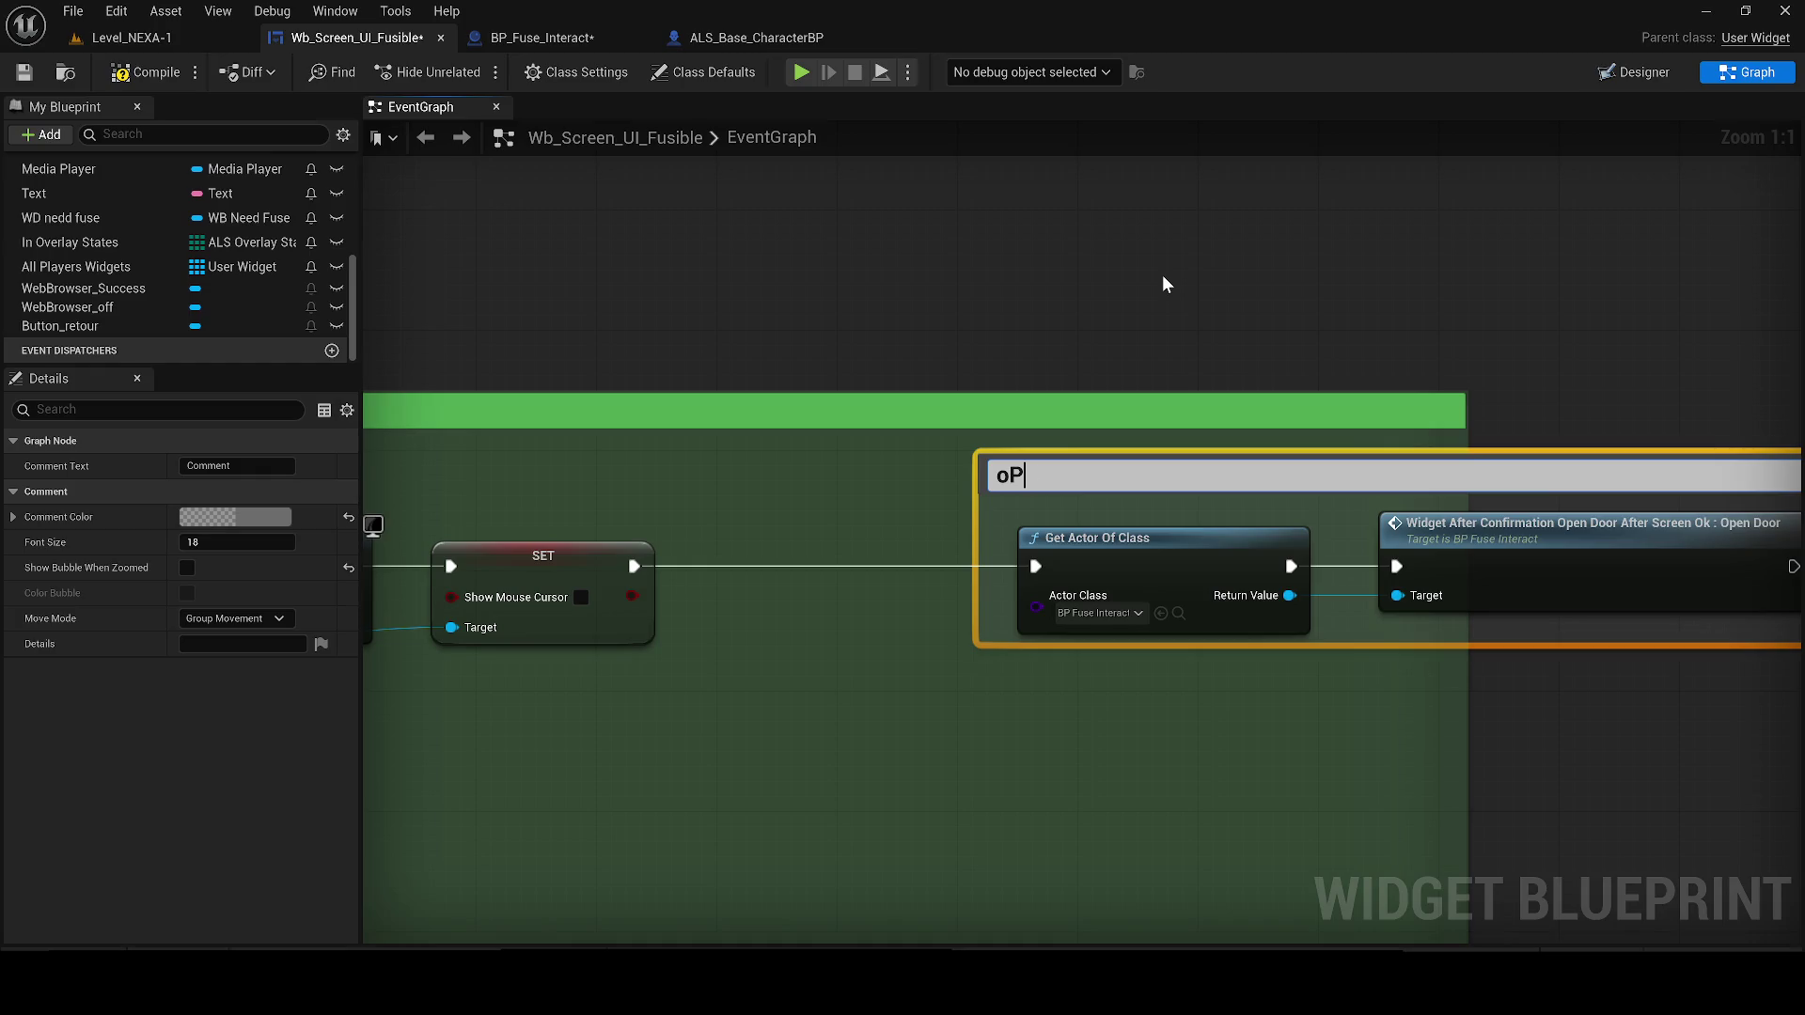
pyautogui.write('OP')
pyautogui.press('BackSpace')
pyautogui.write('pen ')
pyautogui.write('door if')
pyautogui.write(' pl')
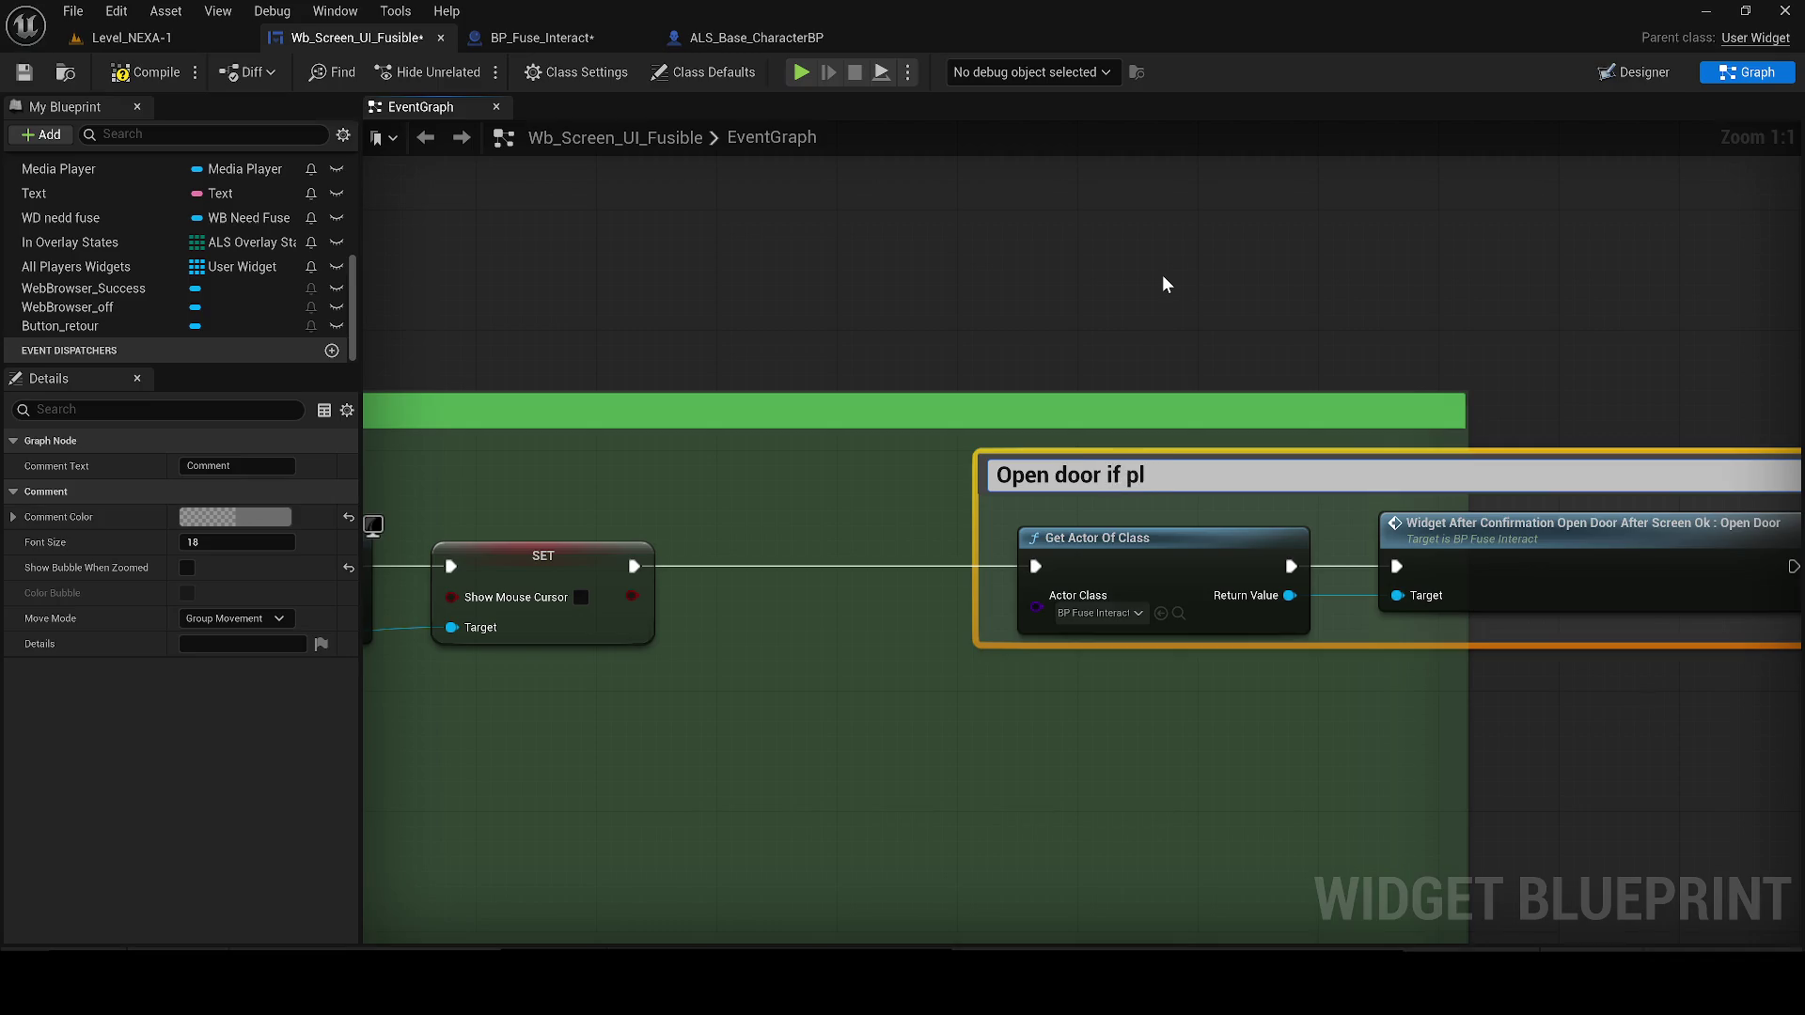
pyautogui.write('ayer insert fu')
pyautogui.write('se in')
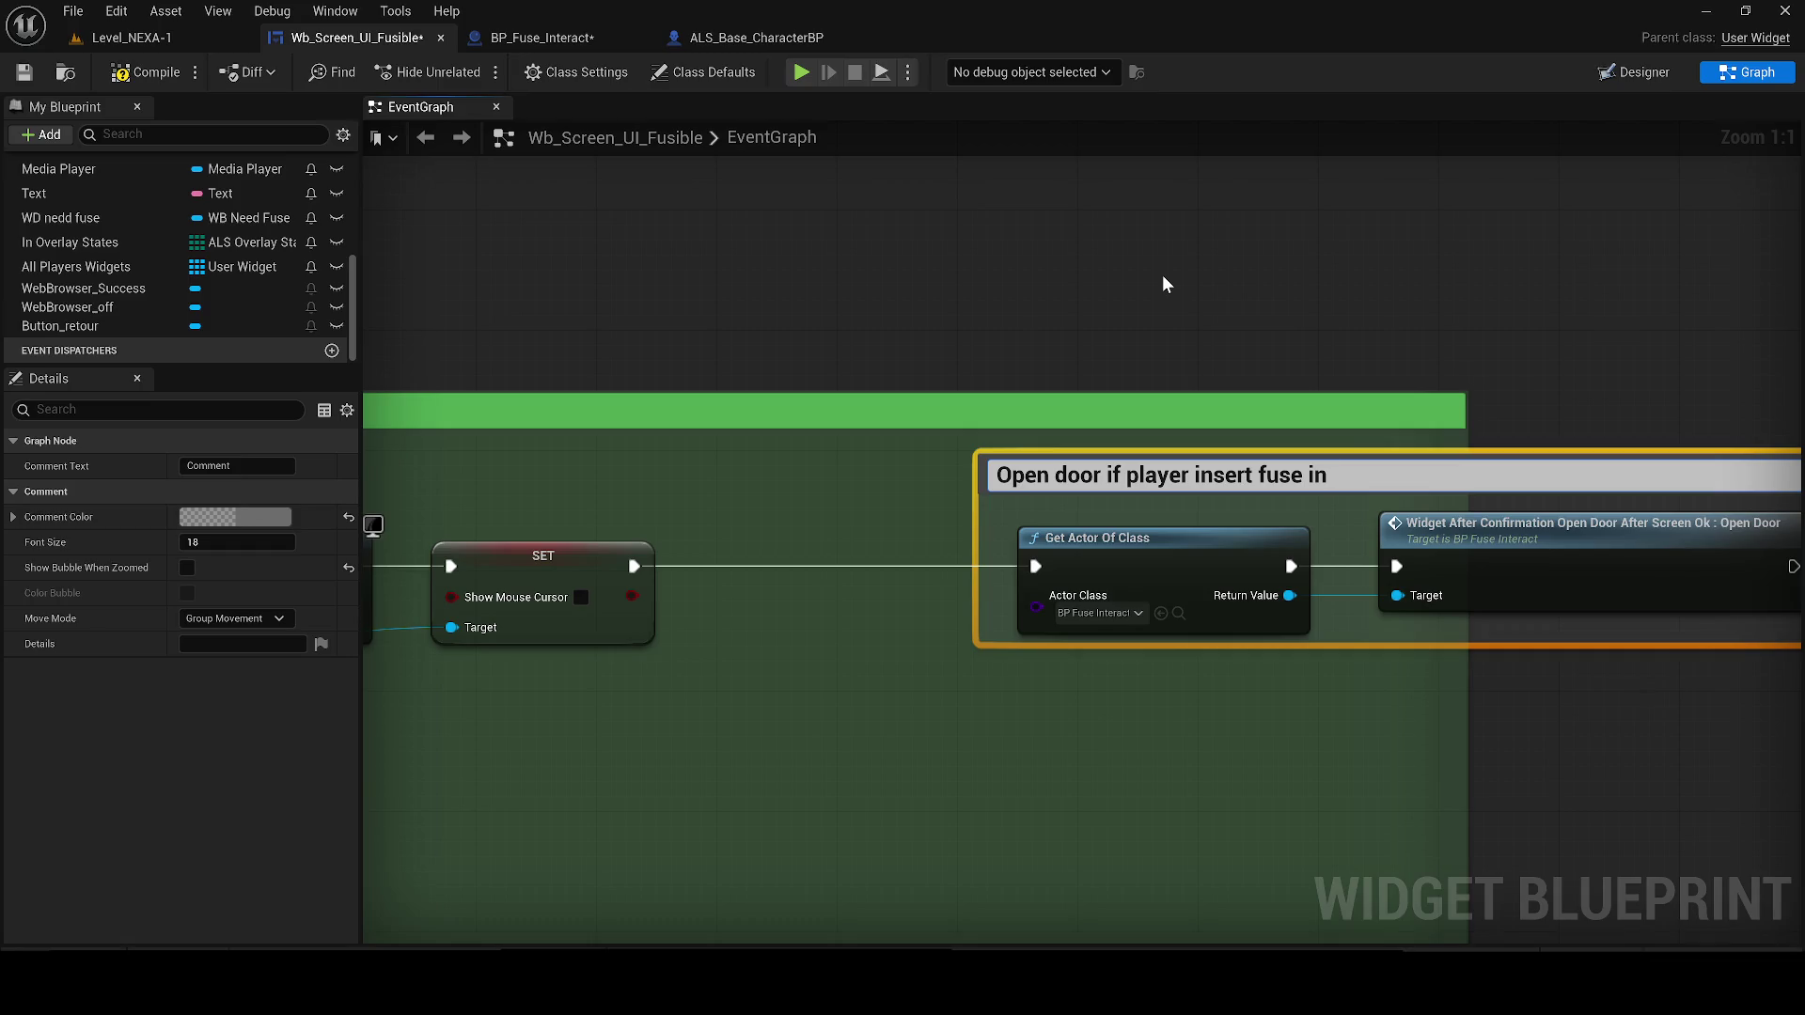
pyautogui.write(' place')
# Confirm the comment title, compile the widget, and save BP_Fuse_Interact
pyautogui.press('Return')
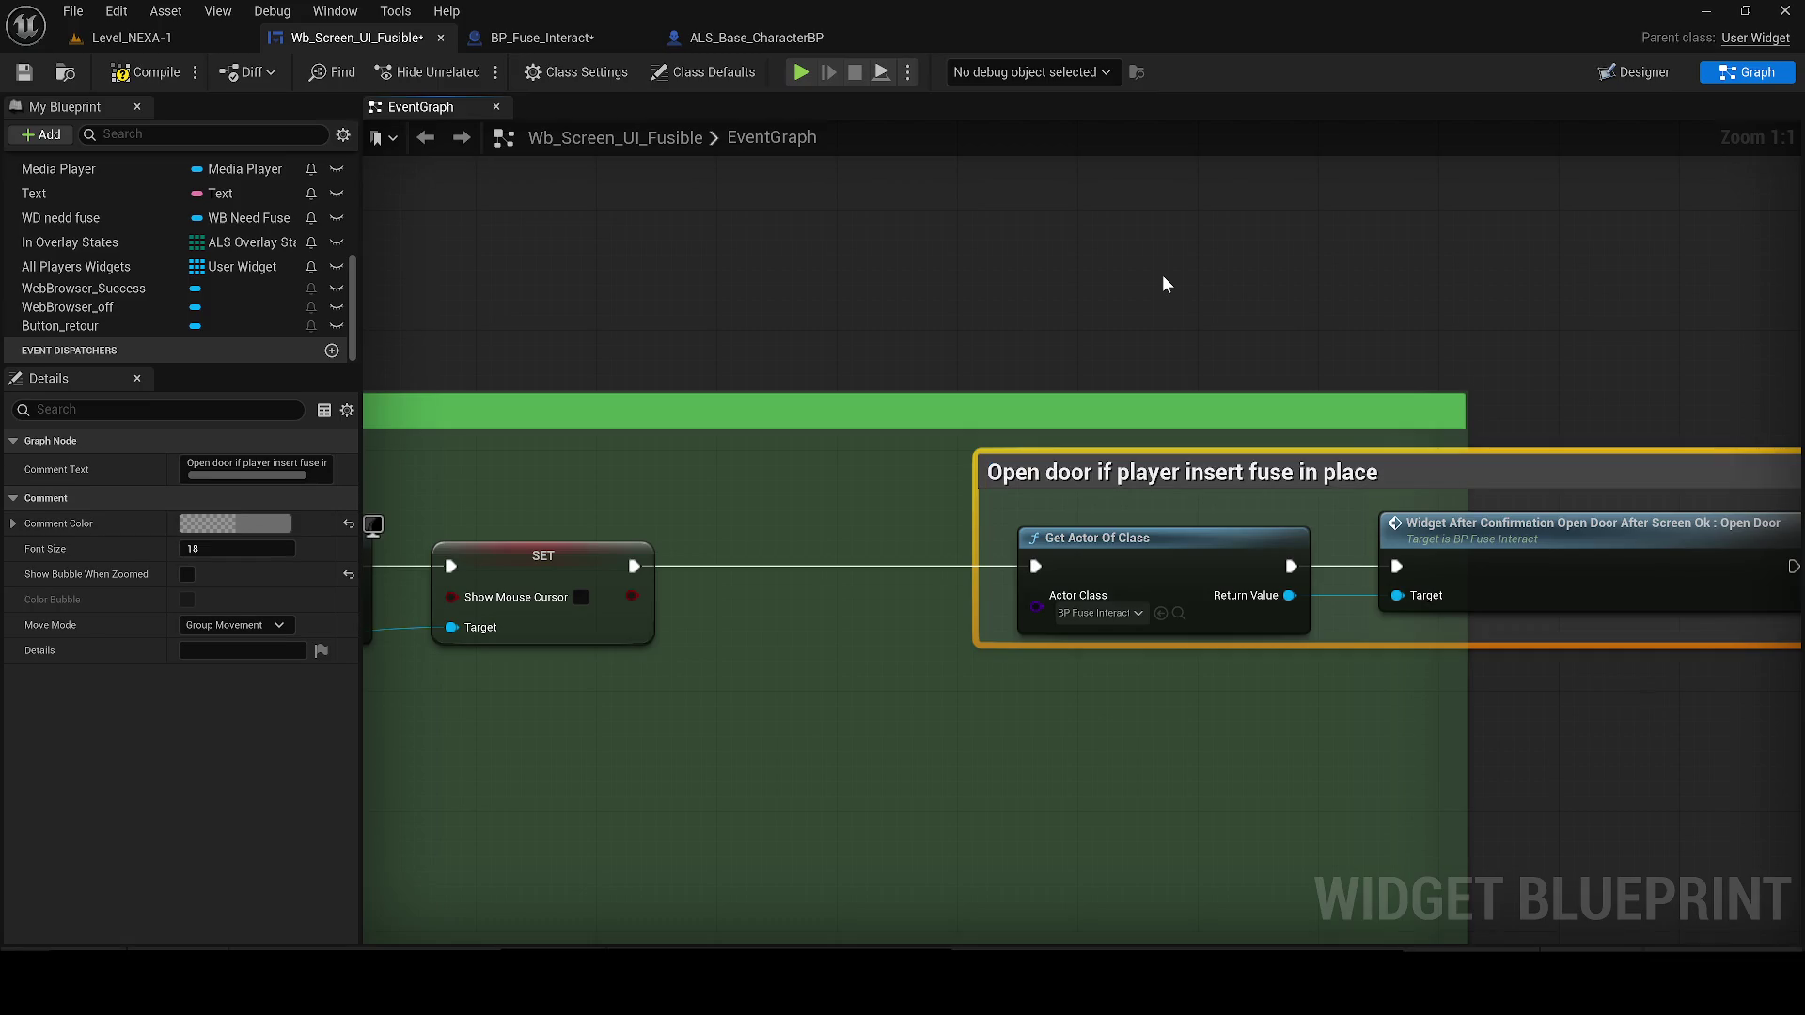
pyautogui.moveTo(1162, 275); pyautogui.dragTo(541, 342)
pyautogui.click(141, 75)
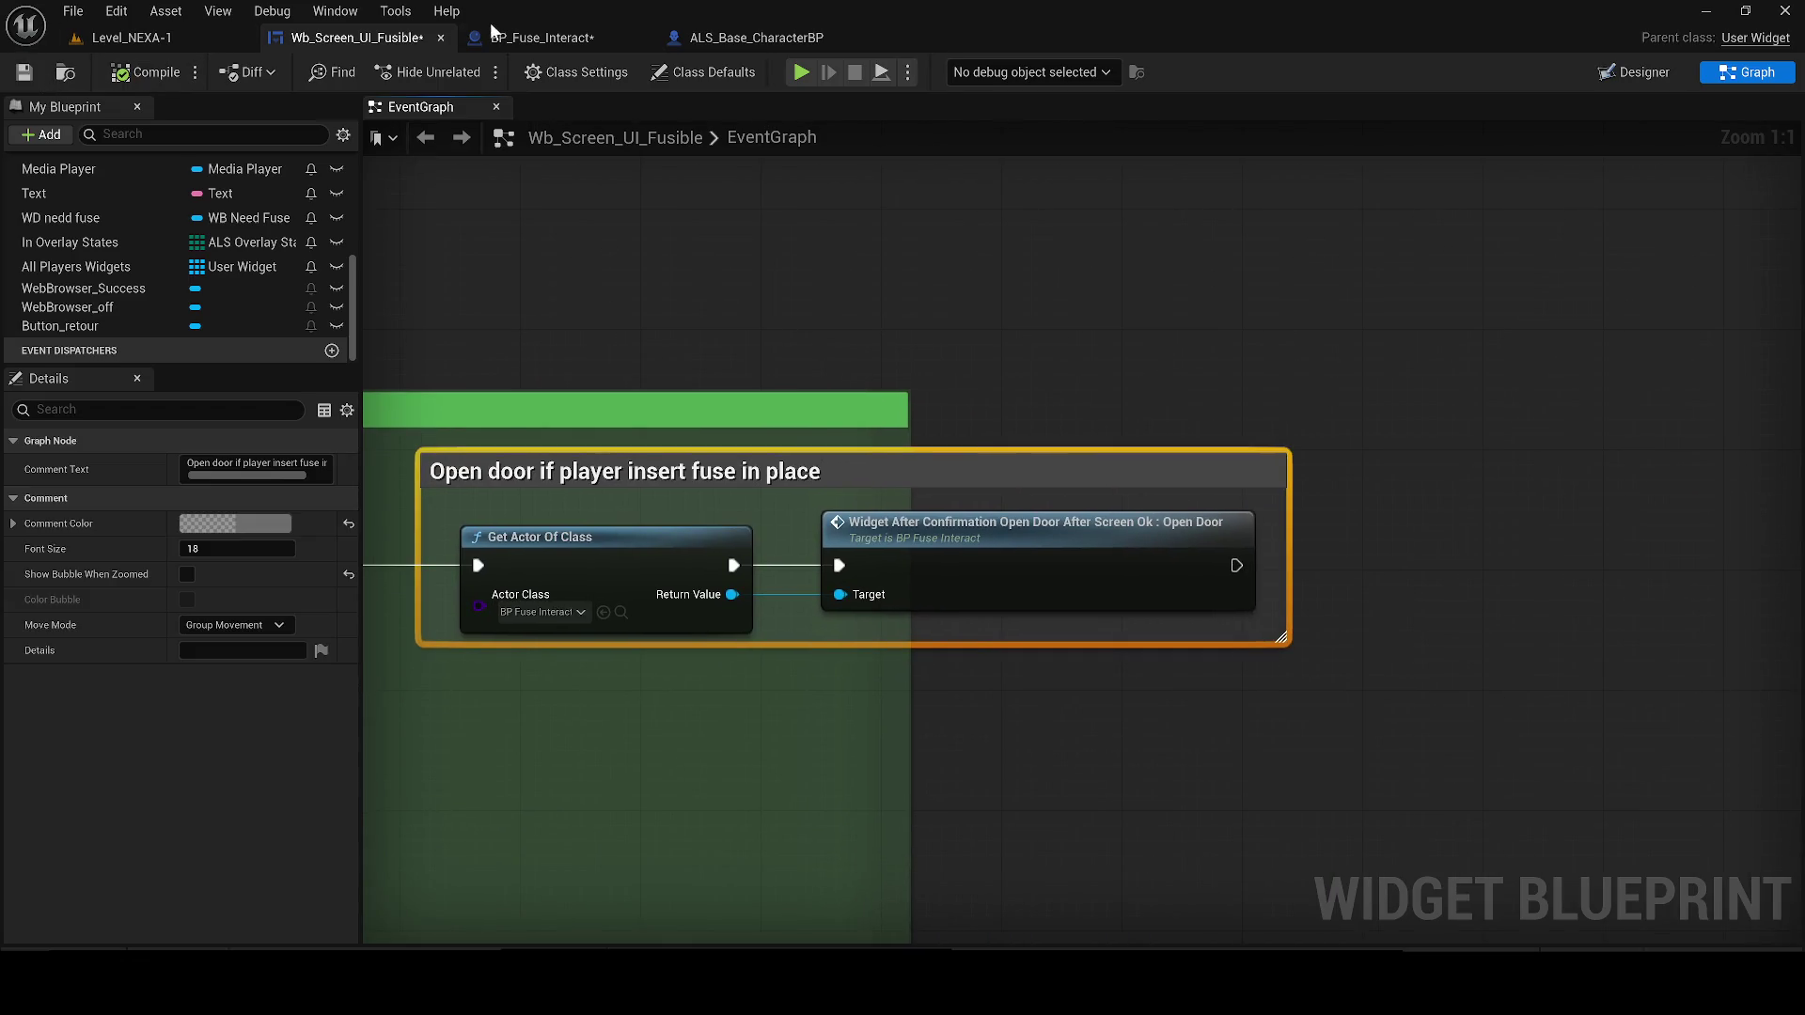
pyautogui.click(536, 38)
pyautogui.click(24, 72)
pyautogui.click(546, 648)
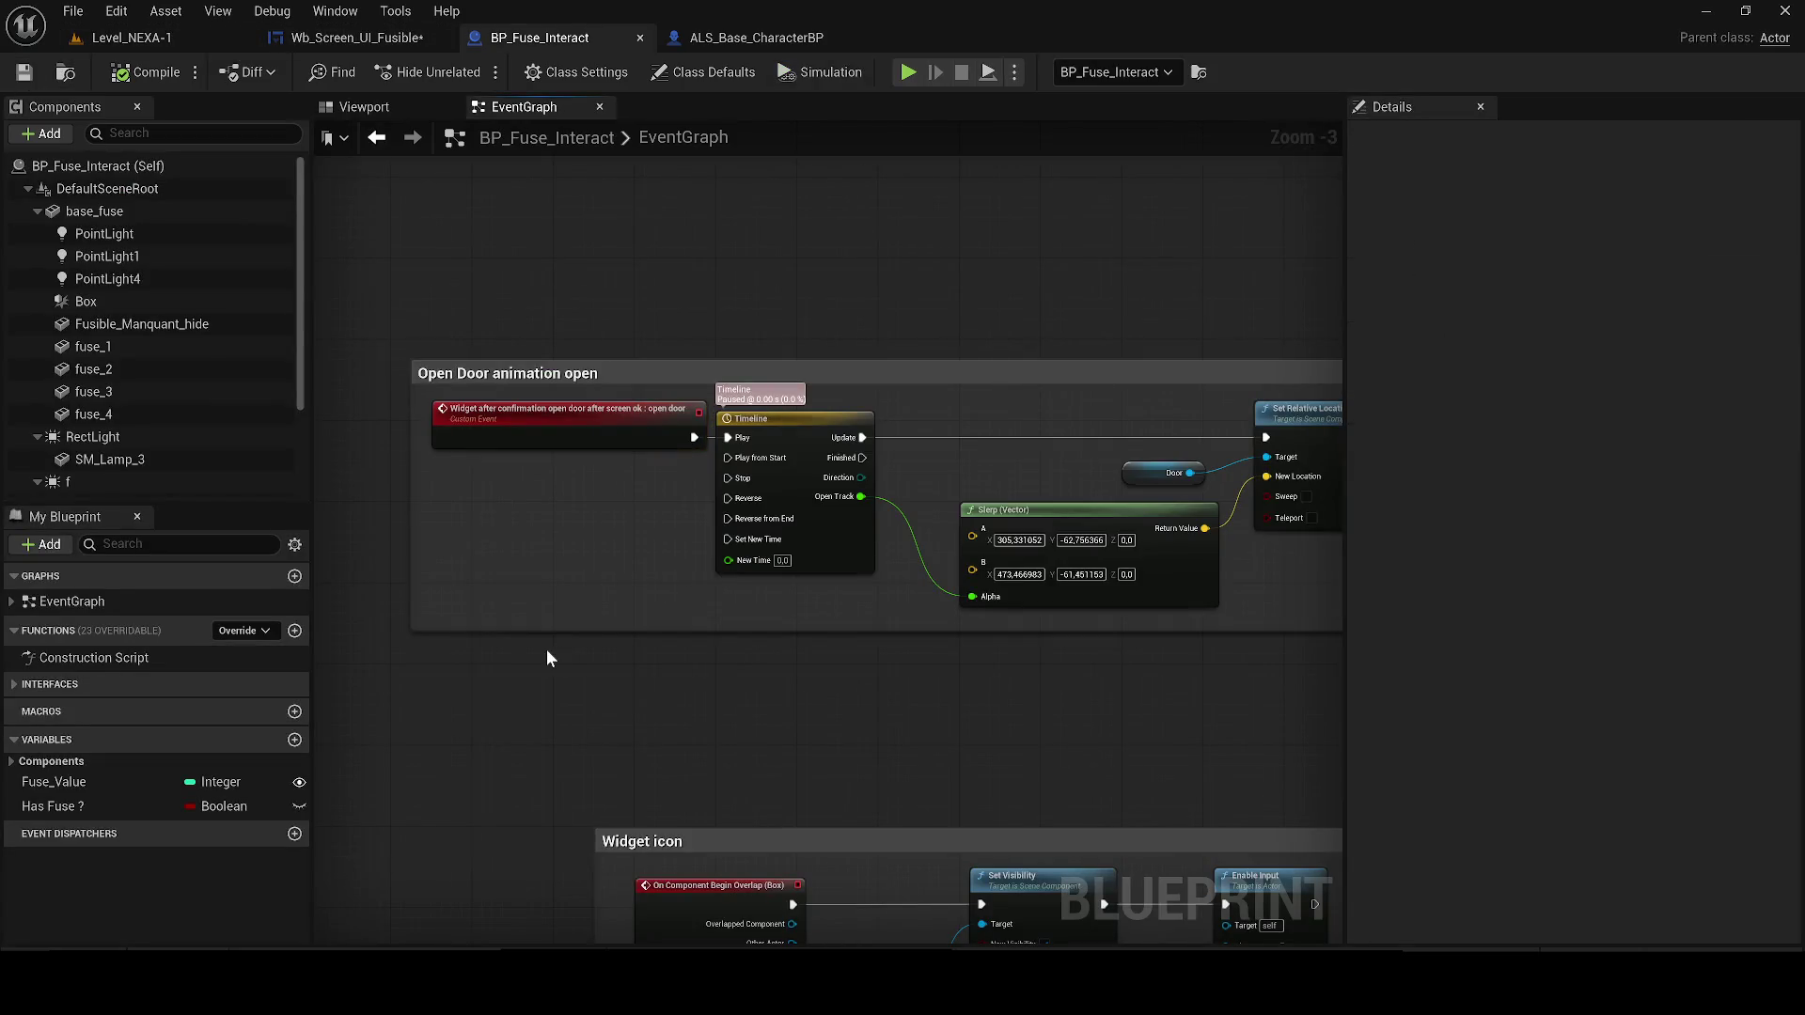
# Create a Boolean variable 'Has Insert Fuse?' and place its setter node in the graph
pyautogui.scroll(-3, 545, 648)
pyautogui.scroll(2, 528, 499)
pyautogui.moveTo(582, 536)
pyautogui.mouseDown()
pyautogui.moveTo(470, 527)
pyautogui.moveTo(903, 583)
pyautogui.moveTo(978, 543)
pyautogui.mouseUp()
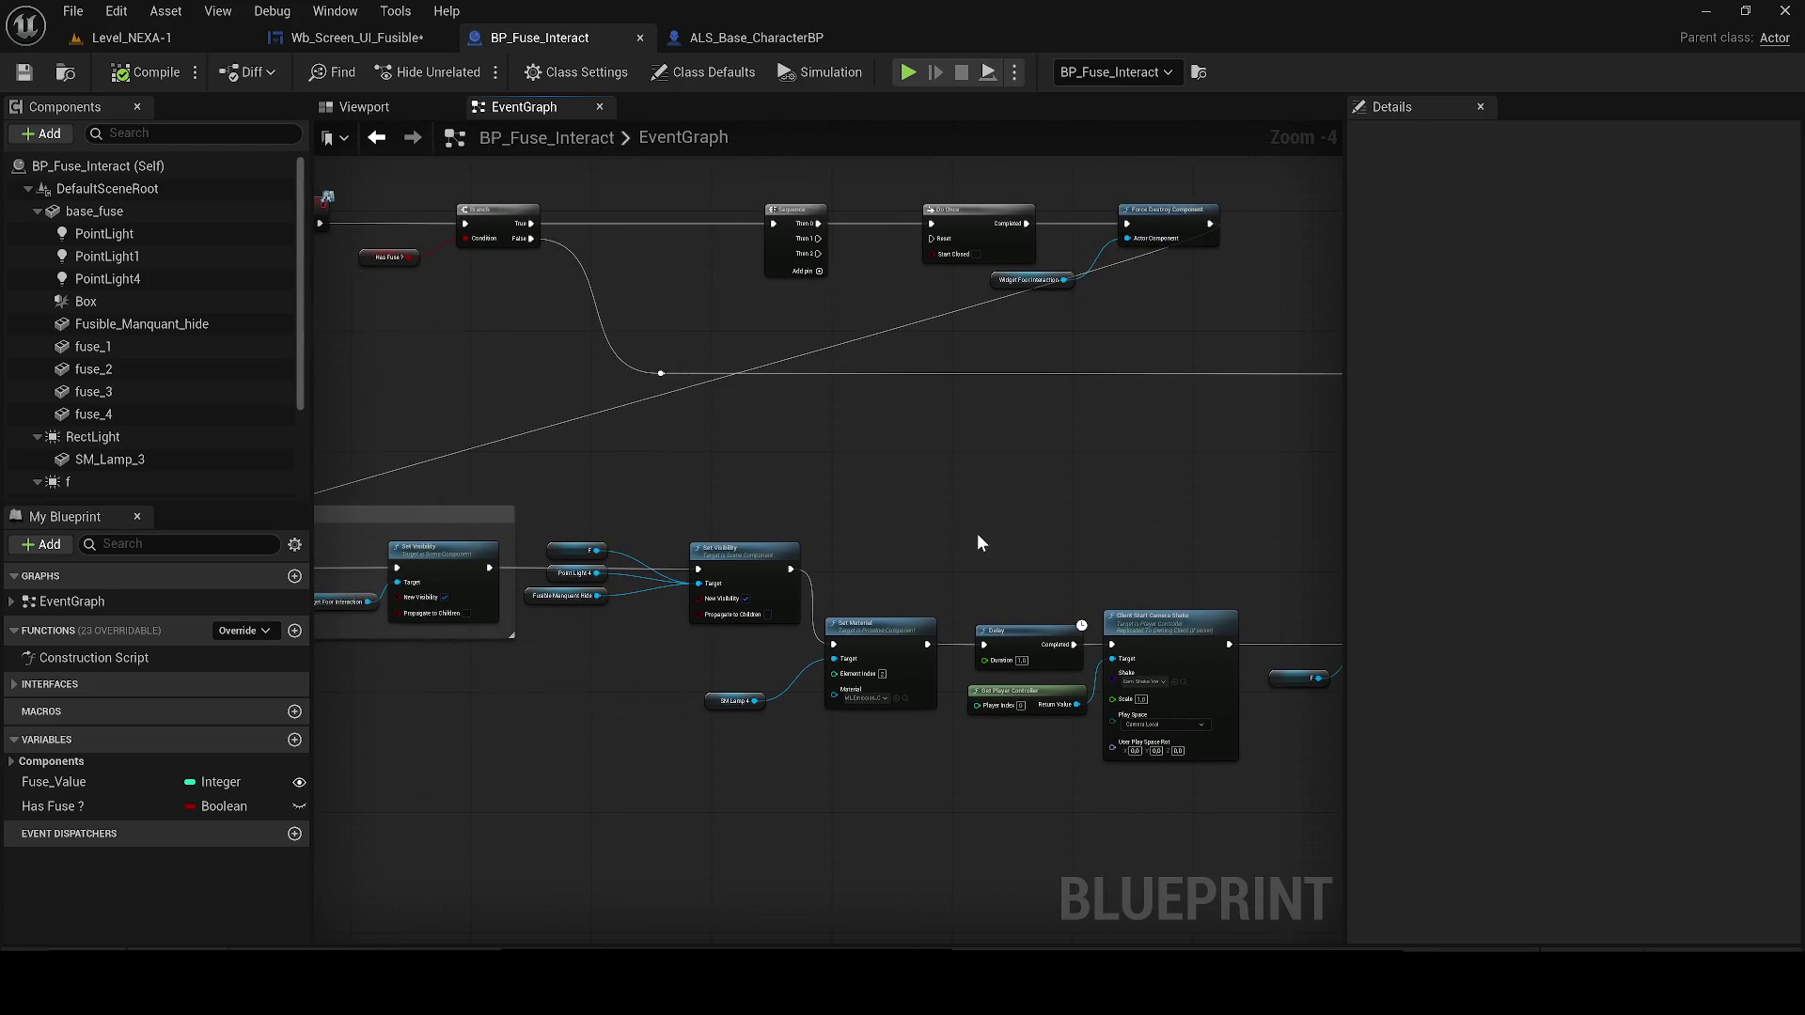
pyautogui.click(294, 740)
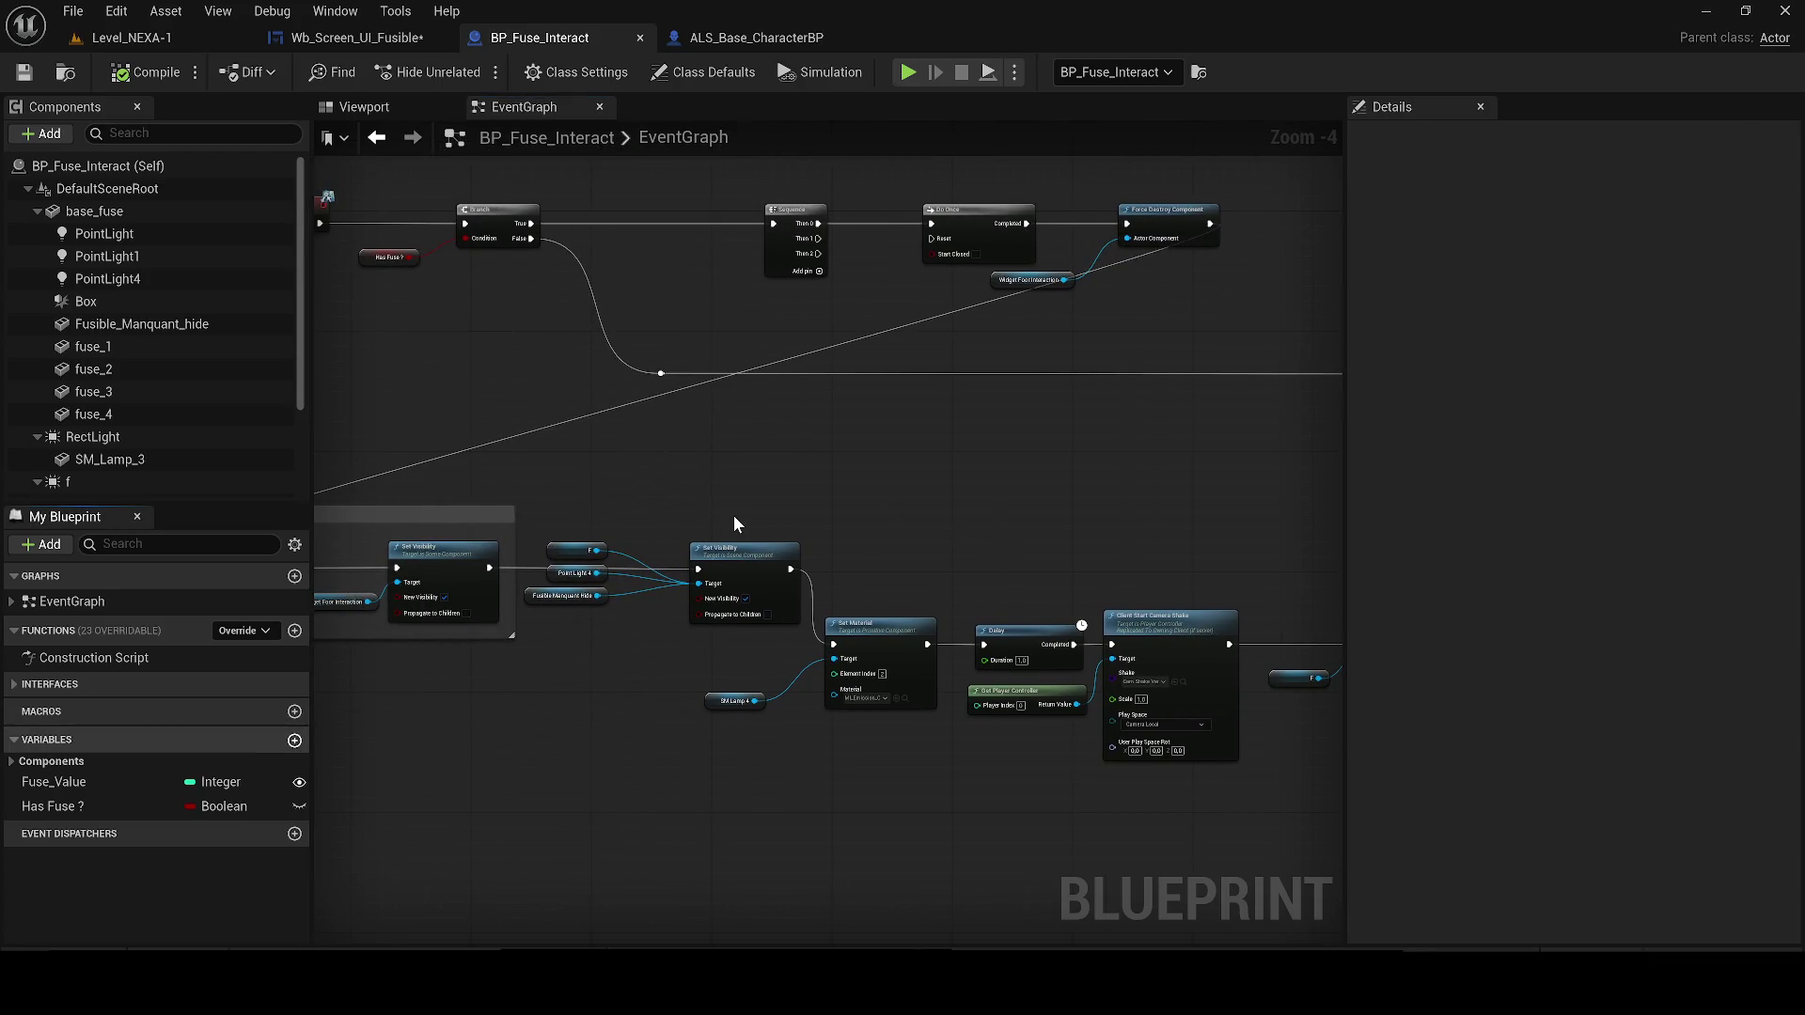
pyautogui.write('Has')
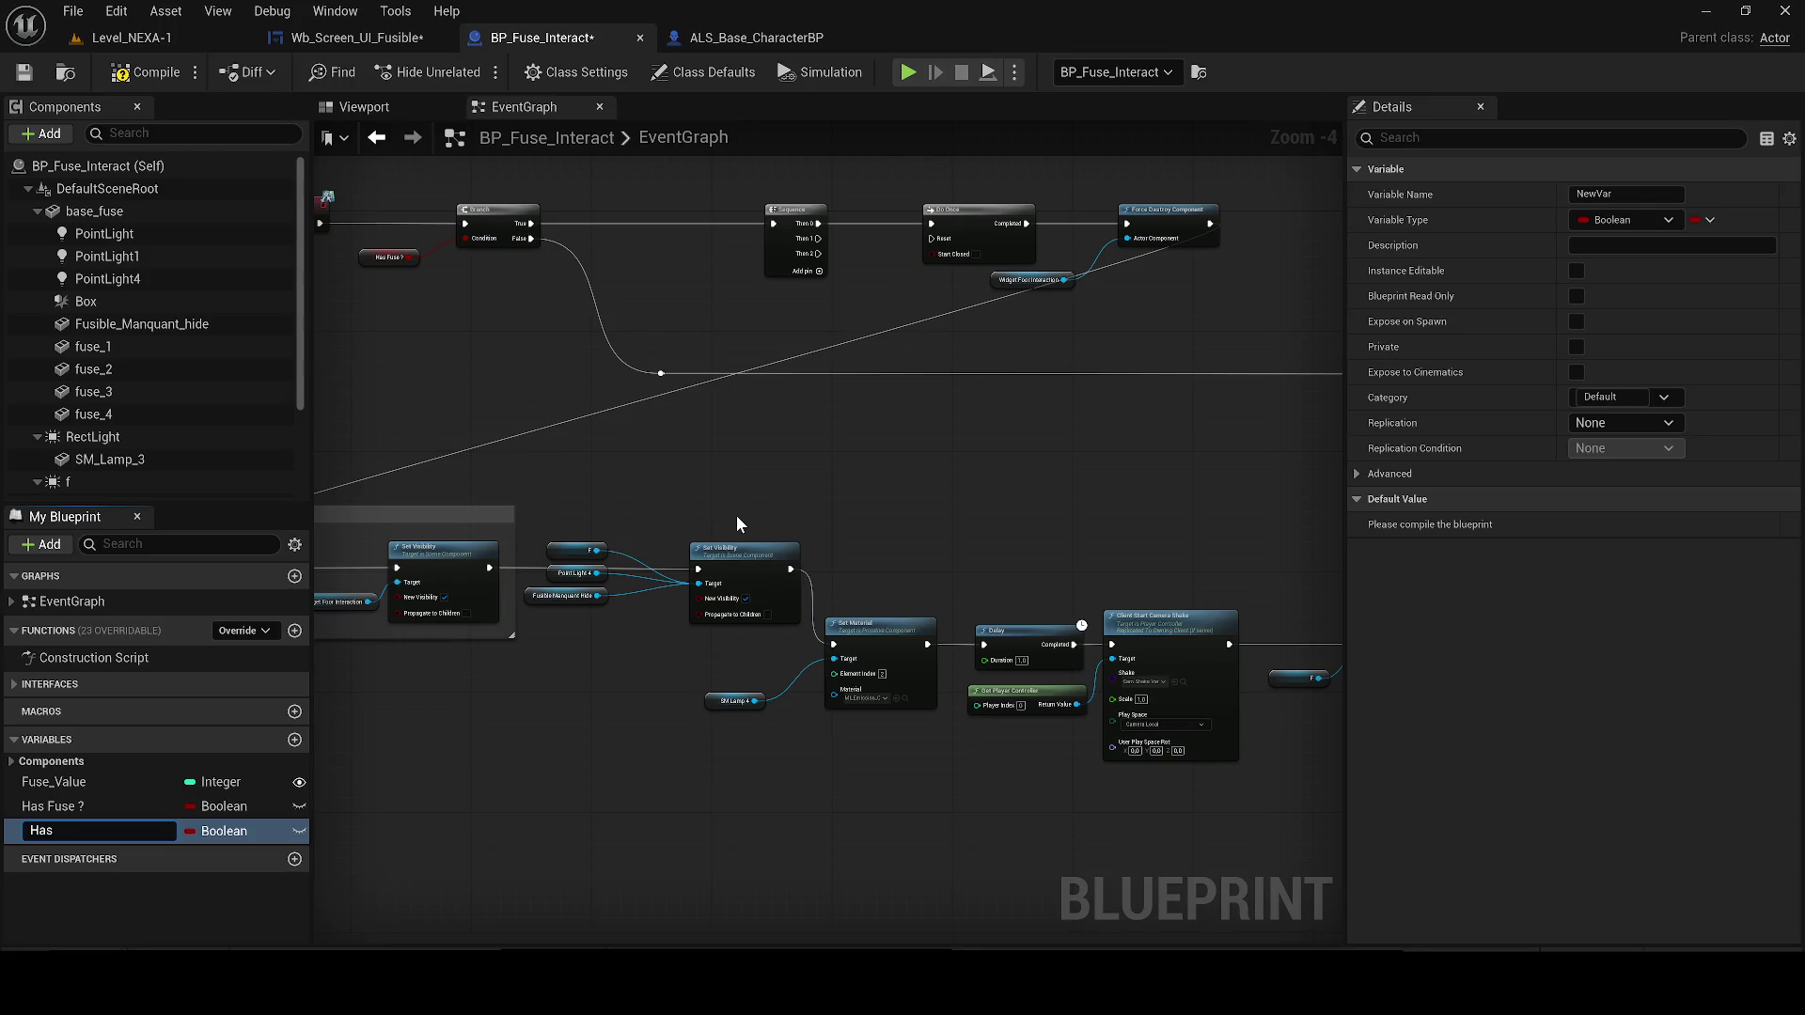
pyautogui.write(' Insert Fuse')
pyautogui.write('?')
pyautogui.press('Return')
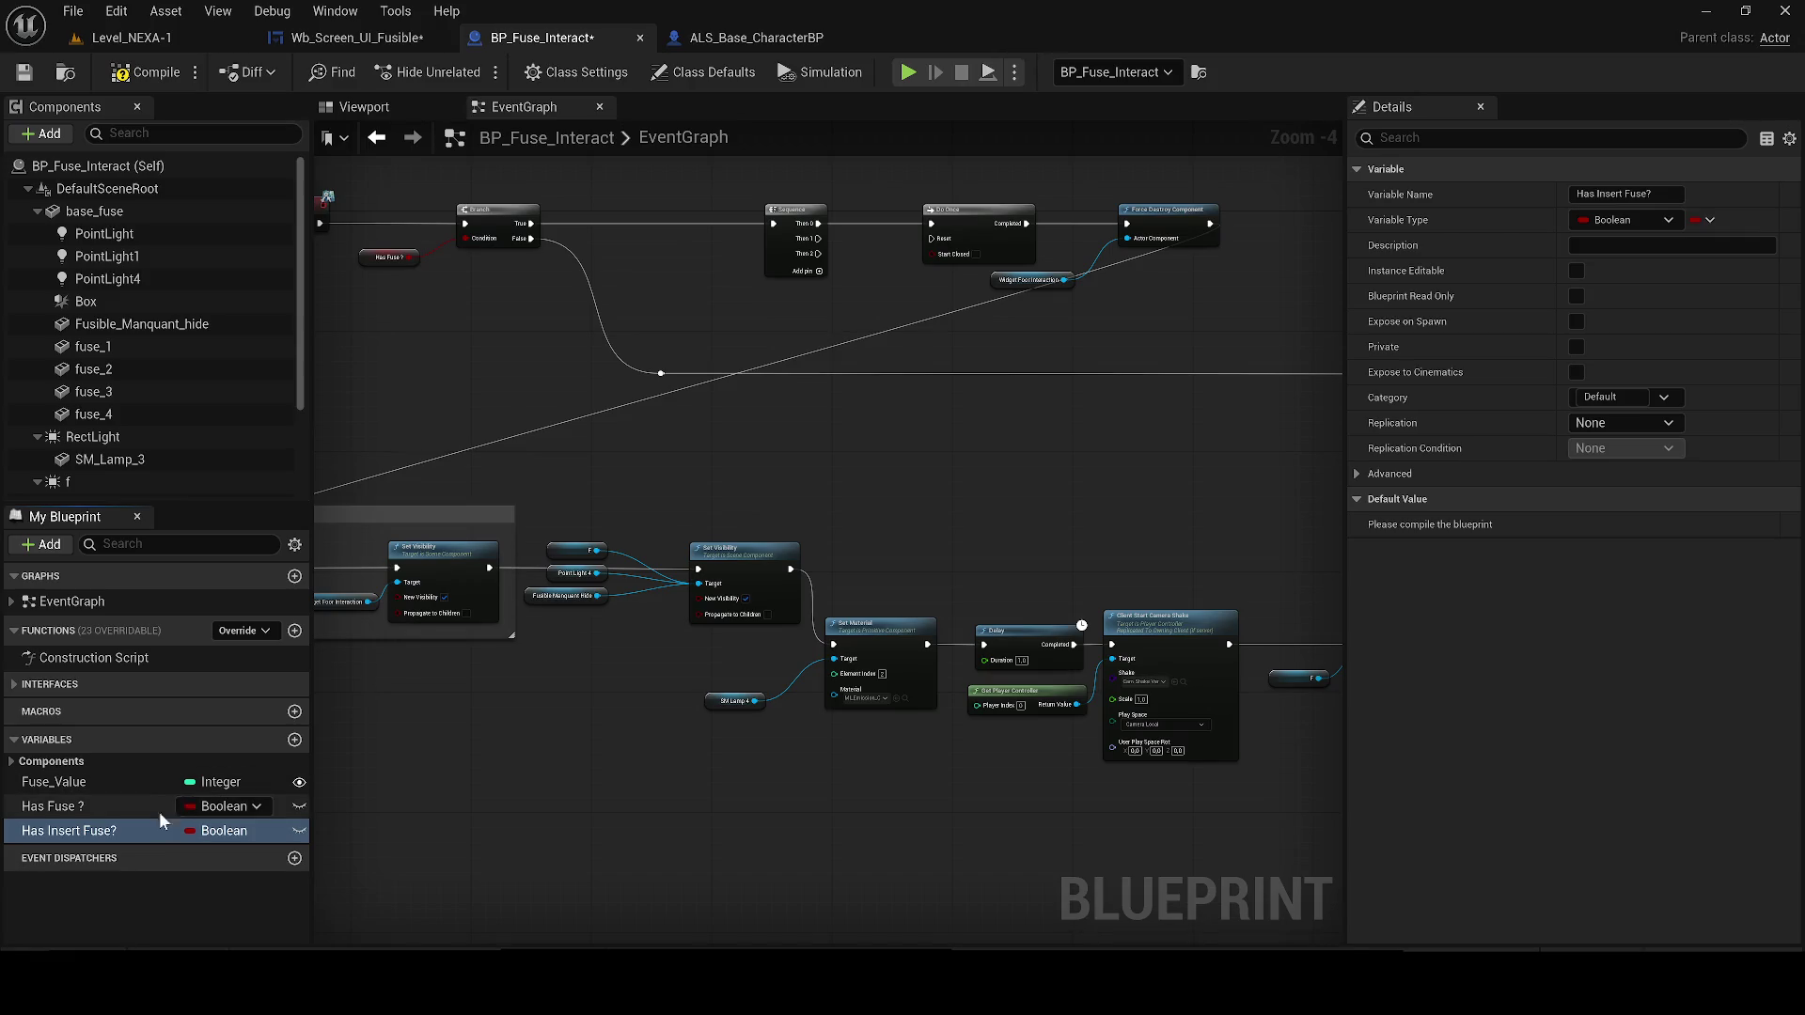
pyautogui.moveTo(141, 830); pyautogui.dragTo(466, 770)
pyautogui.click(515, 819)
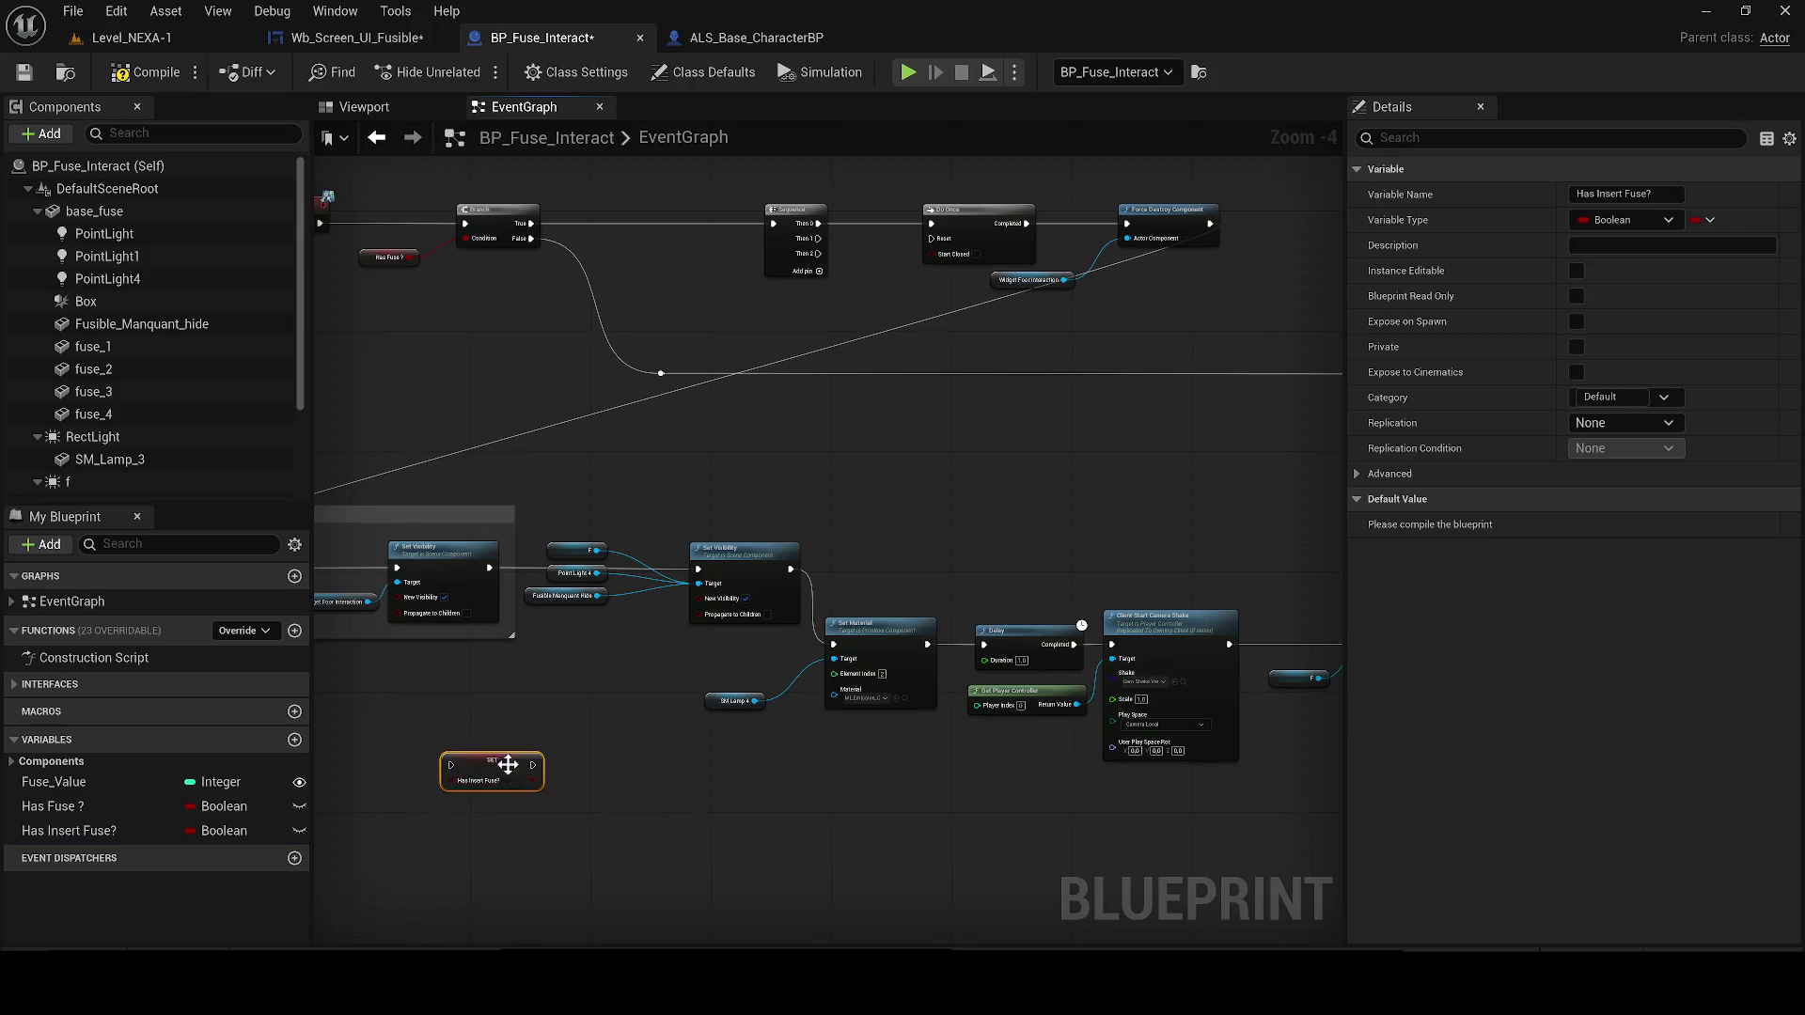
# Link the Has Insert Fuse? setter into the camera-shake chain, then compile and save
pyautogui.moveTo(775, 775)
pyautogui.mouseDown()
pyautogui.moveTo(1034, 780)
pyautogui.moveTo(837, 757)
pyautogui.moveTo(442, 775)
pyautogui.moveTo(324, 757)
pyautogui.moveTo(317, 677)
pyautogui.moveTo(320, 708)
pyautogui.moveTo(625, 719)
pyautogui.moveTo(820, 752)
pyautogui.moveTo(887, 604)
pyautogui.moveTo(810, 468)
pyautogui.moveTo(874, 425)
pyautogui.moveTo(747, 428)
pyautogui.moveTo(949, 448)
pyautogui.moveTo(684, 579)
pyautogui.mouseUp()
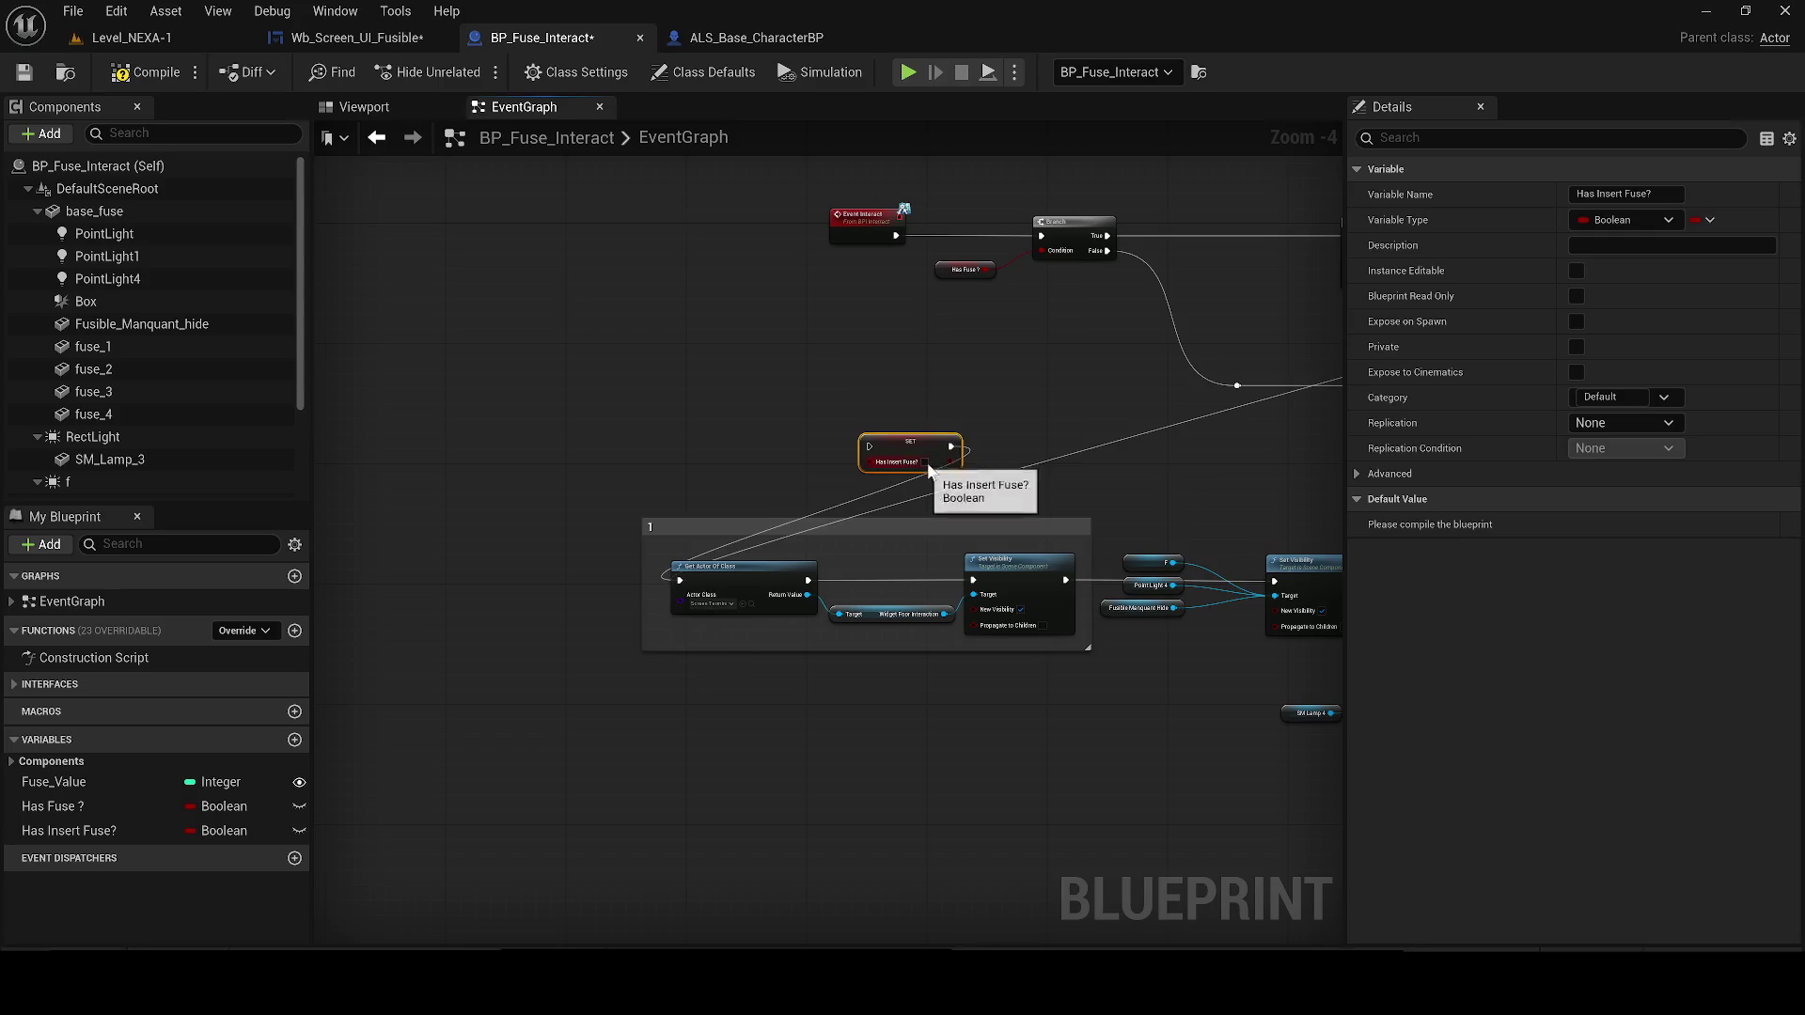
pyautogui.moveTo(867, 447)
pyautogui.mouseDown()
pyautogui.moveTo(1141, 448)
pyautogui.moveTo(1211, 240)
pyautogui.moveTo(314, 427)
pyautogui.moveTo(618, 460)
pyautogui.moveTo(665, 443)
pyautogui.moveTo(376, 531)
pyautogui.moveTo(336, 573)
pyautogui.moveTo(565, 562)
pyautogui.mouseUp()
pyautogui.click(1109, 301)
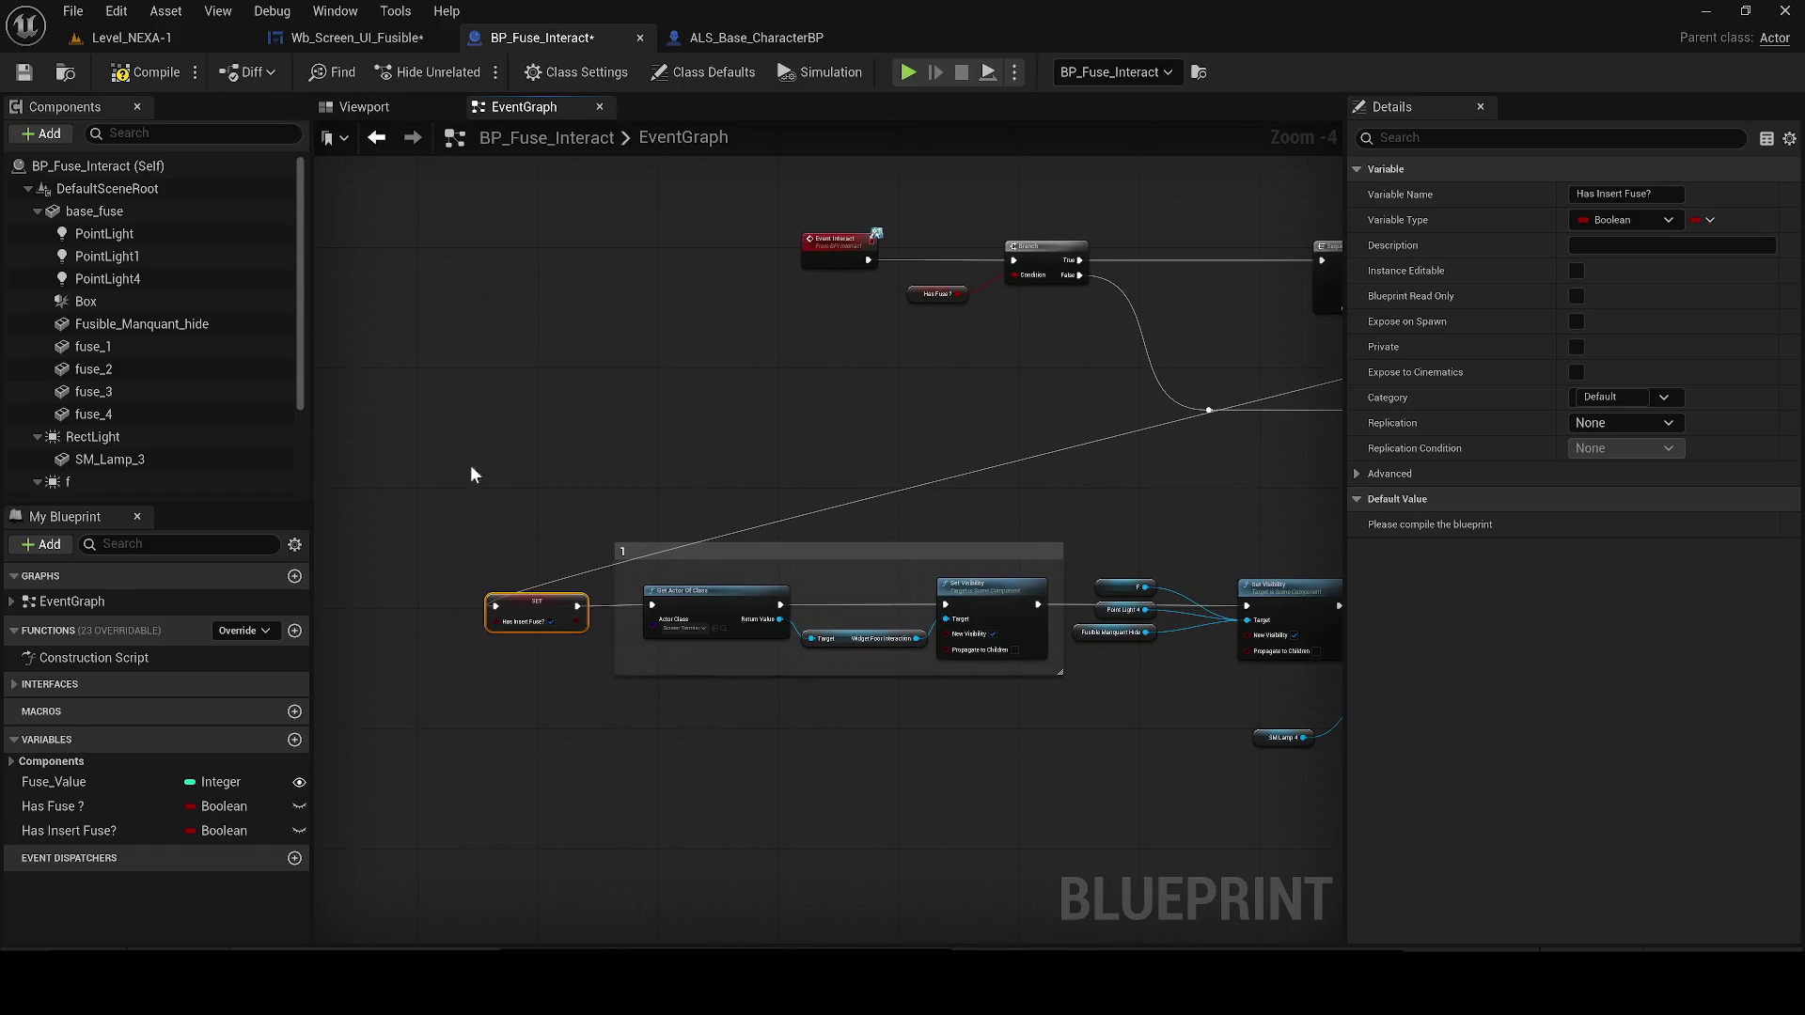
pyautogui.click(141, 72)
pyautogui.click(25, 73)
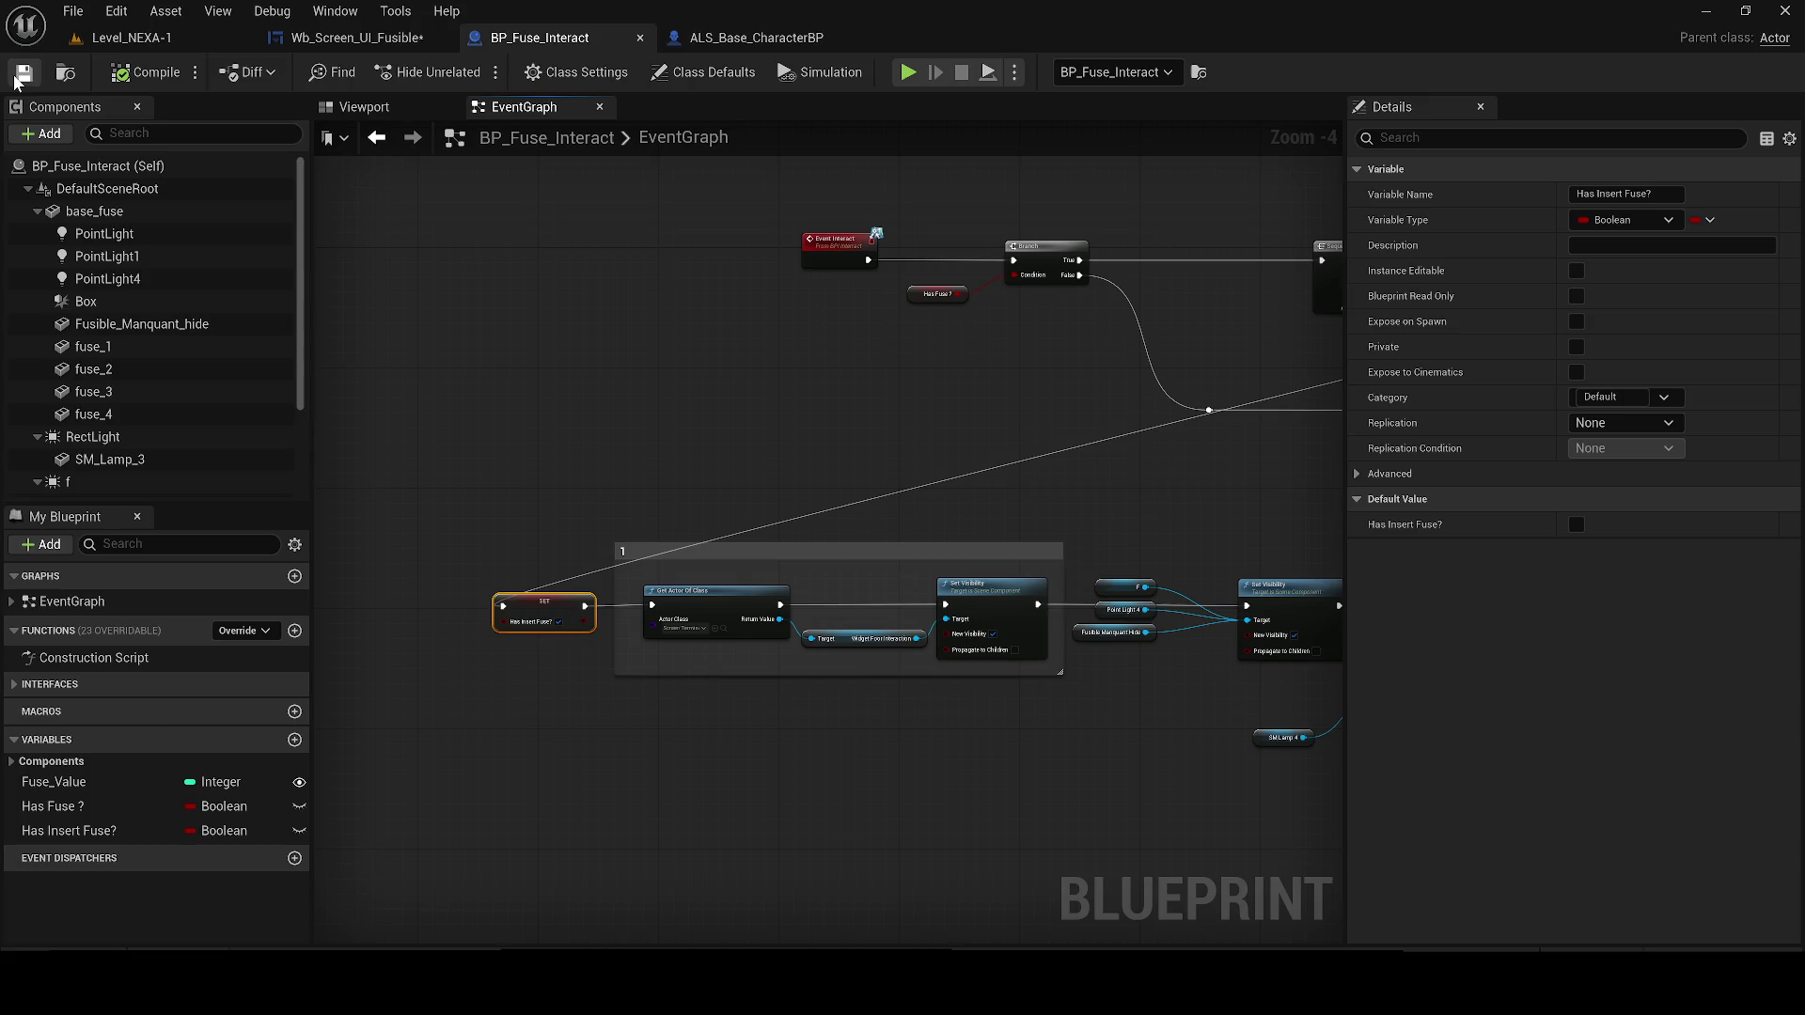
# Select the Has Insert Fuse? variable and move to the Wb_Screen_UI_Fusible graph
pyautogui.moveTo(687, 283); pyautogui.dragTo(612, 284)
pyautogui.scroll(-1, 540, 342)
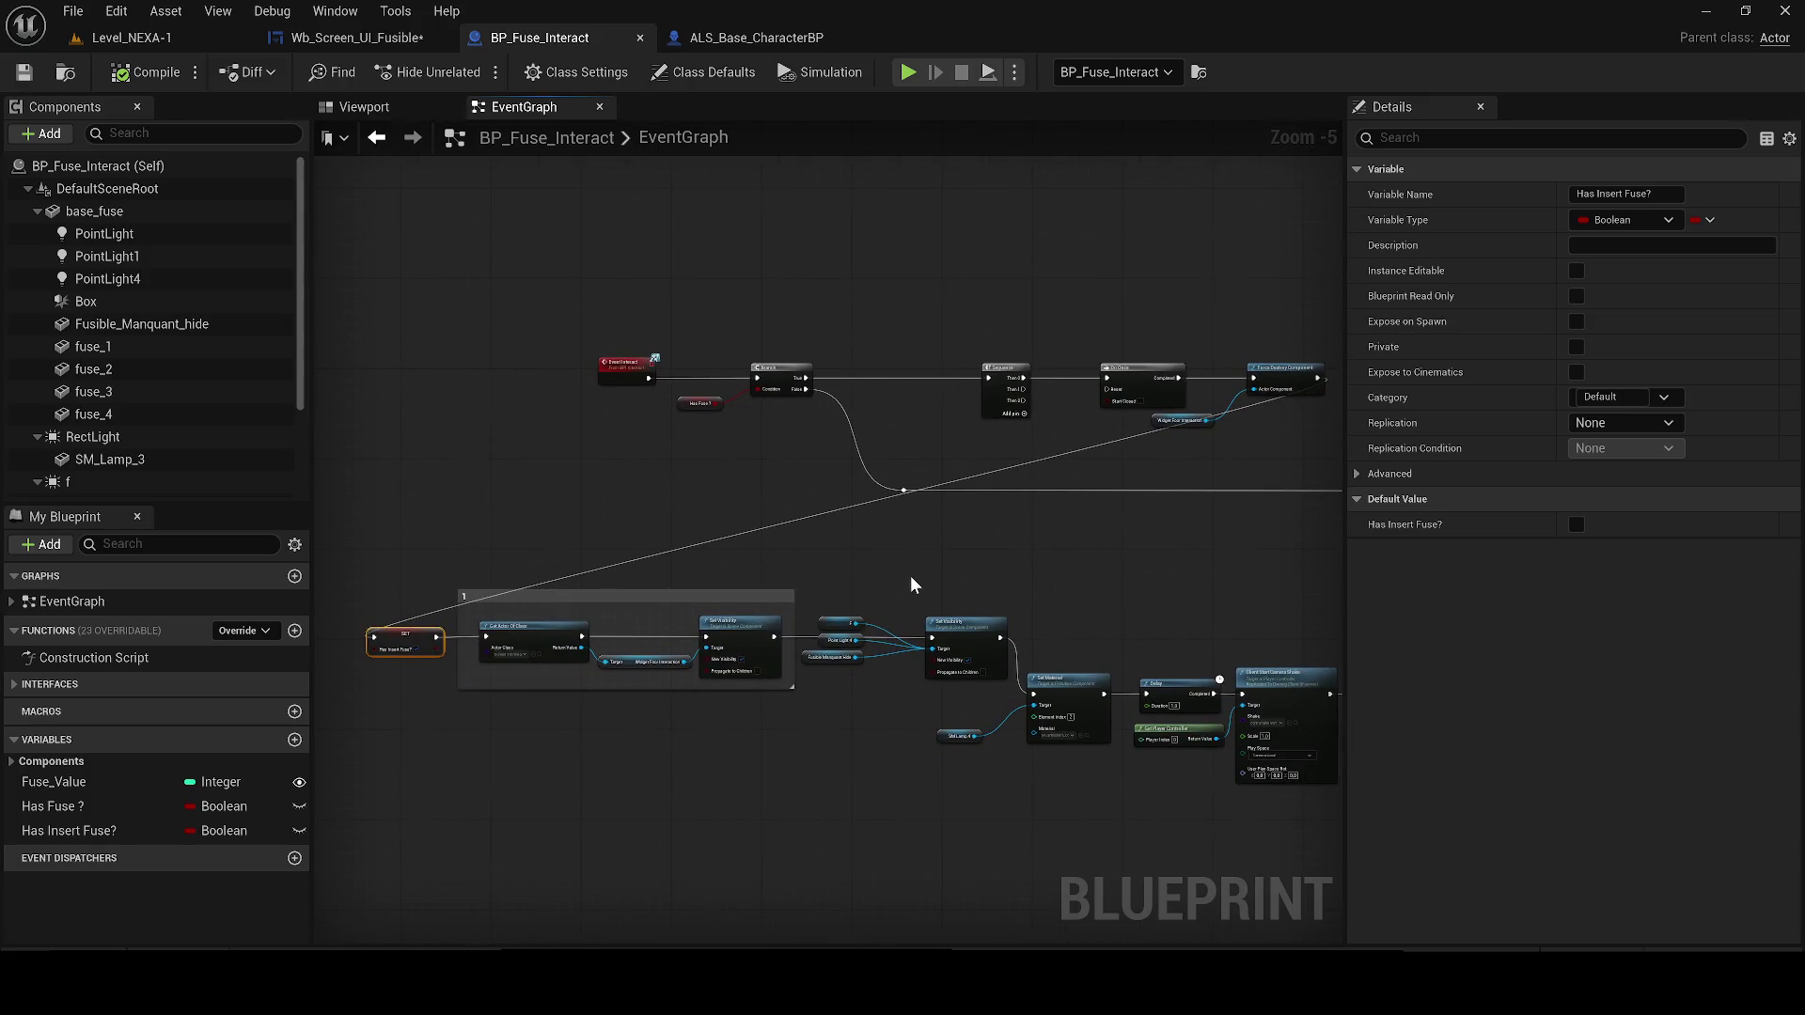
pyautogui.click(68, 830)
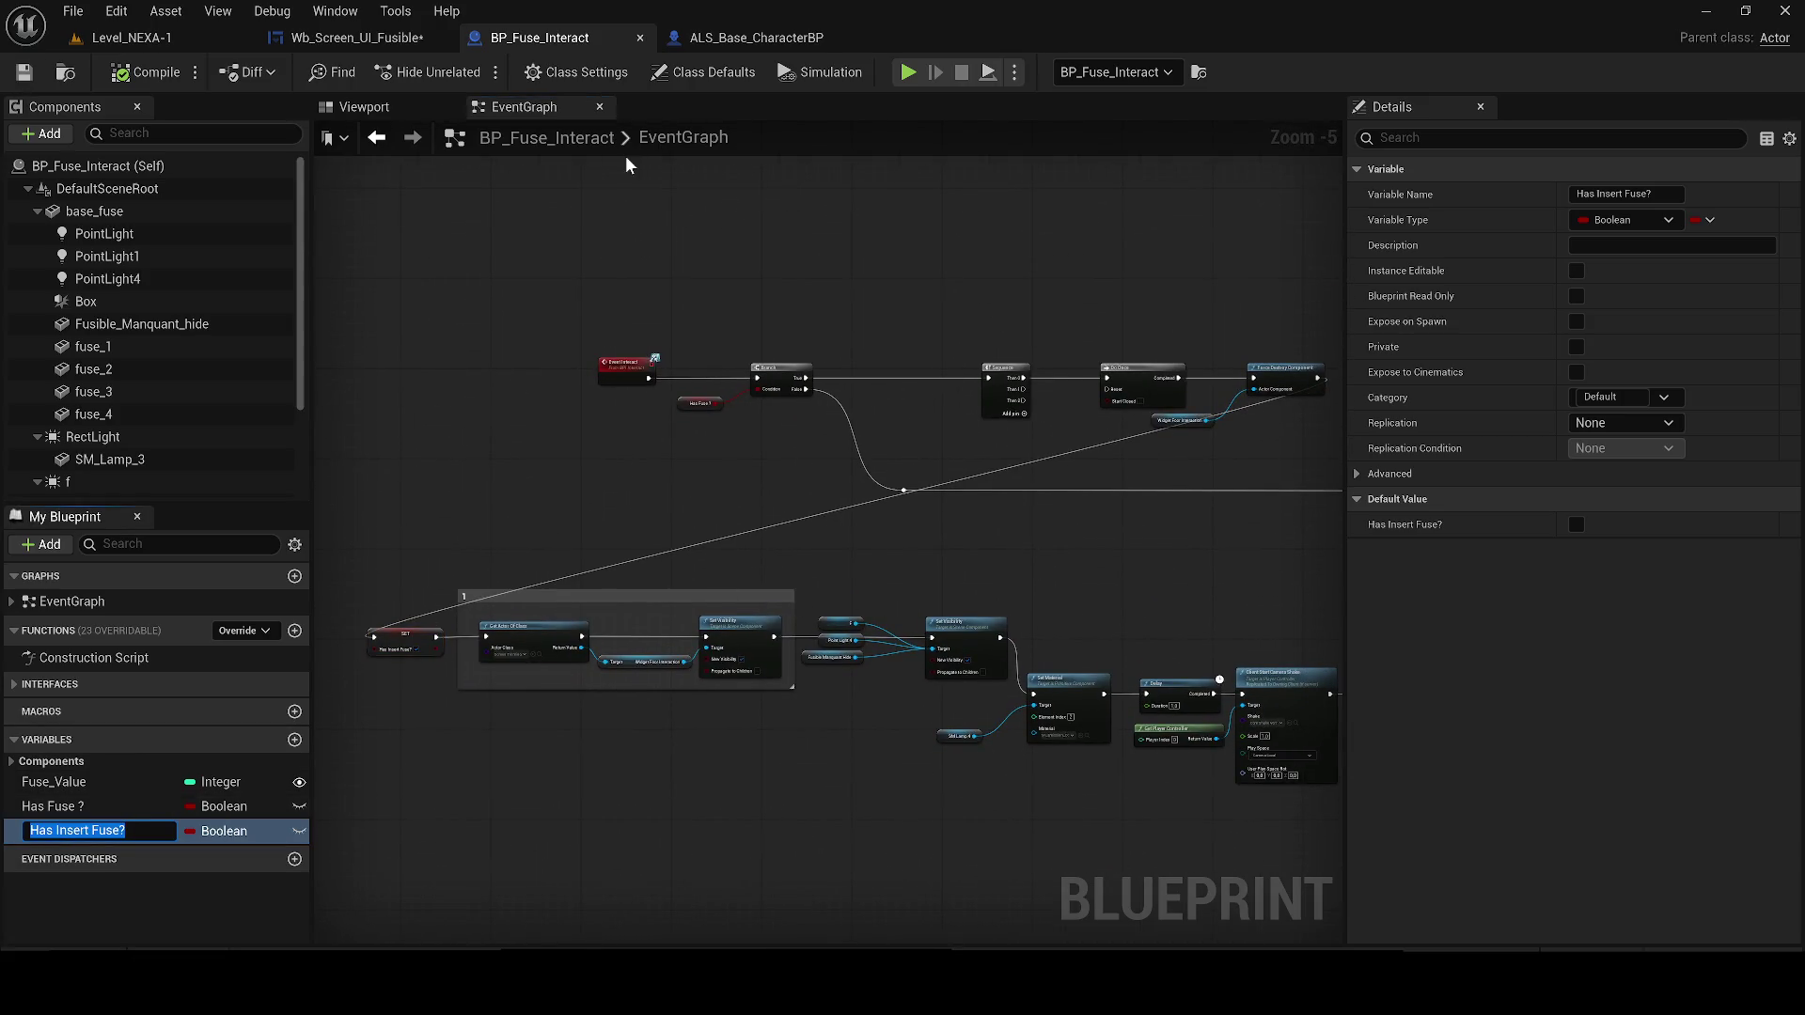
pyautogui.click(738, 35)
pyautogui.click(337, 37)
pyautogui.scroll(-3, 733, 326)
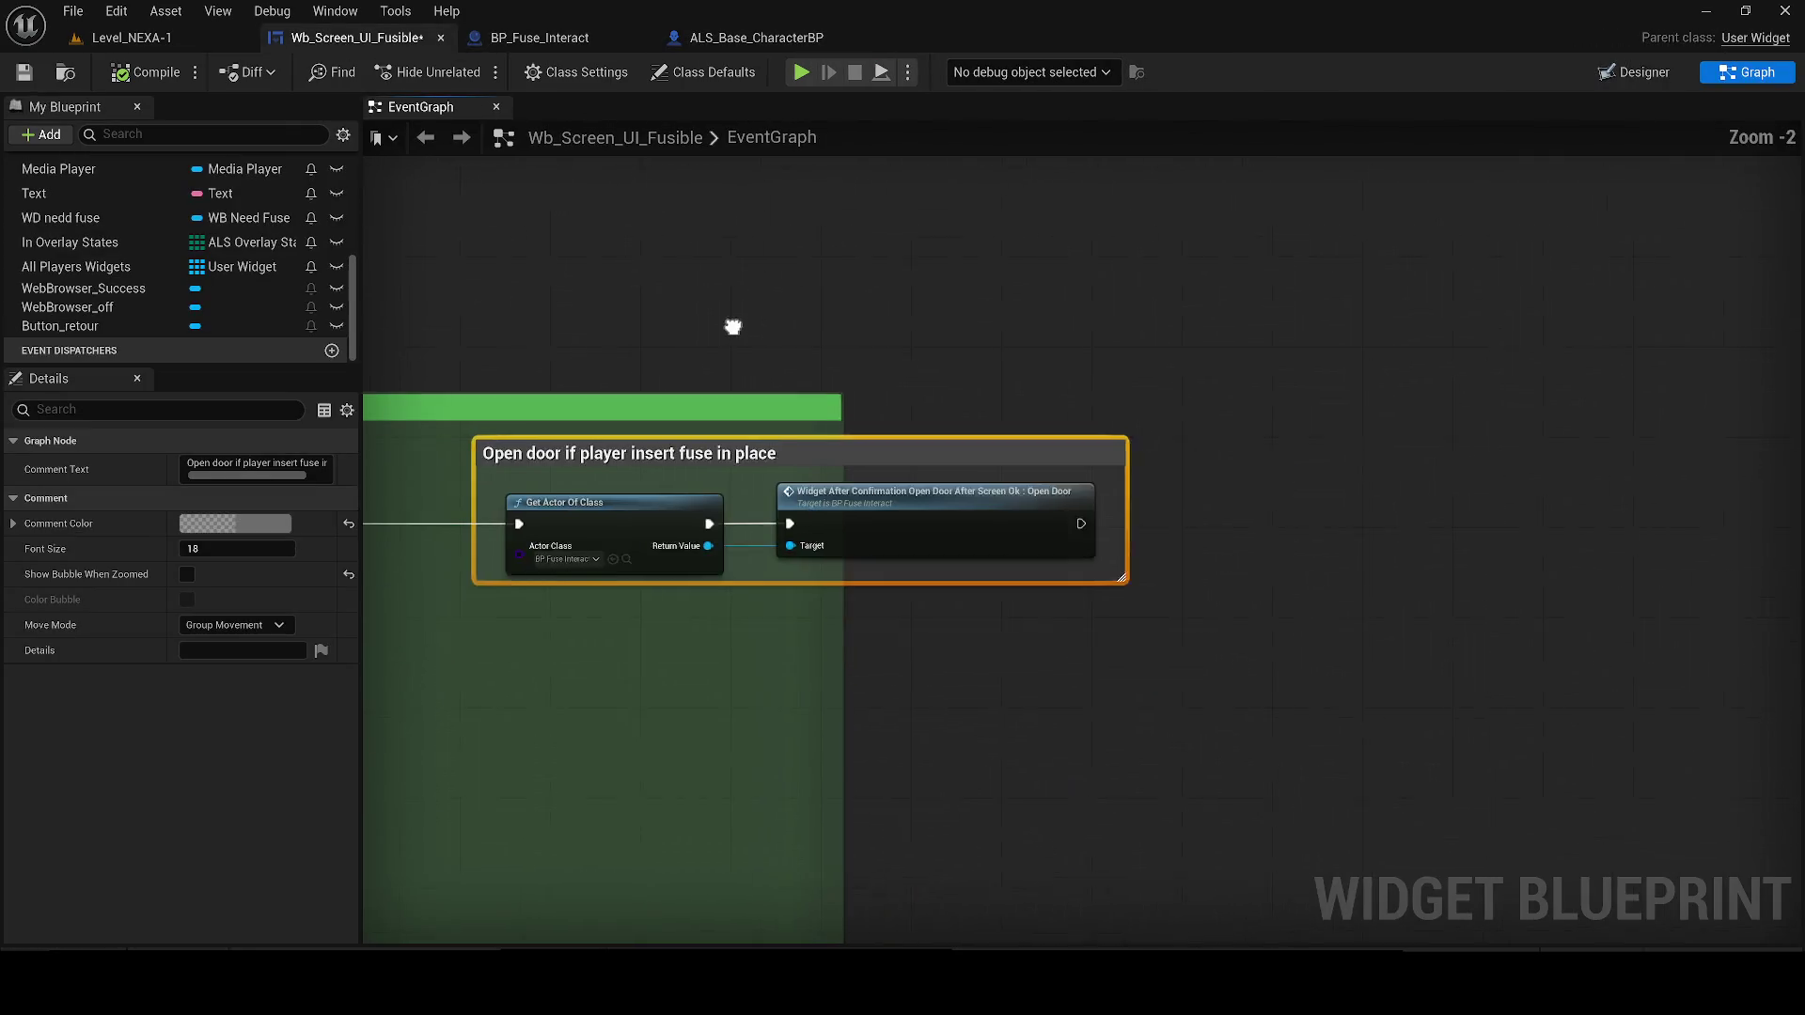
# Add a Branch node and a Has Insert Fuse? getter to the widget graph
pyautogui.click(620, 293)
pyautogui.click(496, 342)
pyautogui.moveTo(1030, 542)
pyautogui.mouseDown()
pyautogui.moveTo(618, 452)
pyautogui.moveTo(985, 542)
pyautogui.moveTo(898, 376)
pyautogui.moveTo(986, 361)
pyautogui.moveTo(630, 338)
pyautogui.moveTo(1209, 504)
pyautogui.moveTo(1134, 515)
pyautogui.moveTo(1298, 463)
pyautogui.moveTo(1447, 301)
pyautogui.mouseUp()
pyautogui.write('Has Insert Fuse?')
pyautogui.press('Return')
# Enlarge the comment to enclose Get Actor Of Class, the getter and the Branch
pyautogui.moveTo(879, 494); pyautogui.dragTo(710, 495)
pyautogui.moveTo(827, 450)
pyautogui.mouseDown()
pyautogui.moveTo(613, 449)
pyautogui.moveTo(663, 443)
pyautogui.mouseUp()
pyautogui.moveTo(747, 582); pyautogui.dragTo(725, 623)
pyautogui.moveTo(940, 361)
pyautogui.mouseDown()
pyautogui.moveTo(949, 516)
pyautogui.moveTo(903, 576)
pyautogui.mouseUp()
pyautogui.moveTo(697, 322)
pyautogui.mouseDown()
pyautogui.moveTo(913, 375)
pyautogui.moveTo(1108, 506)
pyautogui.mouseUp()
# Wire Get Actor Of Class into the Branch, True into Open Door, and save the widget
pyautogui.moveTo(814, 513); pyautogui.dragTo(1049, 502)
pyautogui.moveTo(1440, 300)
pyautogui.mouseDown()
pyautogui.moveTo(1344, 481)
pyautogui.moveTo(1325, 481)
pyautogui.mouseUp()
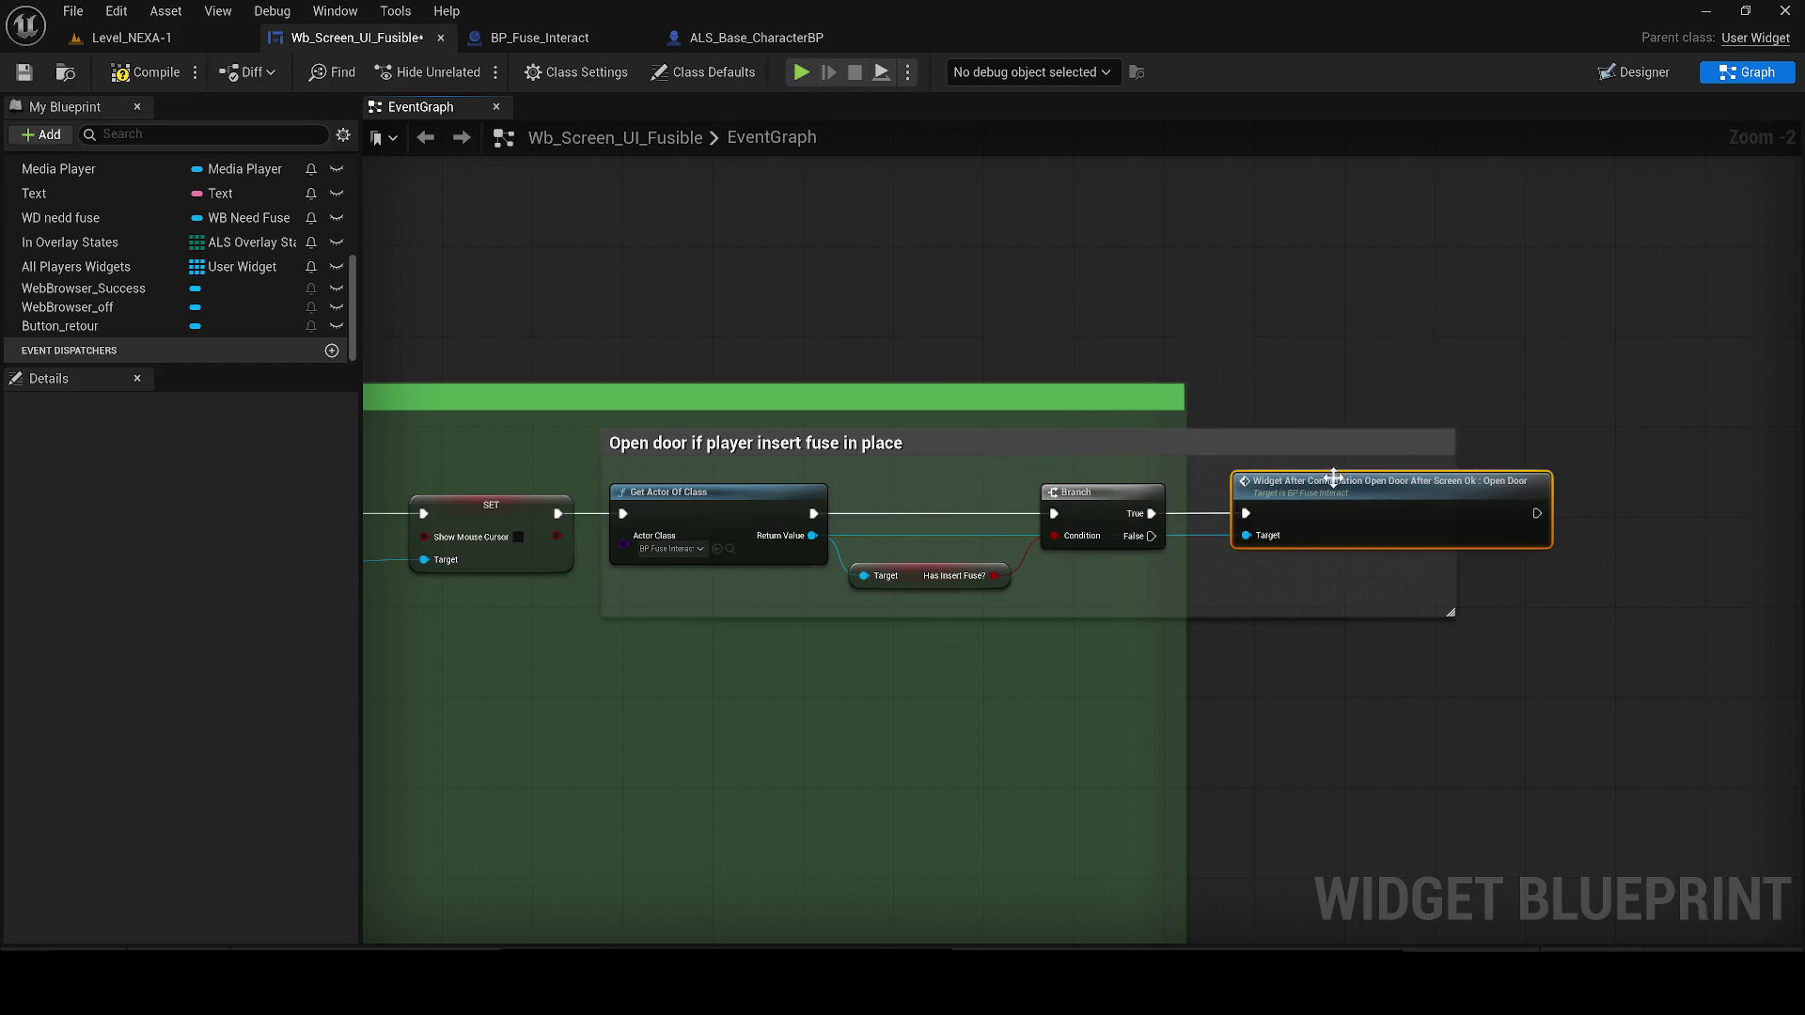
pyautogui.moveTo(1455, 443)
pyautogui.mouseDown()
pyautogui.moveTo(1605, 443)
pyautogui.moveTo(1586, 443)
pyautogui.mouseUp()
pyautogui.click(26, 74)
pyautogui.moveTo(767, 324); pyautogui.dragTo(668, 340)
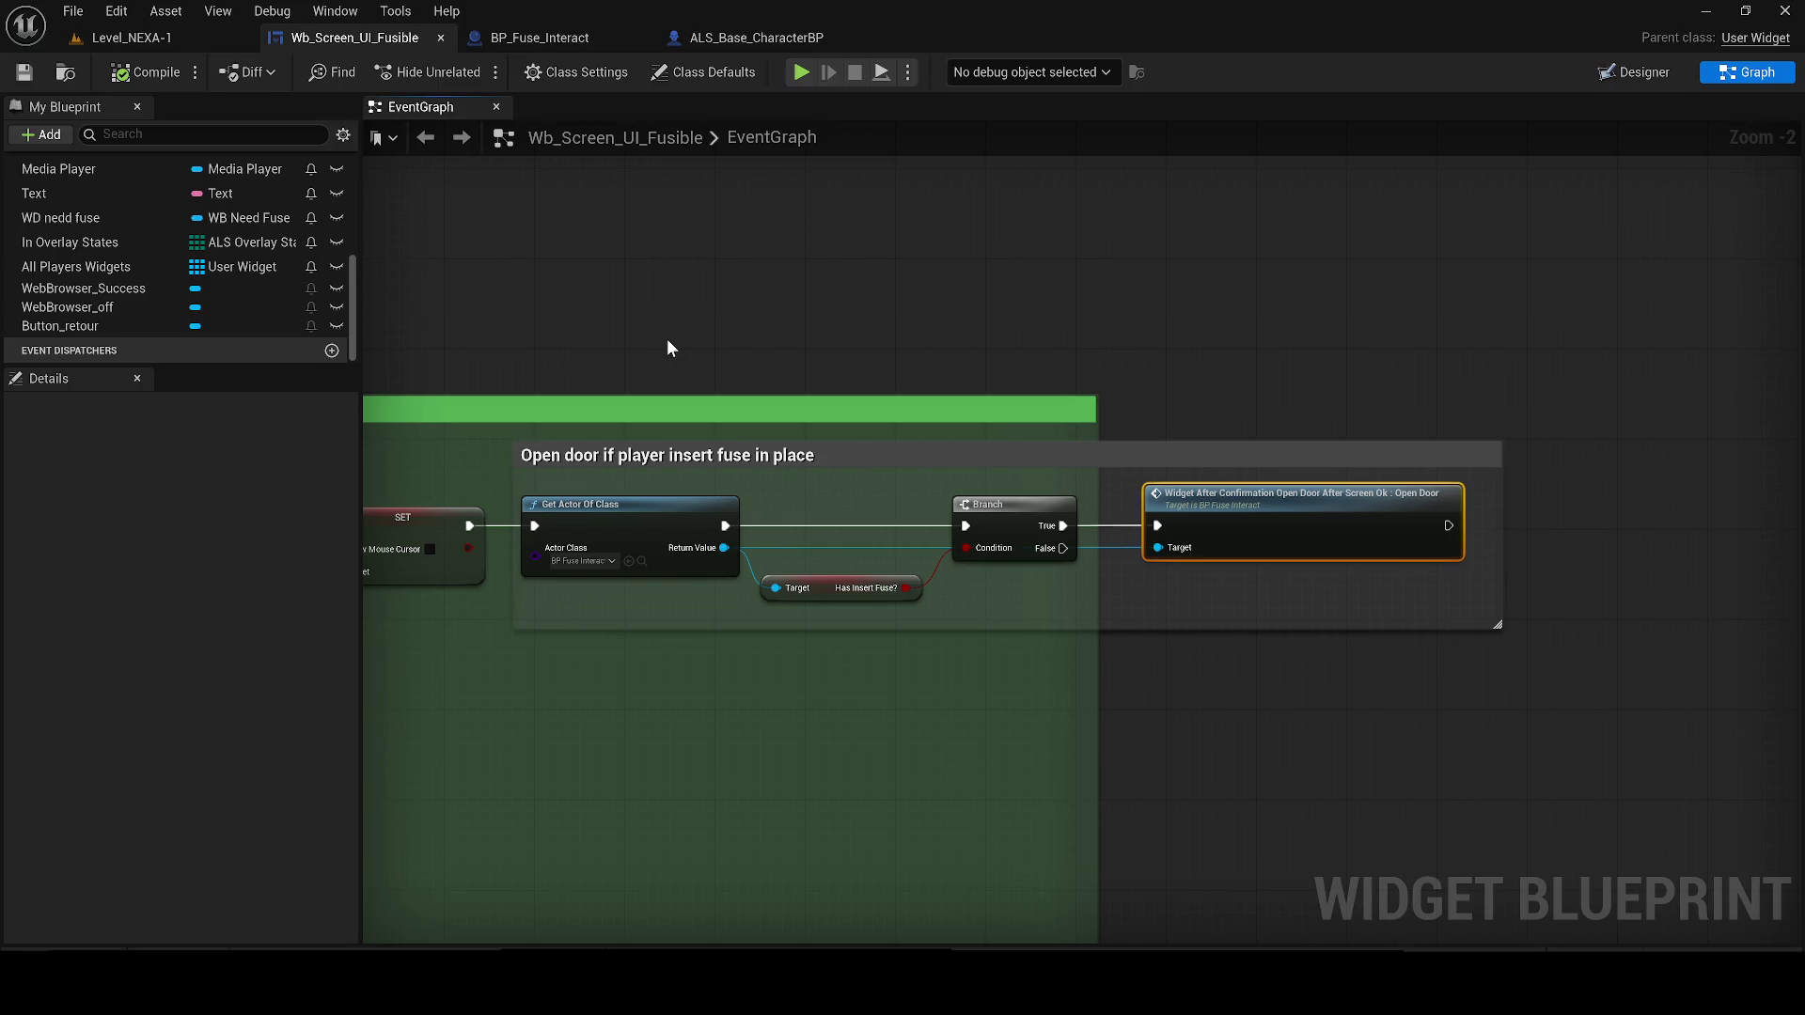
pyautogui.click(132, 38)
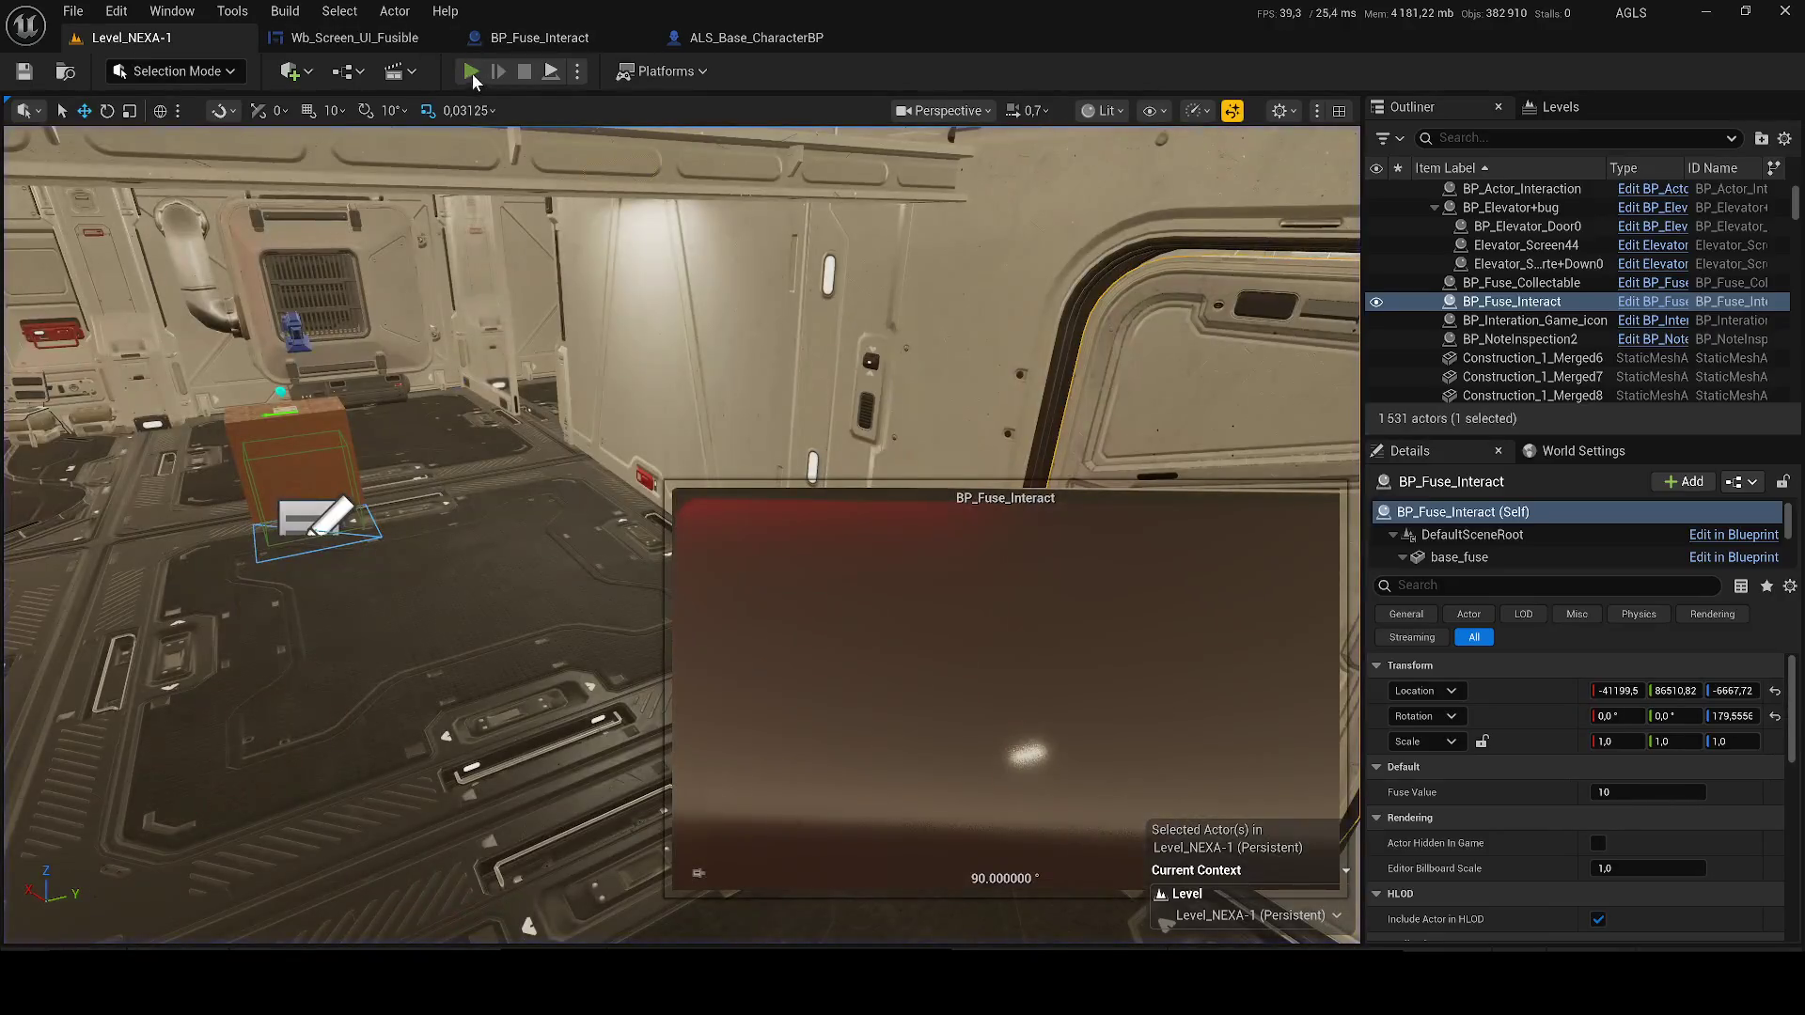
# Play the level and confirm the terminal shows access refused before the fuse is inserted
pyautogui.hotkey('alt', 'p')
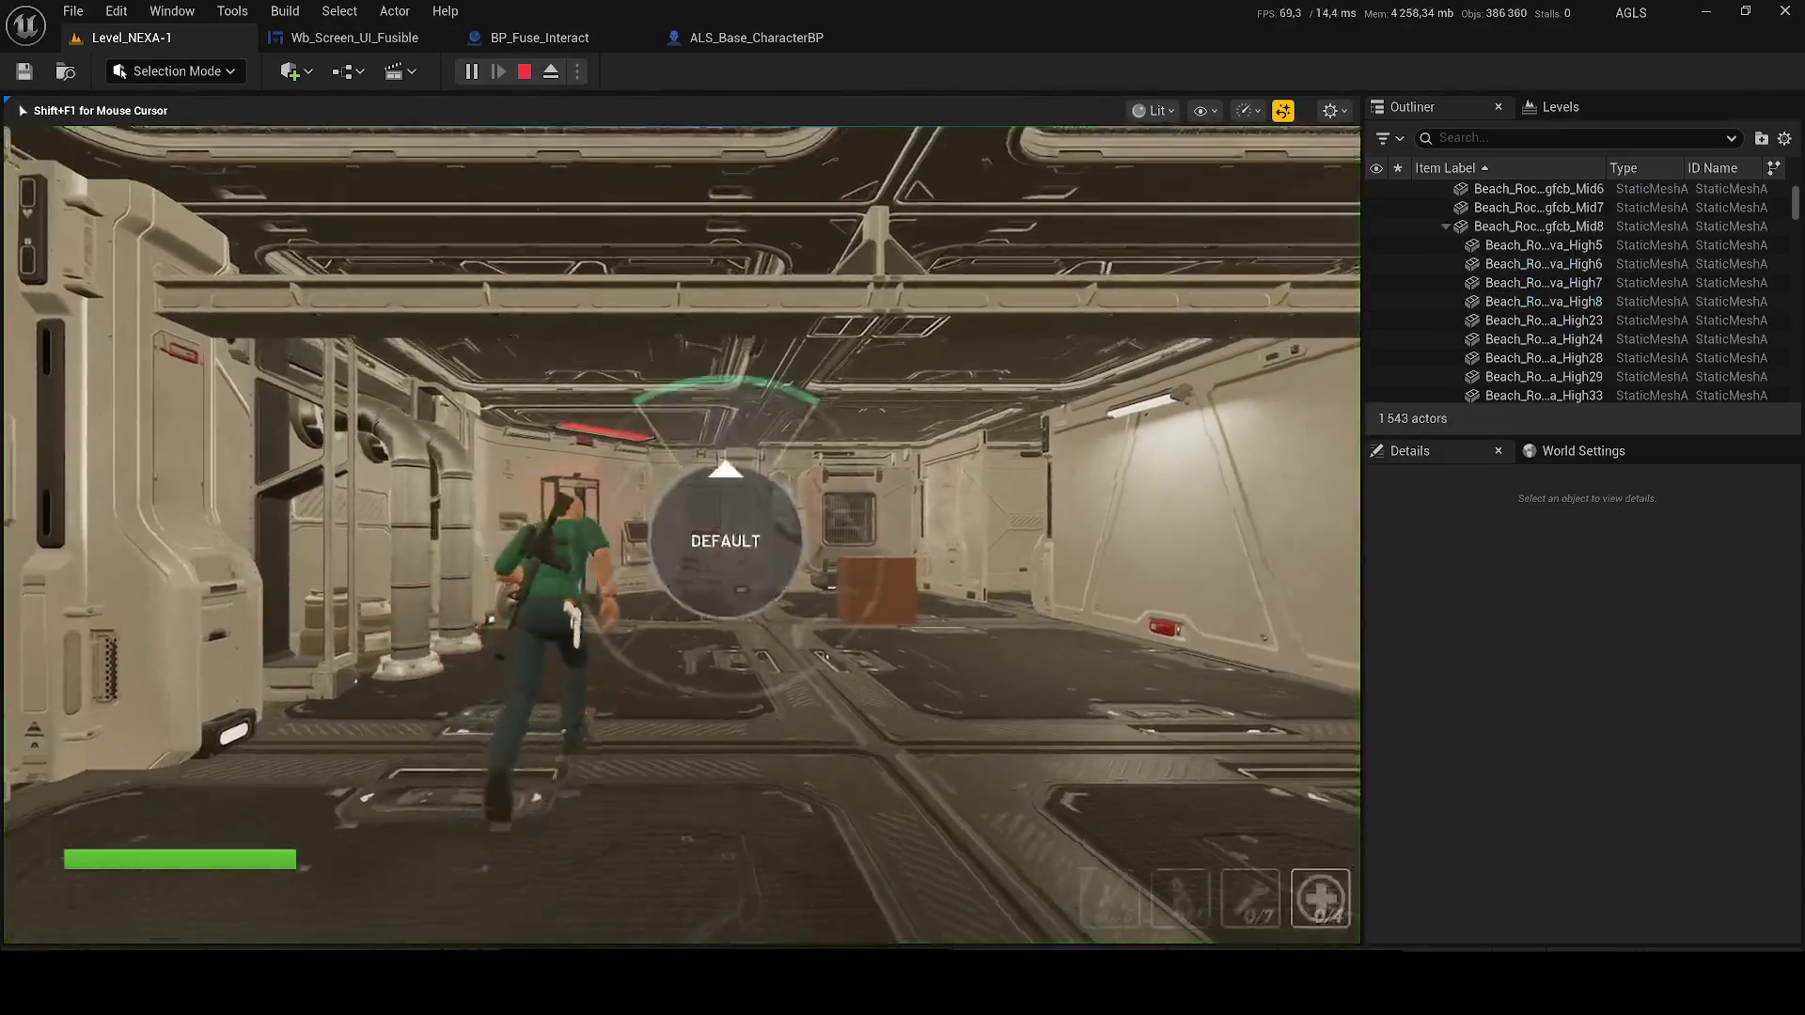
pyautogui.press('w')
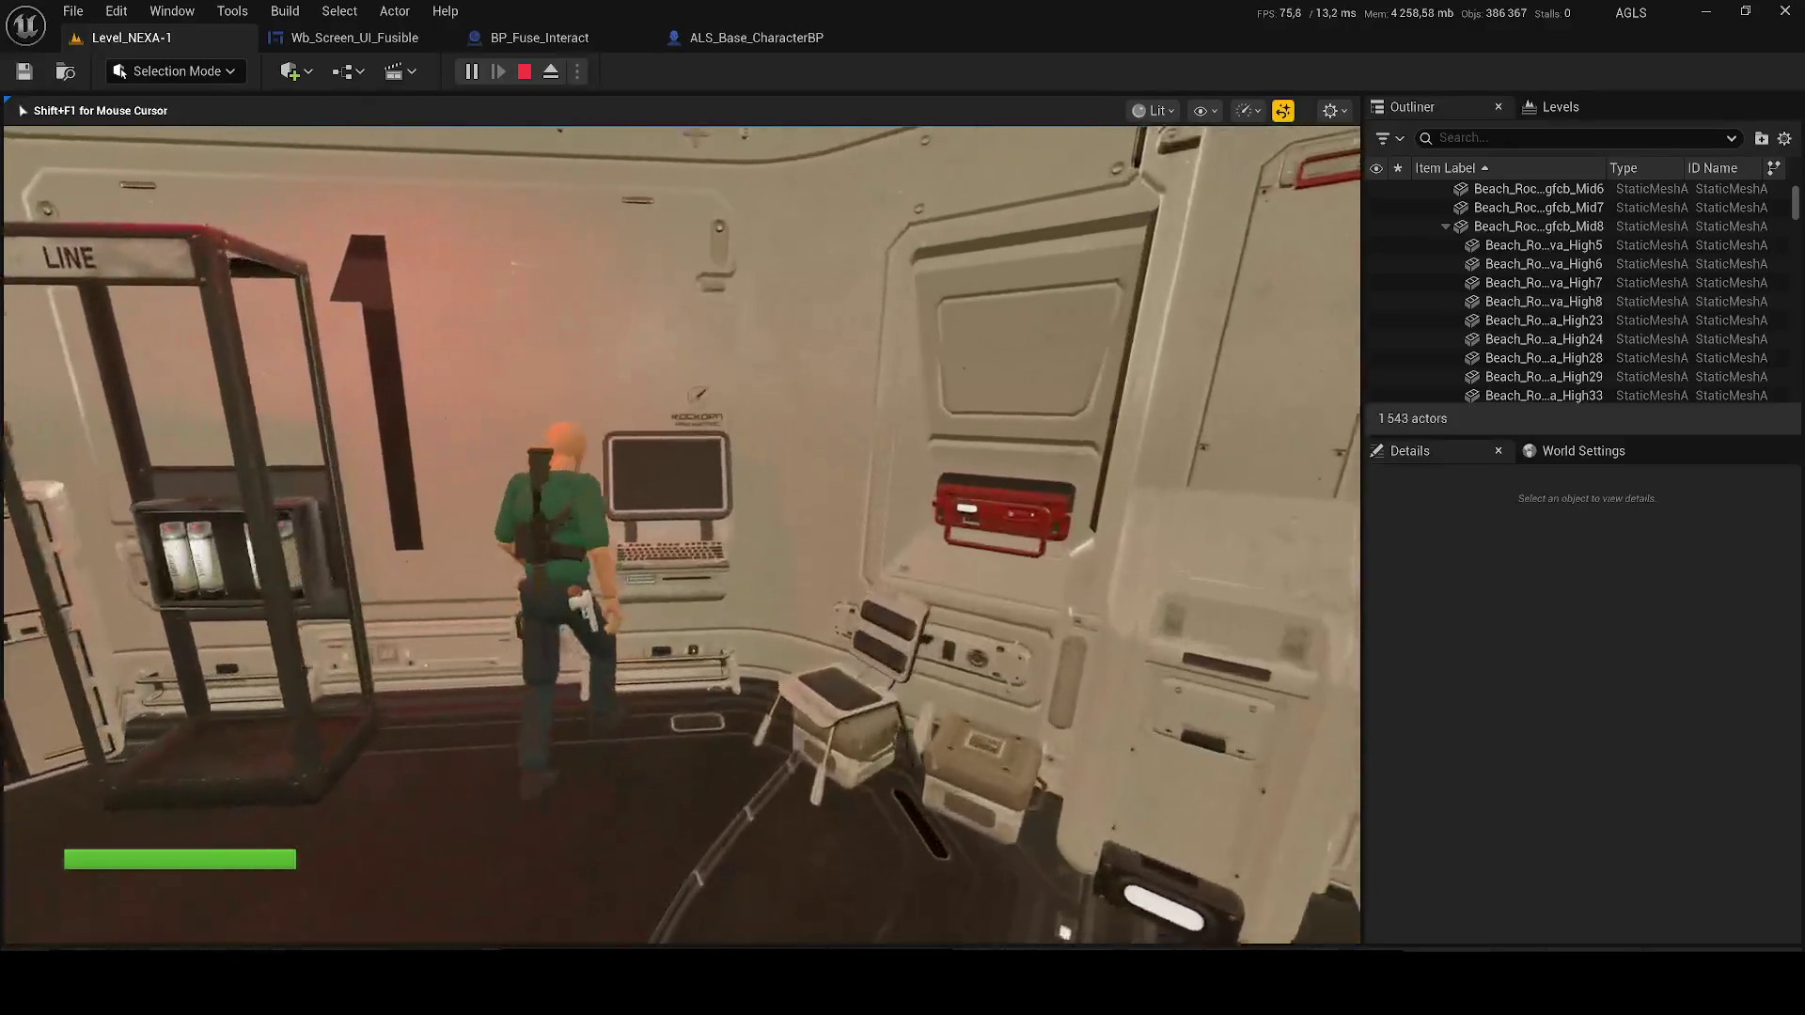
pyautogui.press('e')
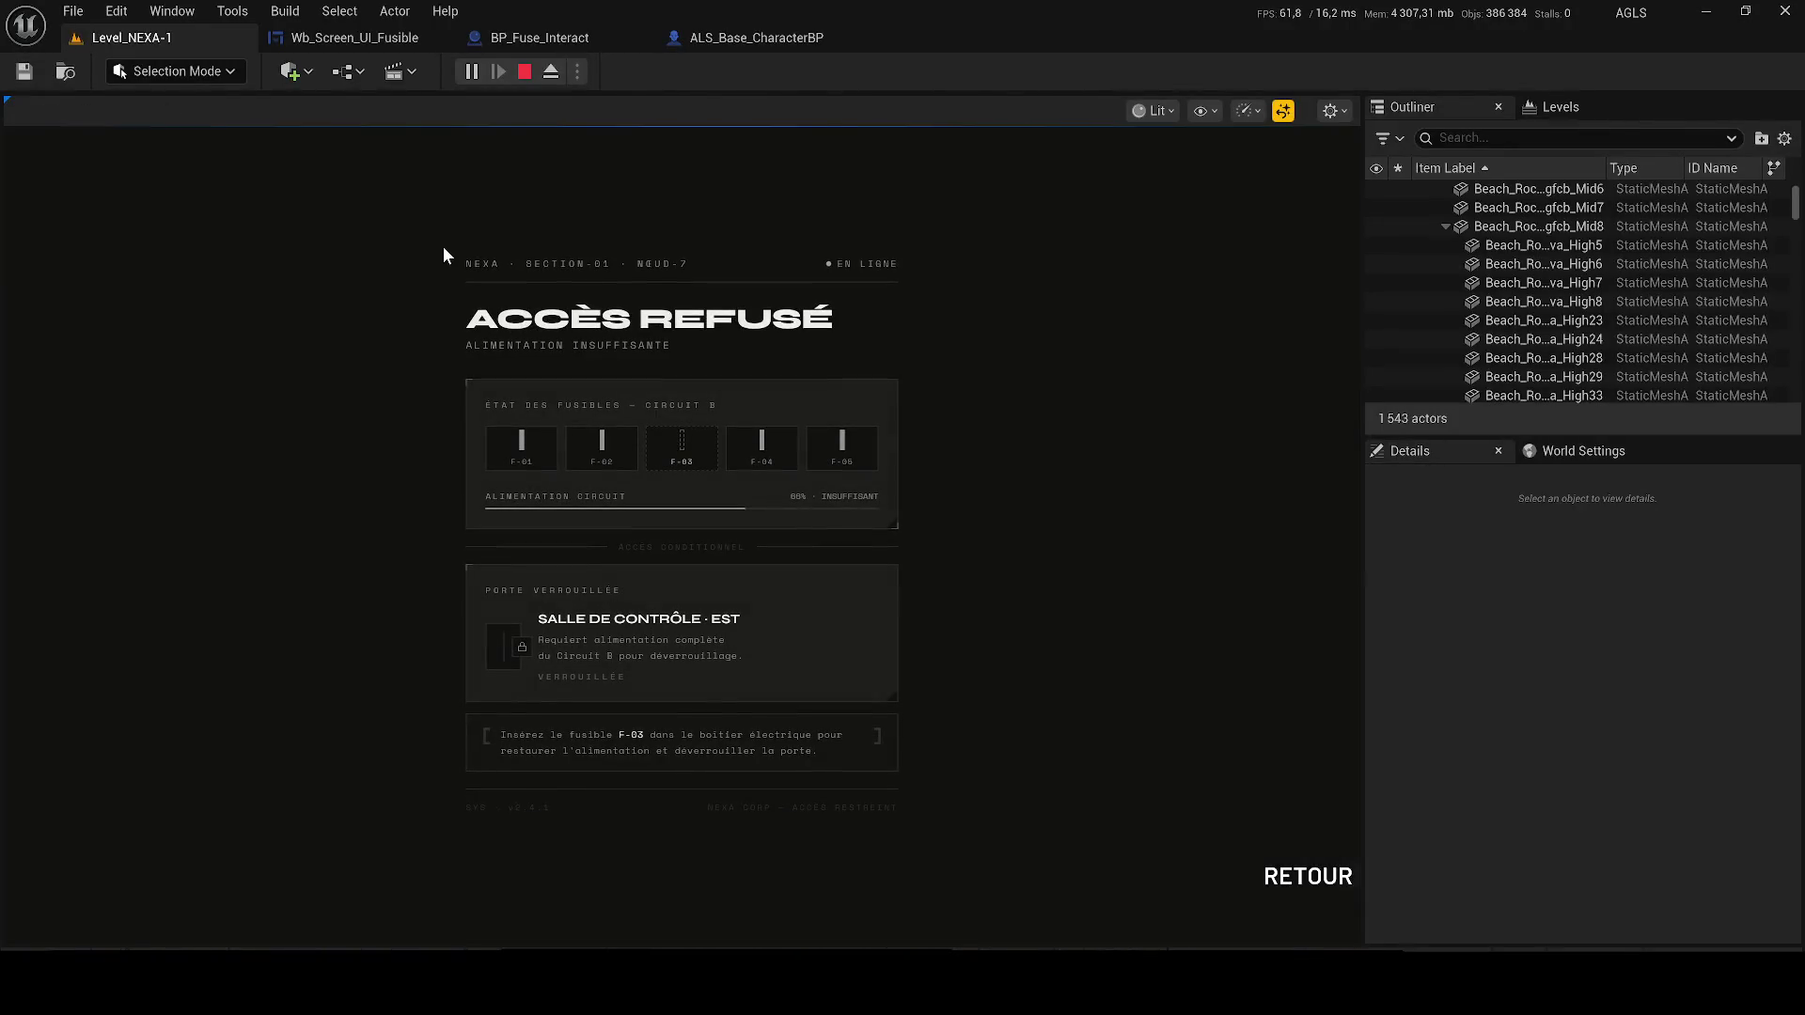
pyautogui.click(1251, 864)
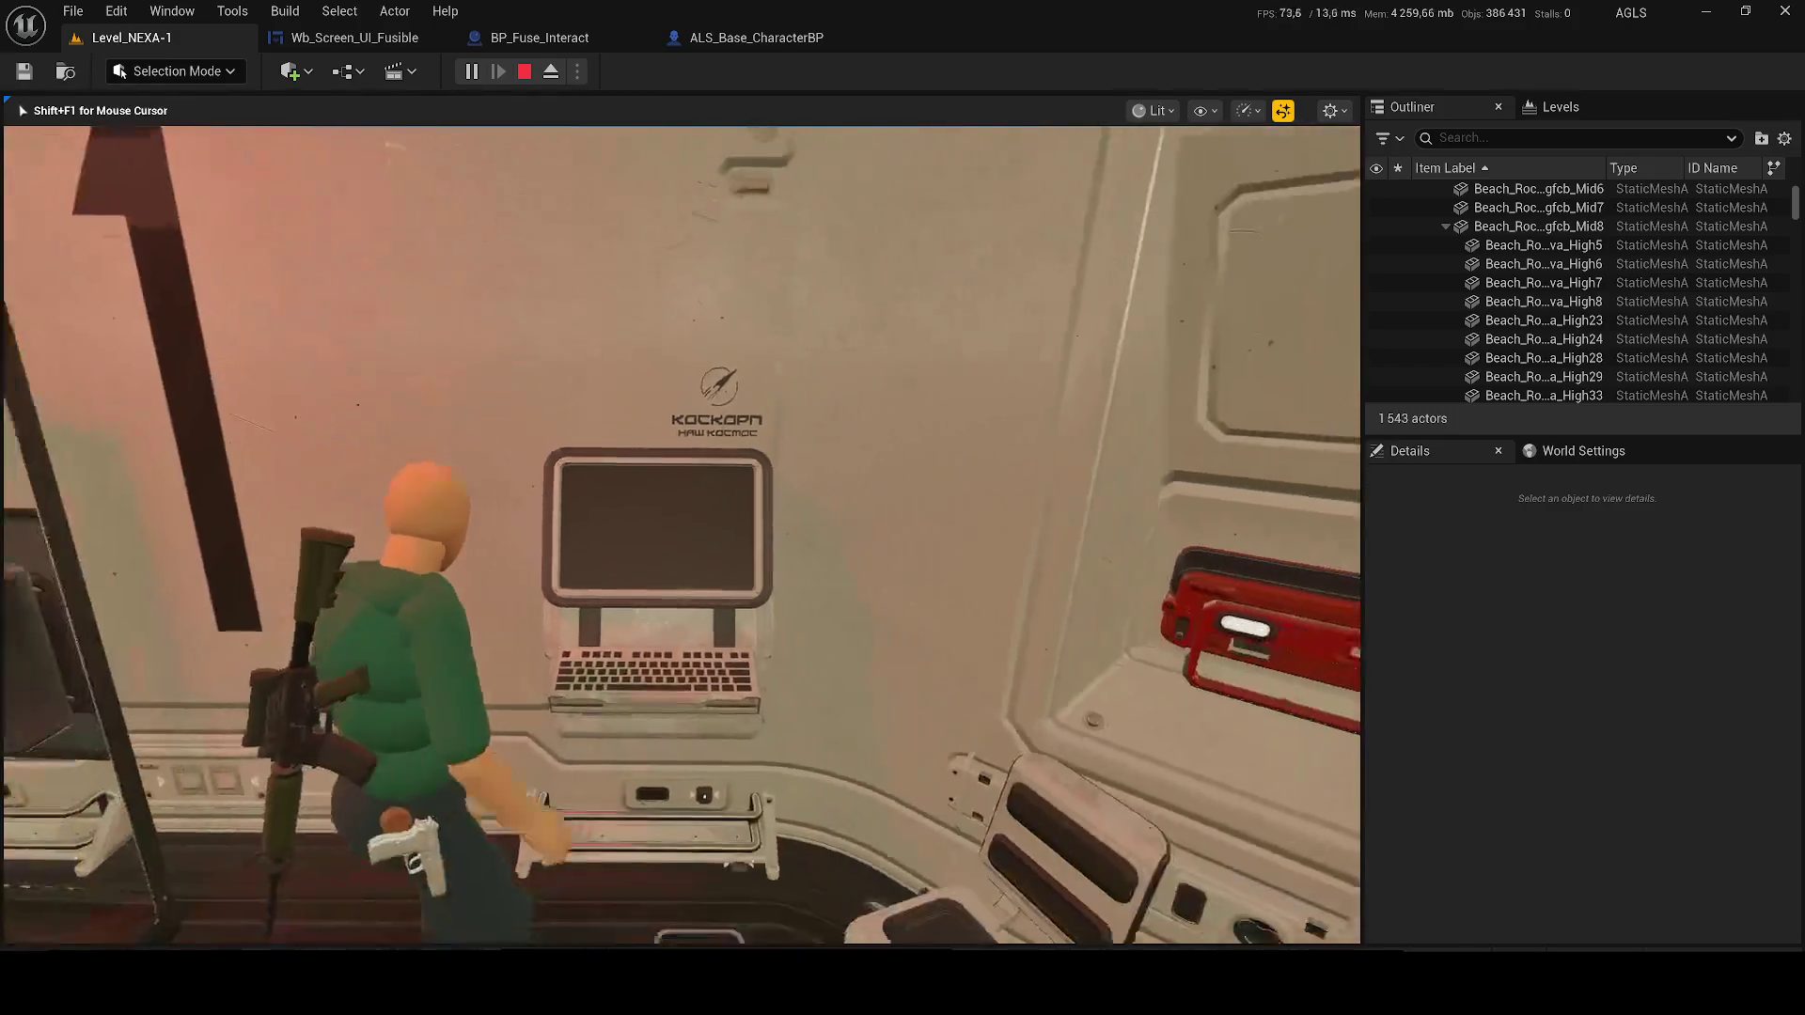
# Walk to the fuse box room and insert fuse F-03, getting ACCÈS AUTORISÉ
pyautogui.press('w')
pyautogui.press('w')
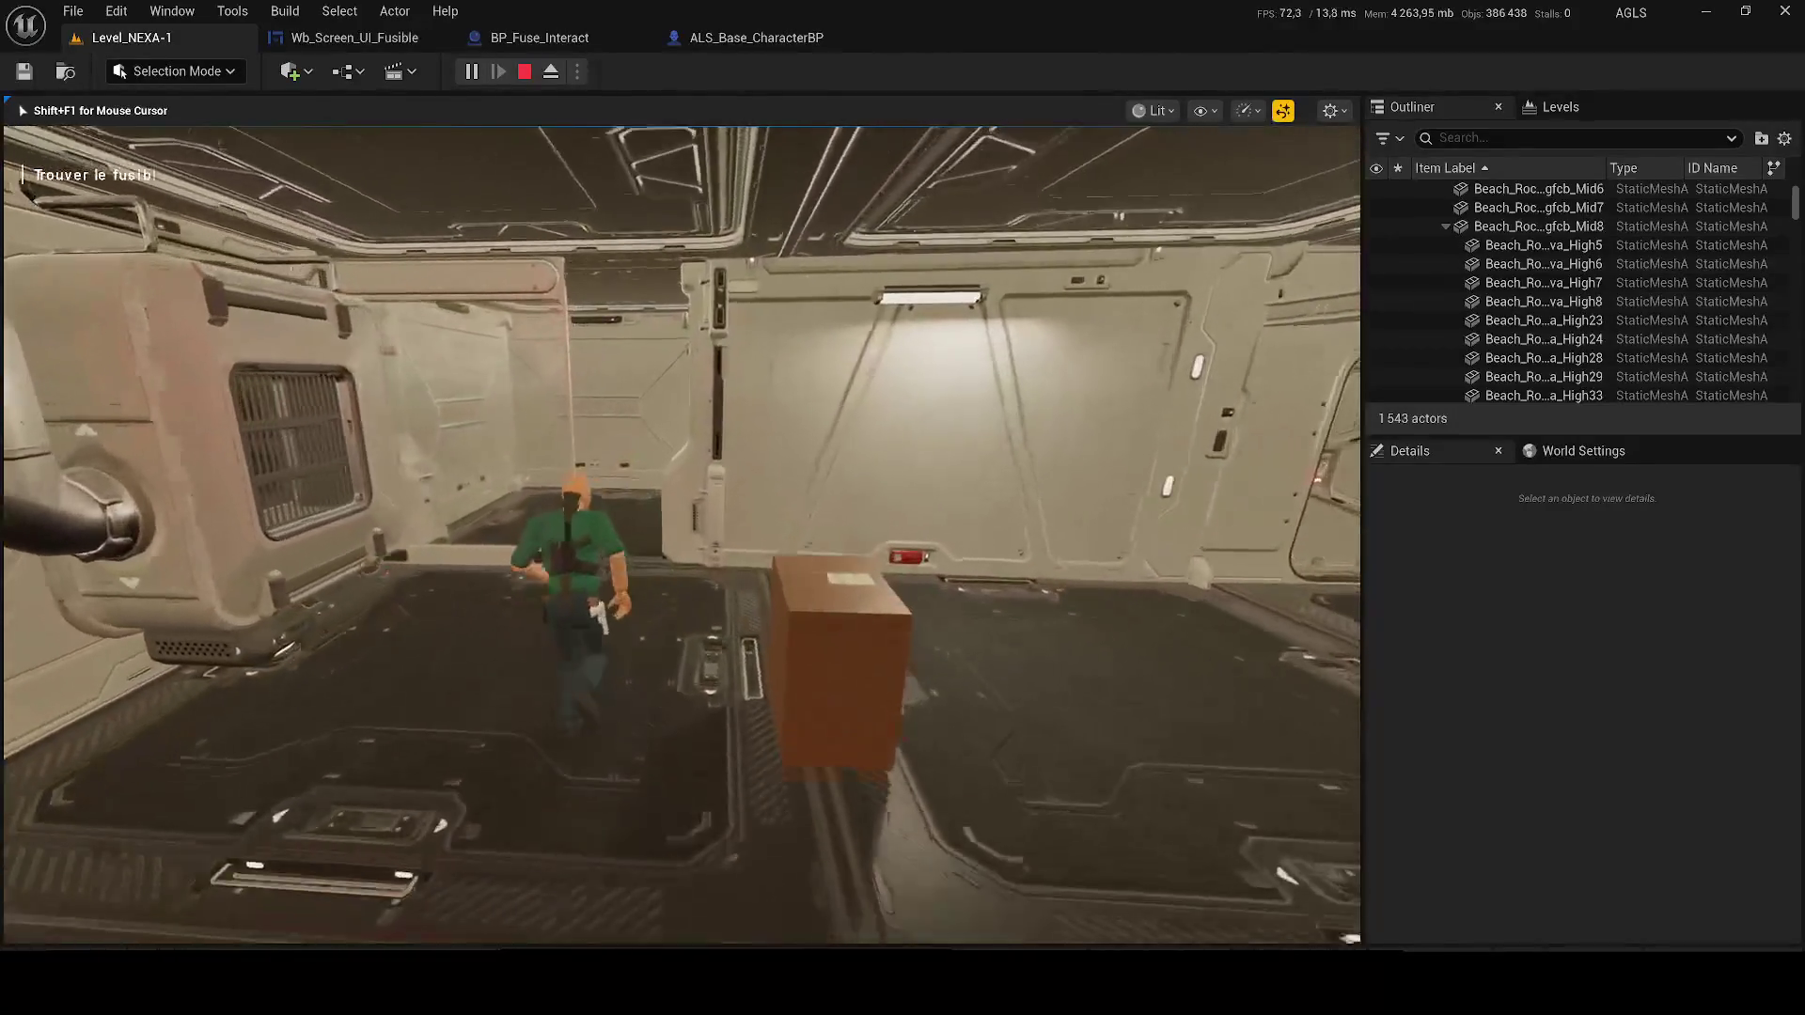
pyautogui.press('w')
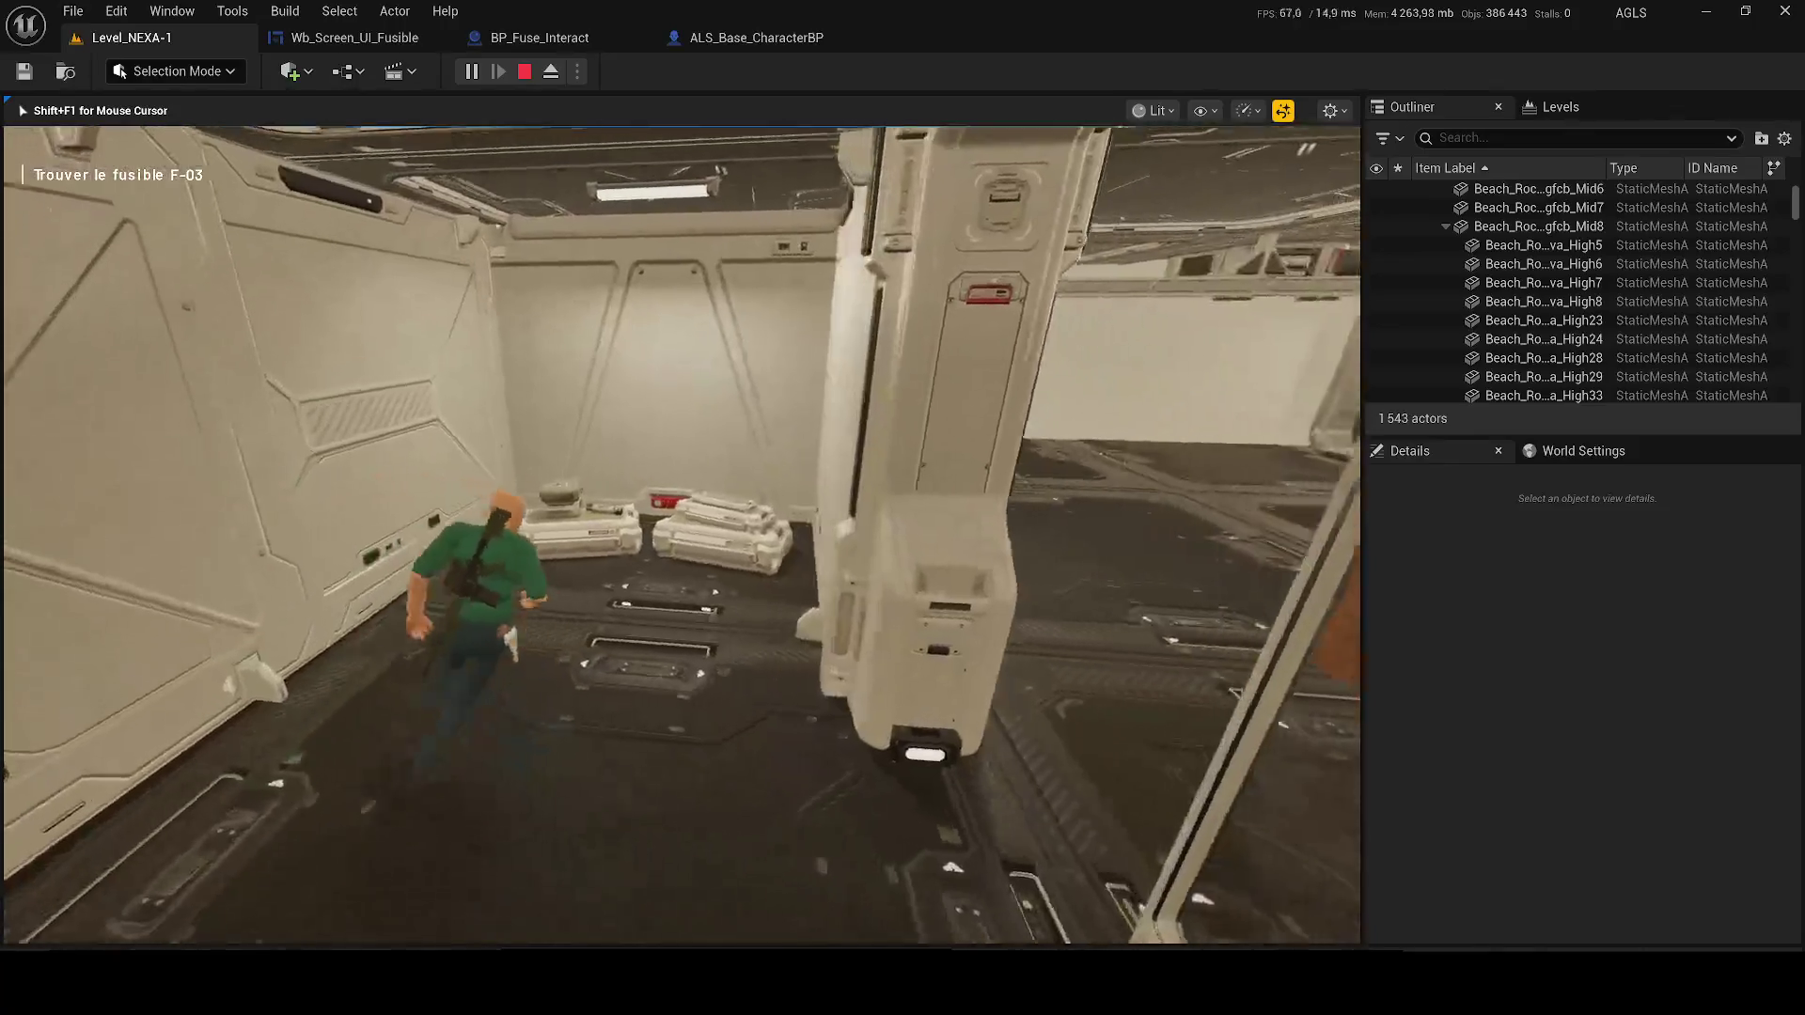
pyautogui.press('w')
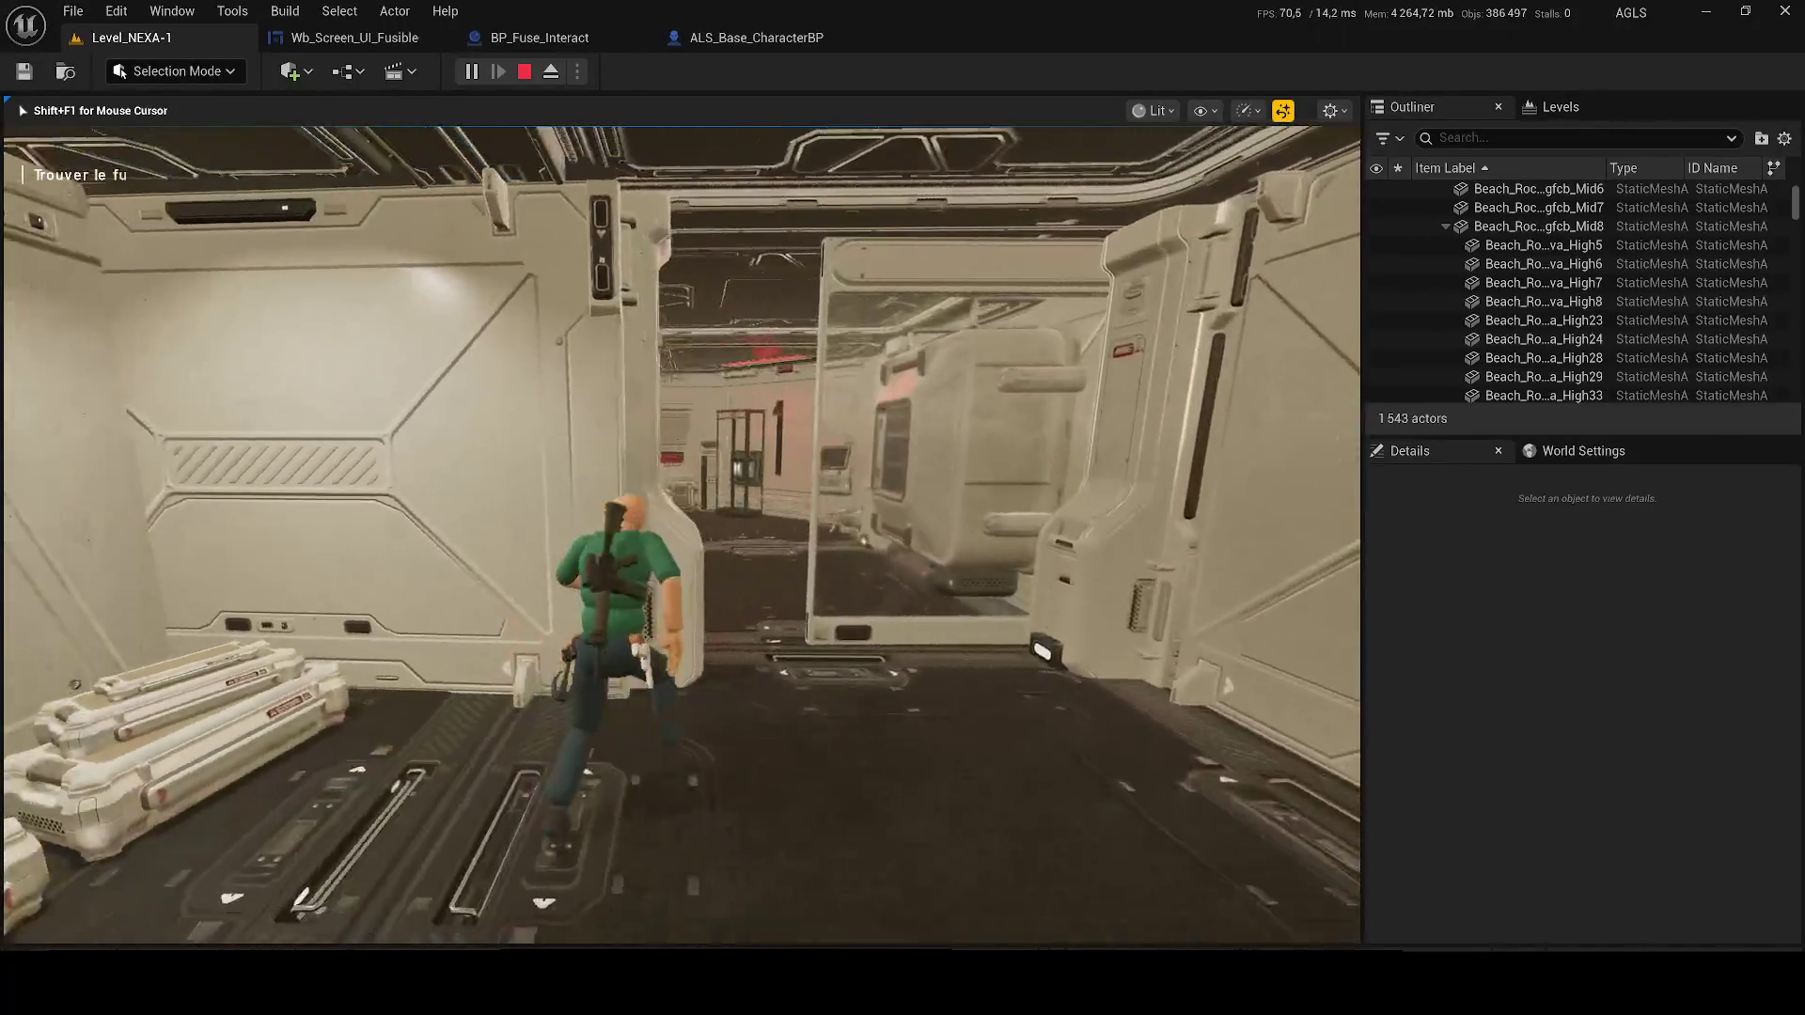
pyautogui.press('w')
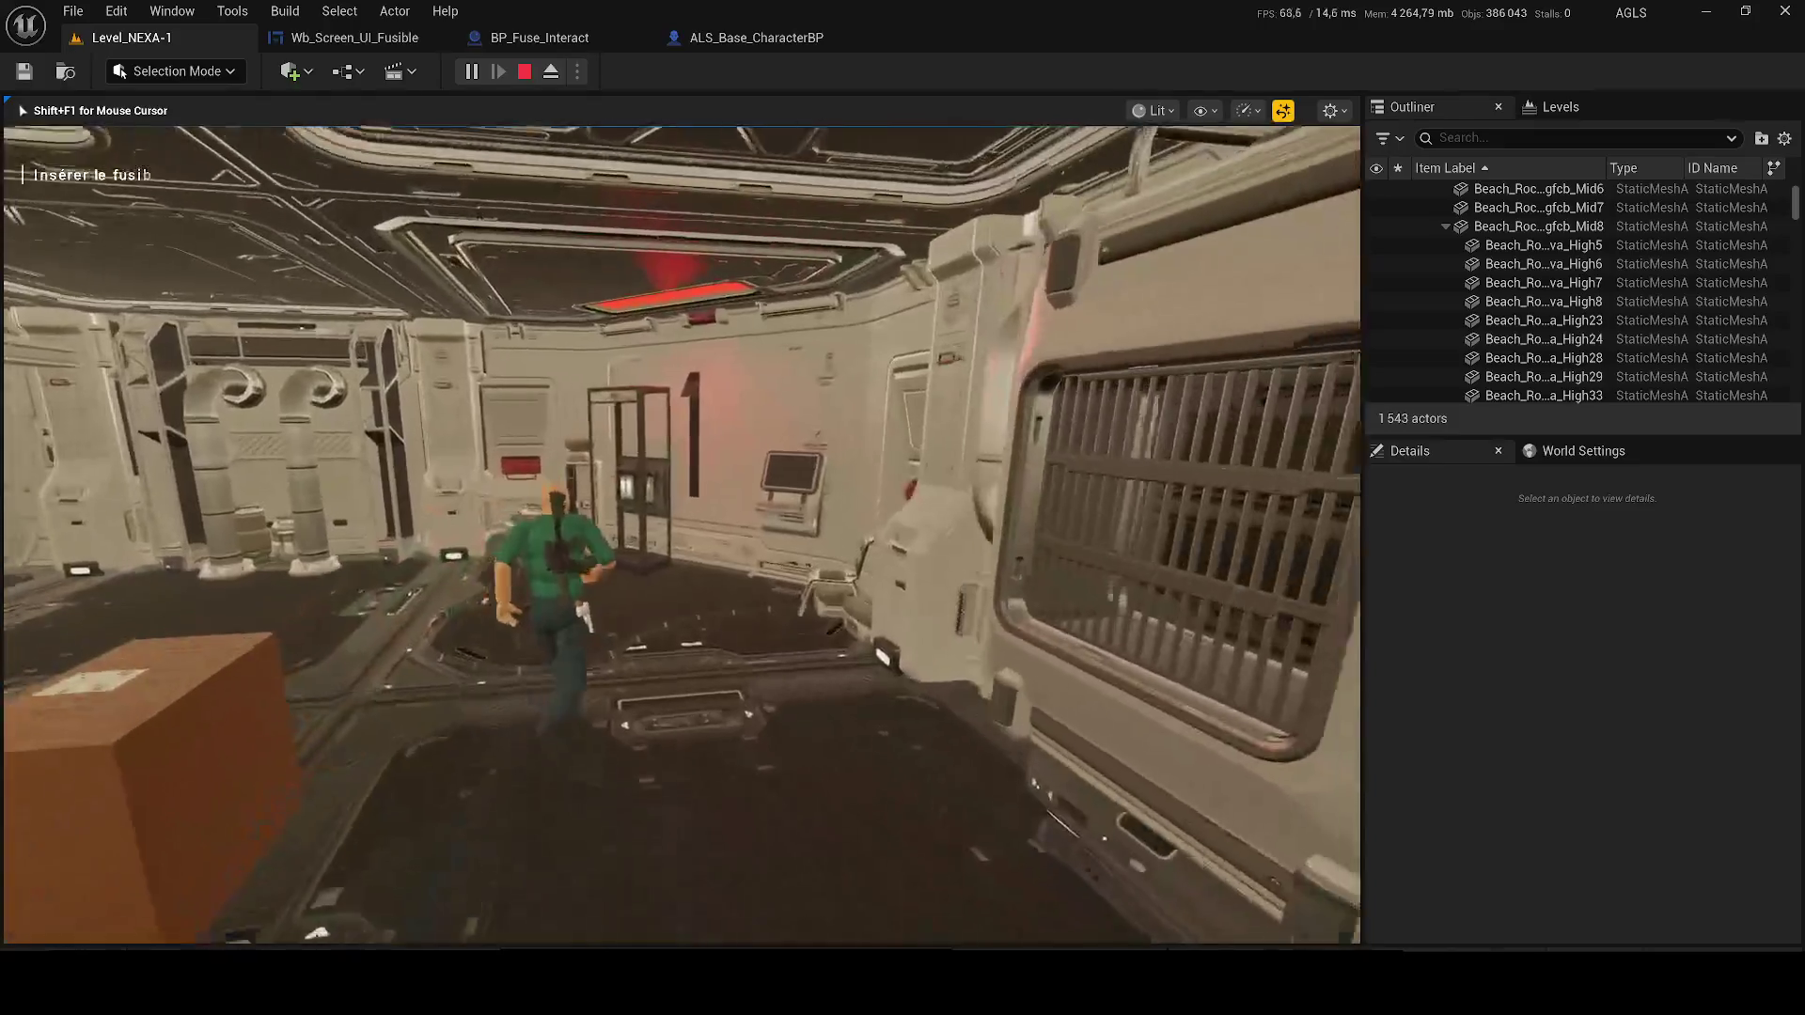
pyautogui.press('w')
pyautogui.press('e')
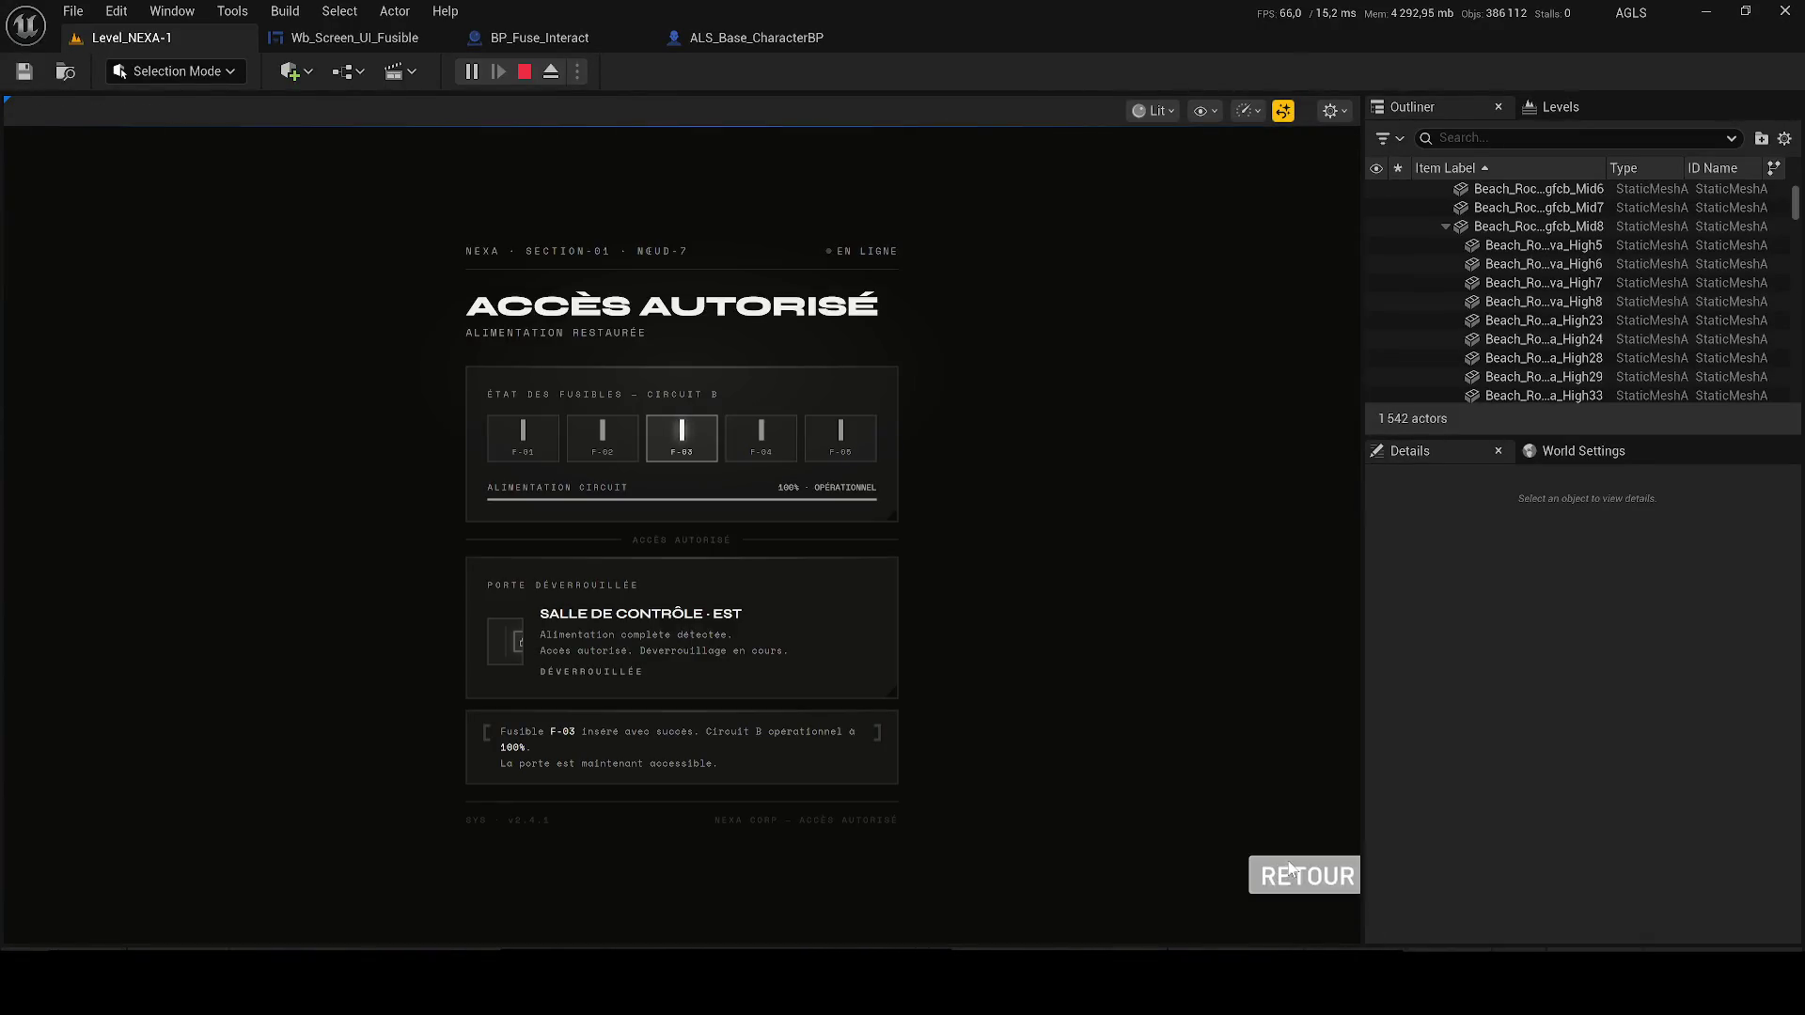
pyautogui.click(1309, 876)
# Recheck the computer terminal, which now grants access, then stop the play session
pyautogui.press('w')
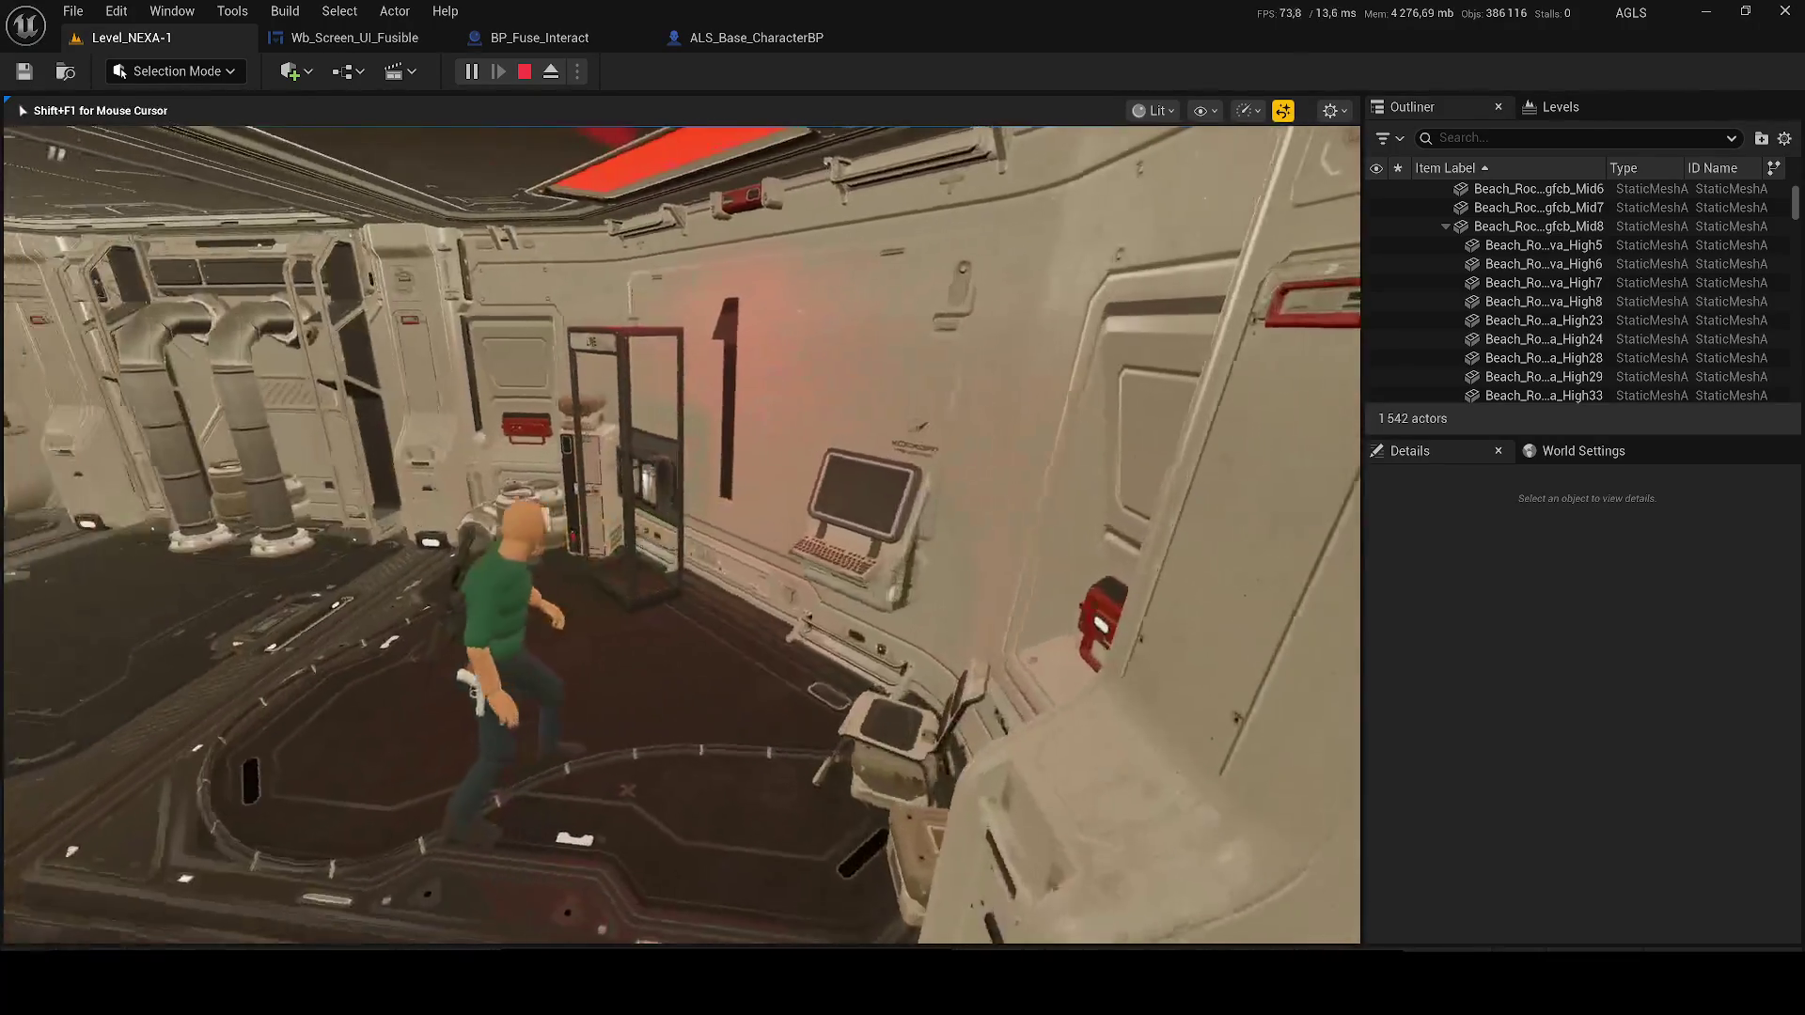
pyautogui.press('w')
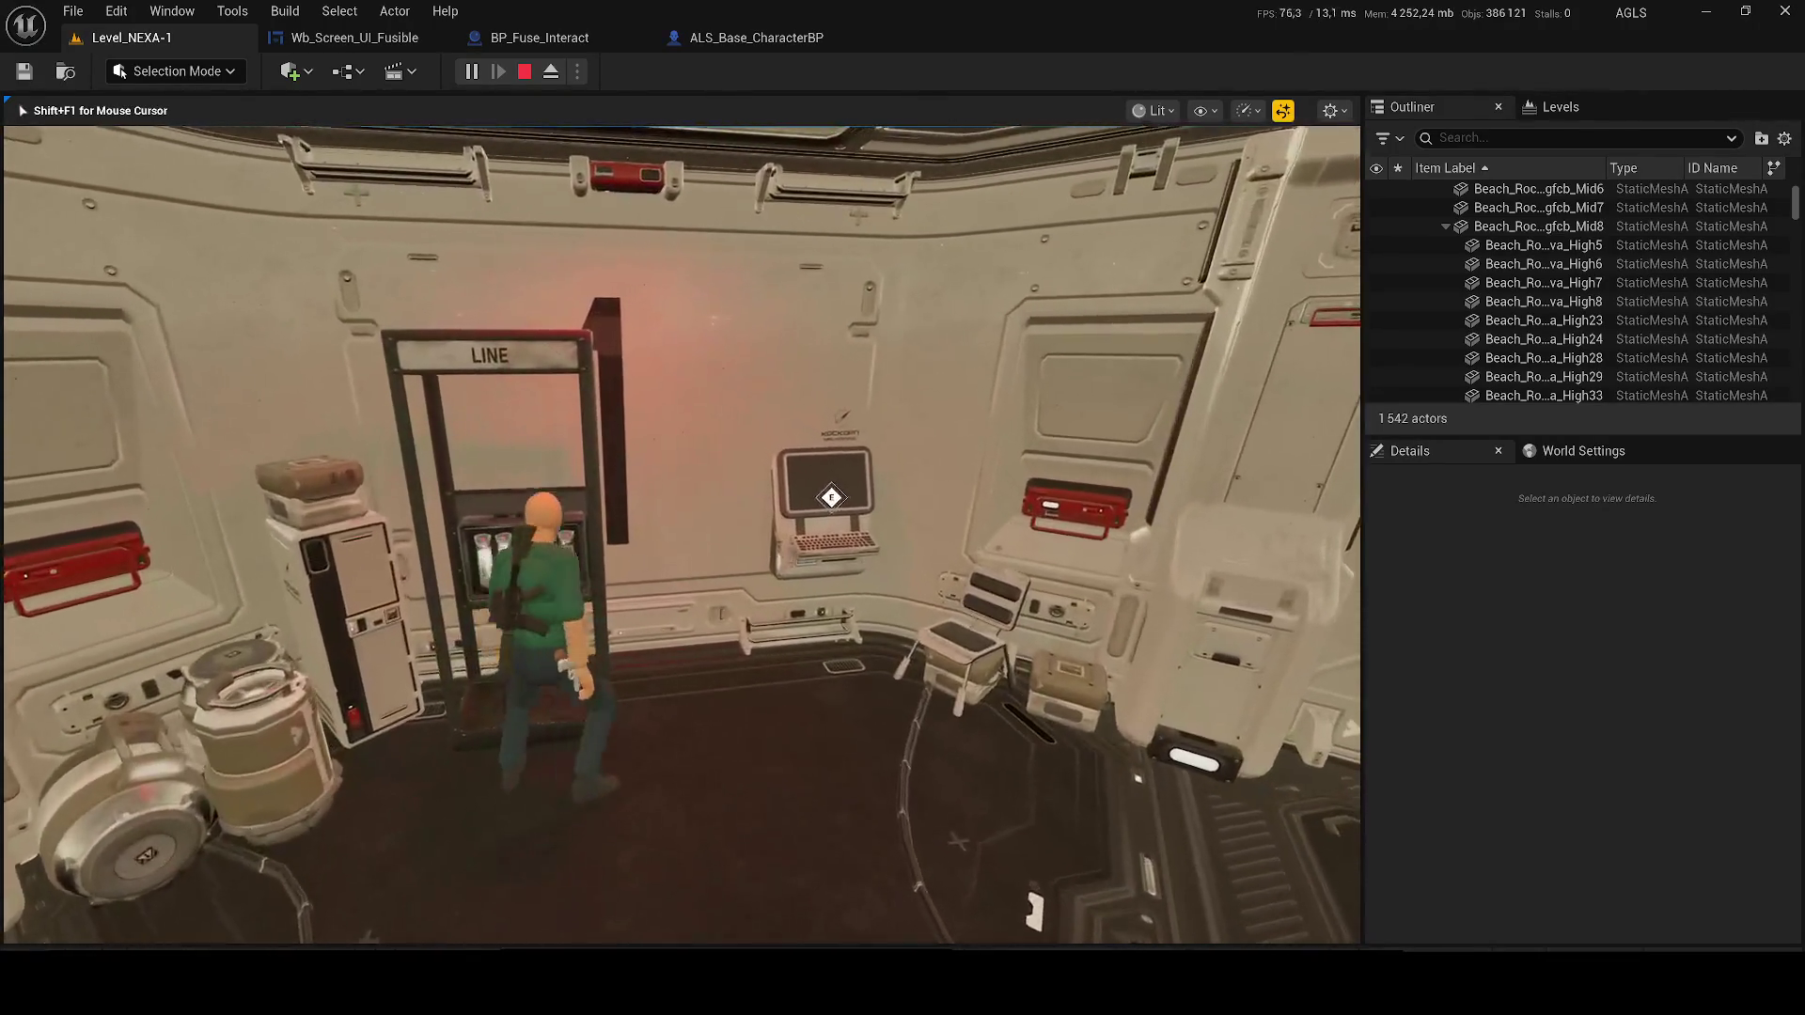
pyautogui.press('e')
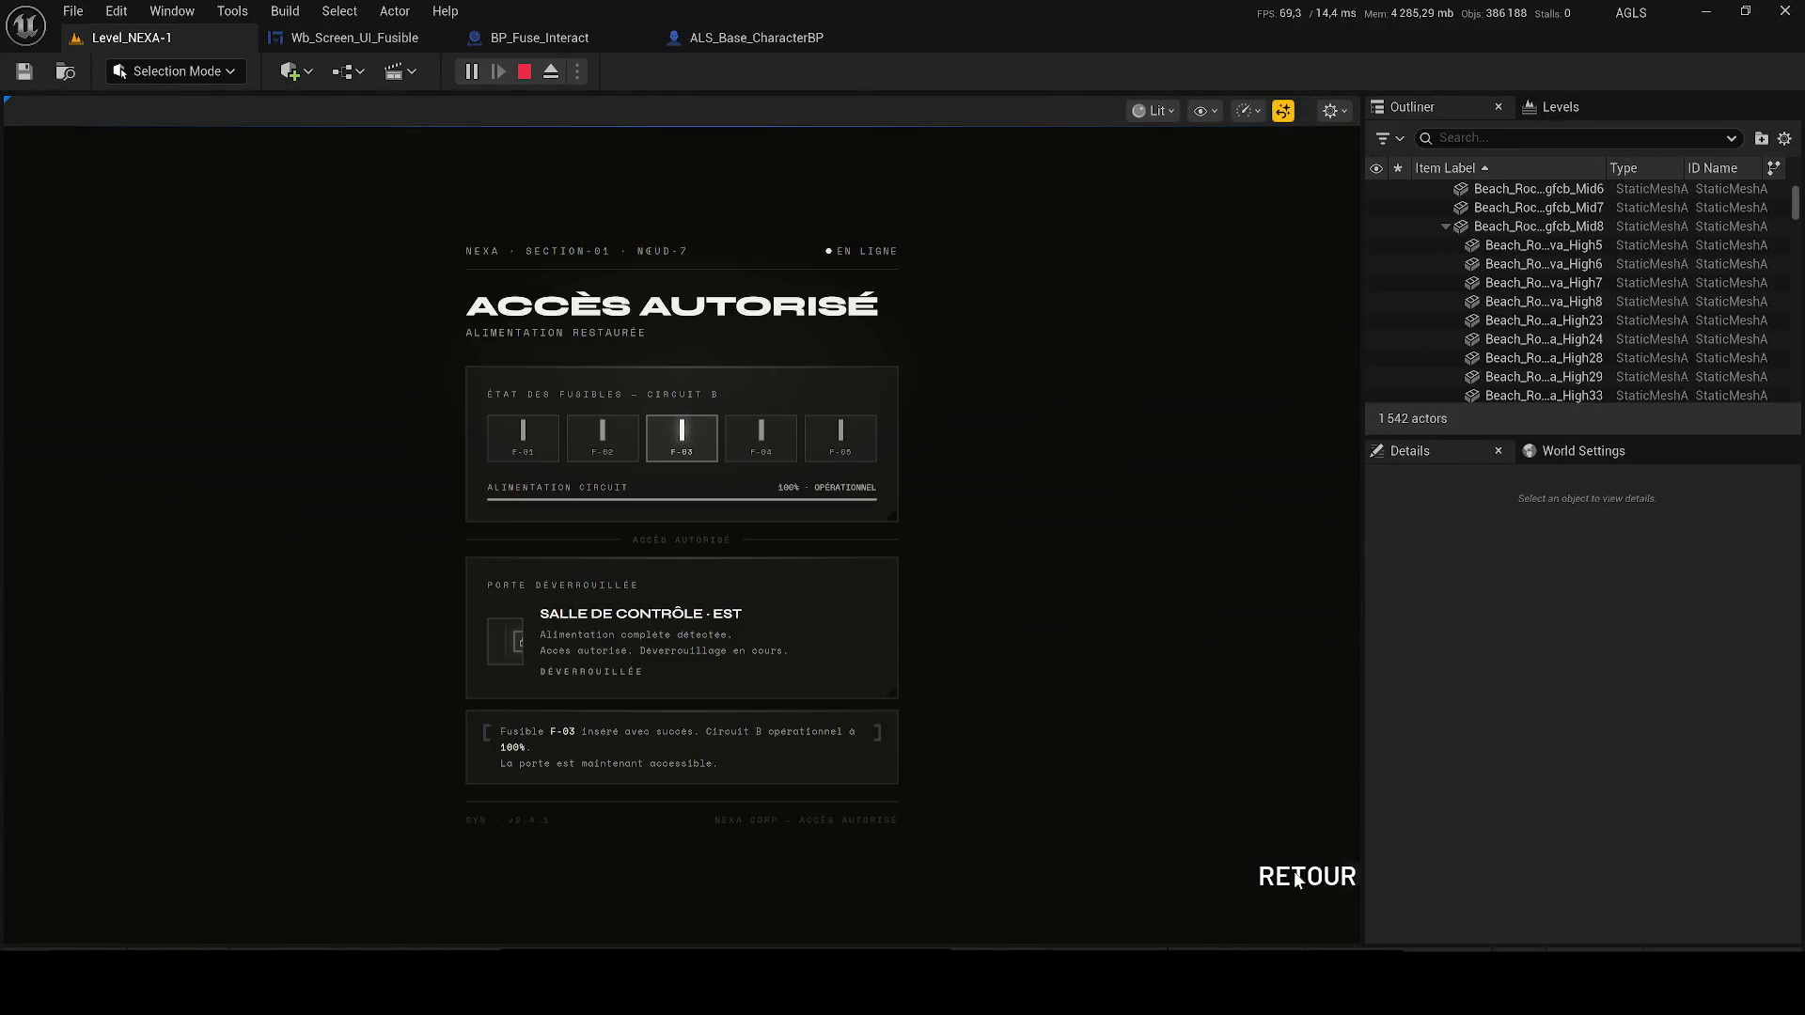
pyautogui.click(1307, 876)
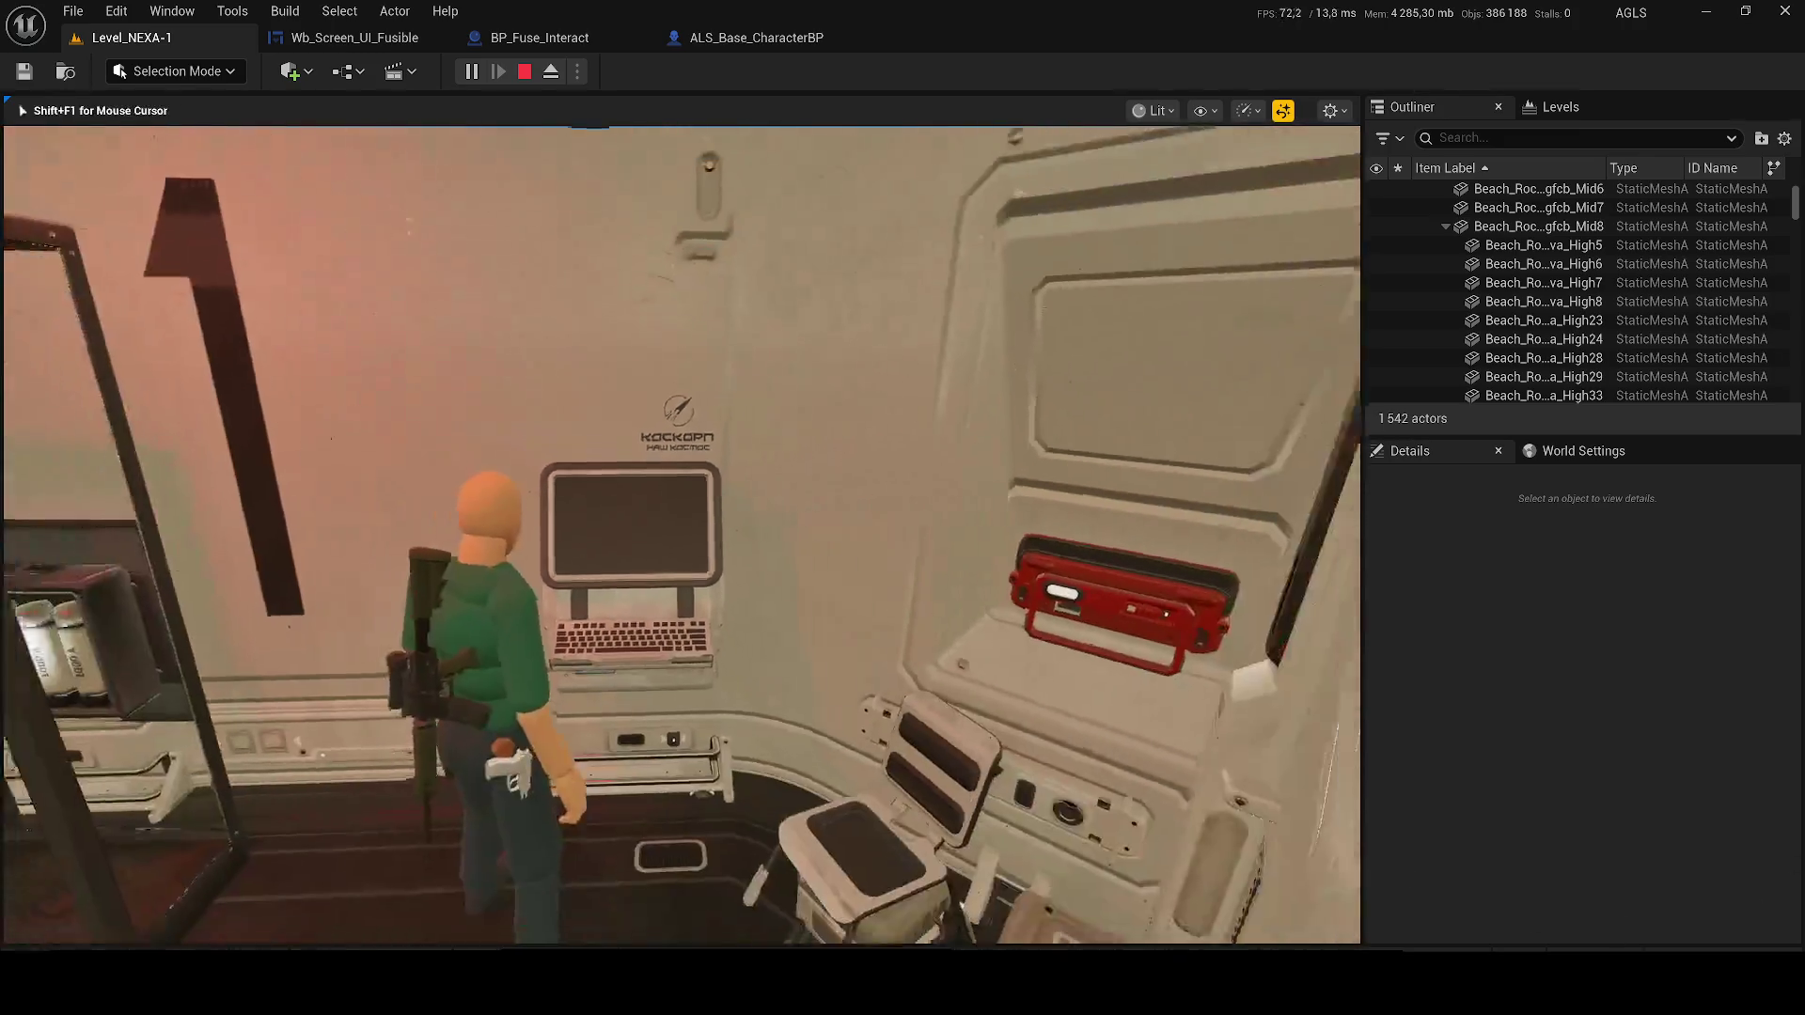
pyautogui.press('w')
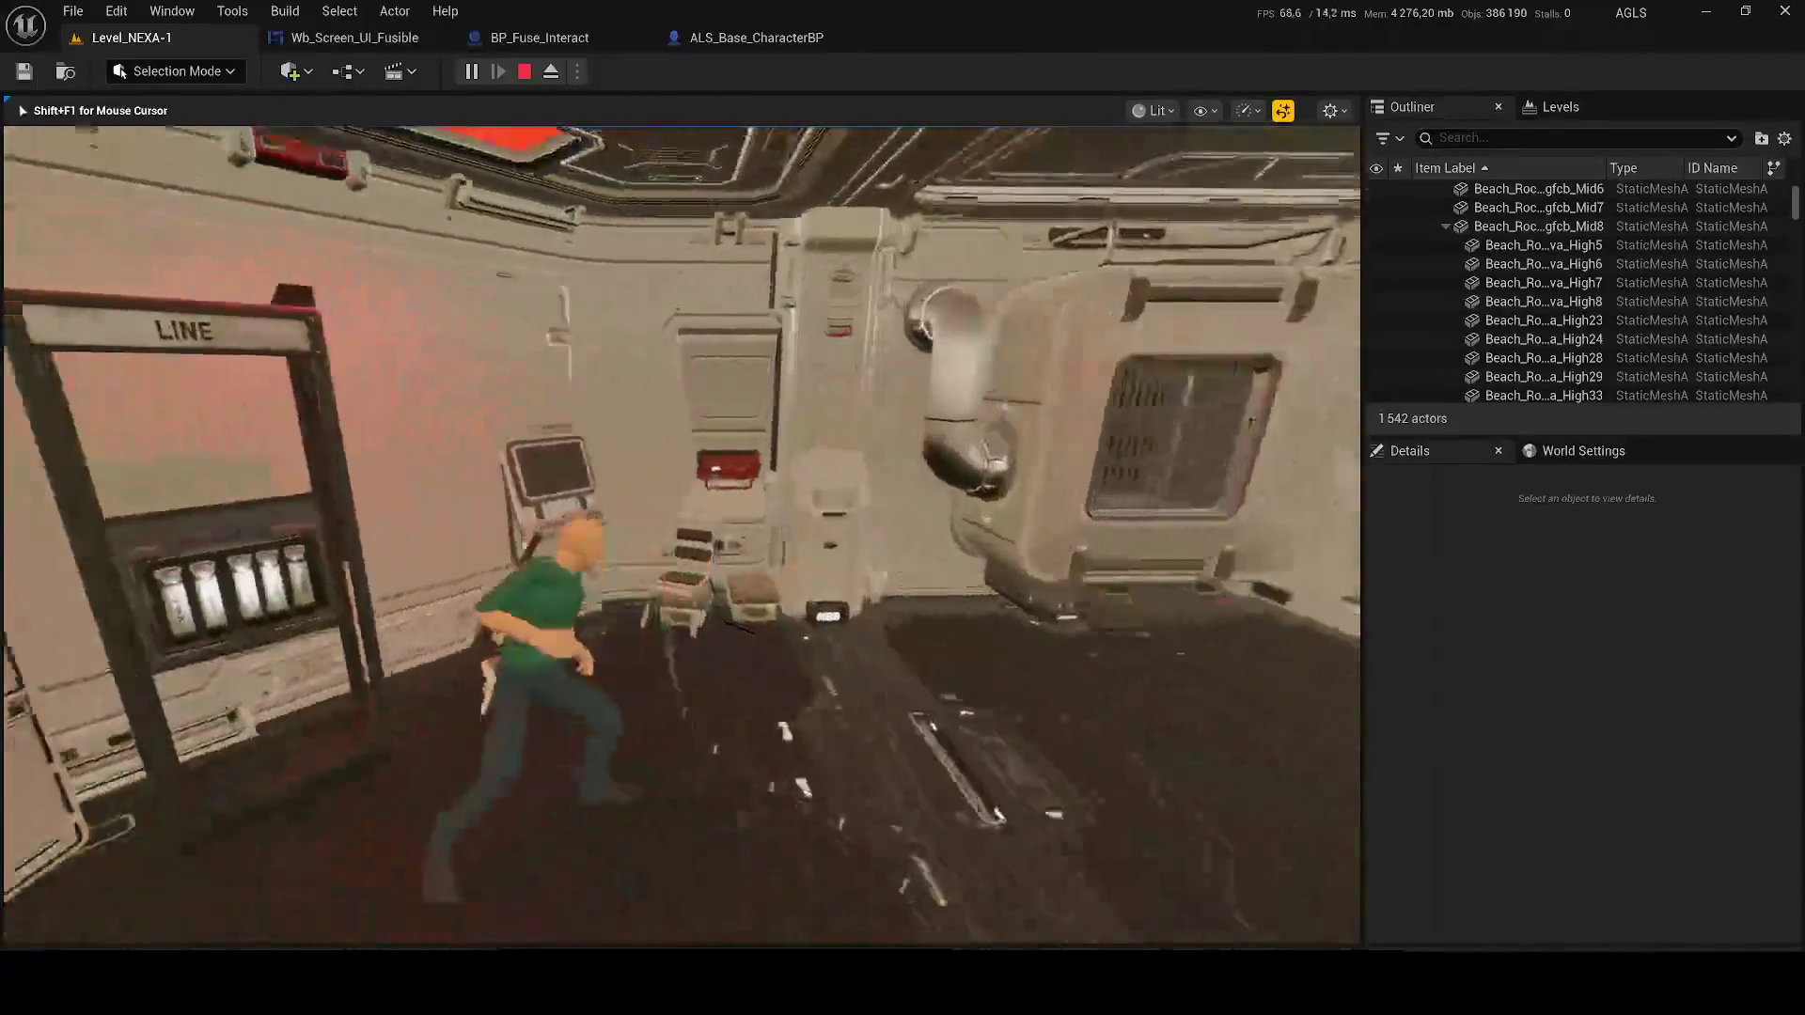
pyautogui.press('Escape')
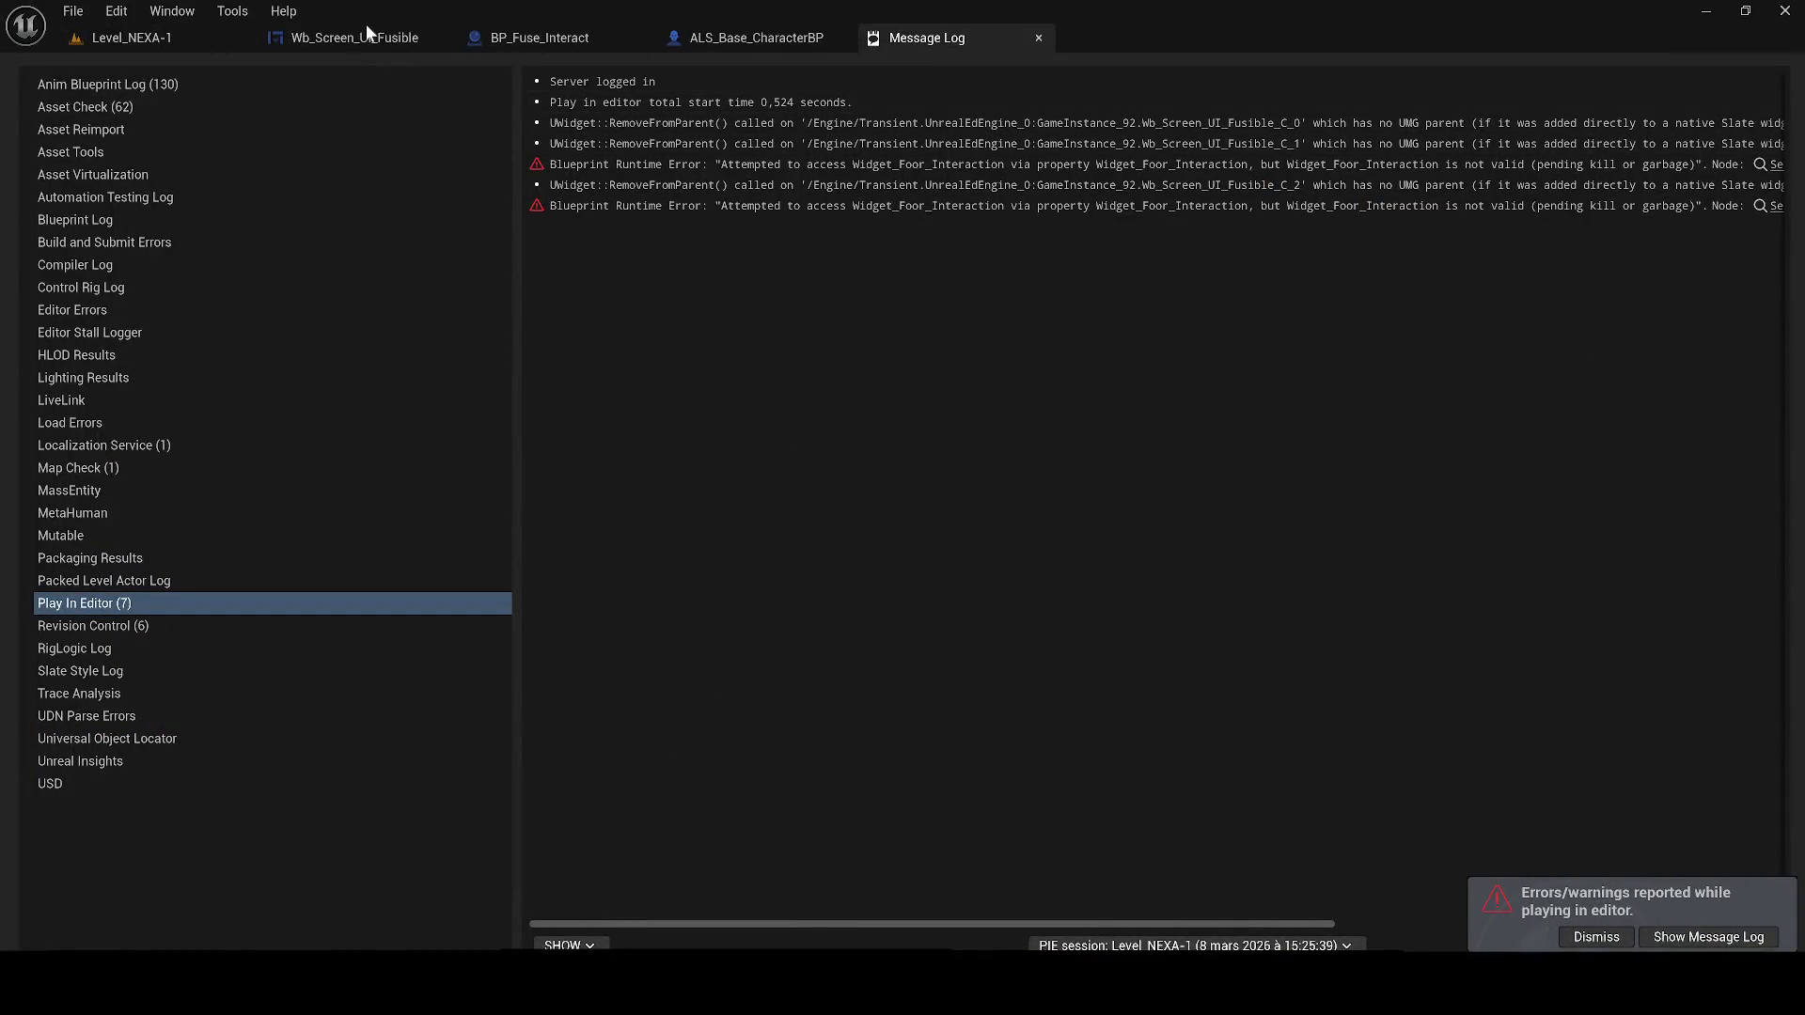
# Return to Wb_Screen_UI_Fusible's graph and frame the green comment's fuse-check nodes
pyautogui.click(366, 37)
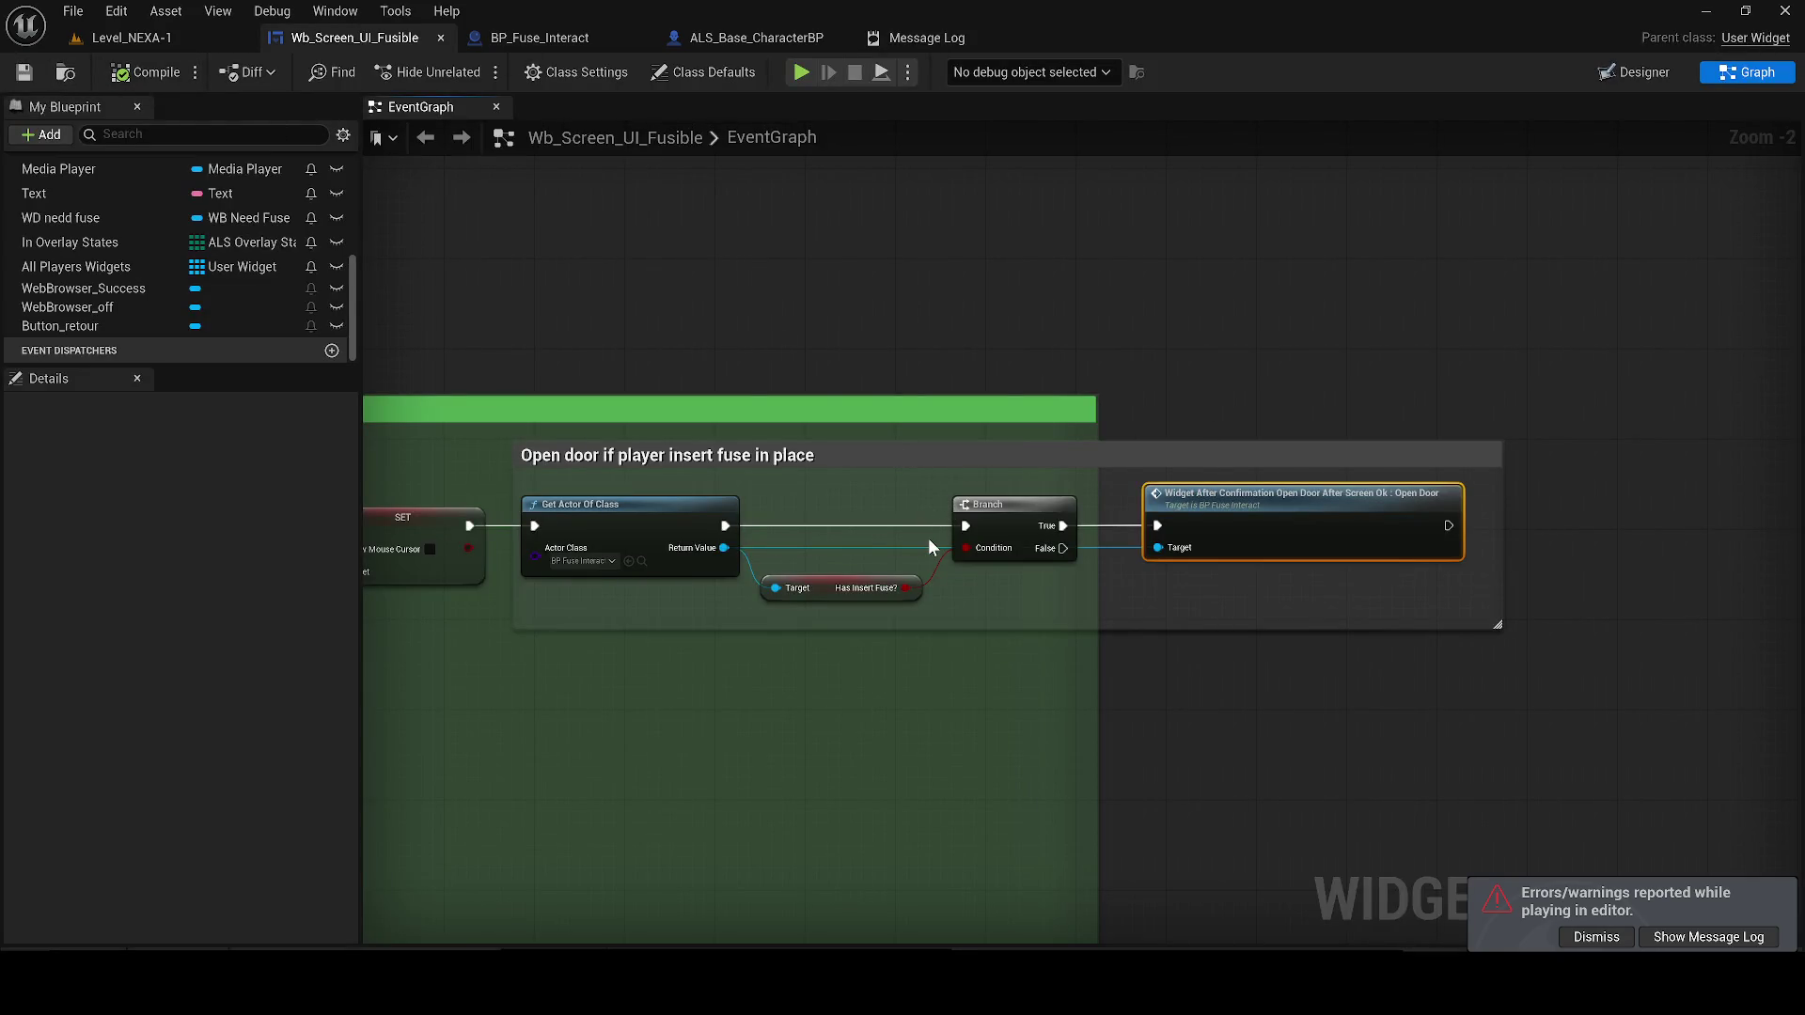
pyautogui.scroll(-2, 811, 441)
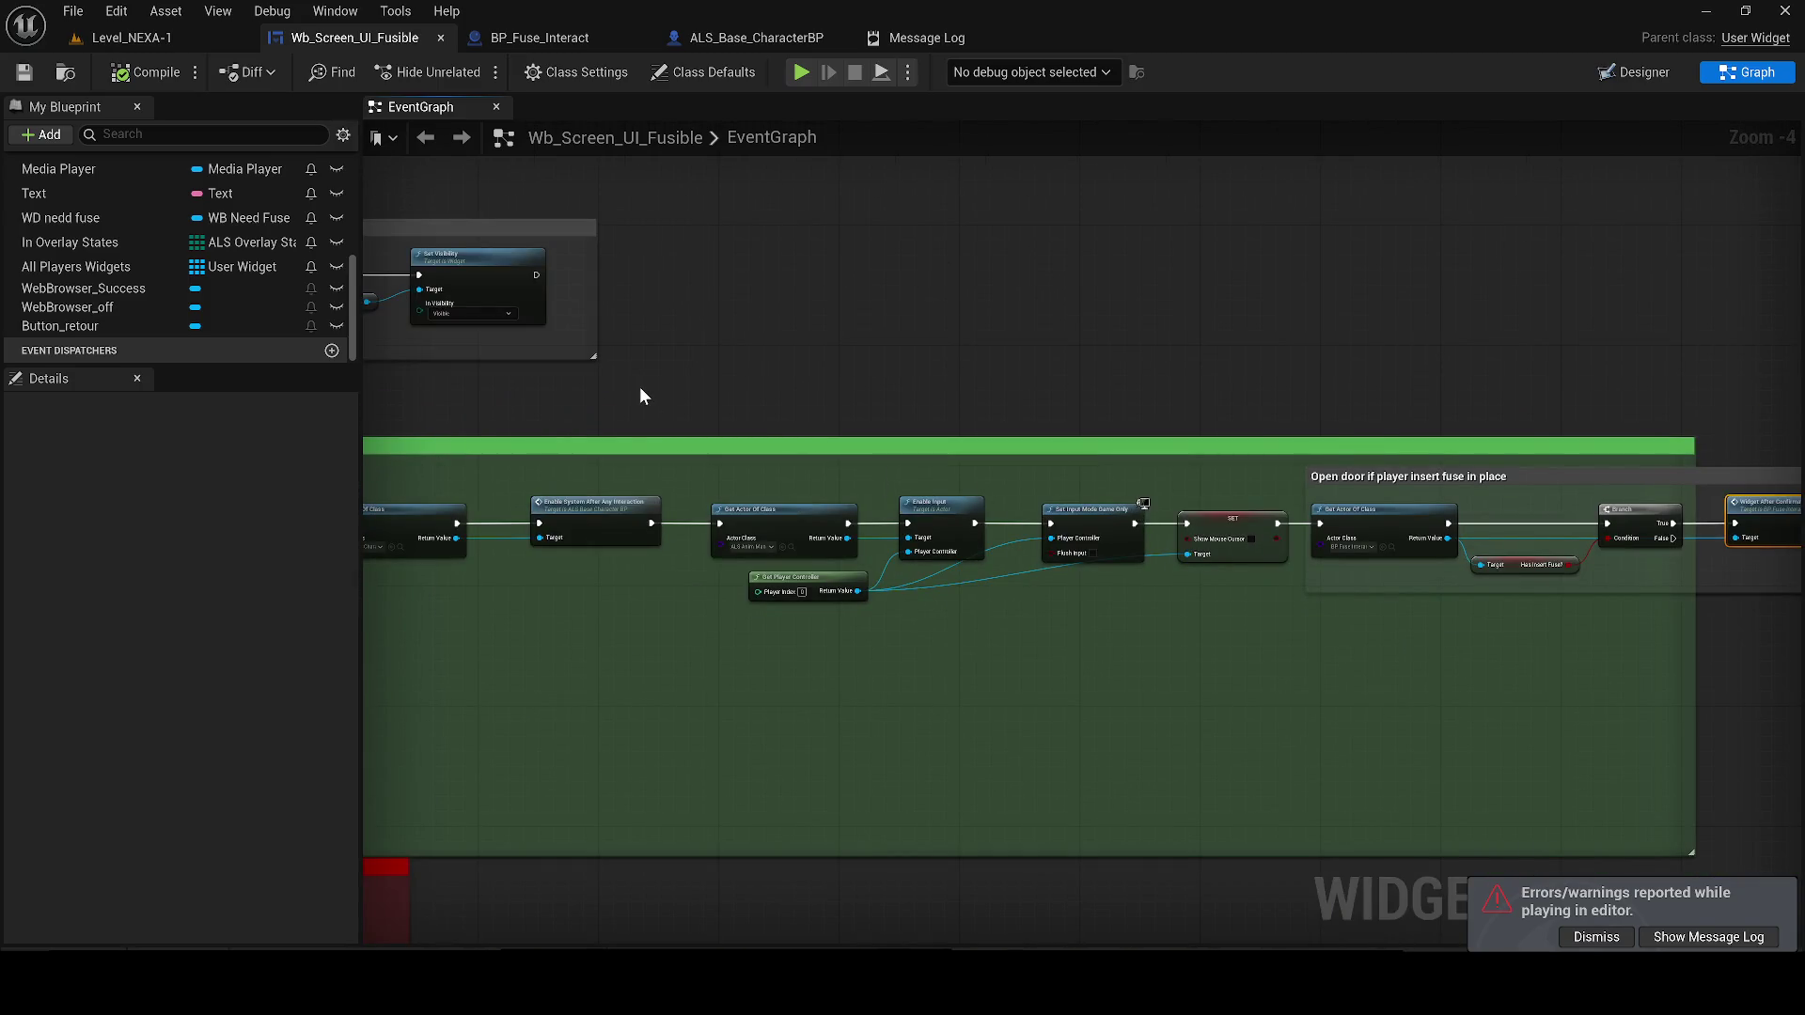
pyautogui.moveTo(906, 412); pyautogui.dragTo(613, 384)
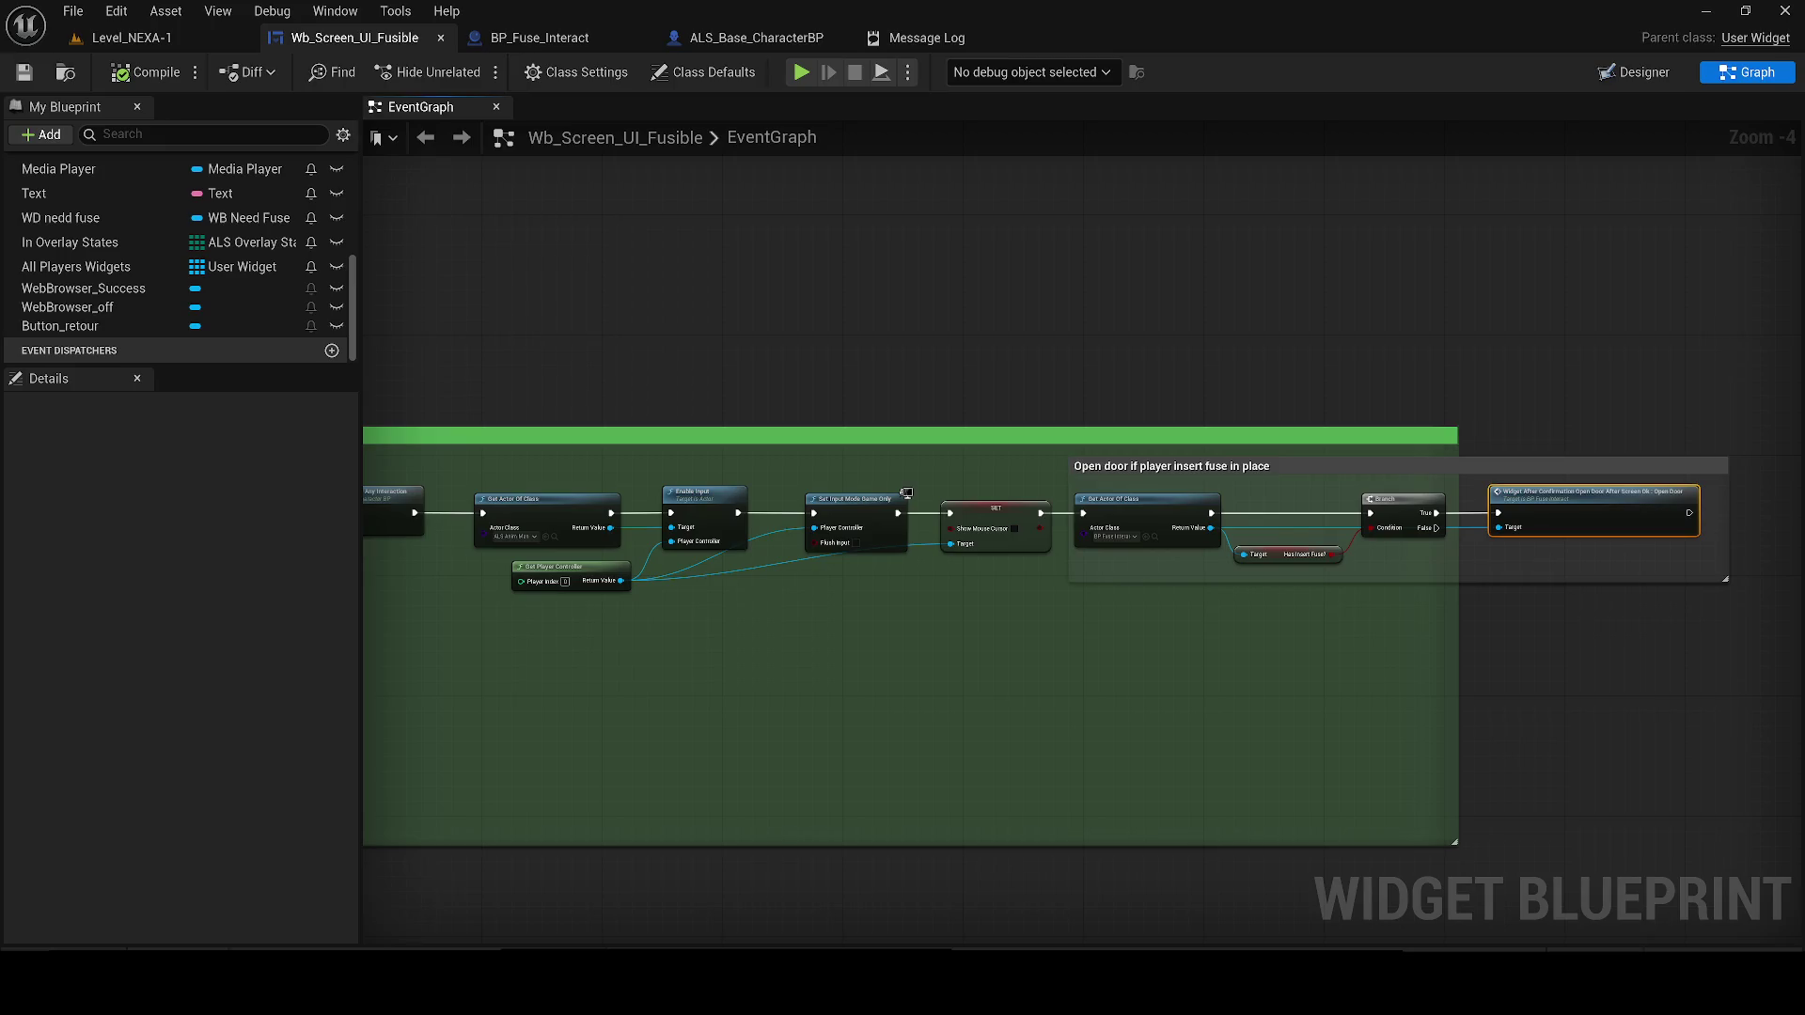
# Start a playtest in Level_NEXA-1, open the fuse panel screen, and leave it
pyautogui.scroll(-3, 821, 404)
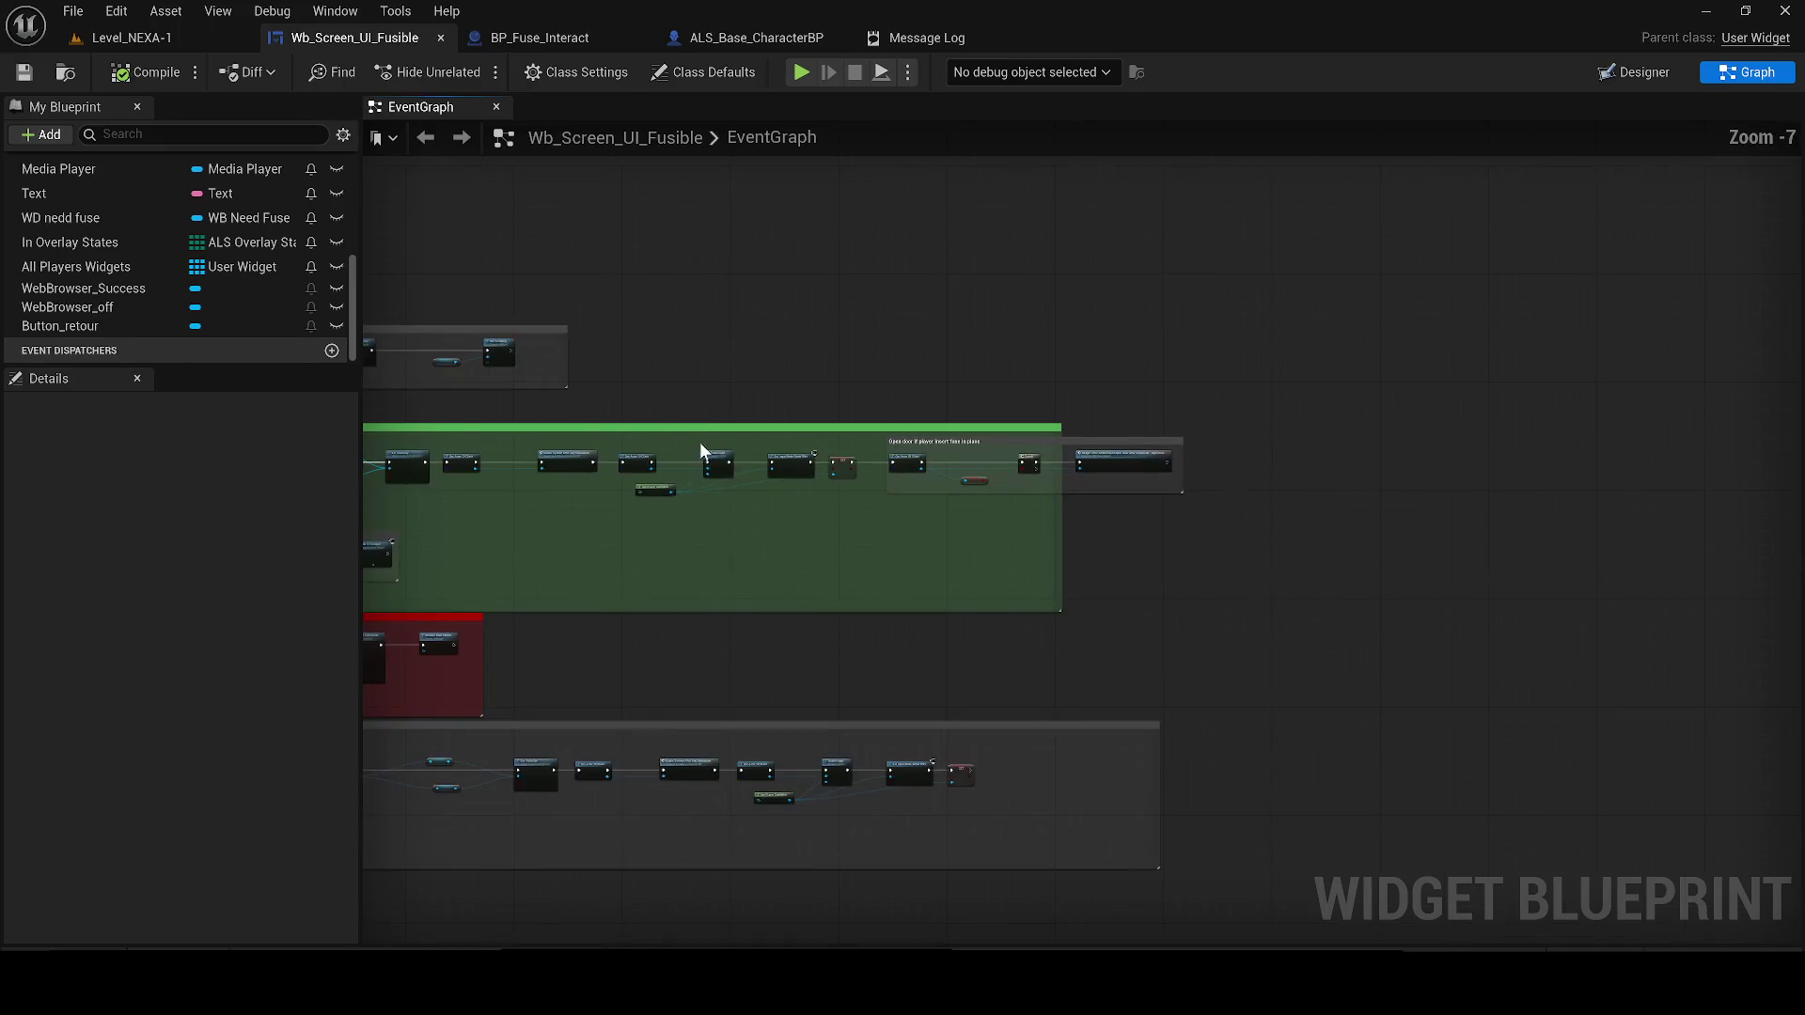
pyautogui.scroll(-4, 829, 483)
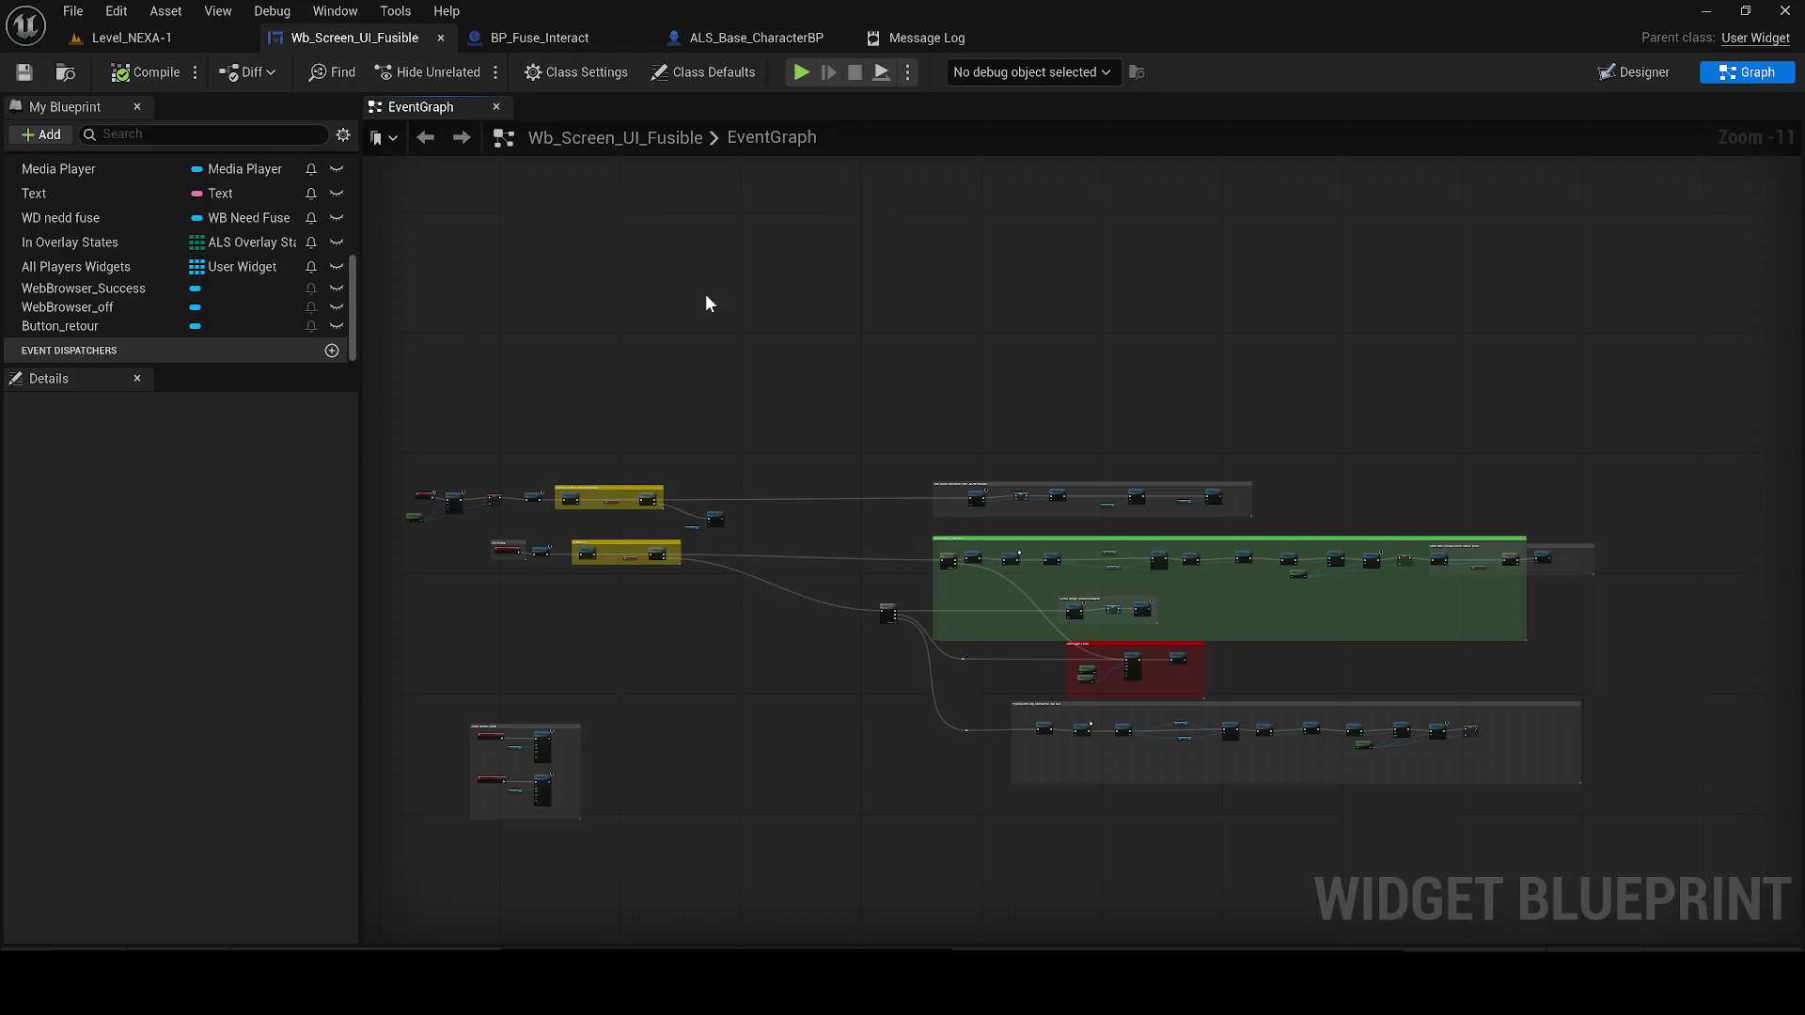
pyautogui.click(127, 38)
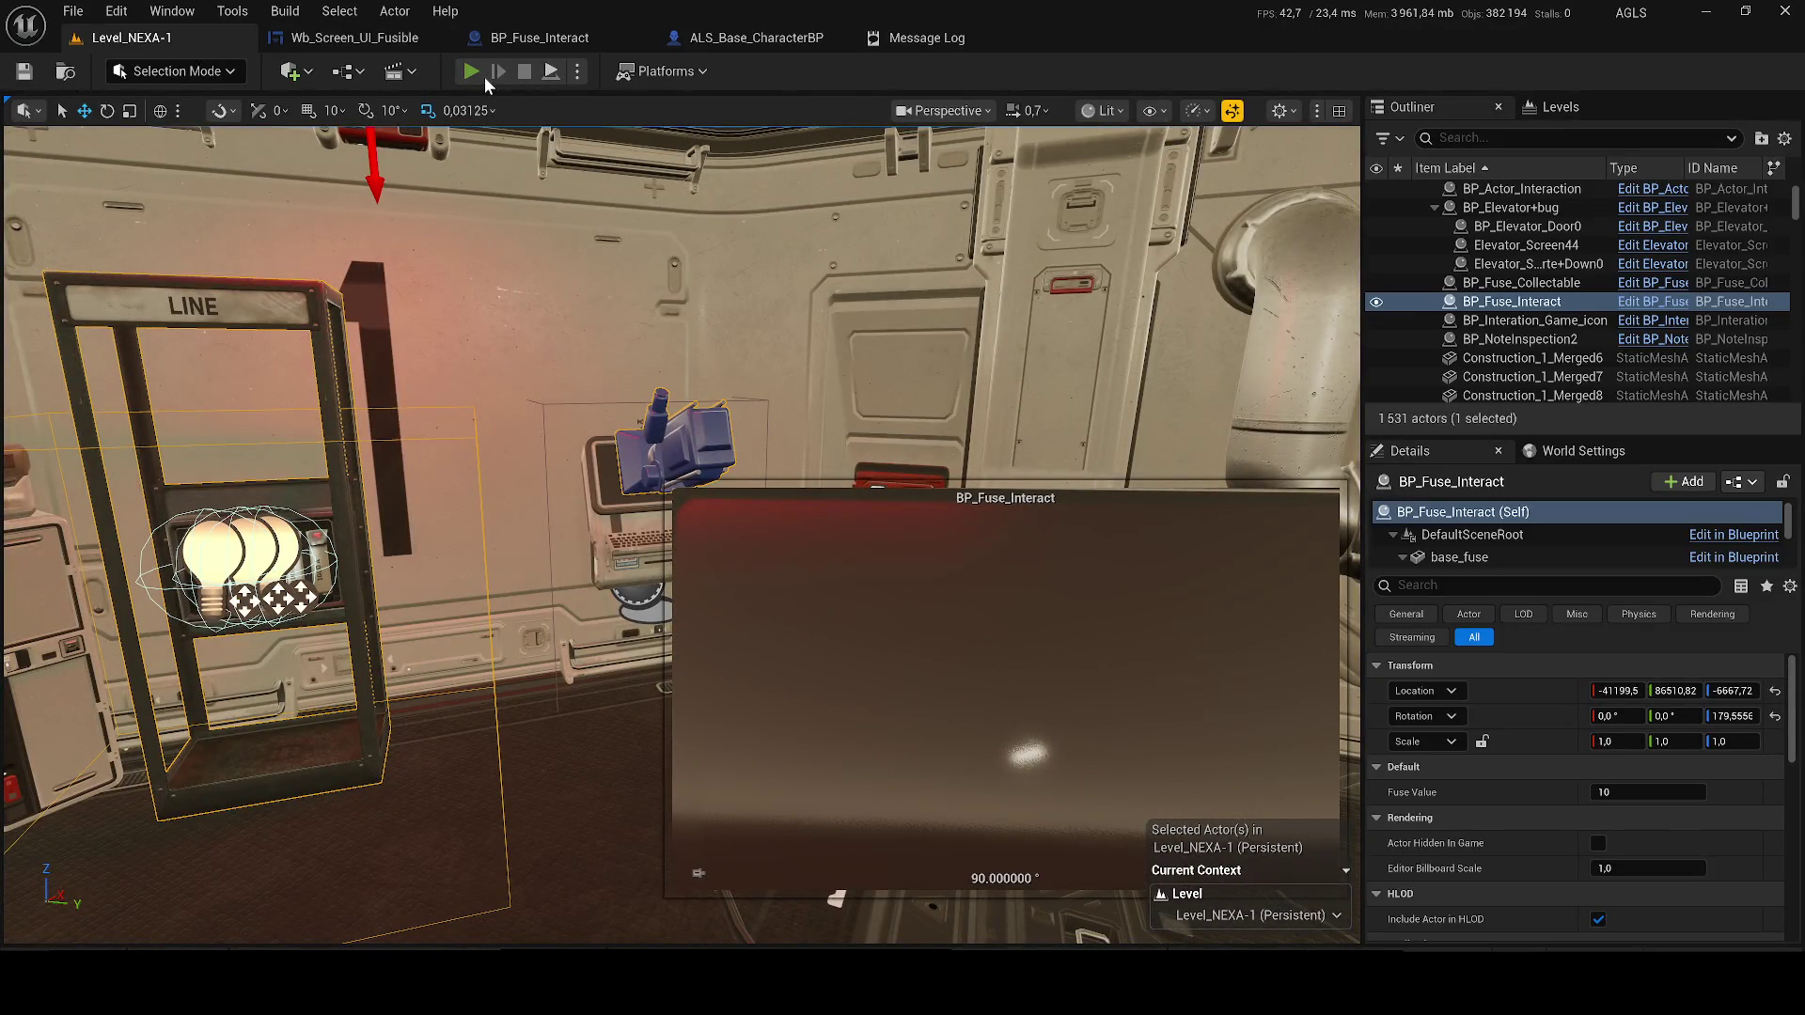
pyautogui.click(473, 73)
pyautogui.press('w')
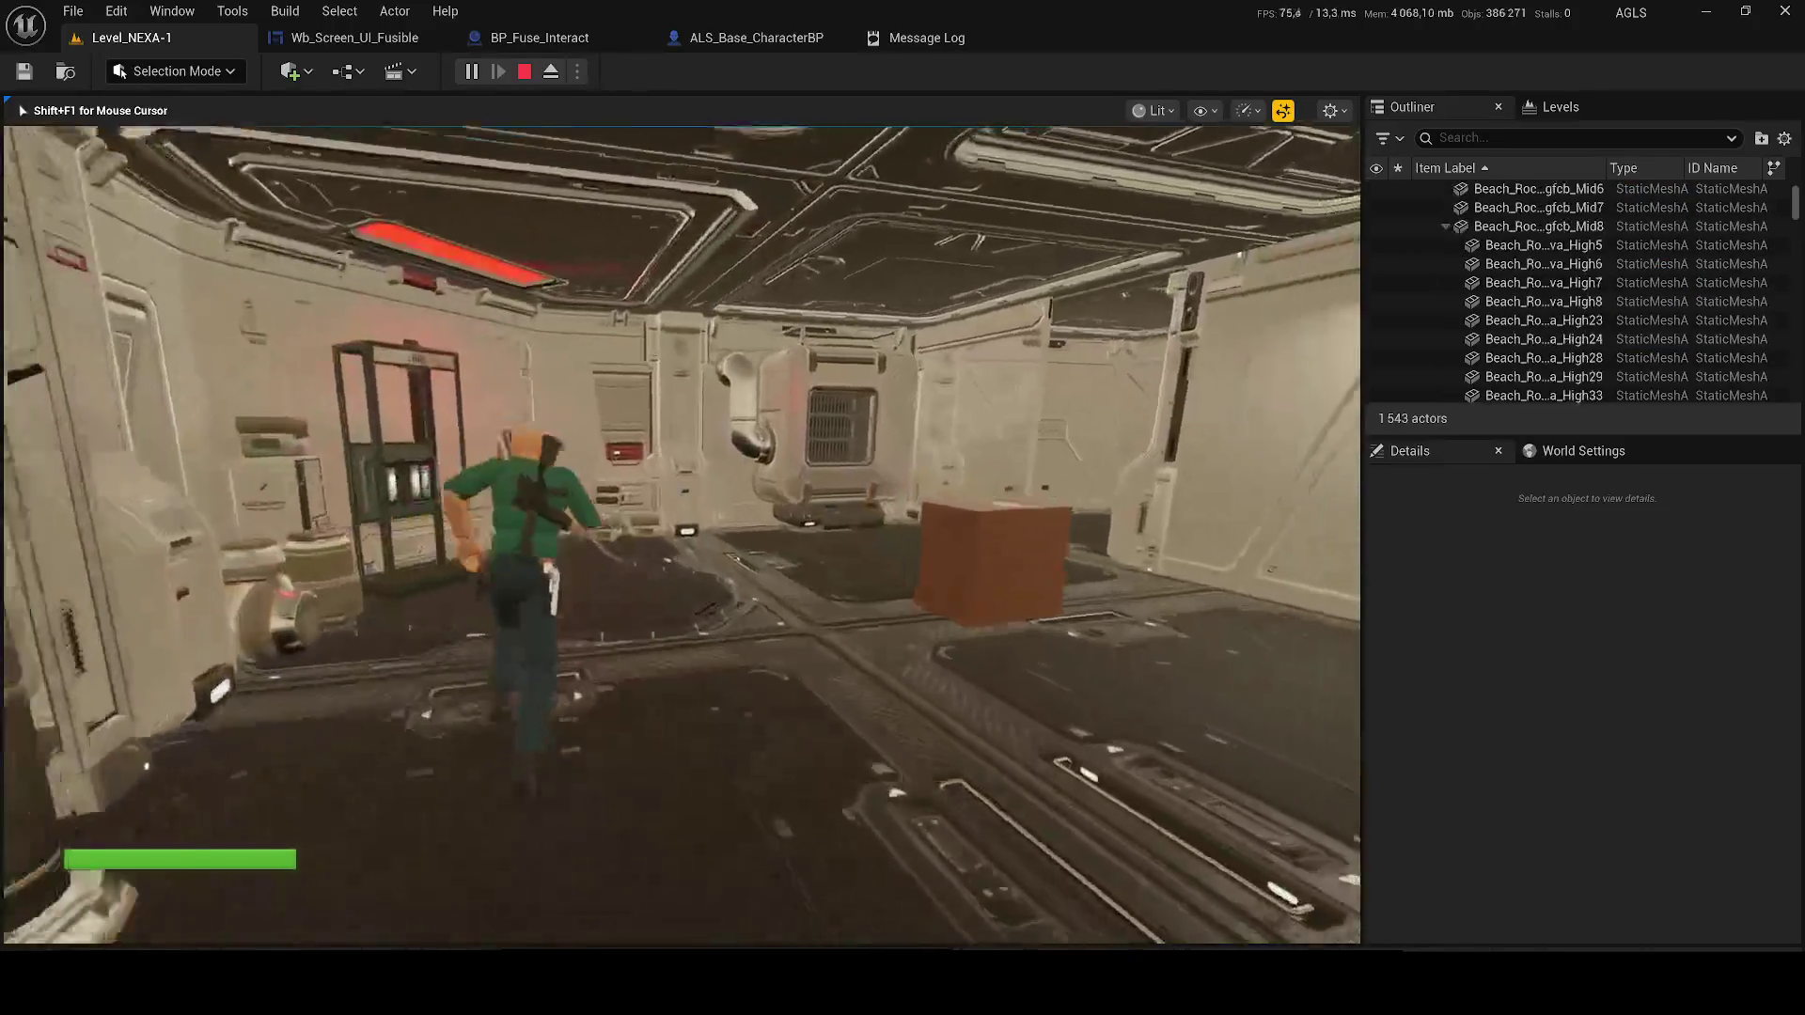
pyautogui.press('w')
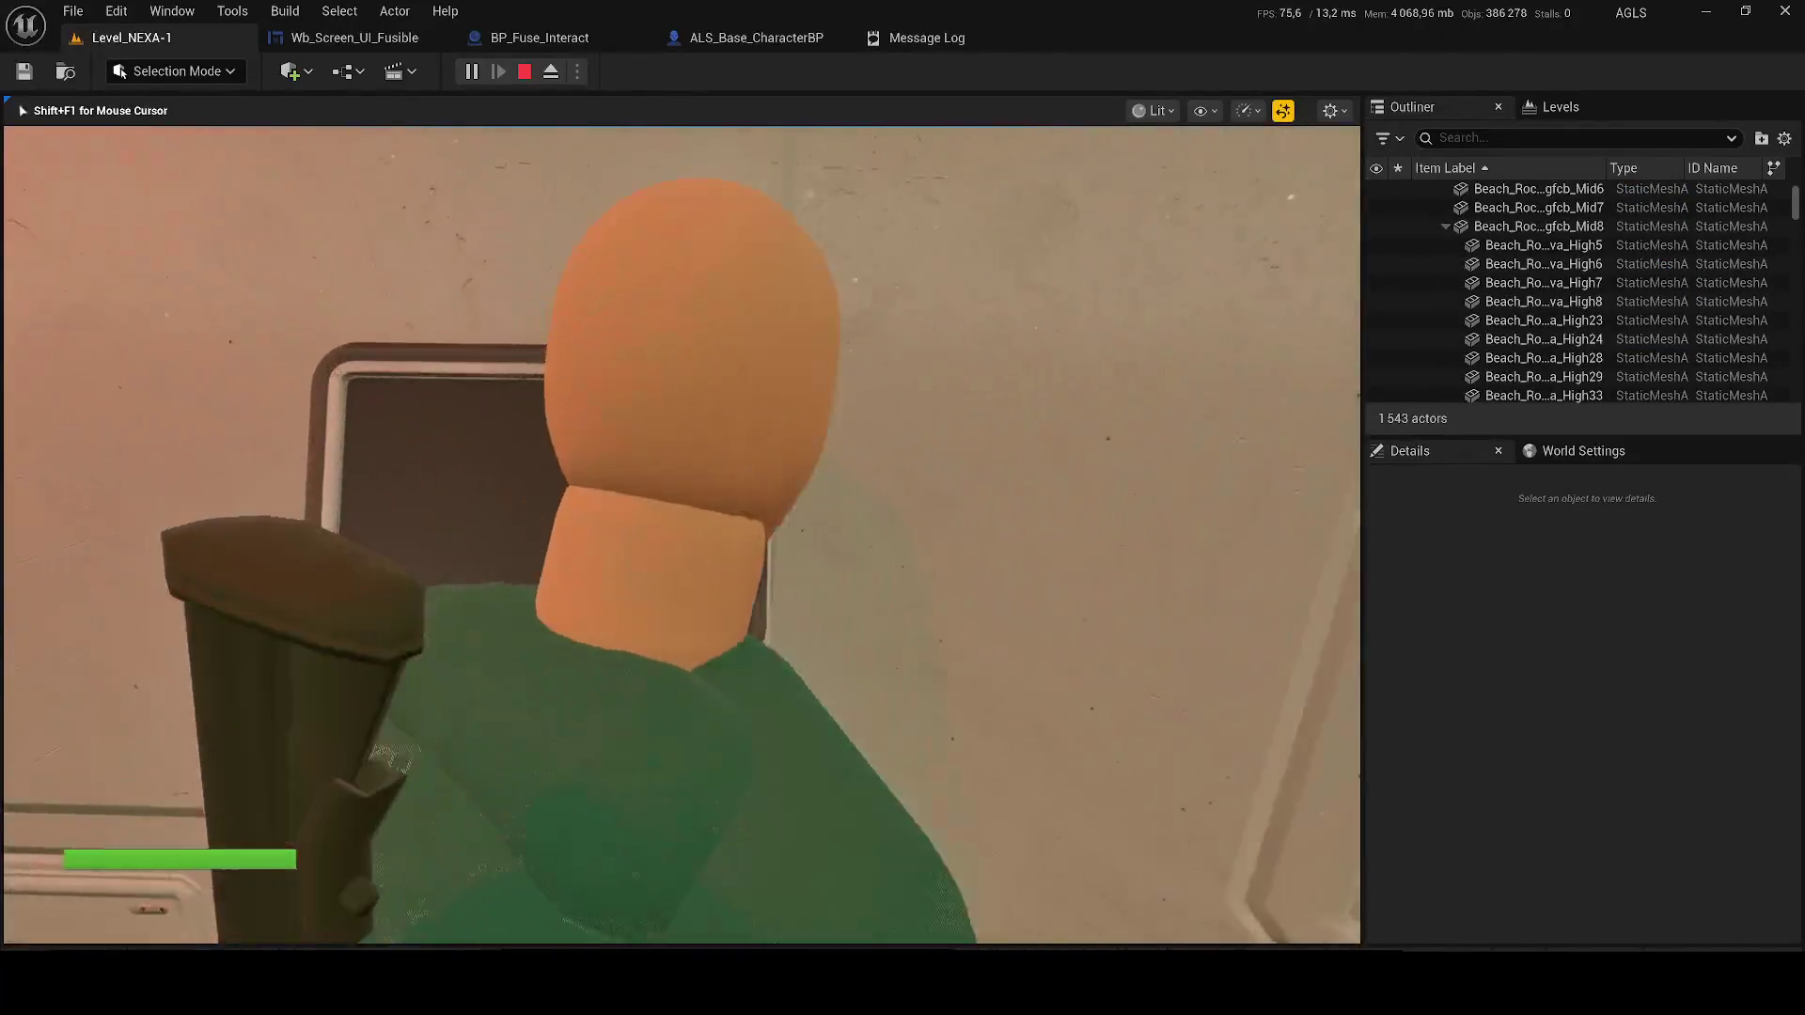
pyautogui.press('e')
pyautogui.click(1339, 883)
# Walk out to the fuse terminal wall panel, open its fuse screen, and exit it
pyautogui.press('w')
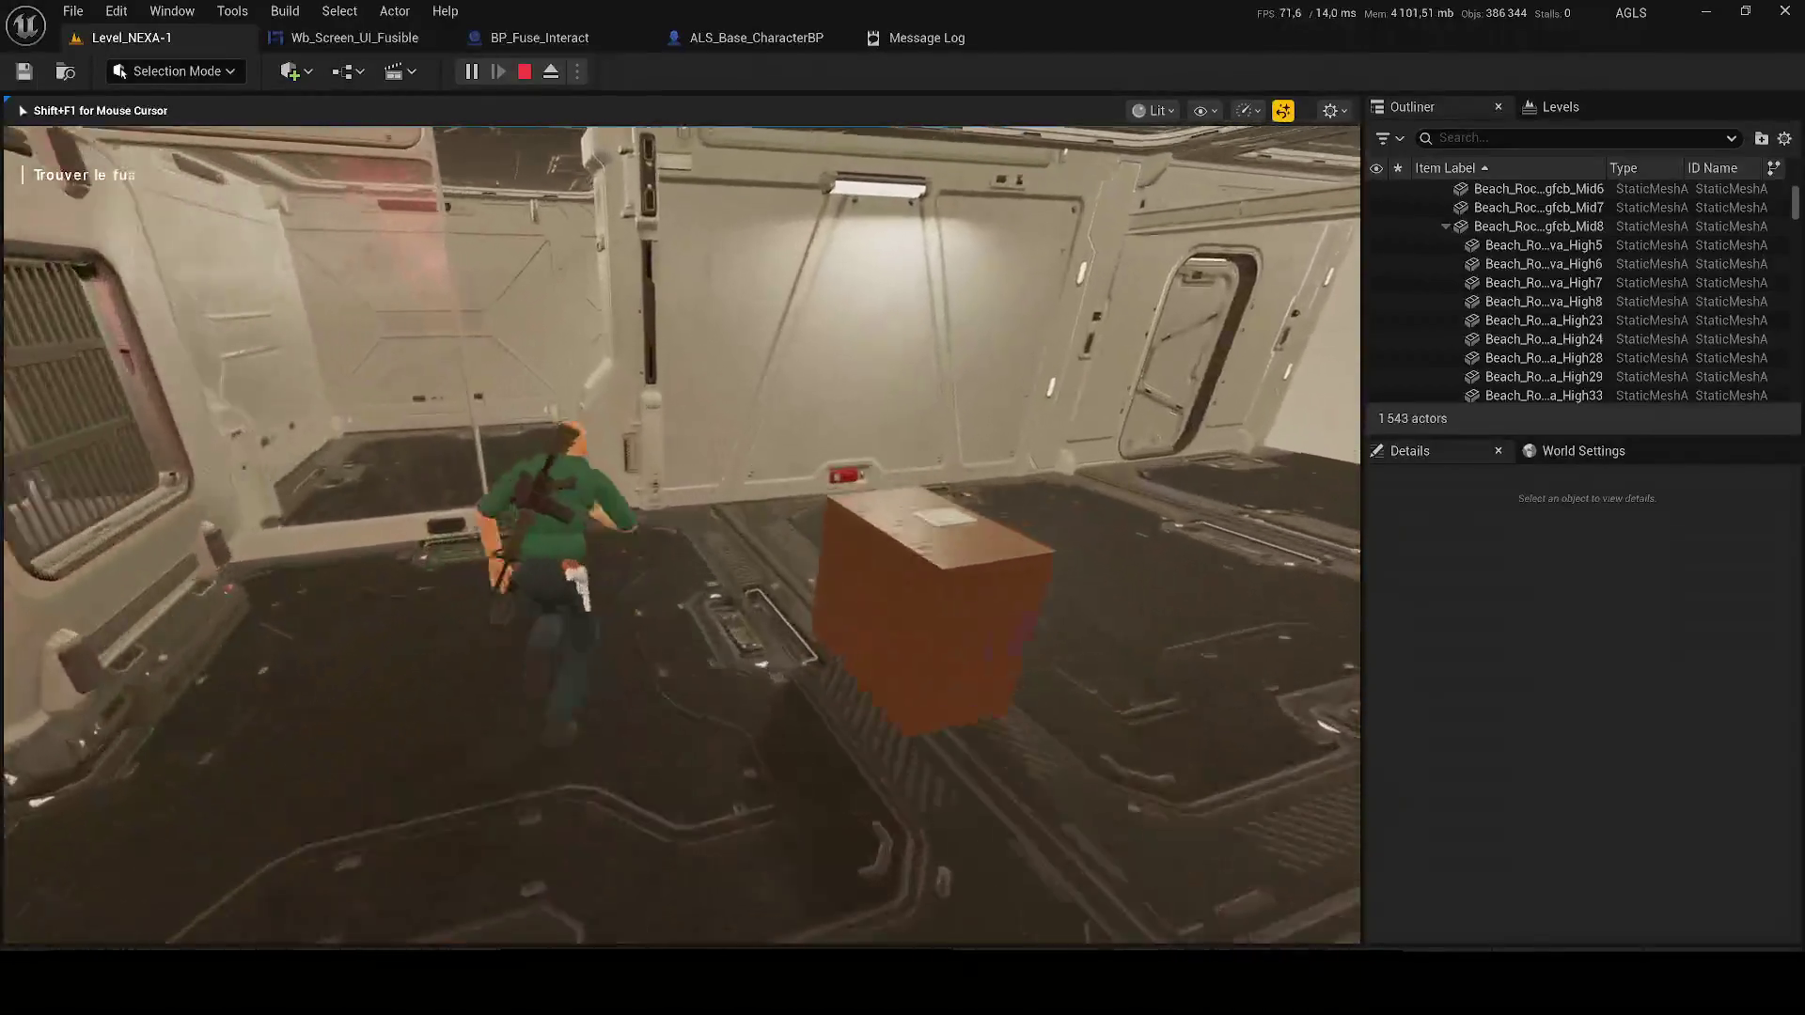
pyautogui.press('w')
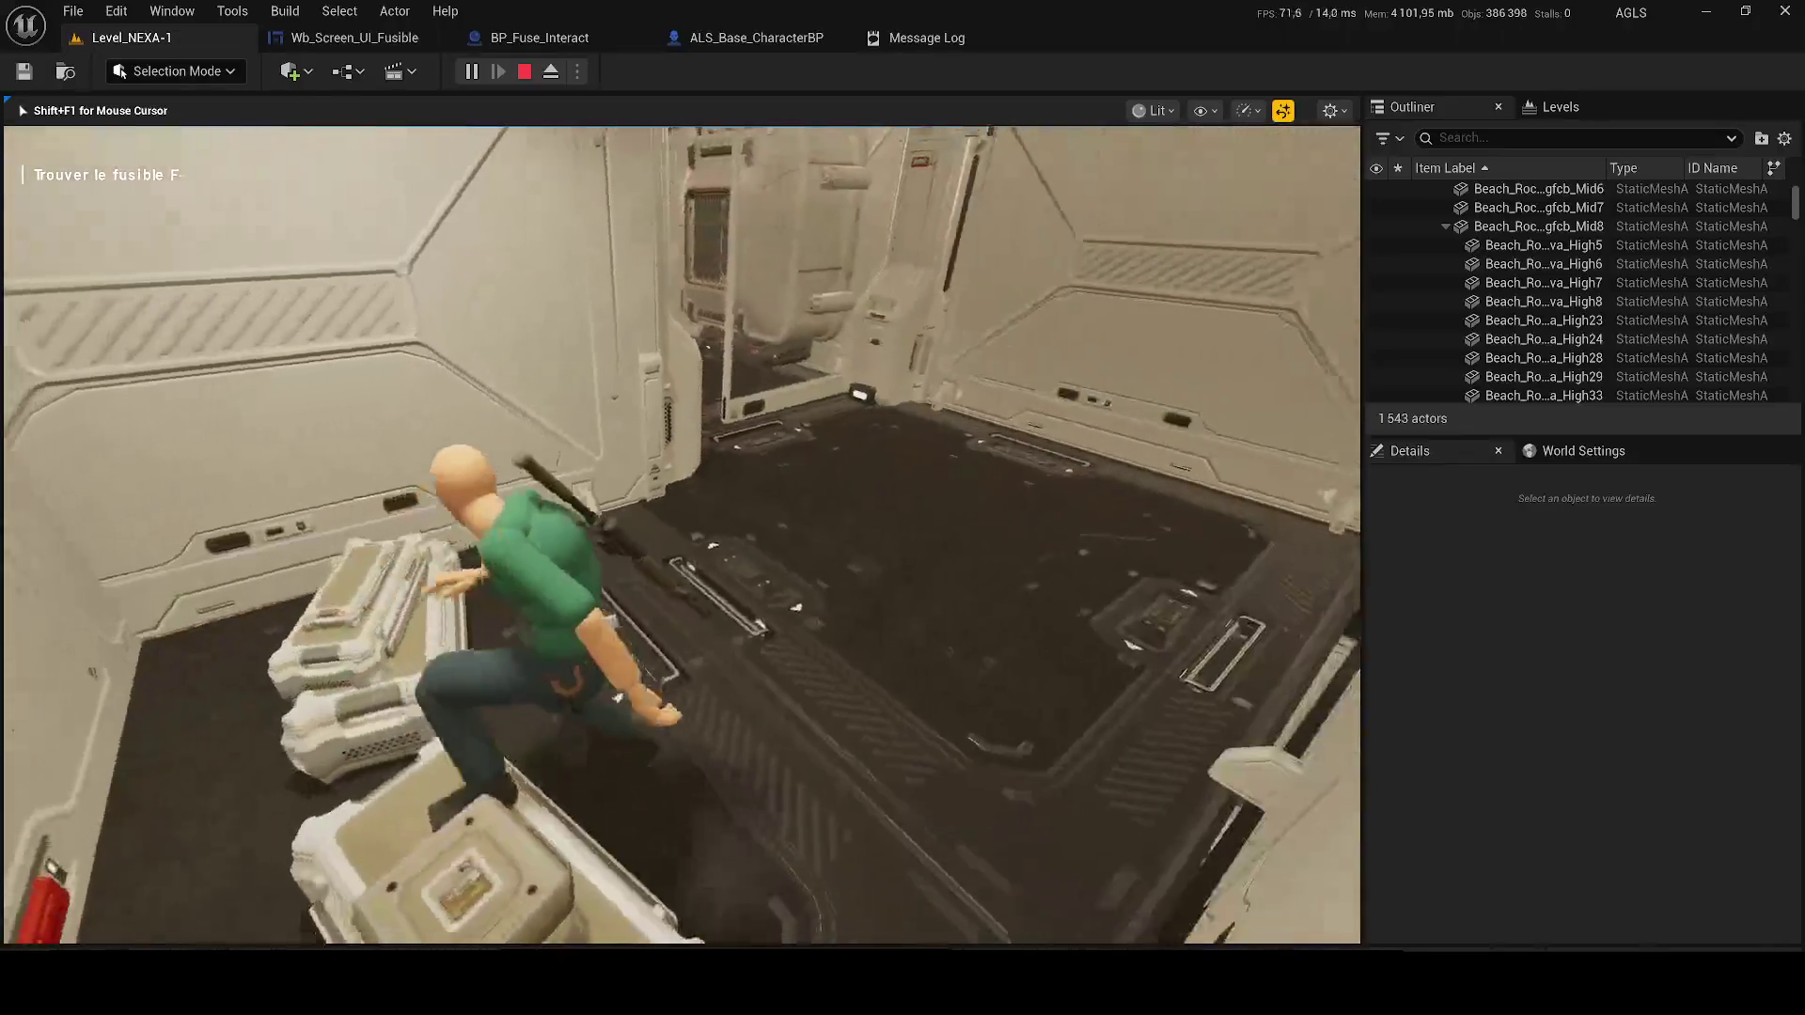
pyautogui.press('w')
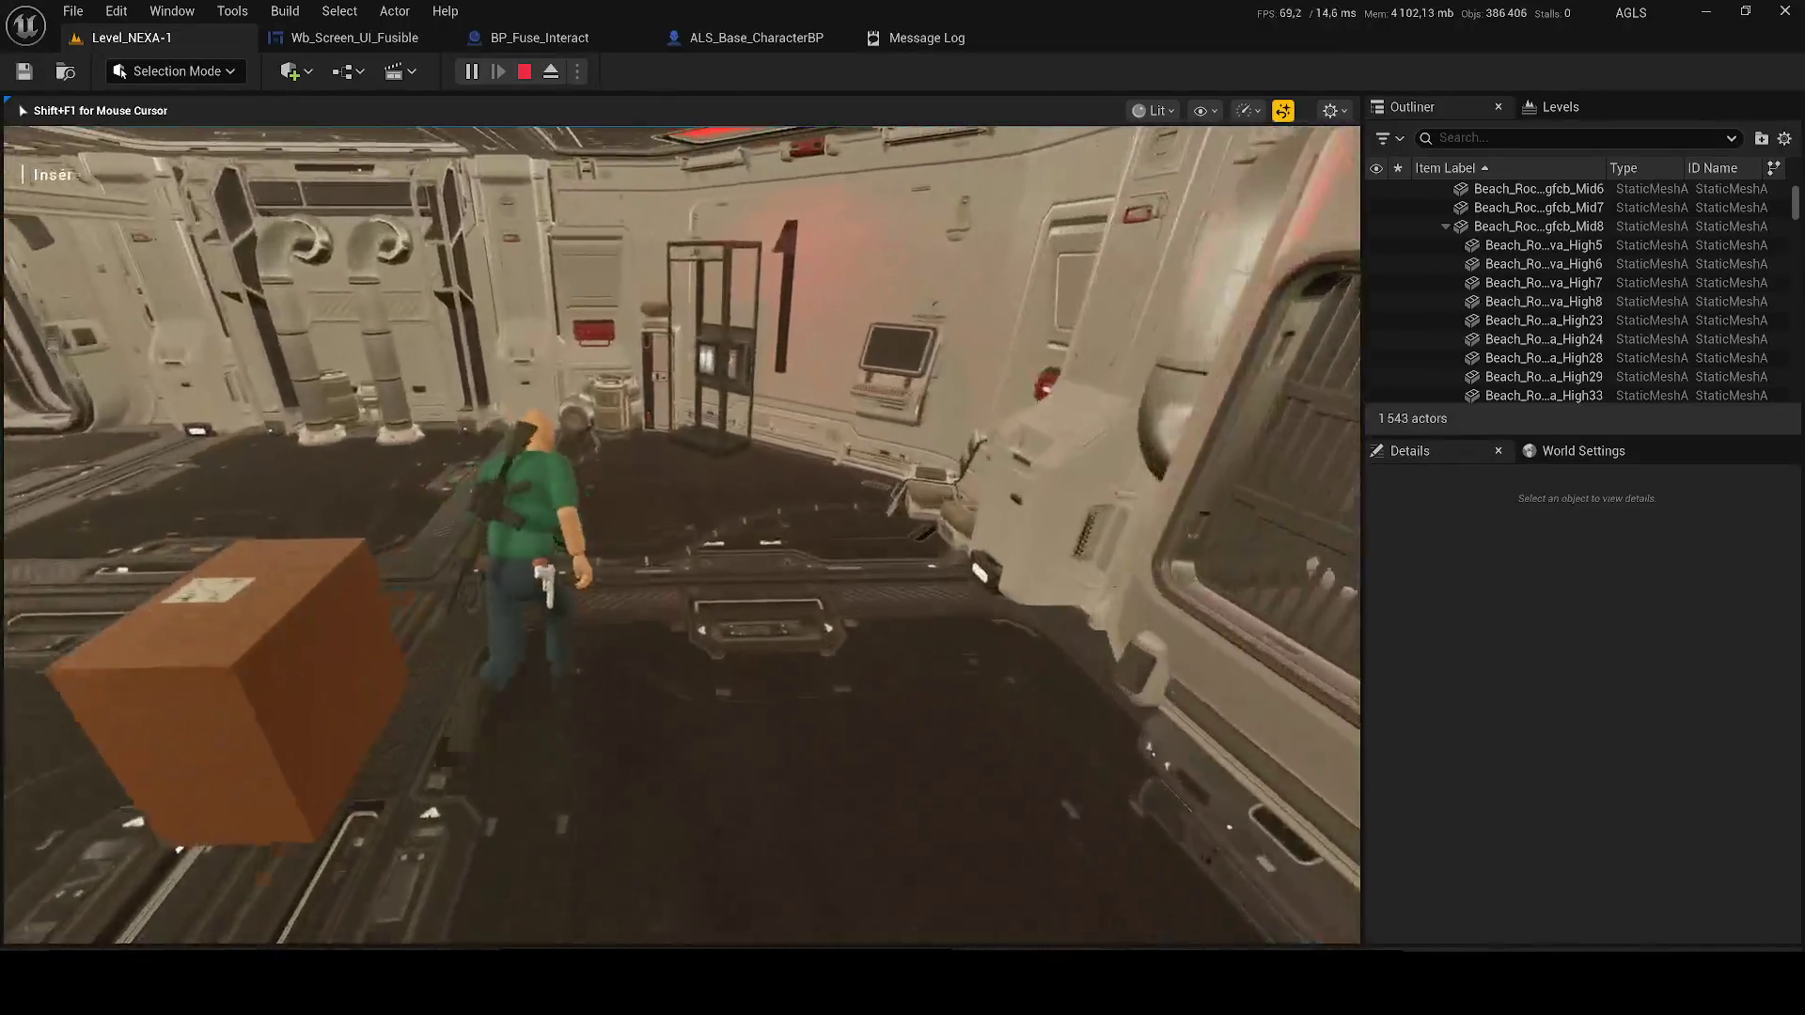
pyautogui.press('w')
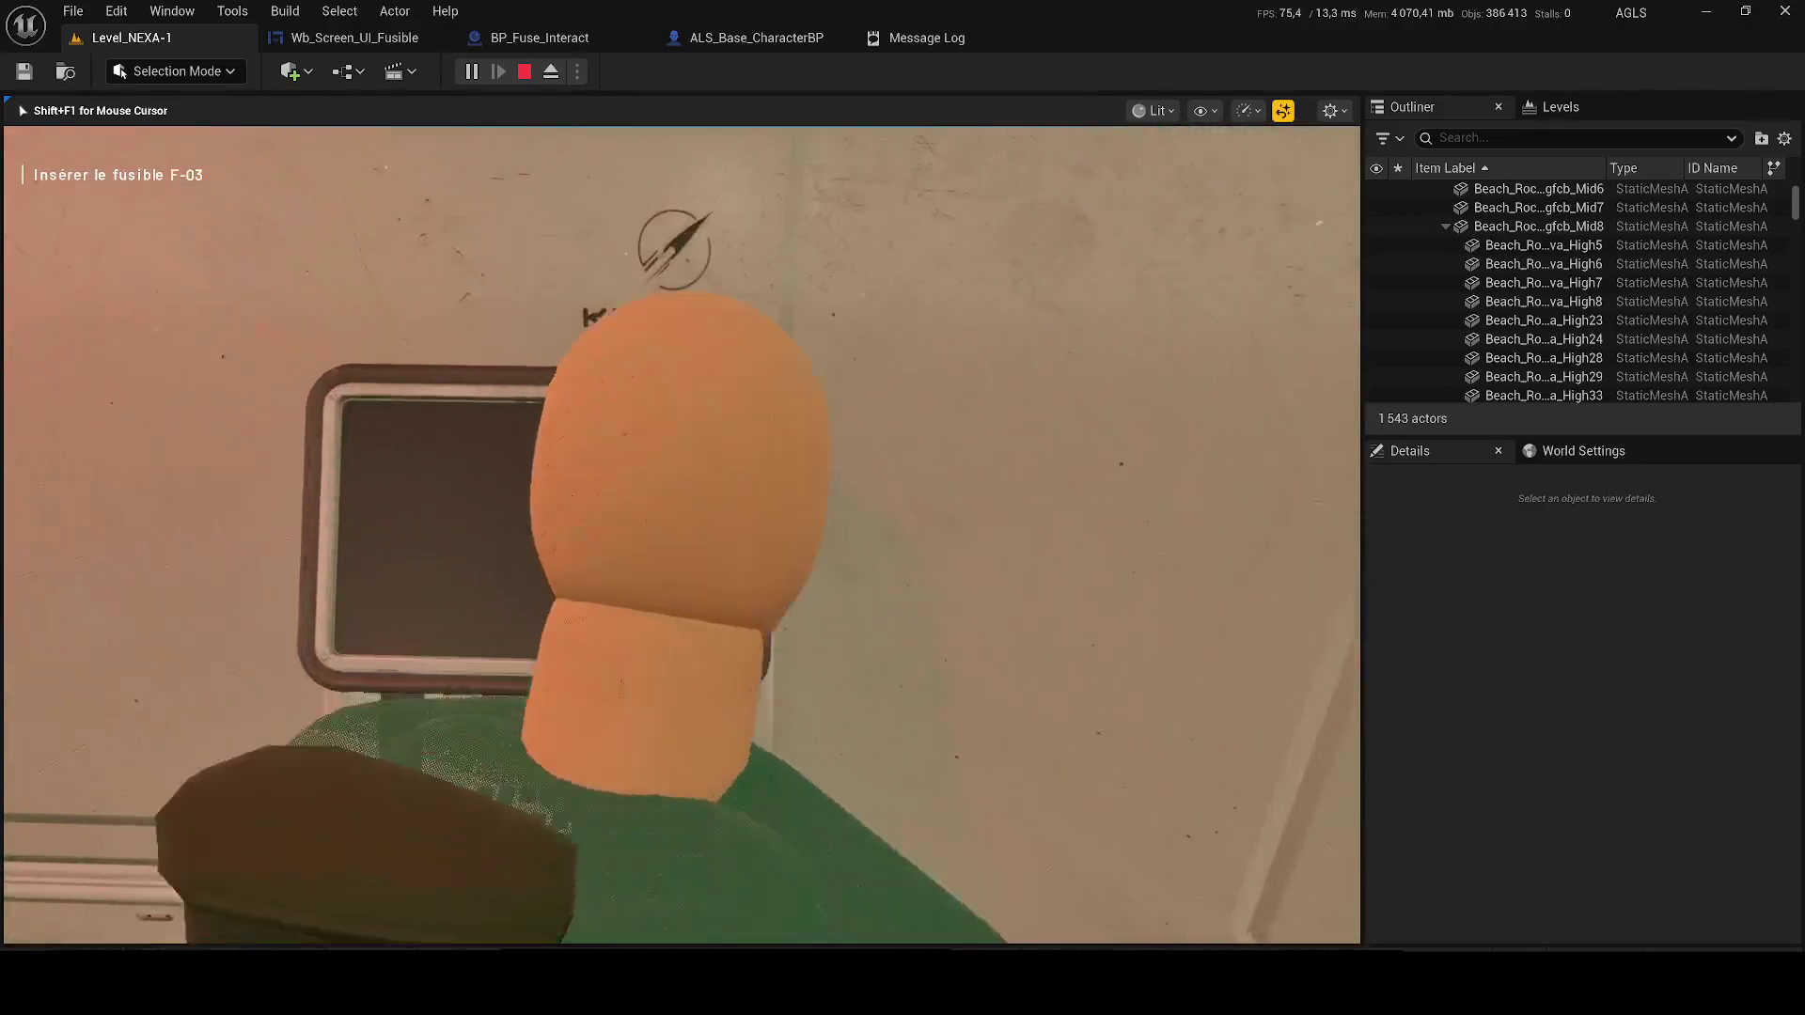
pyautogui.press('e')
pyautogui.click(1302, 874)
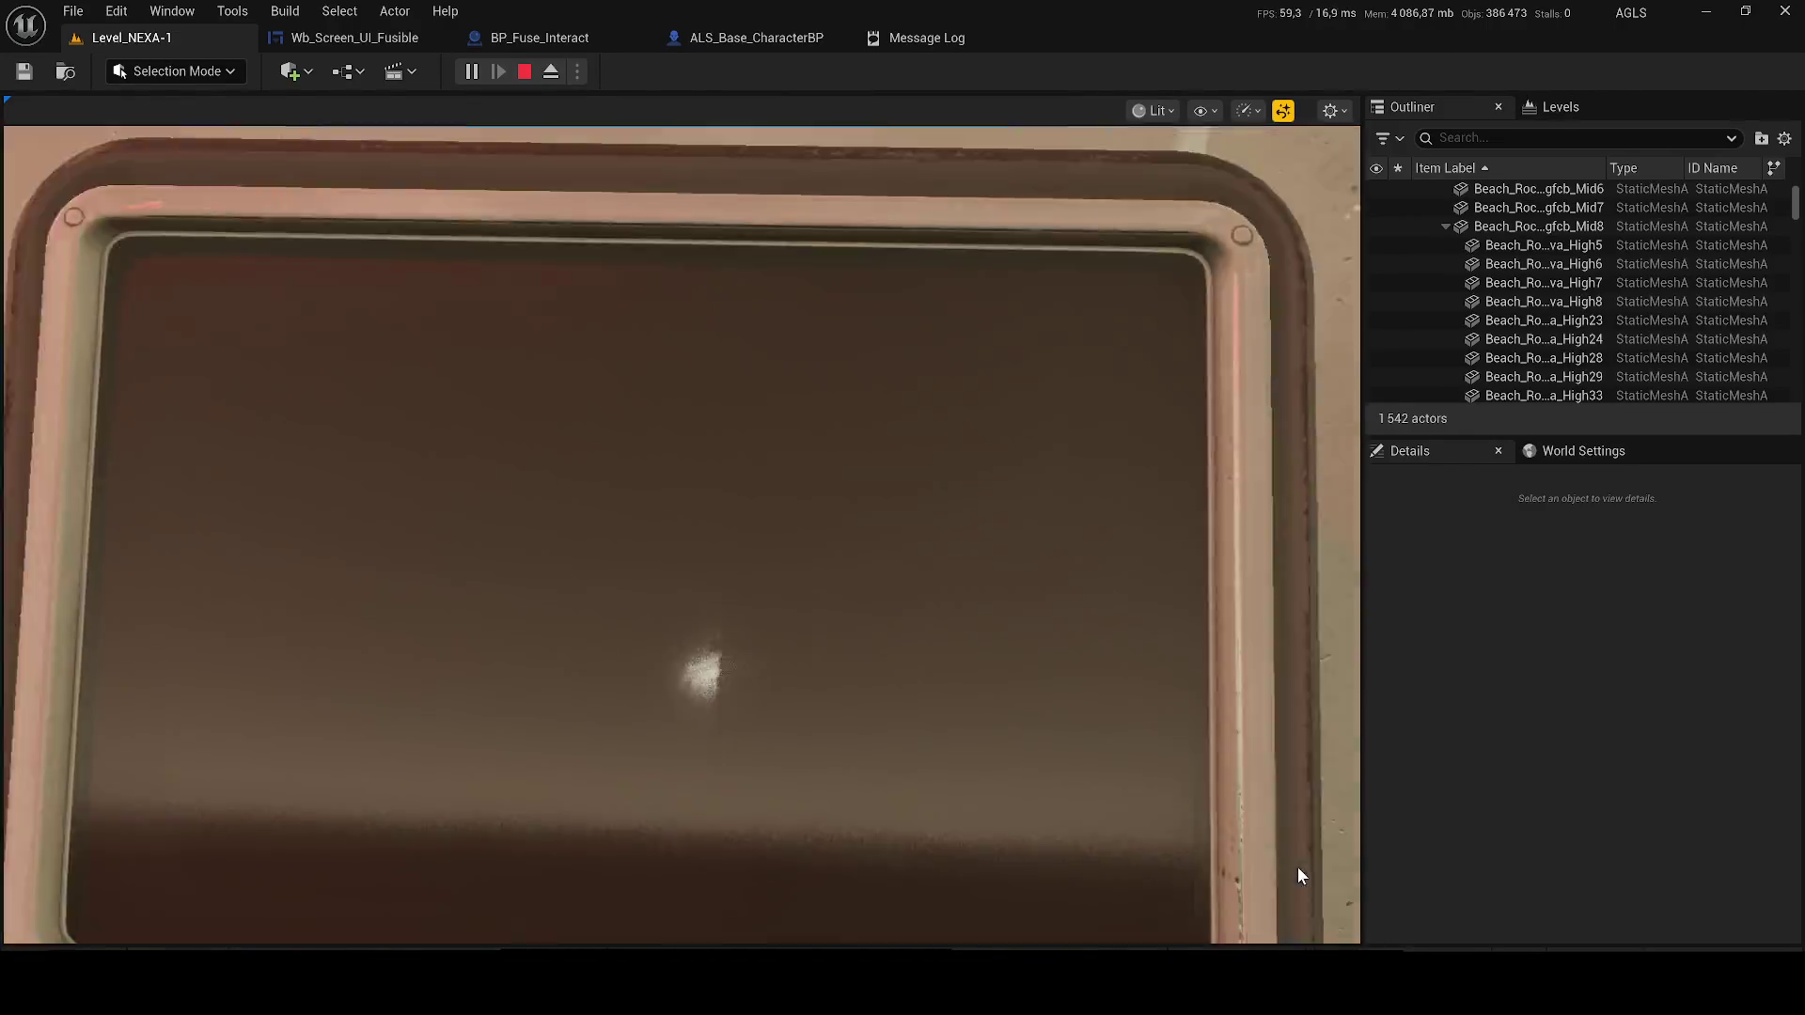
# Walk back through the corridor and reopen the wall screen showing ACCÈS AUTORISÉ, then leave
pyautogui.press('w')
pyautogui.press('w')
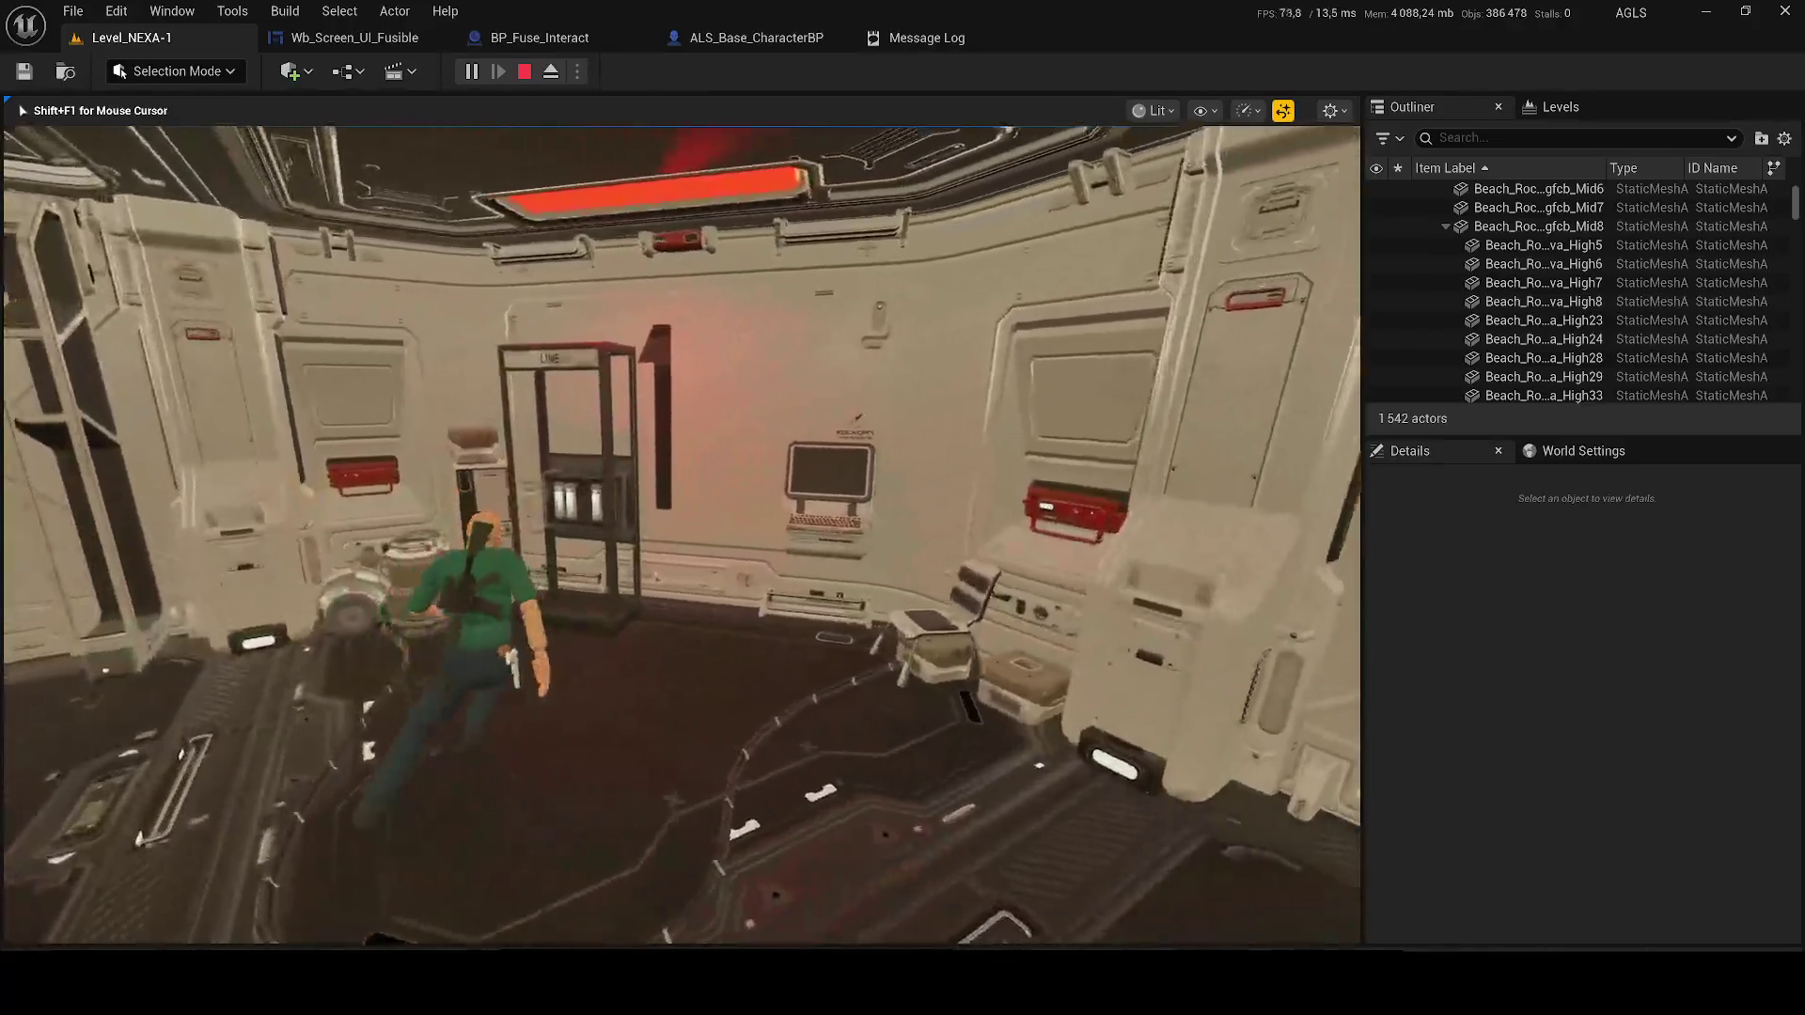
pyautogui.press('w')
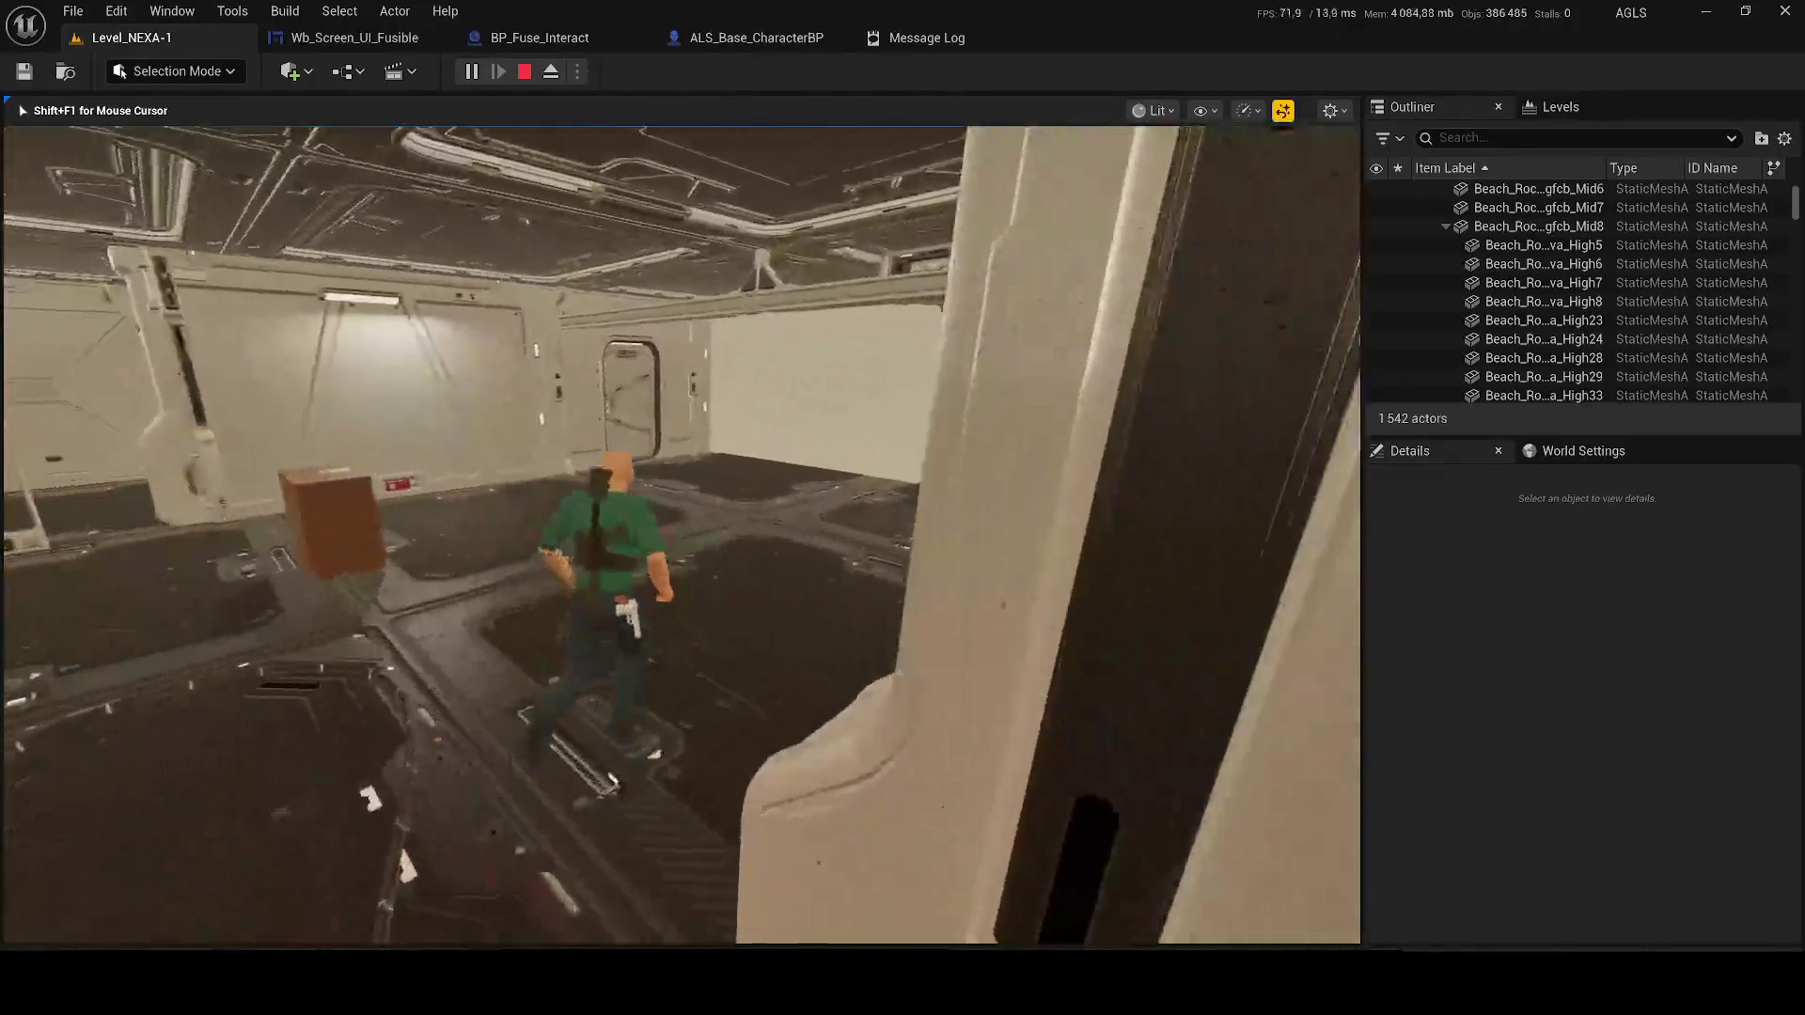
pyautogui.press('w')
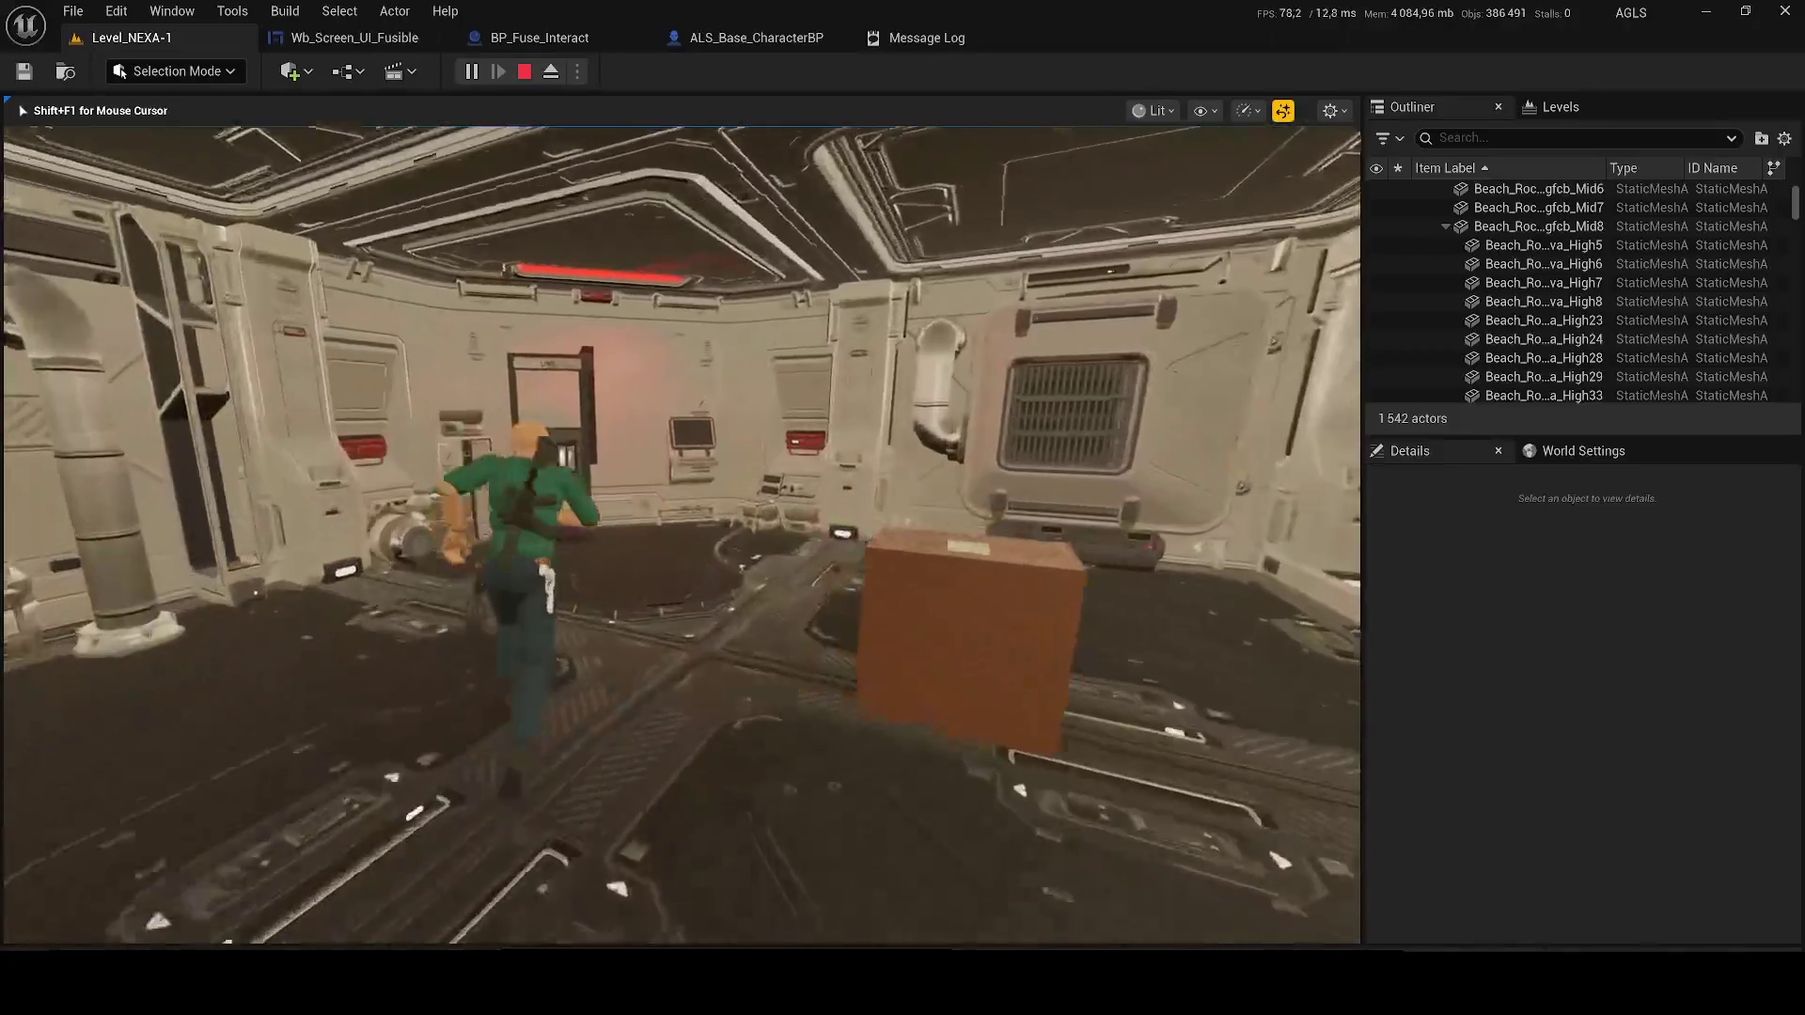
pyautogui.press('e')
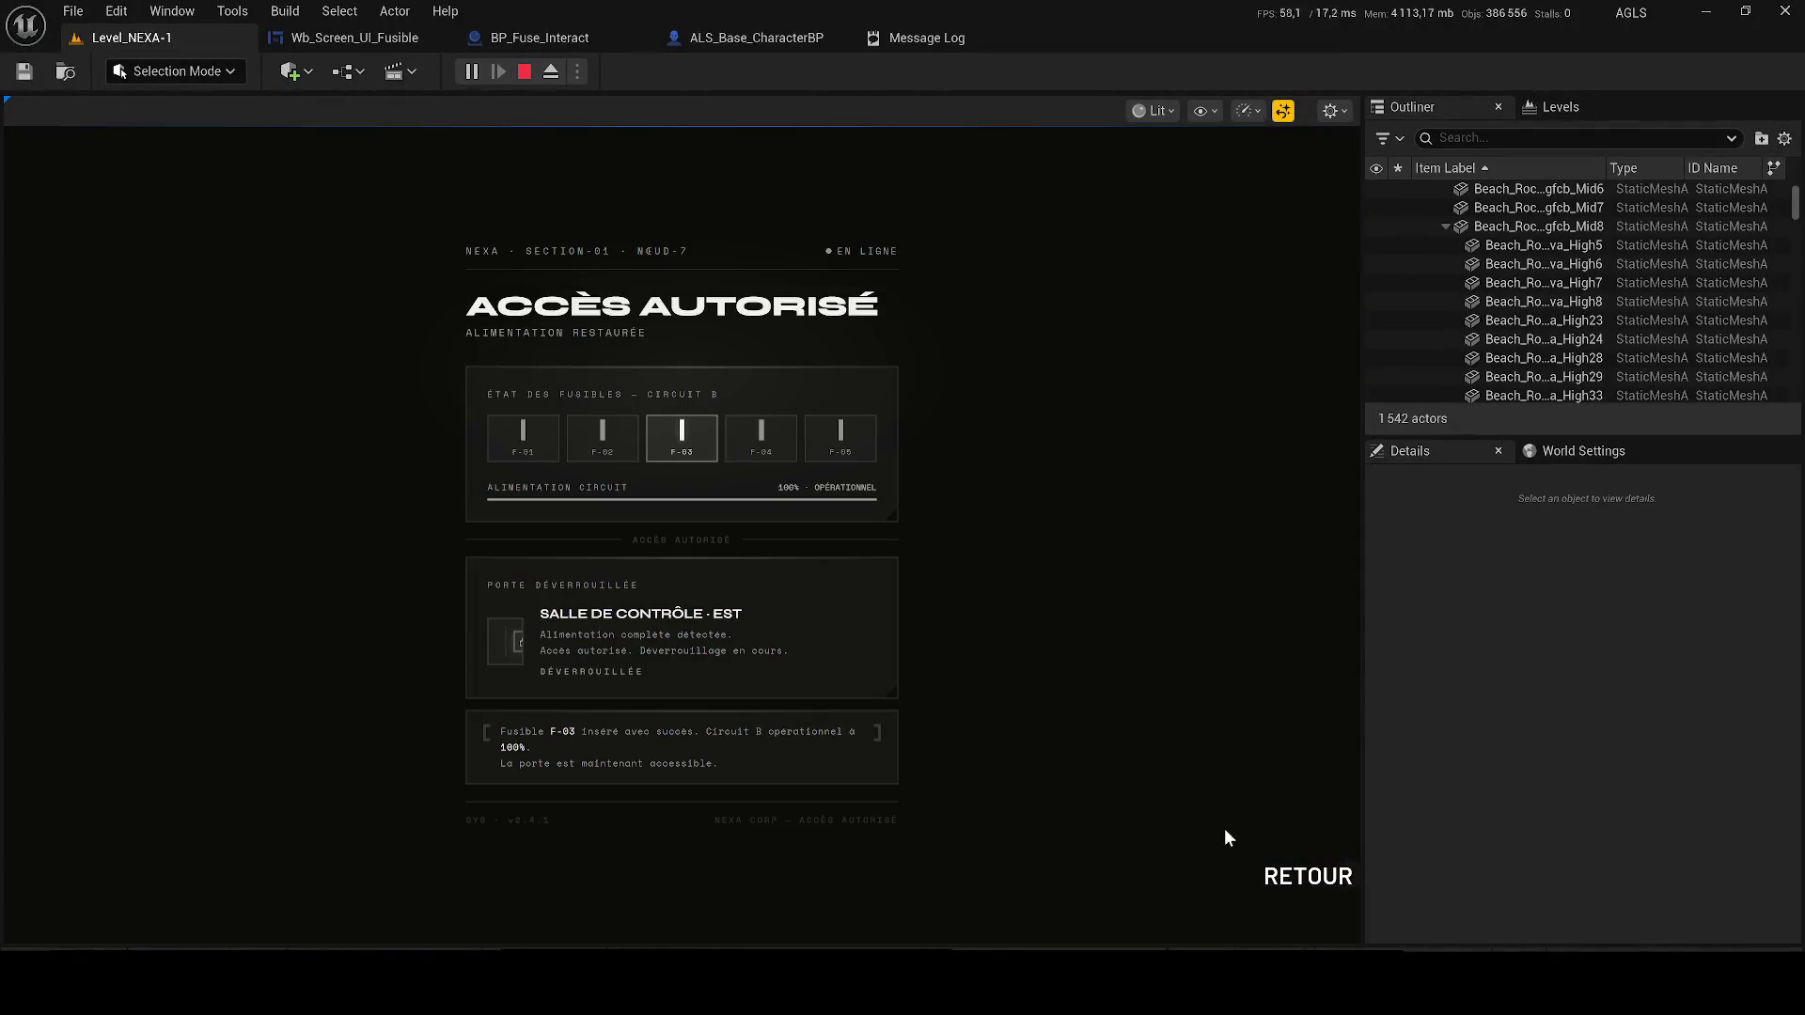
pyautogui.click(1288, 878)
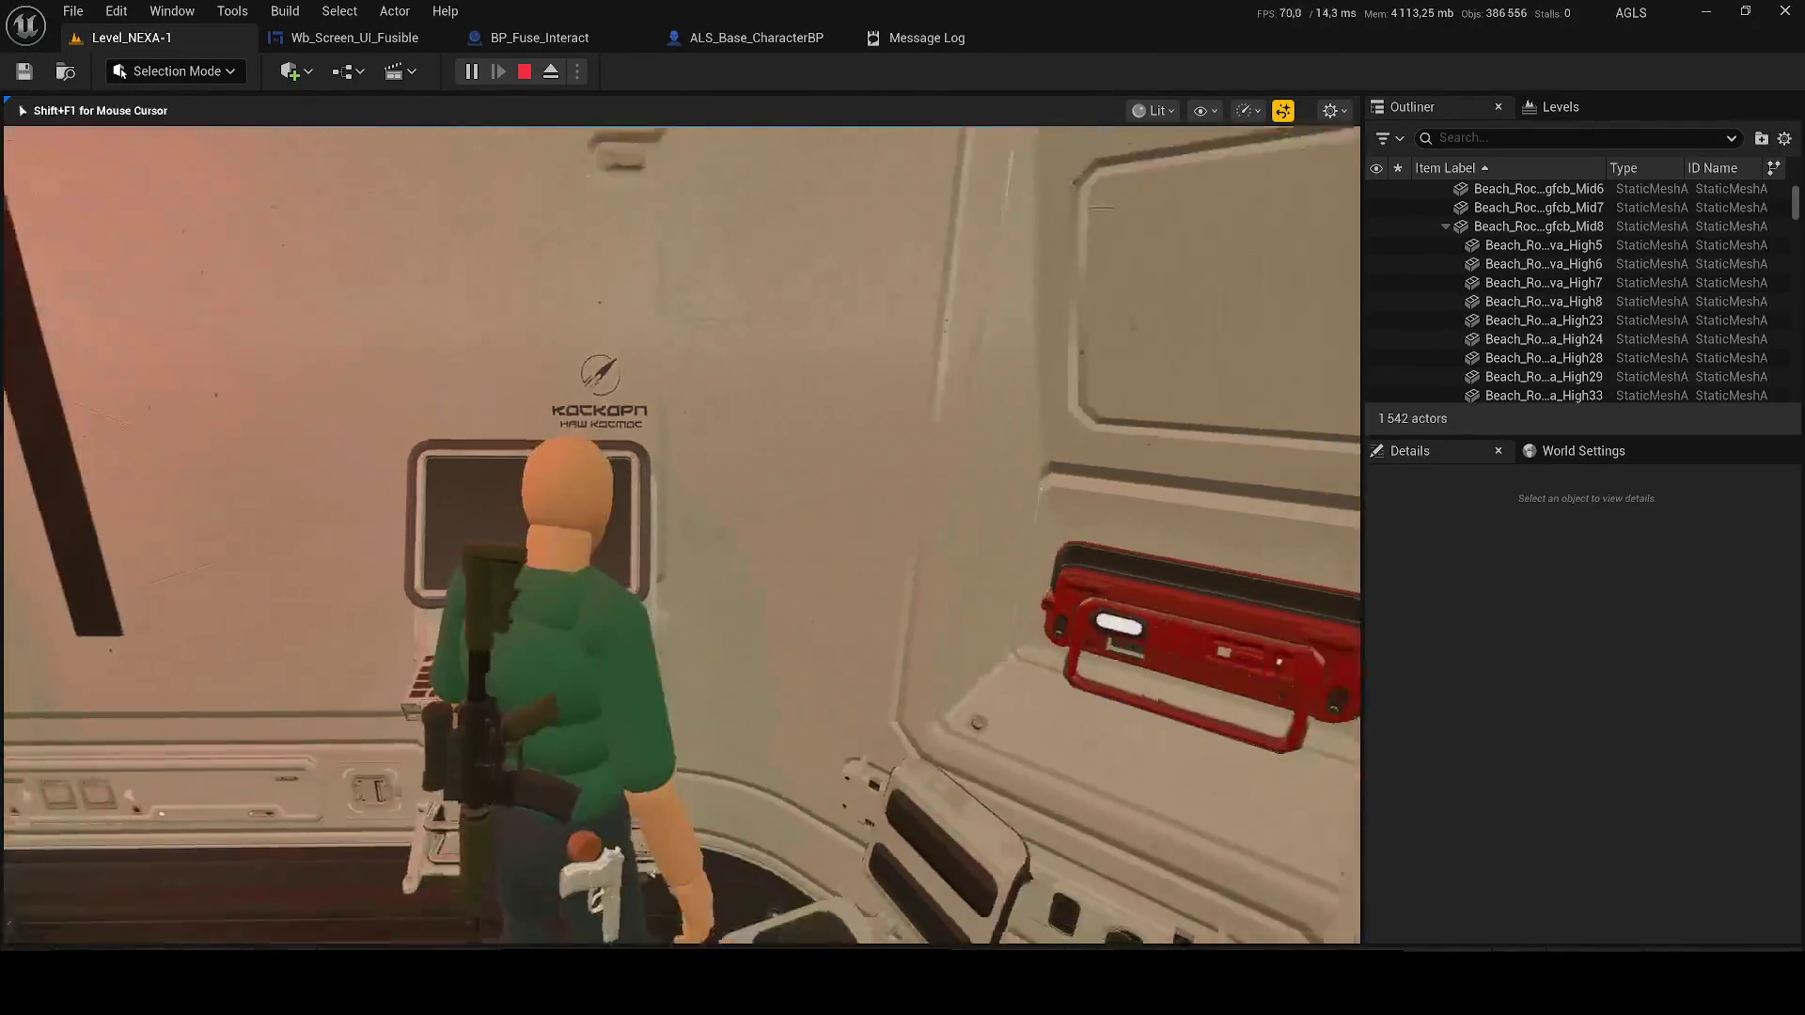
# Open the fuse screen once more at the LINE booth terminal, exit it, and end the play session
pyautogui.press('w')
pyautogui.press('w')
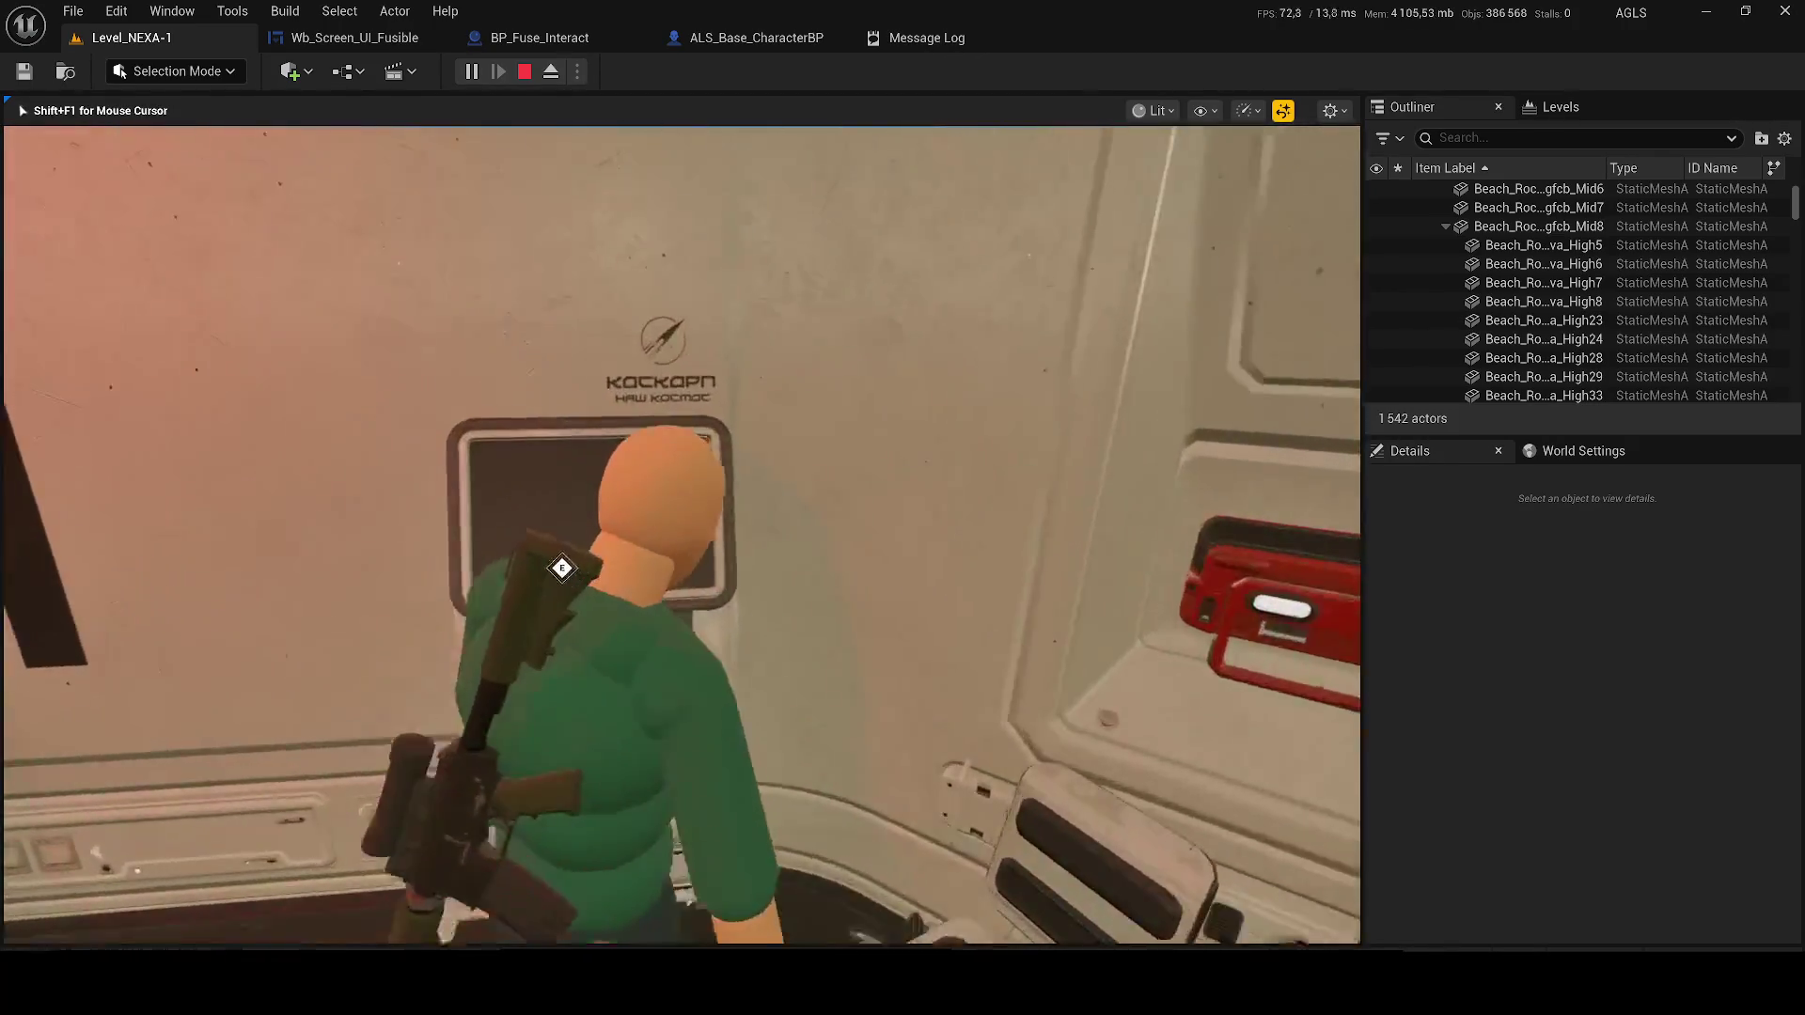
pyautogui.press('e')
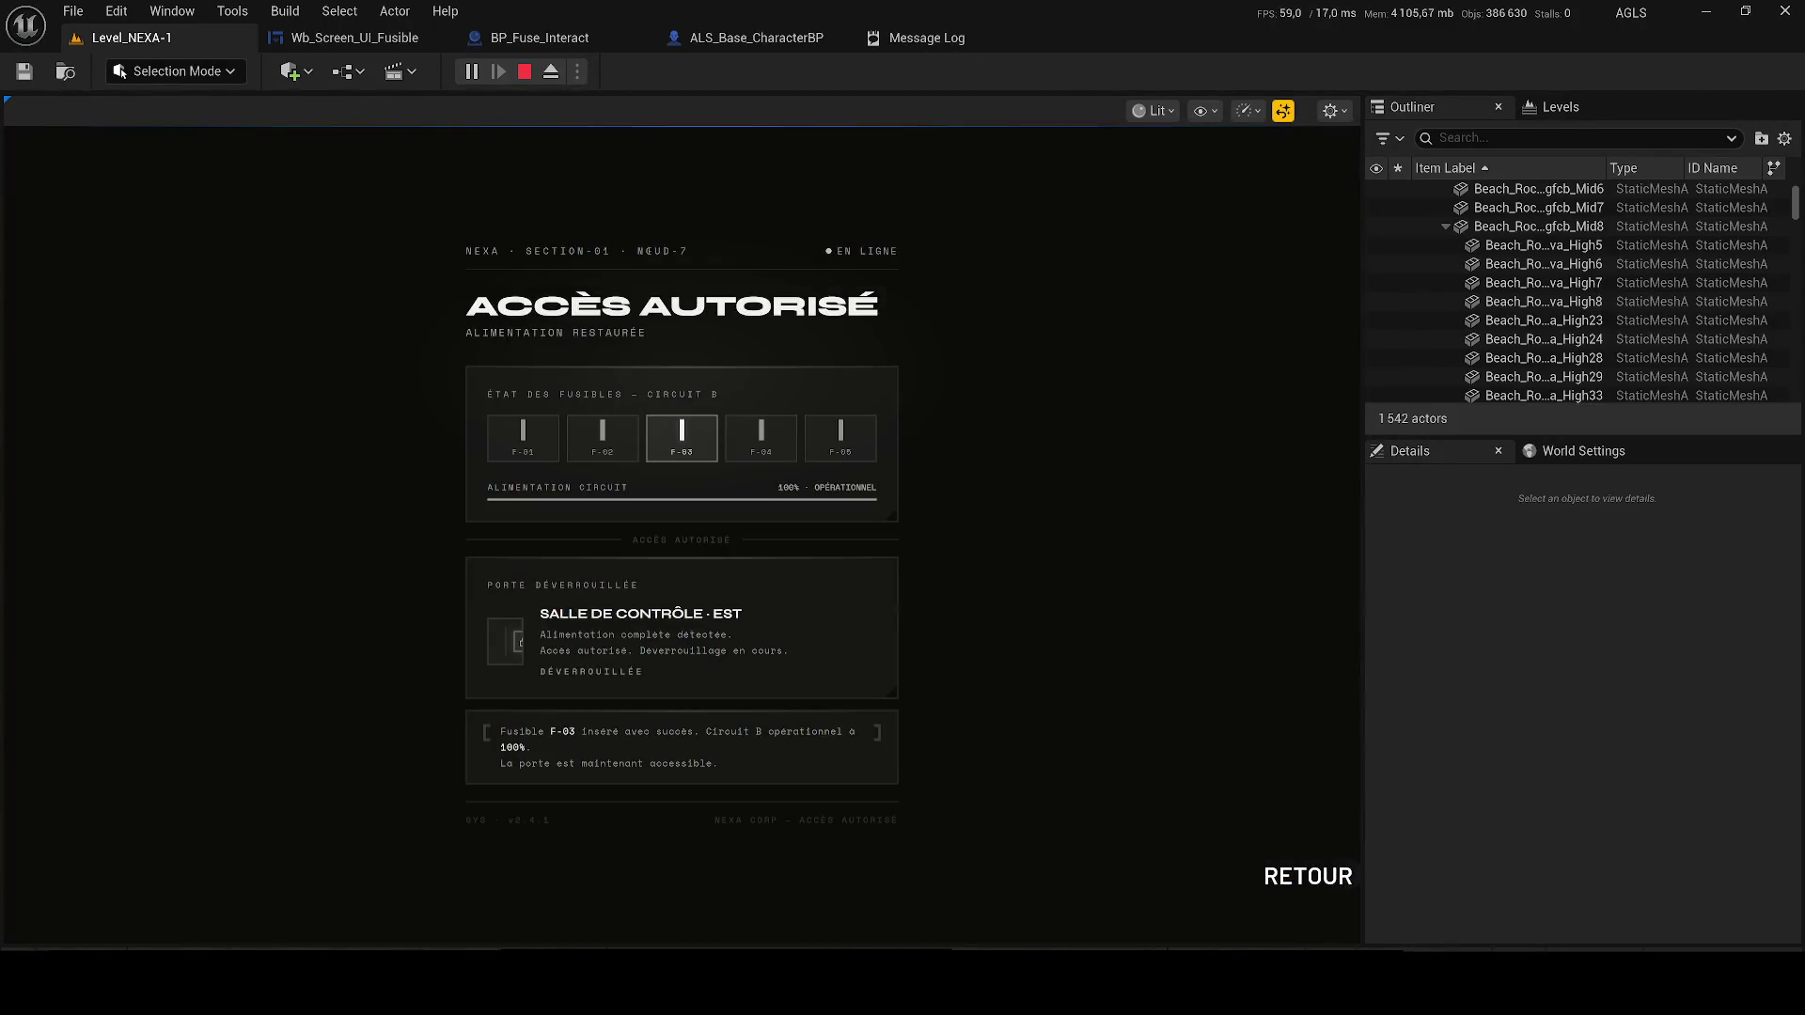
pyautogui.click(1323, 882)
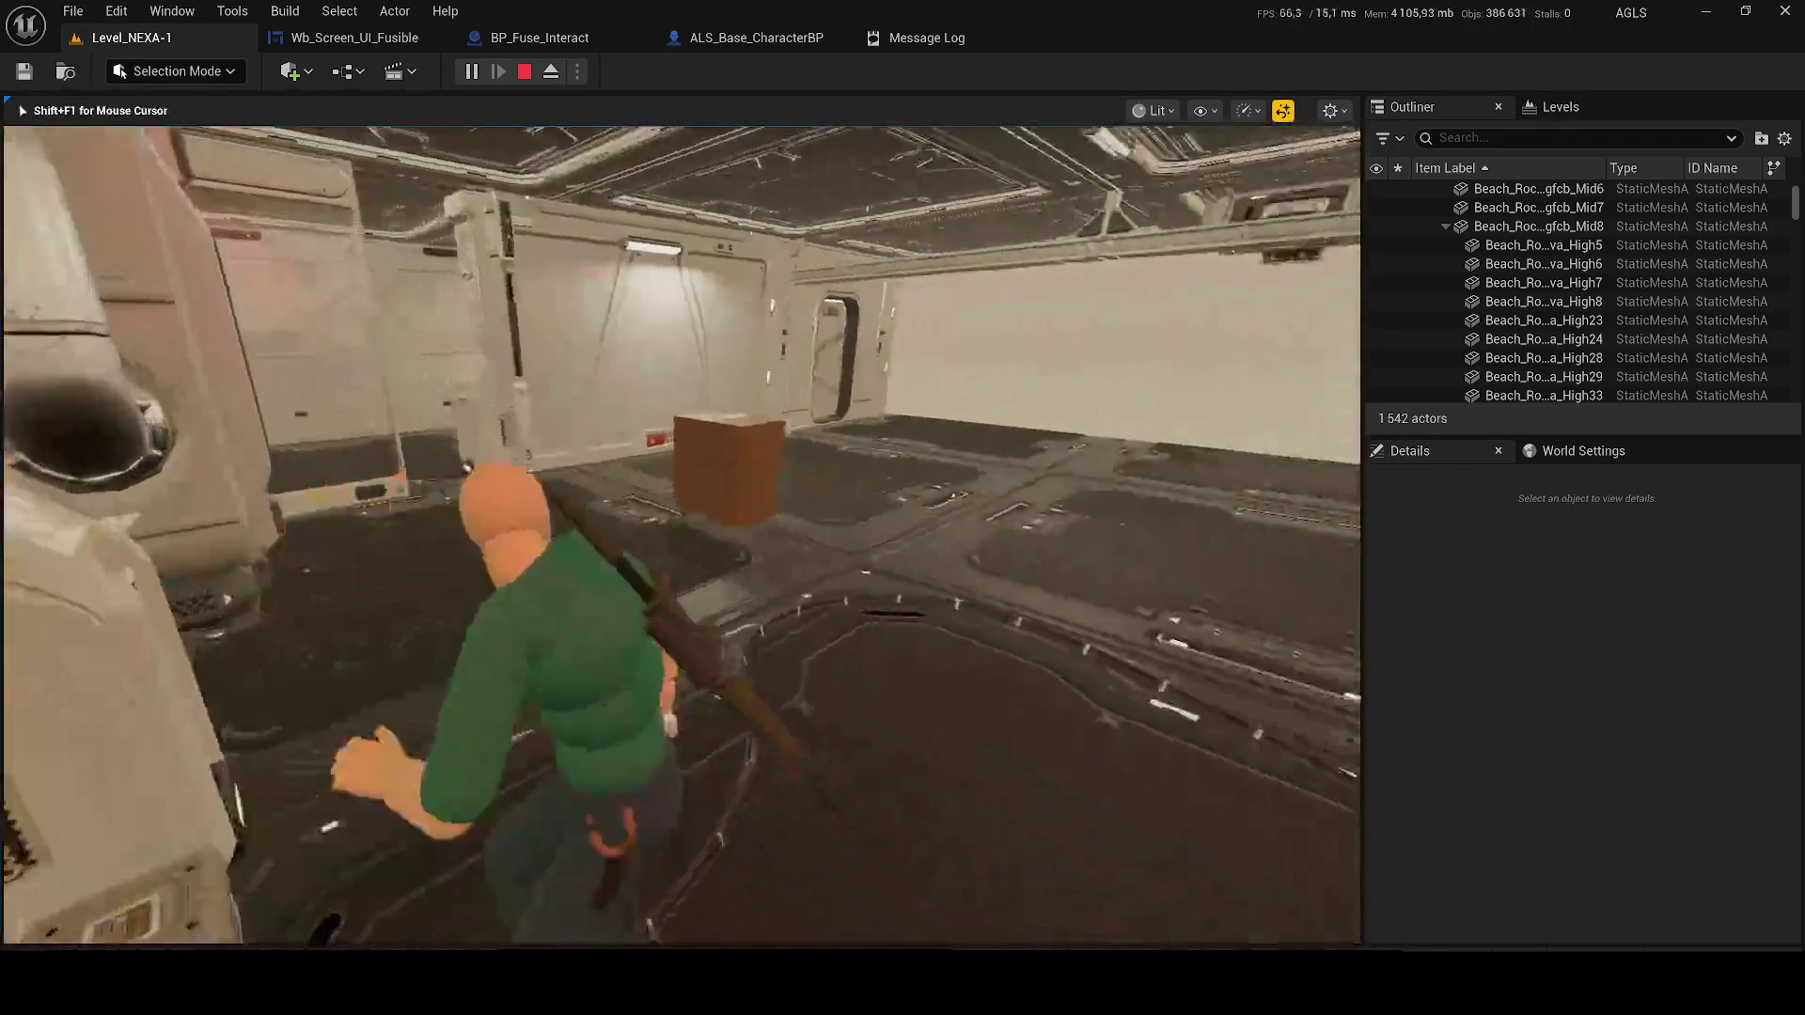
pyautogui.press('w')
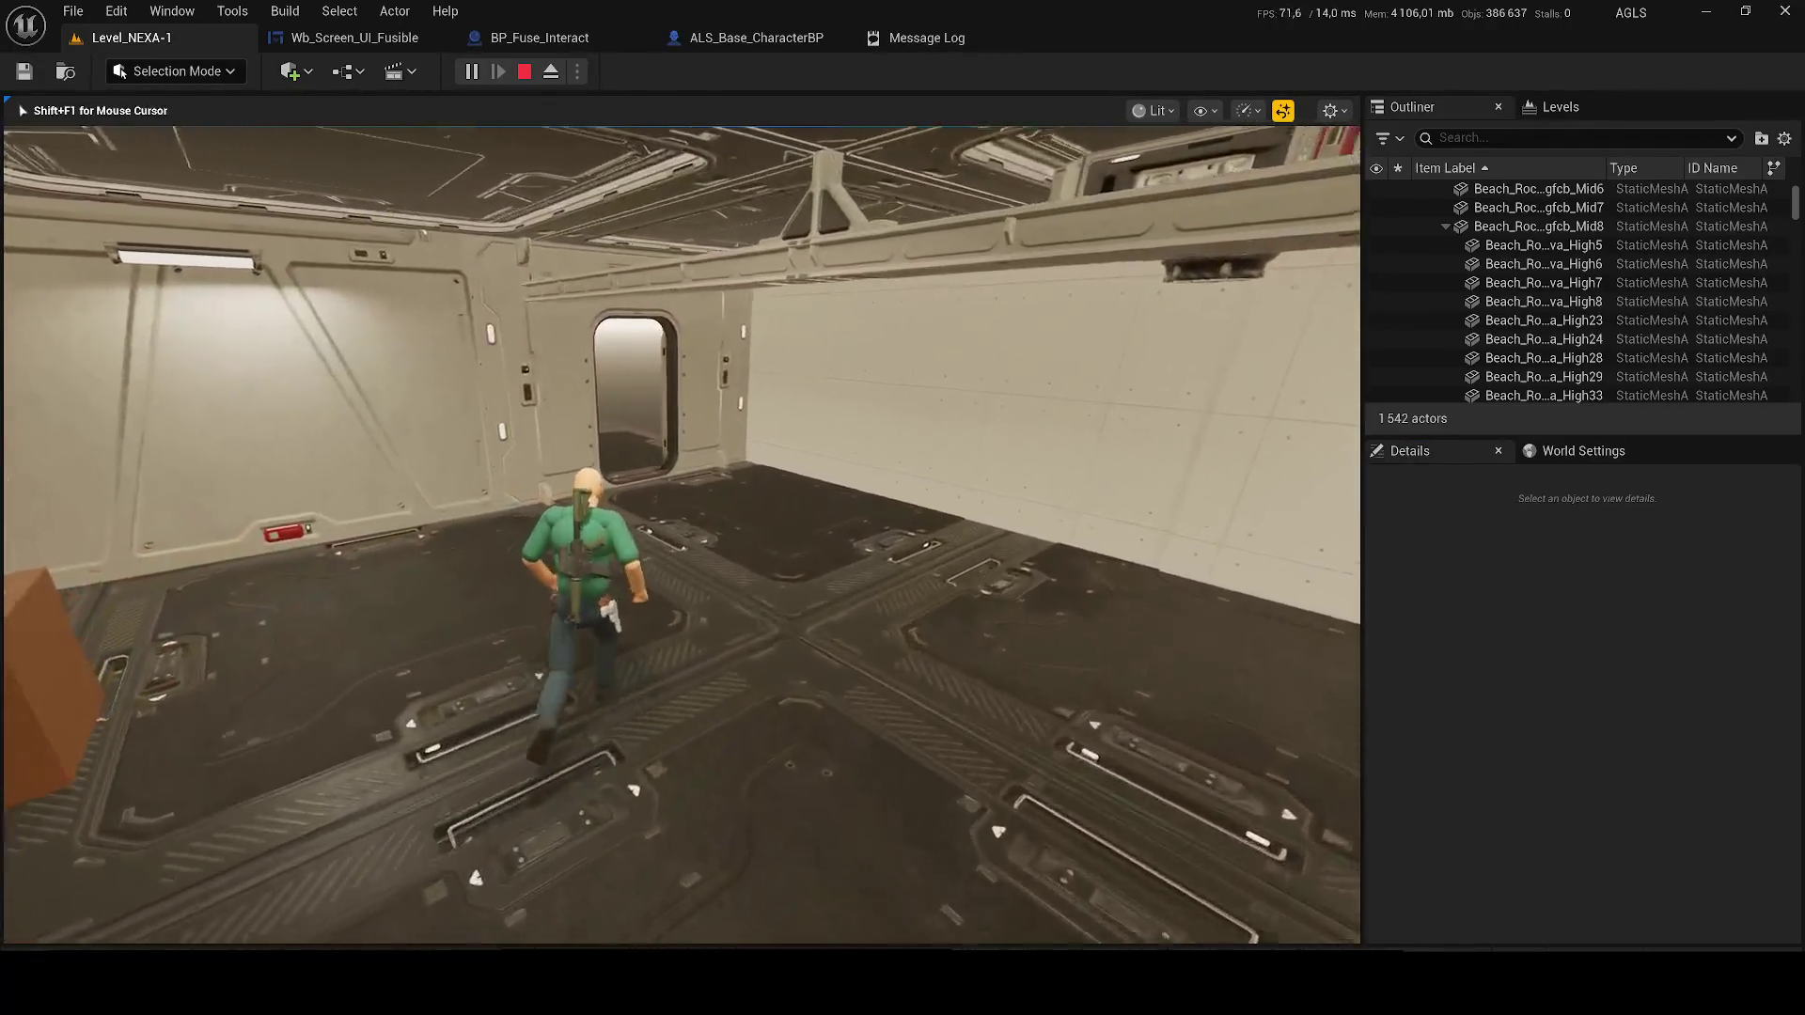
pyautogui.press('Escape')
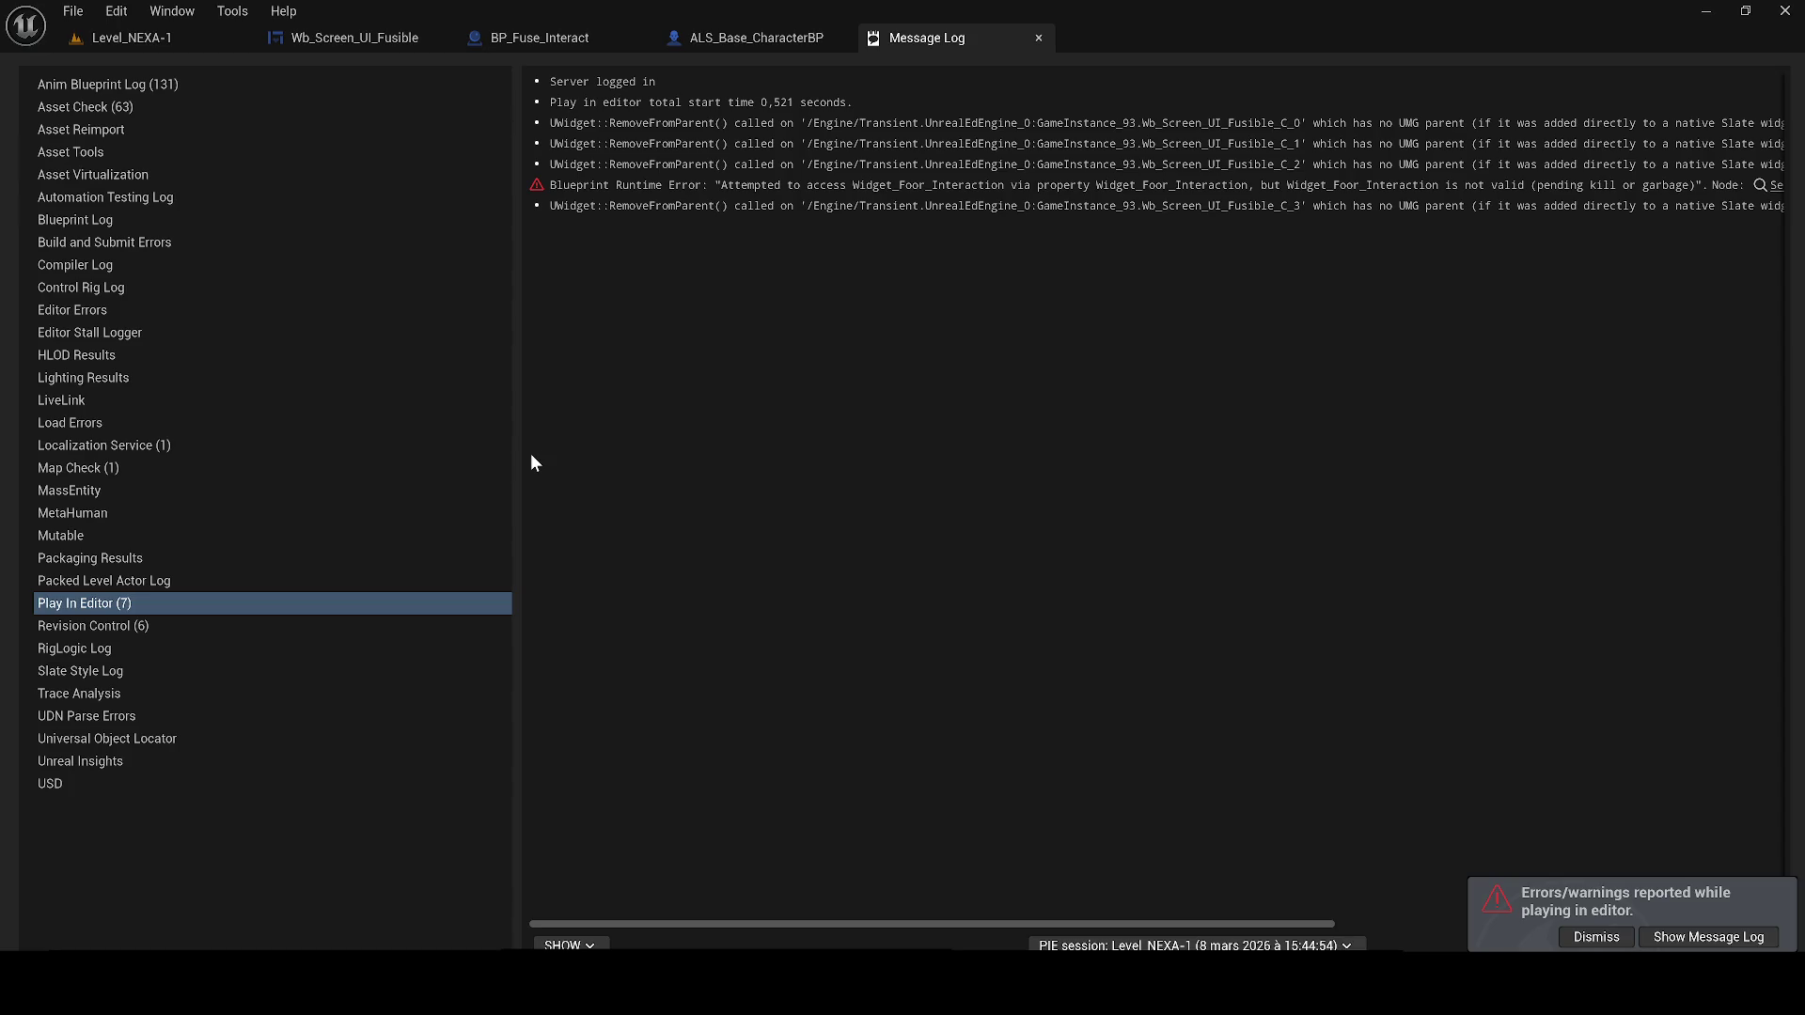
# Return to the Wb_Screen_UI_Fusible event graph, frame it with Home, and bring up the Epic Games Launcher library
pyautogui.click(414, 35)
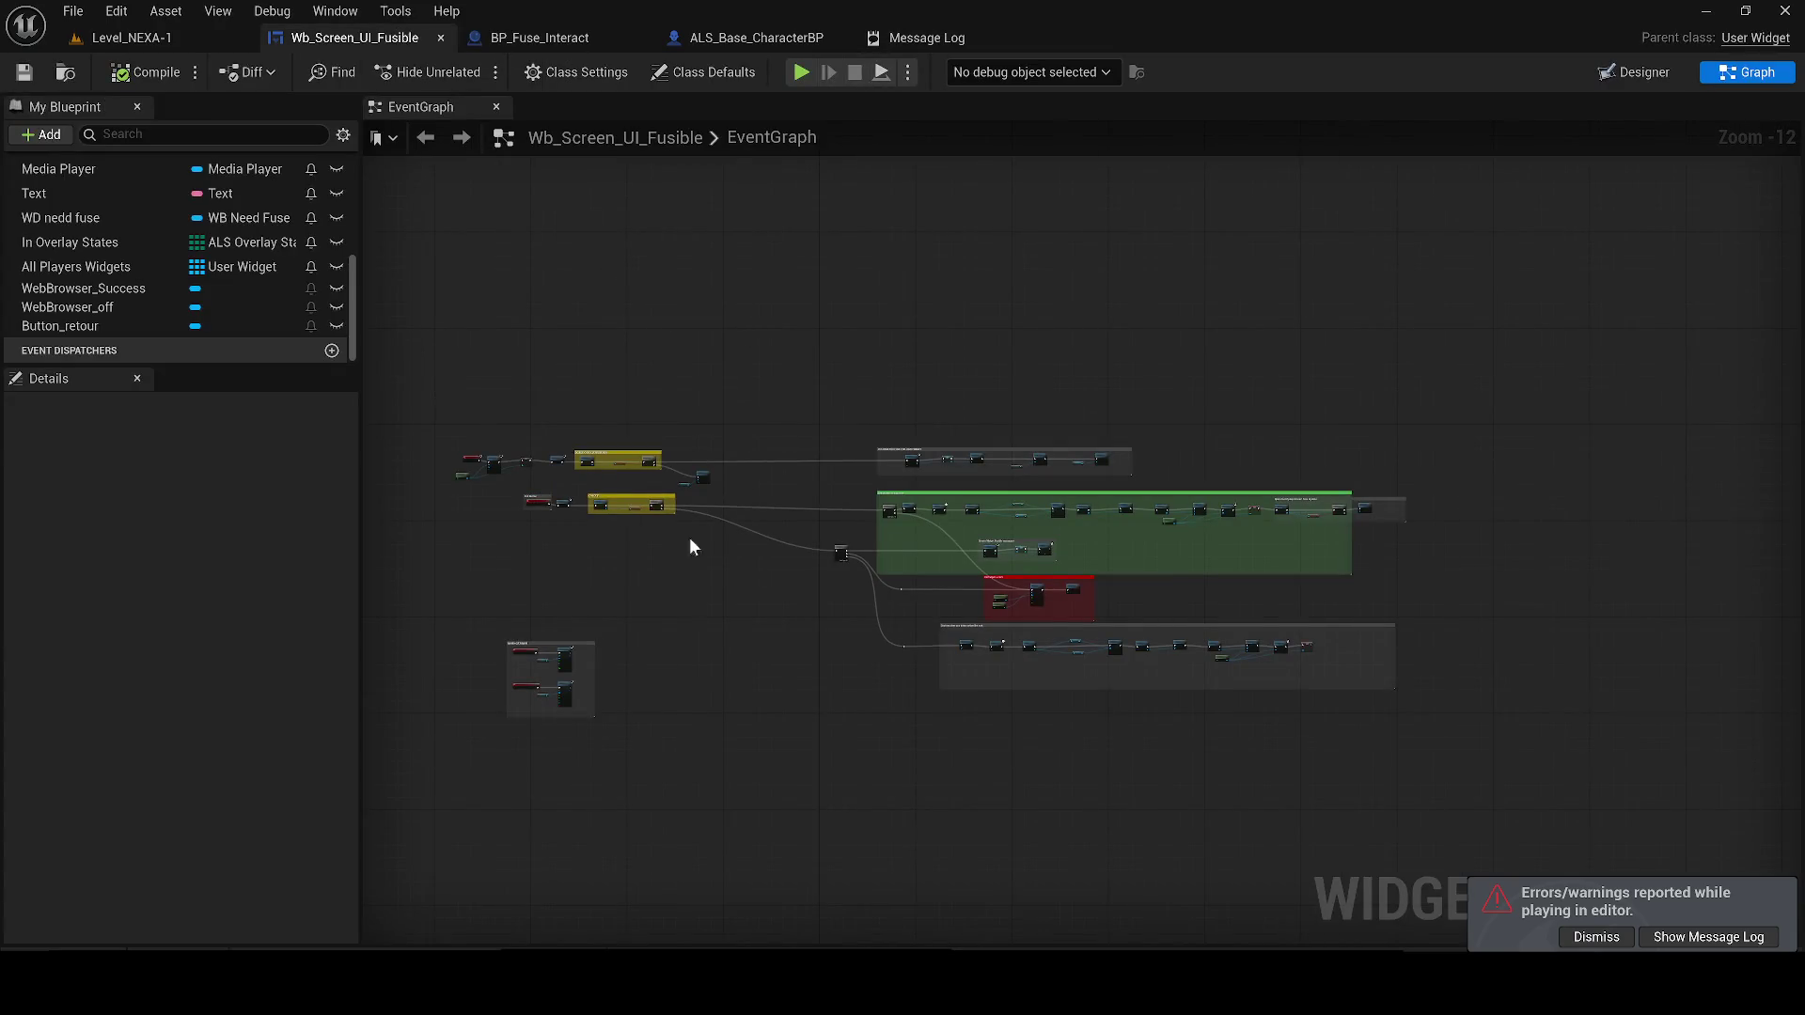
pyautogui.moveTo(446, 291); pyautogui.dragTo(1523, 860)
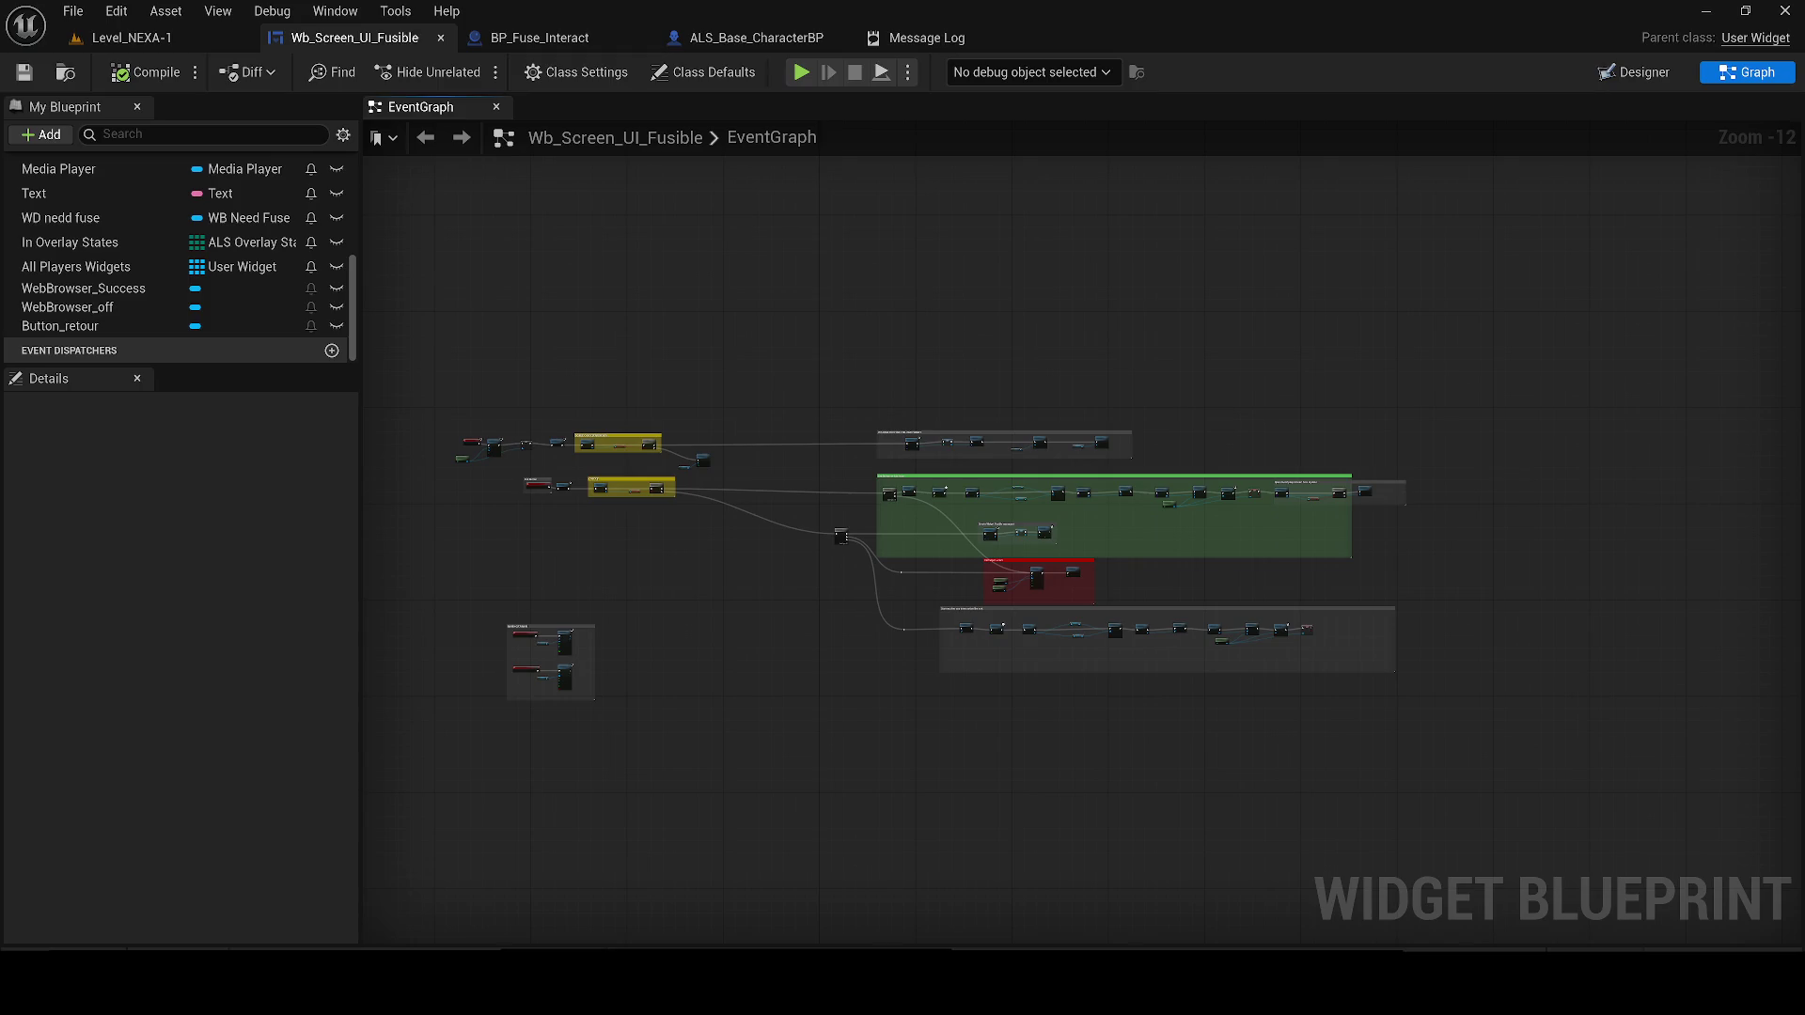
pyautogui.scroll(1, 402, 502)
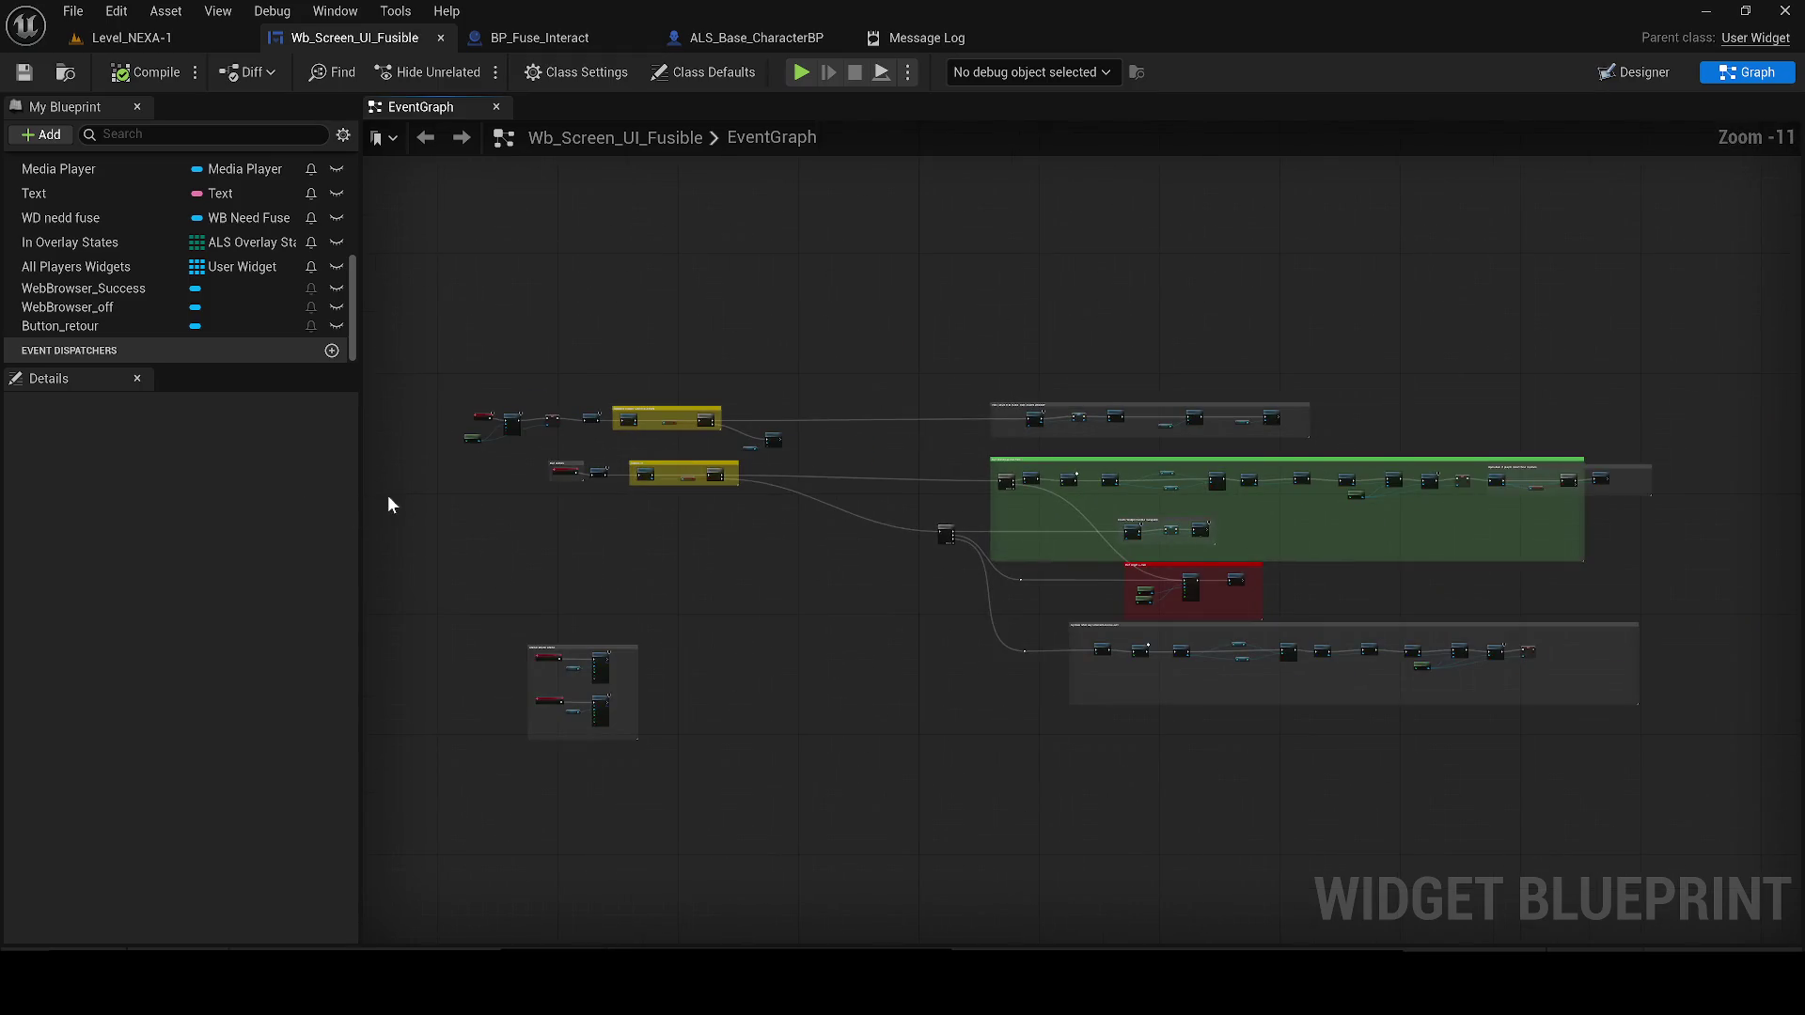
pyautogui.moveTo(391, 503); pyautogui.dragTo(0, 443)
pyautogui.press('Home')
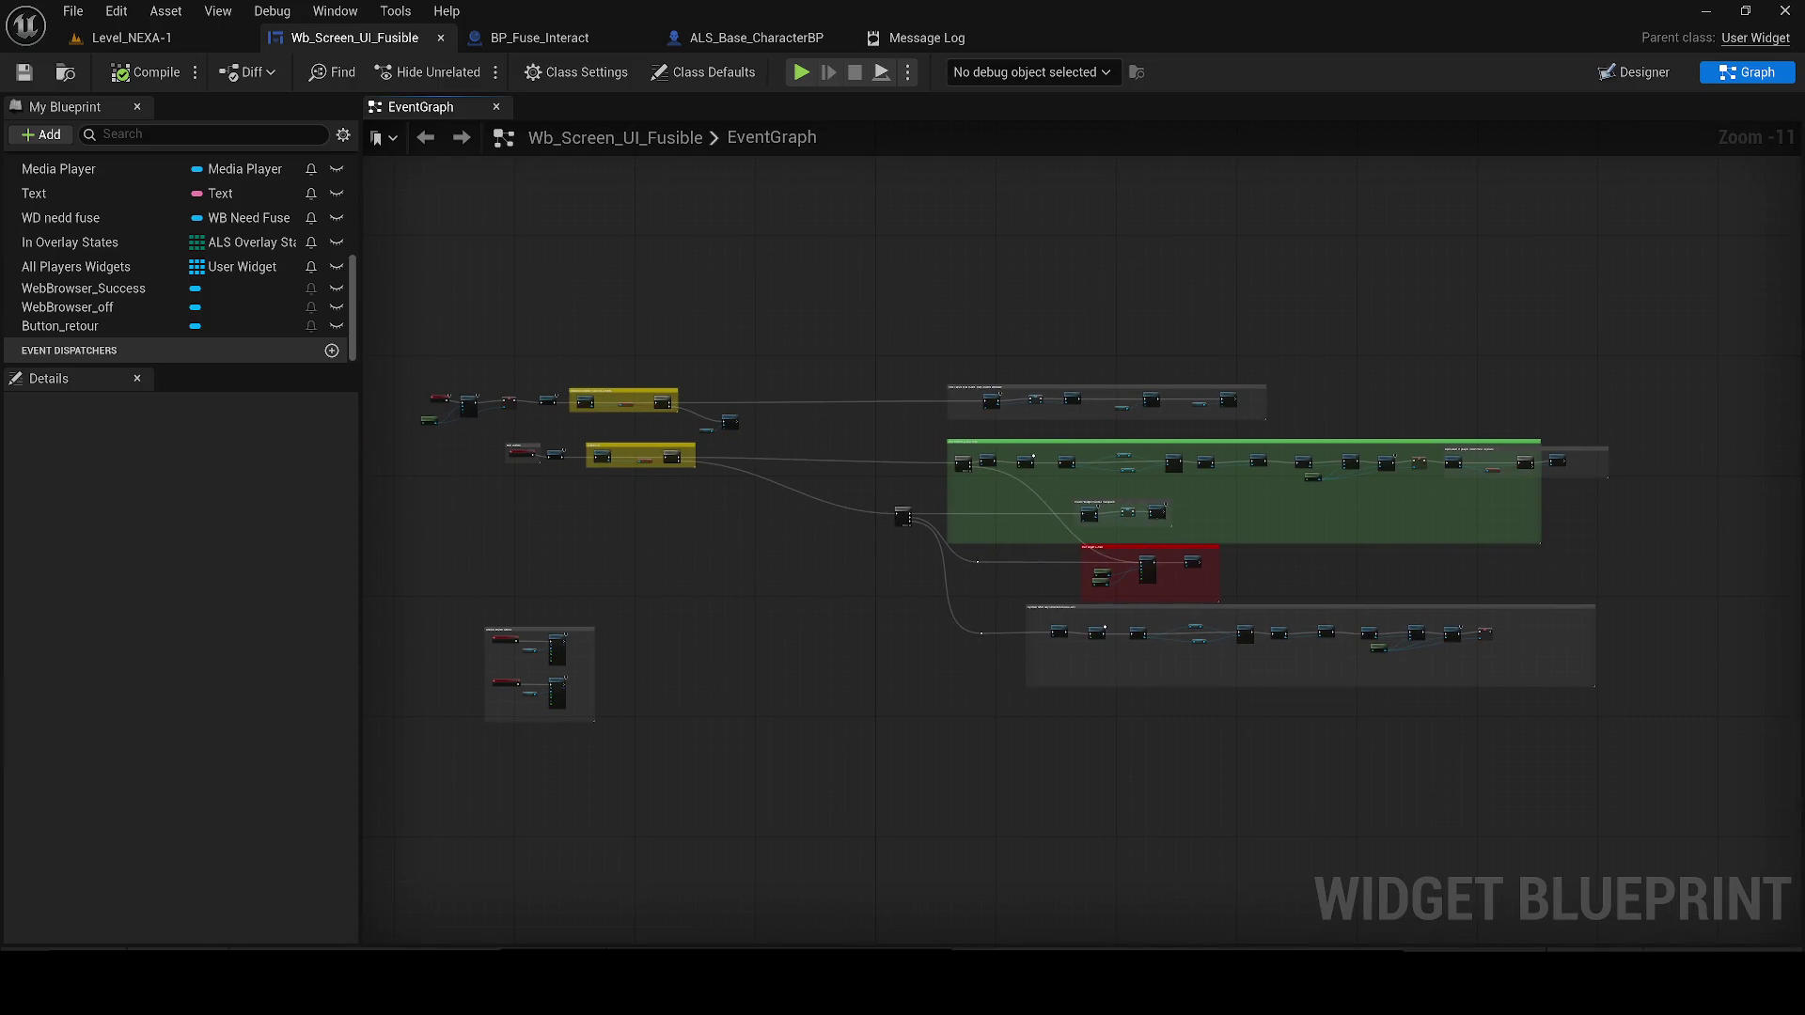
pyautogui.click(612, 943)
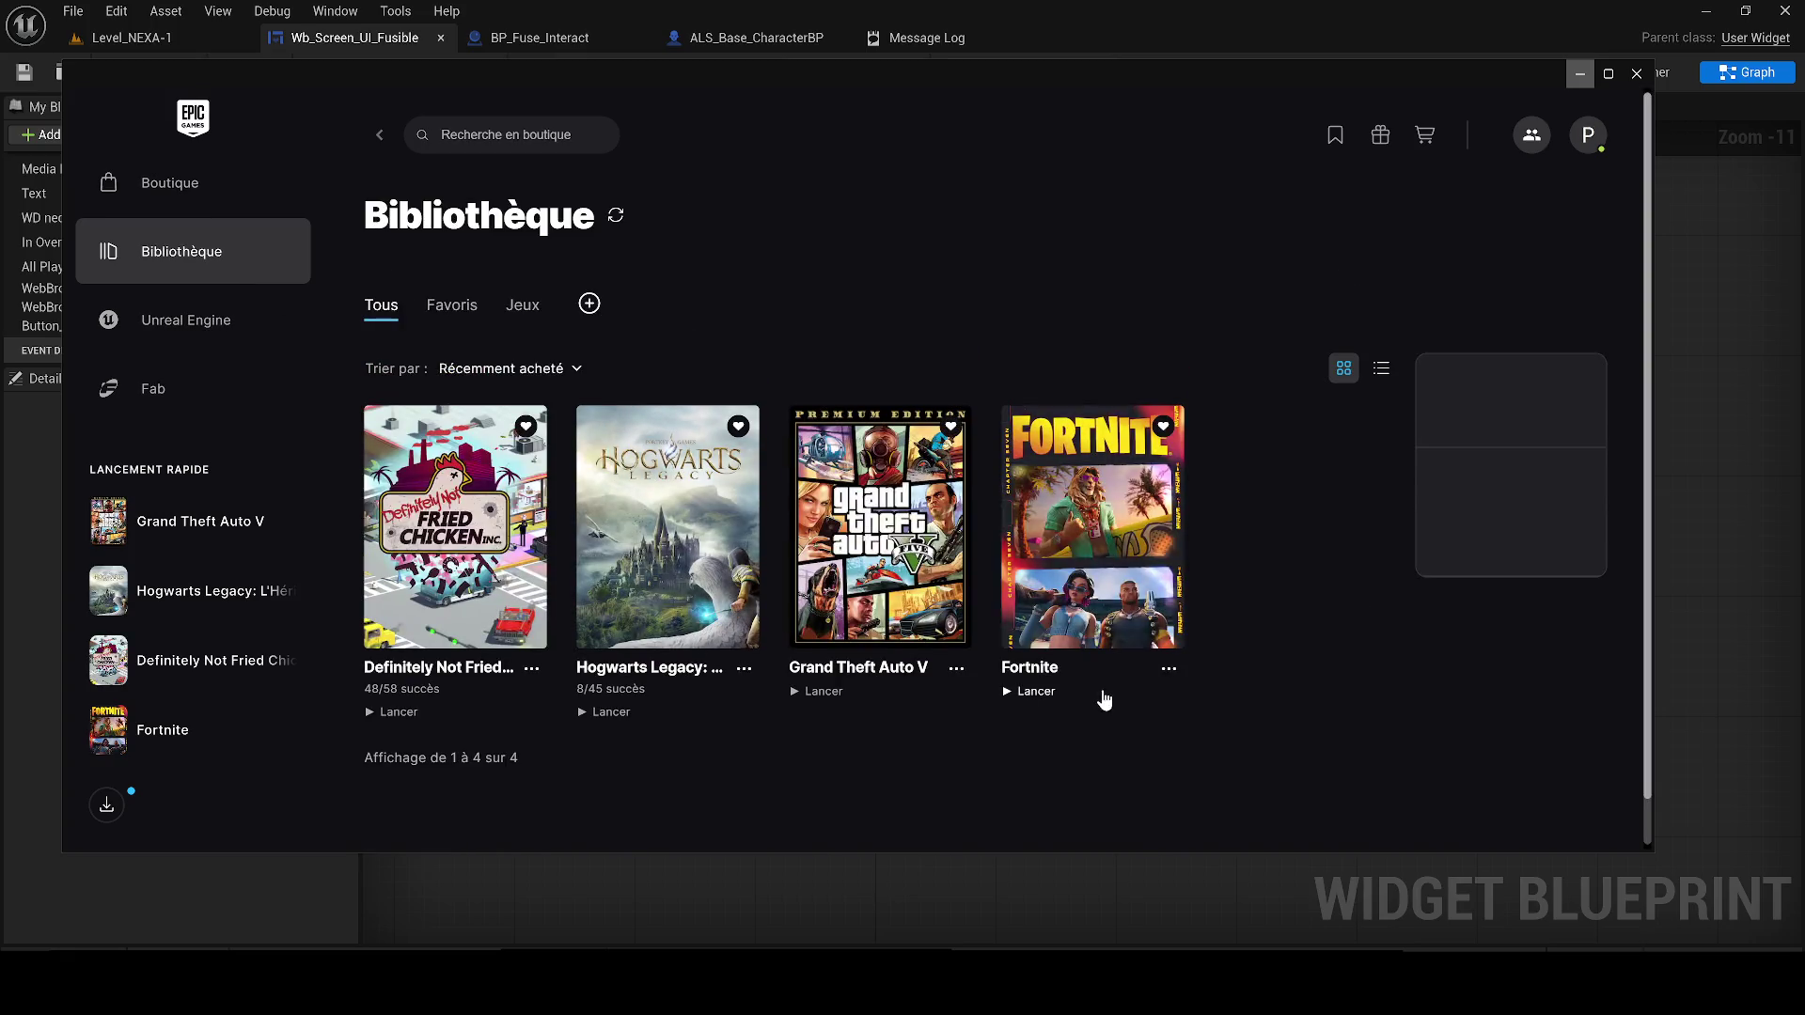
# Uninstall Fortnite from the Epic Games Launcher library via Désinstaller
pyautogui.click(1170, 669)
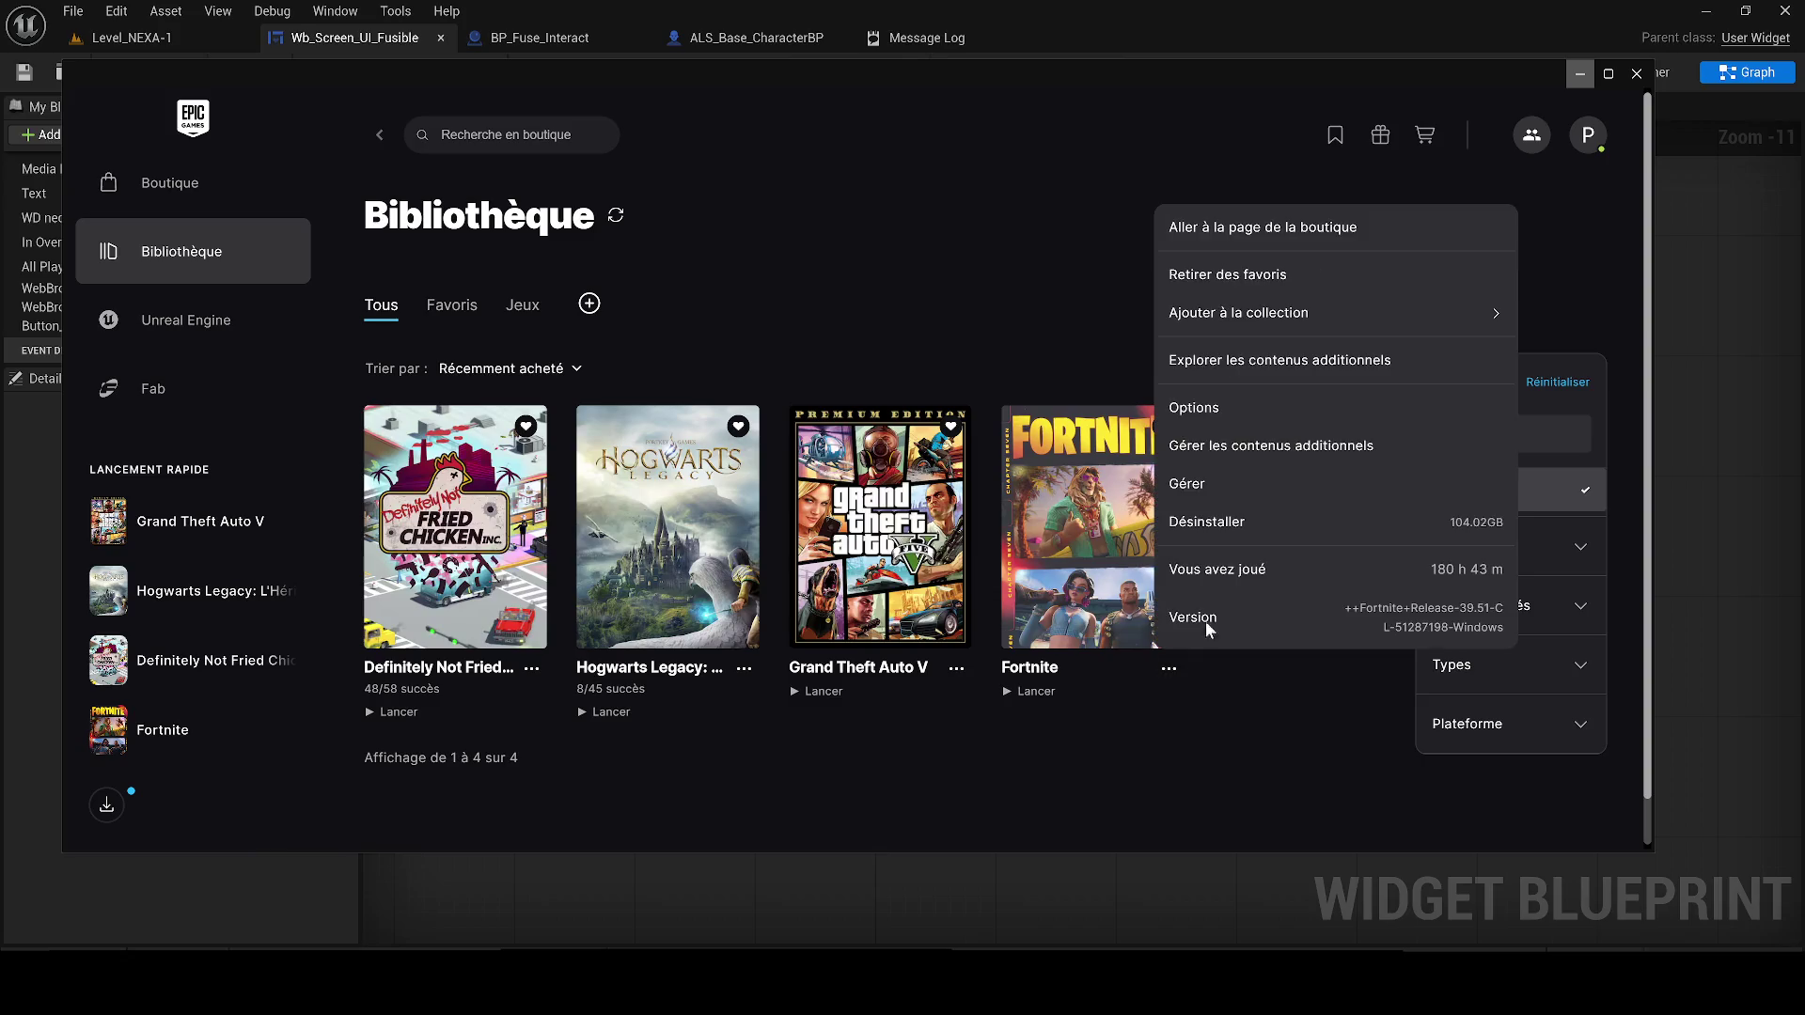
pyautogui.click(1204, 525)
pyautogui.click(1073, 429)
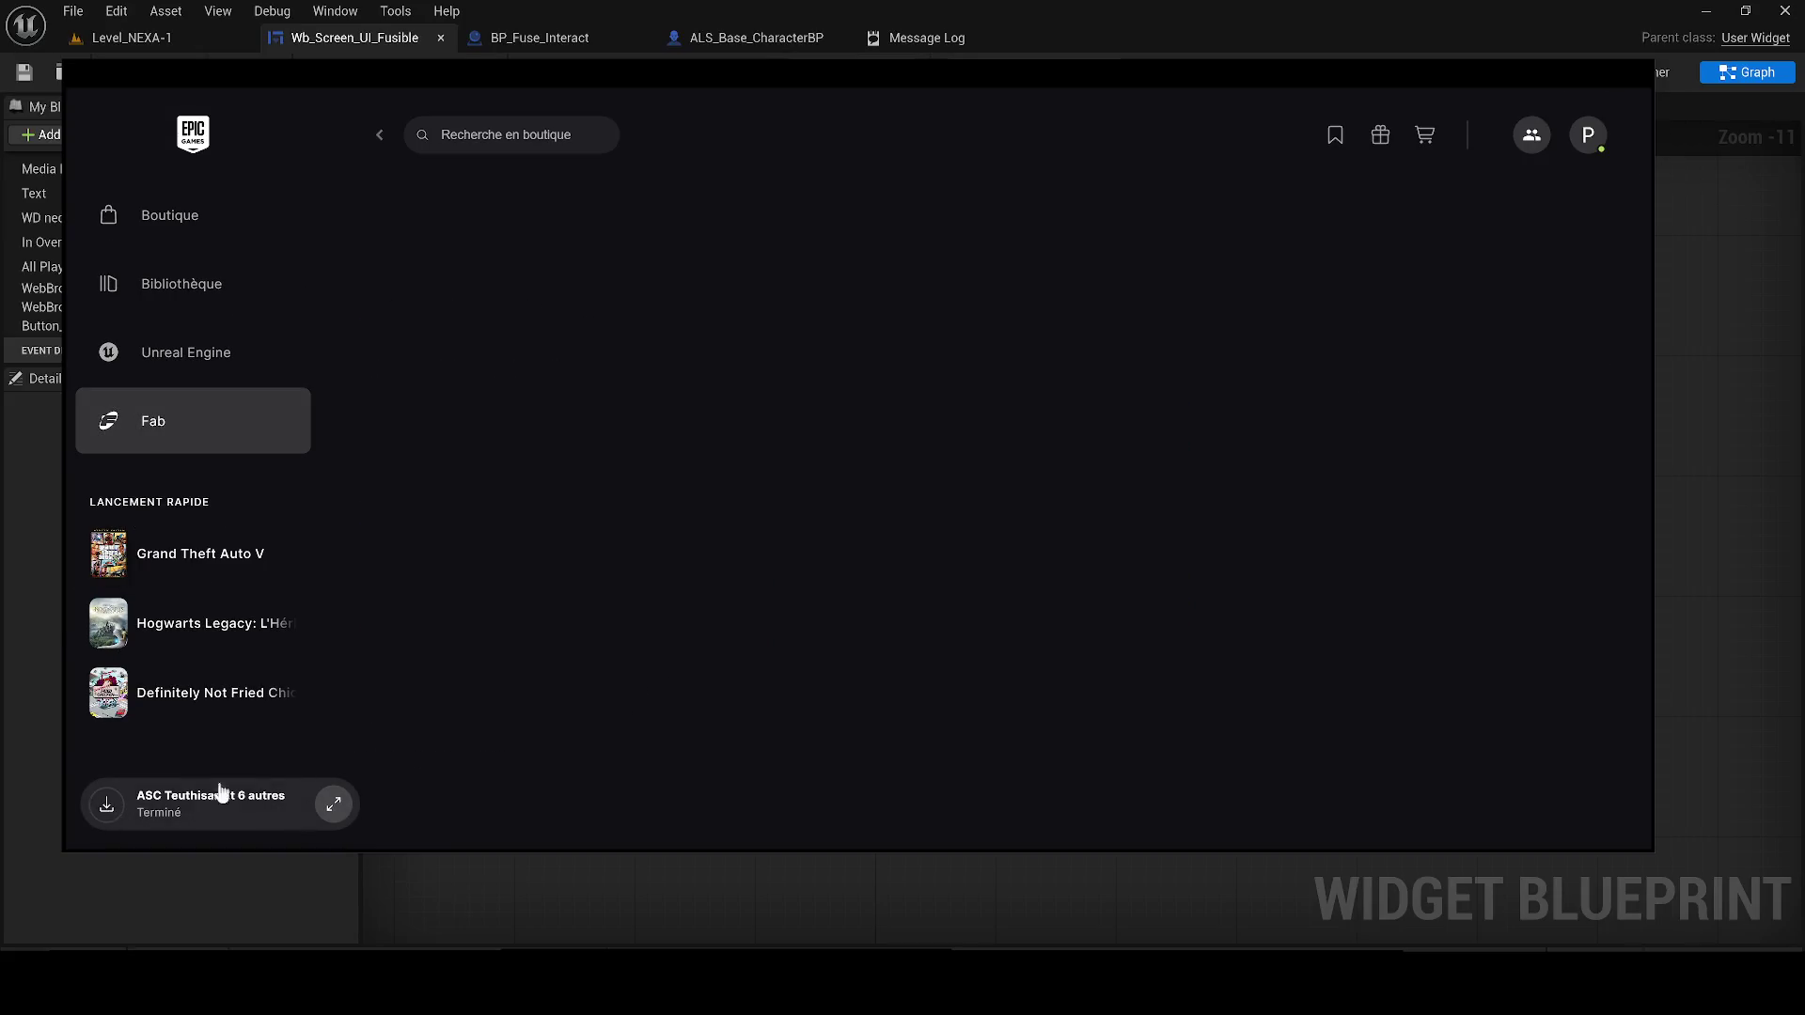
# Close the recent-downloads window and then close the Epic Games Launcher
pyautogui.click(171, 802)
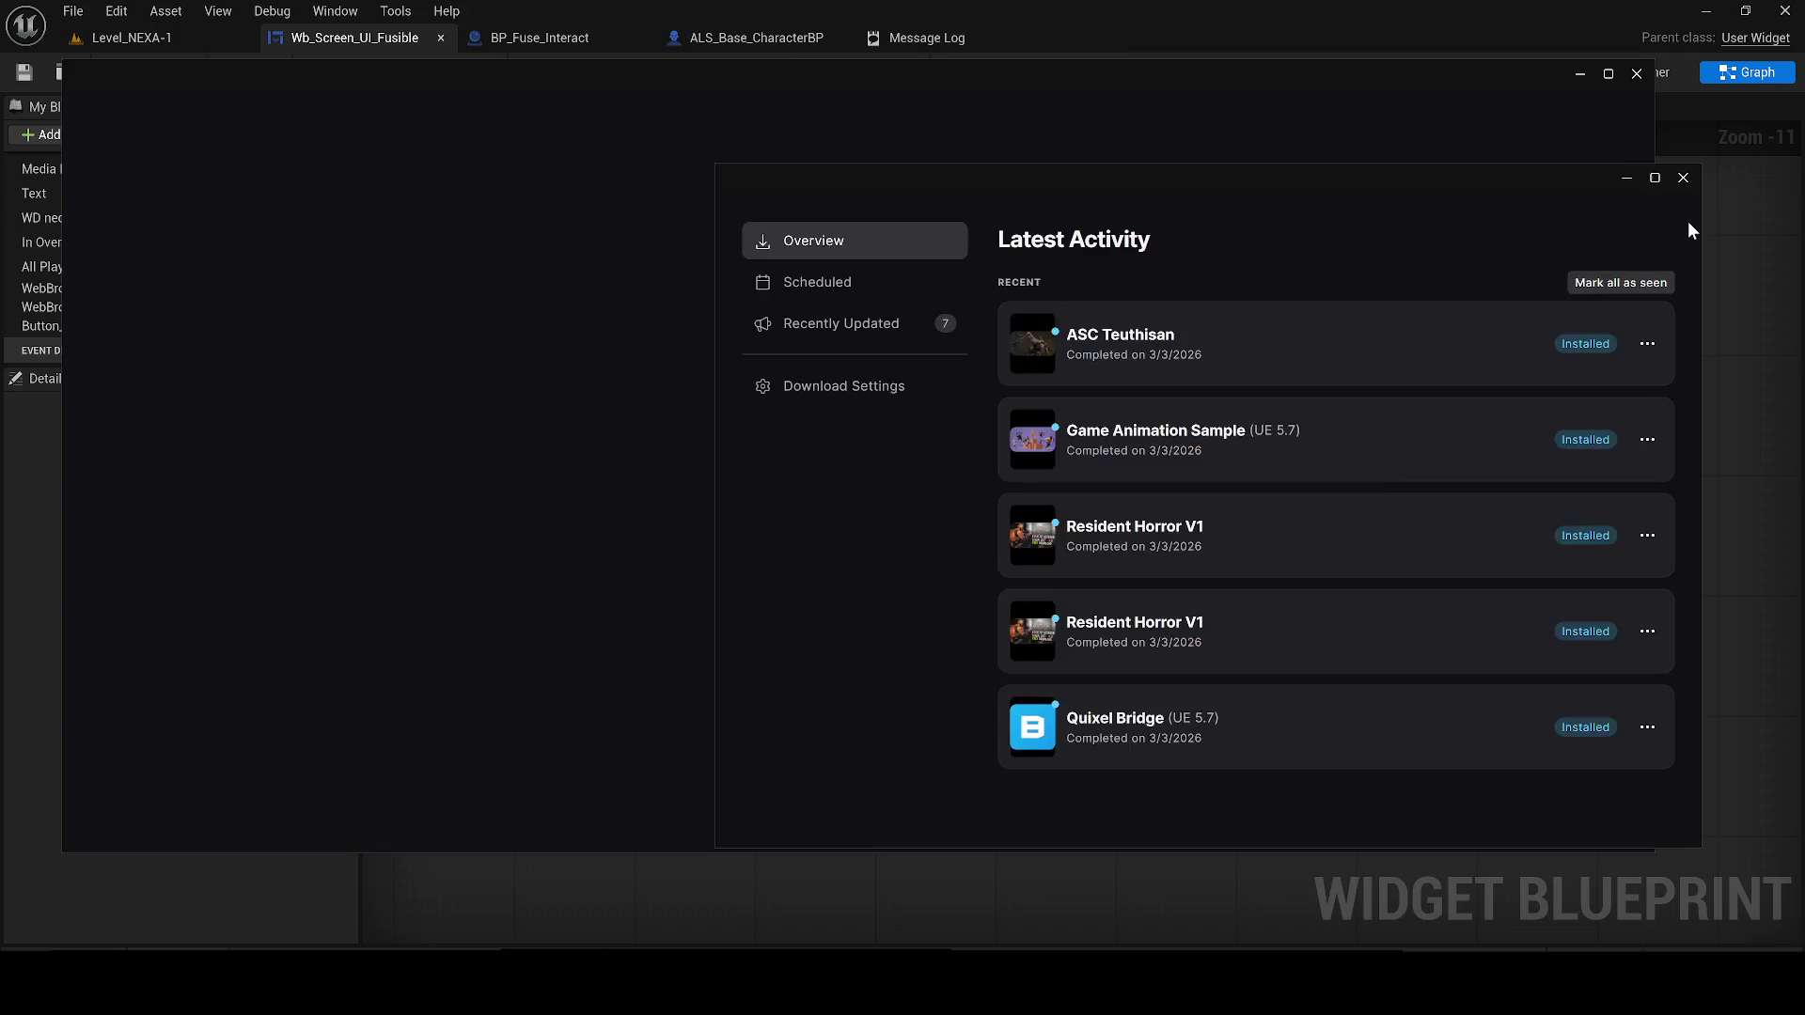
pyautogui.moveTo(1359, 176); pyautogui.dragTo(928, 137)
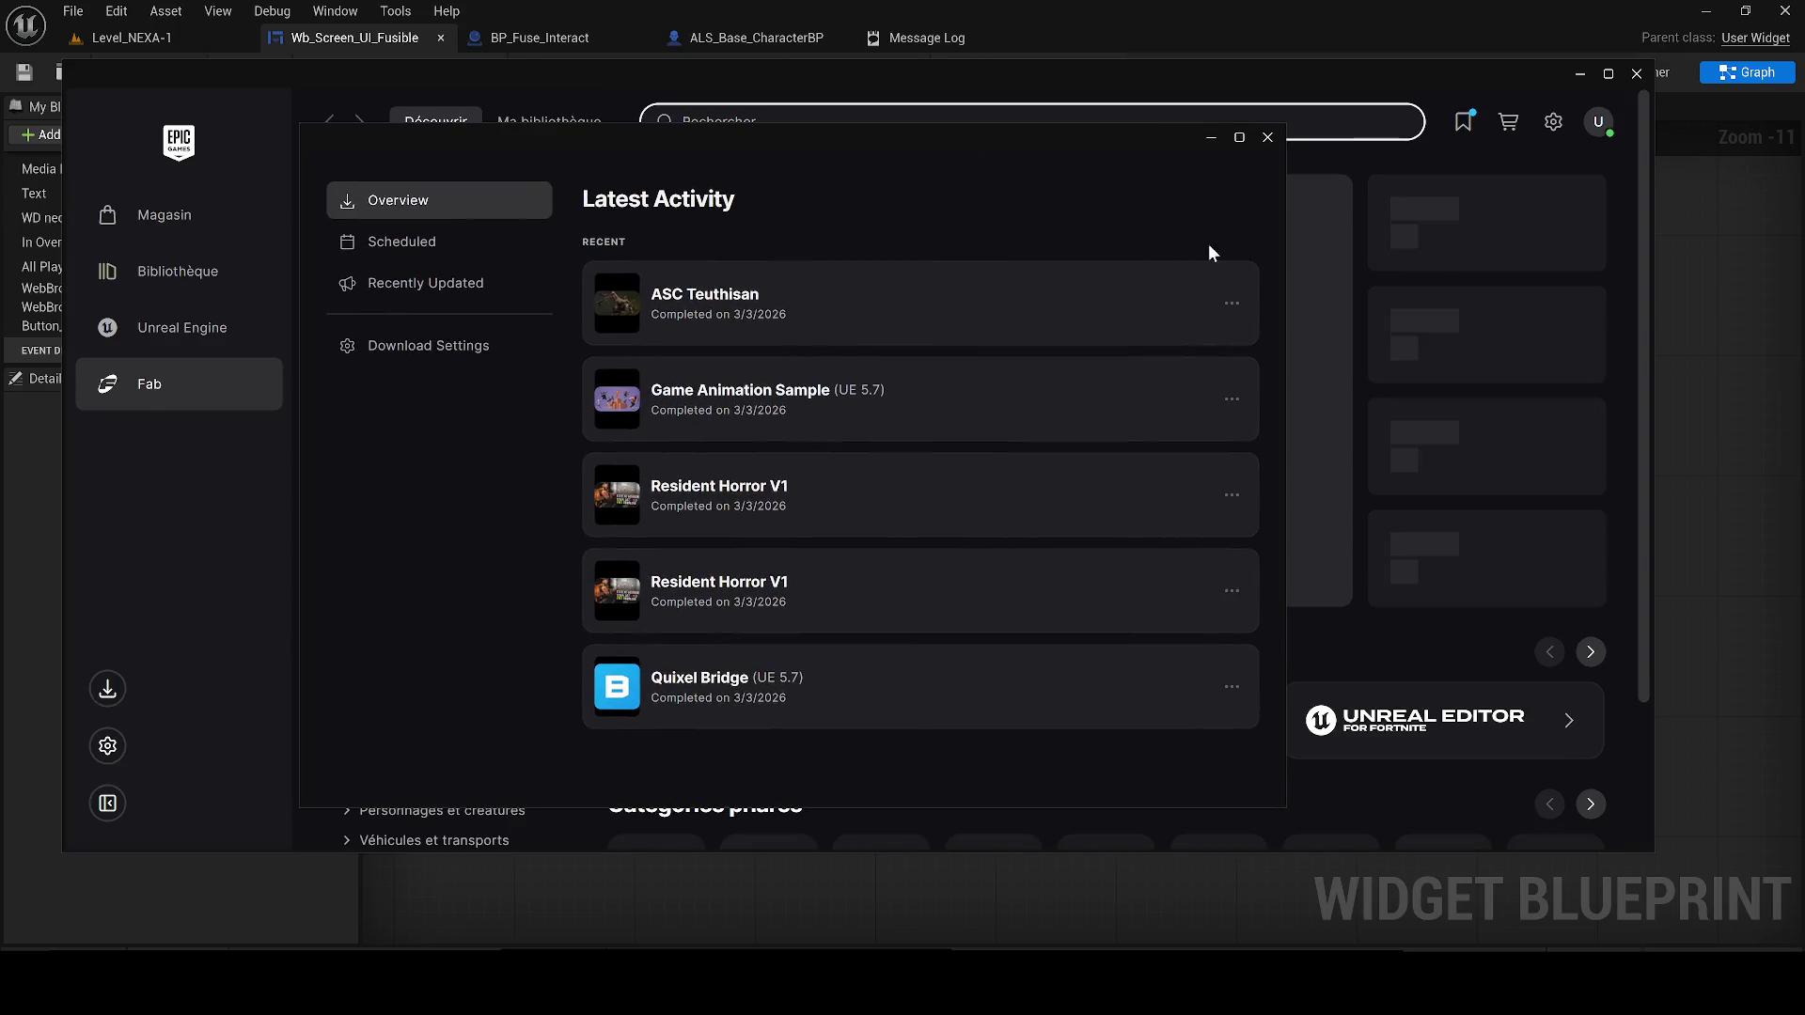
pyautogui.click(1268, 138)
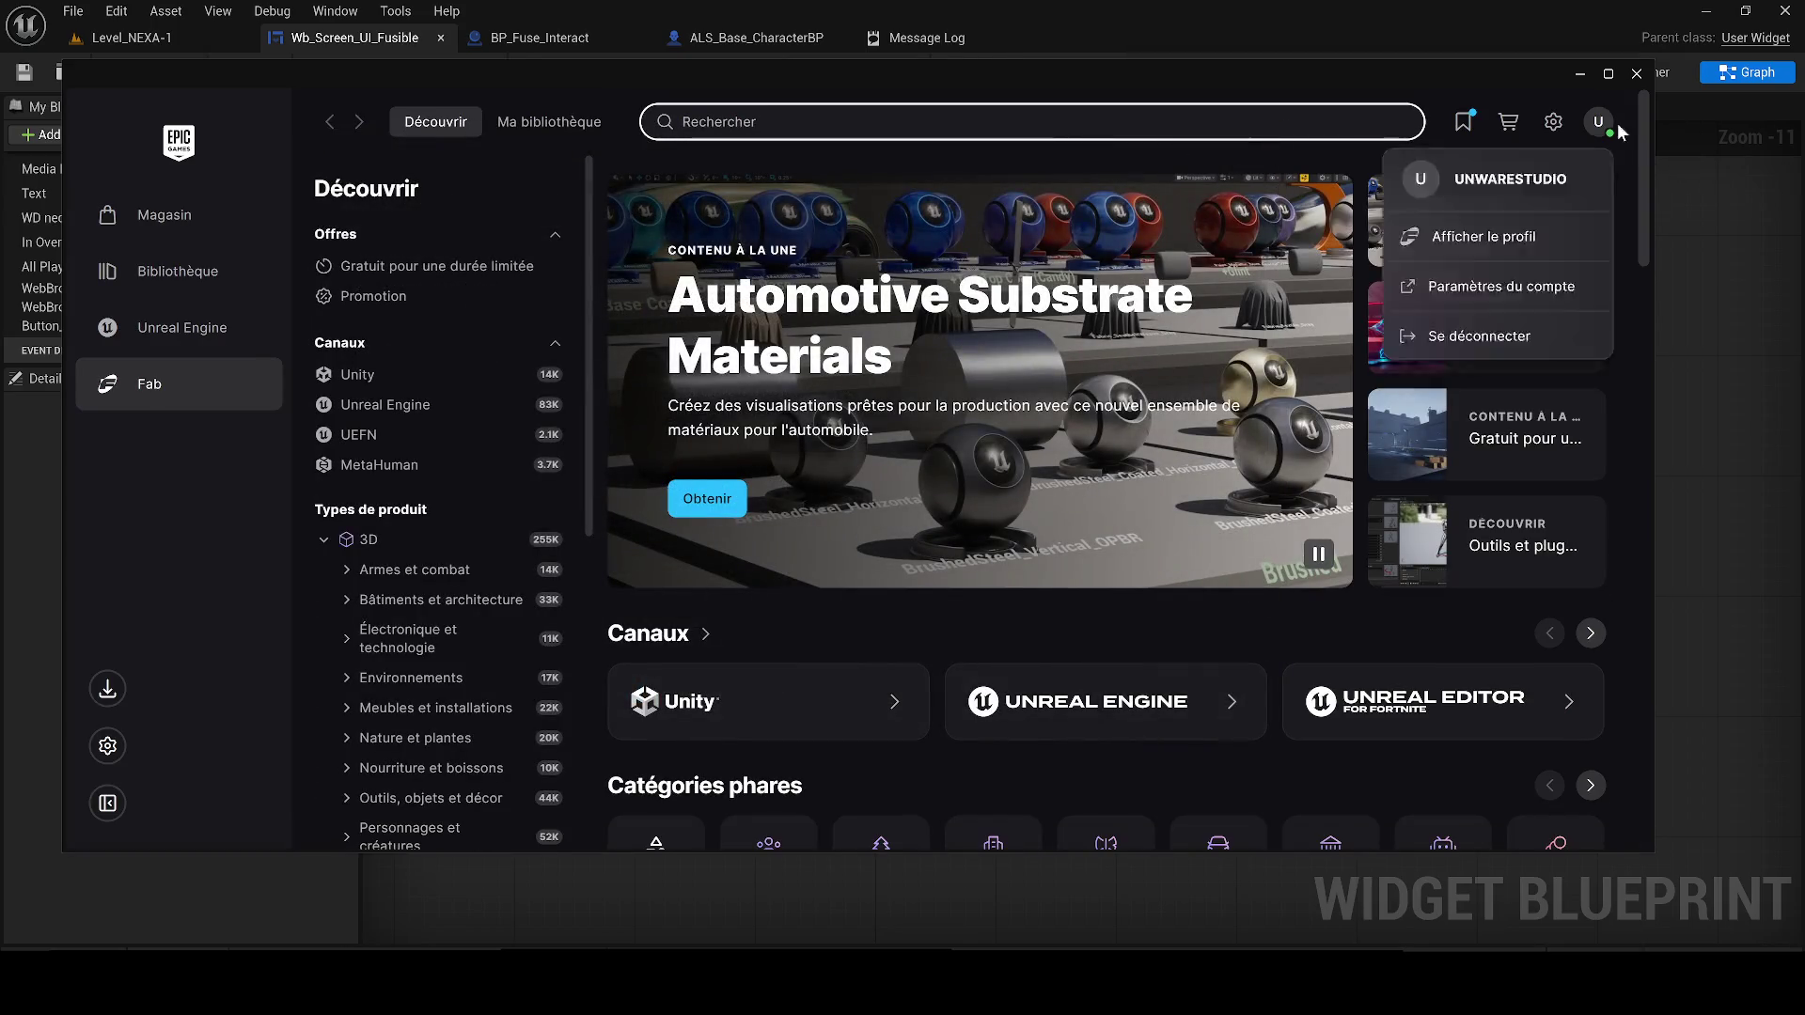
pyautogui.click(169, 327)
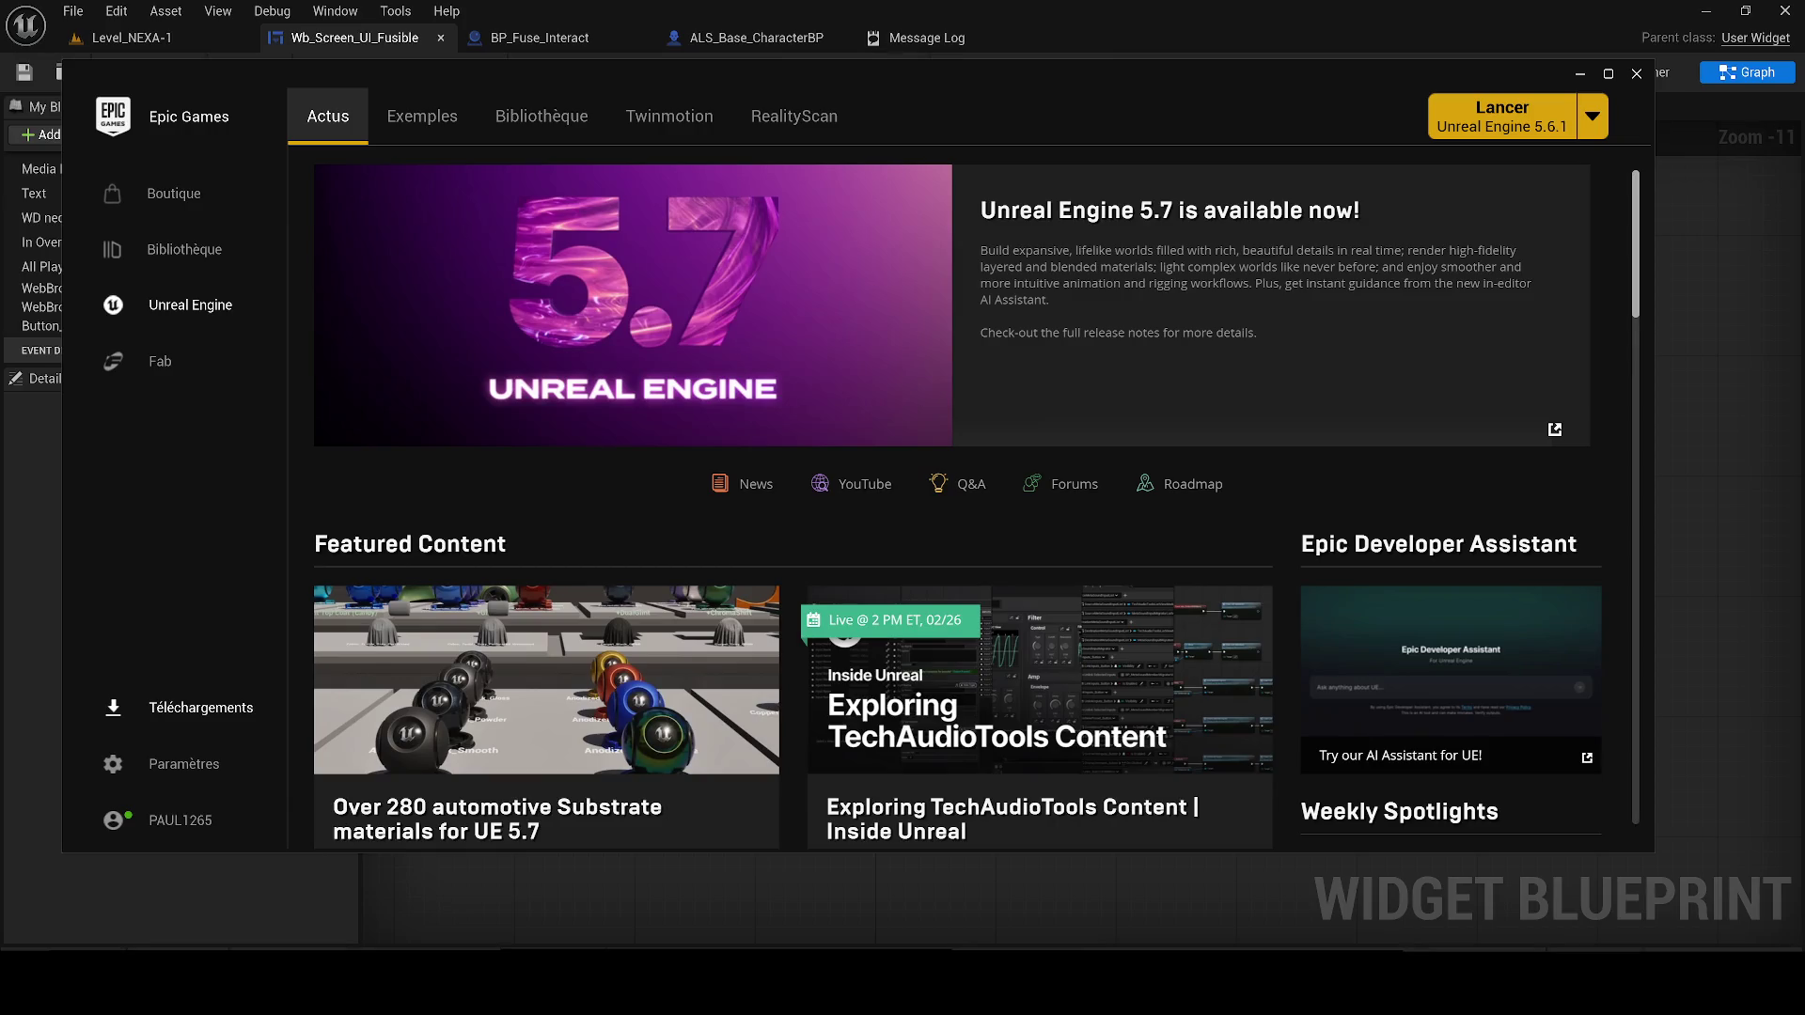
pyautogui.click(1636, 73)
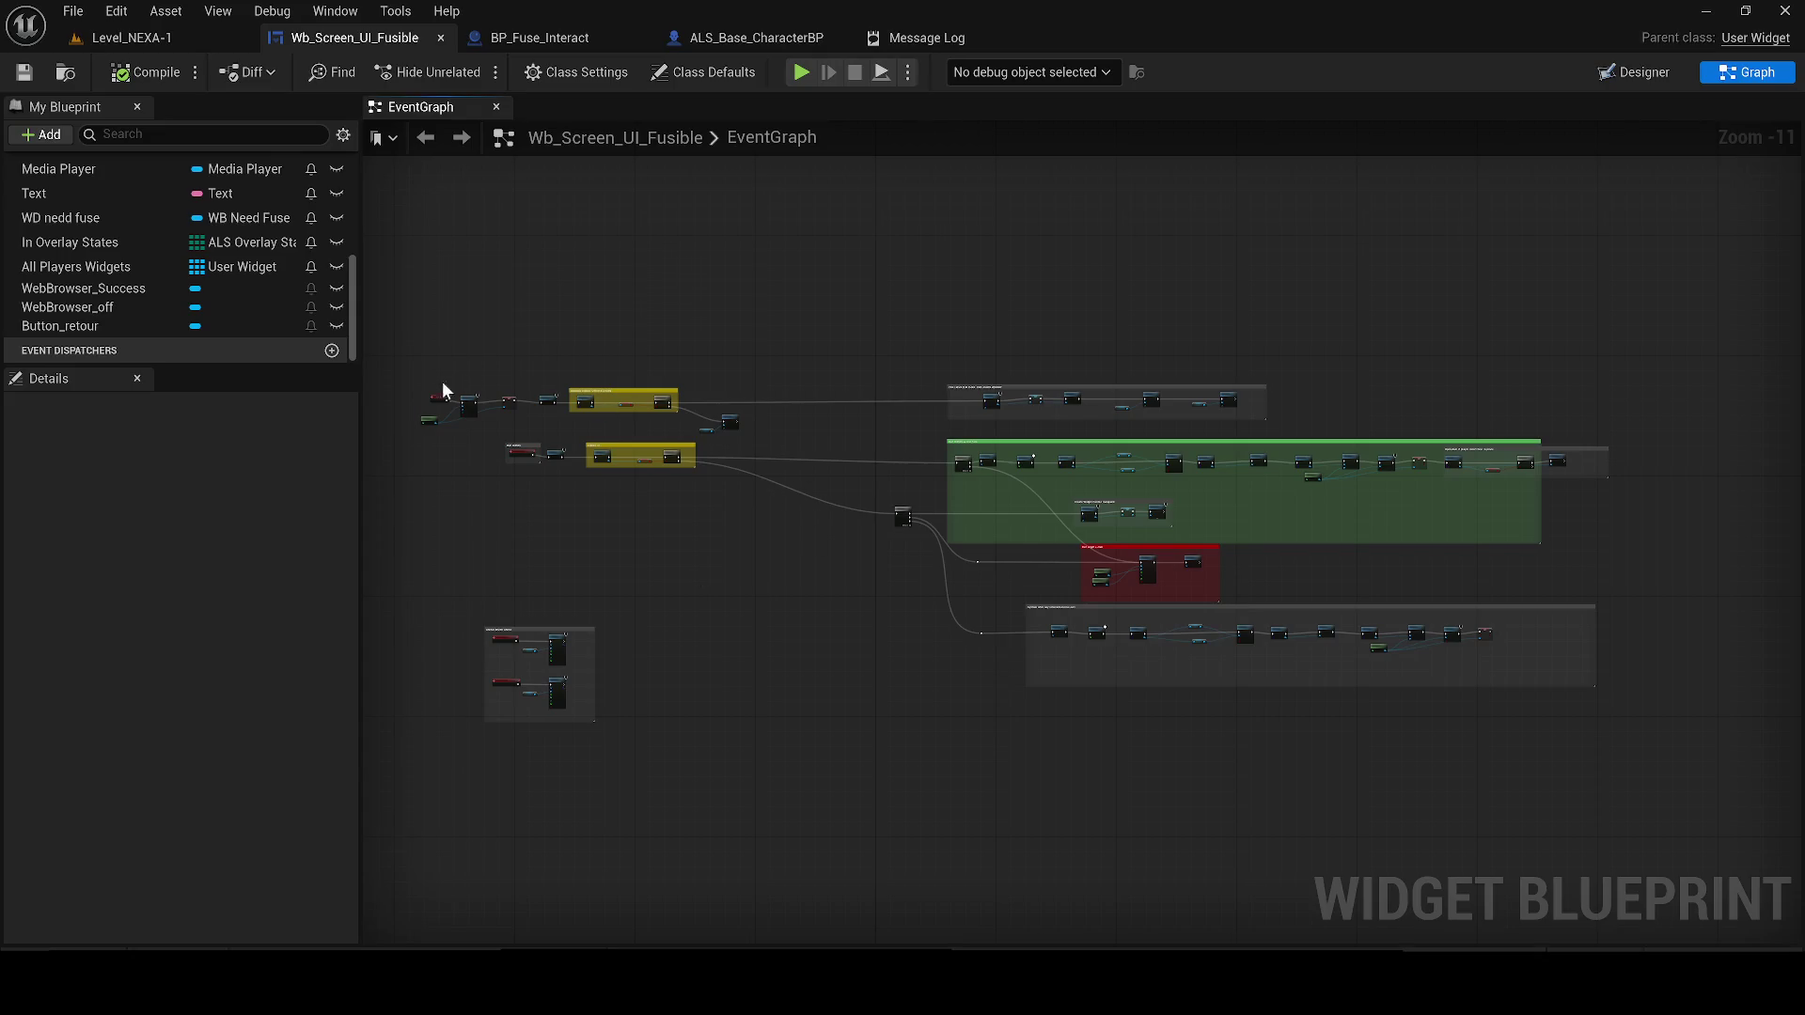
# Add a Get All Widgets Of Class node with its class set to Base_Info_UI
pyautogui.scroll(7, 441, 386)
pyautogui.moveTo(888, 376)
pyautogui.mouseDown()
pyautogui.moveTo(827, 556)
pyautogui.moveTo(793, 499)
pyautogui.moveTo(858, 425)
pyautogui.mouseUp()
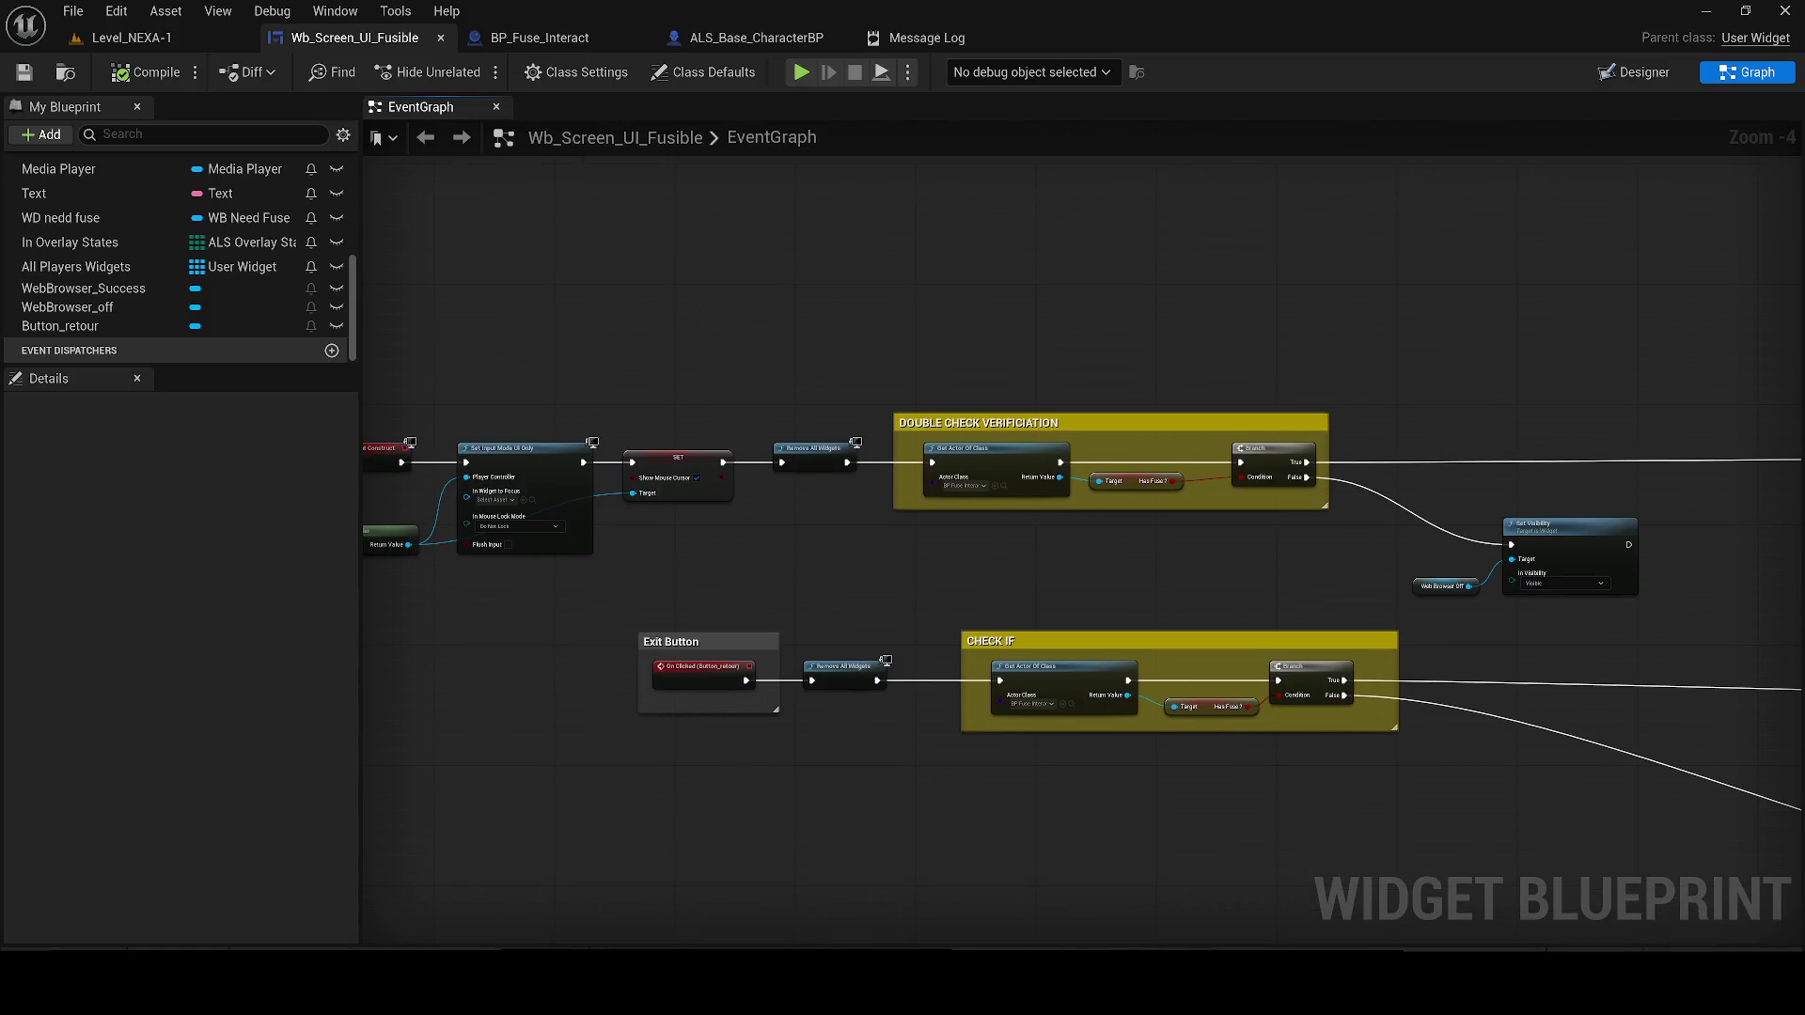
pyautogui.scroll(2, 592, 488)
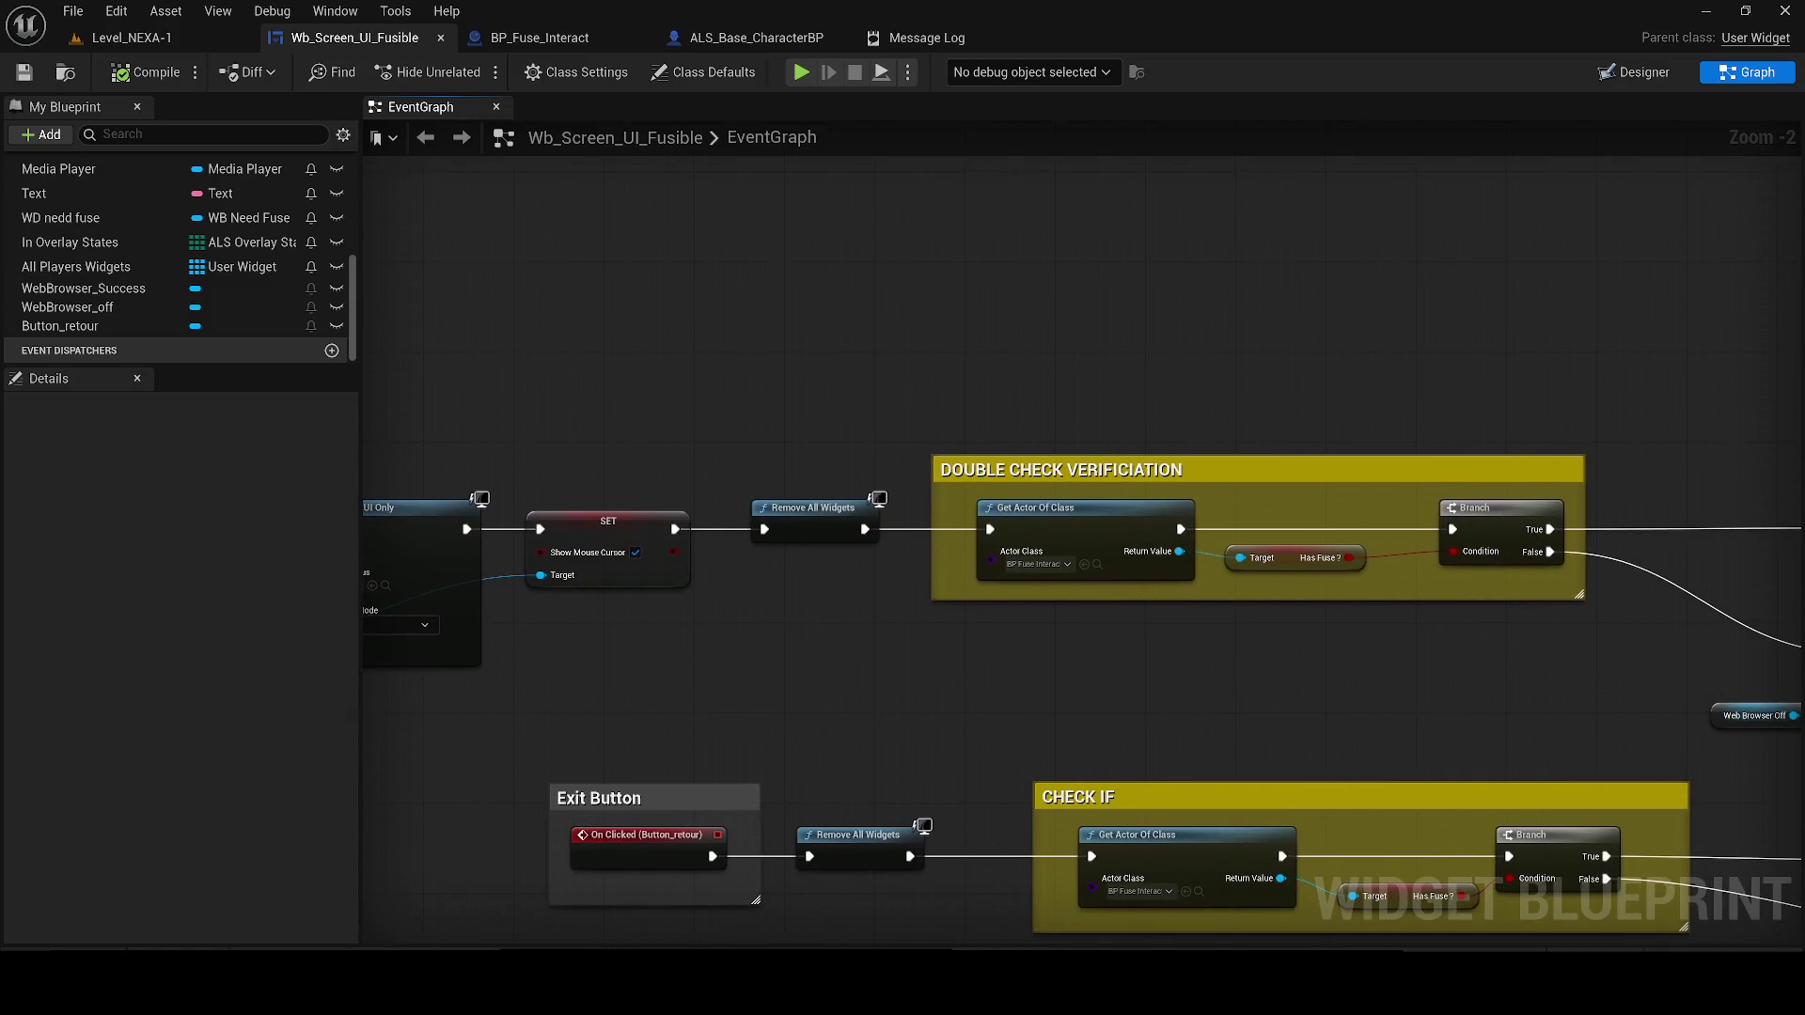
pyautogui.rightClick(654, 370)
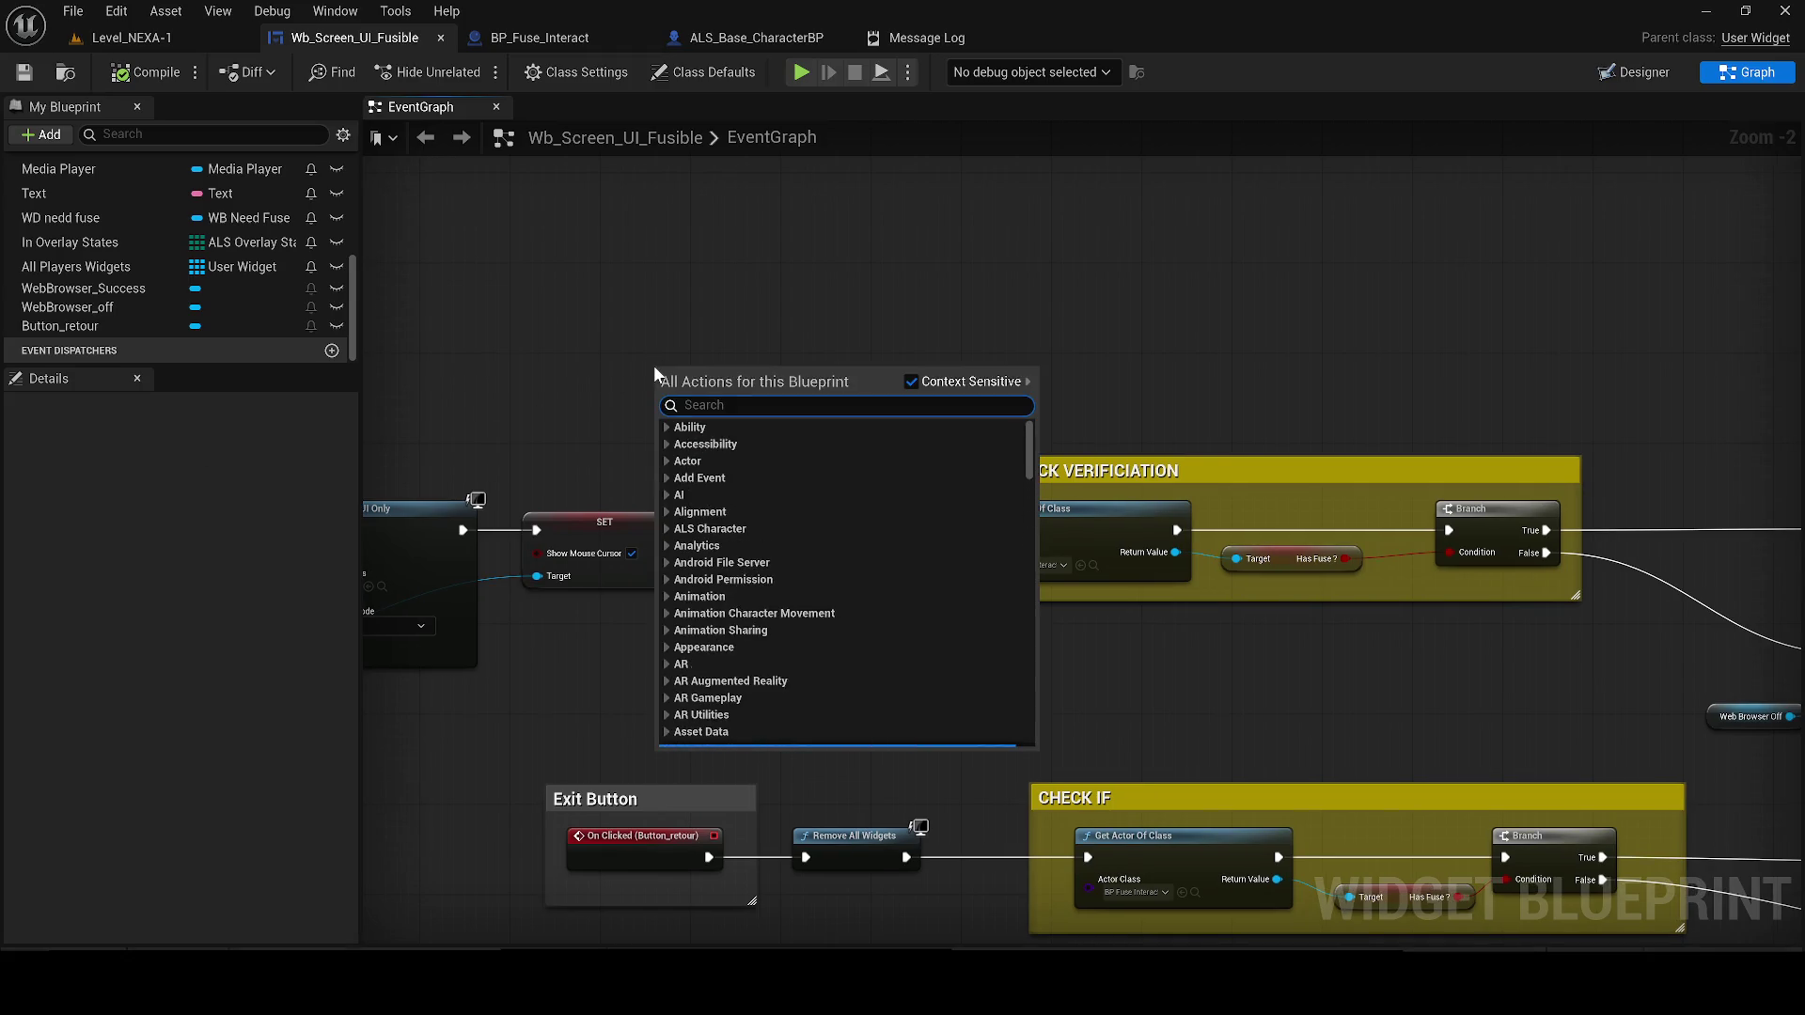
pyautogui.write('gr')
pyautogui.press('BackSpace')
pyautogui.write('et al')
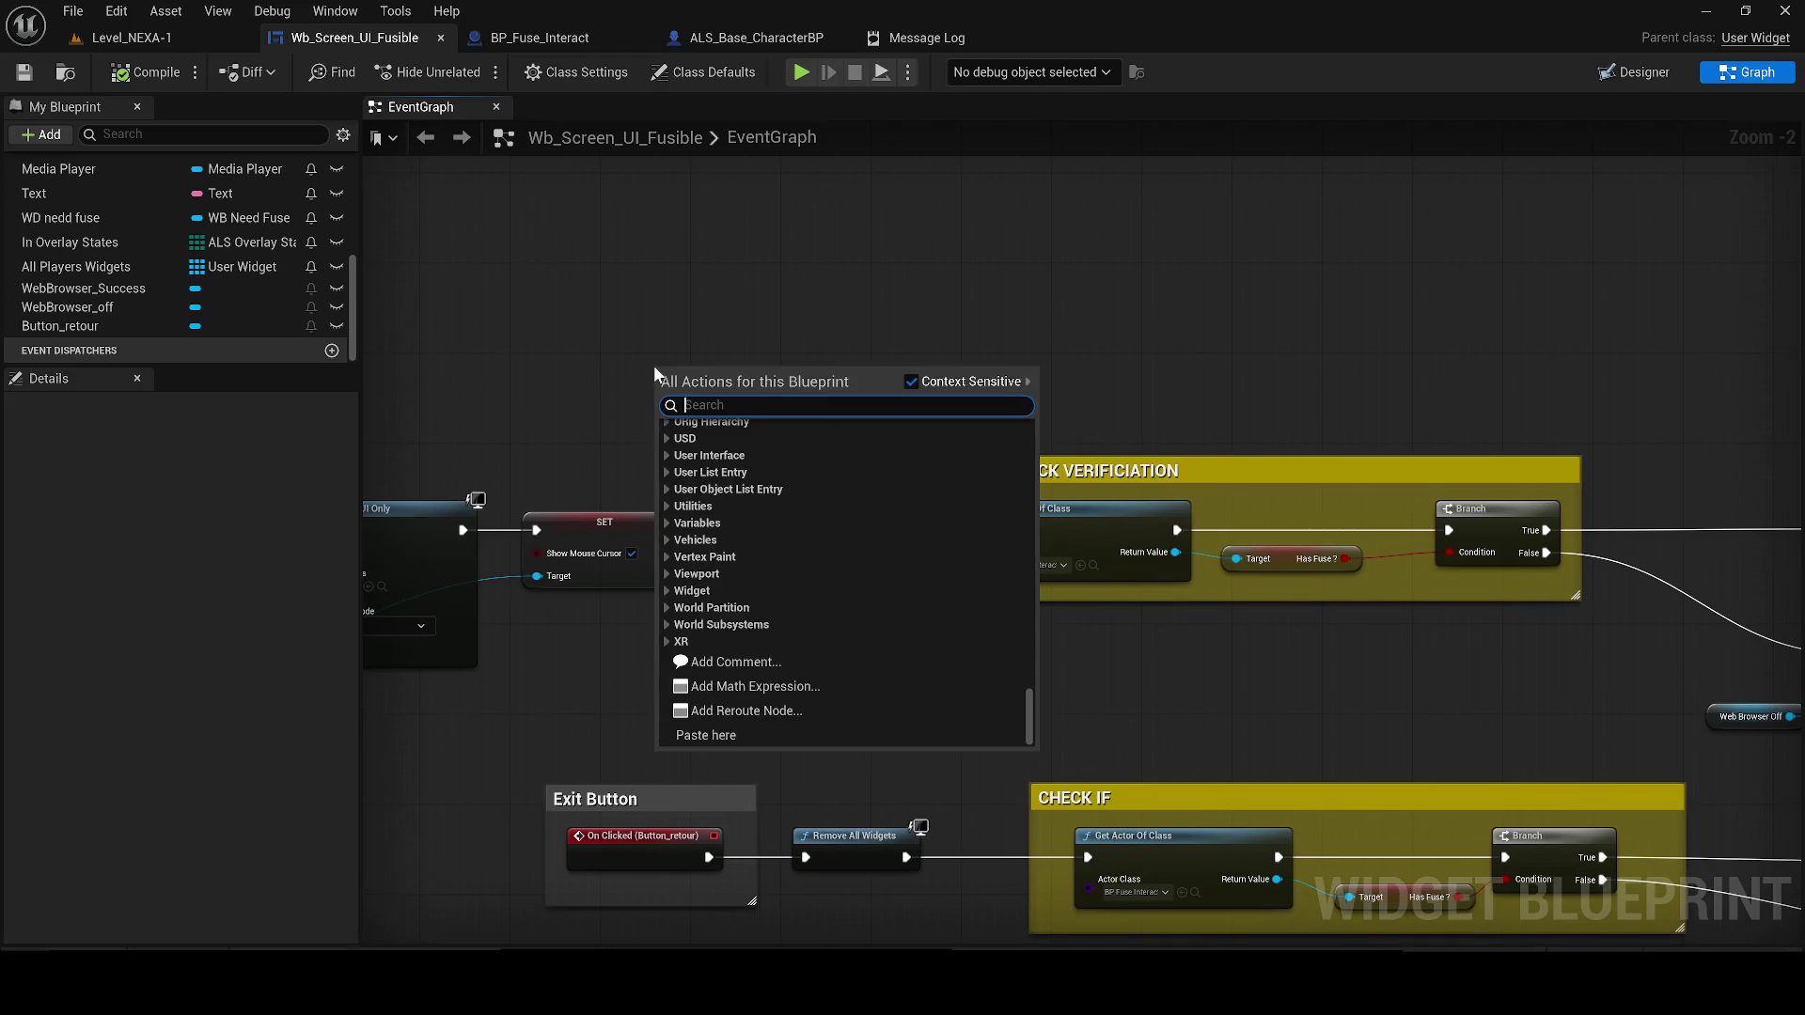
pyautogui.write('l widget')
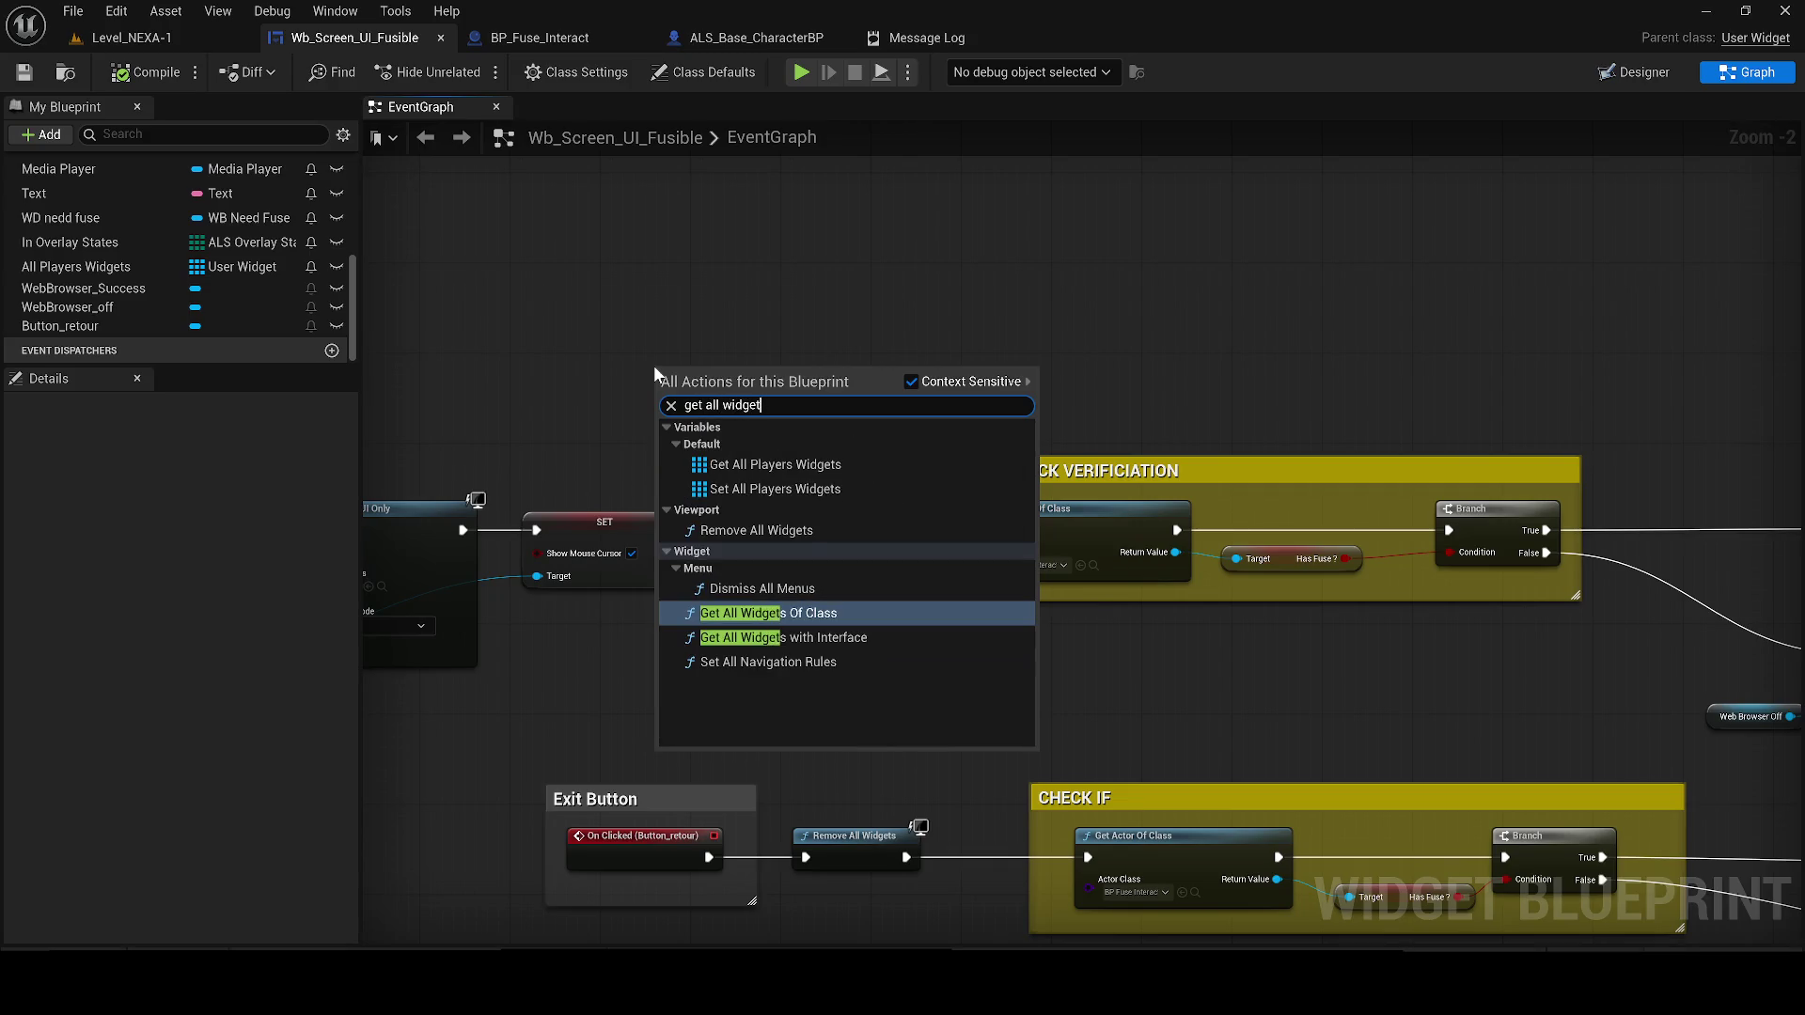
pyautogui.press('Return')
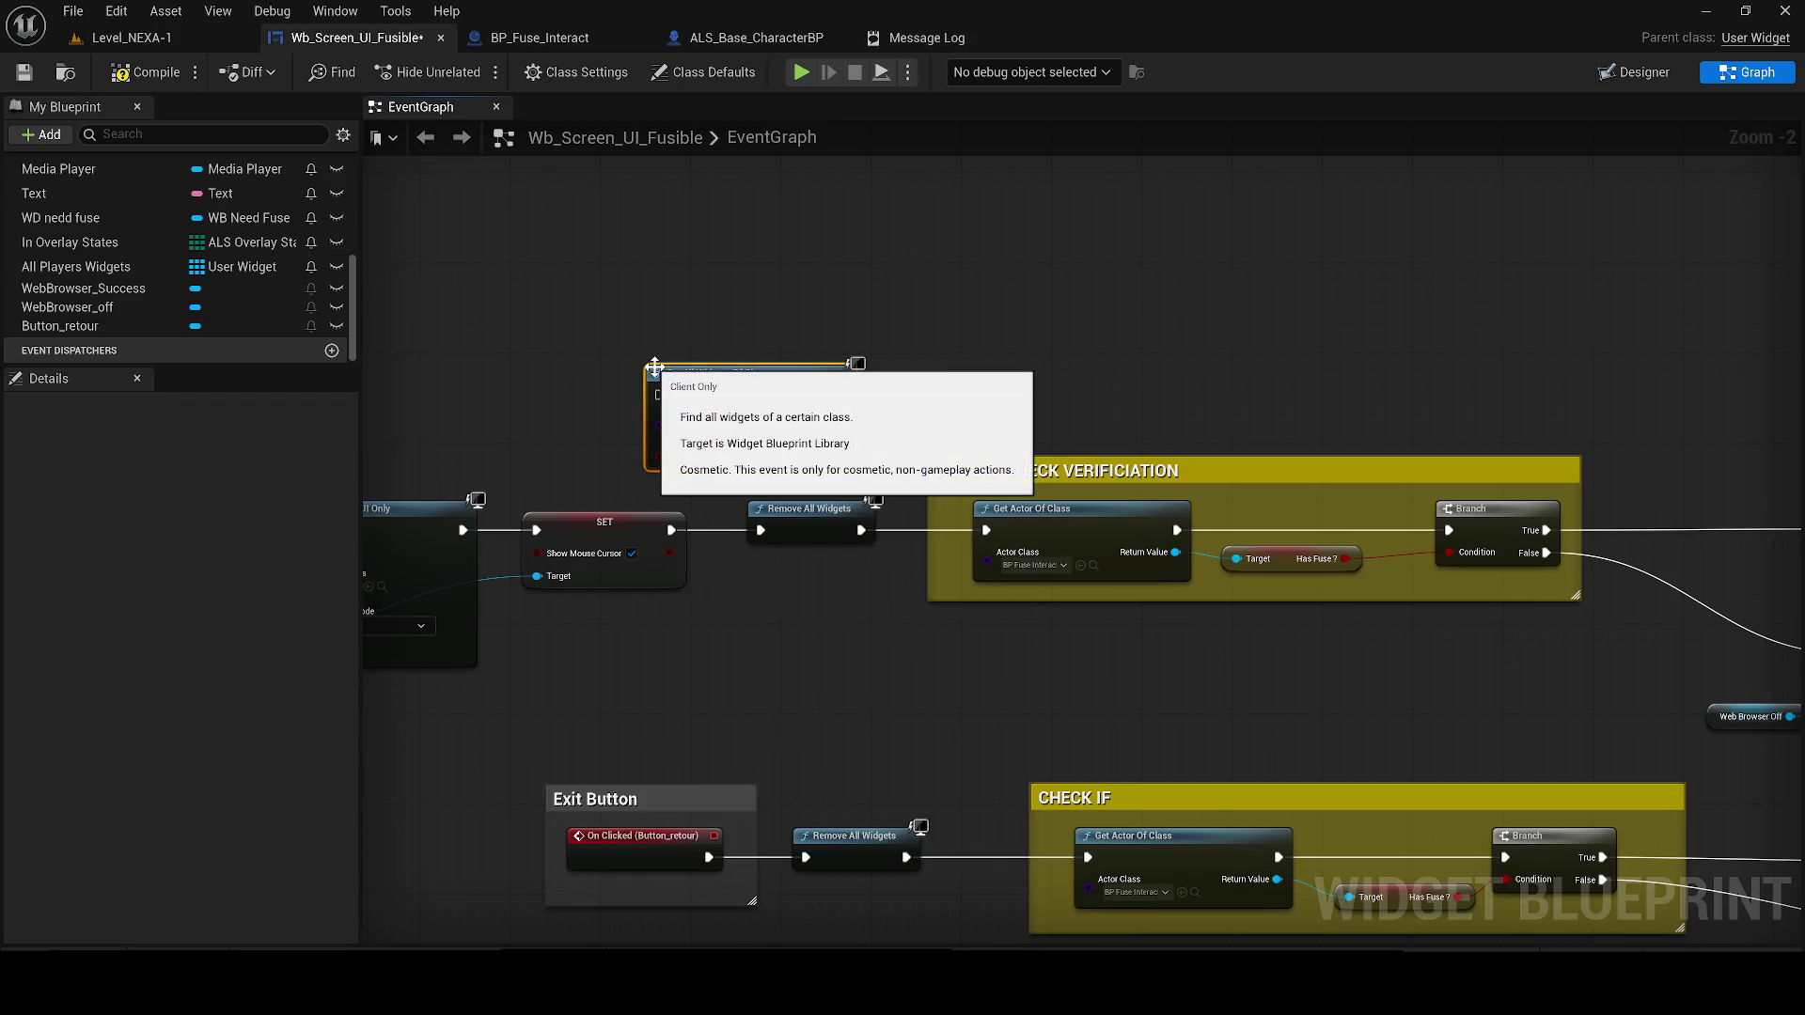
pyautogui.click(595, 364)
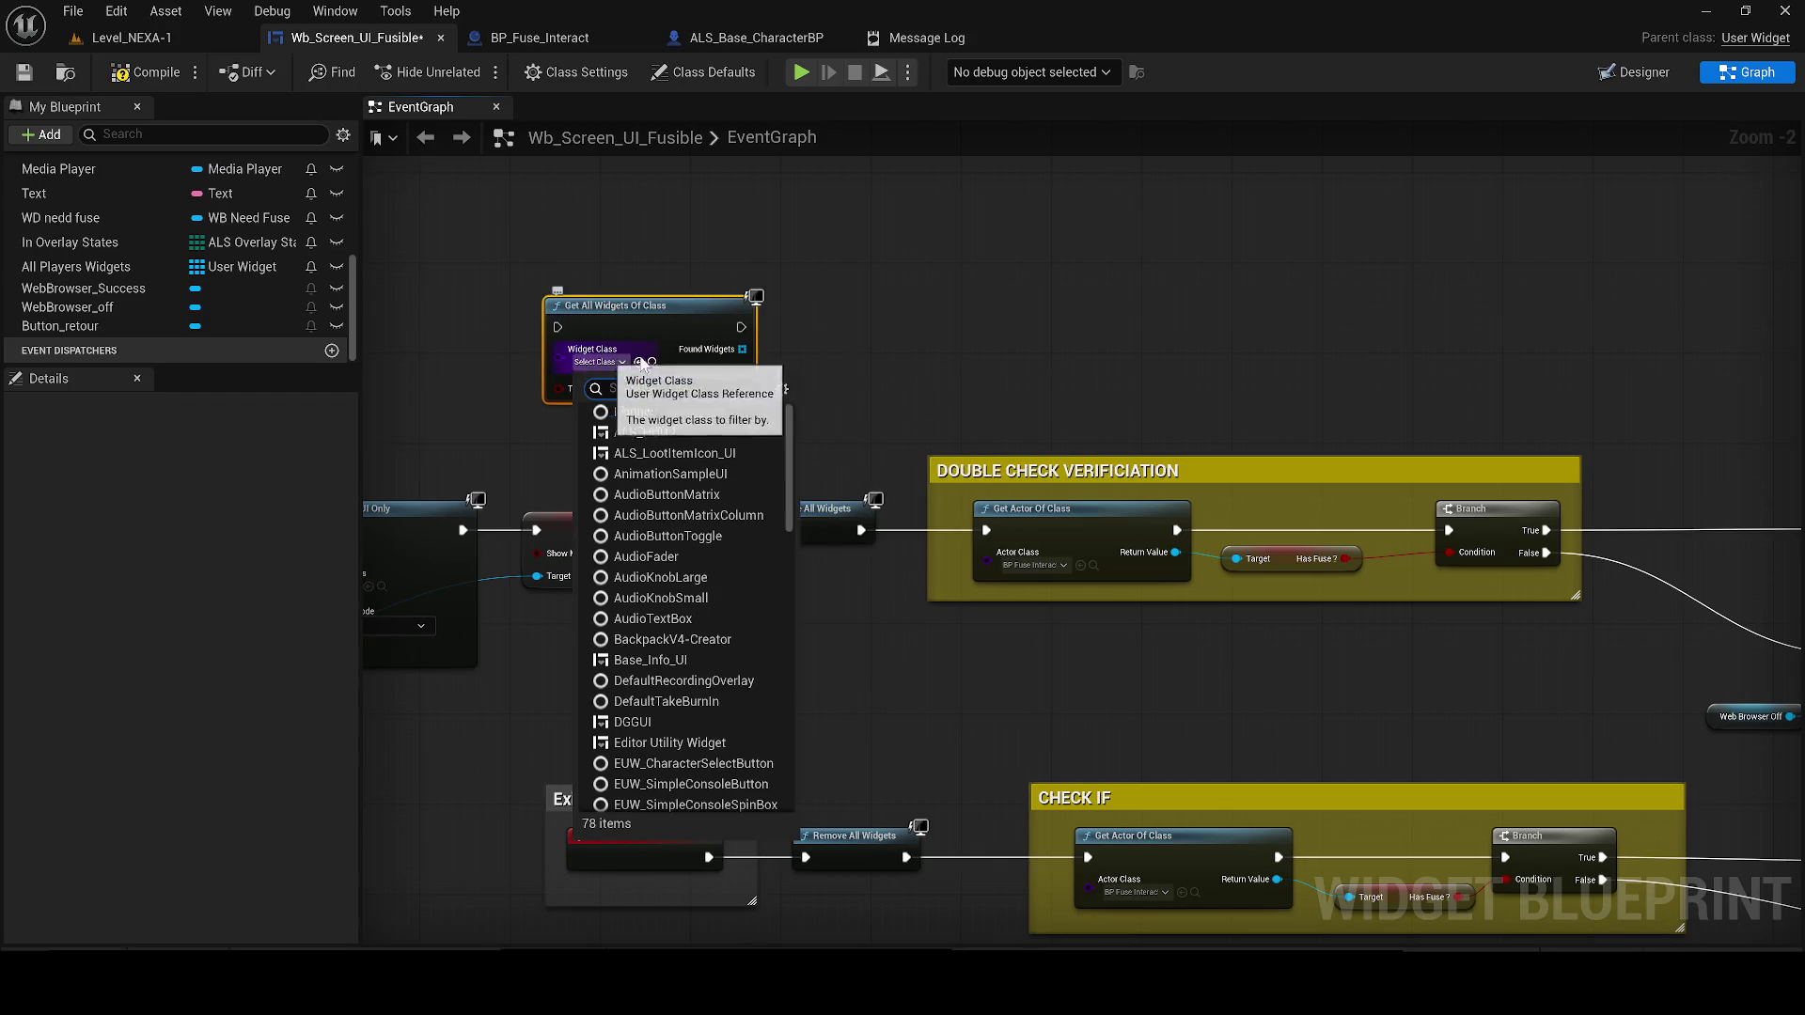
pyautogui.write('base in')
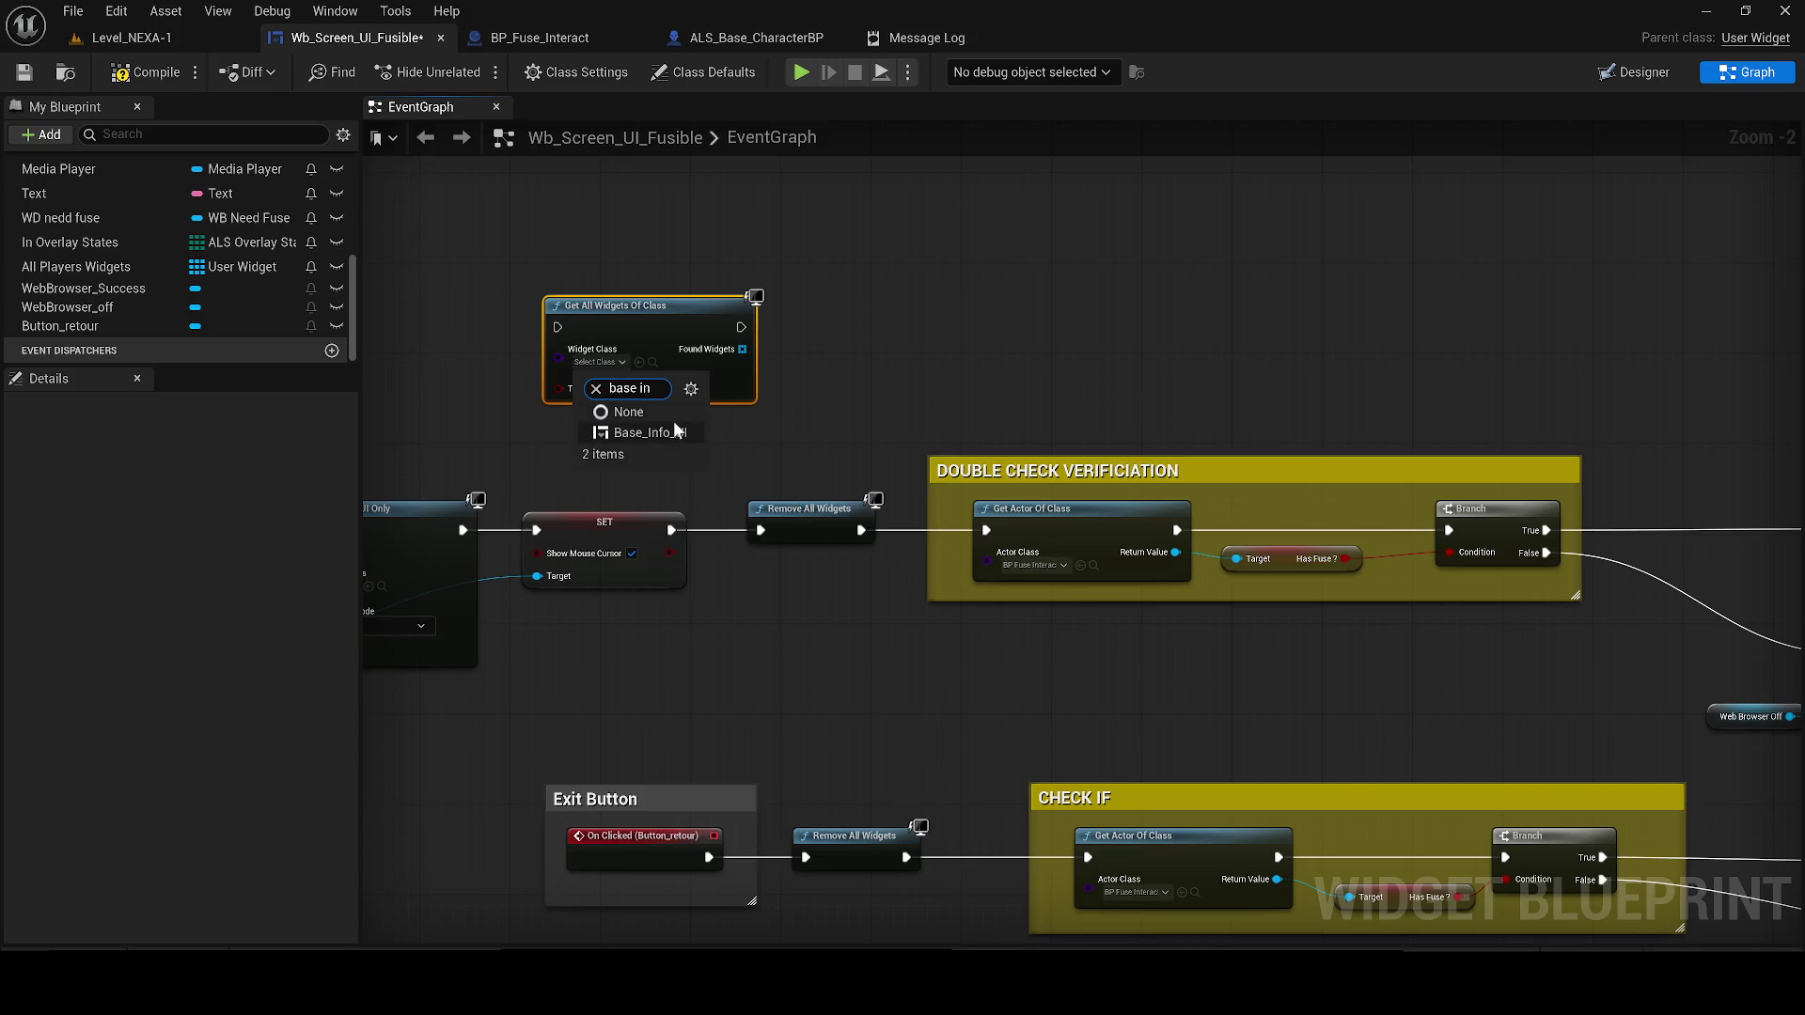
pyautogui.click(648, 433)
# Add a For Each Loop driven by Found Widgets beside Get All Widgets
pyautogui.moveTo(663, 415); pyautogui.dragTo(735, 431)
pyautogui.write('fie')
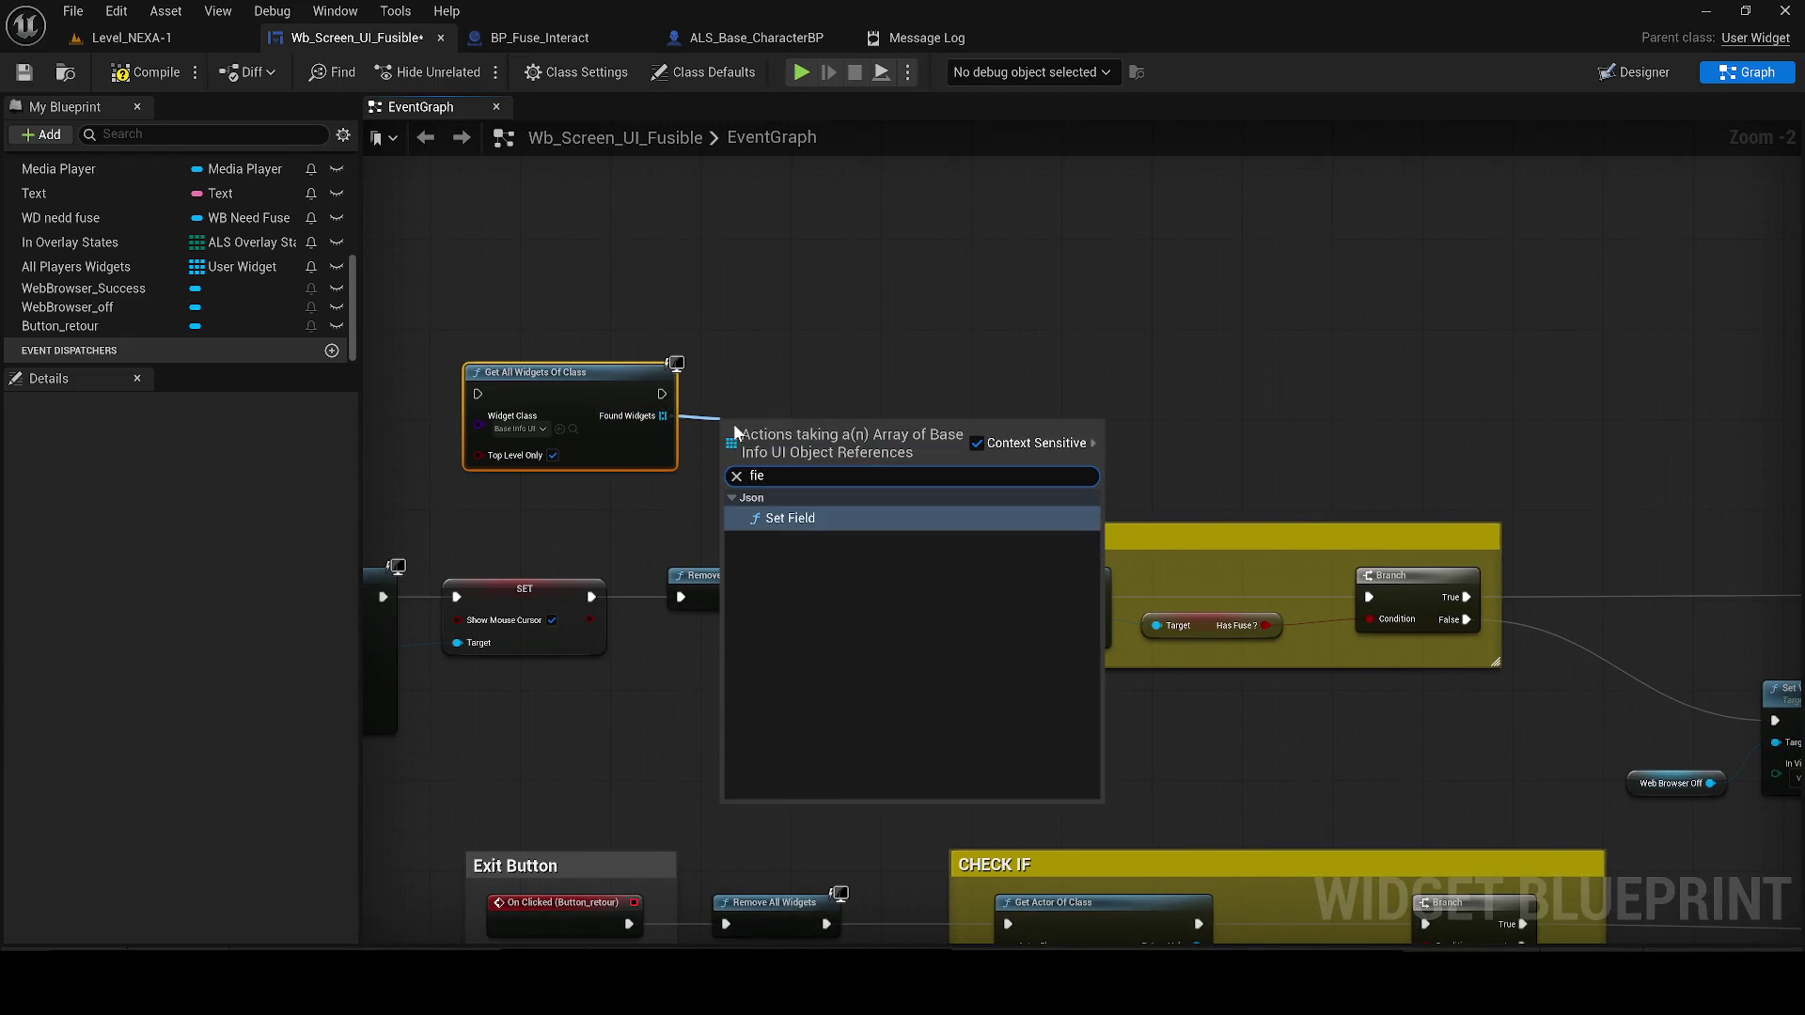
pyautogui.press('BackSpace')
pyautogui.press('BackSpace')
pyautogui.write('or each')
pyautogui.press('Return')
pyautogui.moveTo(768, 435)
pyautogui.mouseDown()
pyautogui.moveTo(758, 391)
pyautogui.moveTo(888, 385)
pyautogui.mouseUp()
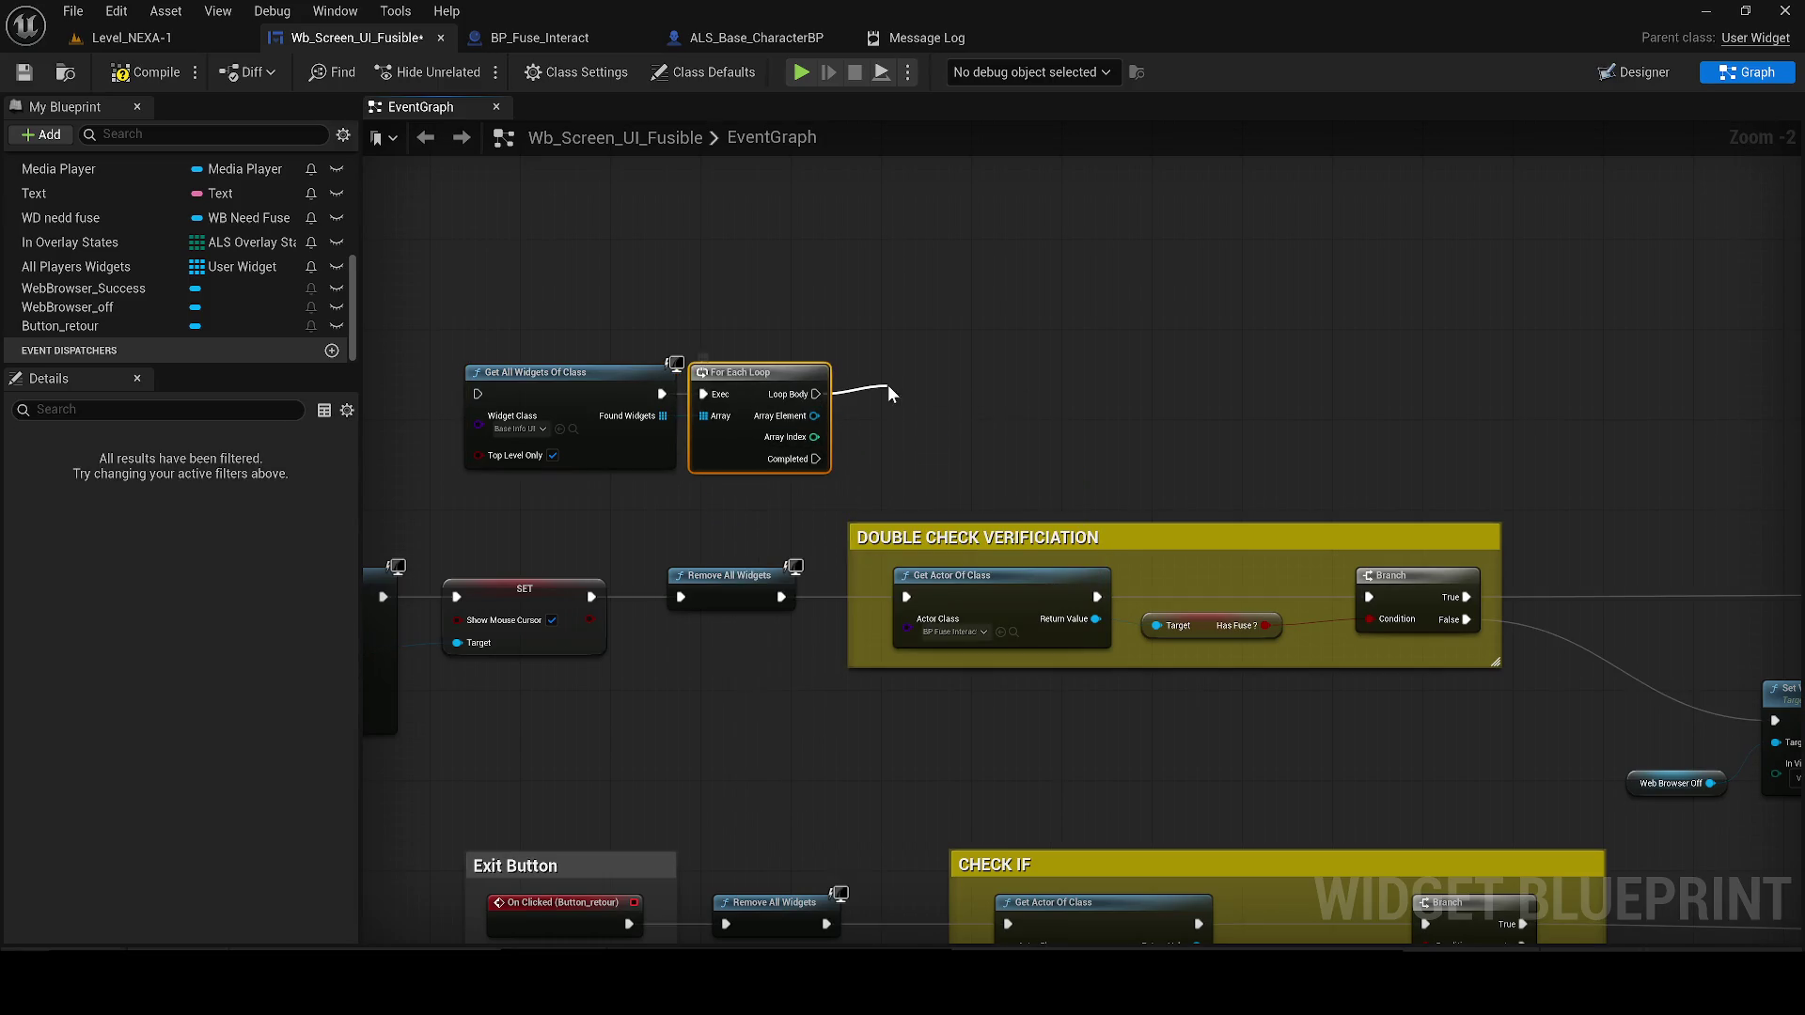
# Add a Set Visibility node on the loop body with In Visibility set to Hidden
pyautogui.write('set viis')
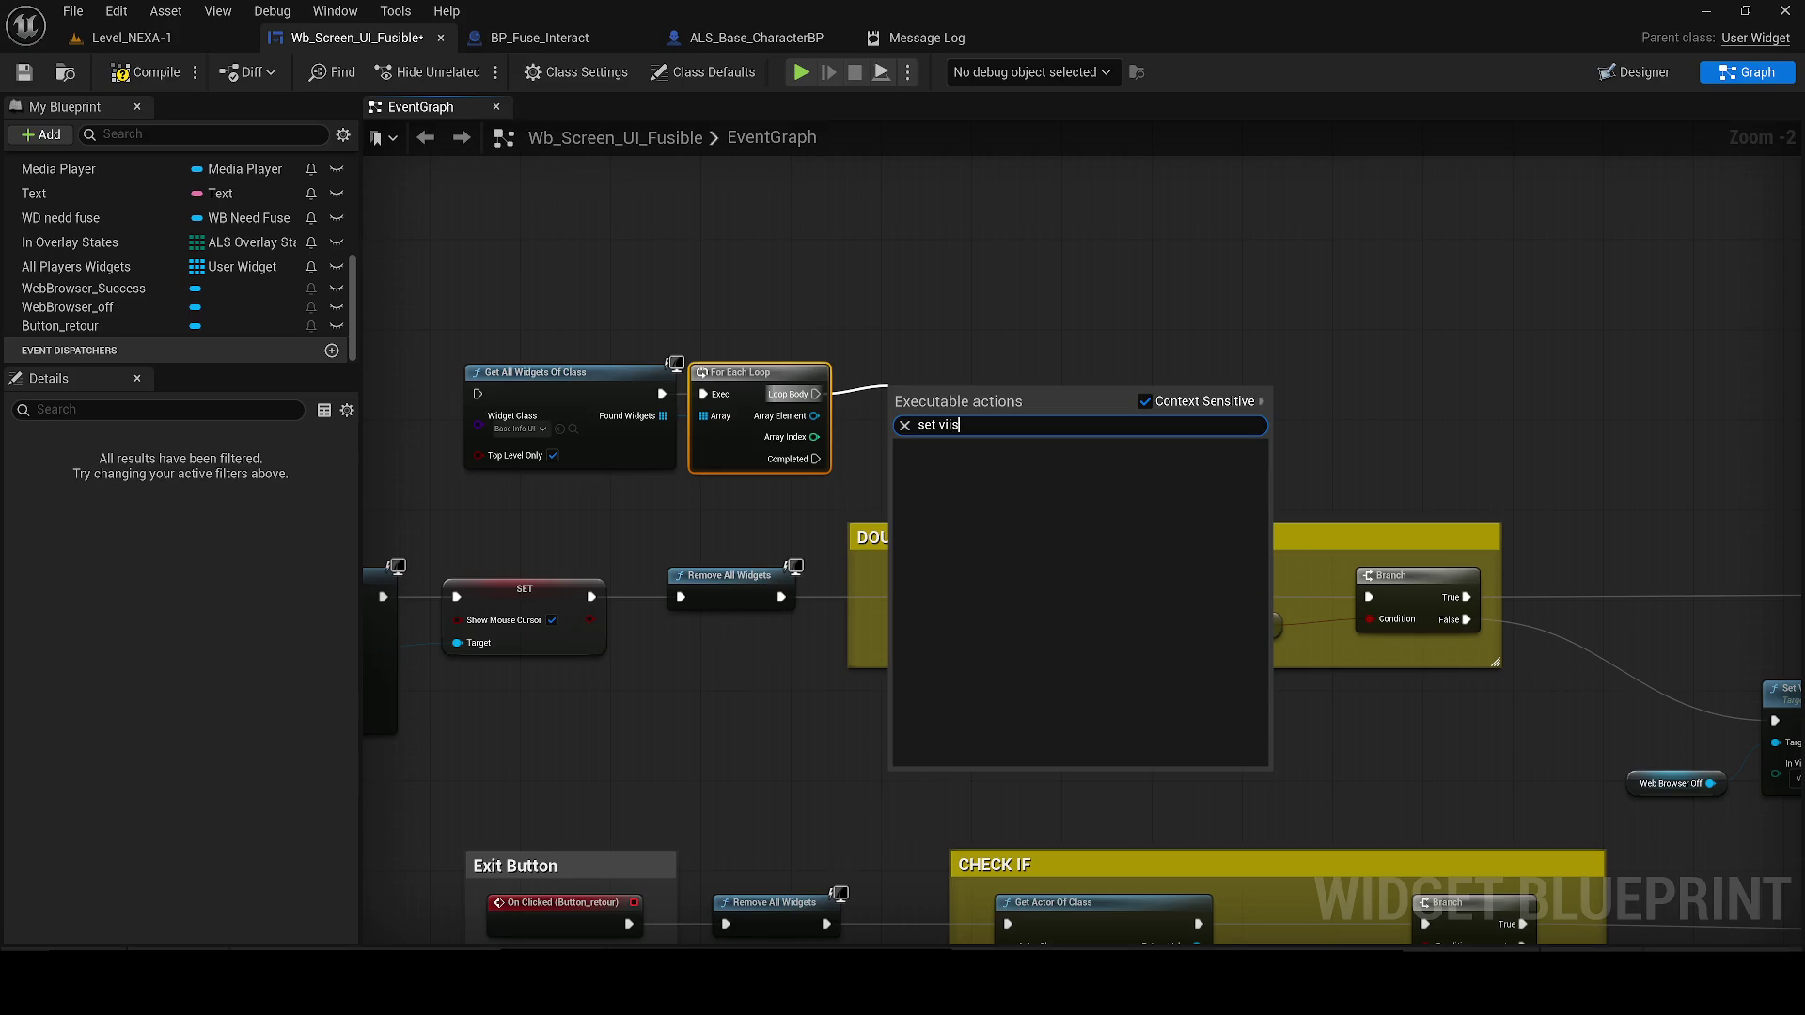
pyautogui.press('BackSpace')
pyautogui.press('BackSpace')
pyautogui.click(1013, 635)
pyautogui.moveTo(978, 385)
pyautogui.mouseDown()
pyautogui.moveTo(1023, 352)
pyautogui.moveTo(933, 361)
pyautogui.moveTo(823, 433)
pyautogui.moveTo(814, 415)
pyautogui.mouseUp()
pyautogui.click(990, 446)
pyautogui.click(980, 503)
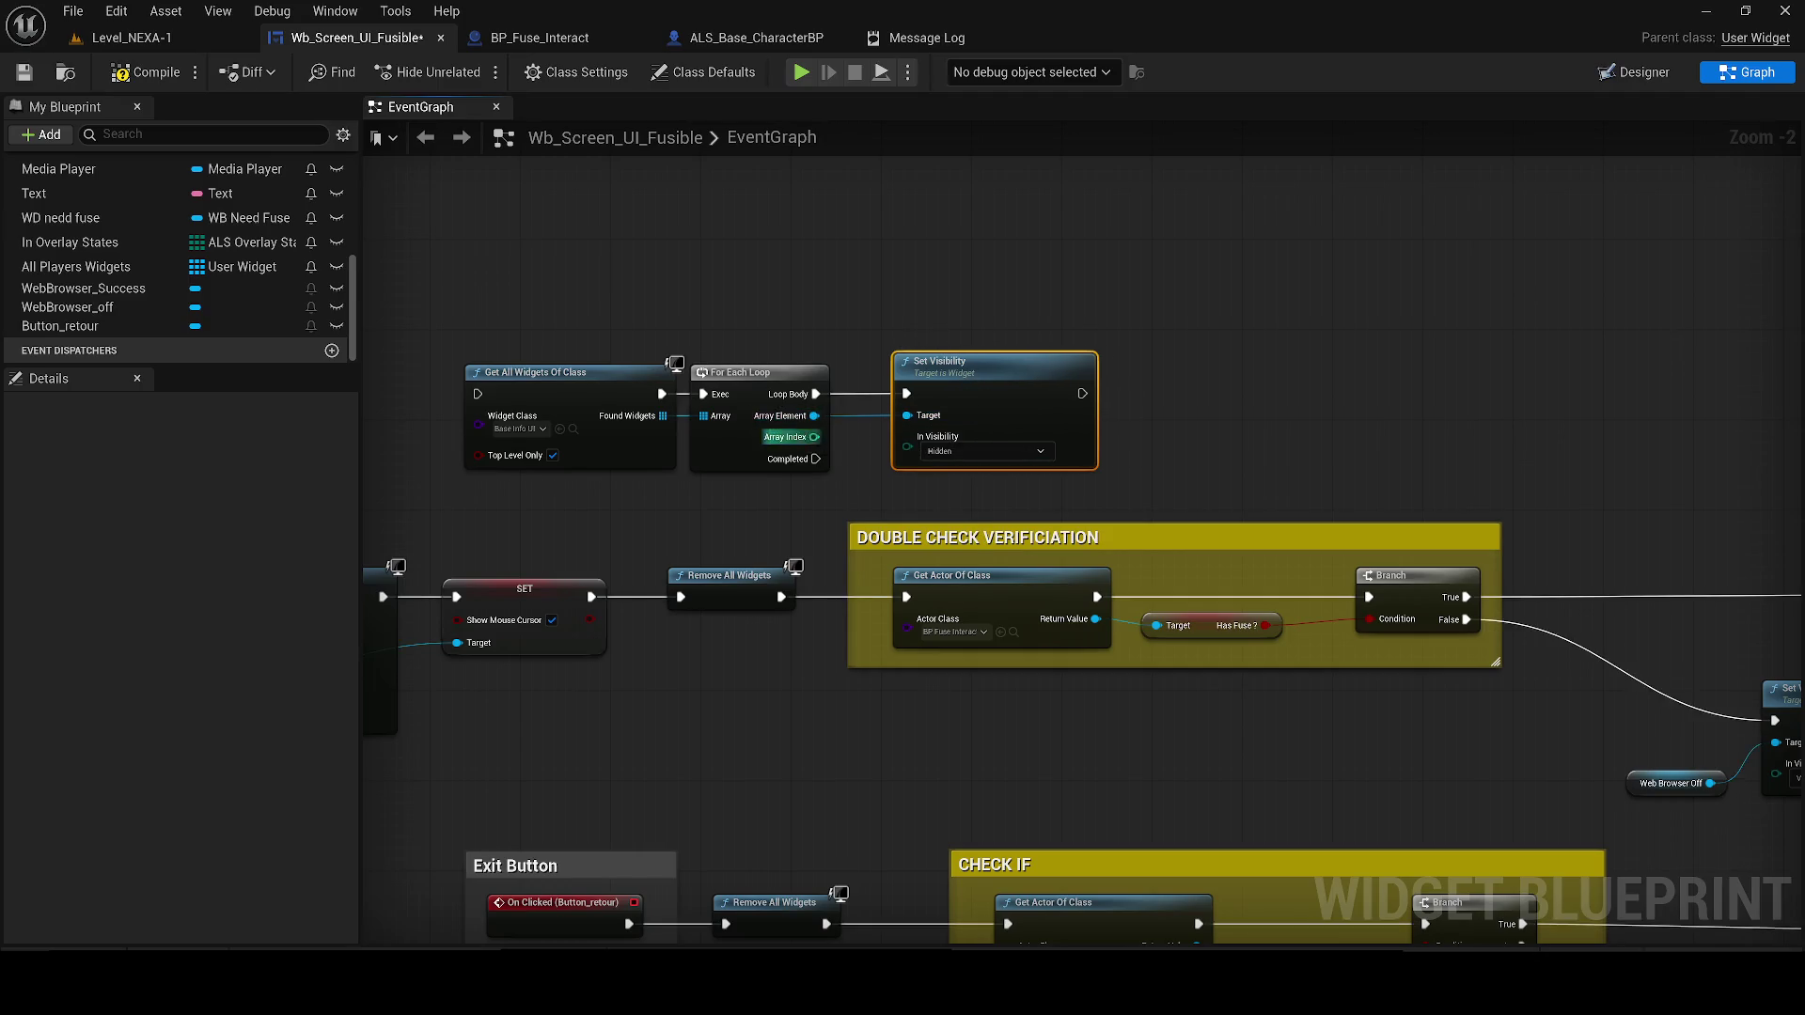
# Detach Remove All Widgets and rewire SET → Get All Widgets and Set Visibility → Get Actor Of Class
pyautogui.moveTo(754, 613)
pyautogui.mouseDown()
pyautogui.moveTo(641, 150)
pyautogui.moveTo(698, 200)
pyautogui.mouseUp()
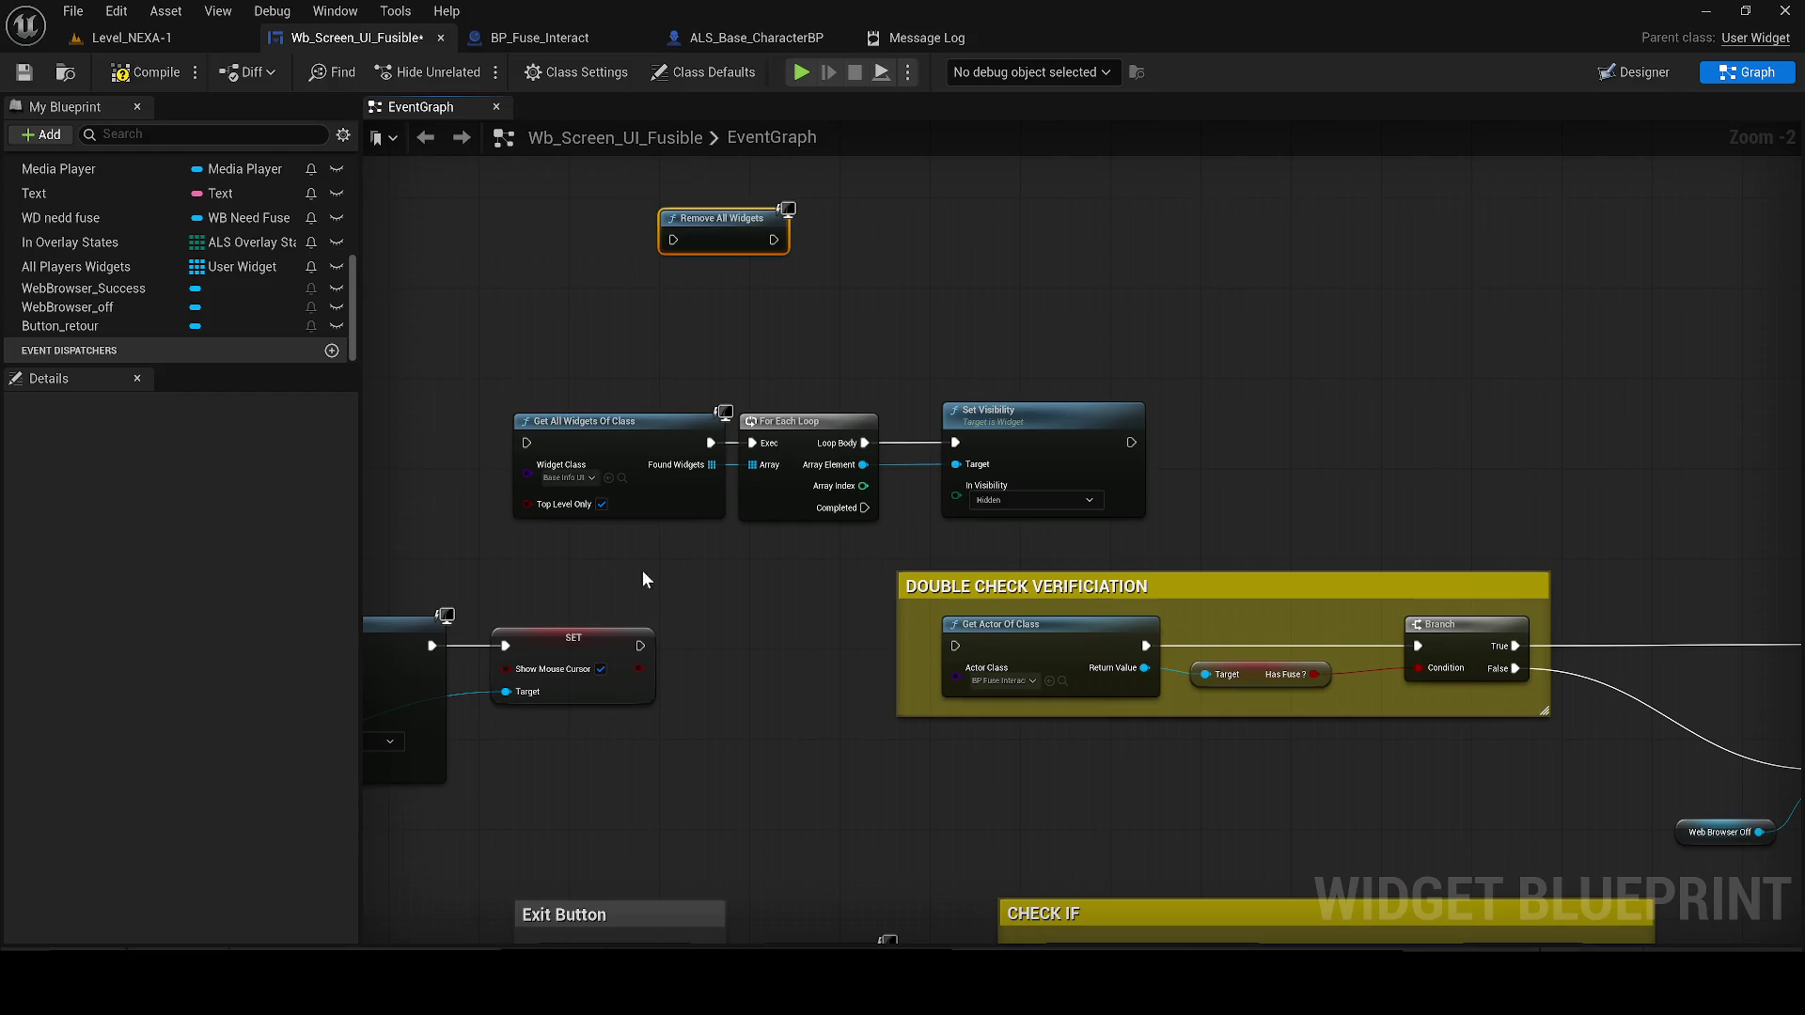
pyautogui.moveTo(639, 647); pyautogui.dragTo(528, 443)
pyautogui.moveTo(1131, 442); pyautogui.dragTo(957, 645)
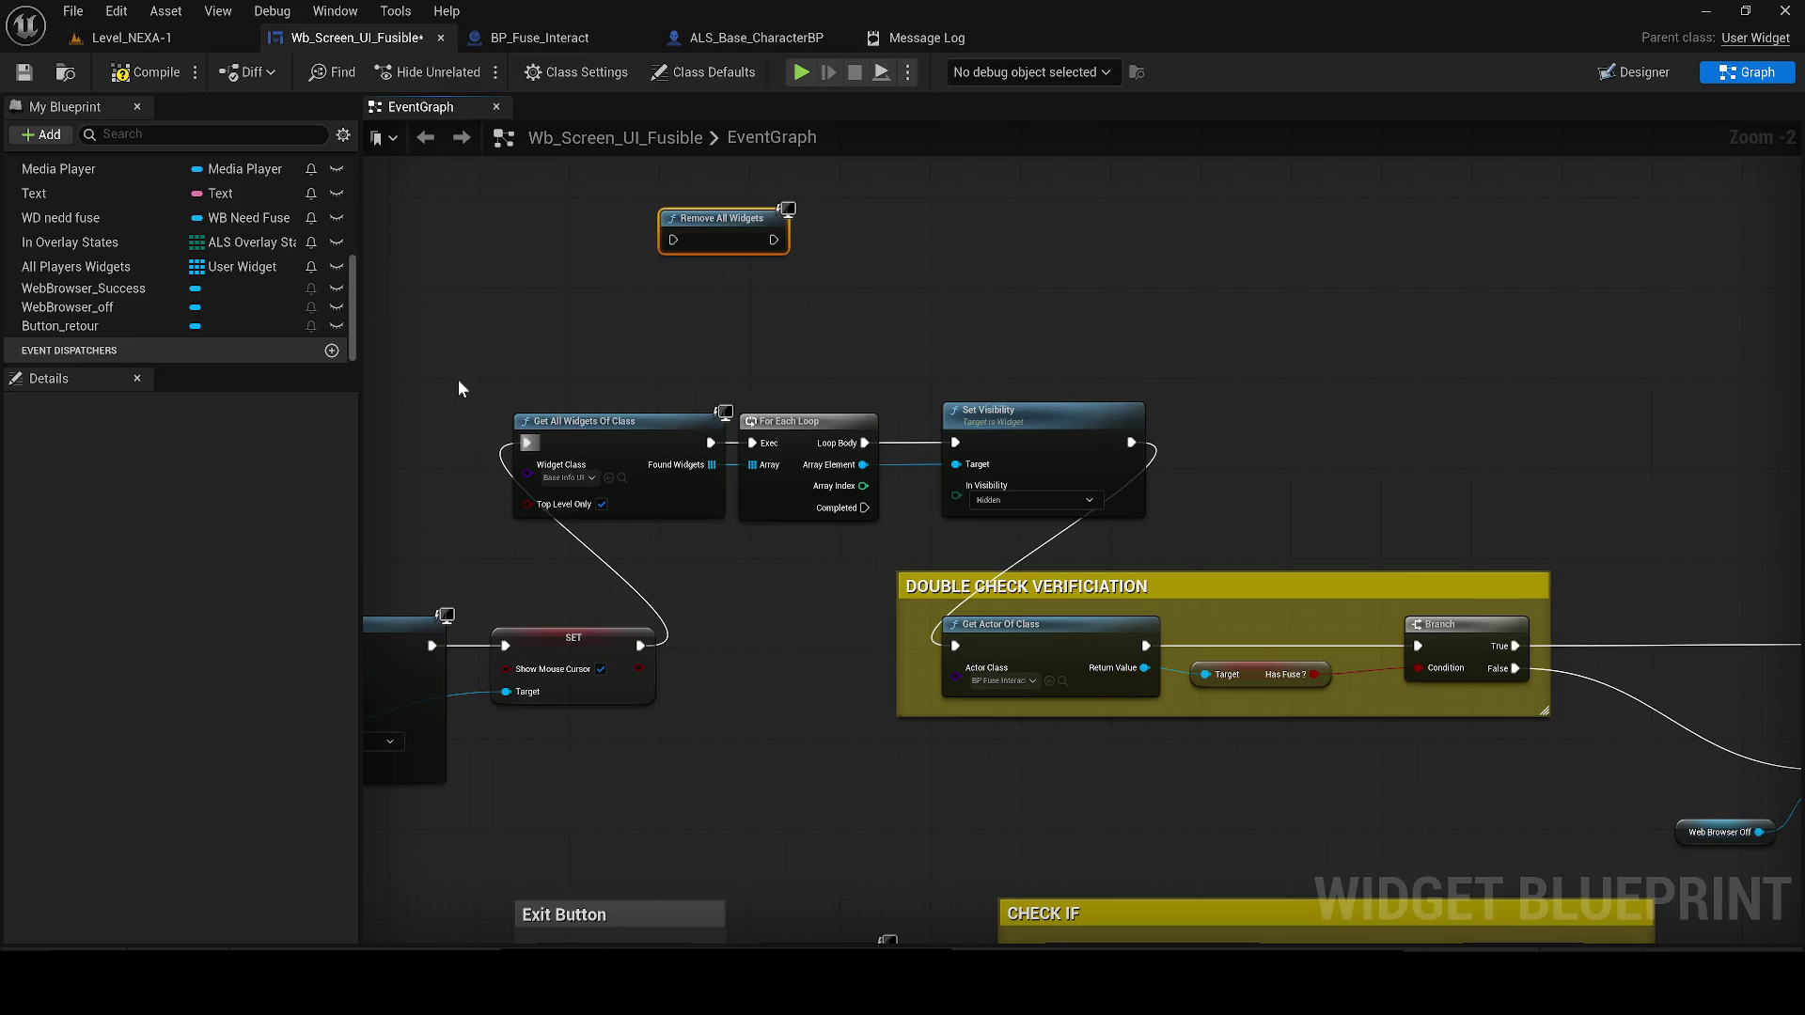
pyautogui.click(122, 38)
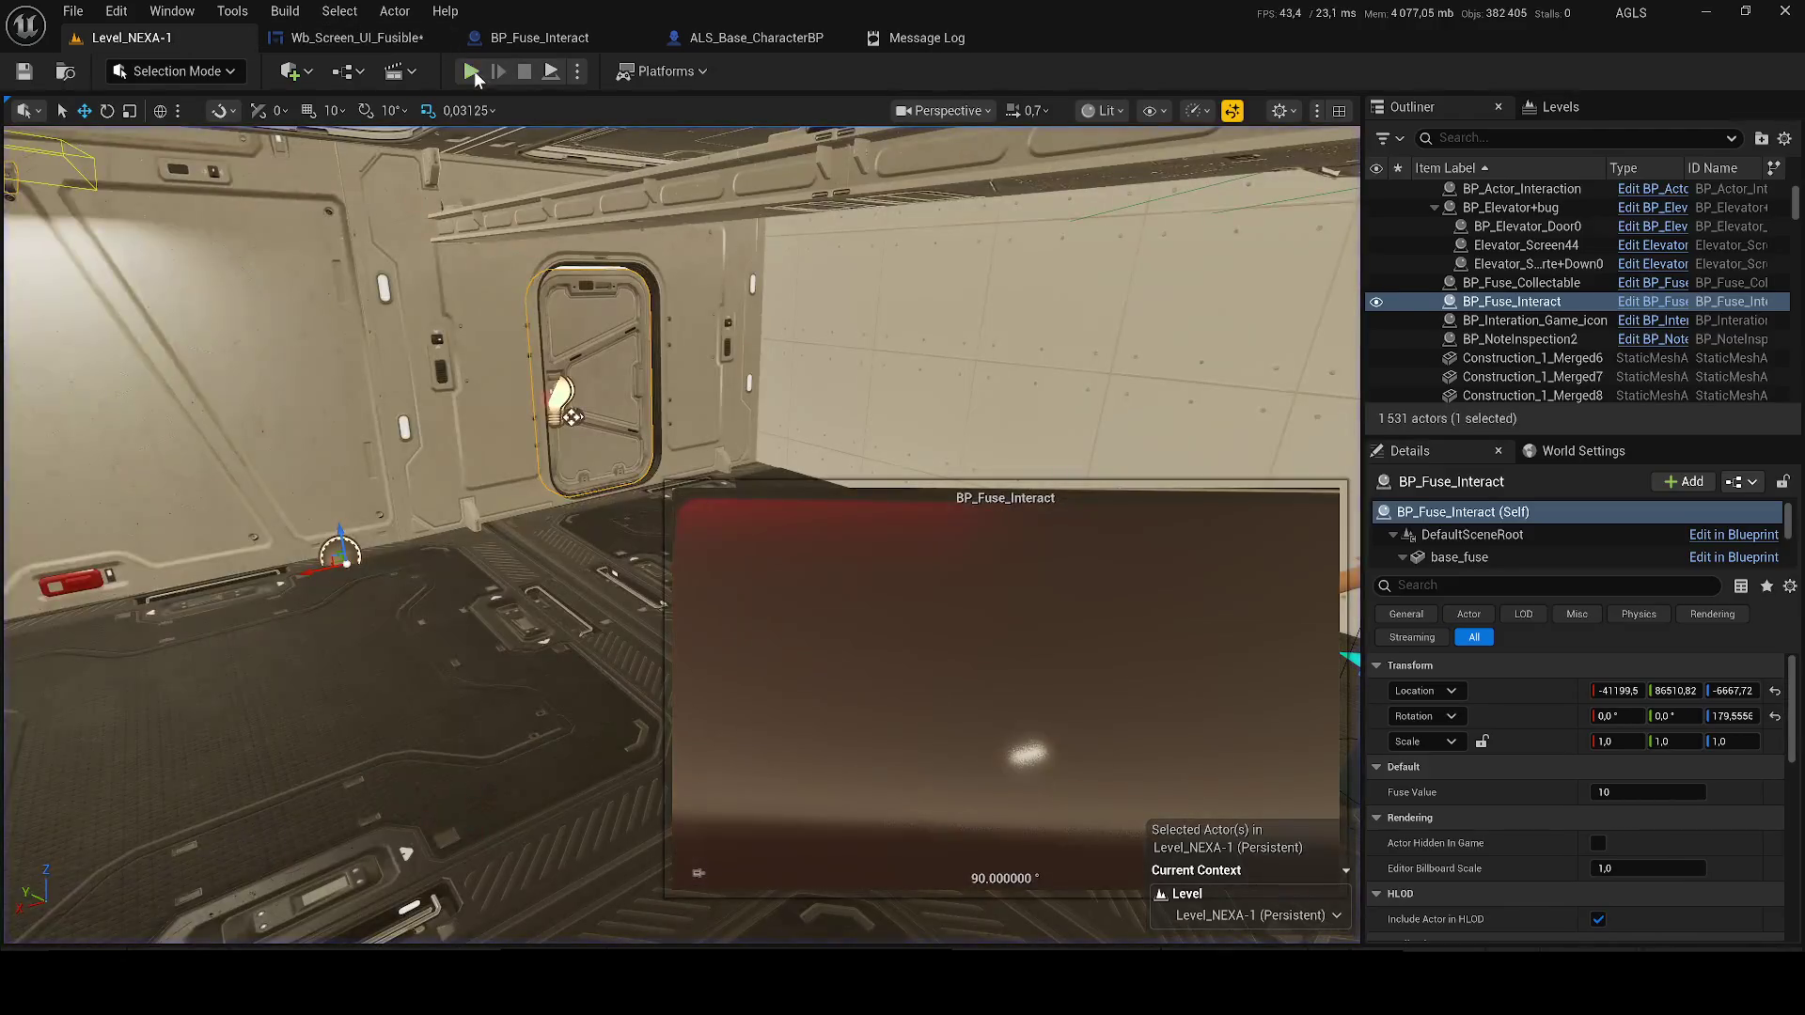
pyautogui.hotkey('alt', 'p')
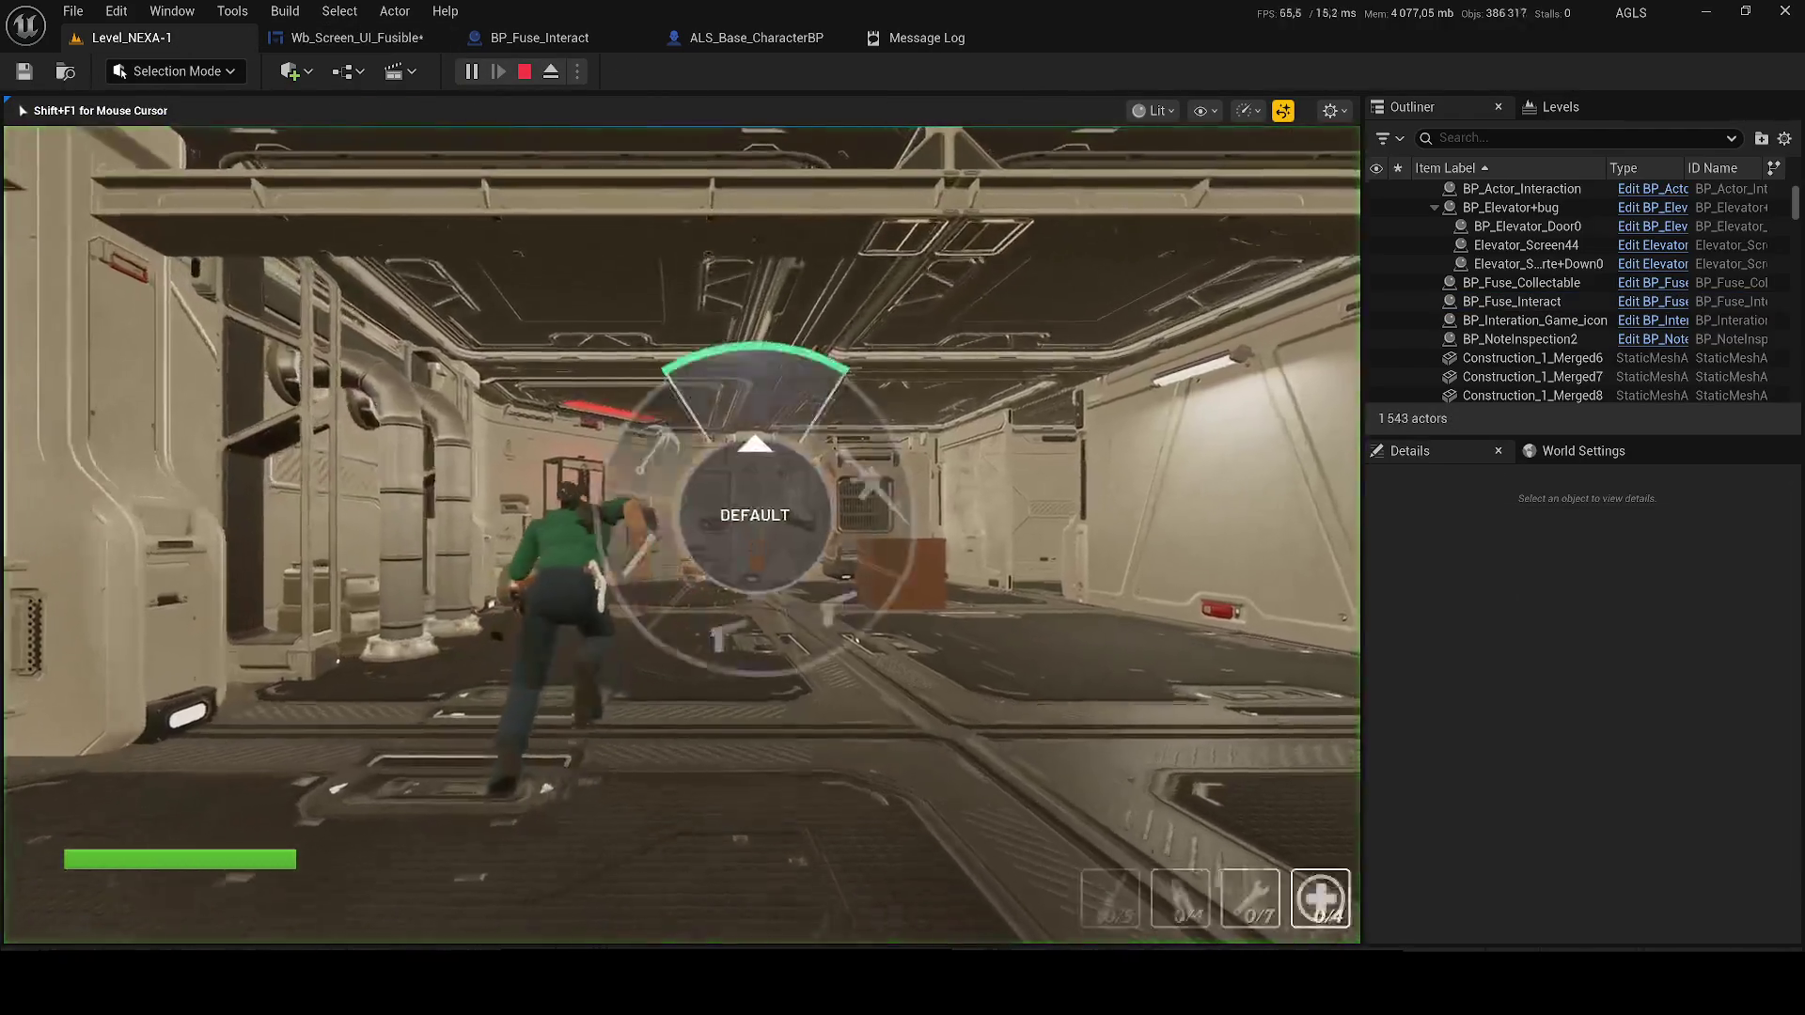
pyautogui.press('w')
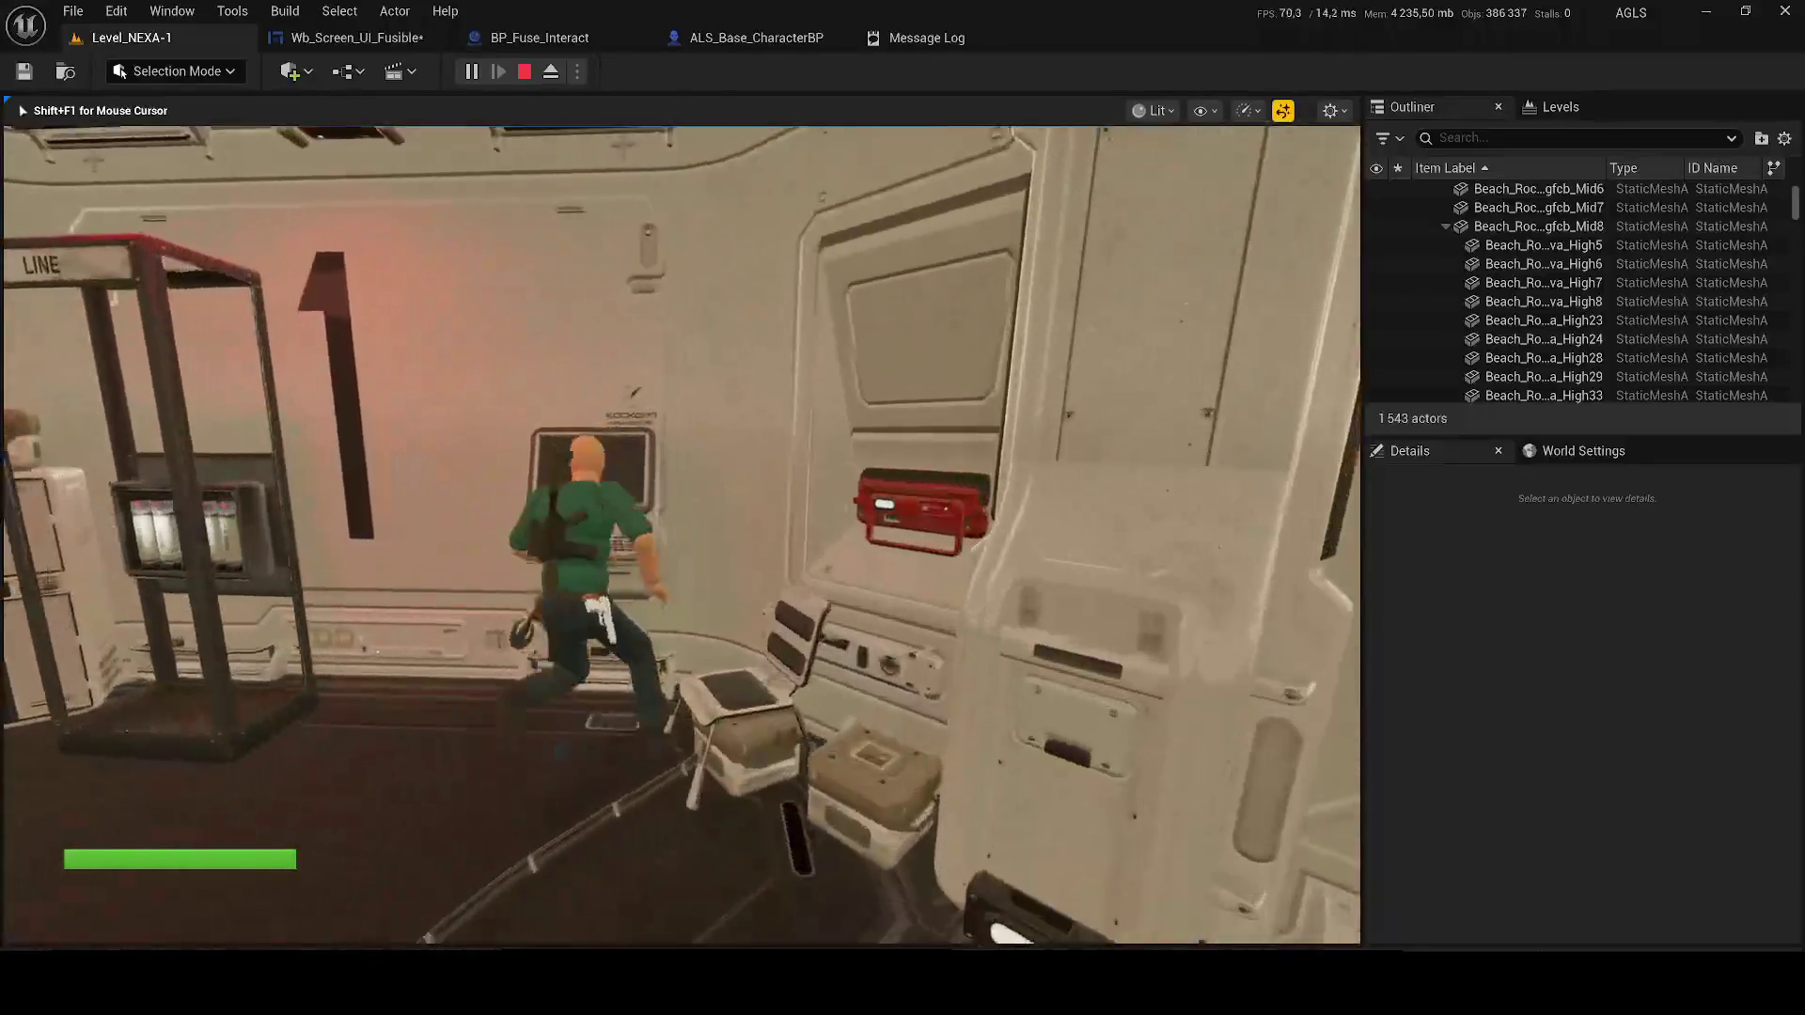
pyautogui.press('e')
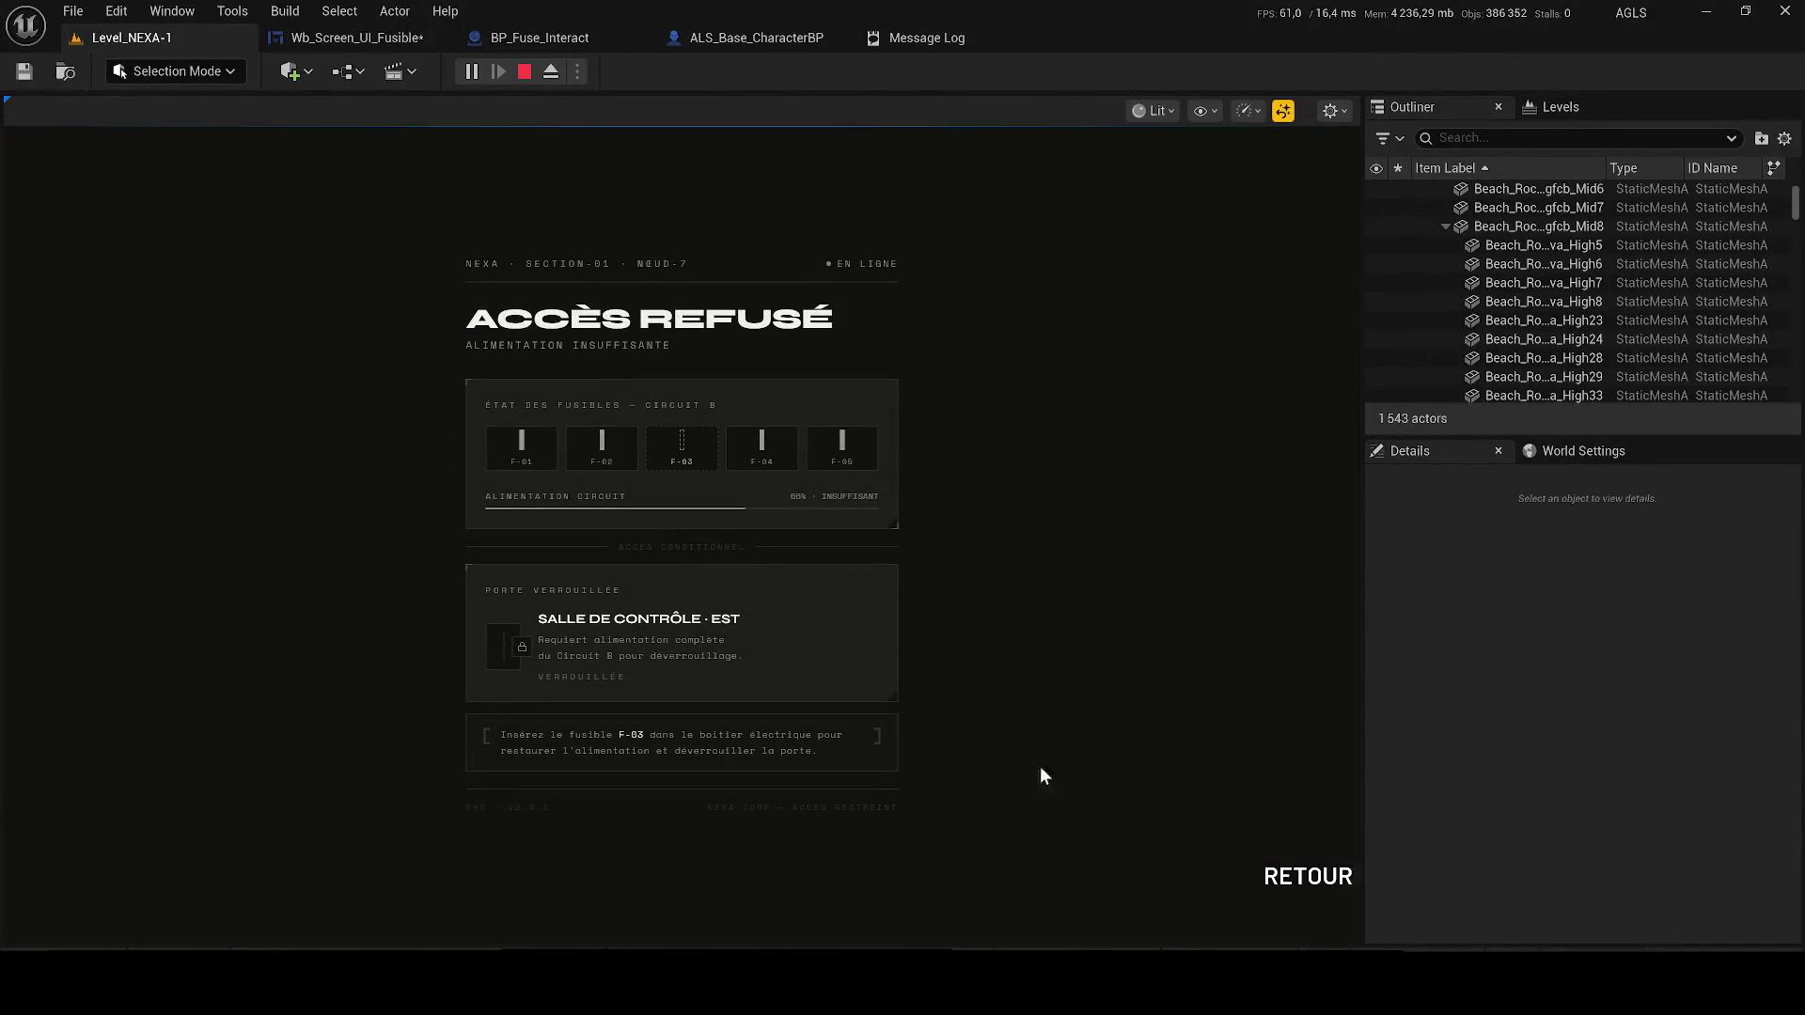
pyautogui.click(1308, 884)
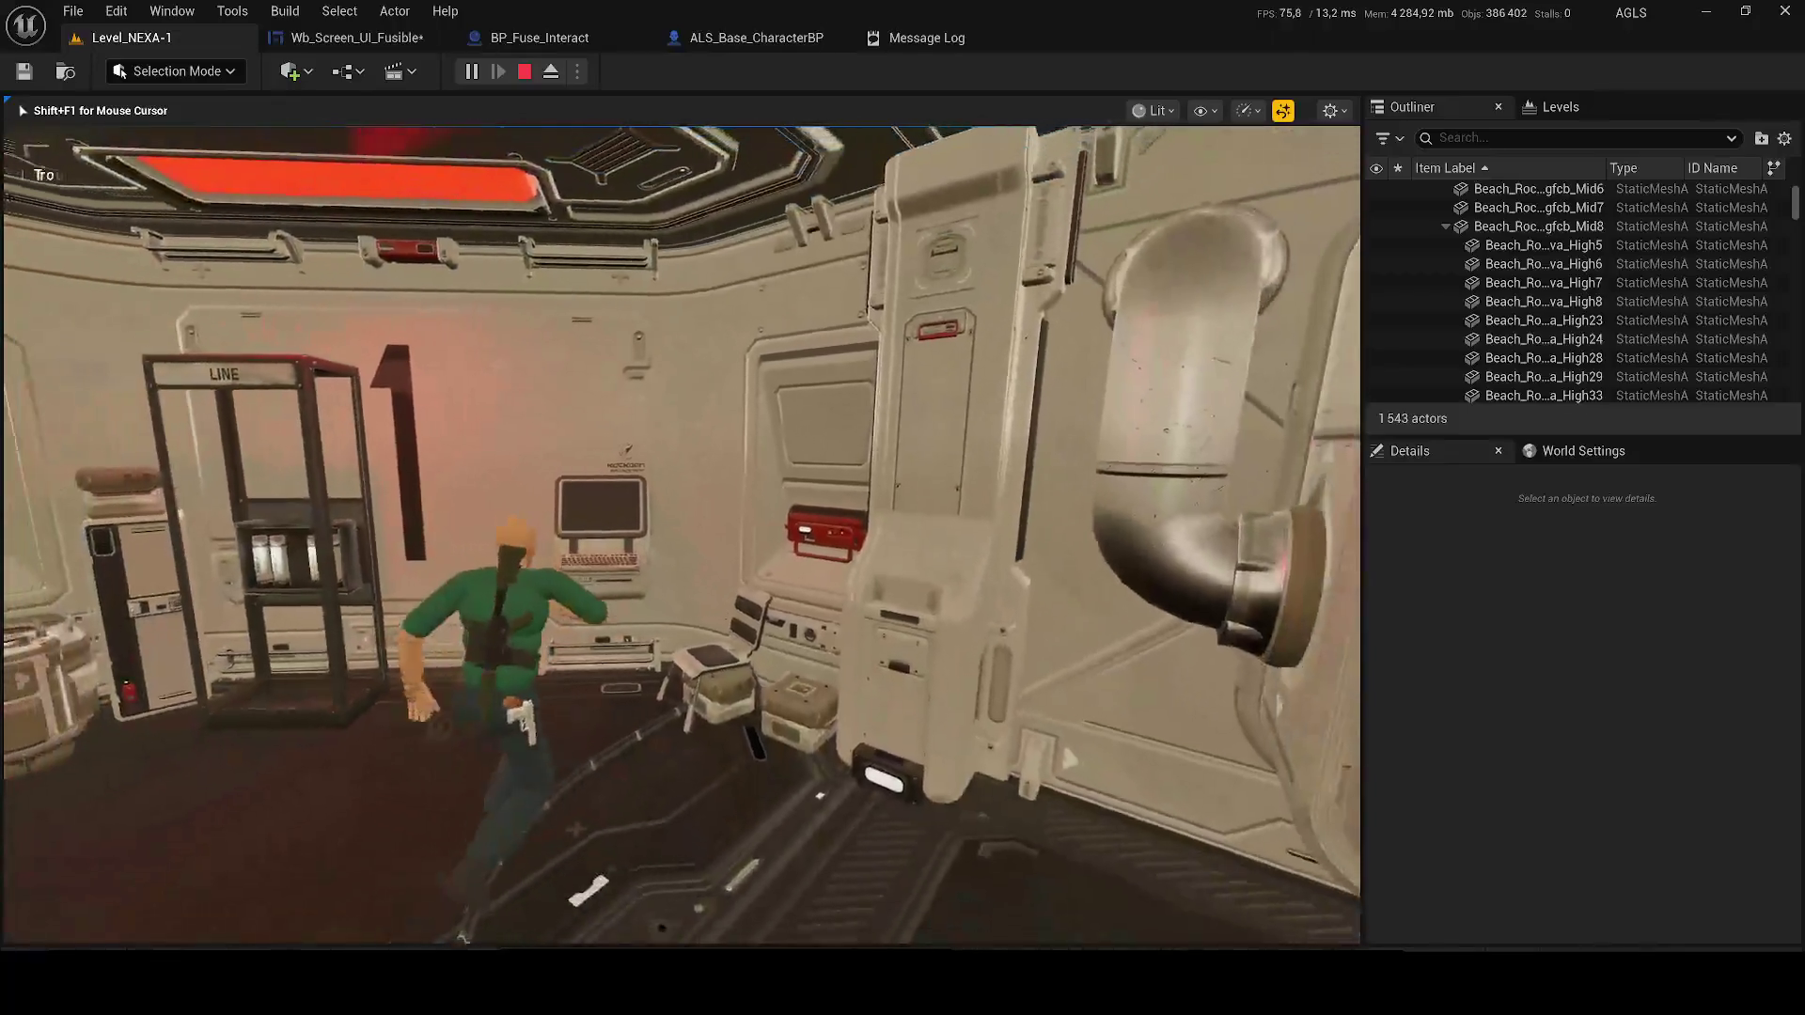
pyautogui.press('Escape')
pyautogui.click(330, 41)
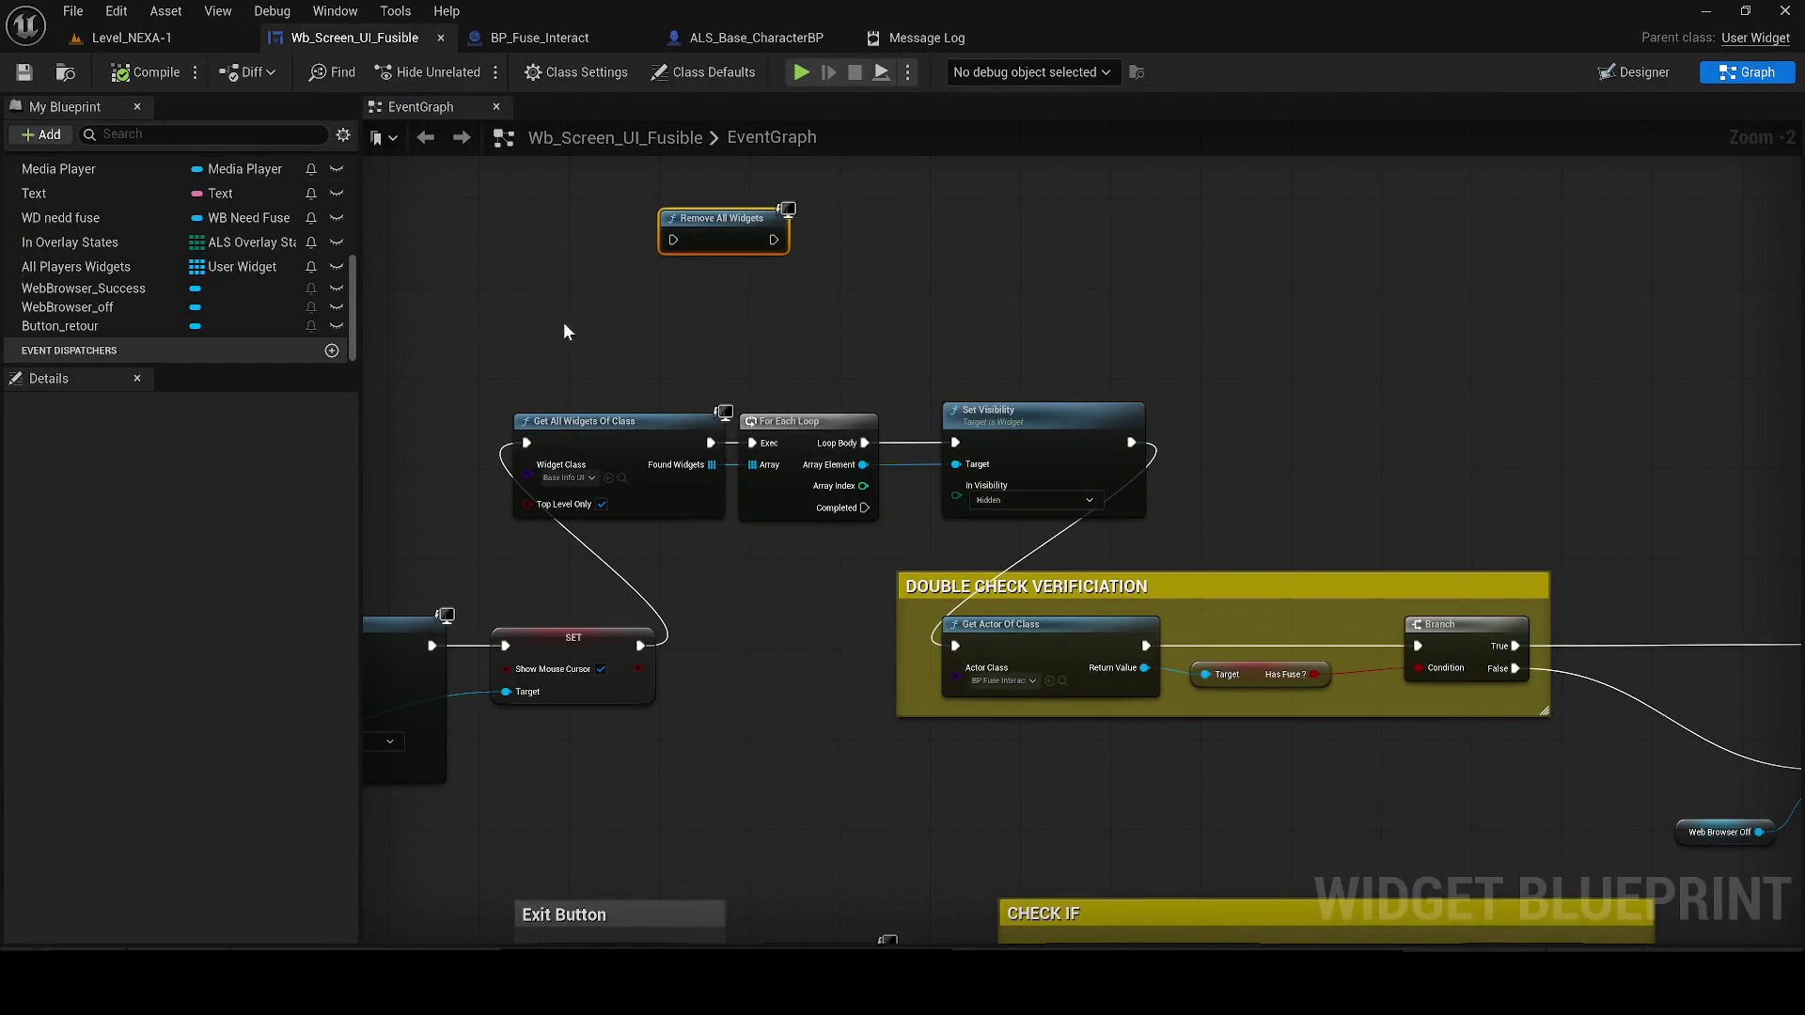
pyautogui.scroll(-3, 572, 331)
pyautogui.scroll(1, 783, 353)
pyautogui.moveTo(784, 352); pyautogui.dragTo(1101, 442)
pyautogui.scroll(-1, 1195, 460)
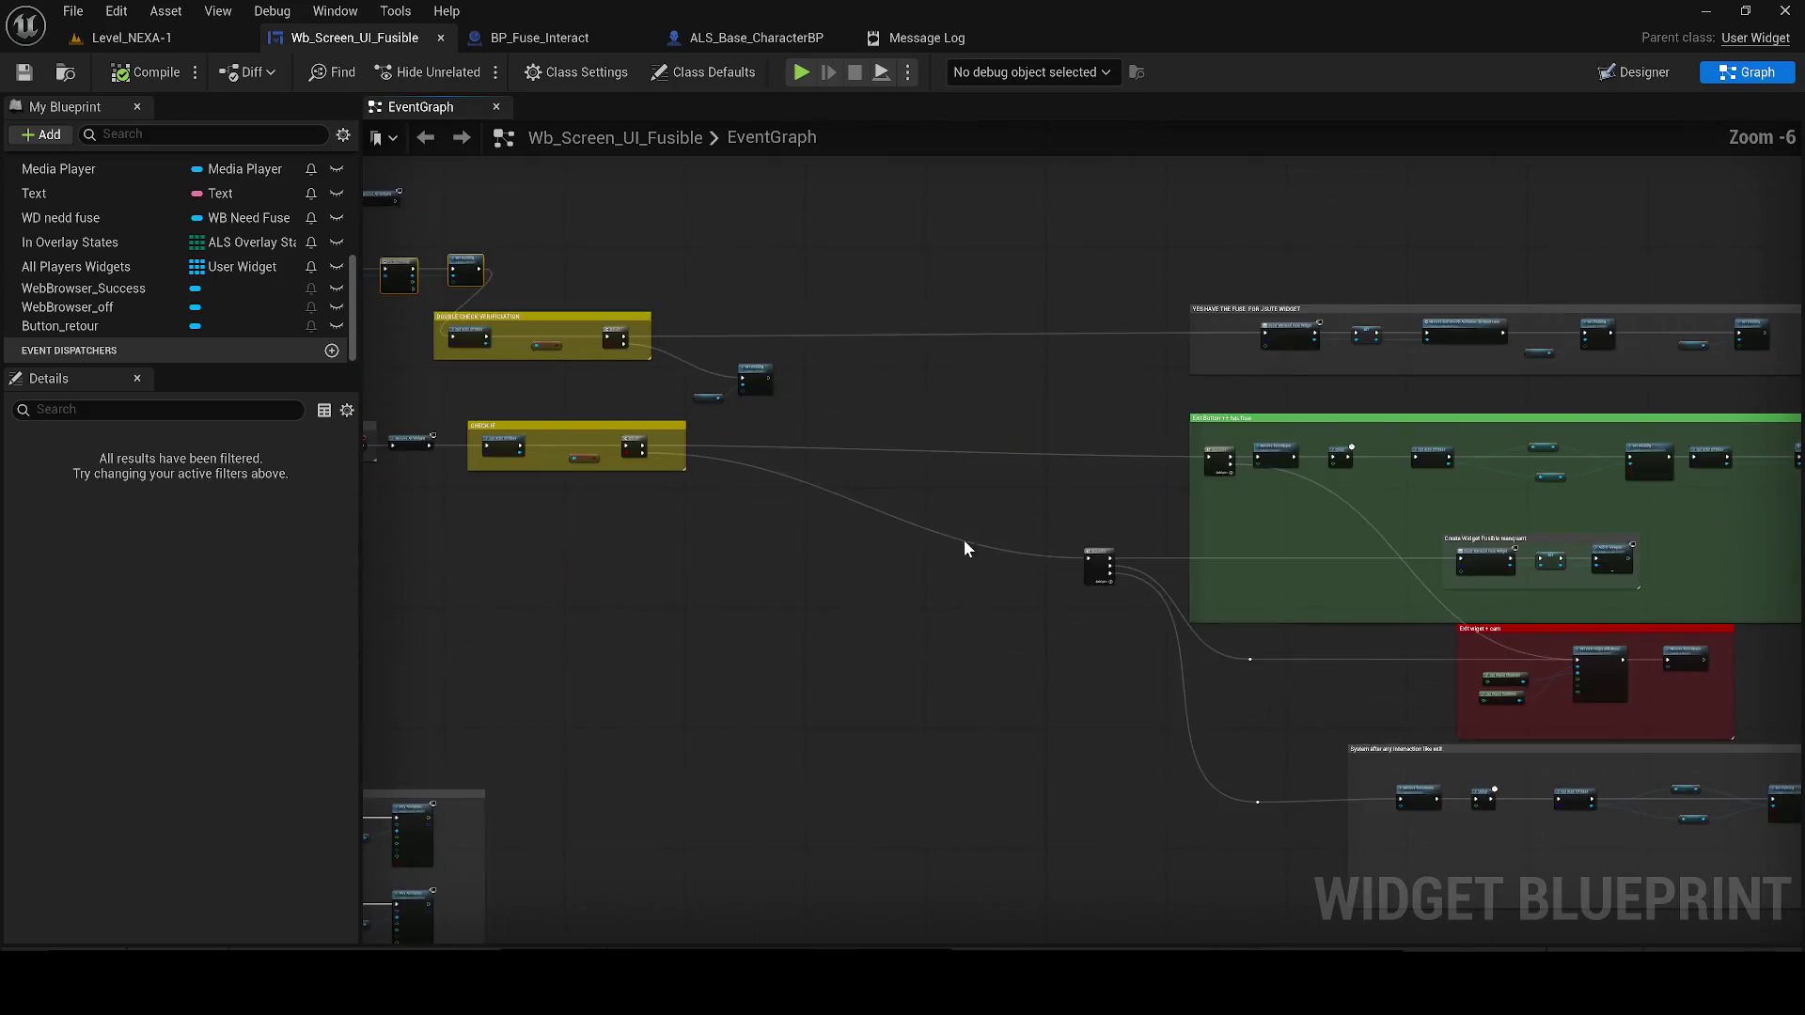
pyautogui.moveTo(1300, 715); pyautogui.dragTo(951, 611)
pyautogui.moveTo(839, 722)
pyautogui.mouseDown()
pyautogui.moveTo(837, 564)
pyautogui.moveTo(602, 573)
pyautogui.mouseUp()
pyautogui.scroll(1, 837, 564)
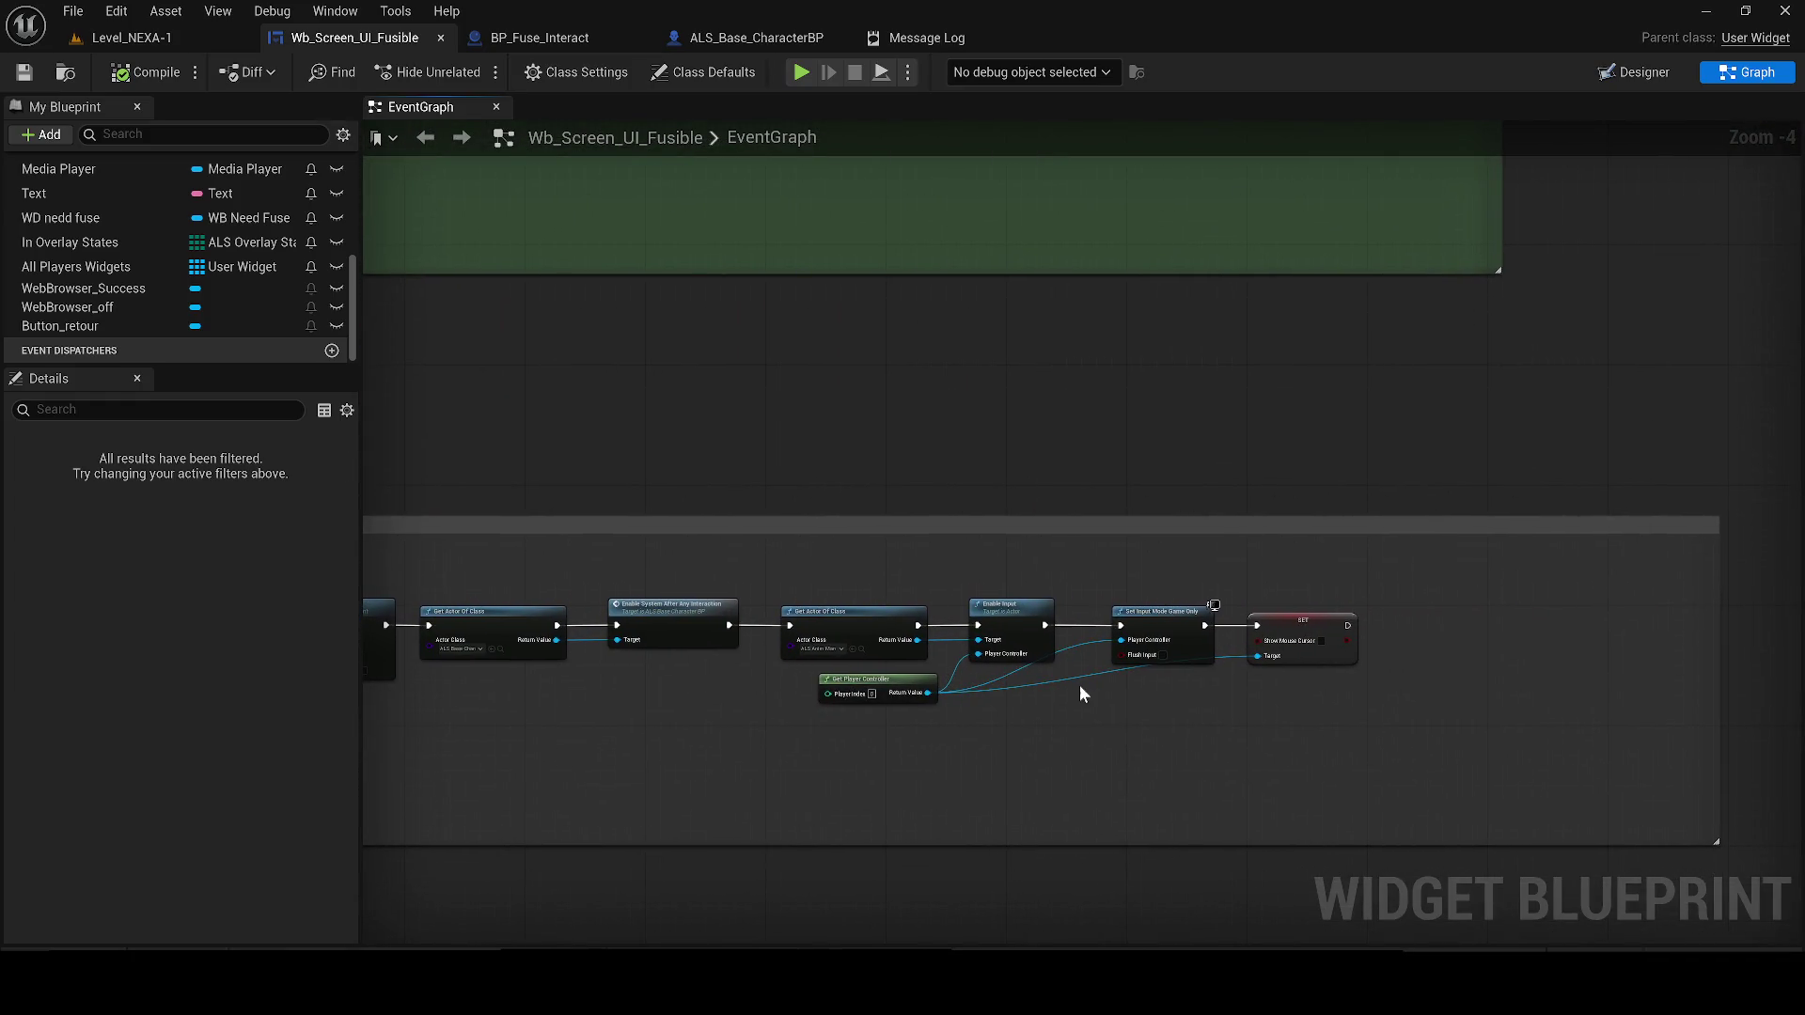
pyautogui.click(131, 37)
# Playtest with Alt+P, open the fuse console screen, close it with RETOUR, and stop the session
pyautogui.hotkey('alt', 'p')
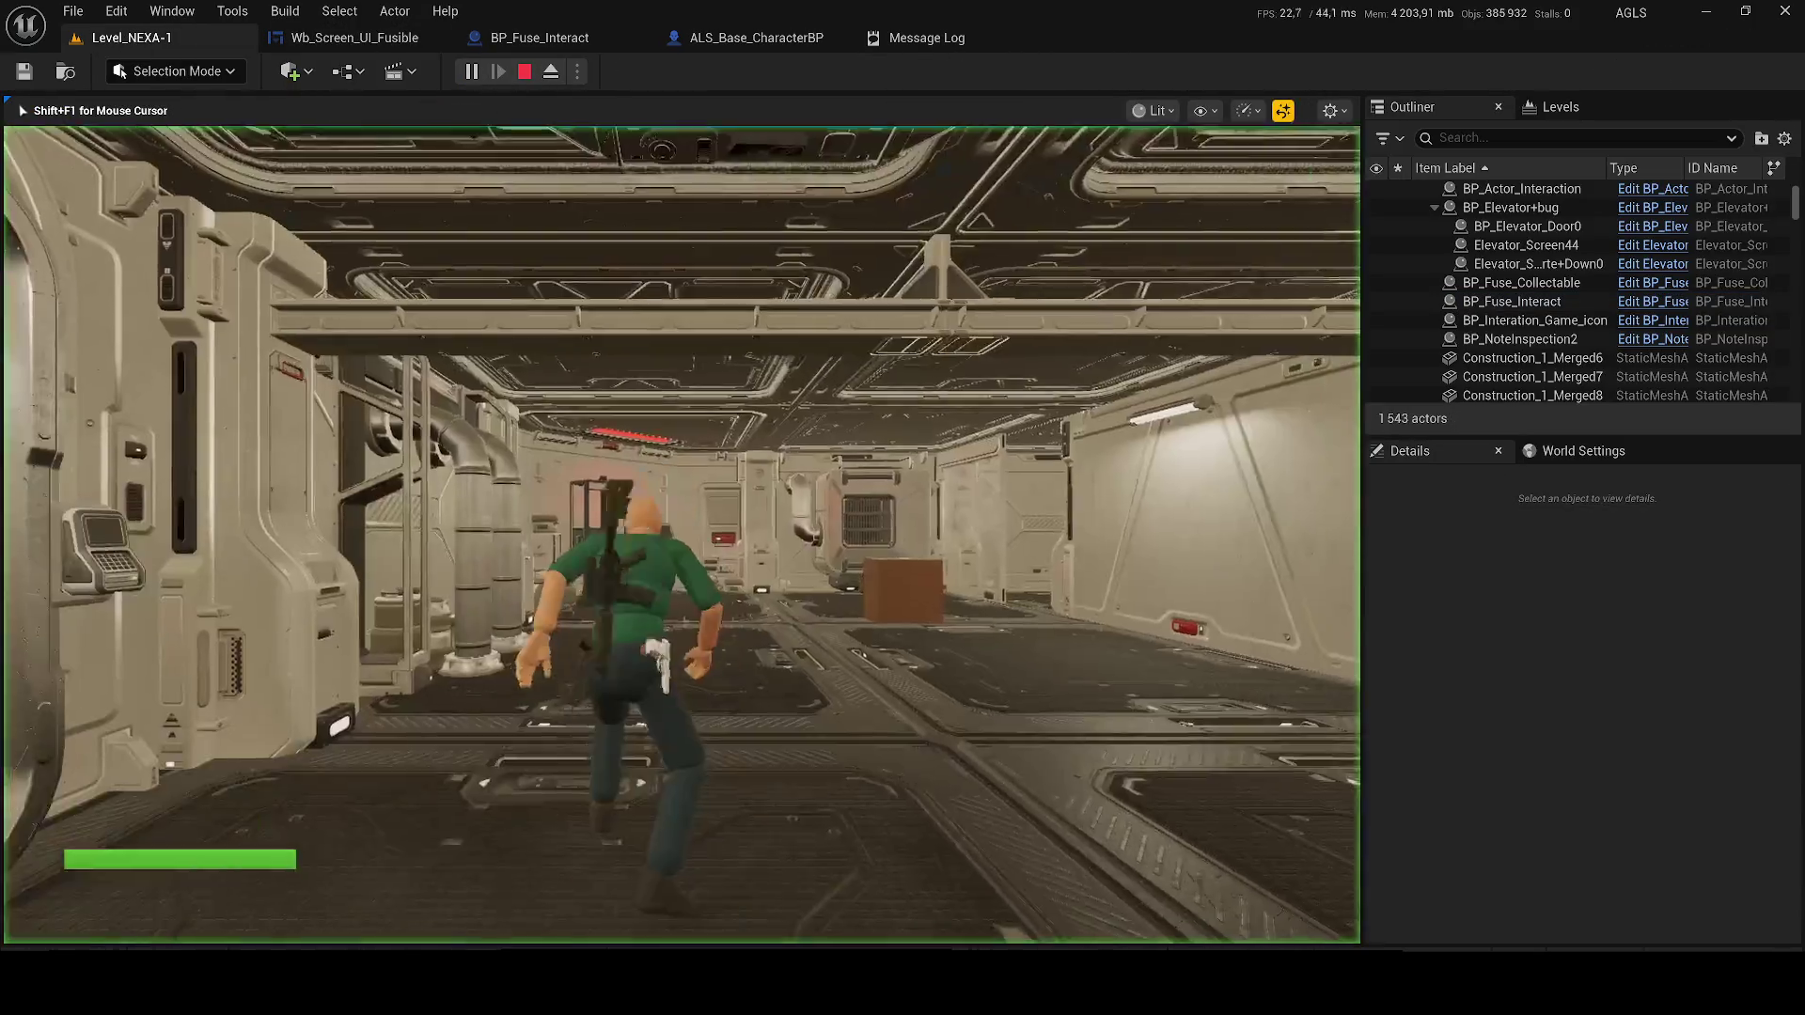
pyautogui.press('w')
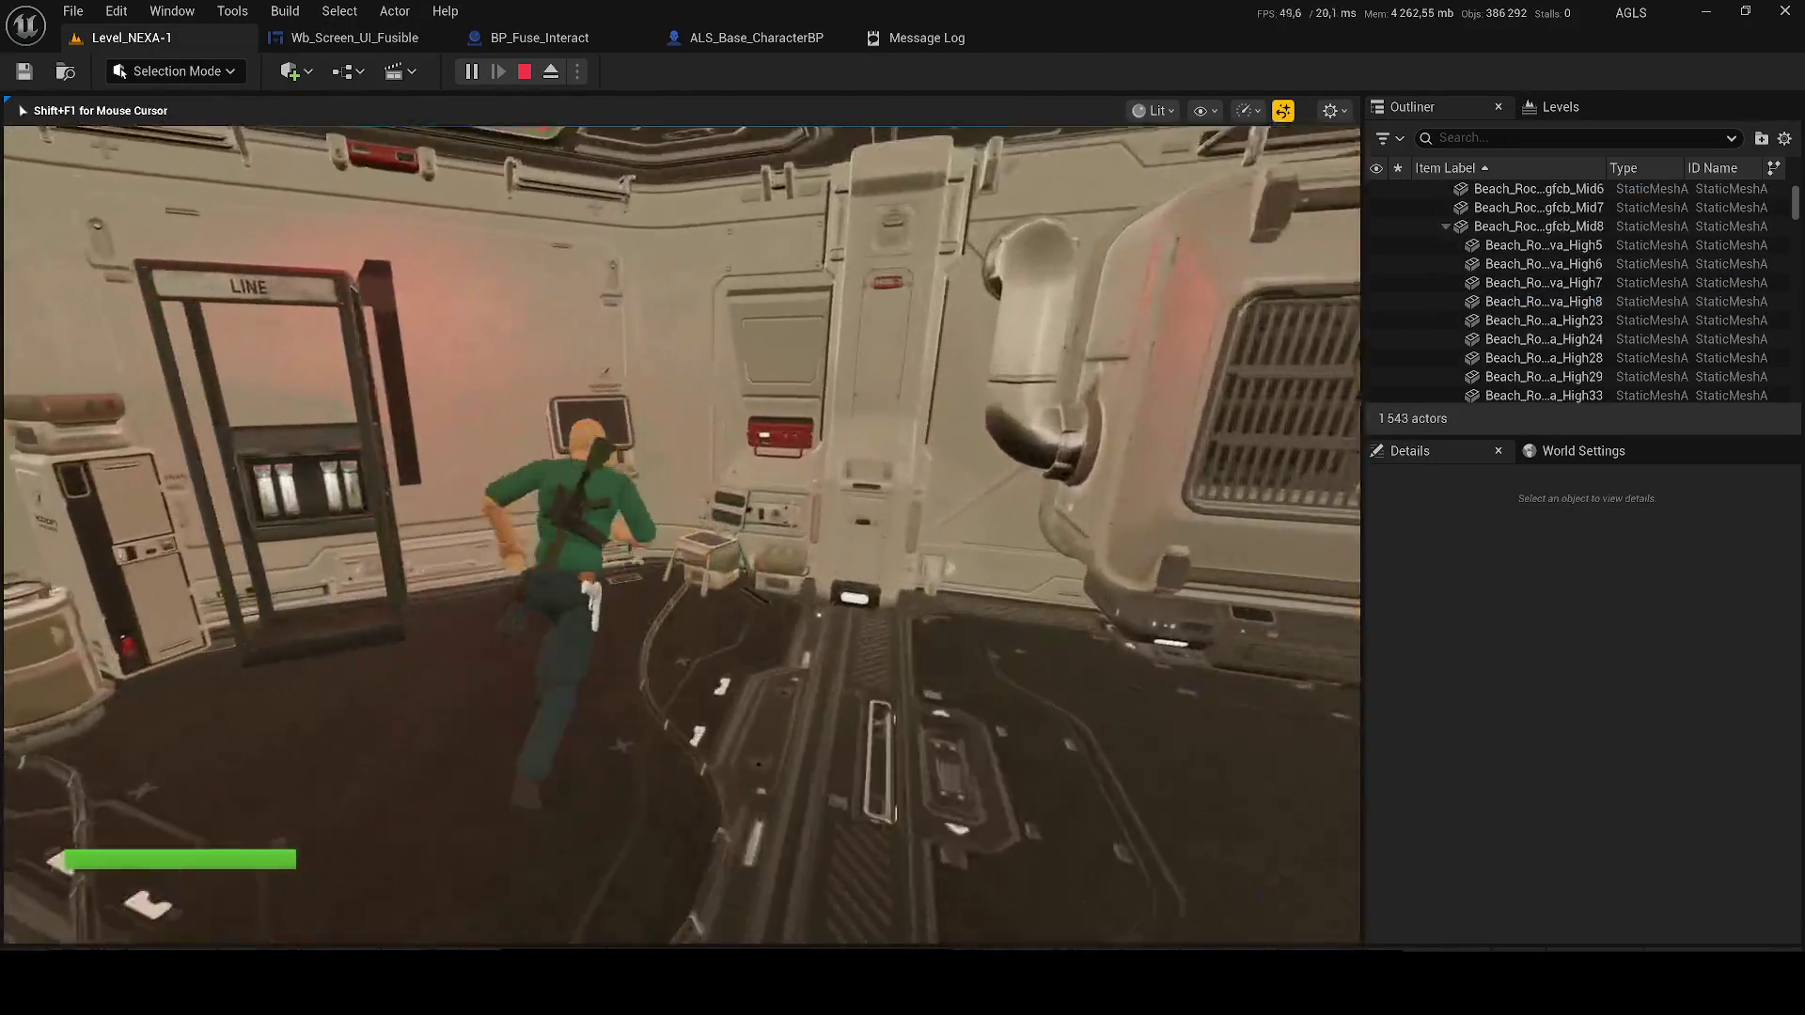
pyautogui.press('w')
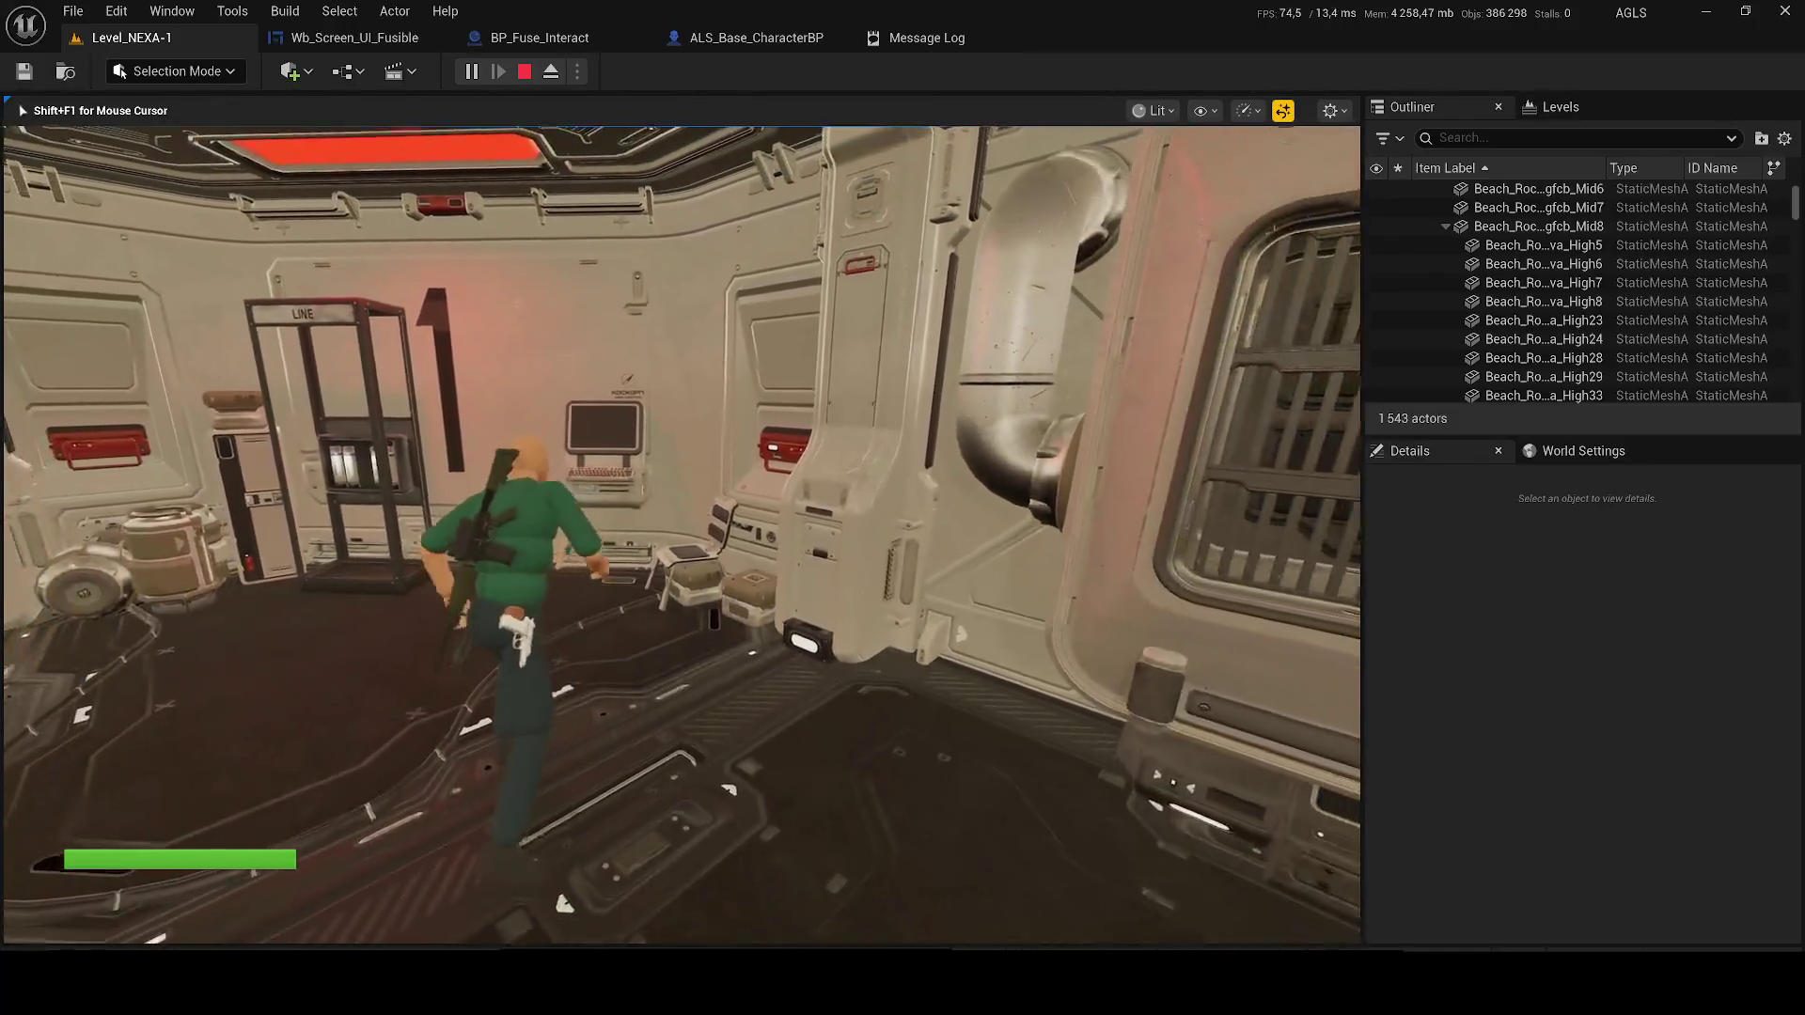
pyautogui.press('e')
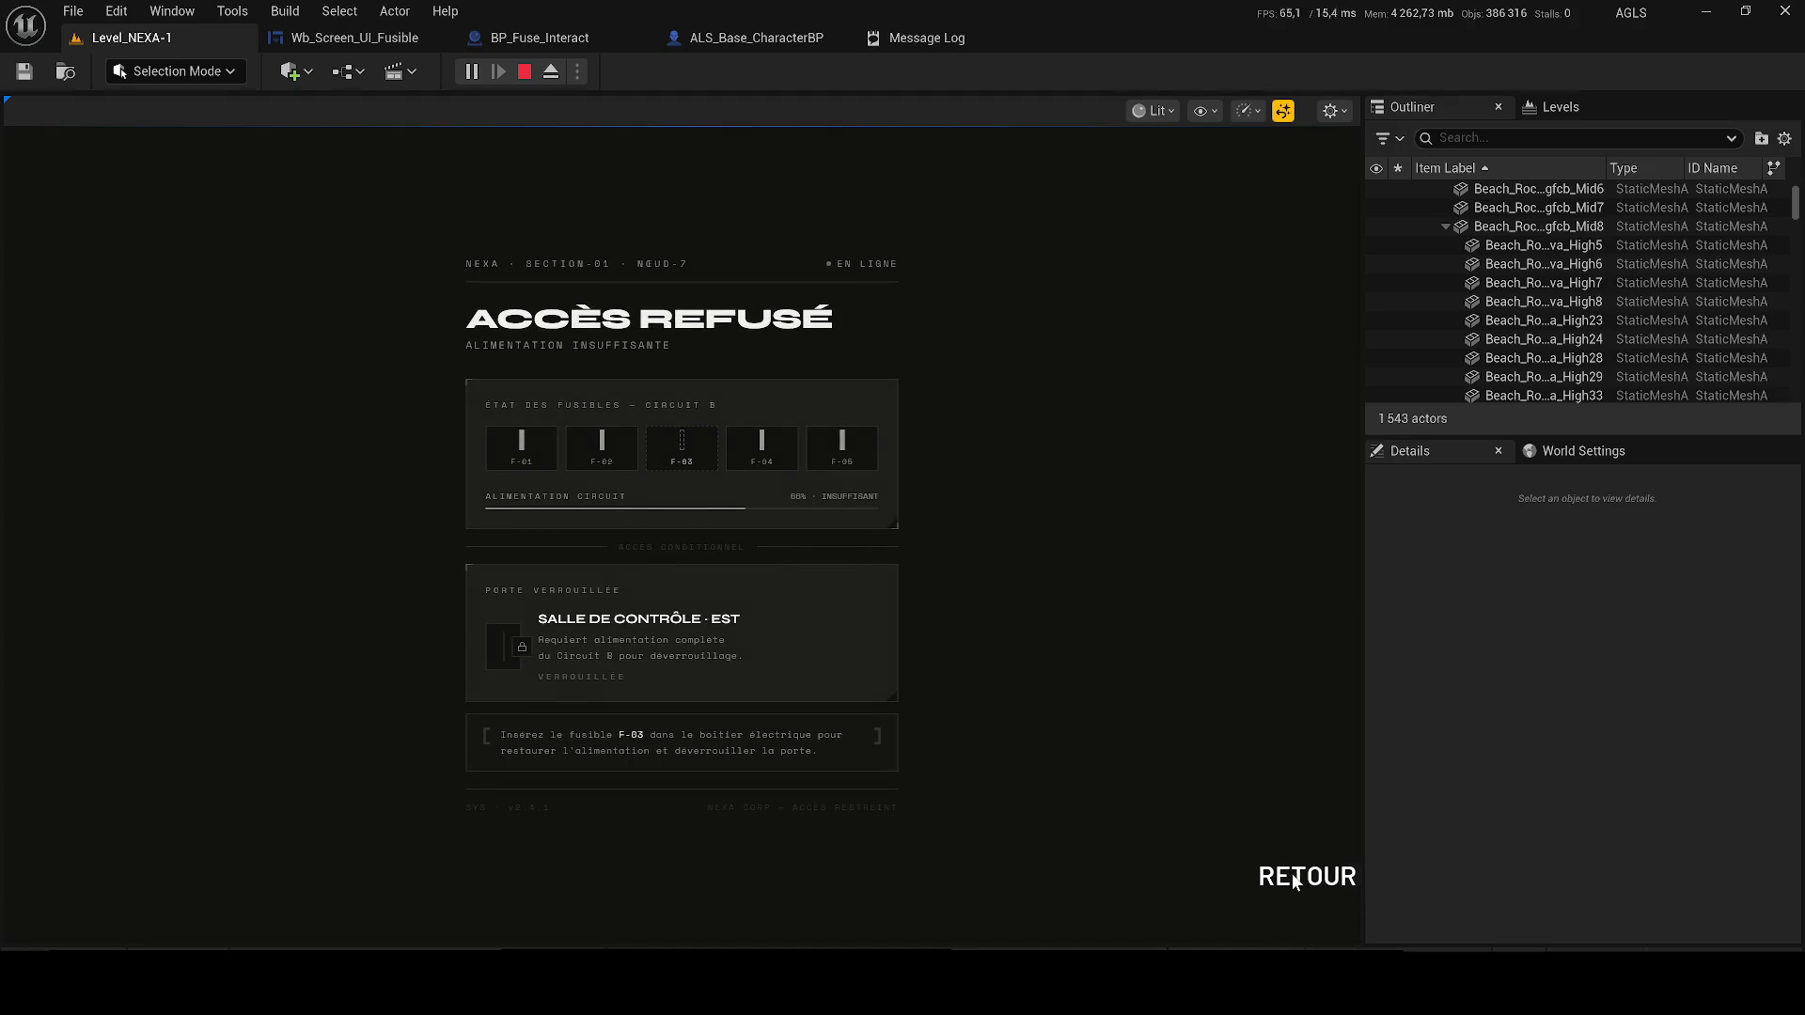
pyautogui.click(1298, 875)
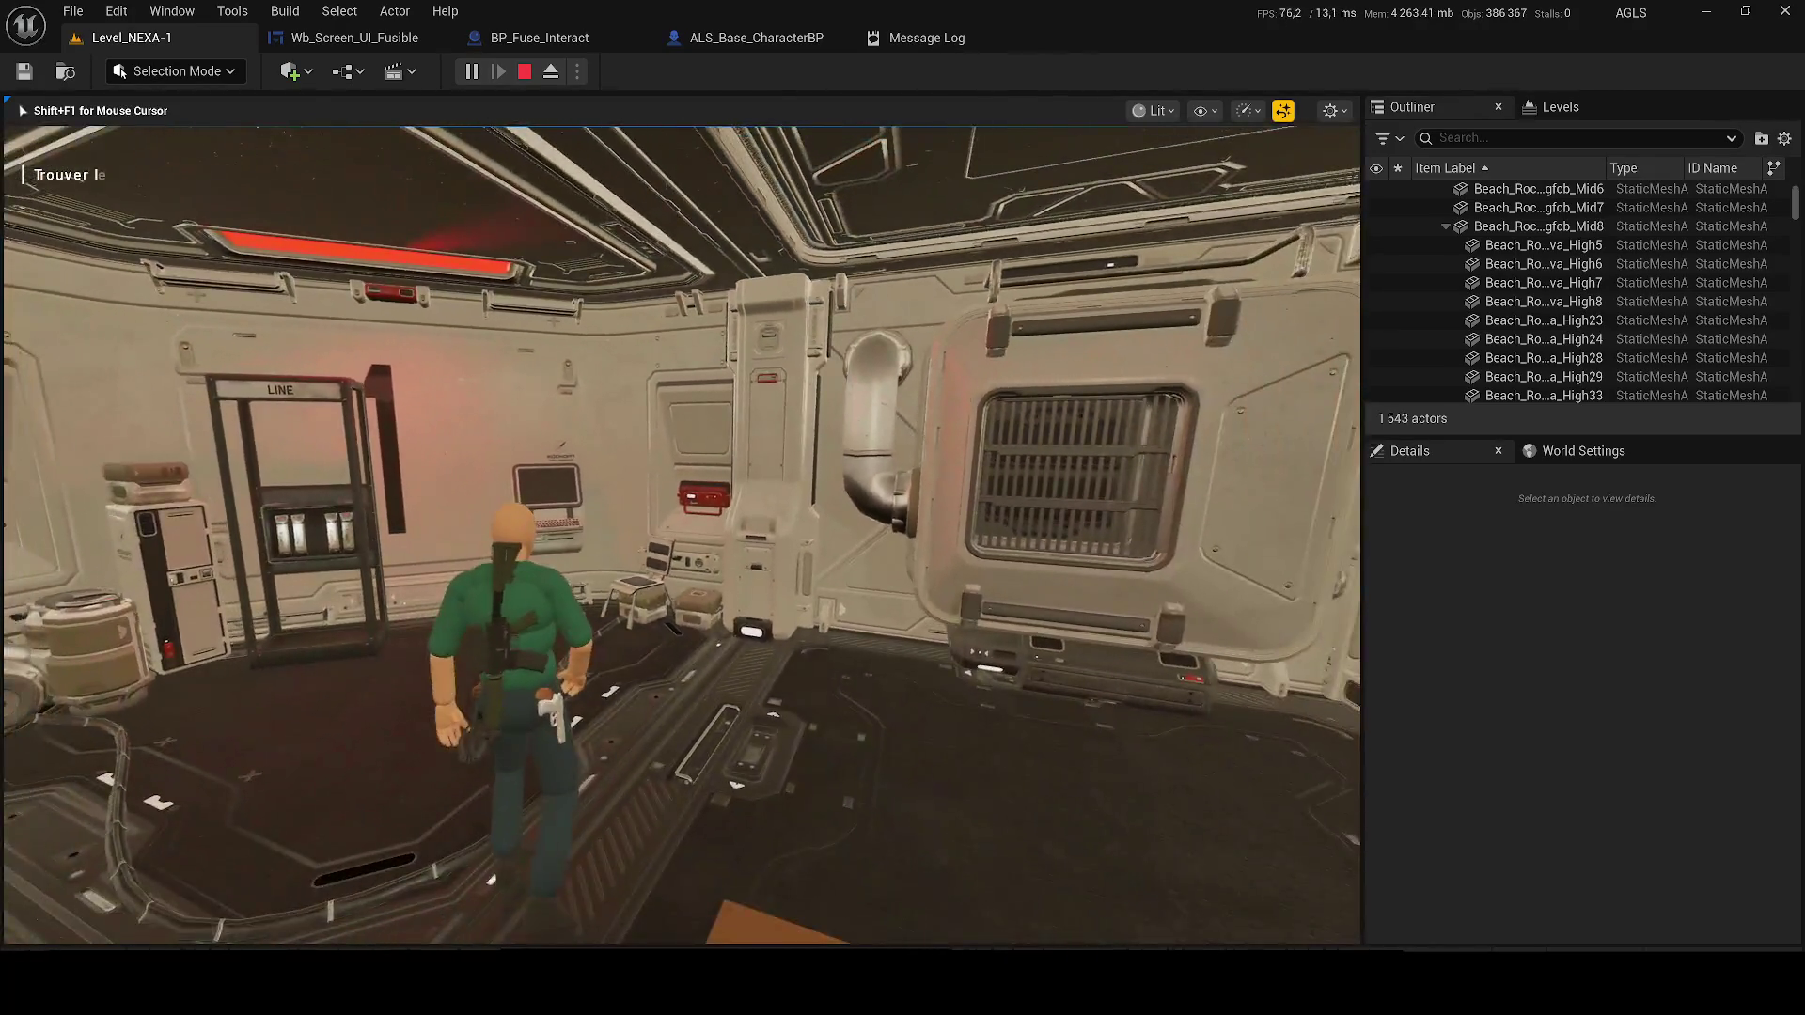
pyautogui.press('Escape')
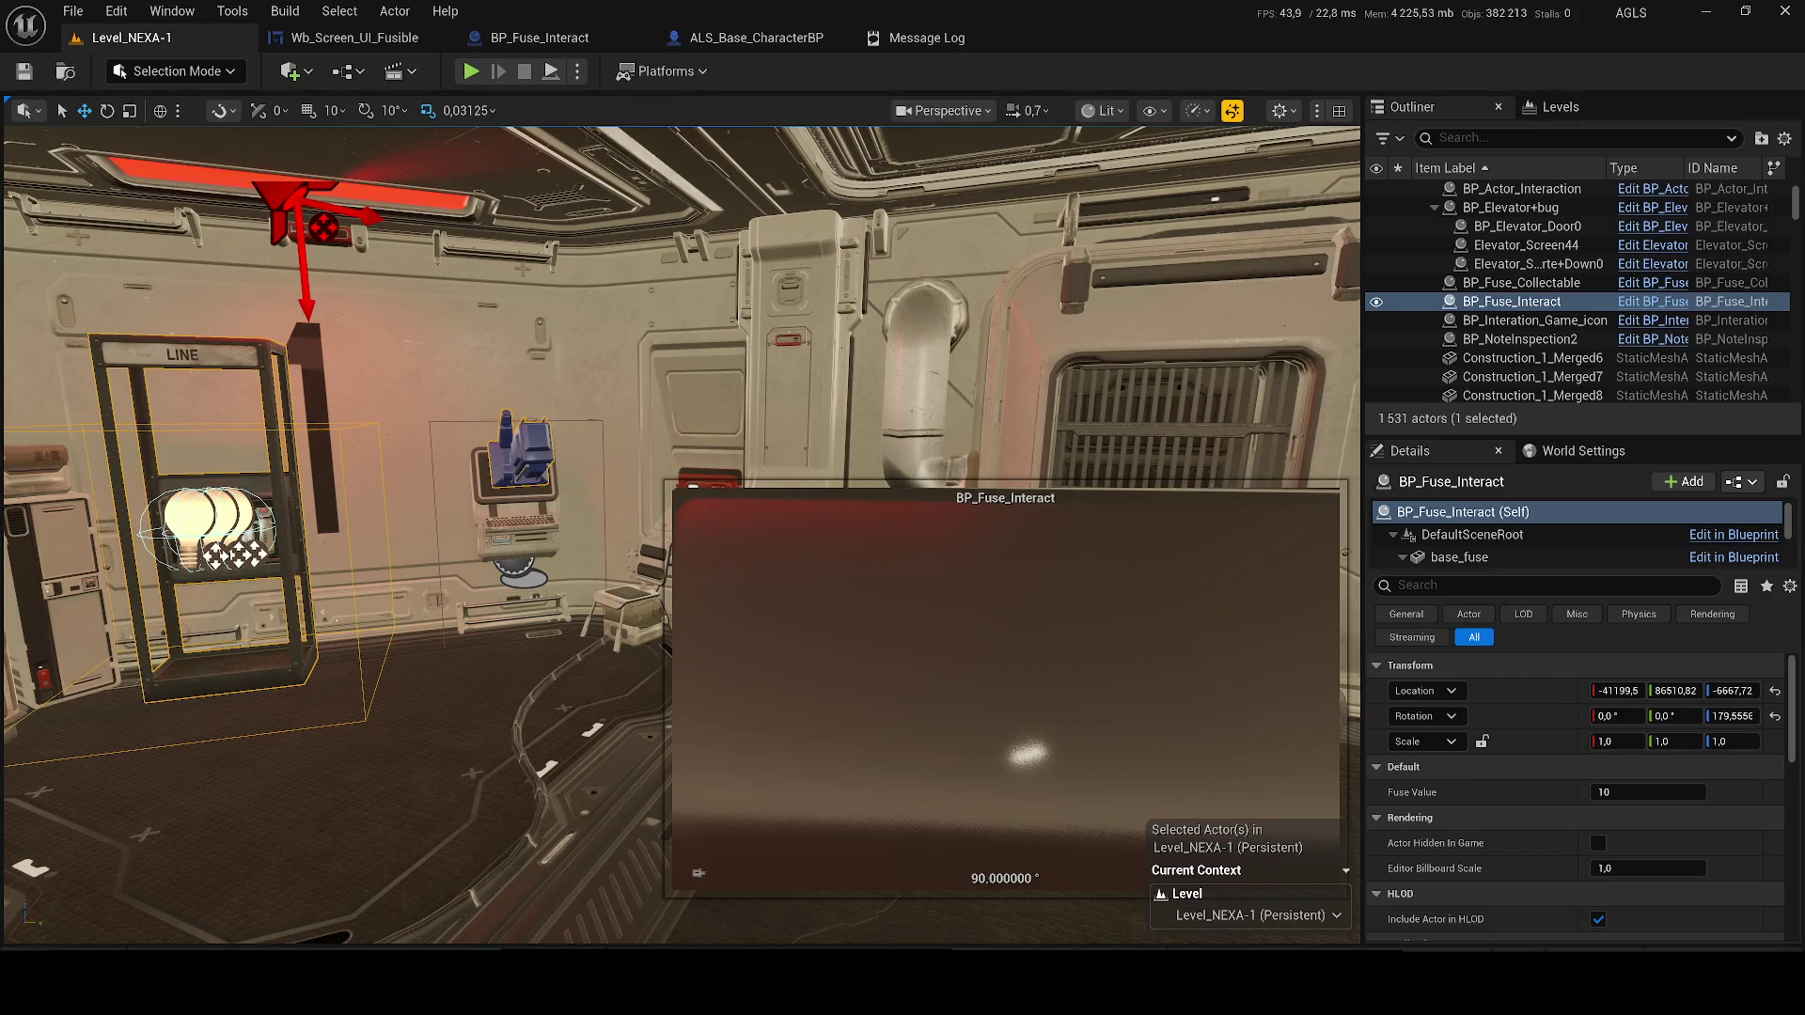
# Paste copies of the three hide-widgets nodes at the start of the Wb_Screen_UI_Fusible exit chain
pyautogui.click(340, 11)
pyautogui.click(284, 40)
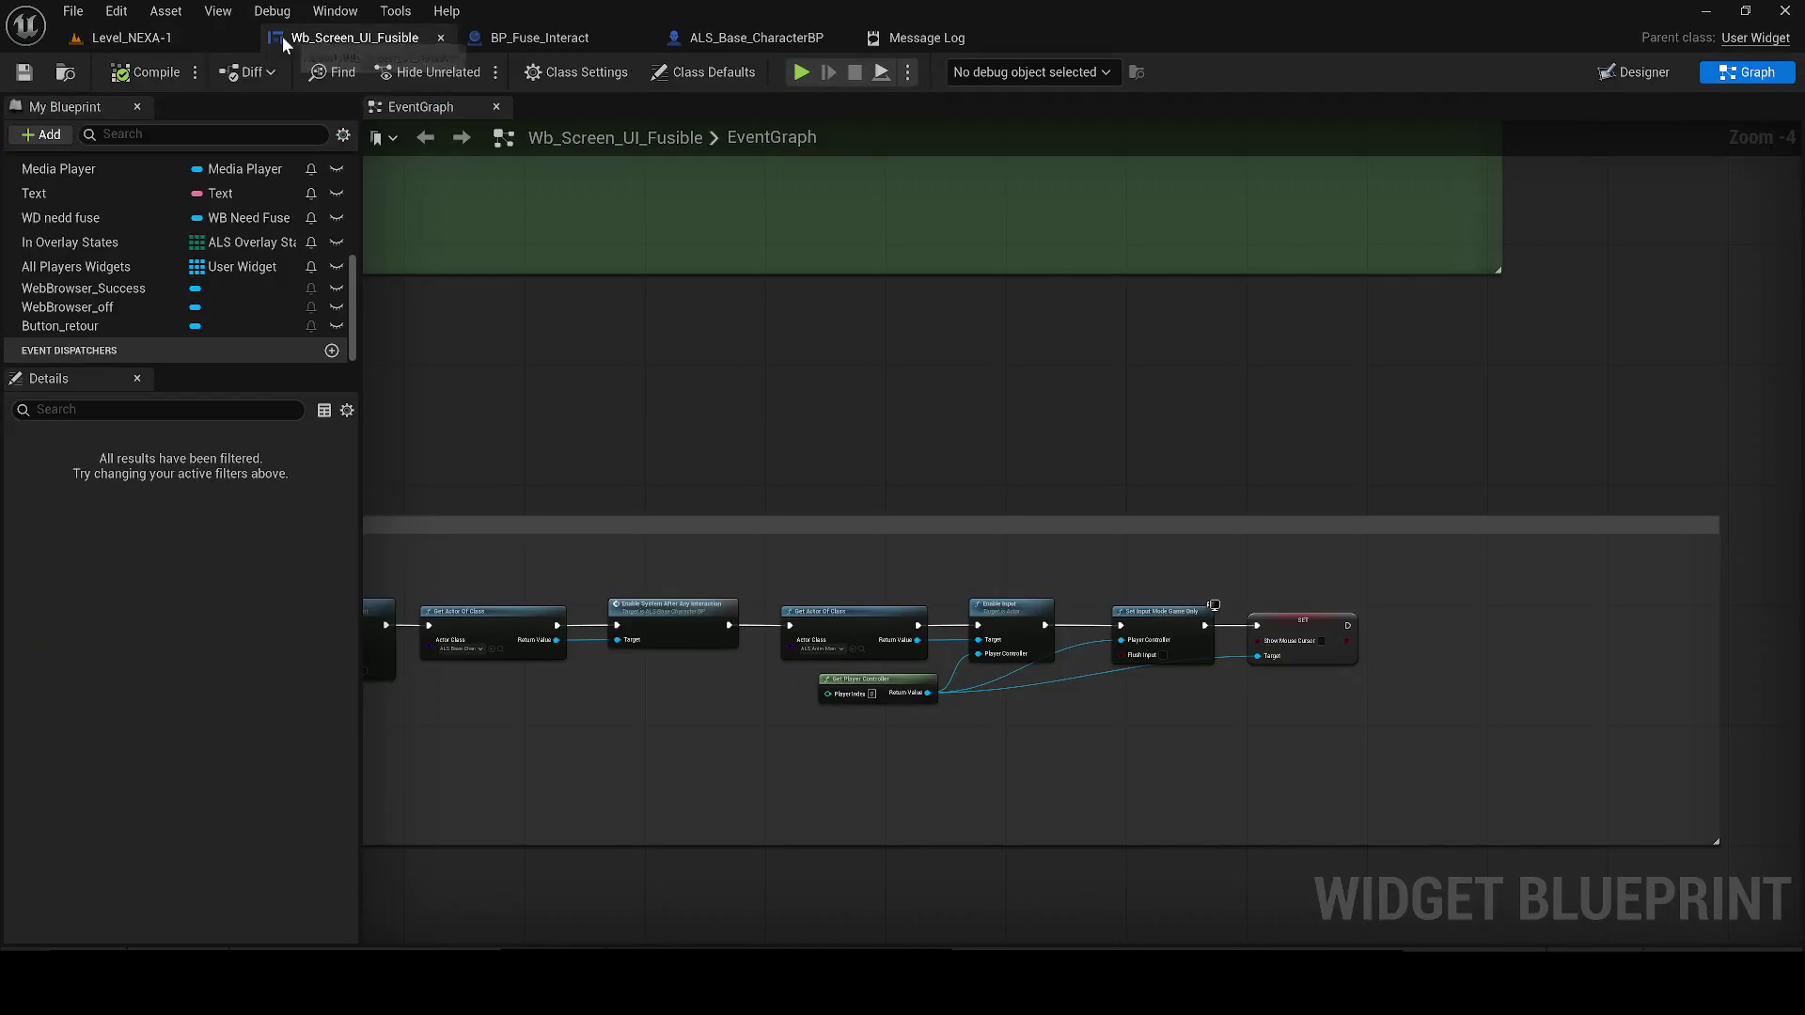
pyautogui.moveTo(669, 593)
pyautogui.mouseDown()
pyautogui.moveTo(699, 494)
pyautogui.moveTo(447, 385)
pyautogui.mouseUp()
pyautogui.scroll(-4, 1222, 464)
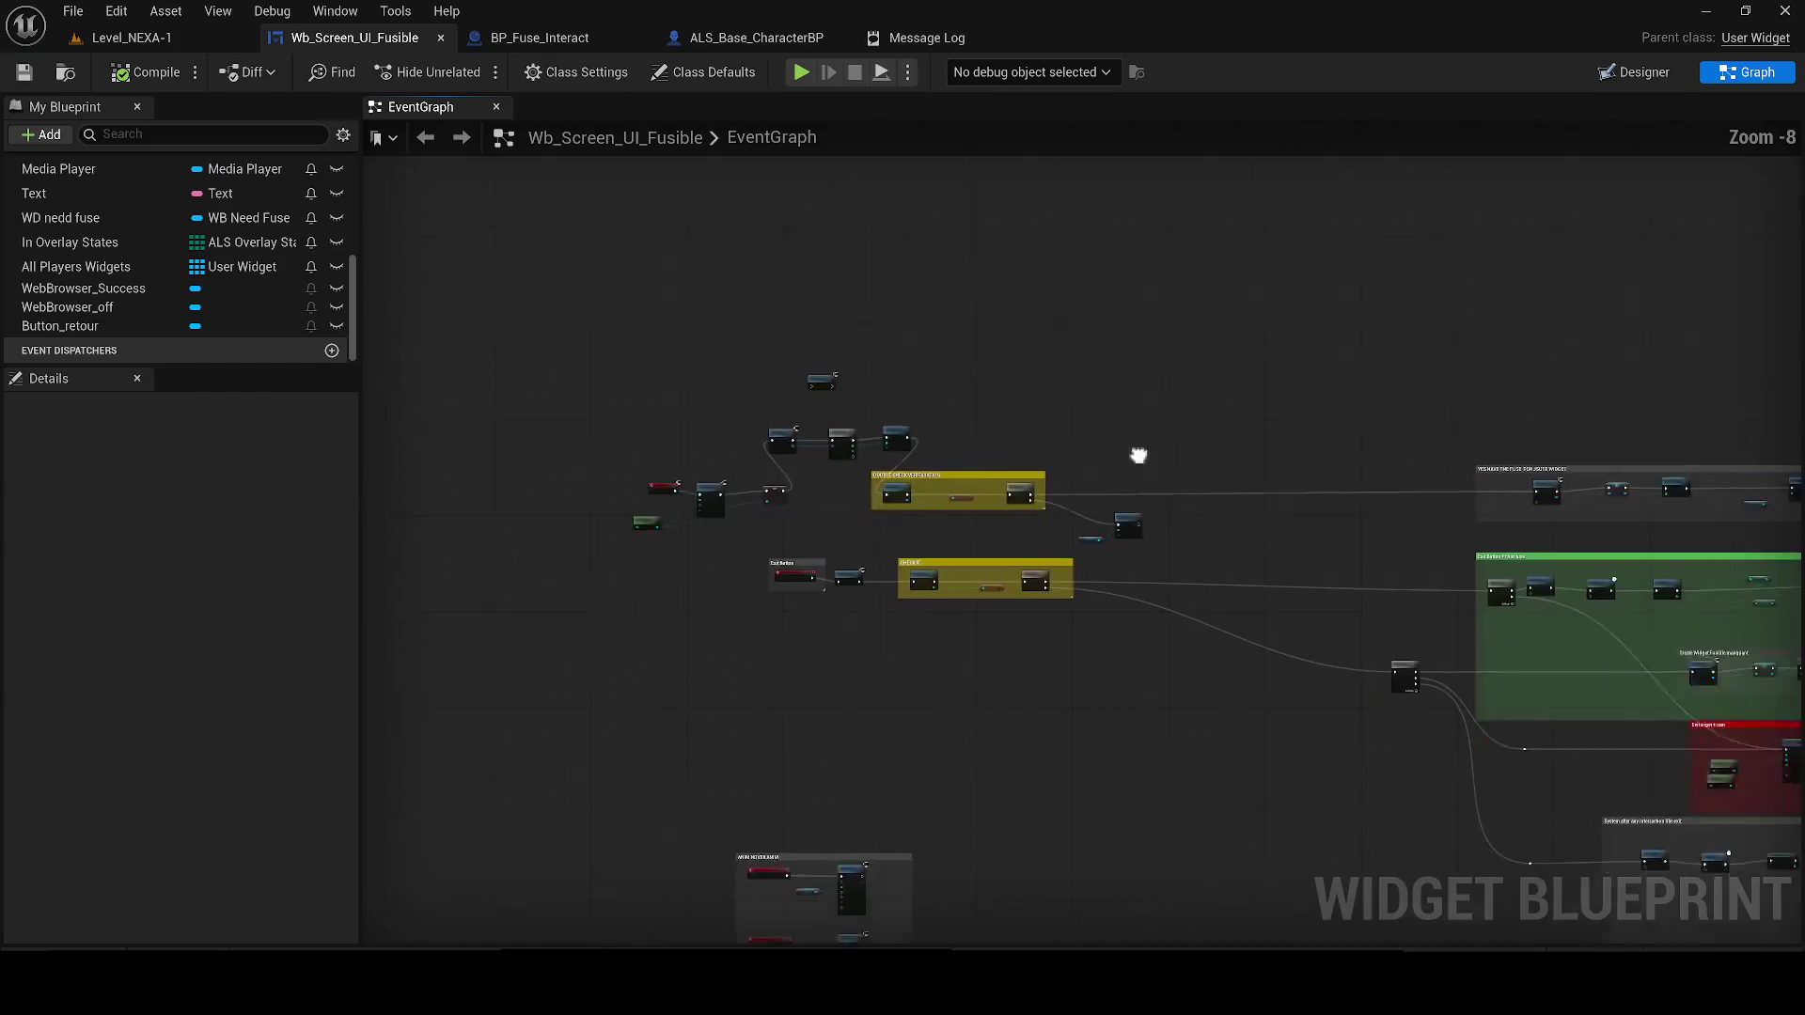
pyautogui.scroll(4, 1026, 679)
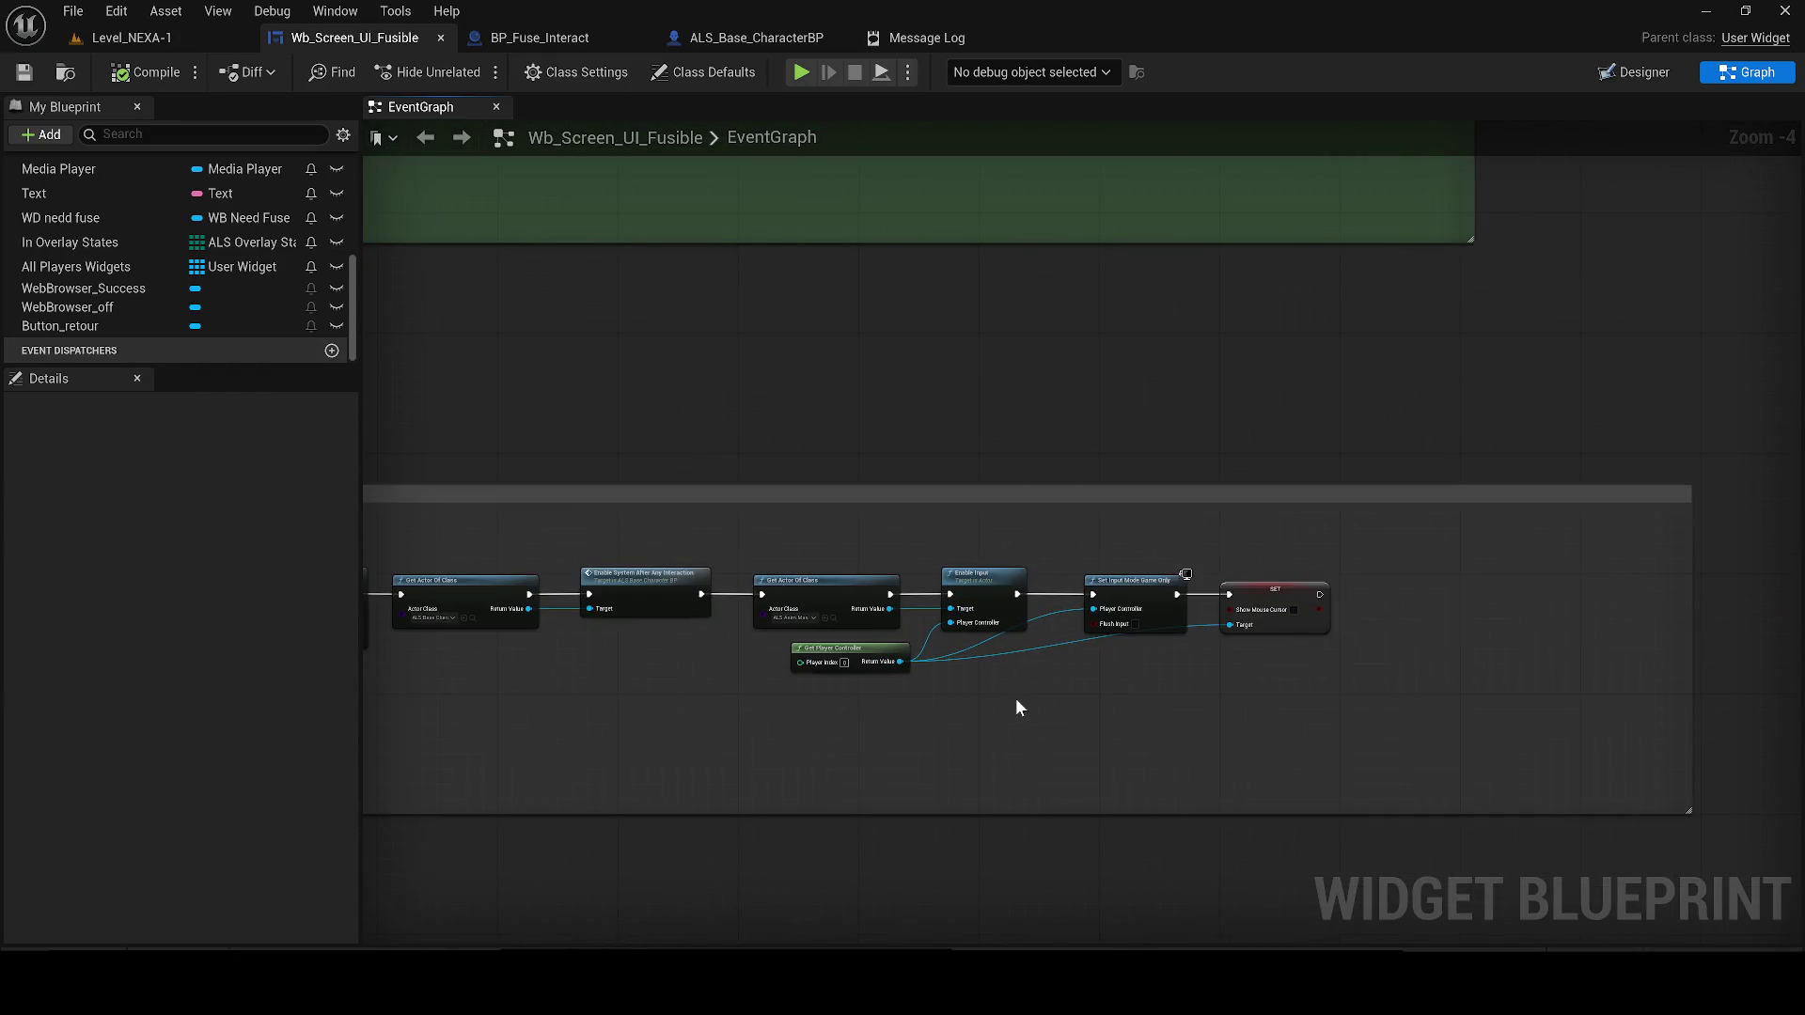
pyautogui.moveTo(620, 688); pyautogui.dragTo(684, 676)
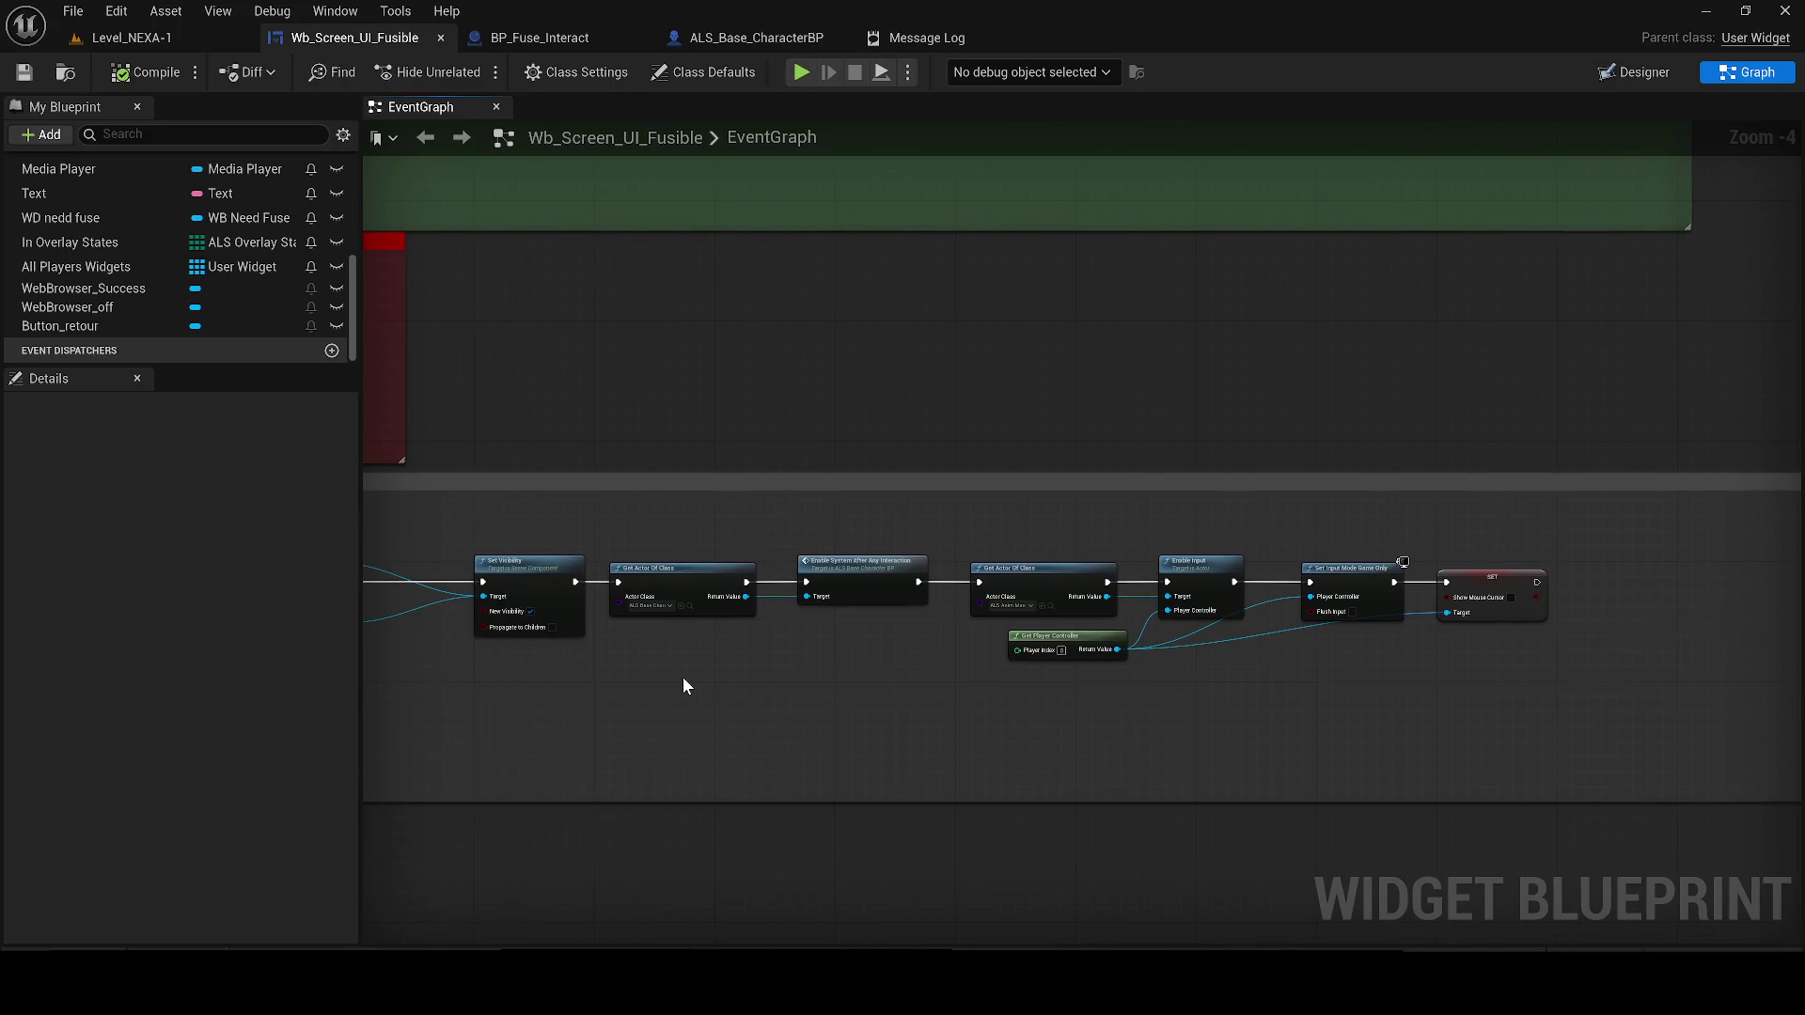
pyautogui.hotkey('ctrl', 'v')
pyautogui.scroll(2, 635, 677)
# Set the pasted Set Visibility to Visible and wire the loop between the two Get Actor Of Class nodes
pyautogui.click(983, 752)
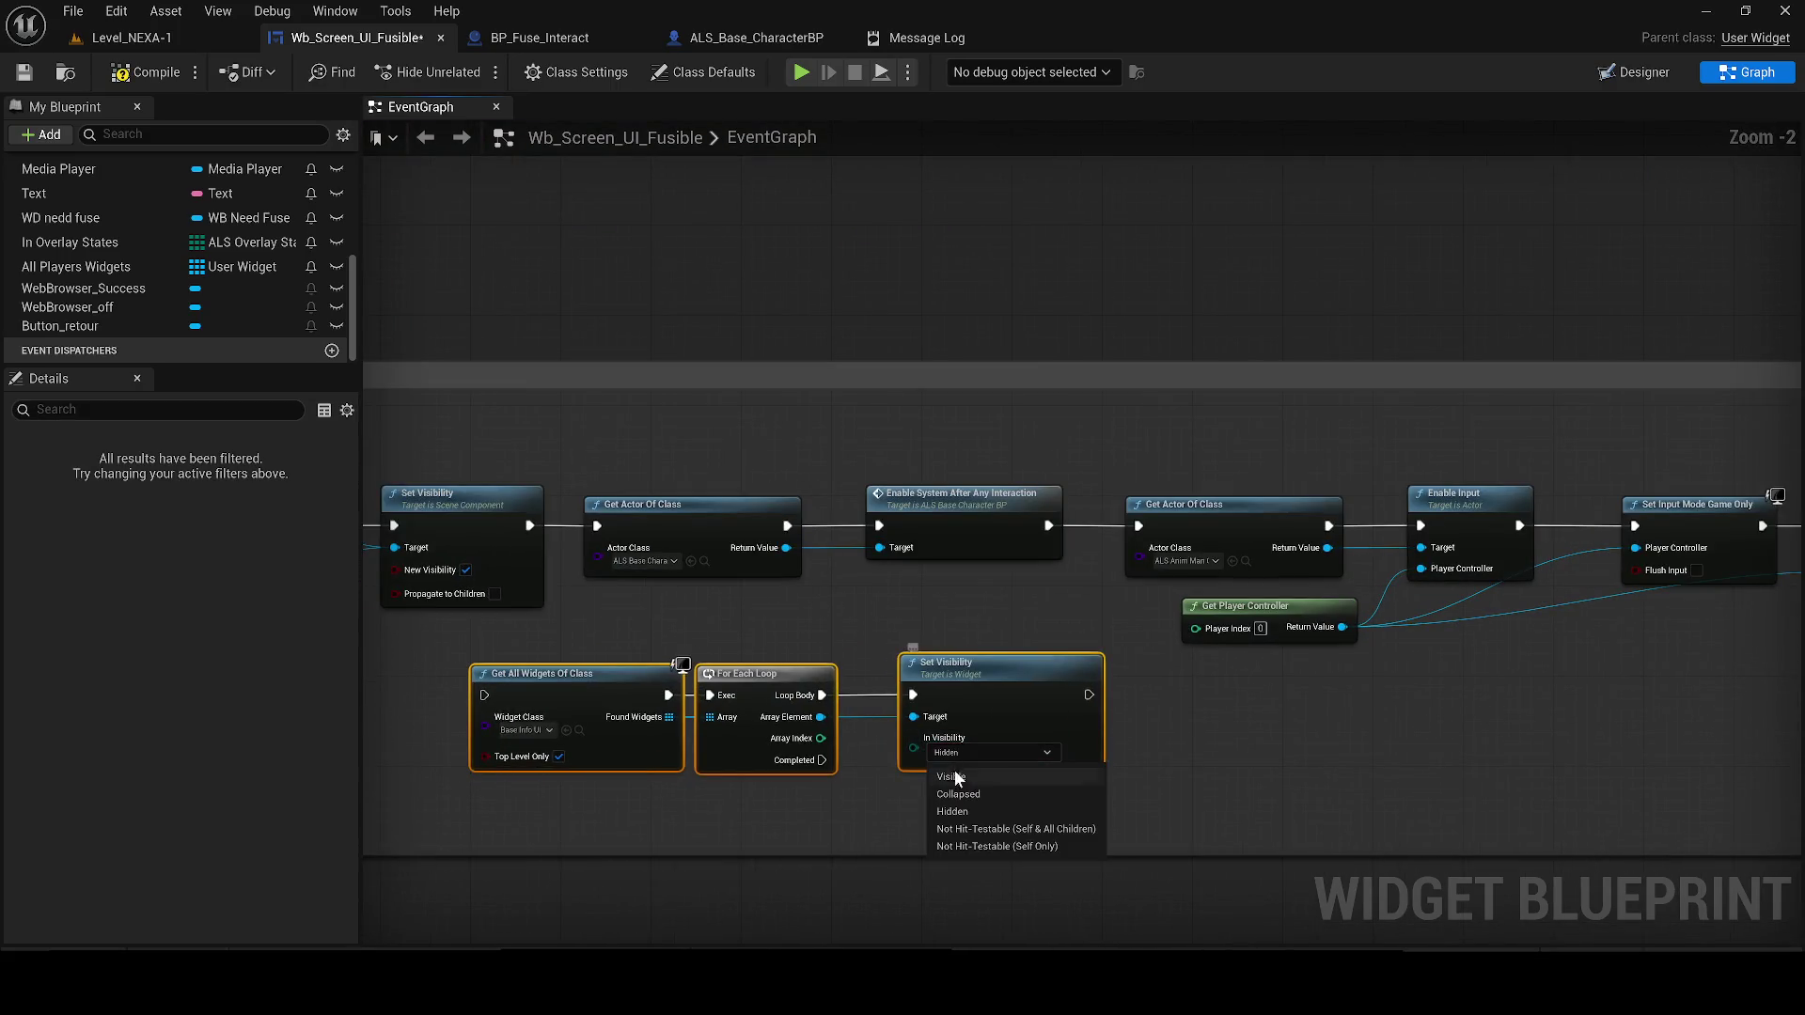
pyautogui.click(966, 778)
pyautogui.moveTo(786, 525)
pyautogui.mouseDown()
pyautogui.moveTo(470, 673)
pyautogui.moveTo(484, 695)
pyautogui.mouseUp()
pyautogui.moveTo(1077, 614)
pyautogui.mouseDown()
pyautogui.moveTo(466, 590)
pyautogui.moveTo(968, 589)
pyautogui.moveTo(818, 562)
pyautogui.mouseUp()
pyautogui.moveTo(1664, 627)
pyautogui.mouseDown()
pyautogui.moveTo(1237, 463)
pyautogui.moveTo(1091, 430)
pyautogui.moveTo(959, 431)
pyautogui.mouseUp()
pyautogui.moveTo(824, 637); pyautogui.dragTo(874, 469)
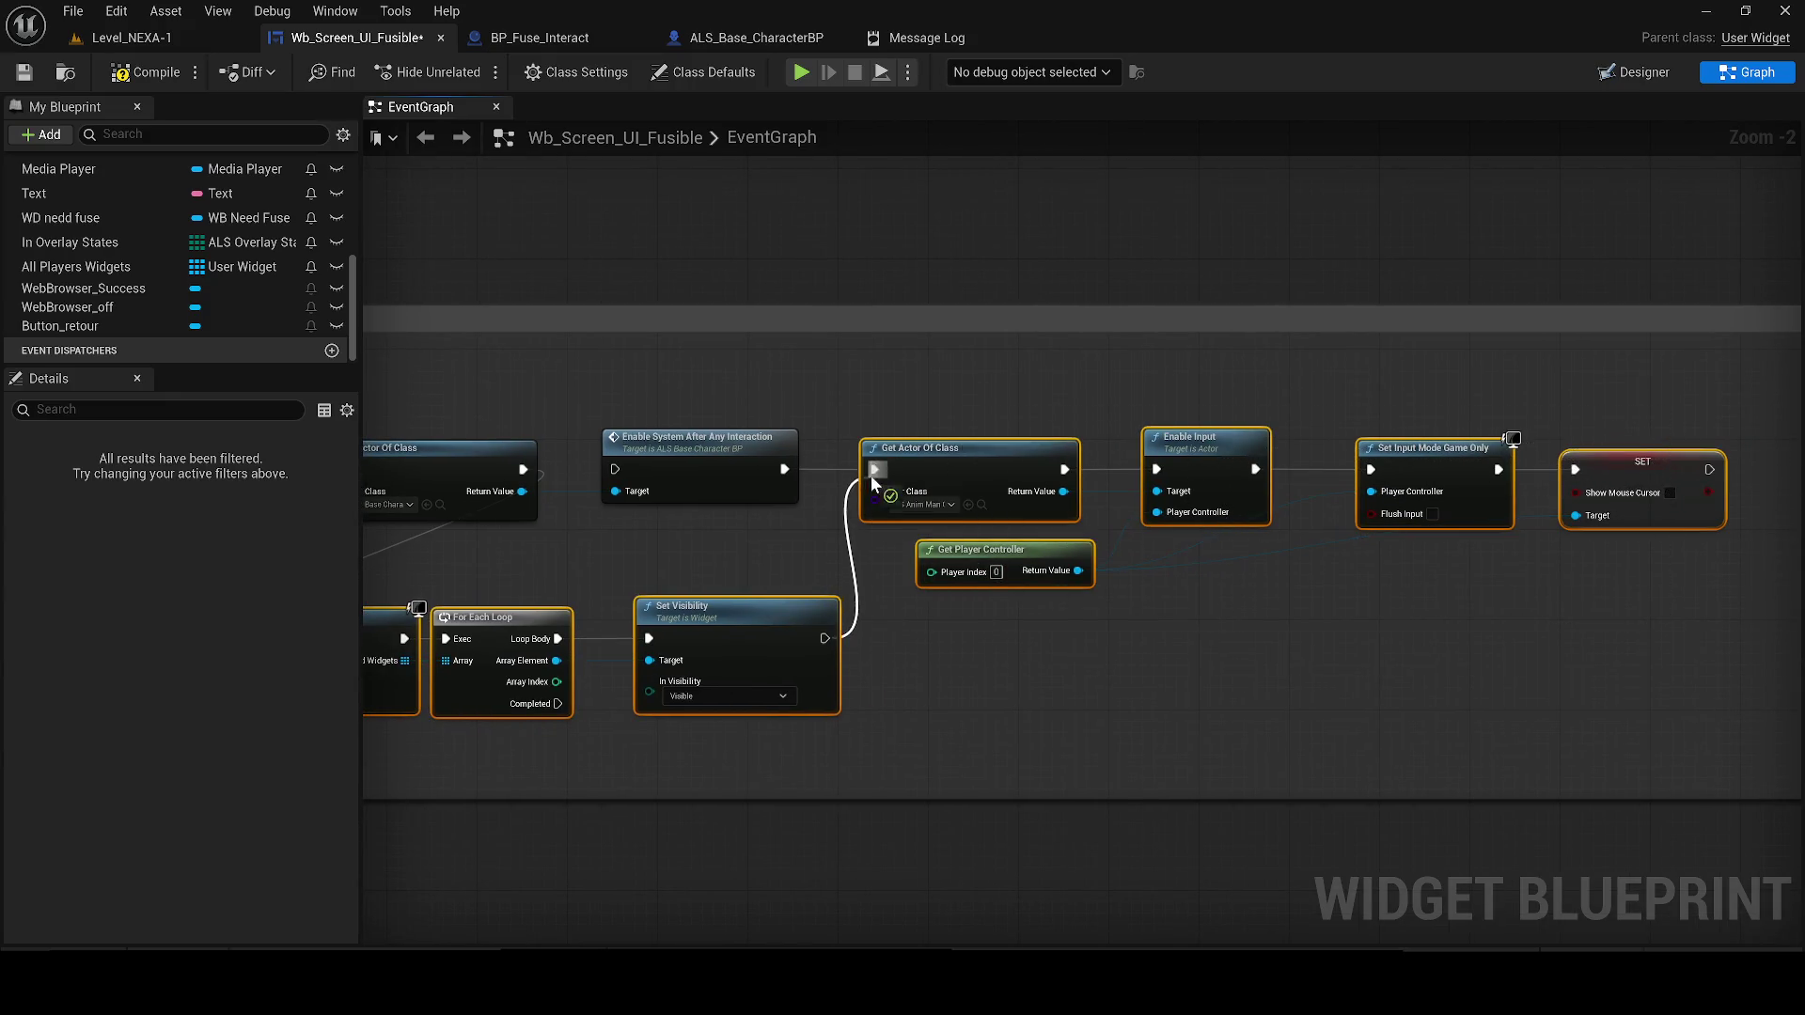
pyautogui.click(154, 41)
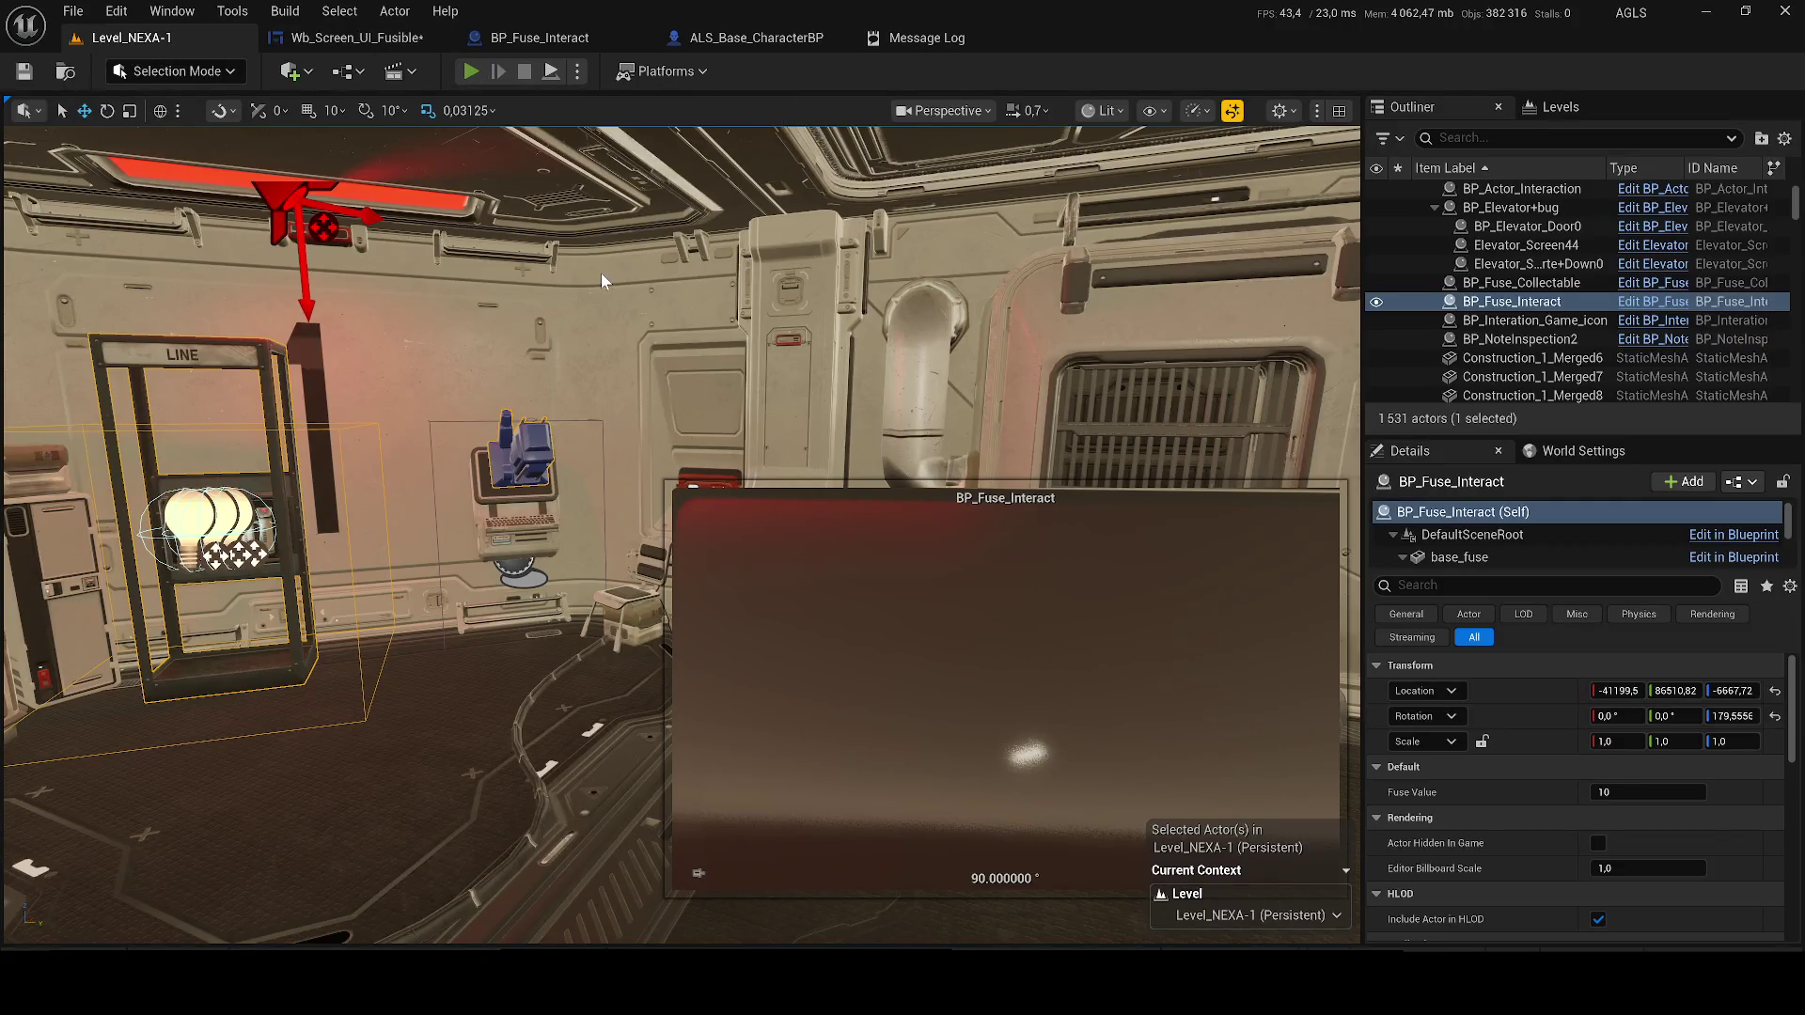
# Playtest the fuse terminal, confirm the 'Trouver le fusible F-03' hint returns, then reopen the widget graph
pyautogui.hotkey('alt', 'p')
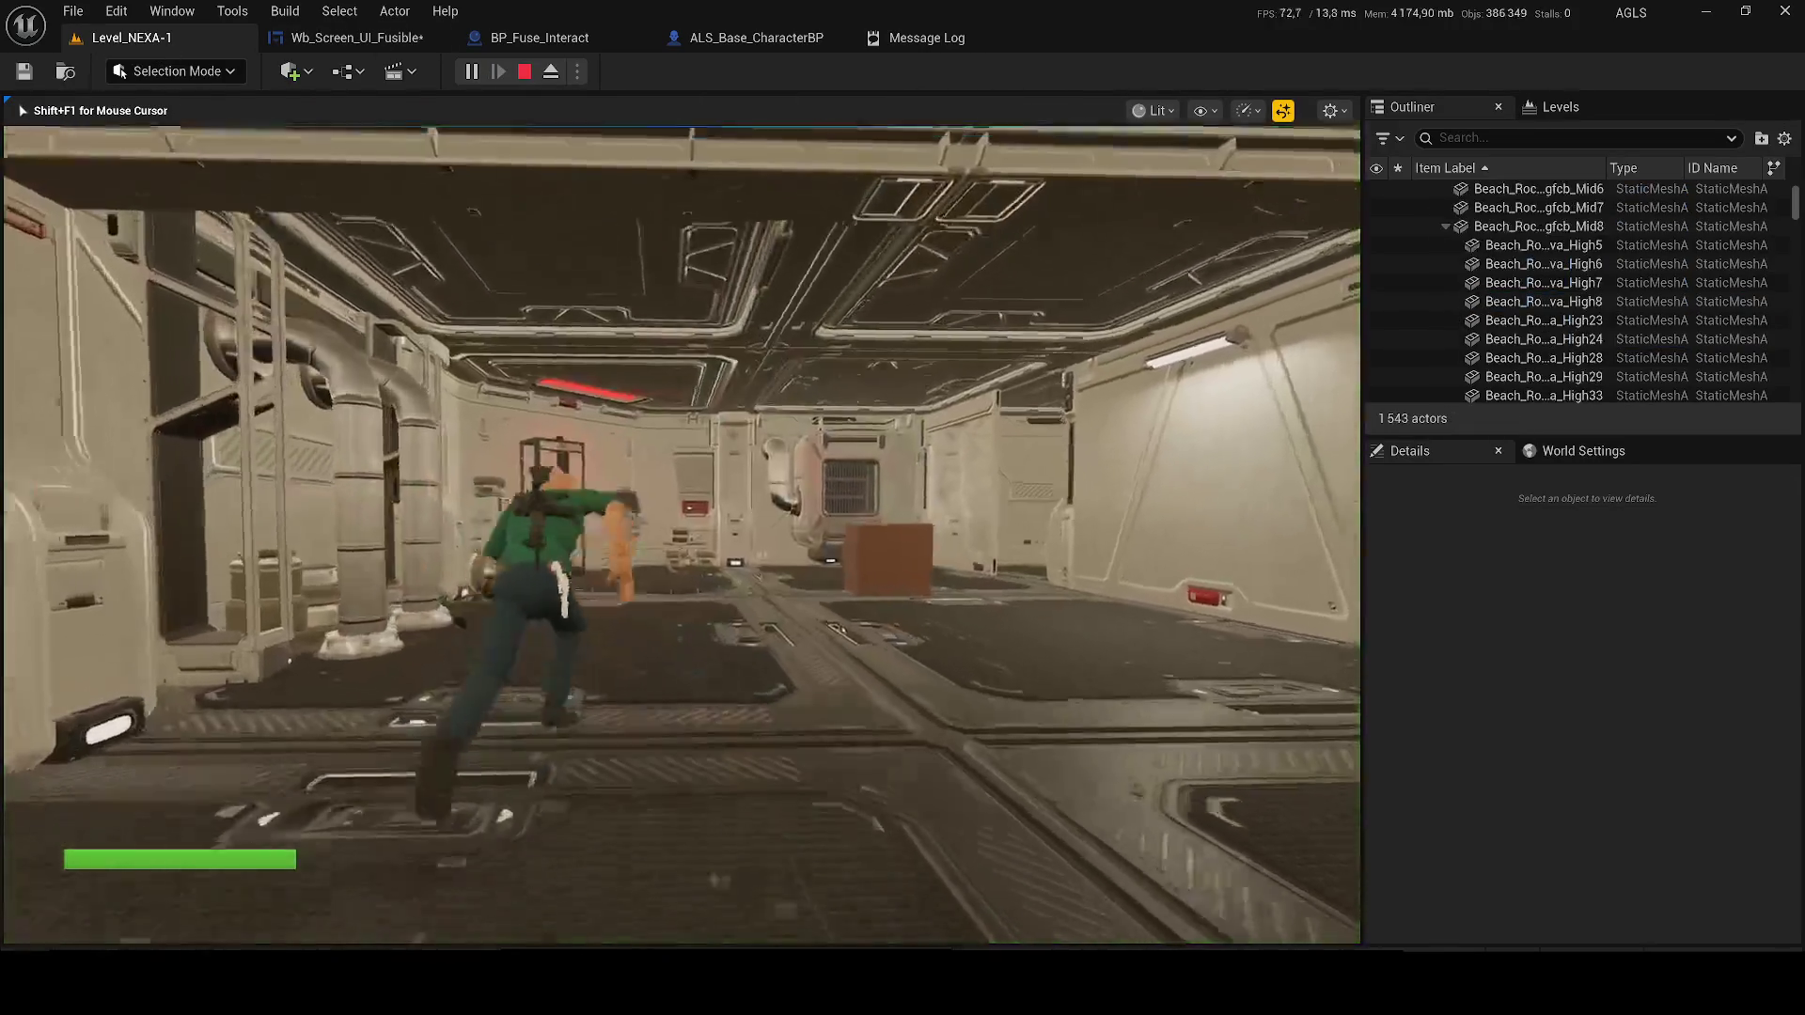
pyautogui.press('w')
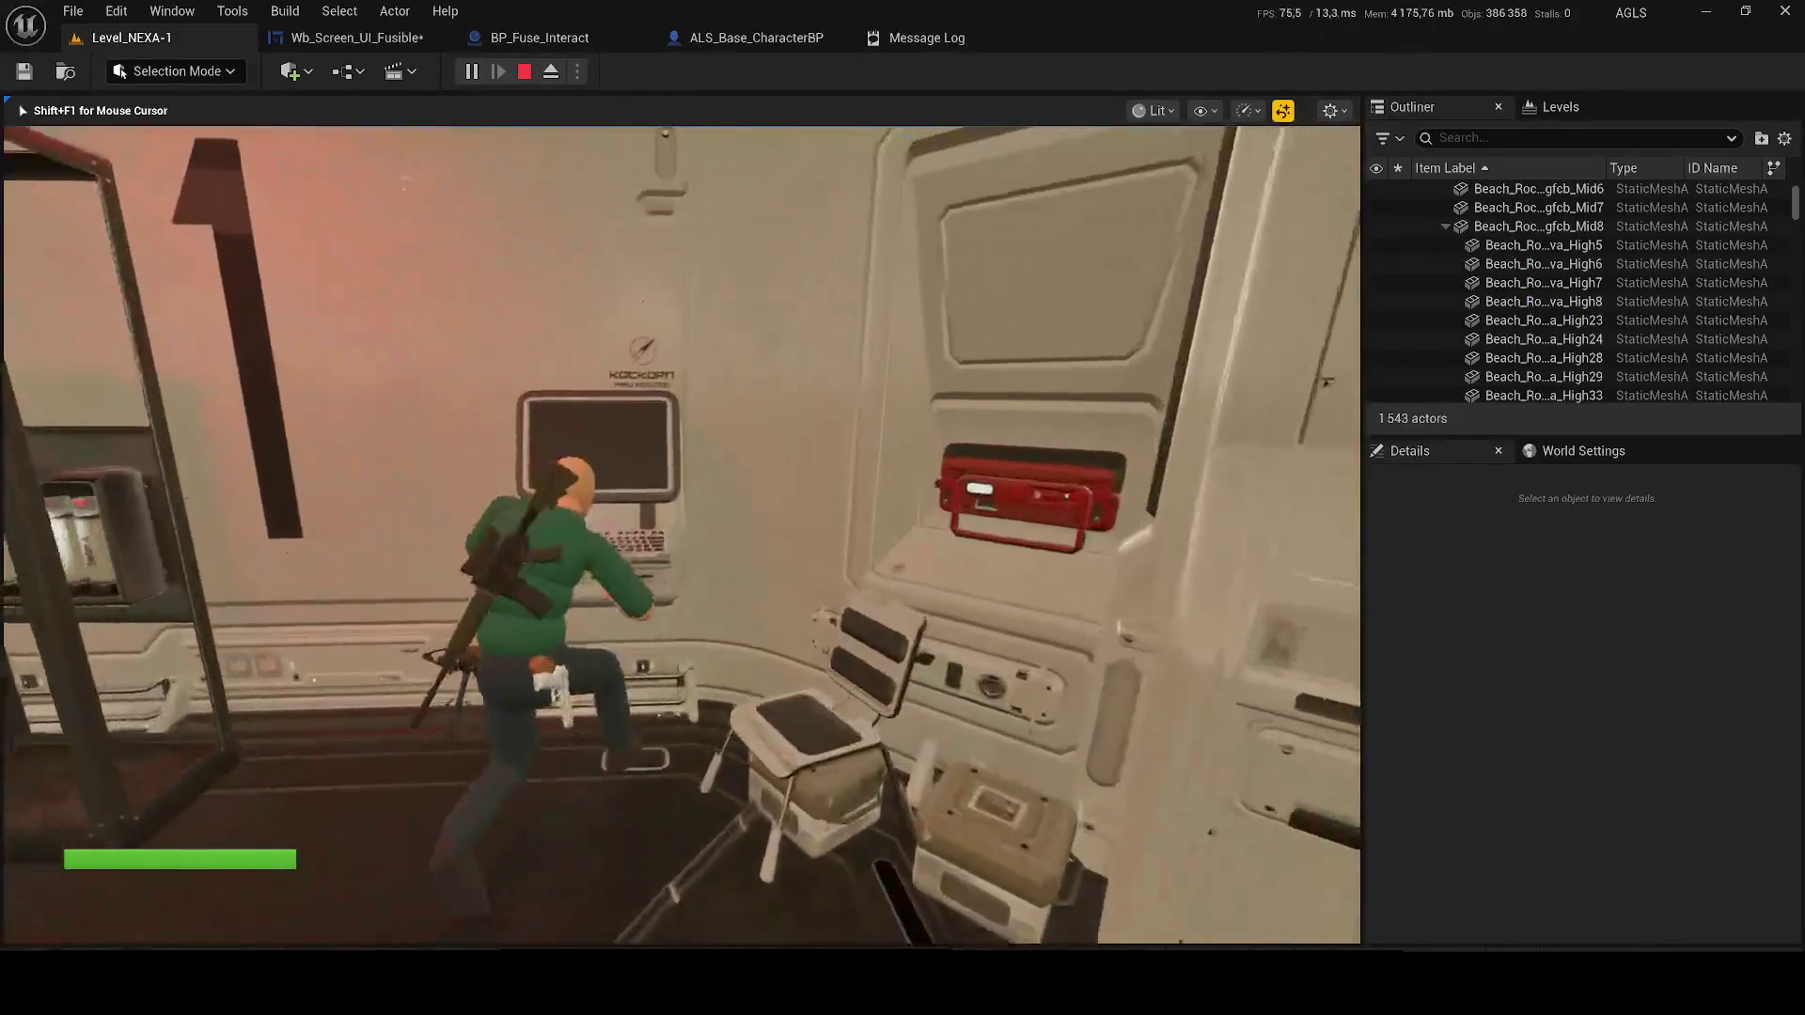
pyautogui.press('e')
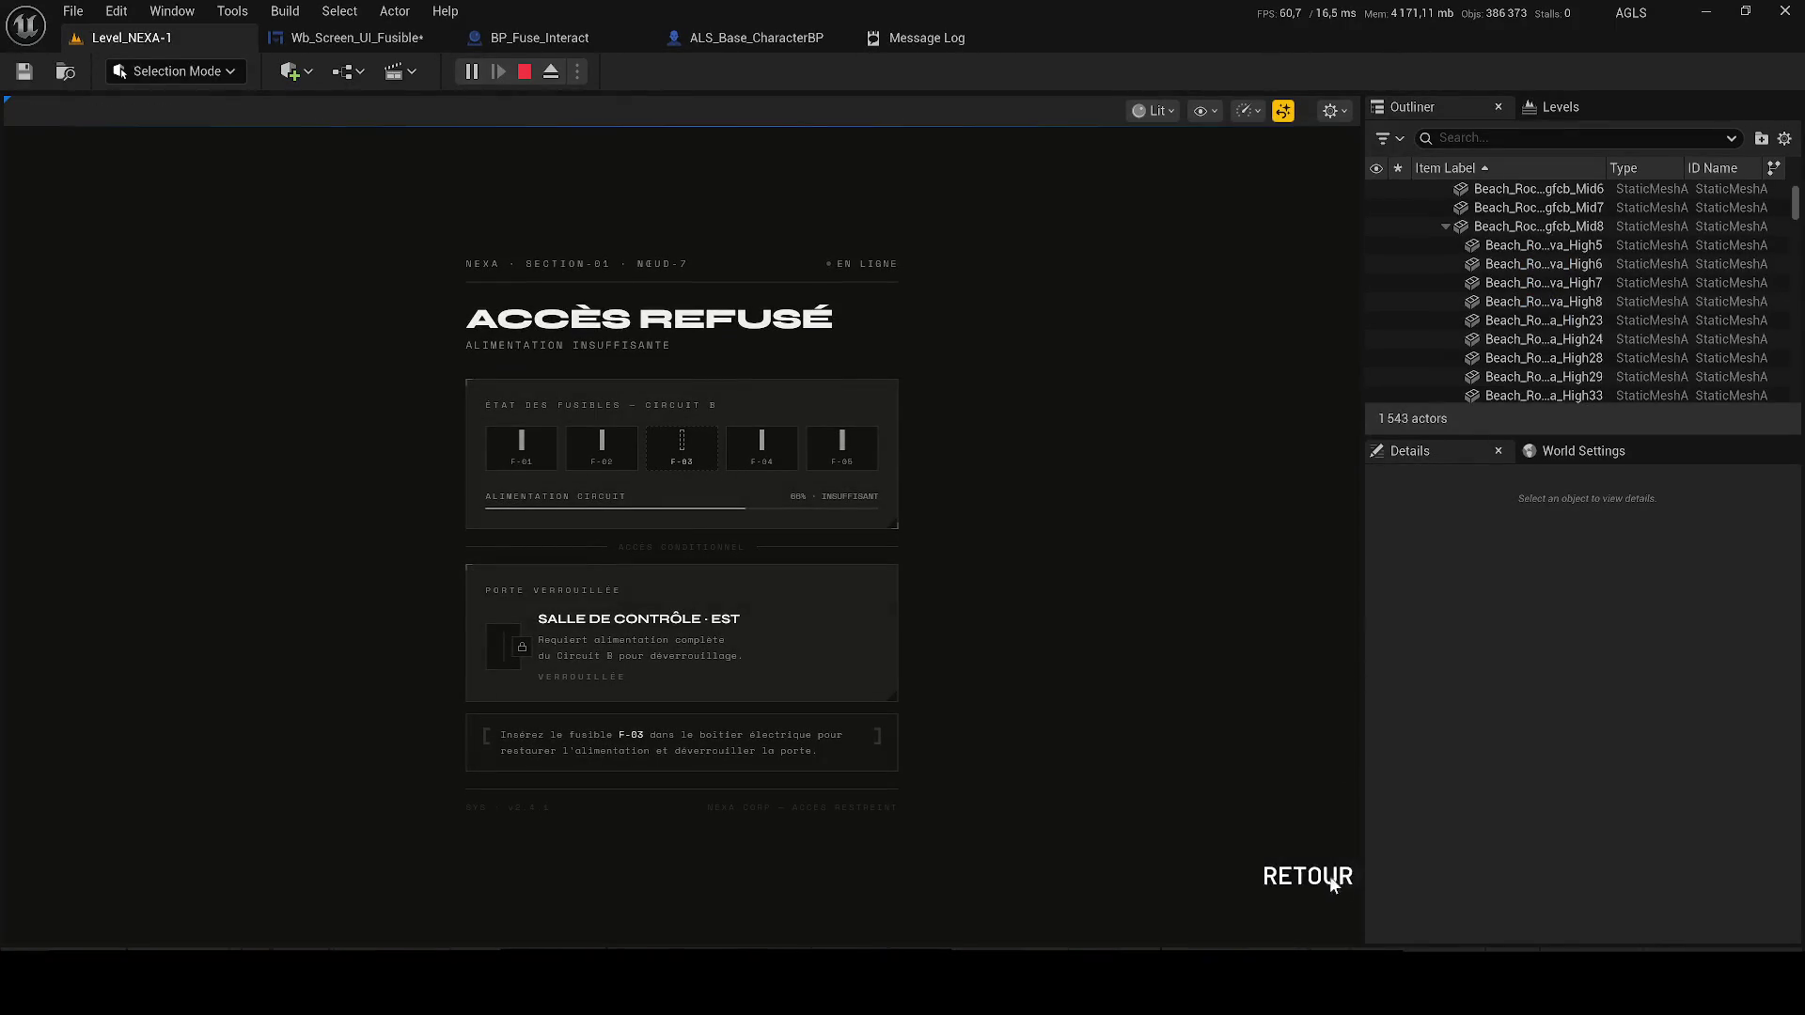
pyautogui.click(1336, 884)
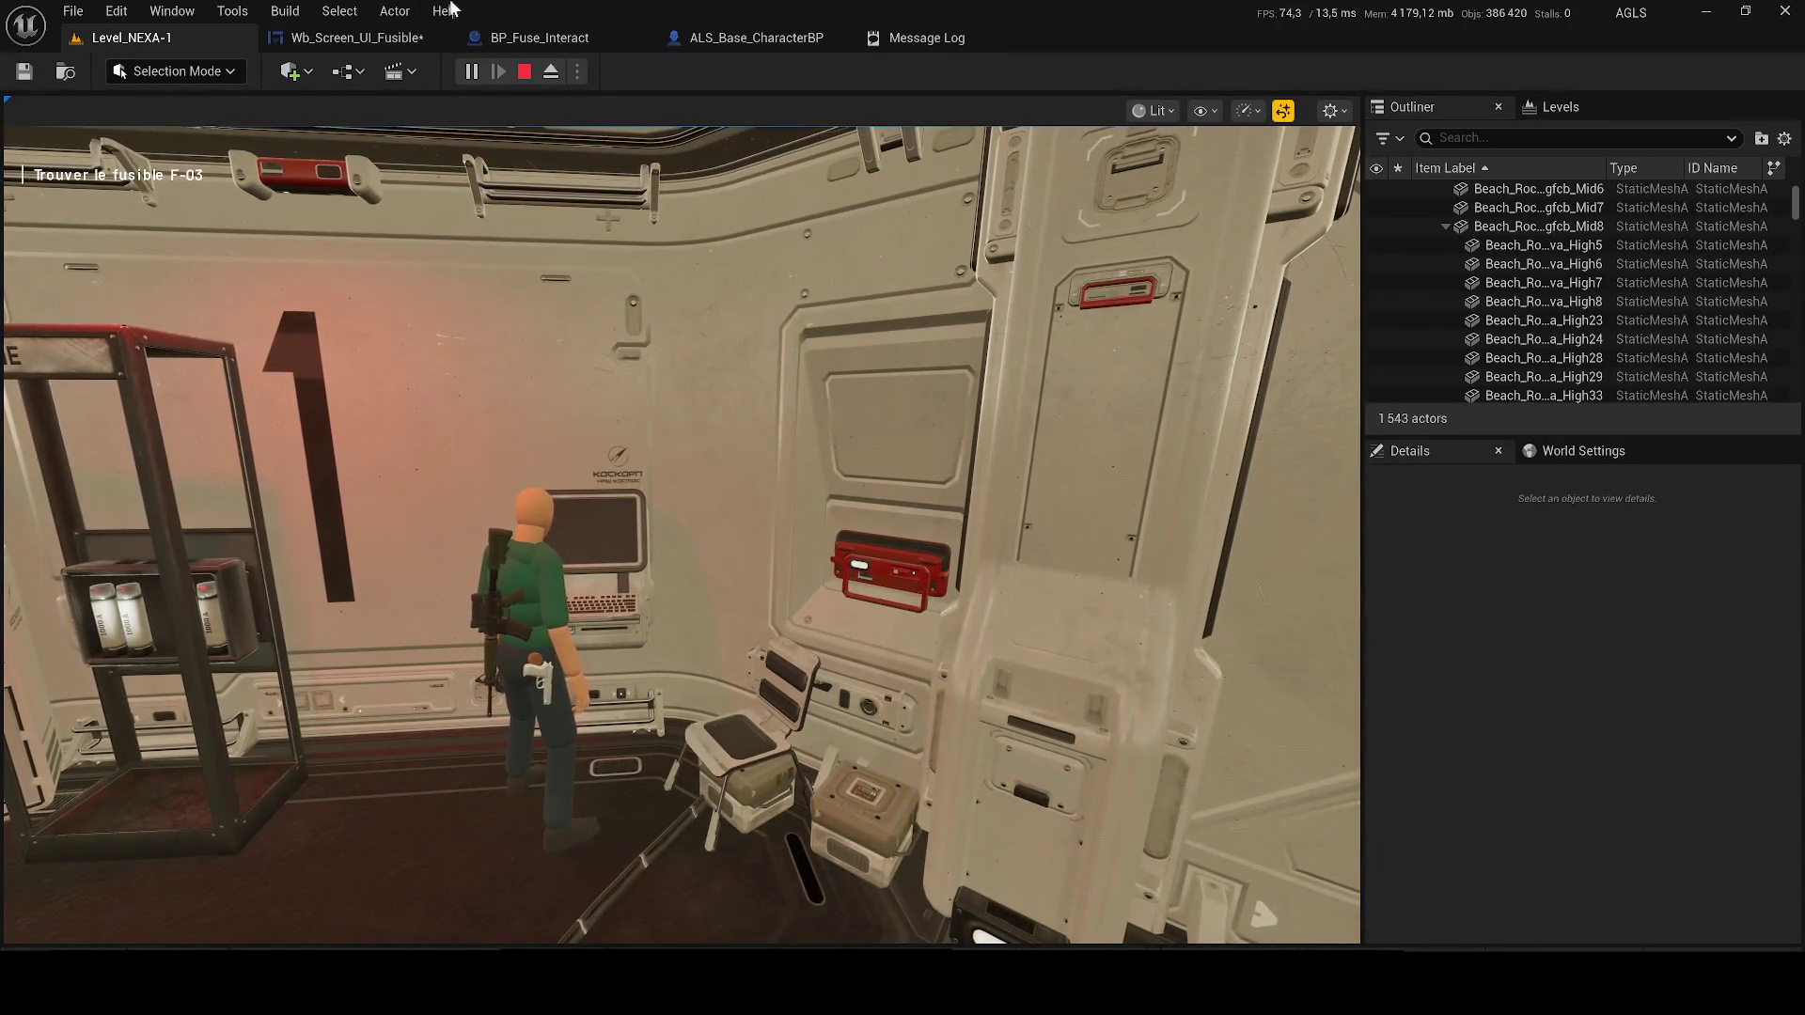
pyautogui.click(367, 39)
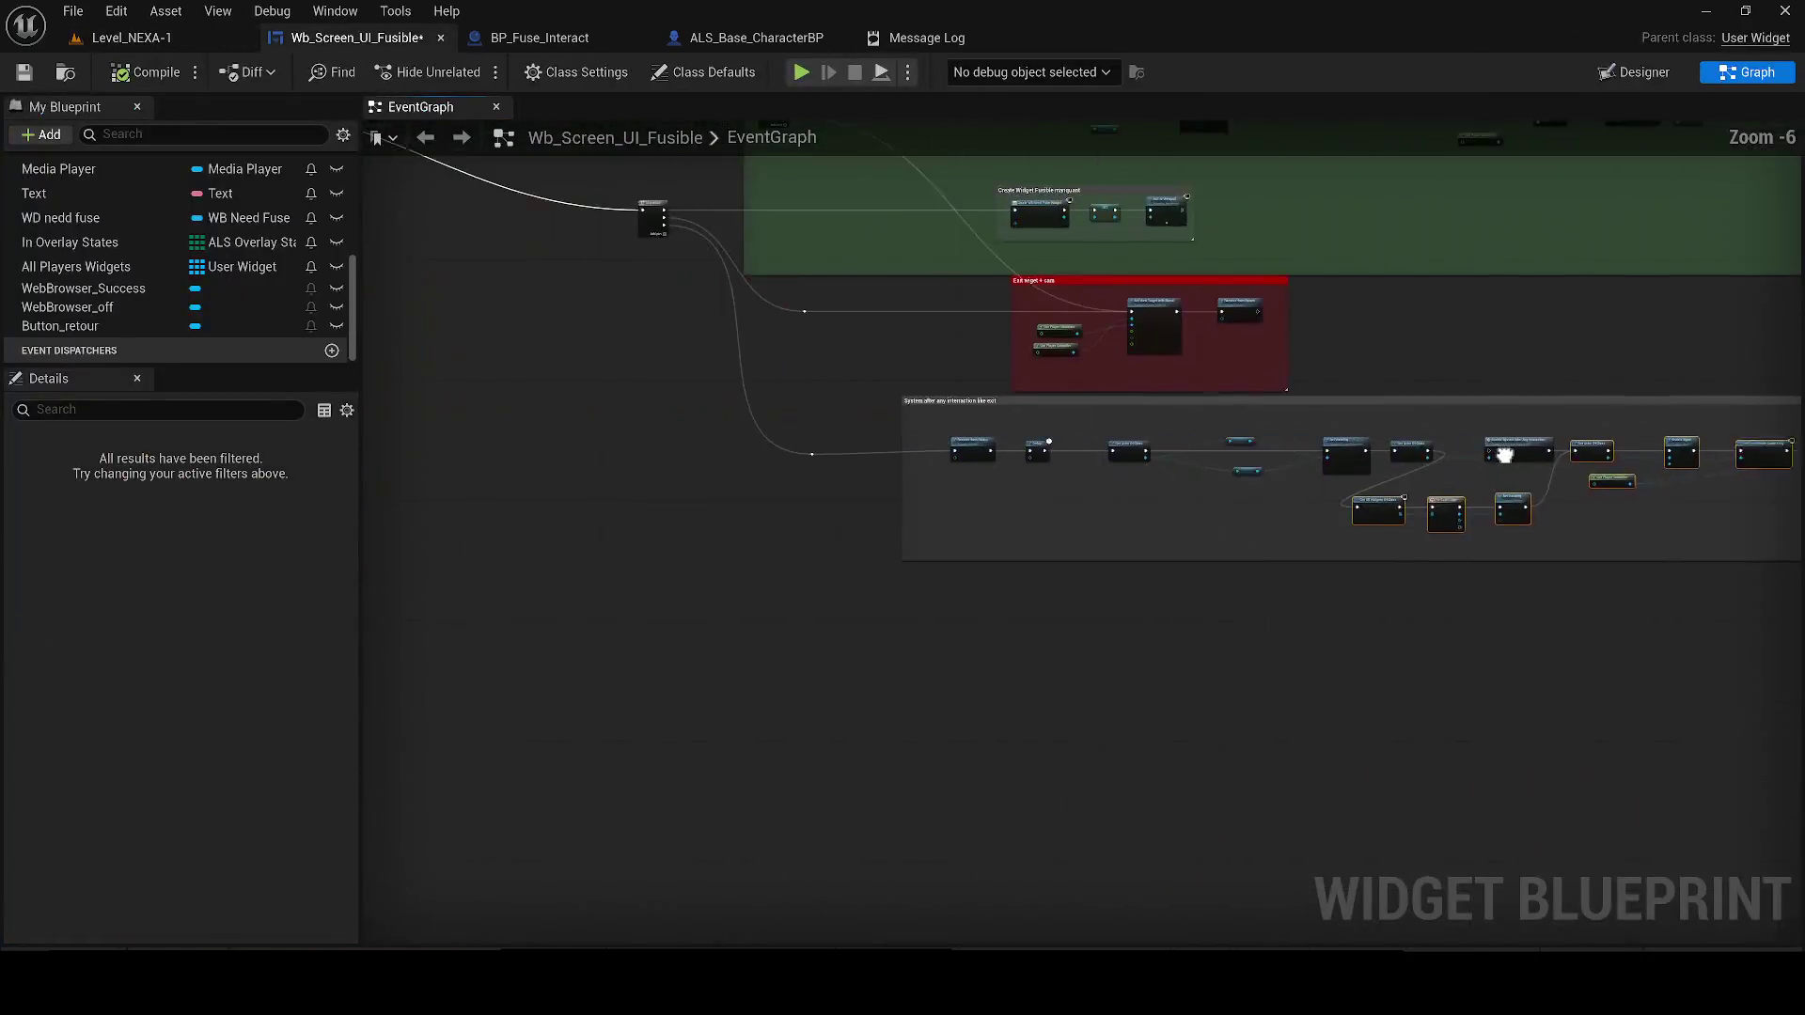
# Delete and restore the Enable System After Any Interaction node, then try a link from the actor lookup
pyautogui.scroll(3, 1445, 454)
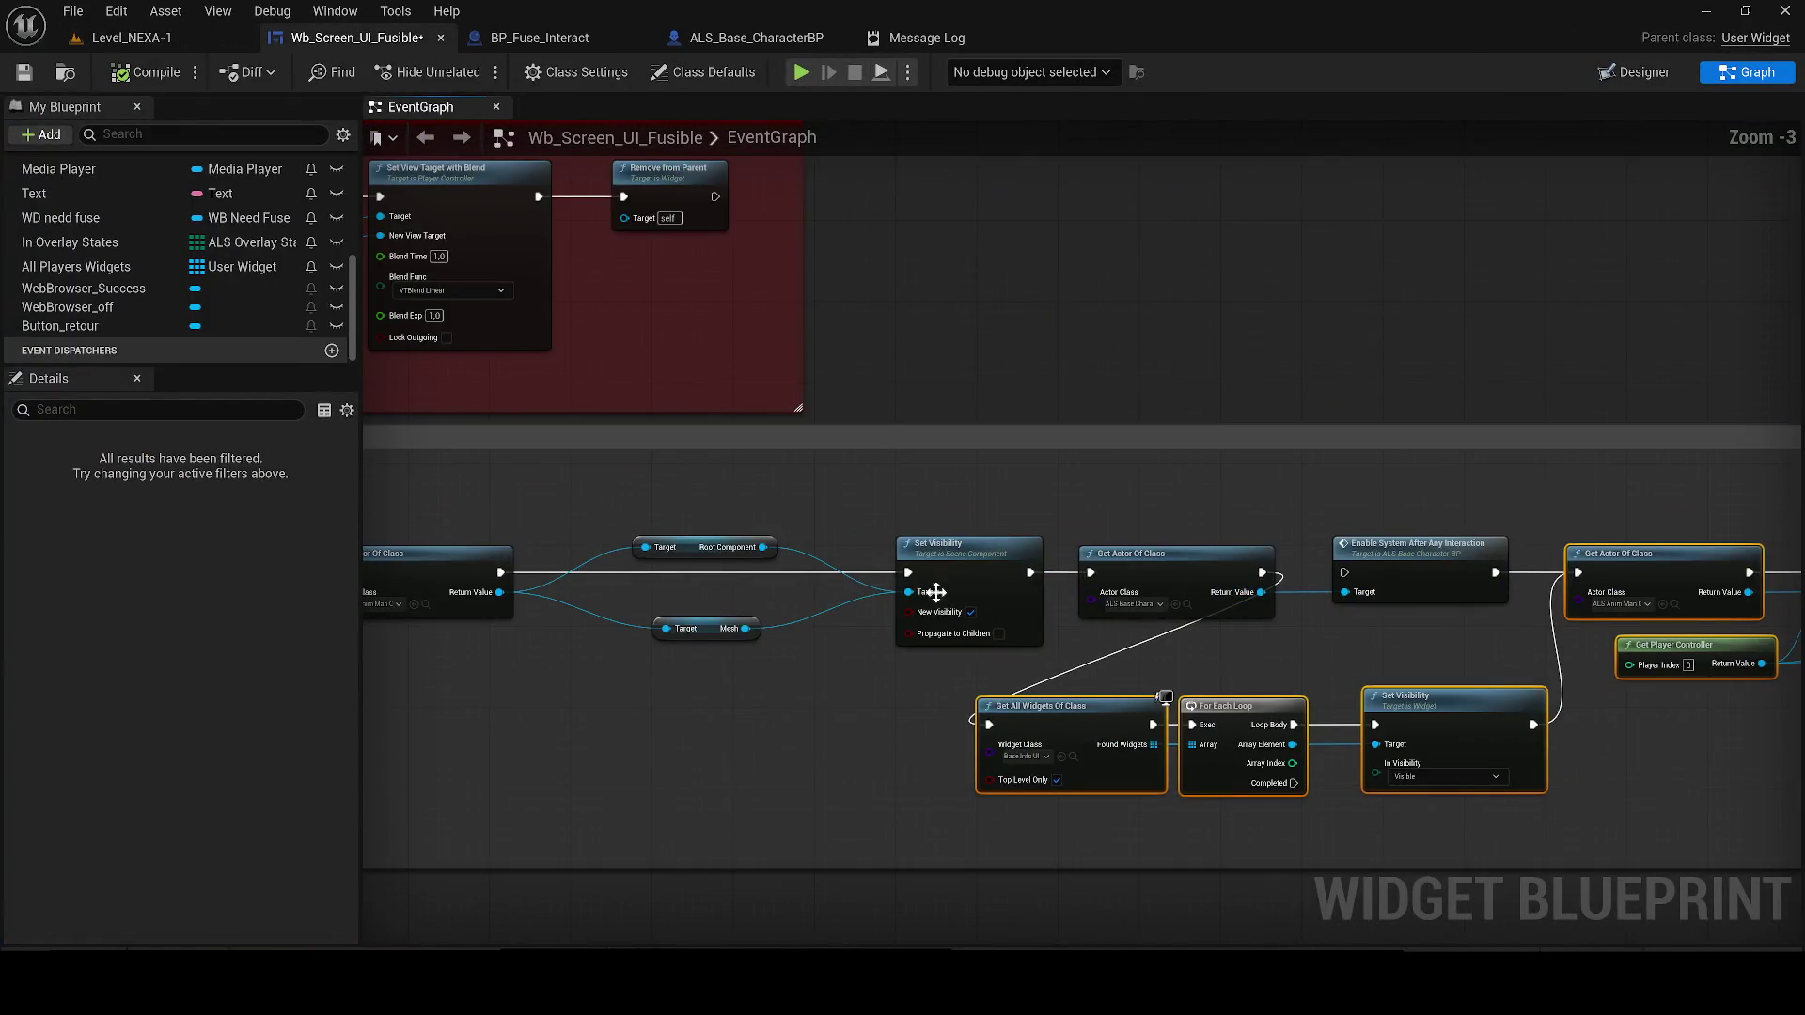
pyautogui.click(1283, 583)
pyautogui.press('Delete')
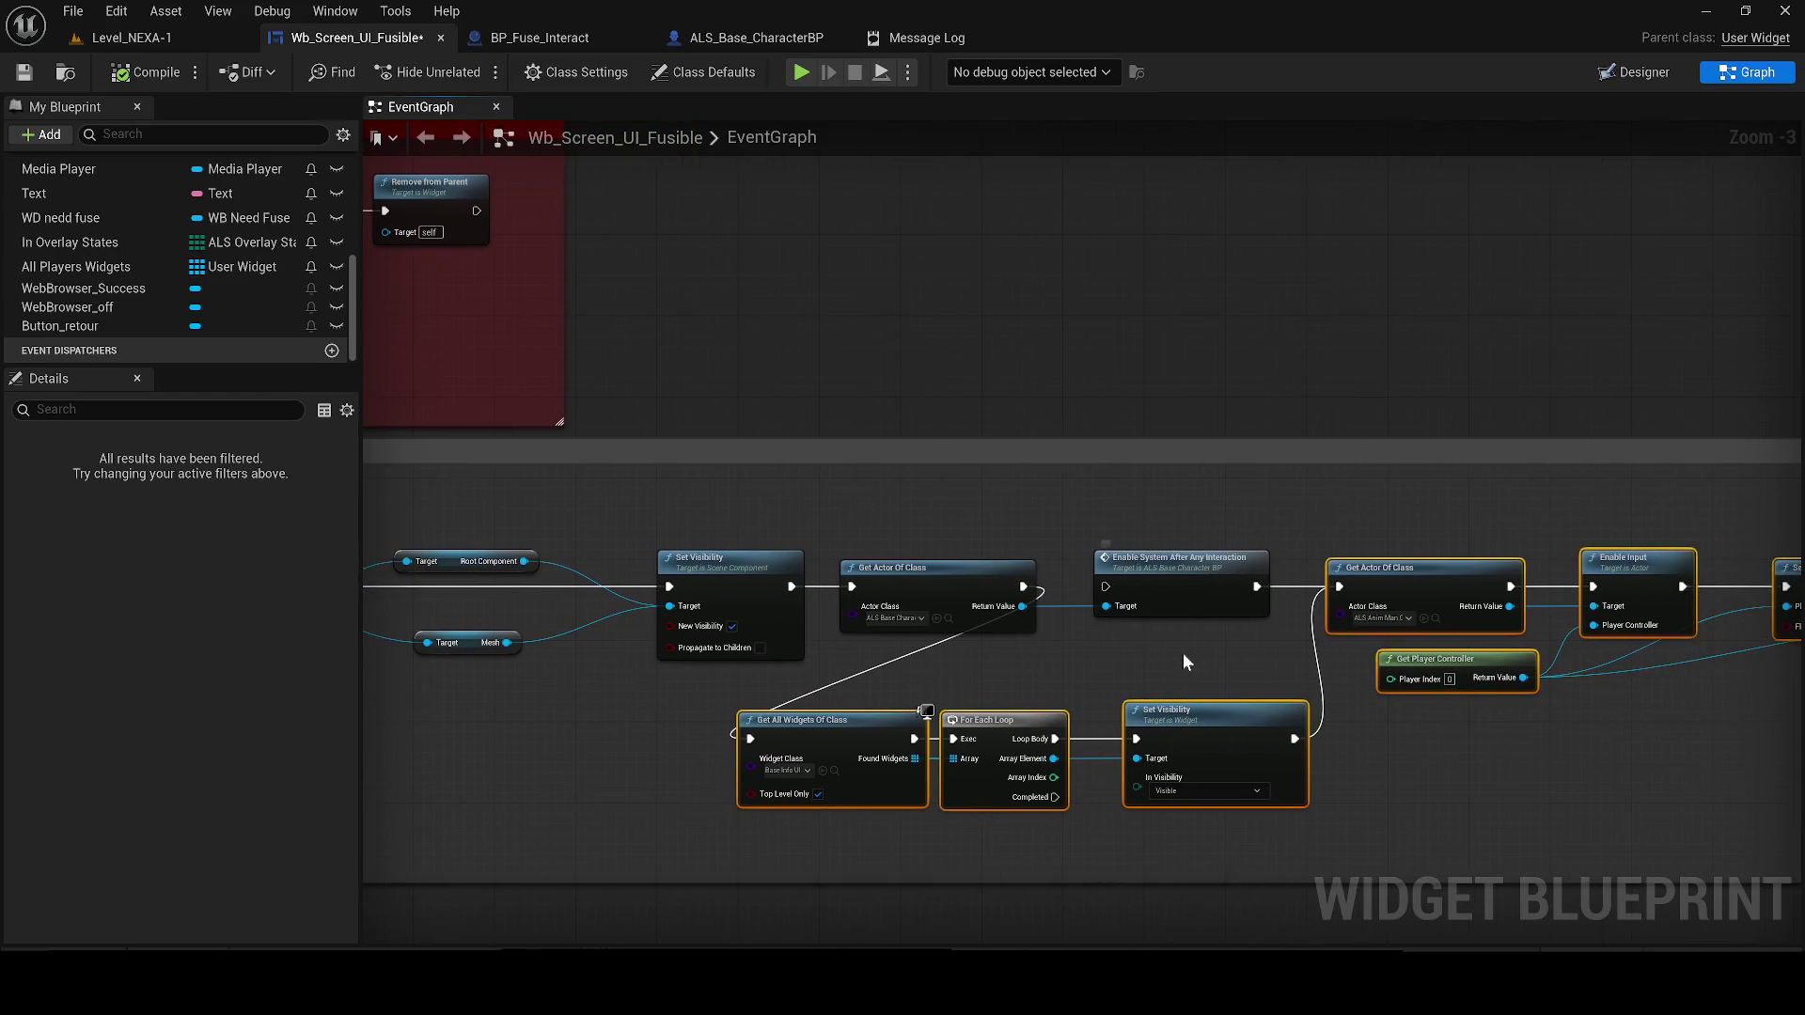
pyautogui.hotkey('ctrl', 'z')
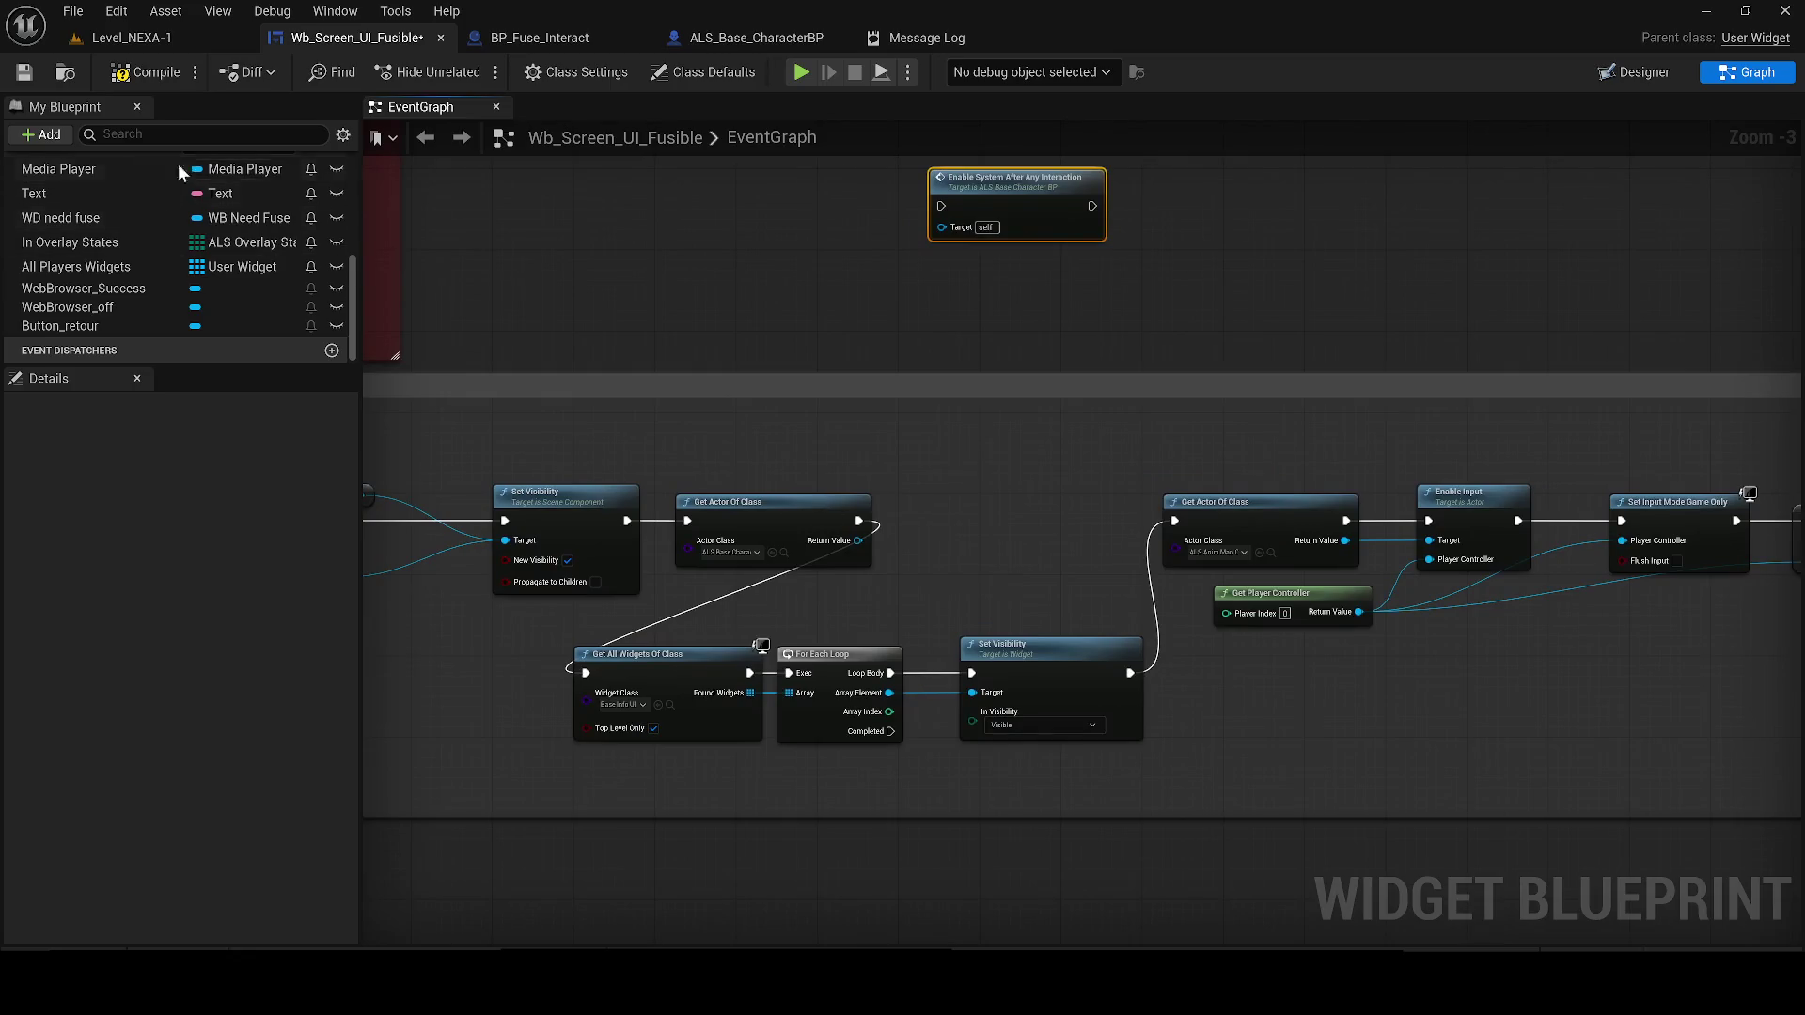
pyautogui.scroll(1, 891, 719)
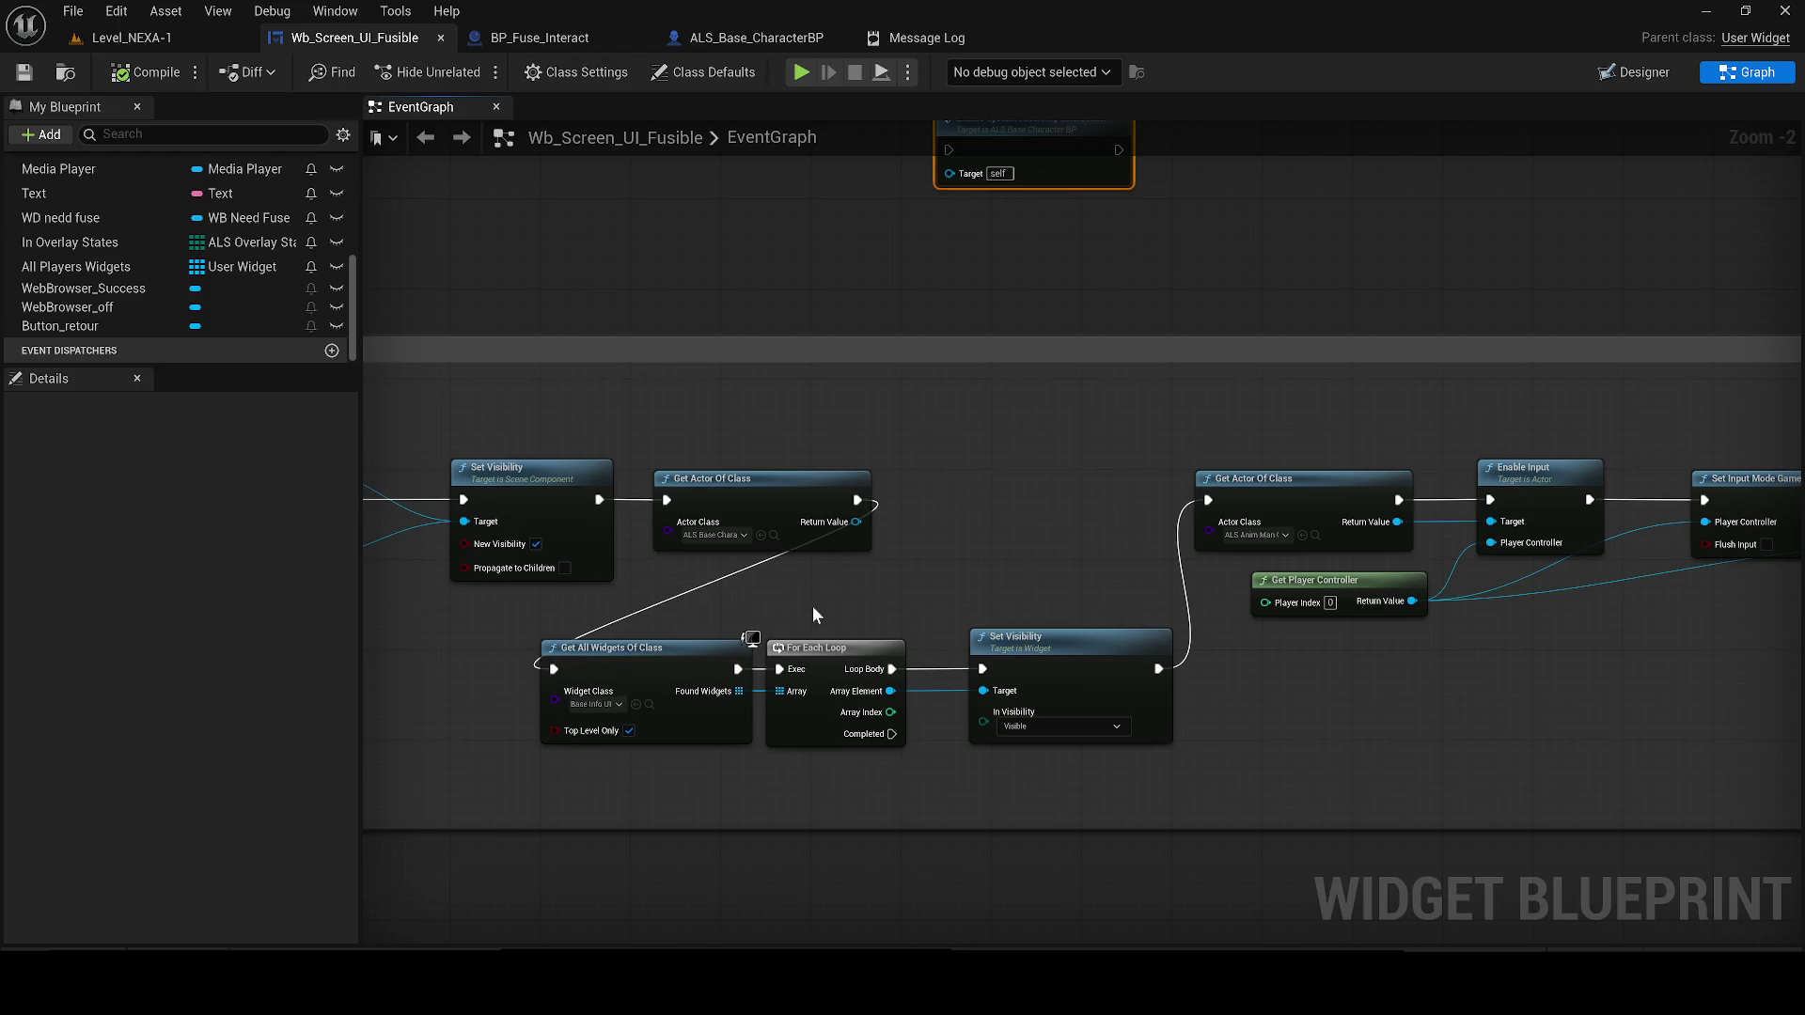
pyautogui.moveTo(854, 521); pyautogui.dragTo(874, 526)
pyautogui.scroll(-2, 735, 446)
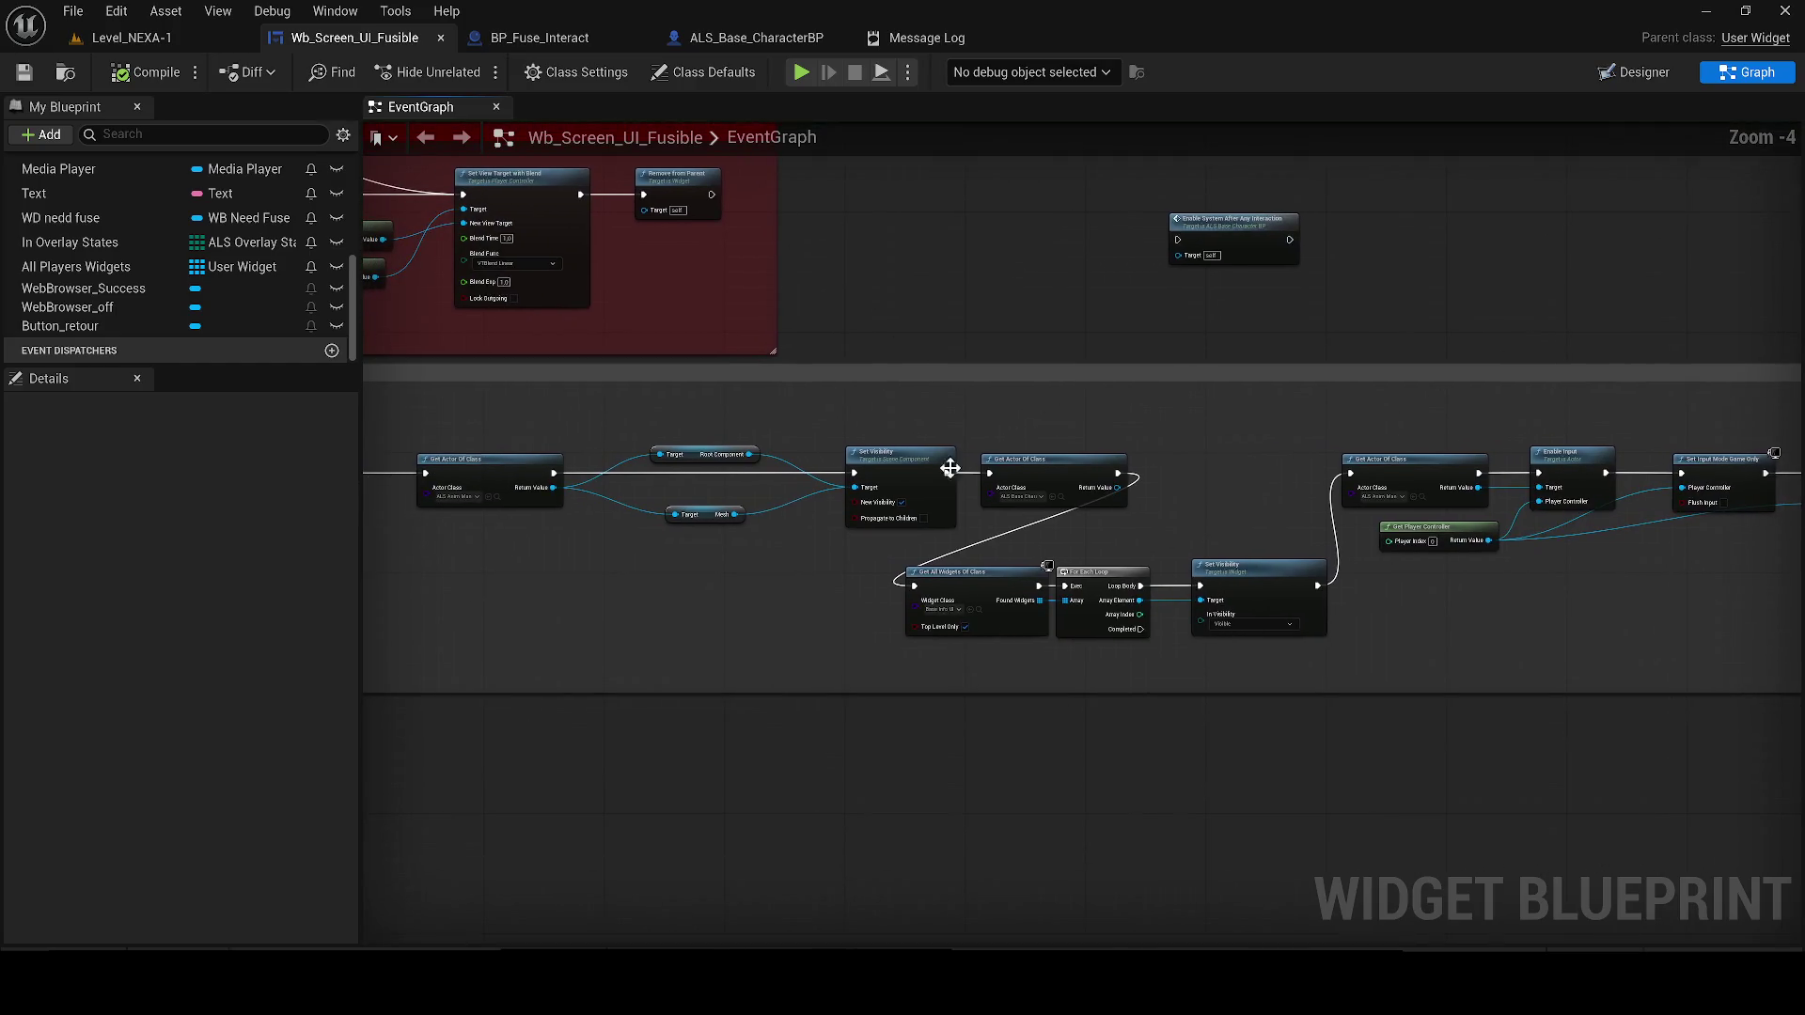
# Copy the Get All Widgets Of Class, For Each Loop and Set Visibility nodes
pyautogui.moveTo(1020, 578)
pyautogui.mouseDown()
pyautogui.moveTo(1241, 596)
pyautogui.moveTo(1281, 516)
pyautogui.moveTo(872, 629)
pyautogui.moveTo(1130, 851)
pyautogui.moveTo(1603, 909)
pyautogui.mouseUp()
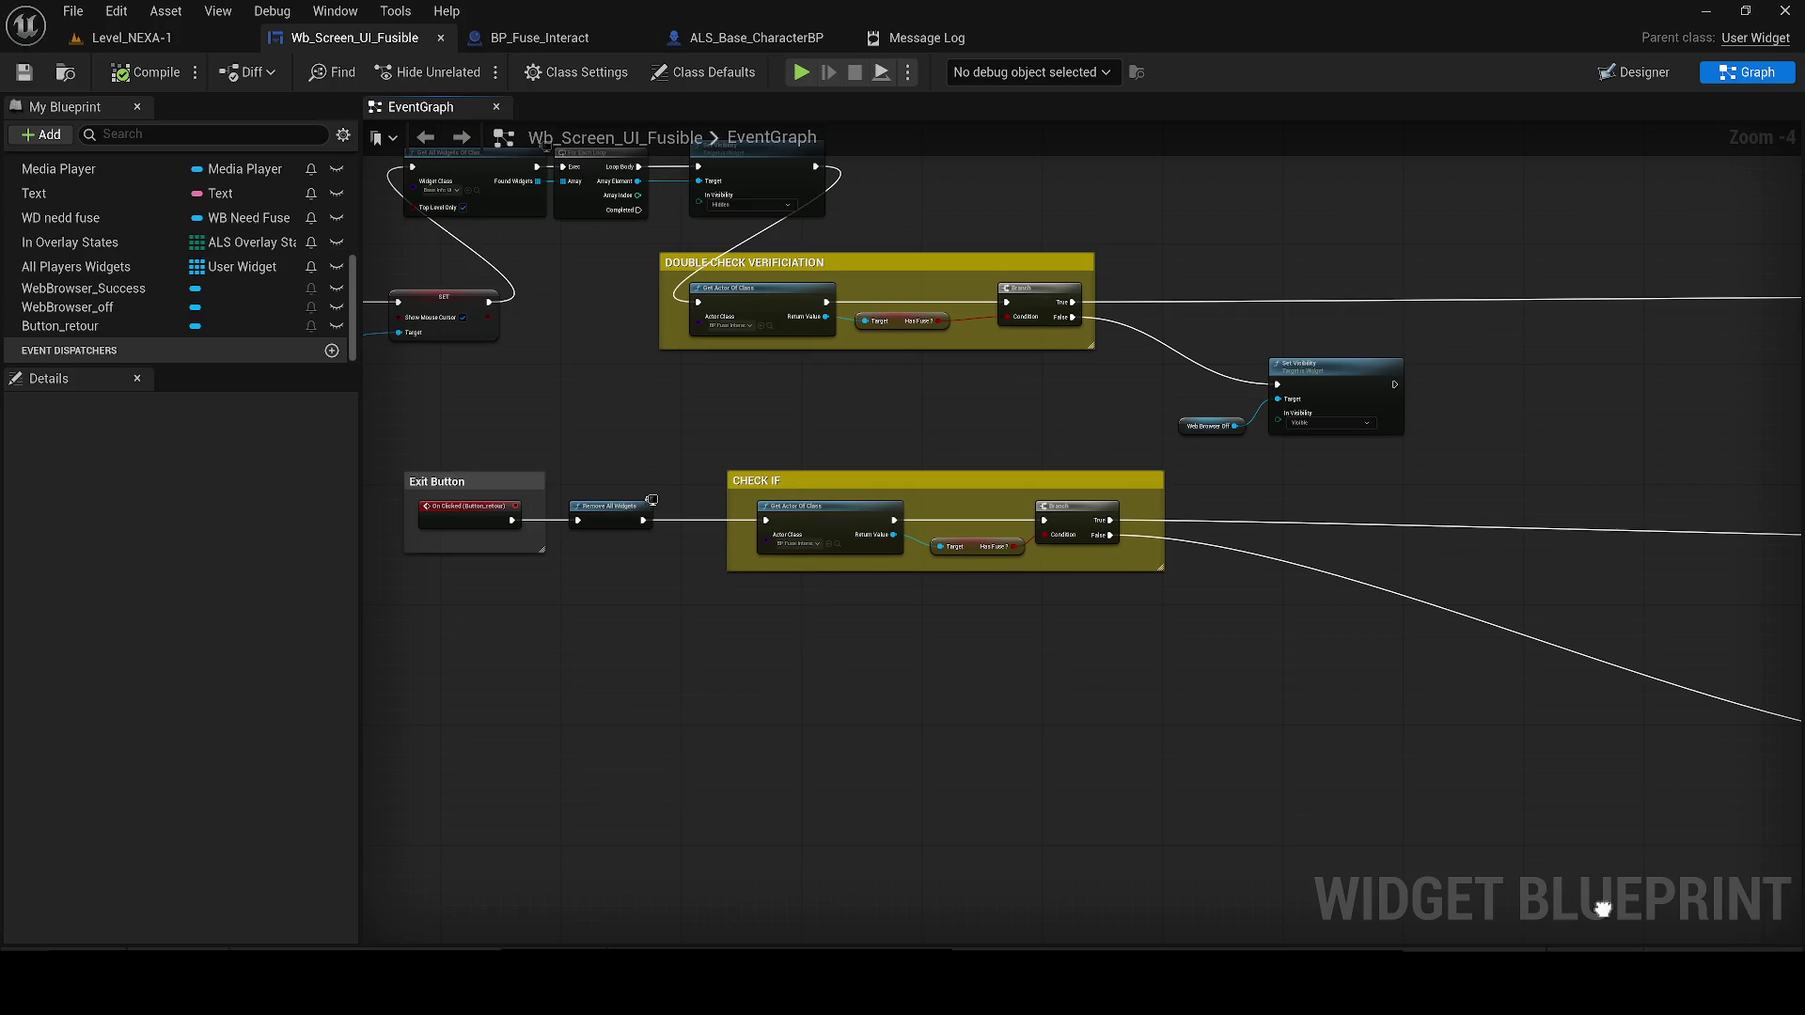
pyautogui.moveTo(560, 561); pyautogui.dragTo(665, 735)
pyautogui.moveTo(706, 766); pyautogui.dragTo(673, 607)
pyautogui.moveTo(461, 270); pyautogui.dragTo(964, 359)
pyautogui.moveTo(596, 829); pyautogui.dragTo(601, 669)
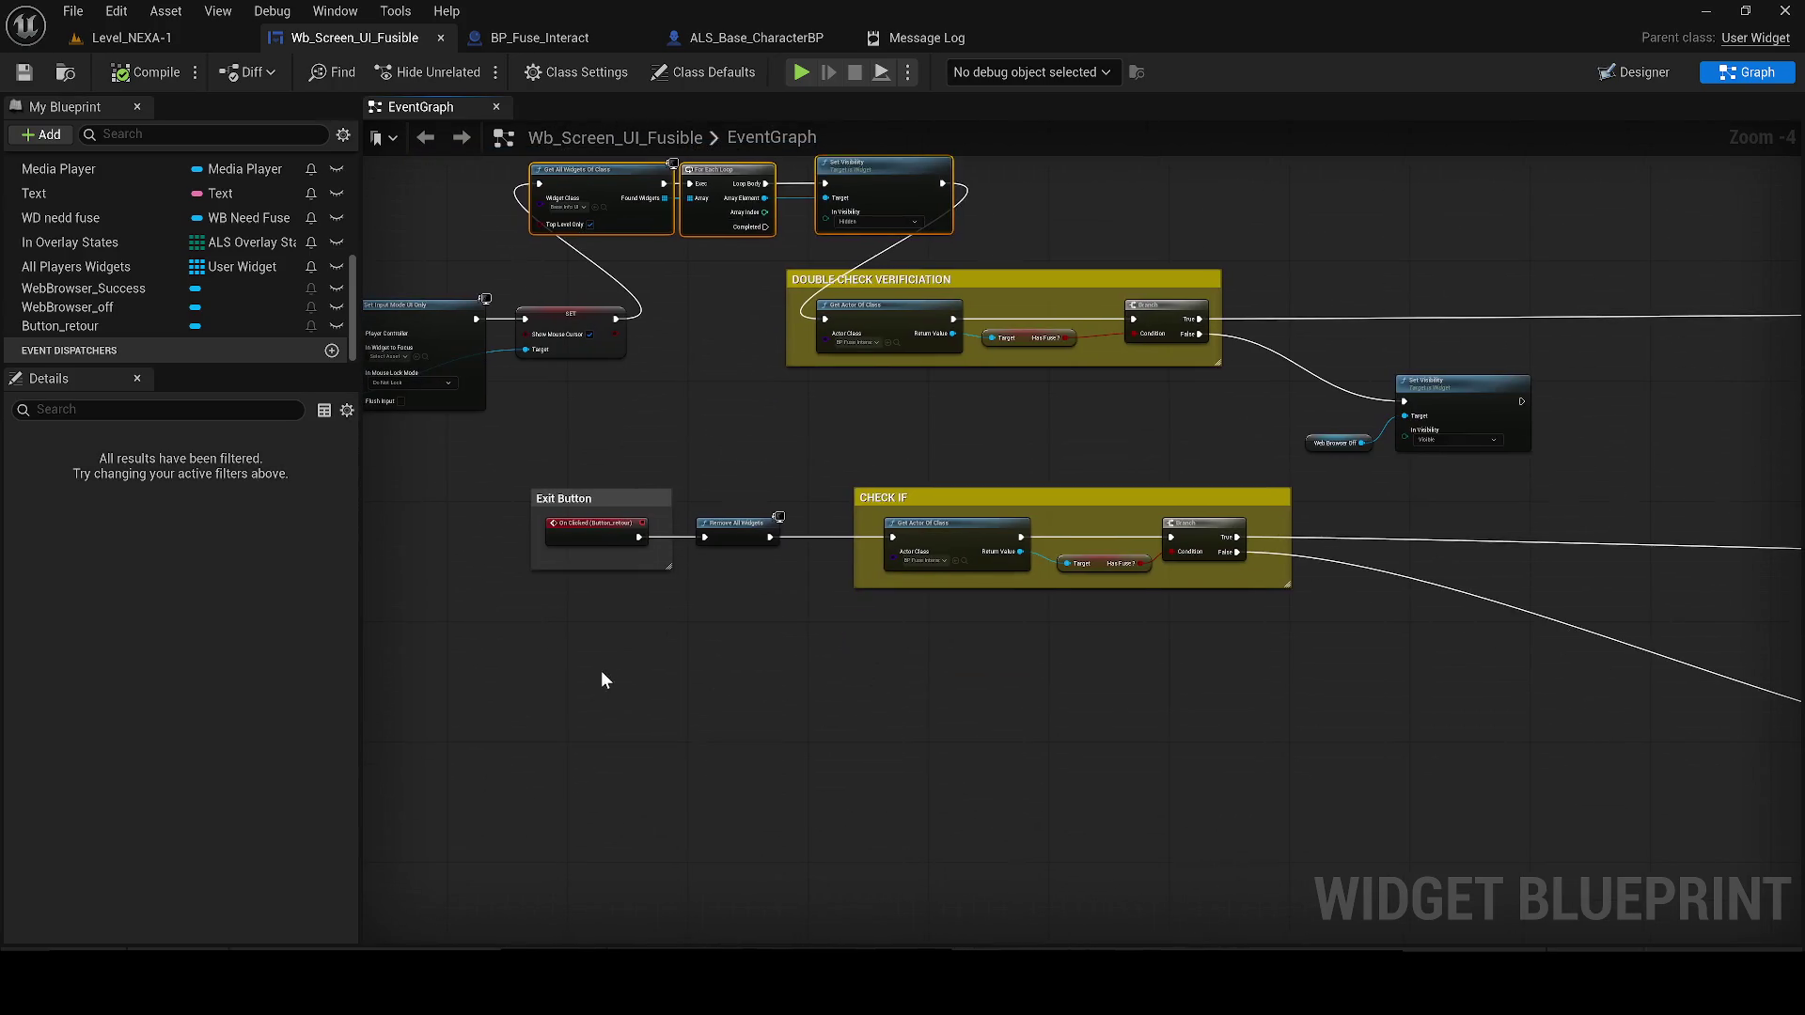
pyautogui.hotkey('ctrl', 'c')
# Paste the loop under Exit Button, delete its Remove All Widgets, and wire click → loop → CHECK IF
pyautogui.hotkey('ctrl', 'v')
pyautogui.click(719, 522)
pyautogui.press('Delete')
pyautogui.moveTo(466, 691); pyautogui.dragTo(640, 538)
pyautogui.moveTo(876, 697); pyautogui.dragTo(893, 537)
pyautogui.click(246, 37)
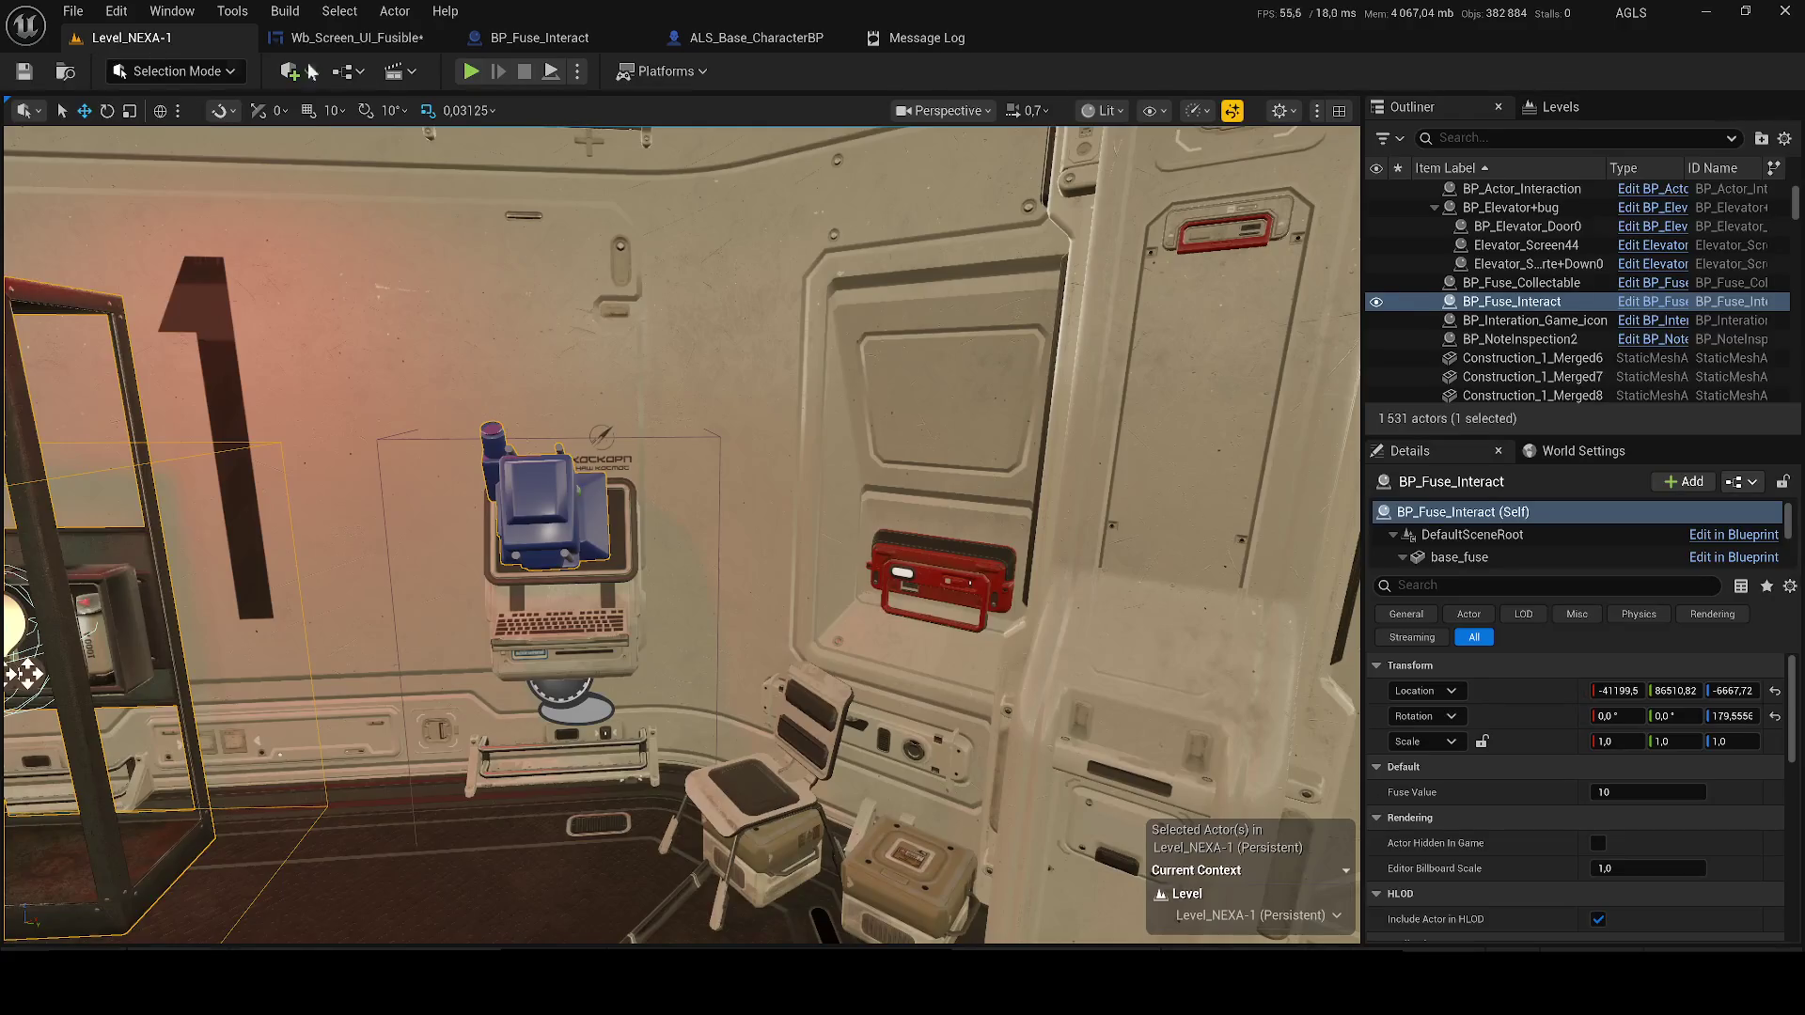
pyautogui.hotkey('alt', 'p')
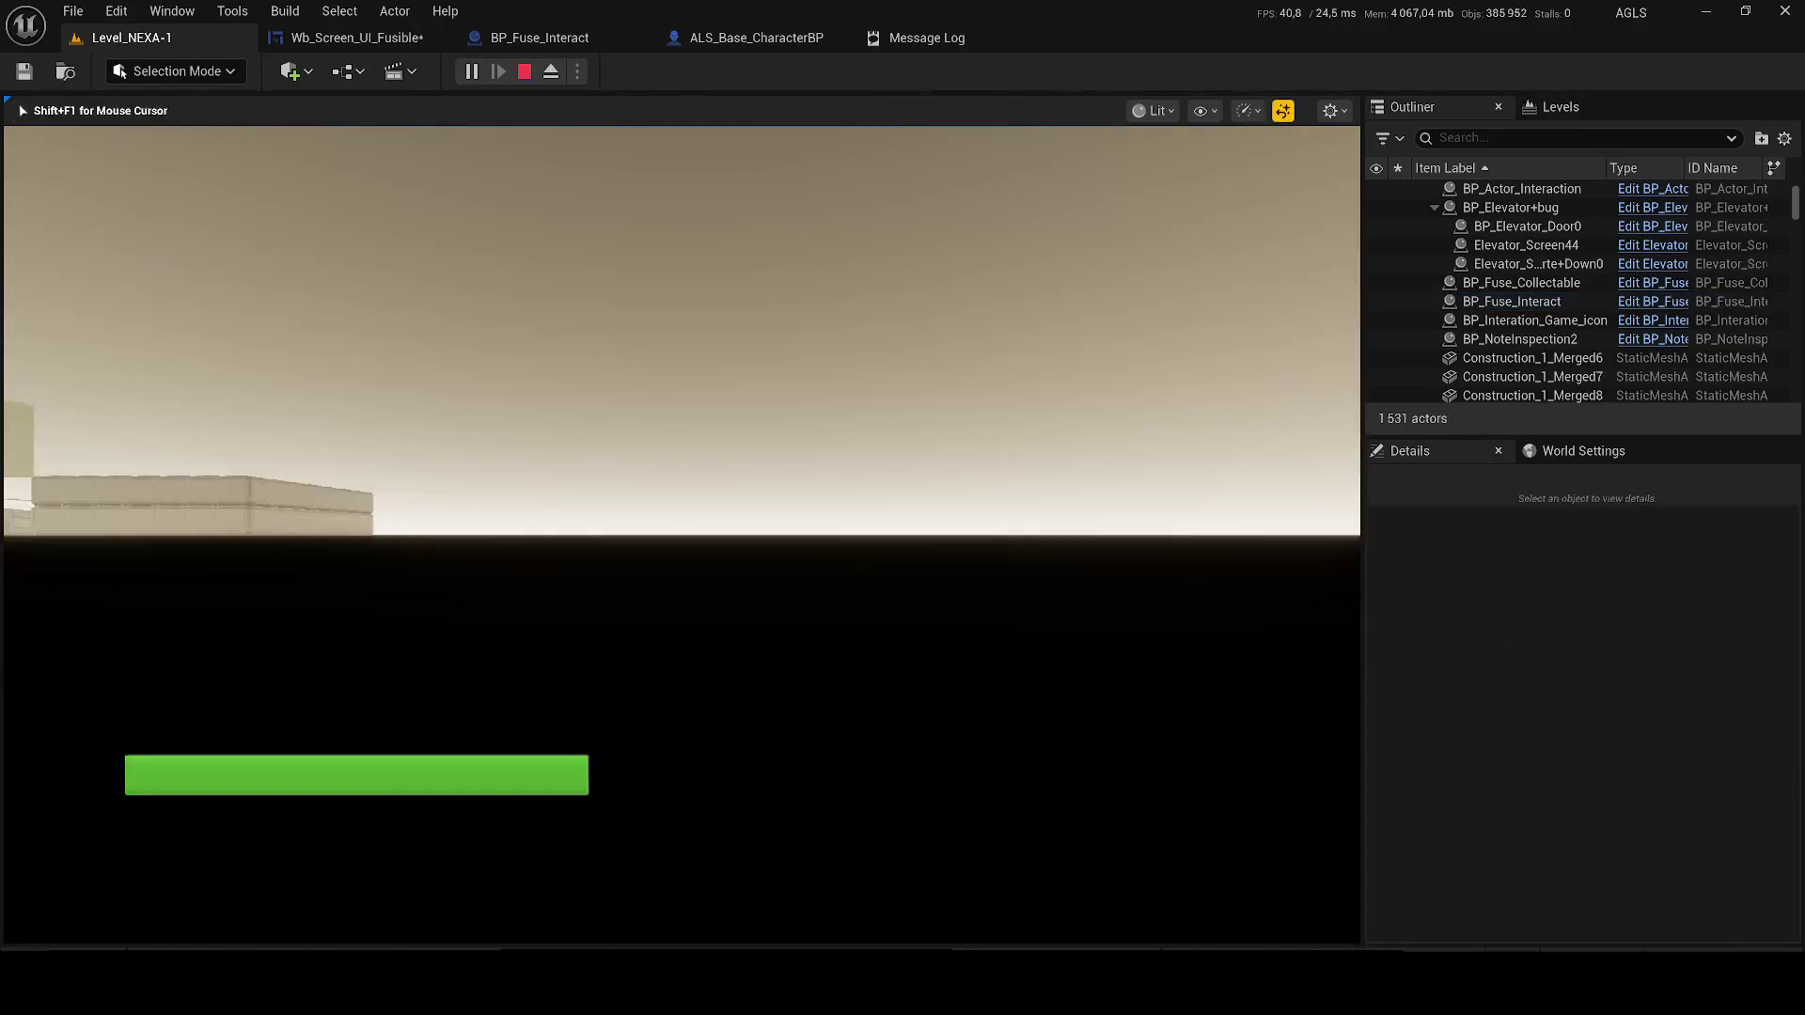
pyautogui.press('w')
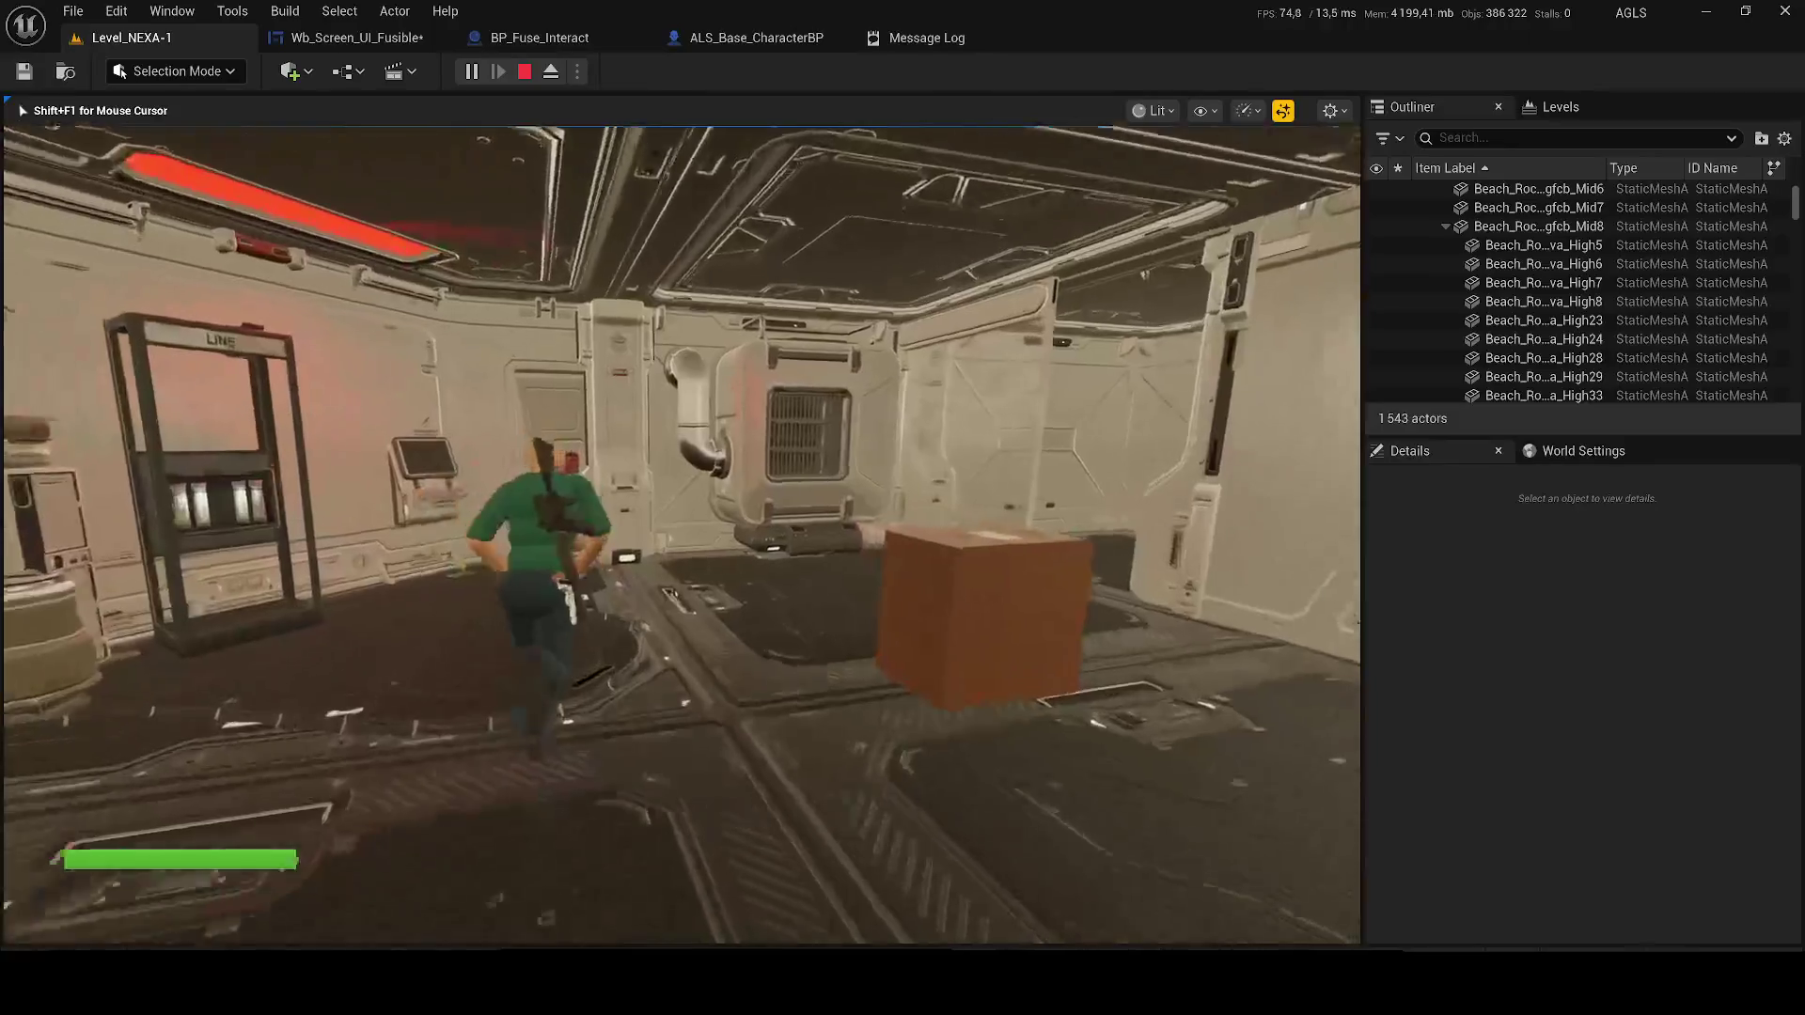
pyautogui.press('e')
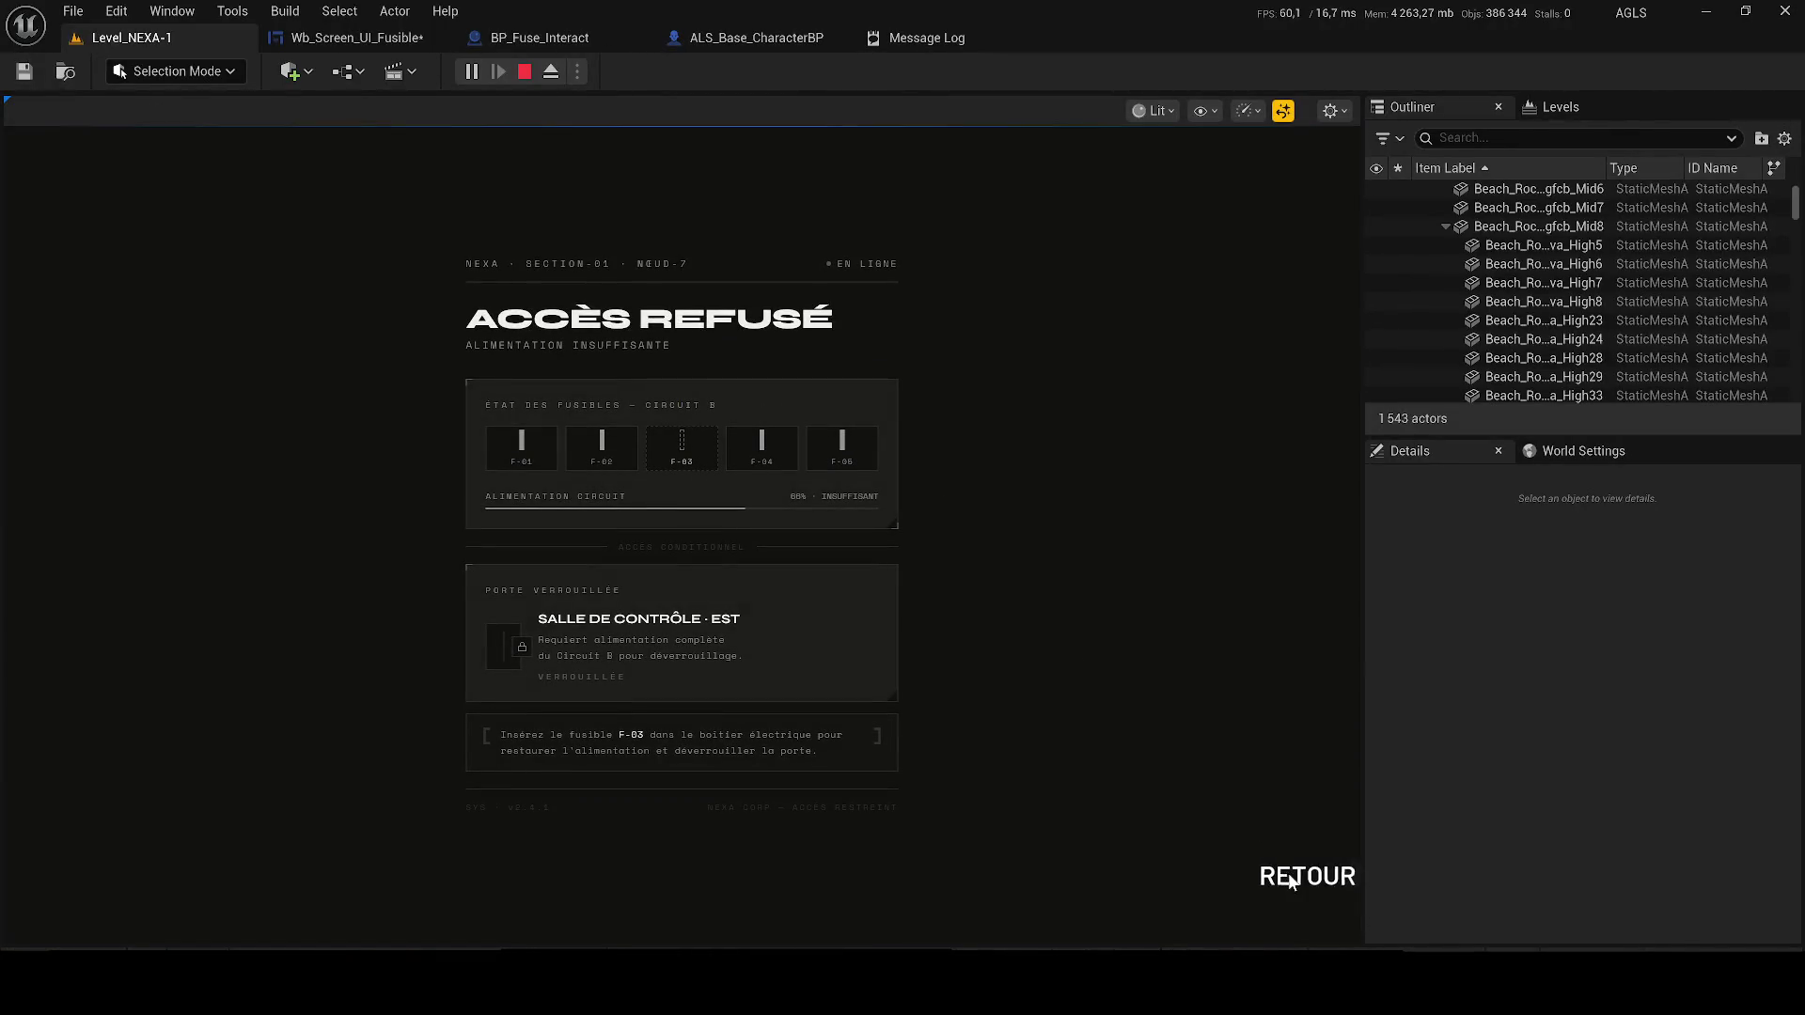
pyautogui.click(1288, 874)
pyautogui.press('q')
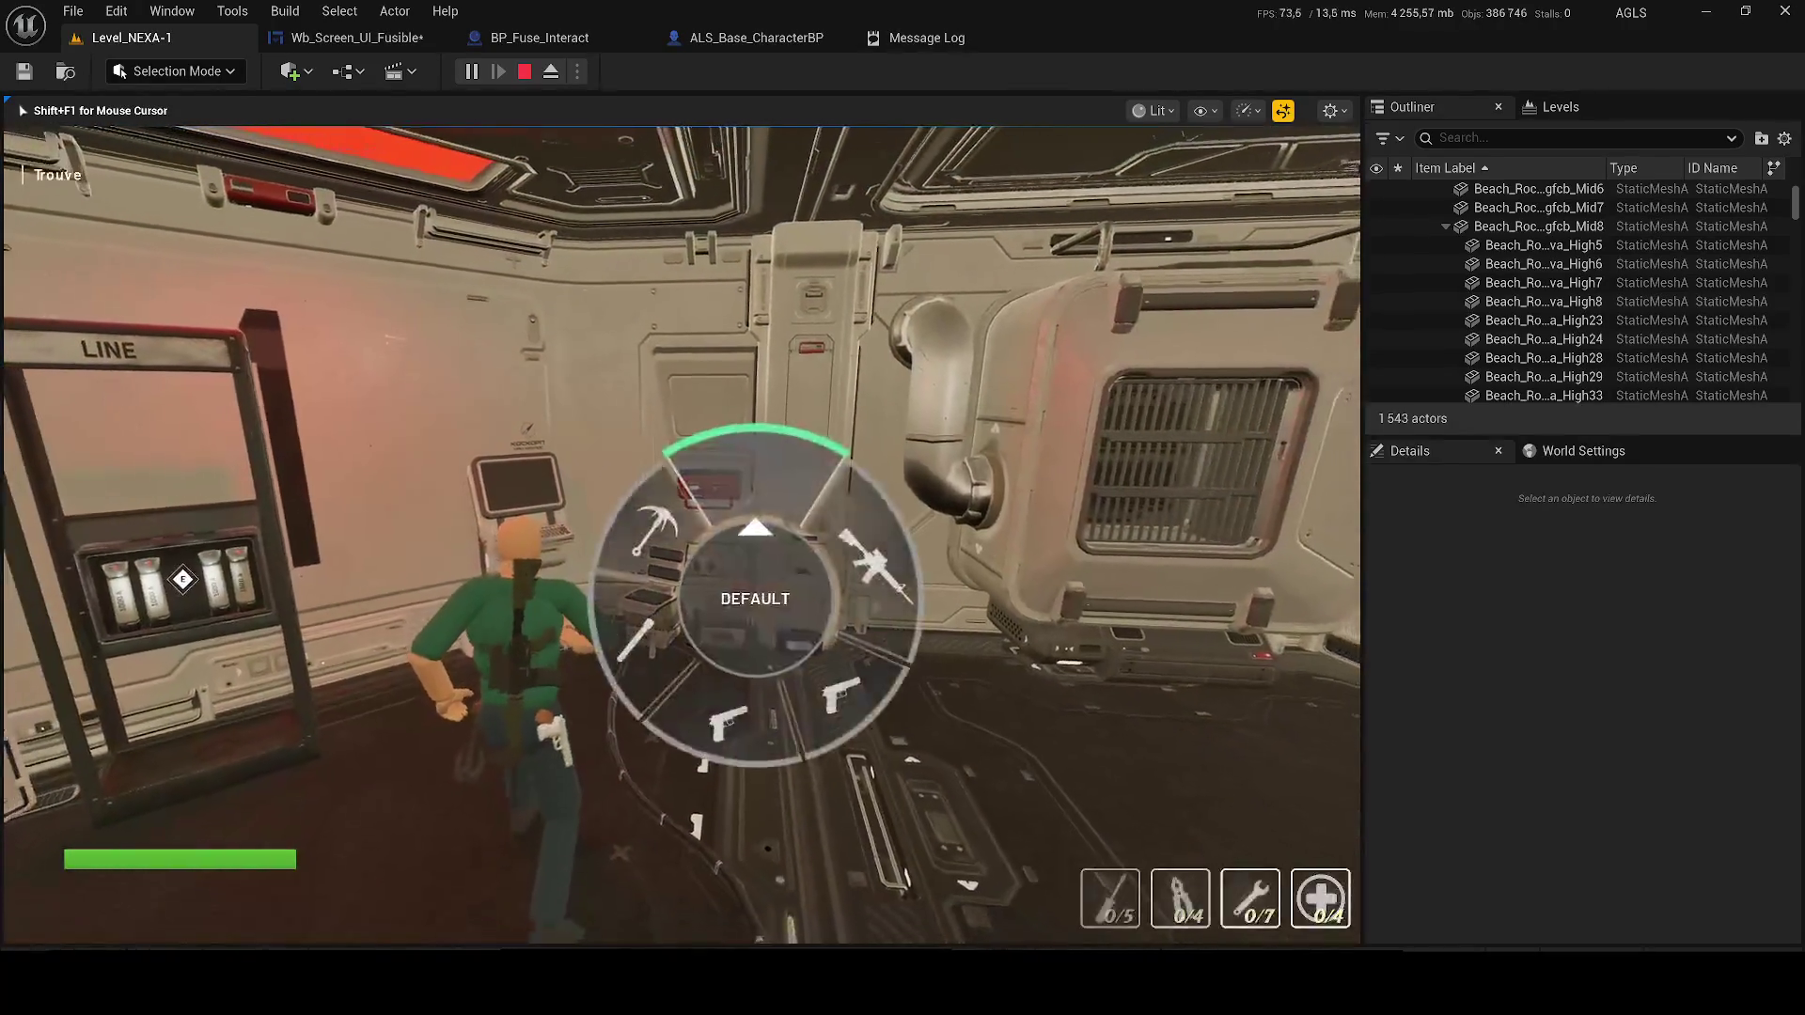
pyautogui.click(515, 67)
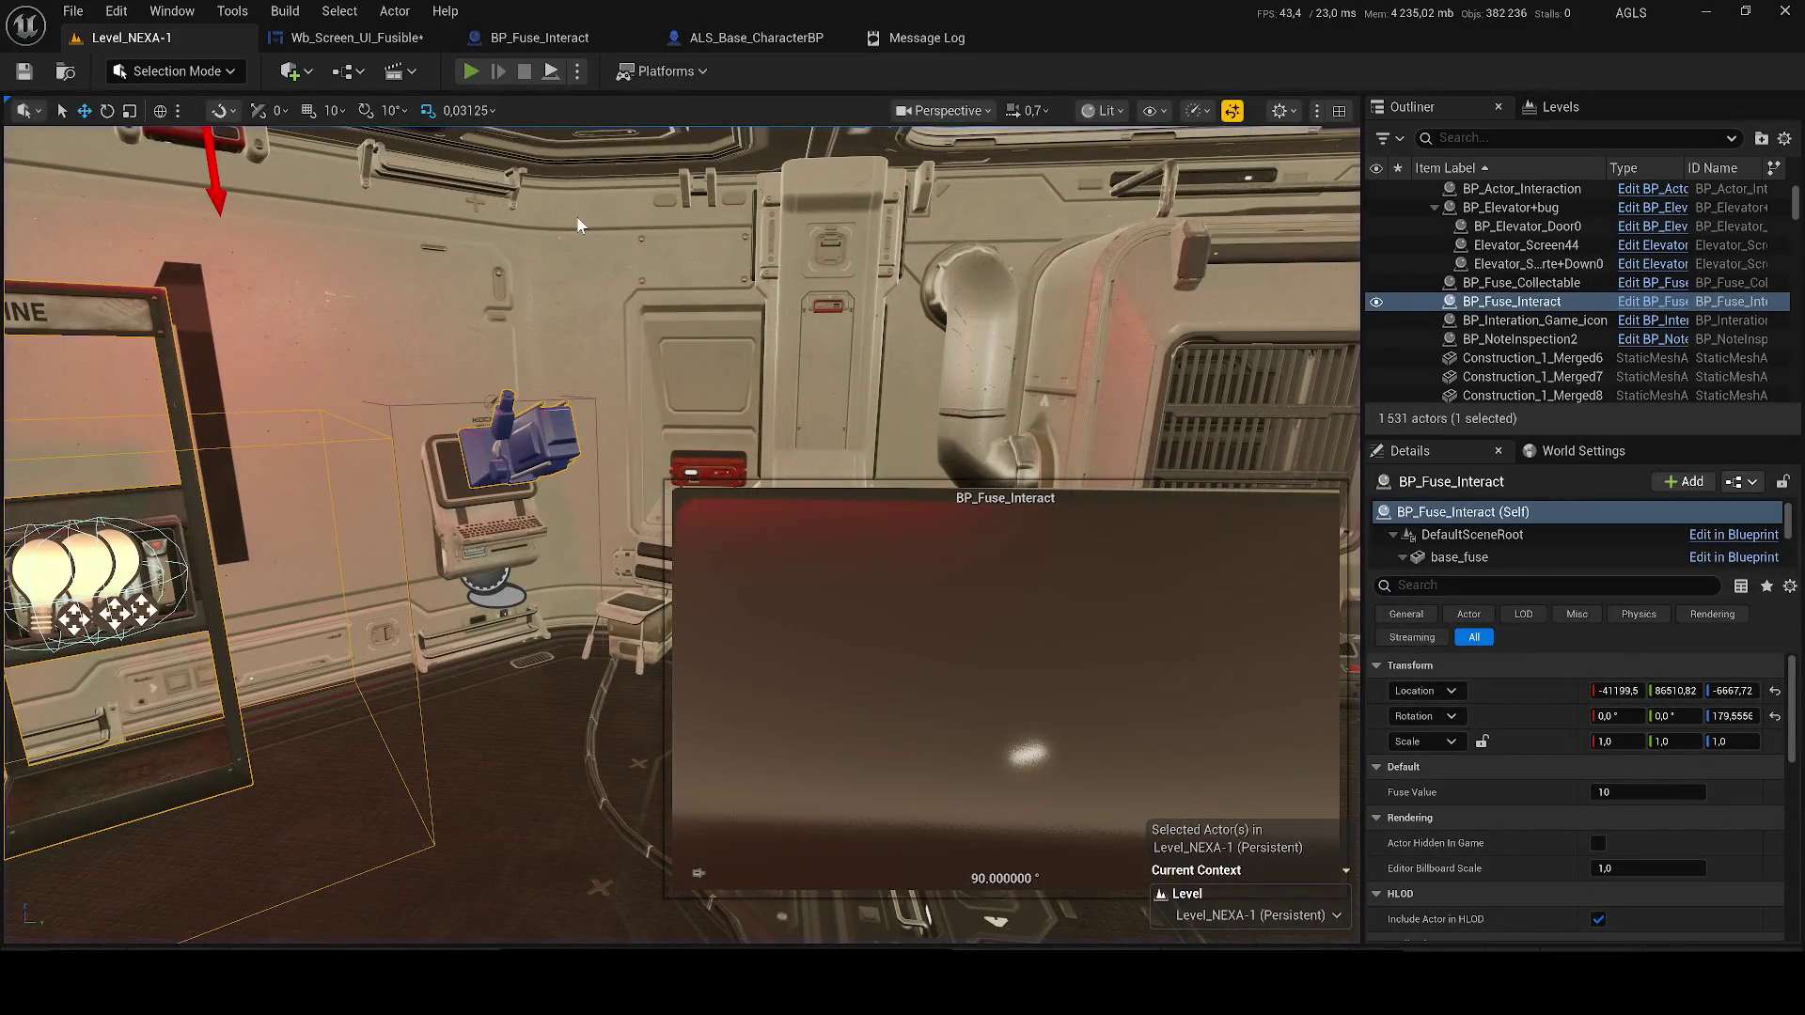
pyautogui.hotkey('alt', 'p')
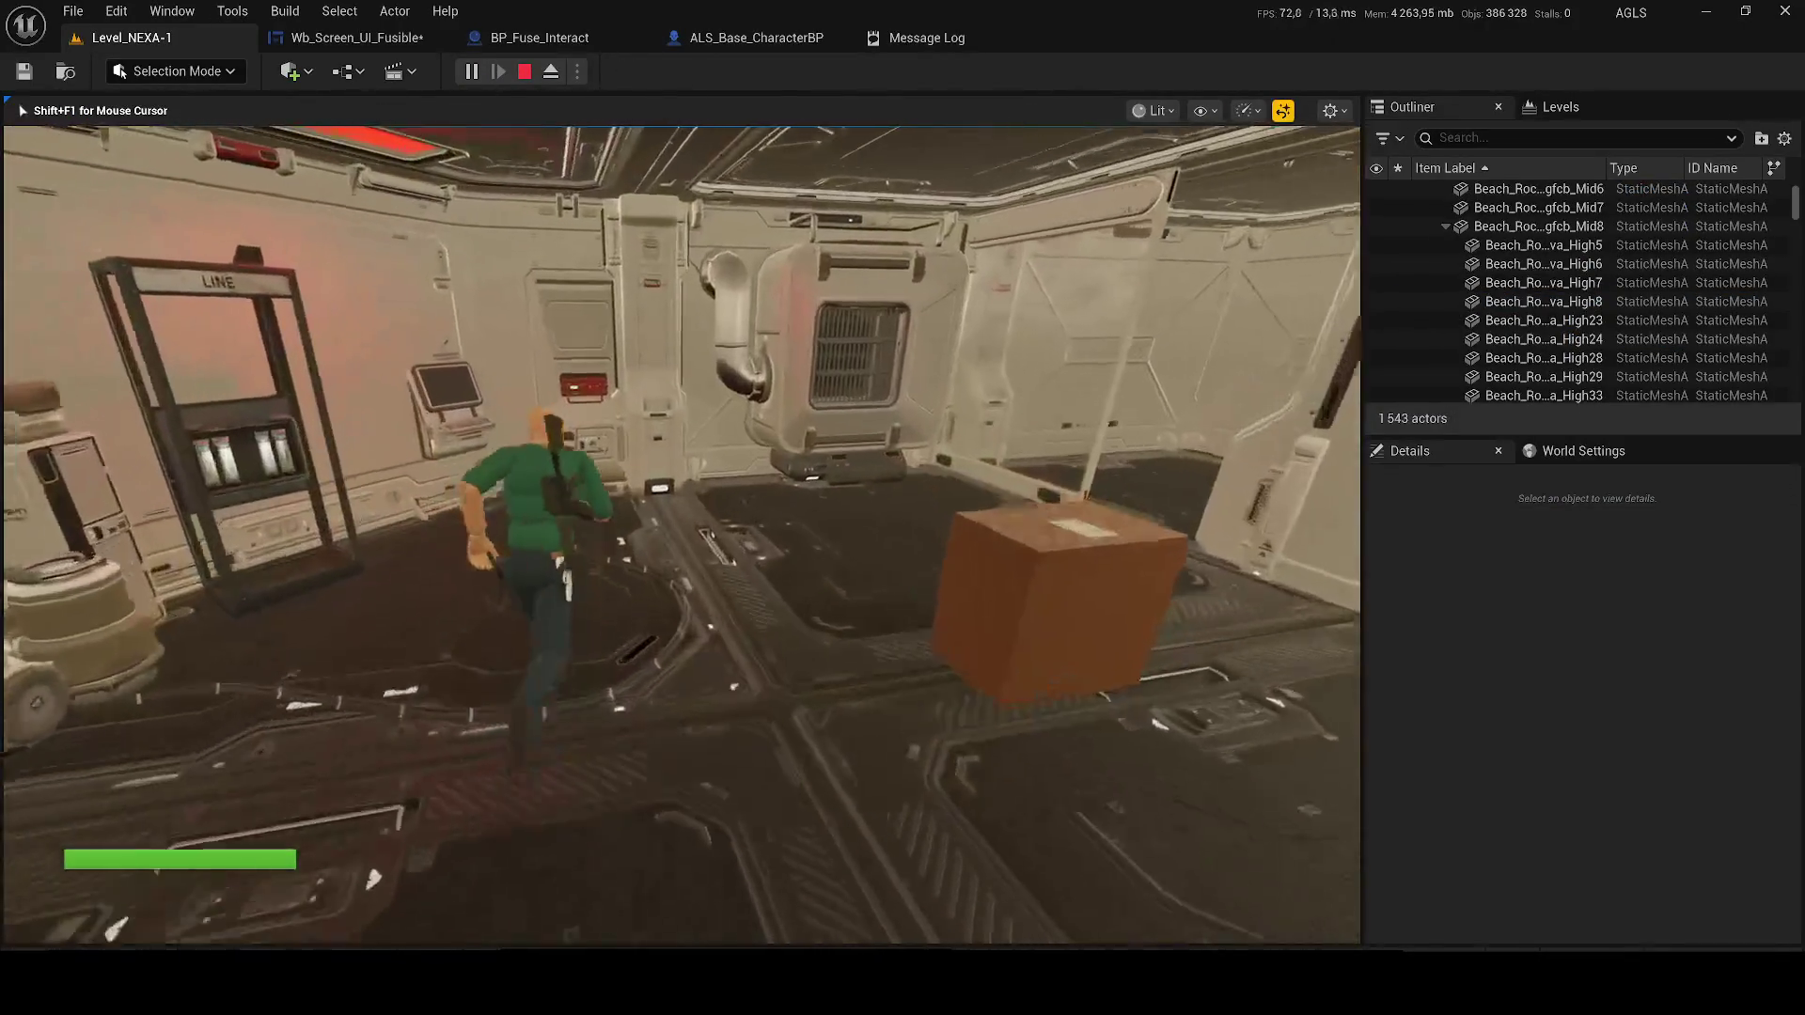
pyautogui.press('e')
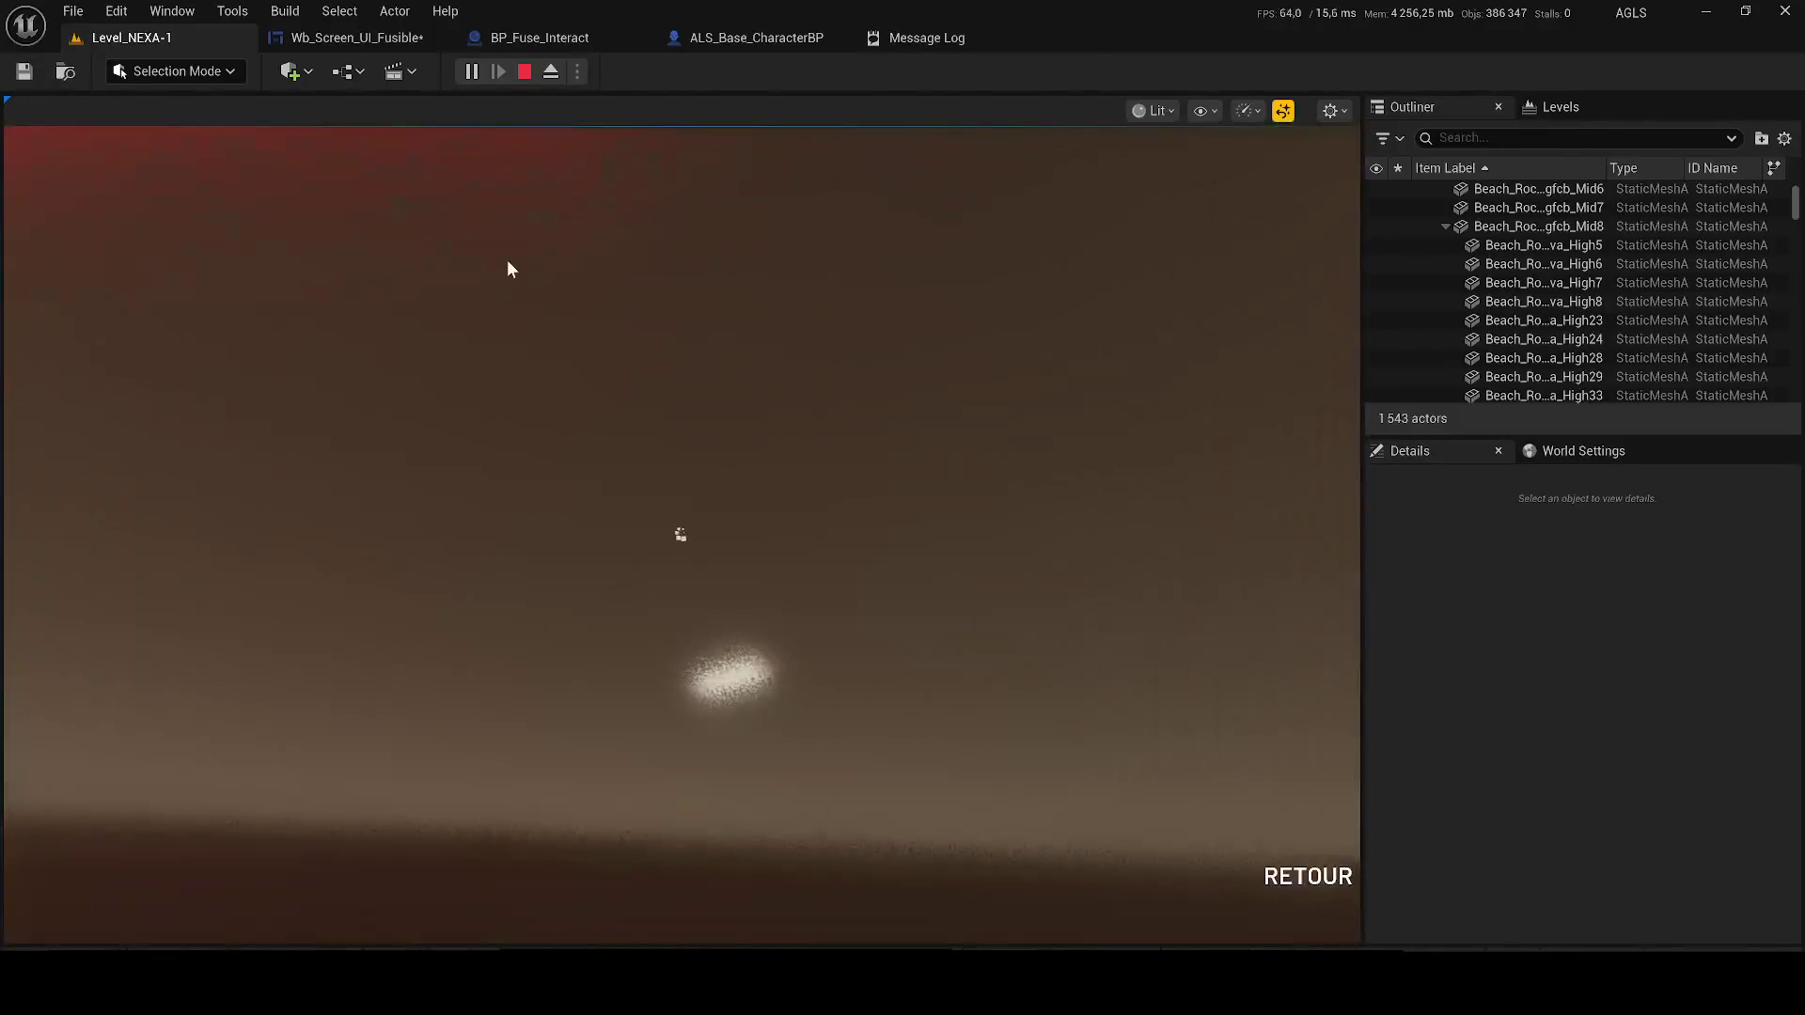
pyautogui.click(1306, 877)
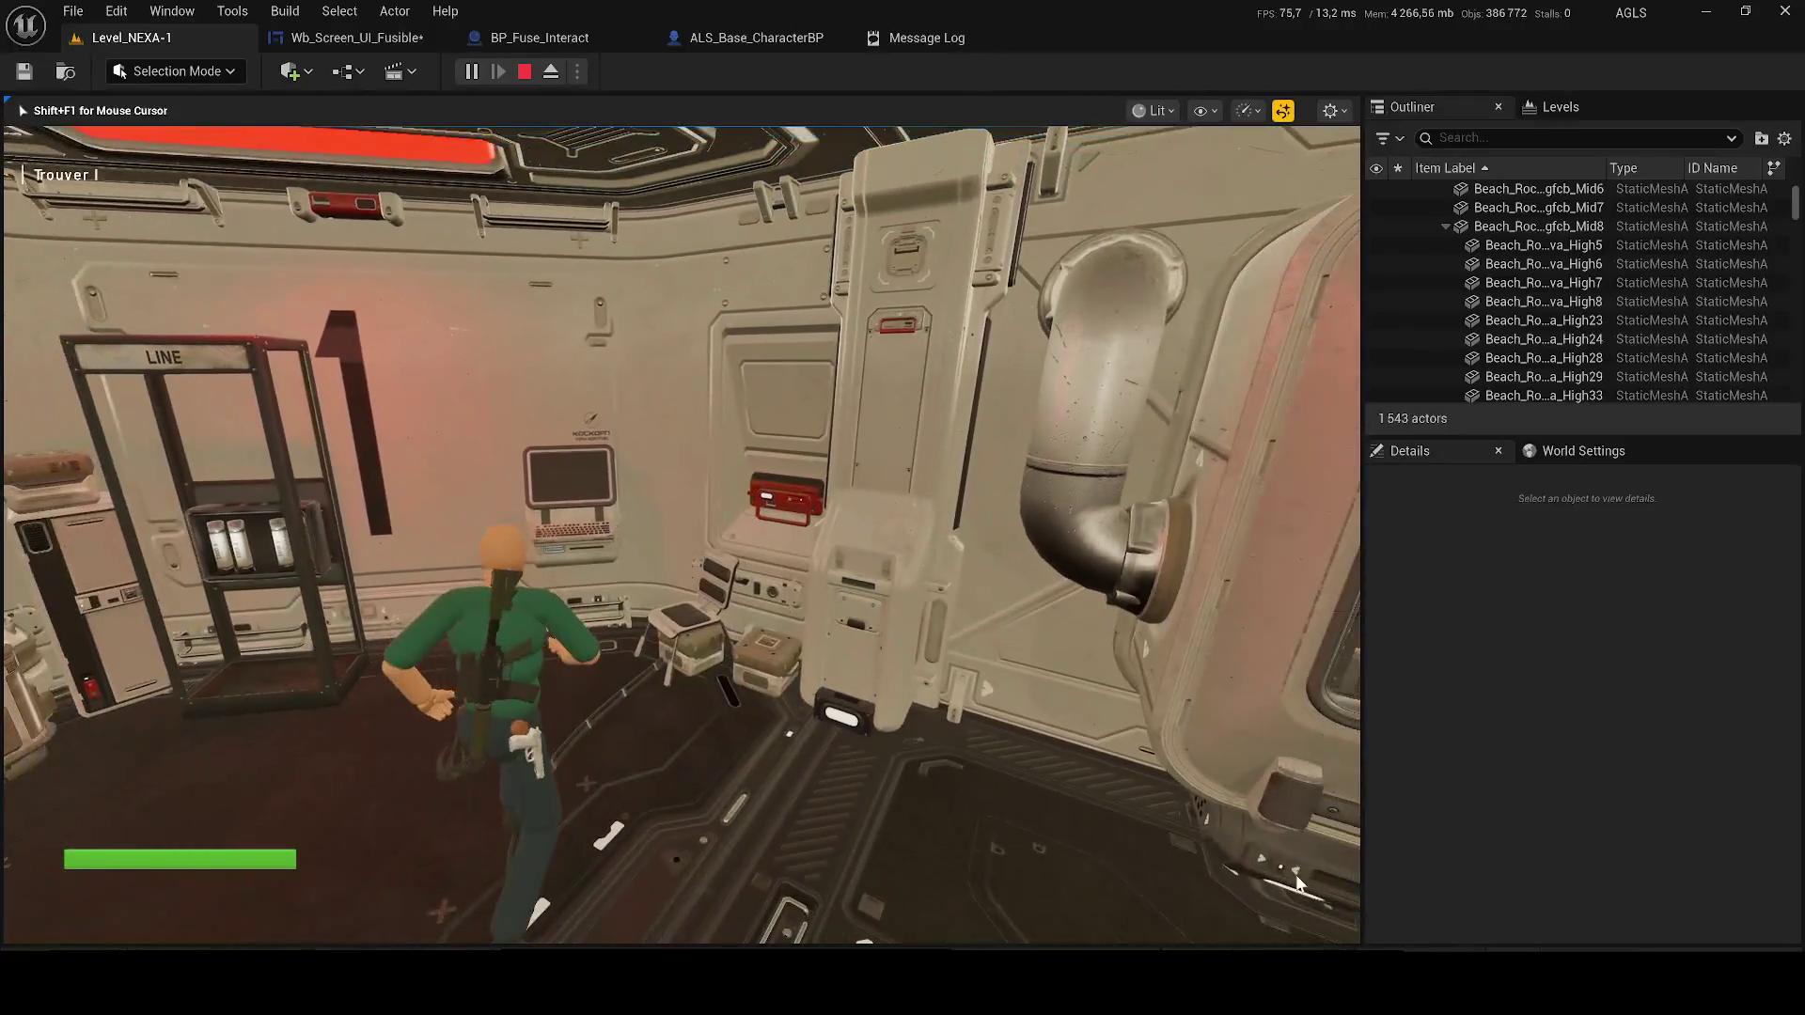
pyautogui.click(515, 75)
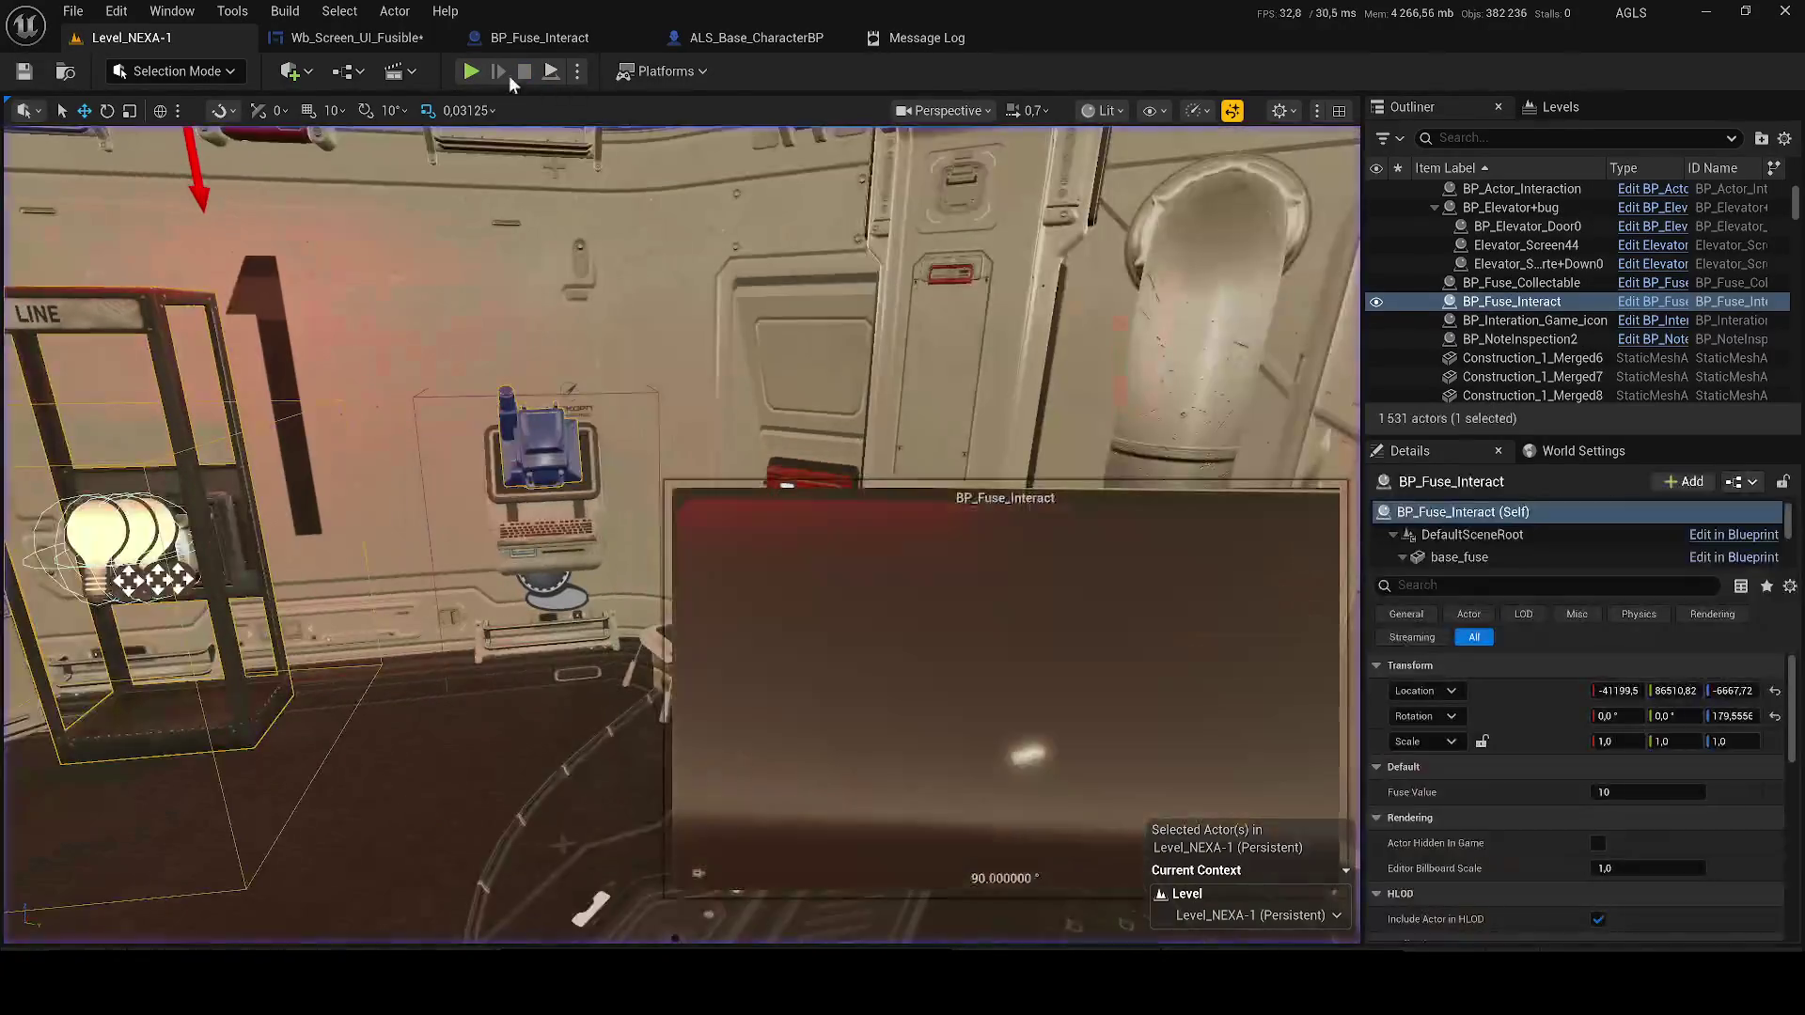
pyautogui.hotkey('alt', 'p')
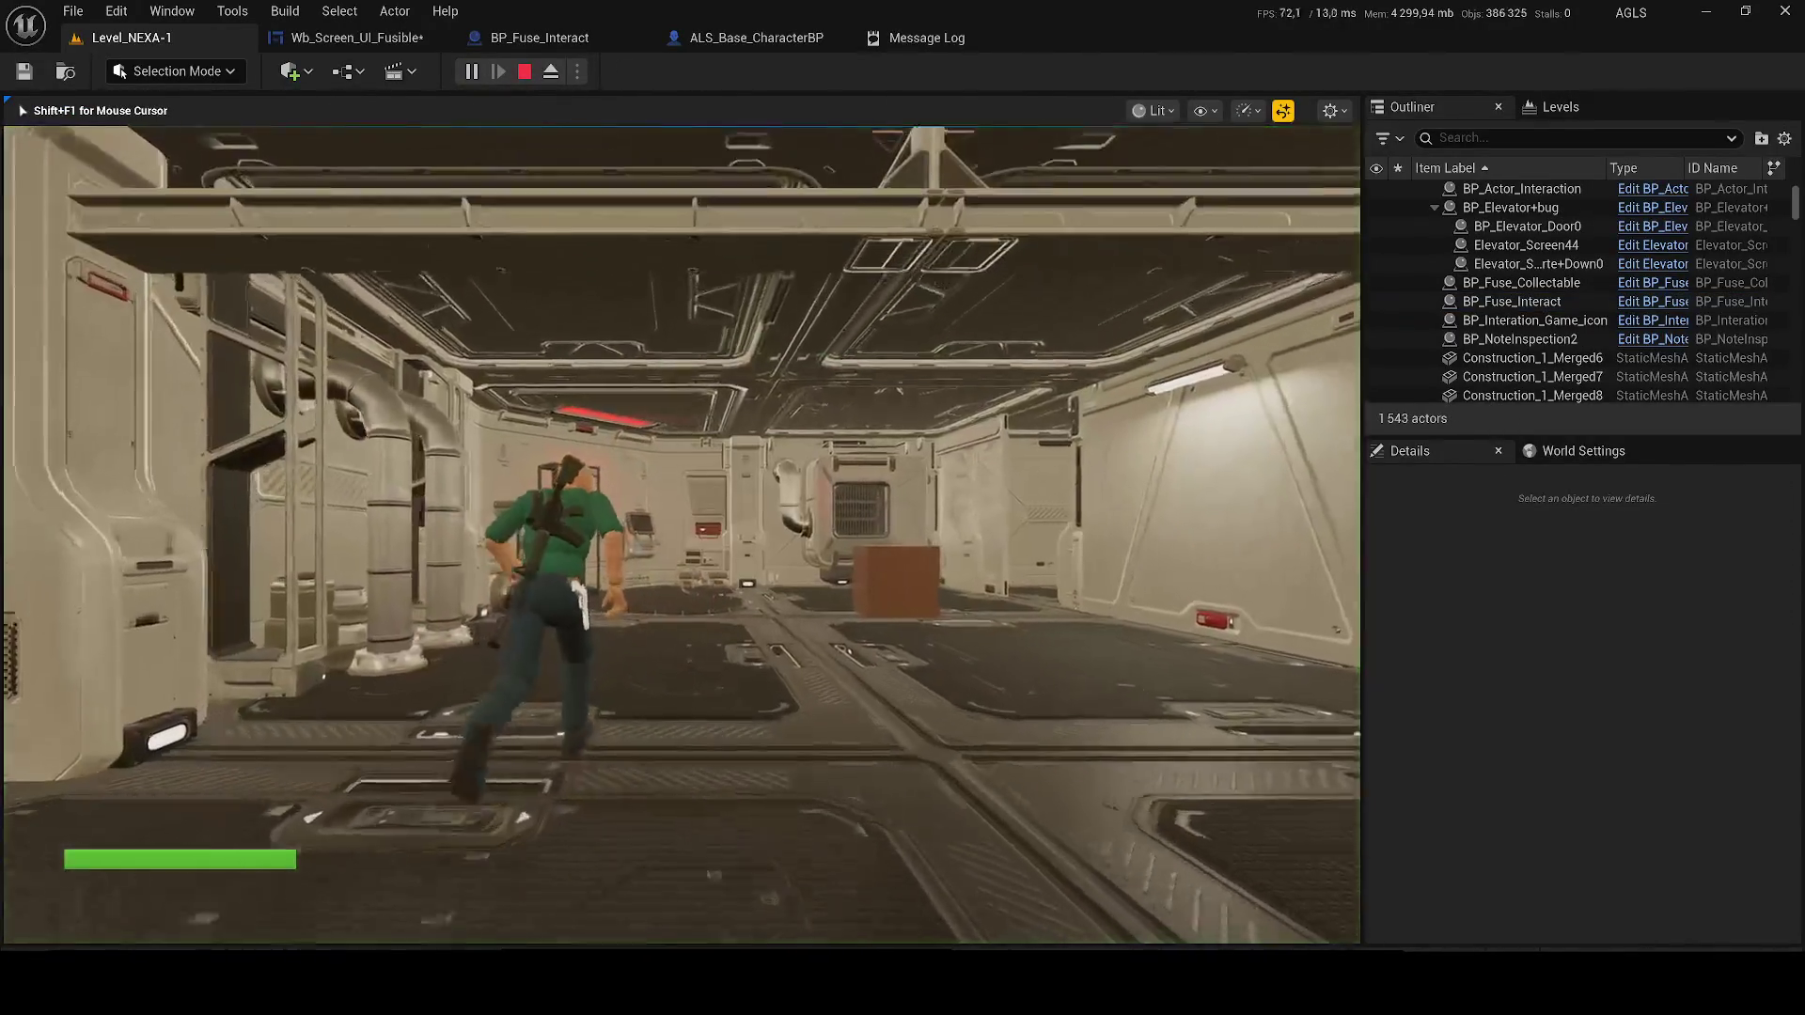
pyautogui.press('w')
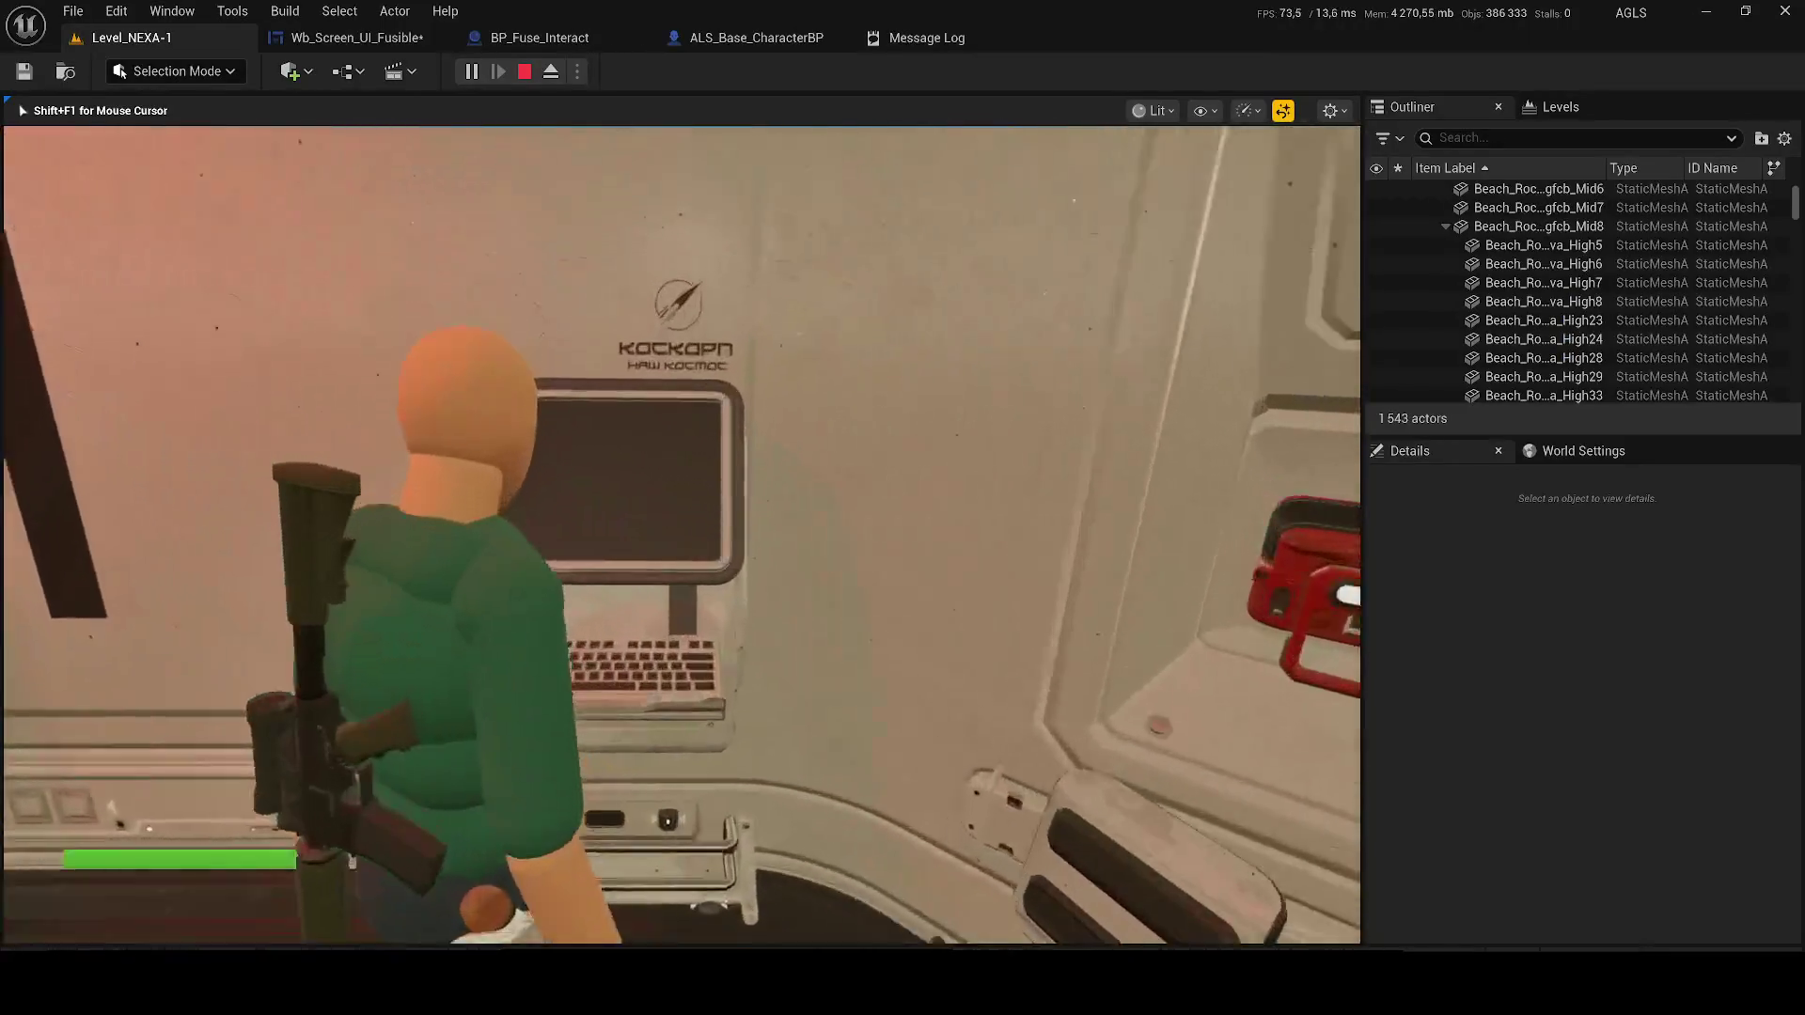
pyautogui.press('e')
pyautogui.click(1303, 900)
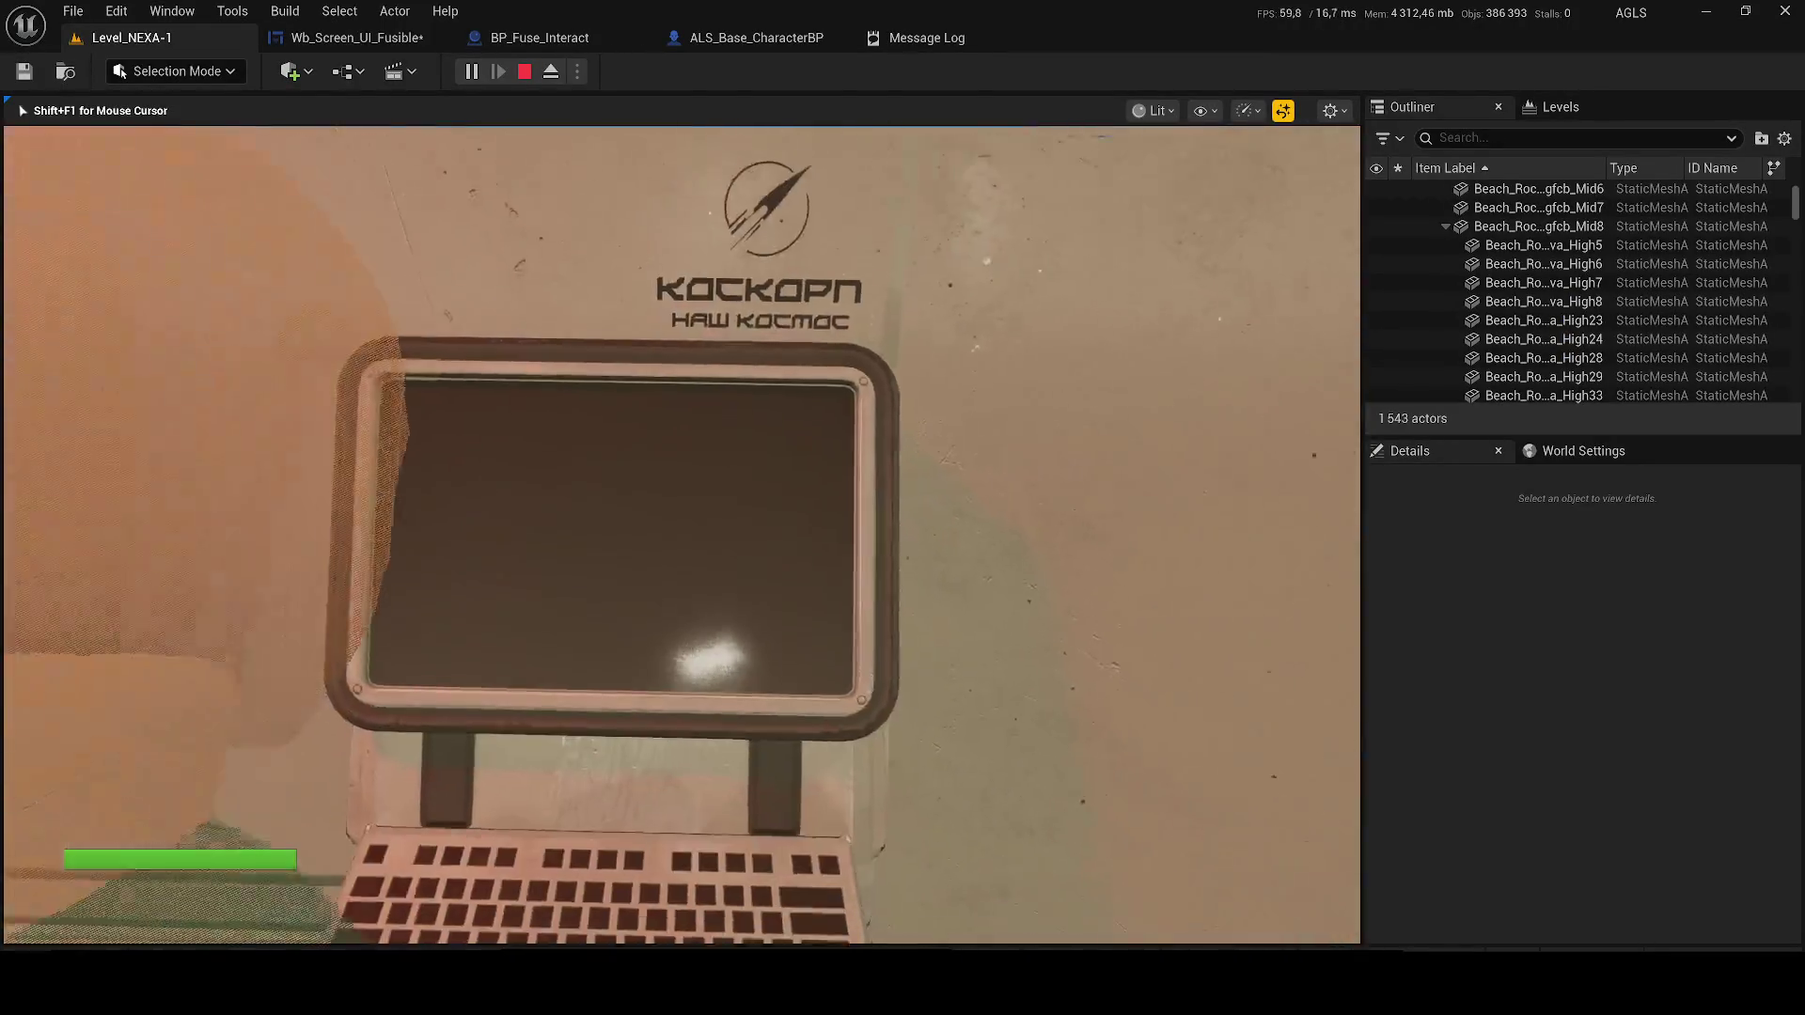
pyautogui.press('Escape')
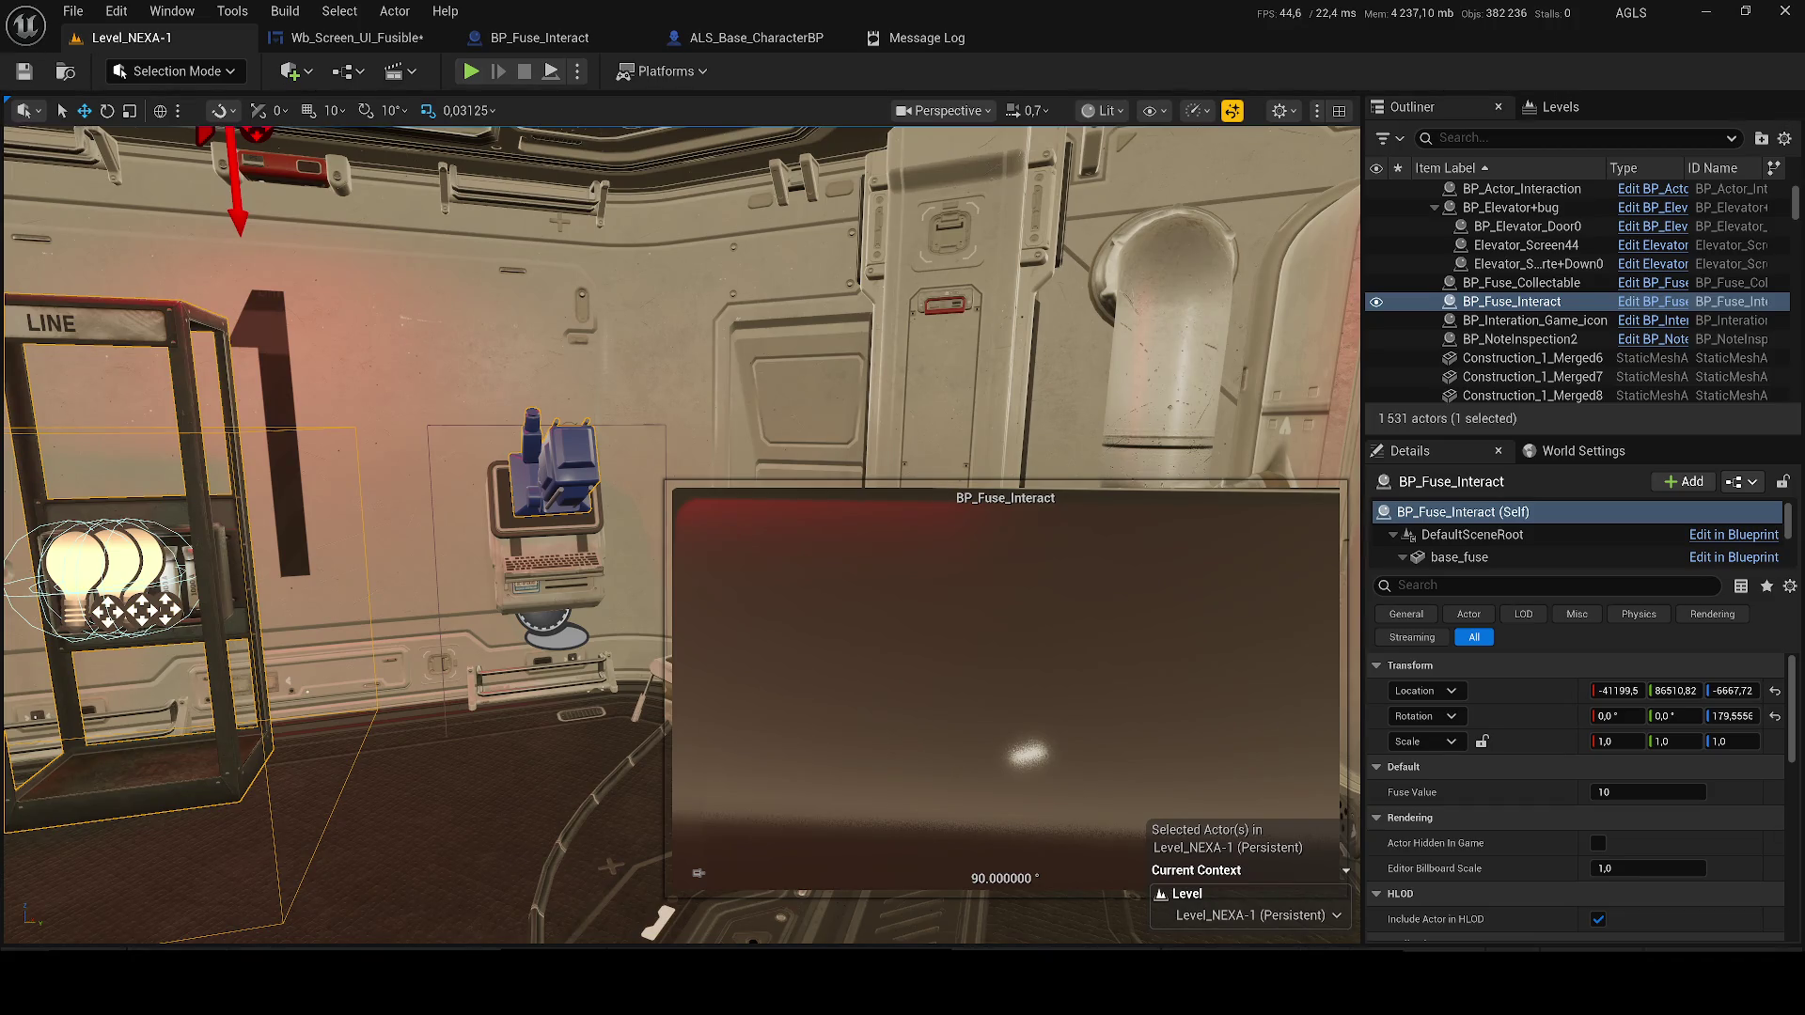
pyautogui.click(348, 38)
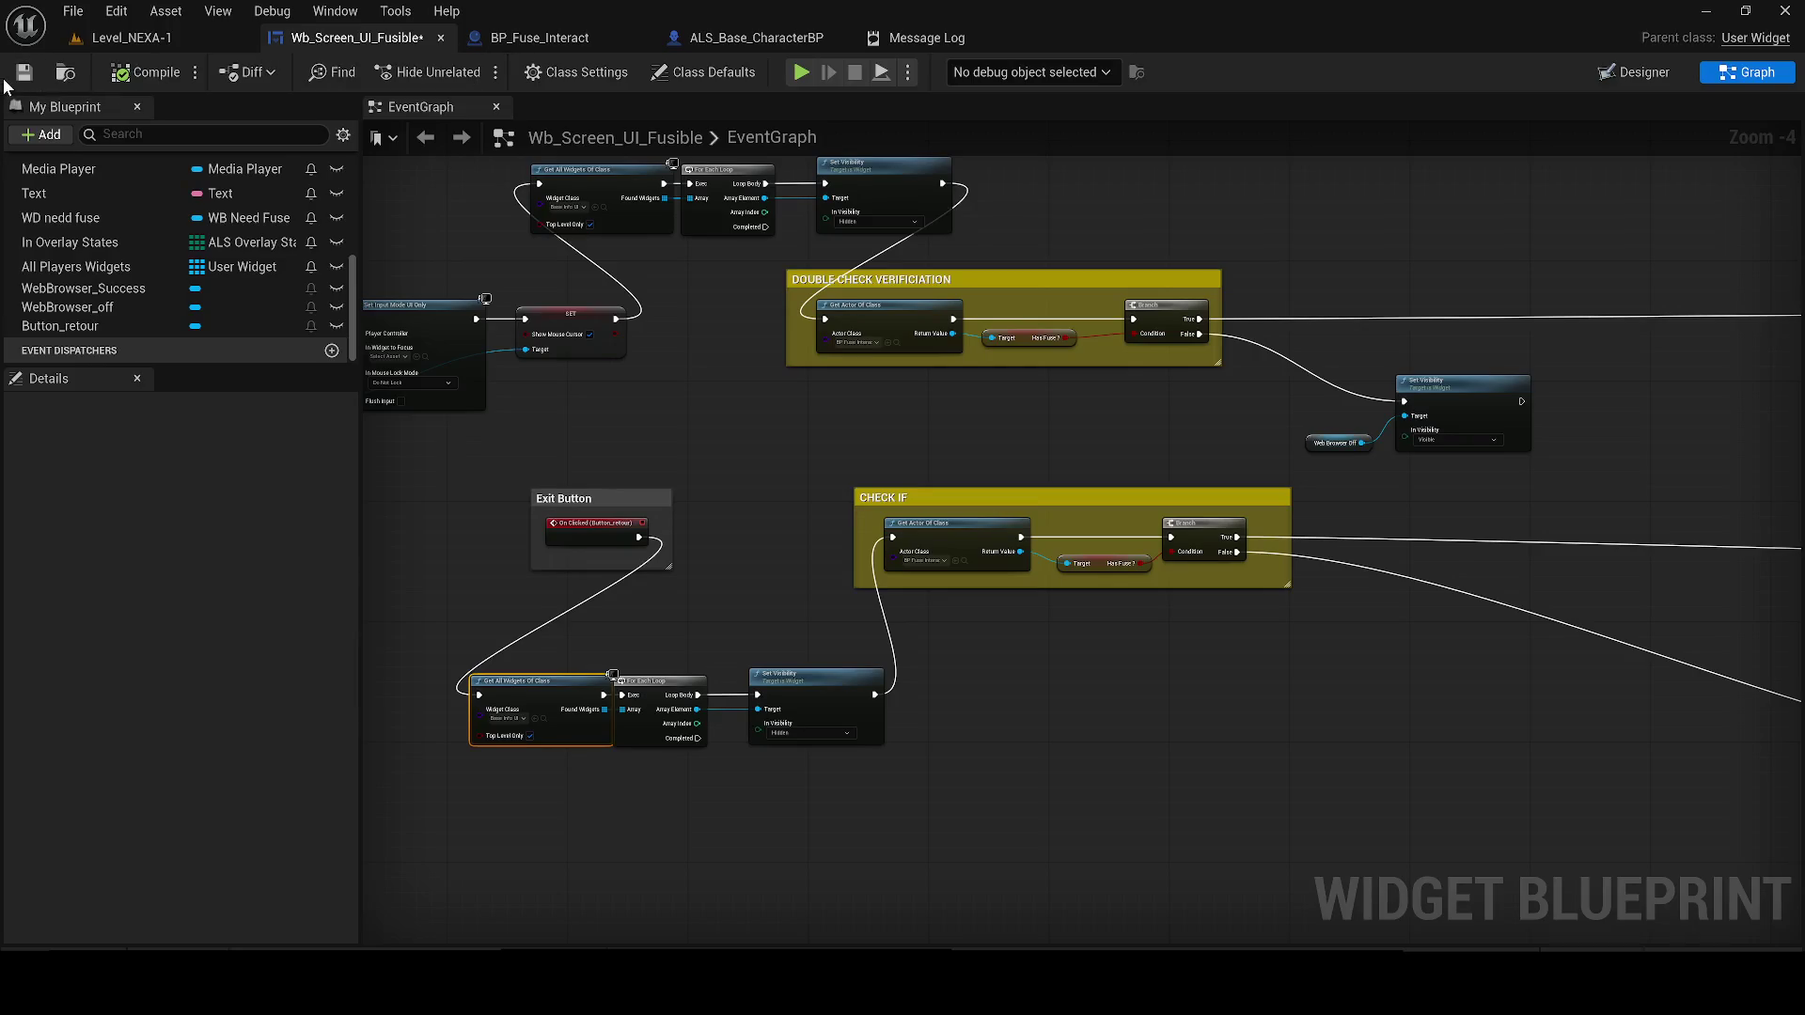
# Save Wb_Screen_UI_Fusible with Ctrl+S and bring the Exit Button logic back into view
pyautogui.hotkey('ctrl', 's')
pyautogui.moveTo(914, 394)
pyautogui.mouseDown()
pyautogui.moveTo(967, 391)
pyautogui.moveTo(1297, 495)
pyautogui.moveTo(1063, 527)
pyautogui.moveTo(966, 564)
pyautogui.moveTo(1026, 505)
pyautogui.moveTo(1159, 233)
pyautogui.moveTo(936, 286)
pyautogui.mouseUp()
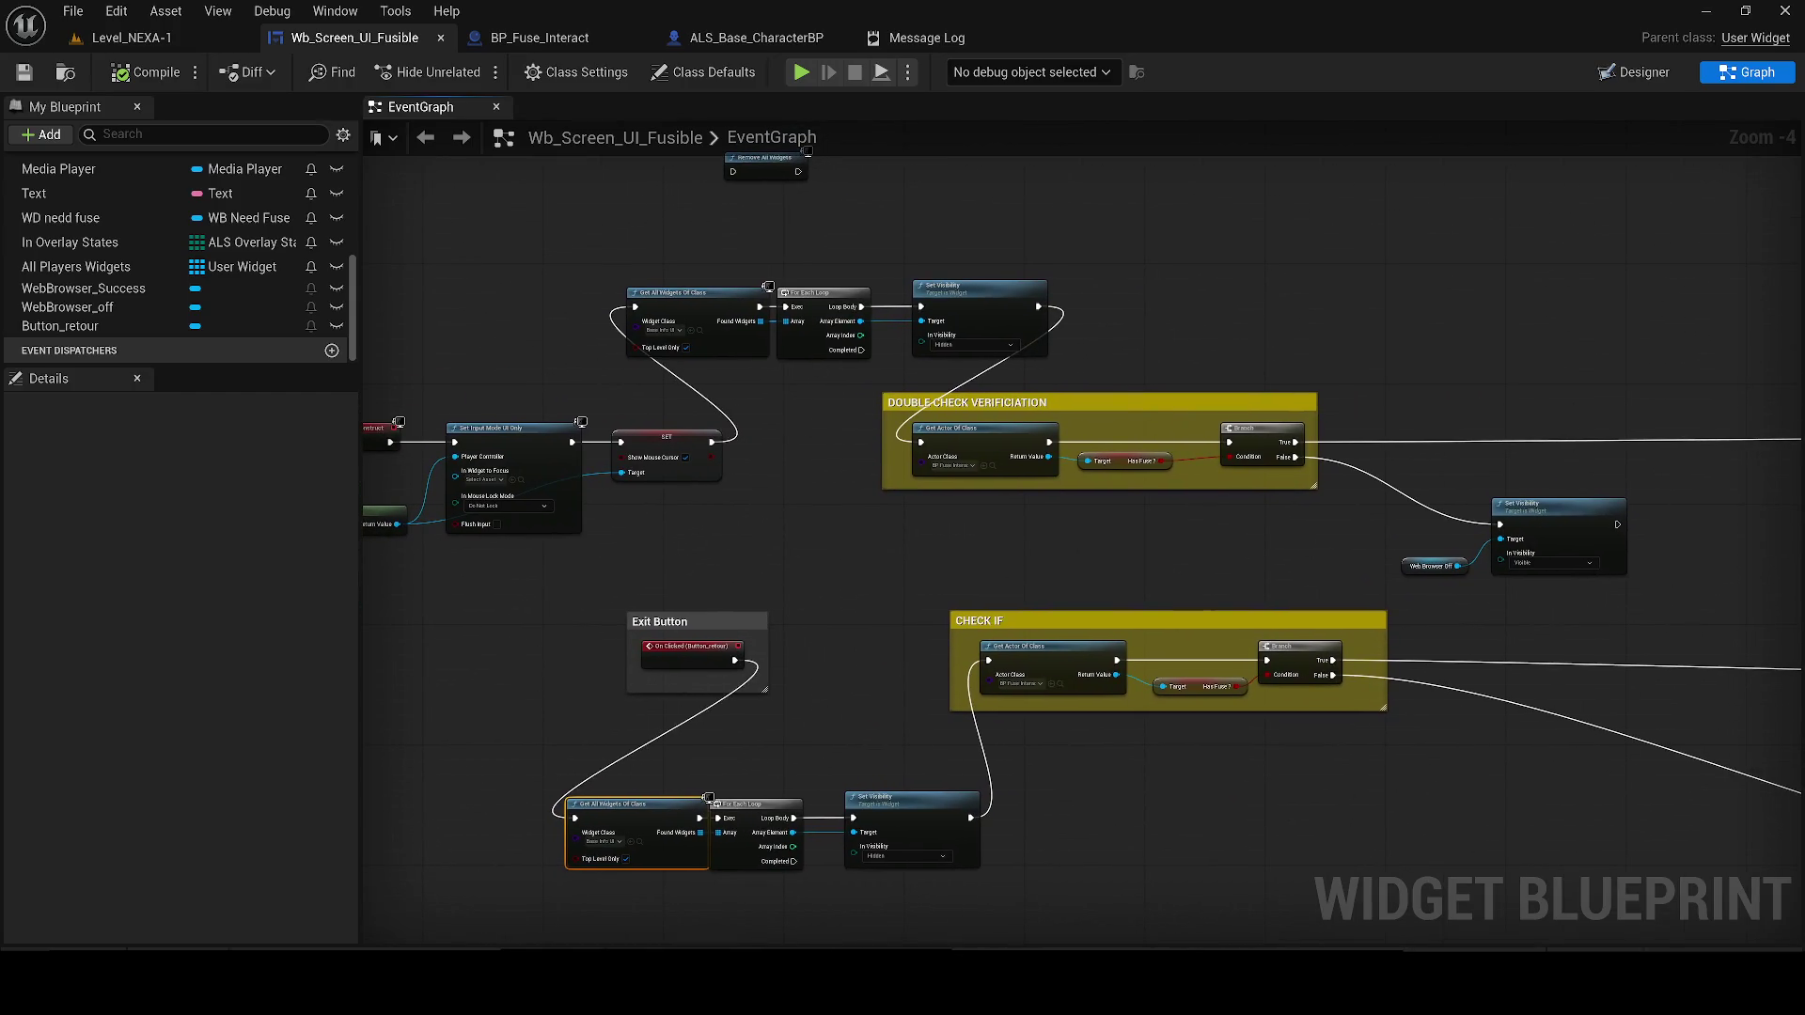